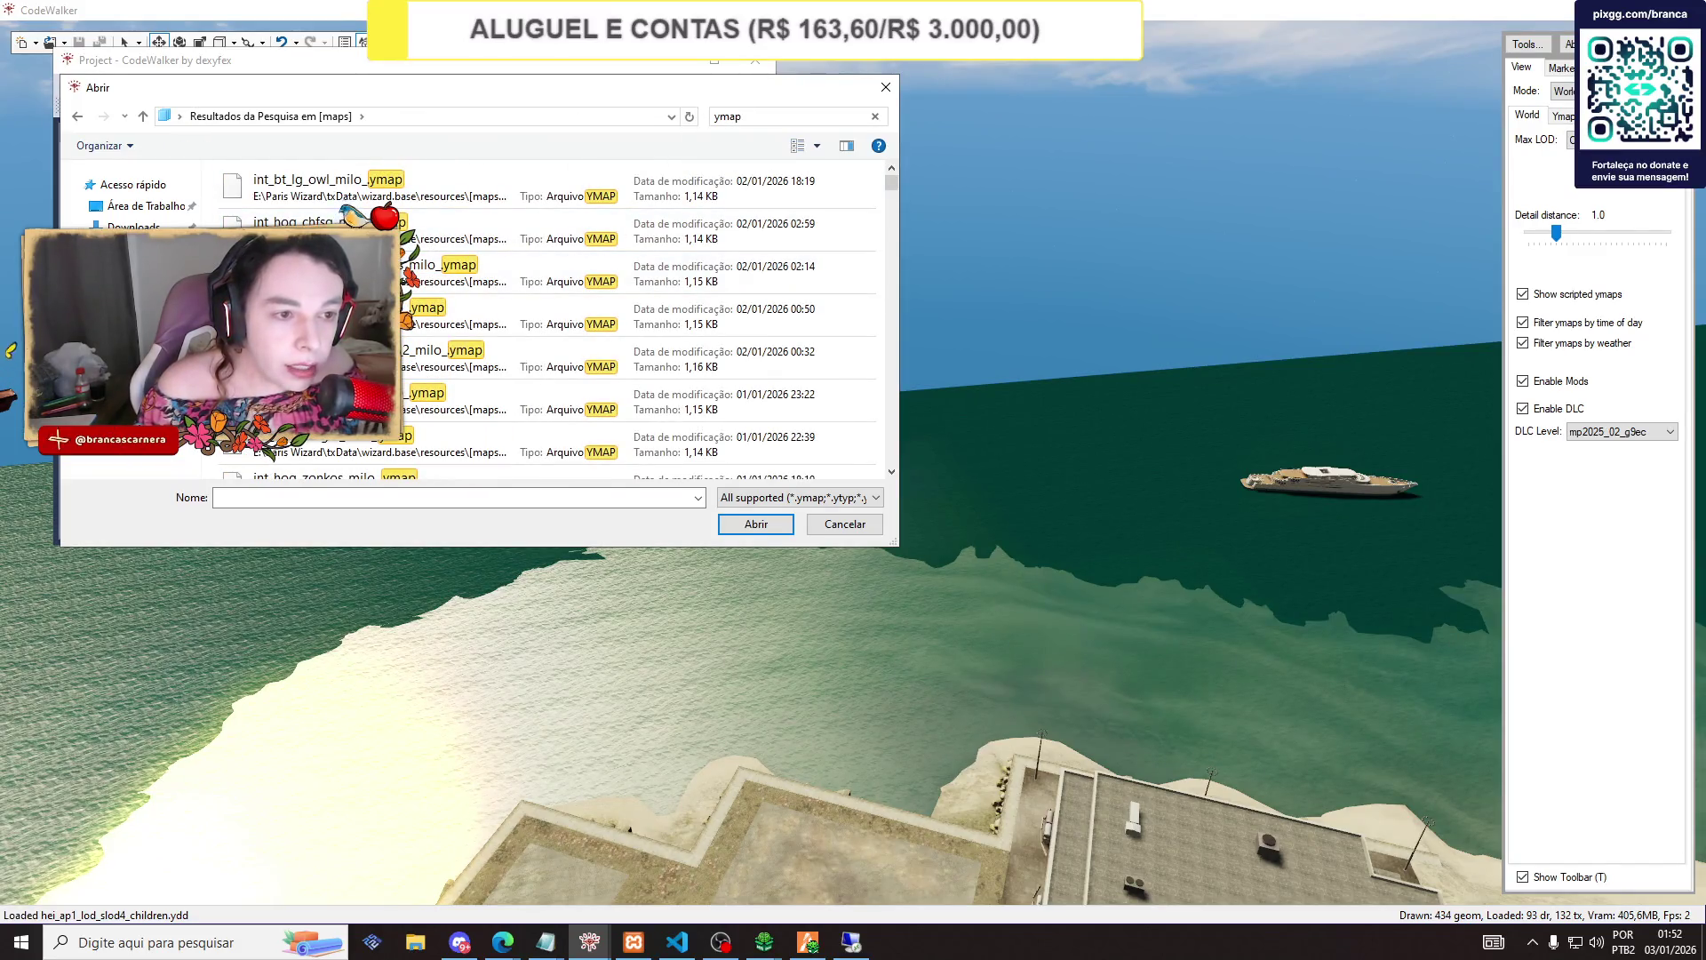
# Add all the searched ymap results to the project, then switch over to the running game.
pyautogui.hotkey('ctrl', 'a')
pyautogui.click(756, 526)
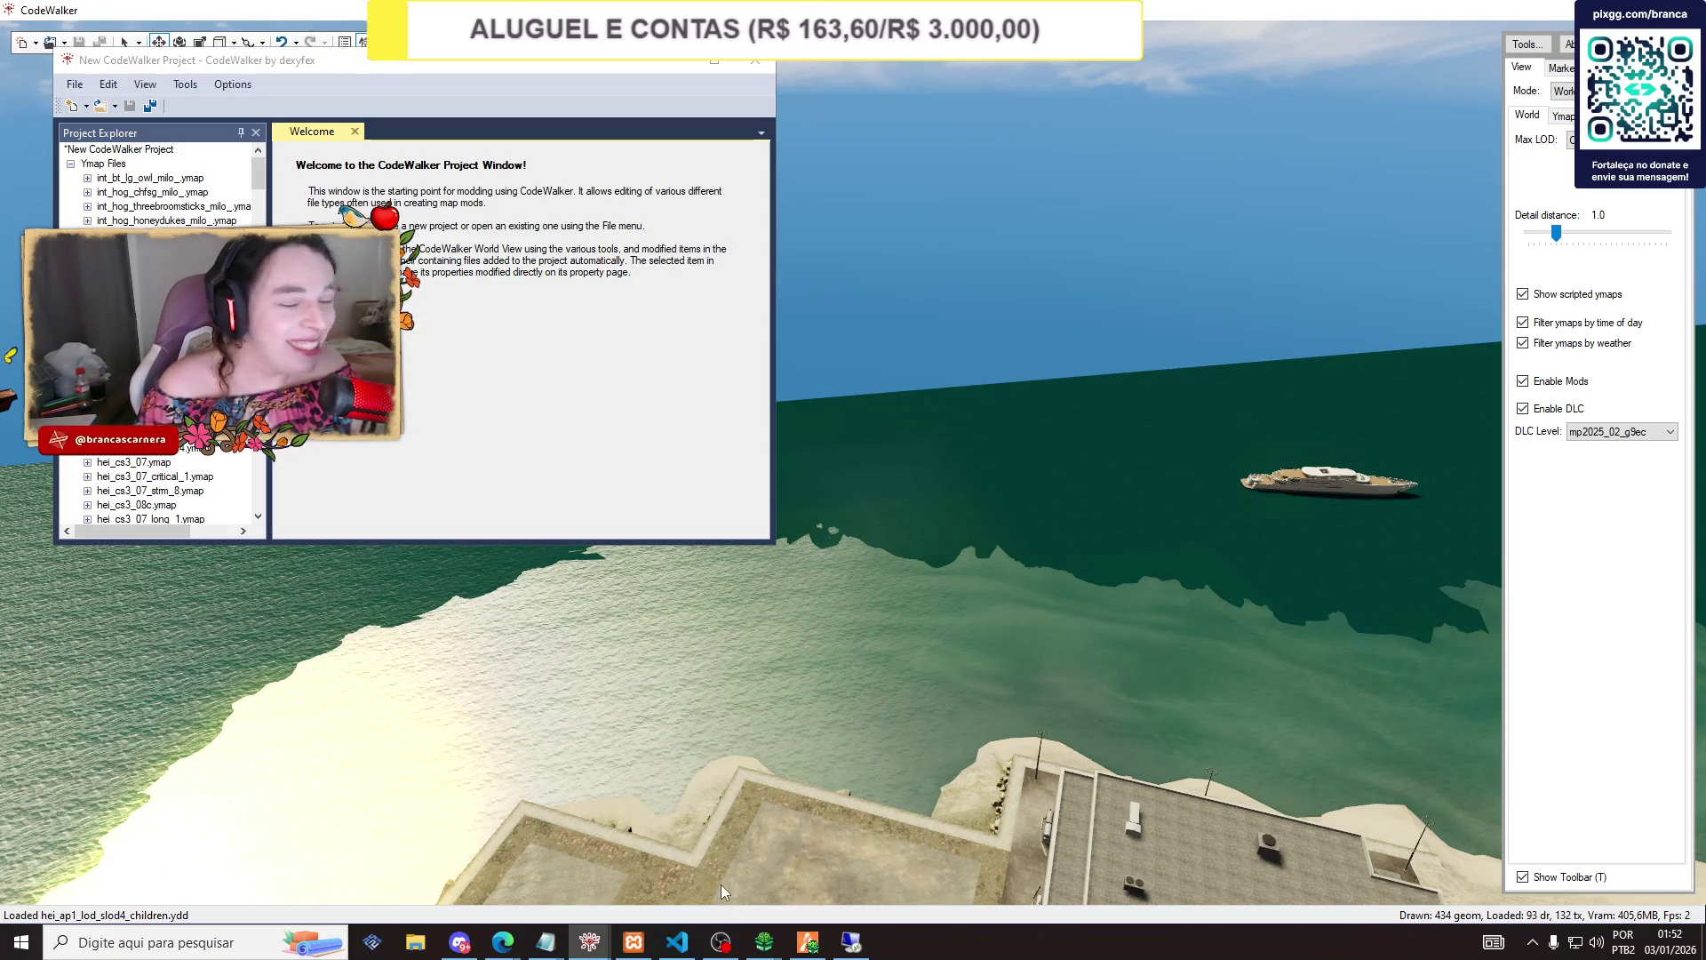
pyautogui.click(807, 942)
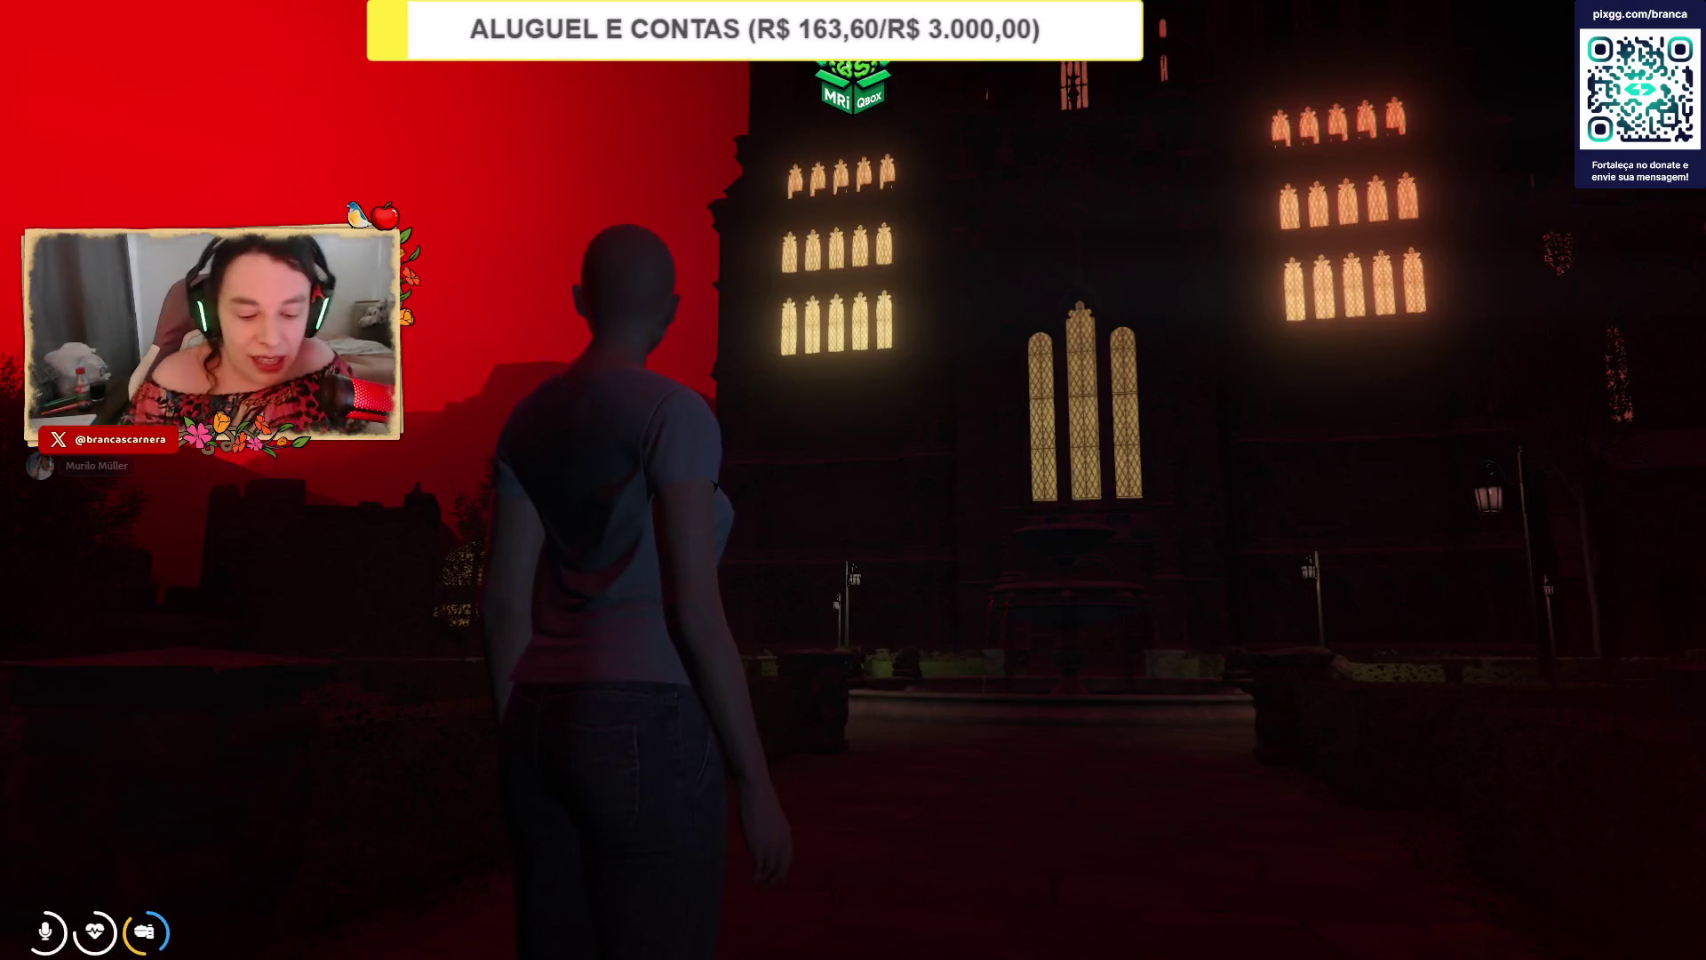
# Open the game's F8 console, return to the desktop and check the WinRAR archive progress and OBS.
pyautogui.press('F8')
pyautogui.hotkey('alt', 'Tab')
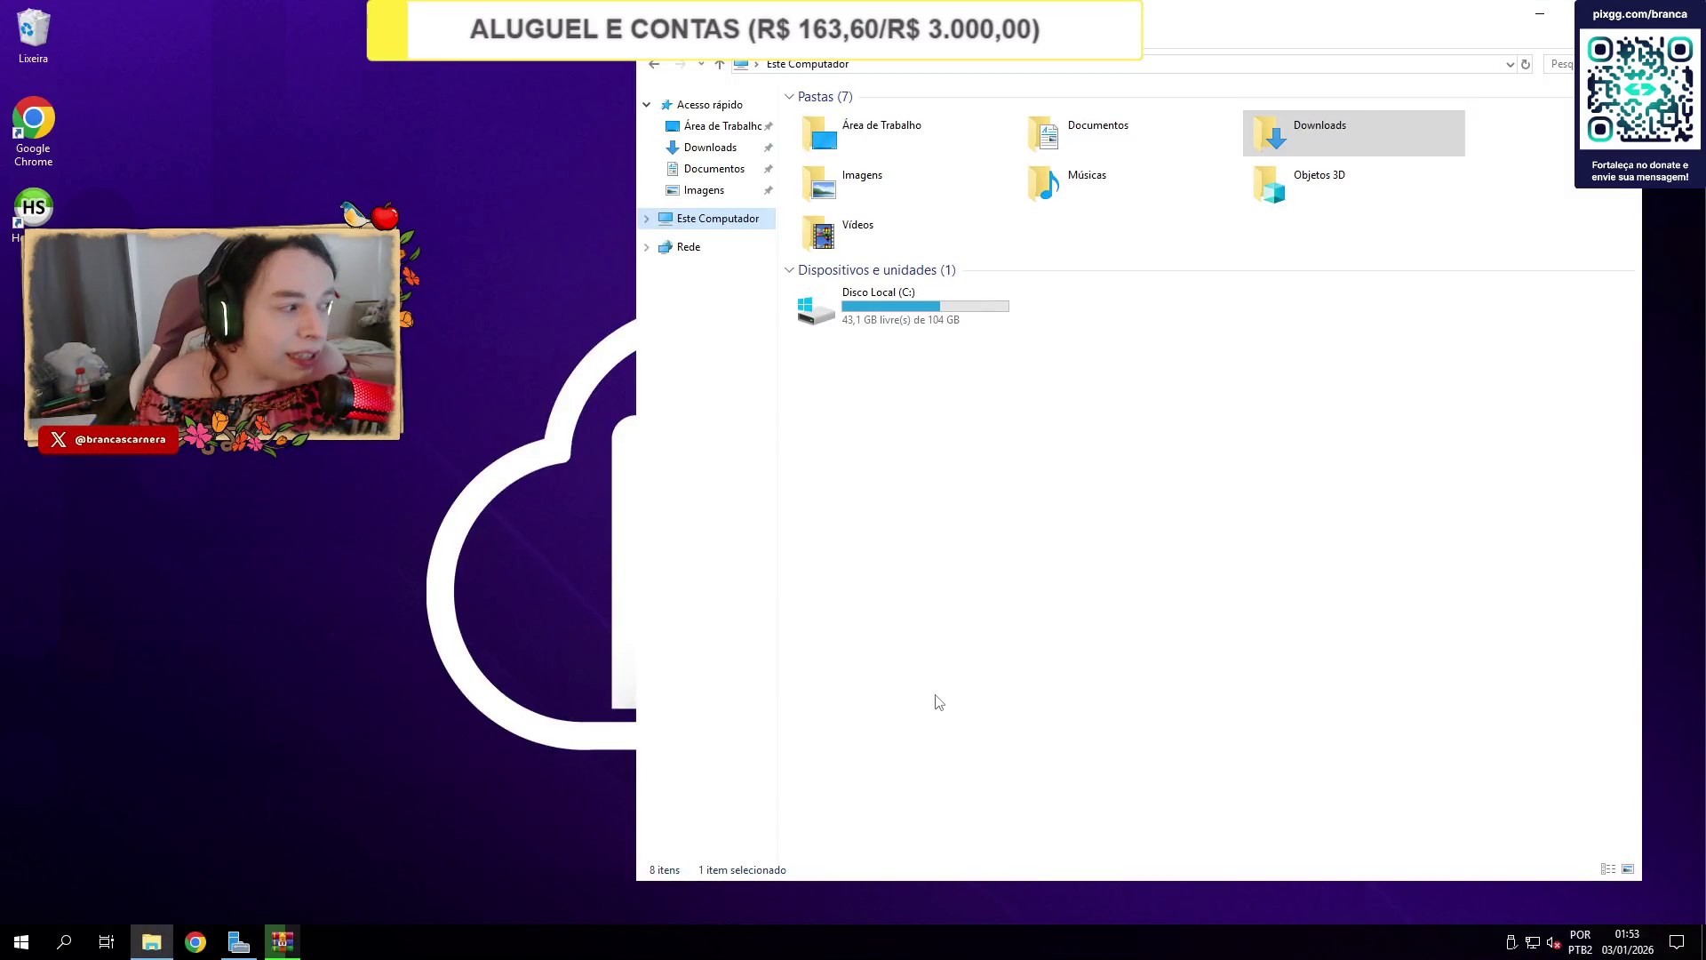
pyautogui.click(297, 944)
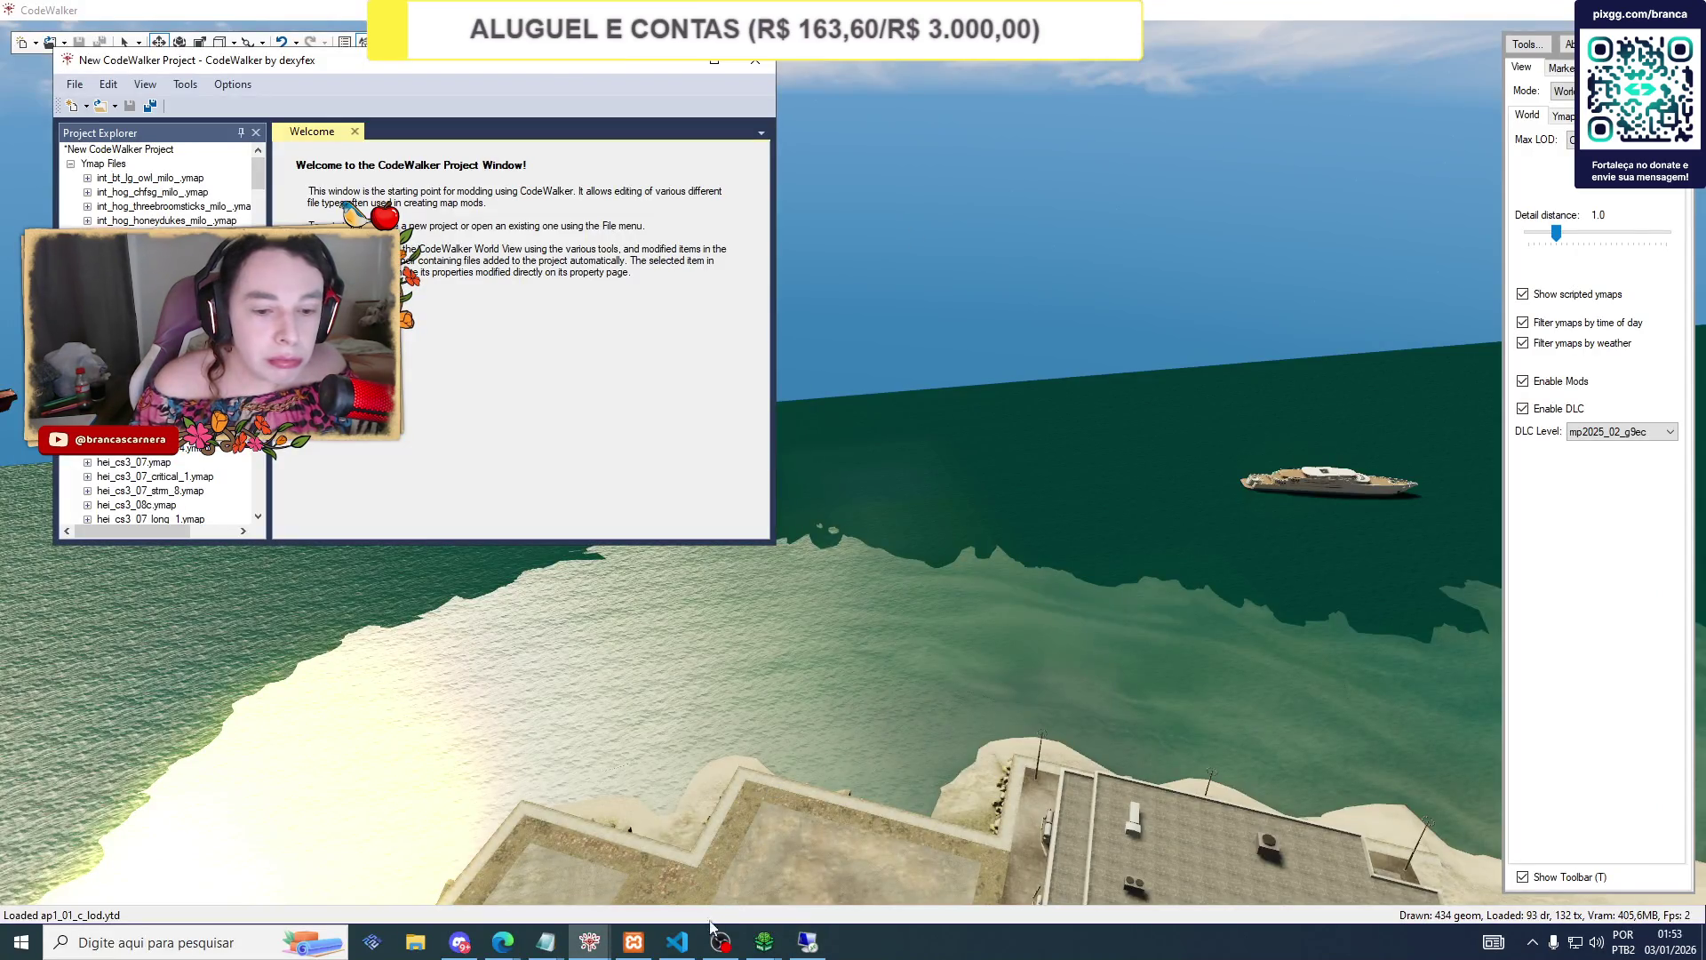
pyautogui.click(719, 944)
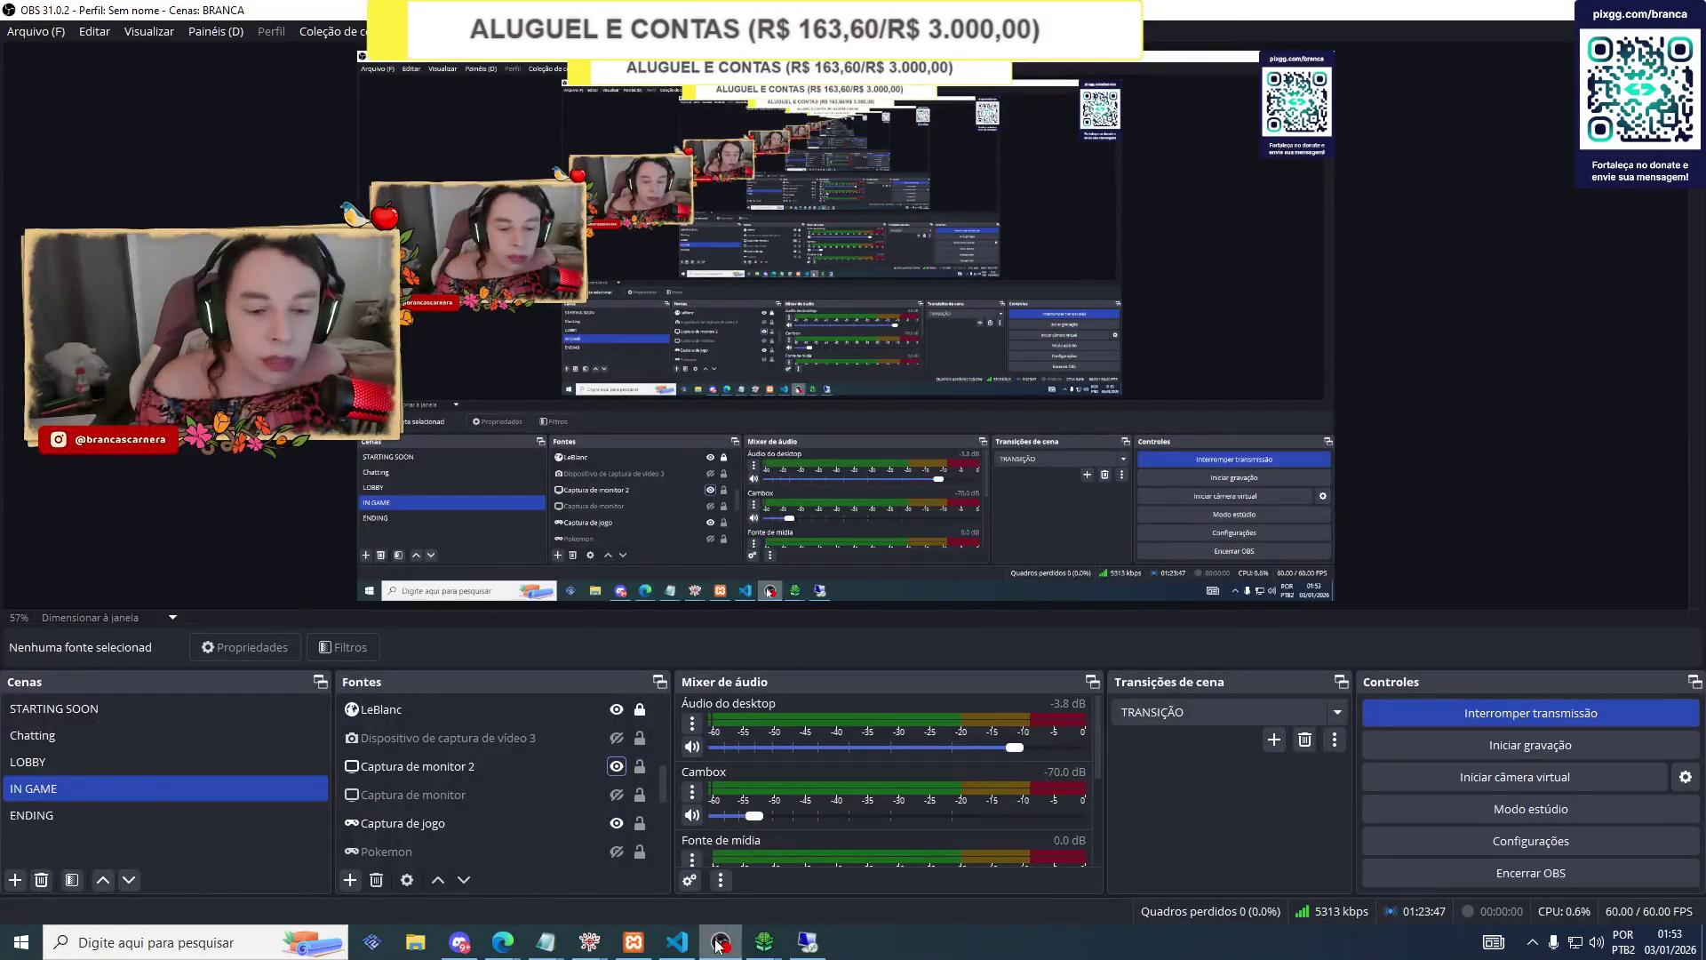
pyautogui.click(718, 944)
# Toggle between OBS and CodeWalker from the taskbar, ending on CodeWalker.
pyautogui.click(718, 944)
pyautogui.click(718, 944)
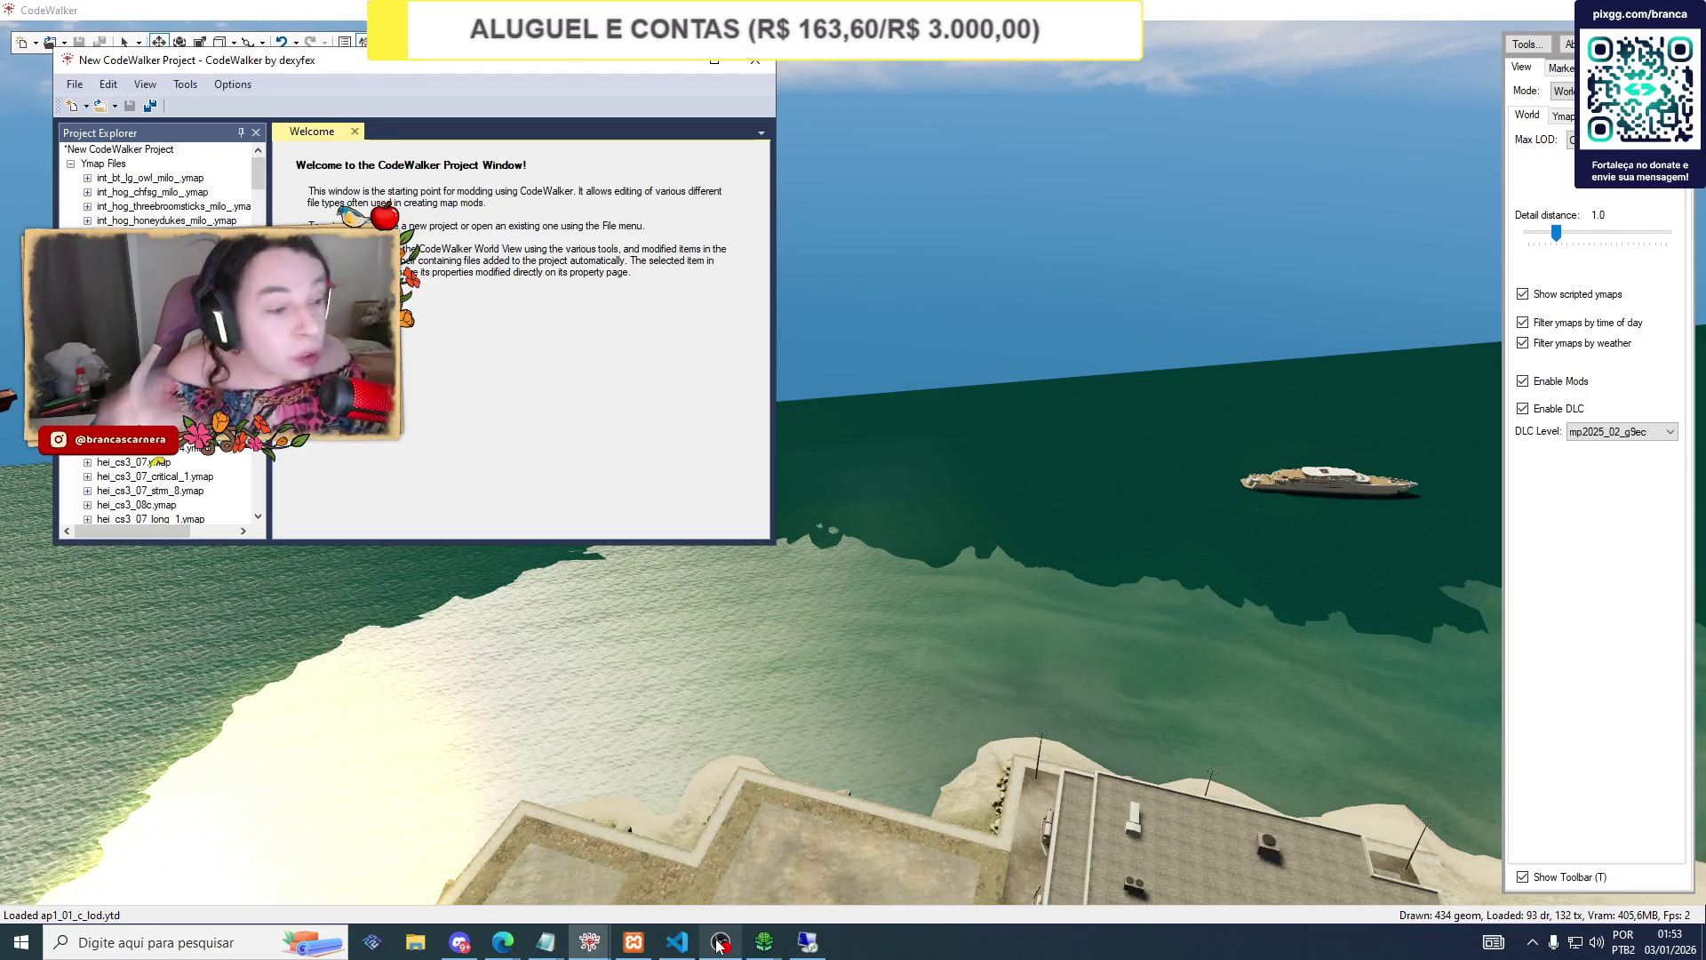
# Browse the Project Explorer ymap list and open entity 711423719's General properties.
pyautogui.moveTo(807, 942)
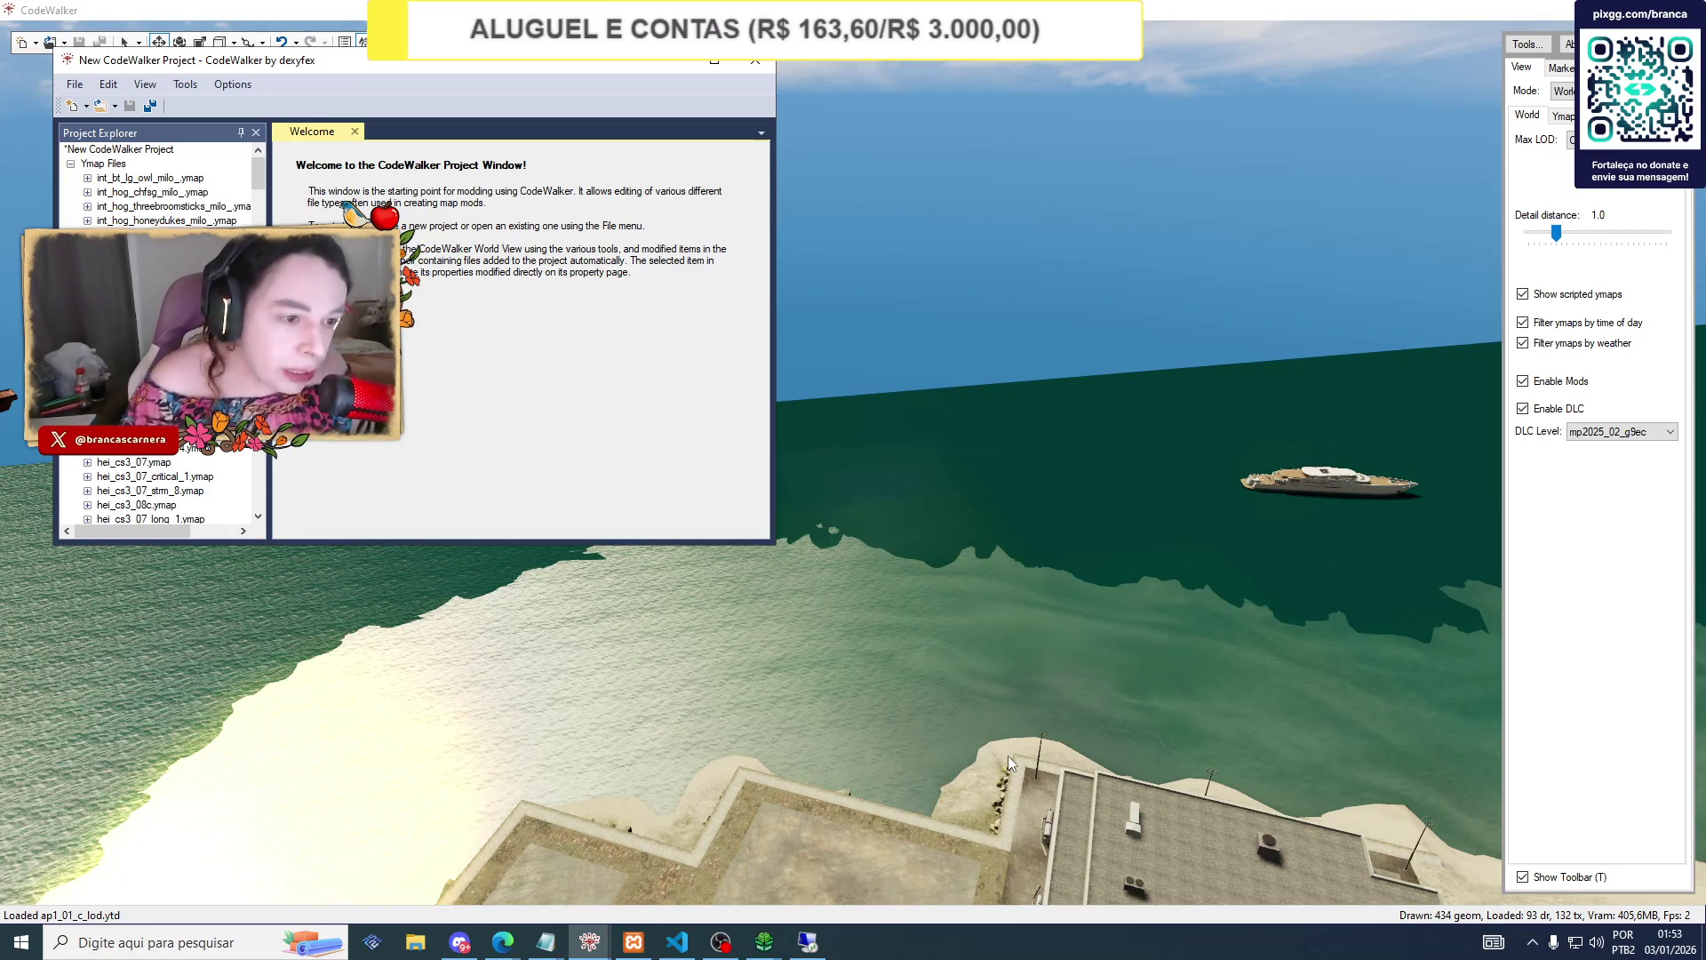
pyautogui.scroll(-10, 240, 218)
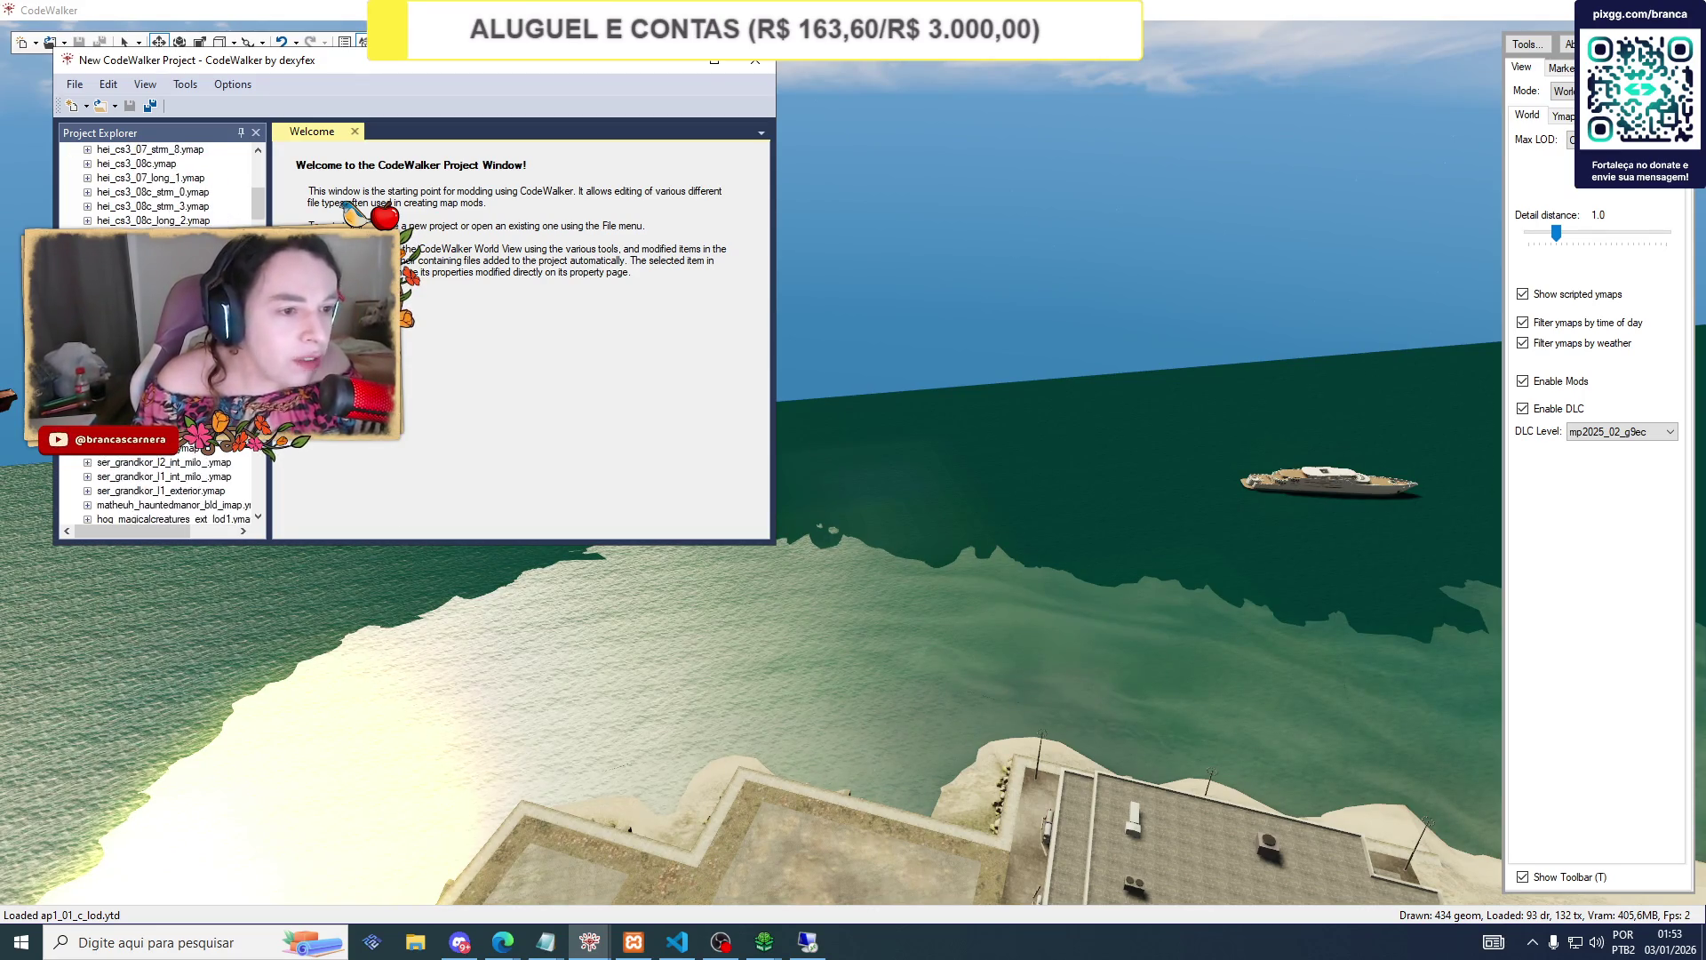
pyautogui.scroll(-5, 162, 333)
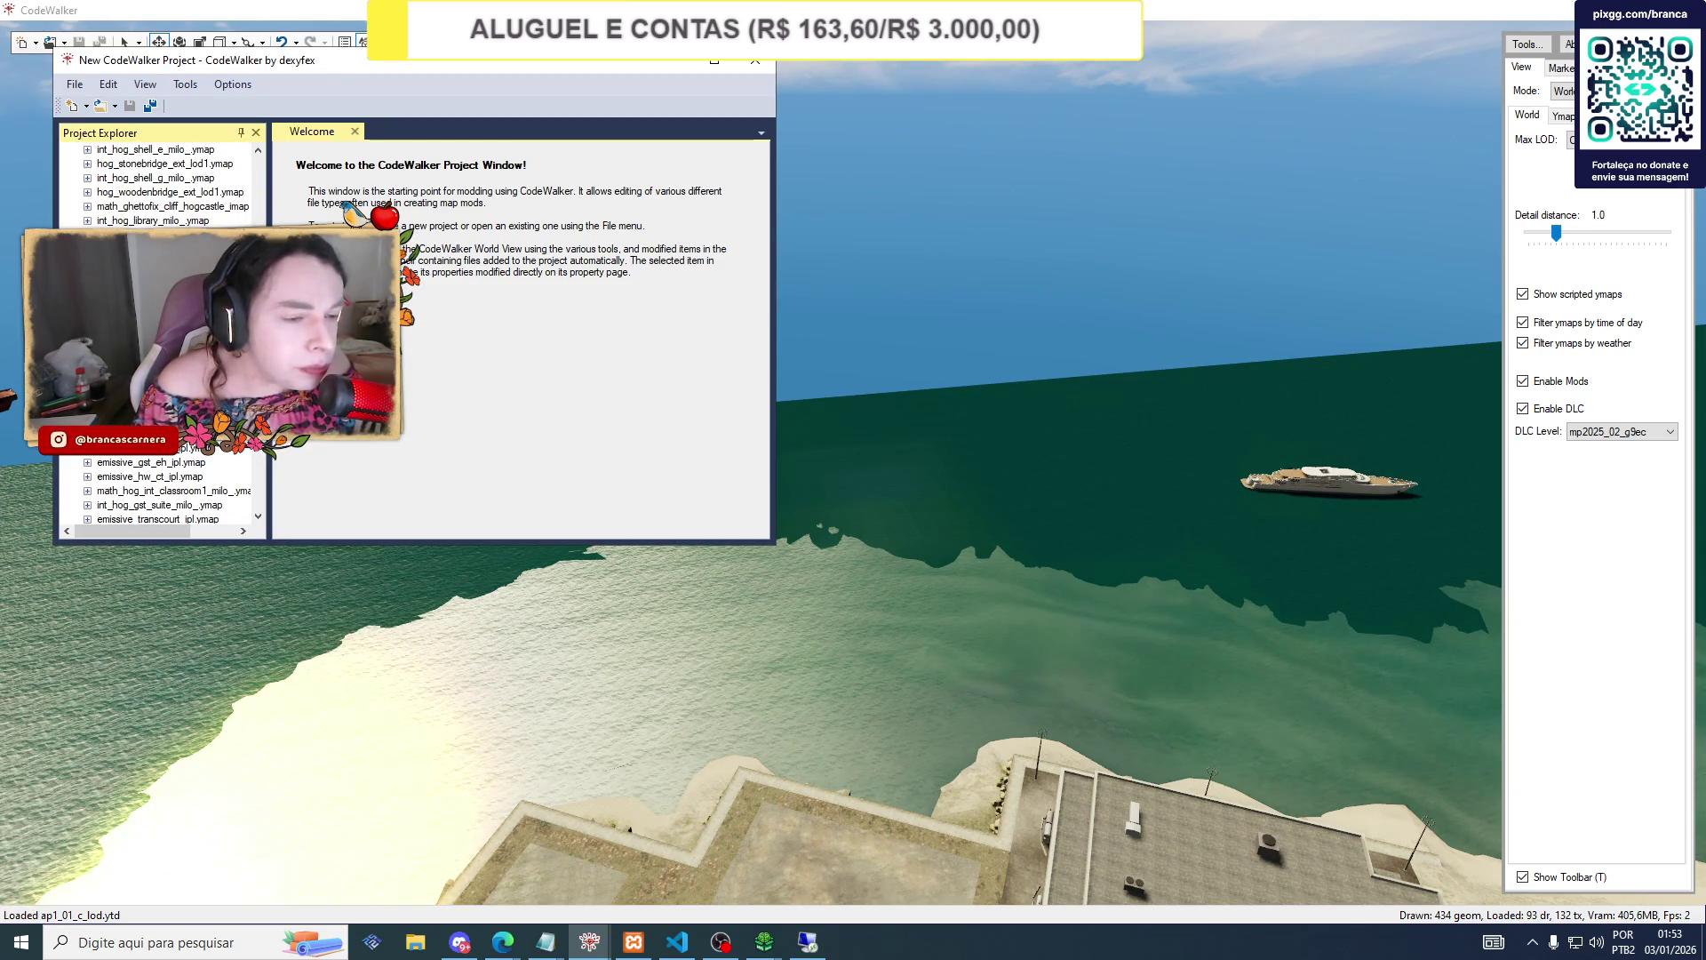
pyautogui.scroll(-3, 160, 333)
pyautogui.scroll(-5, 160, 333)
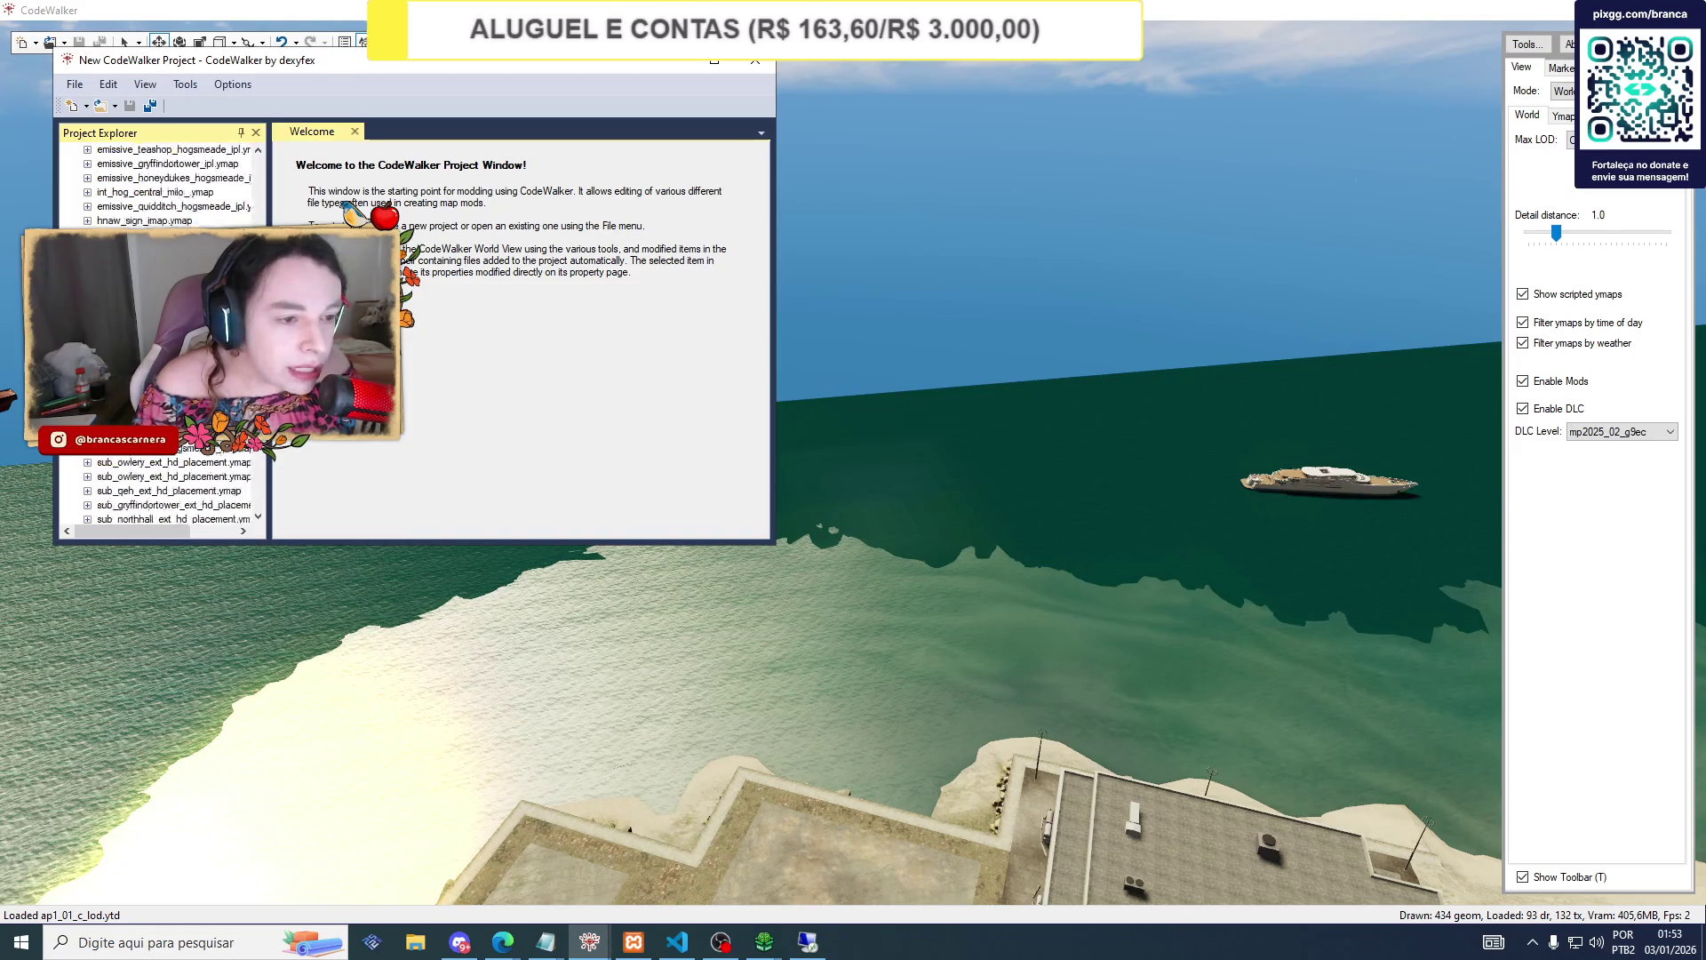
pyautogui.scroll(-8, 160, 333)
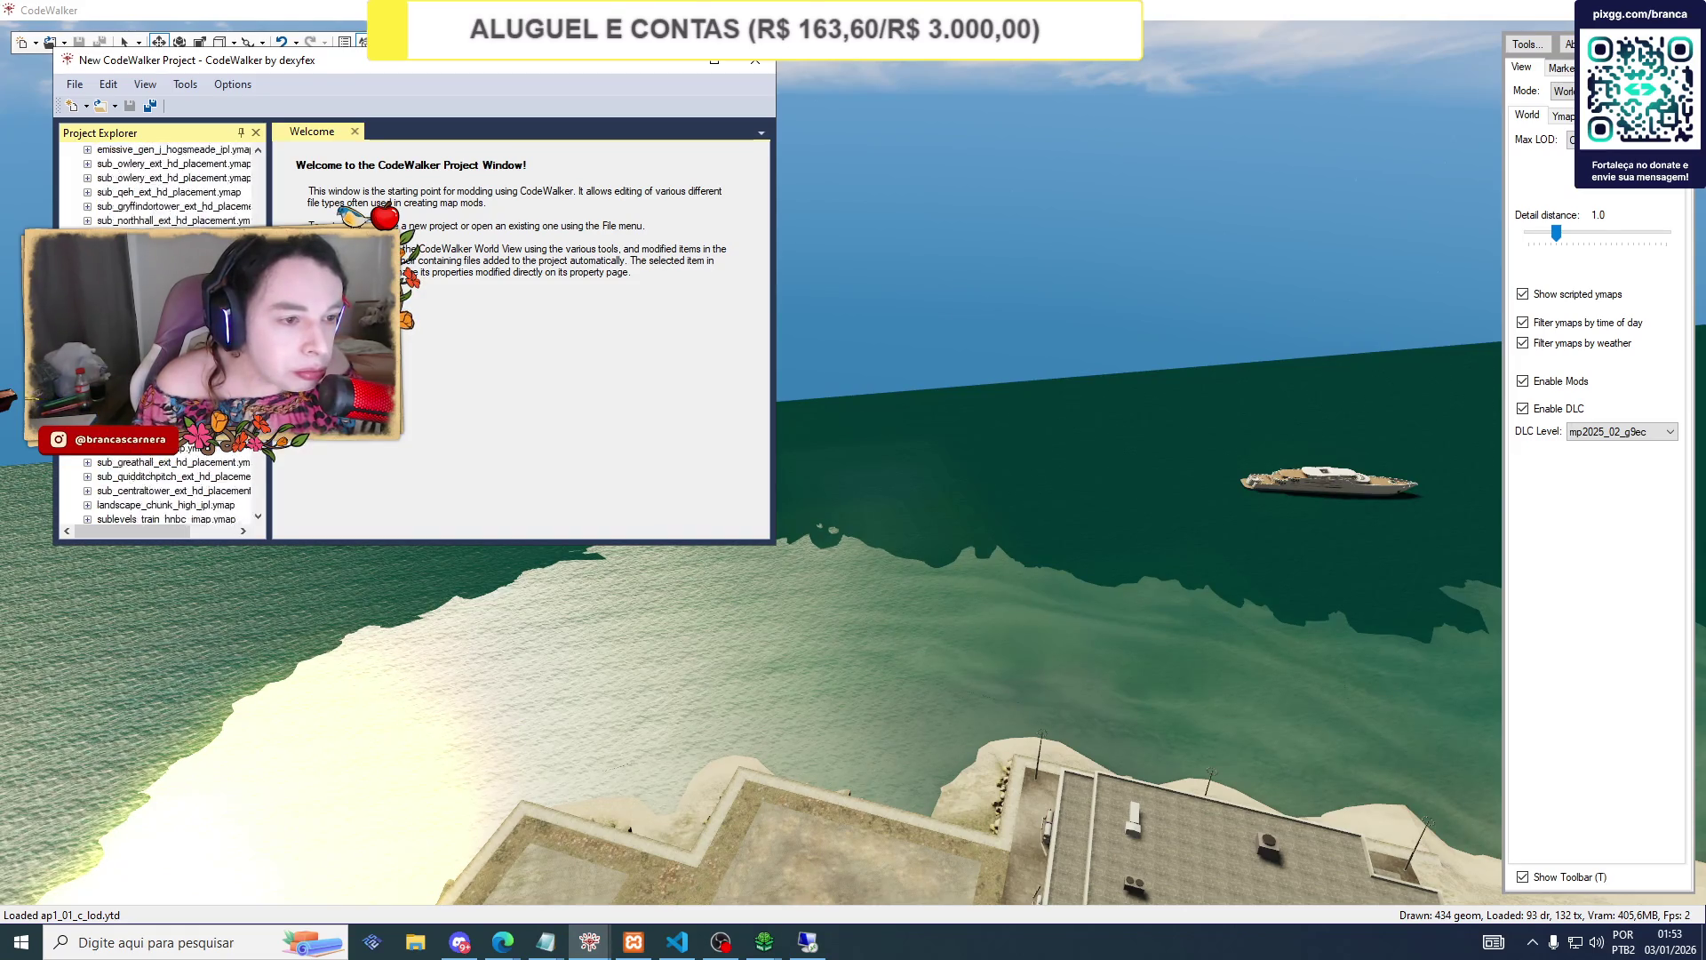
pyautogui.scroll(-6, 255, 468)
pyautogui.scroll(-6, 256, 468)
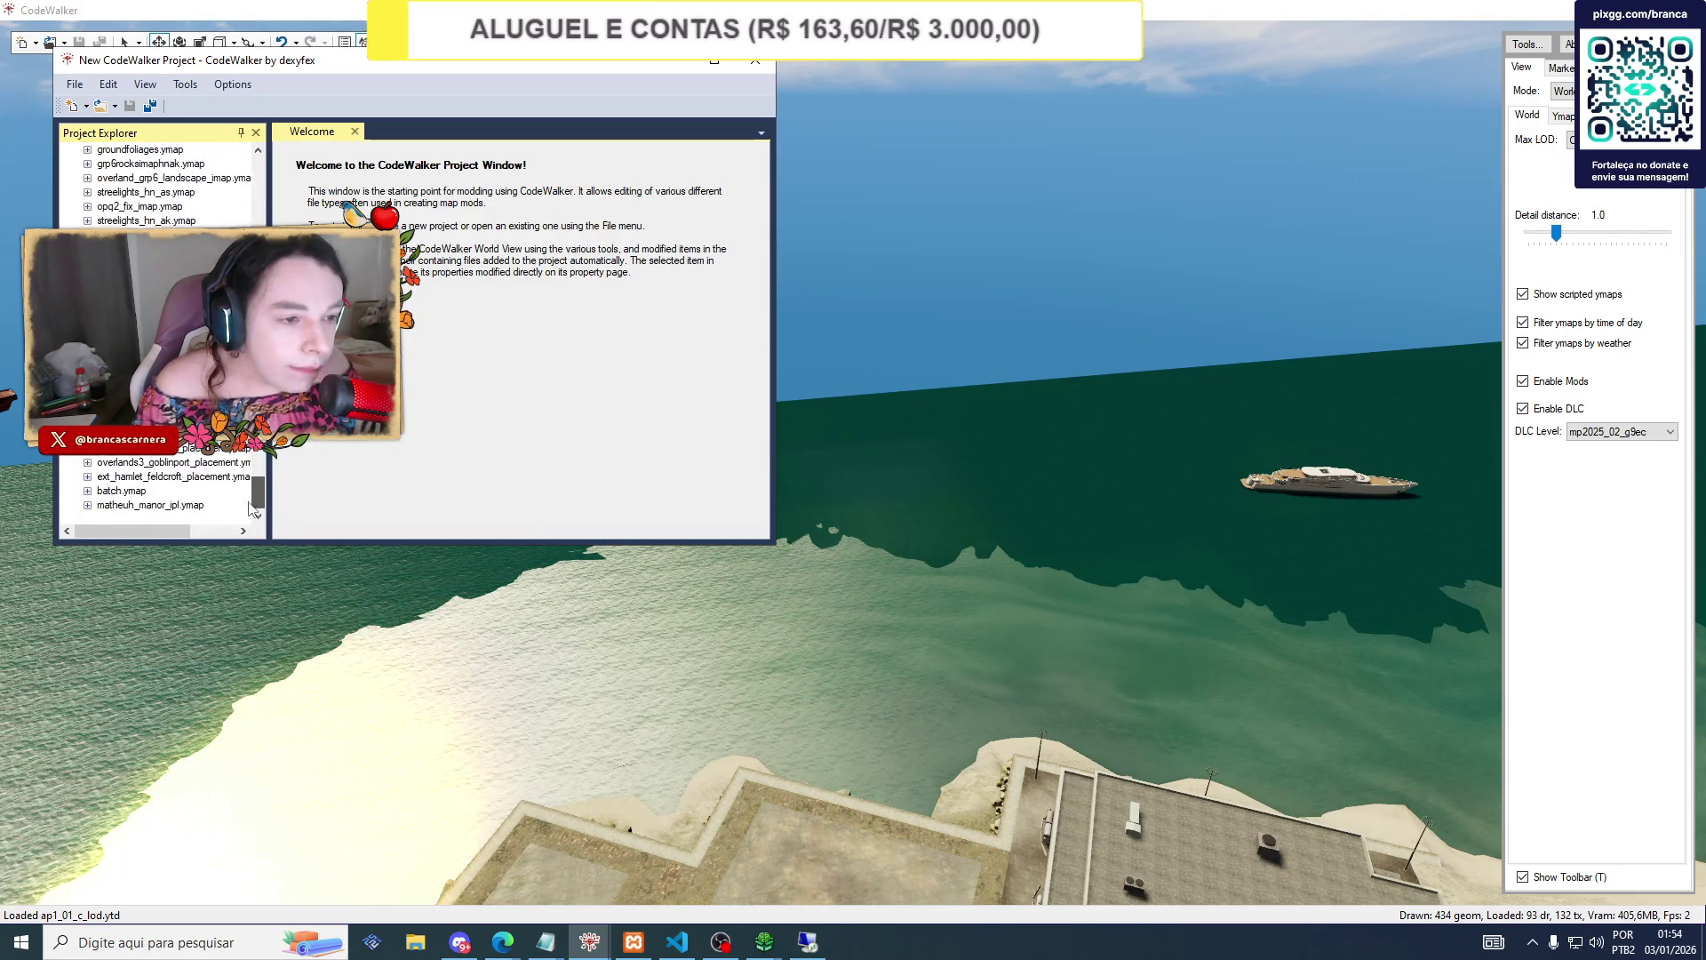
pyautogui.scroll(-6, 160, 334)
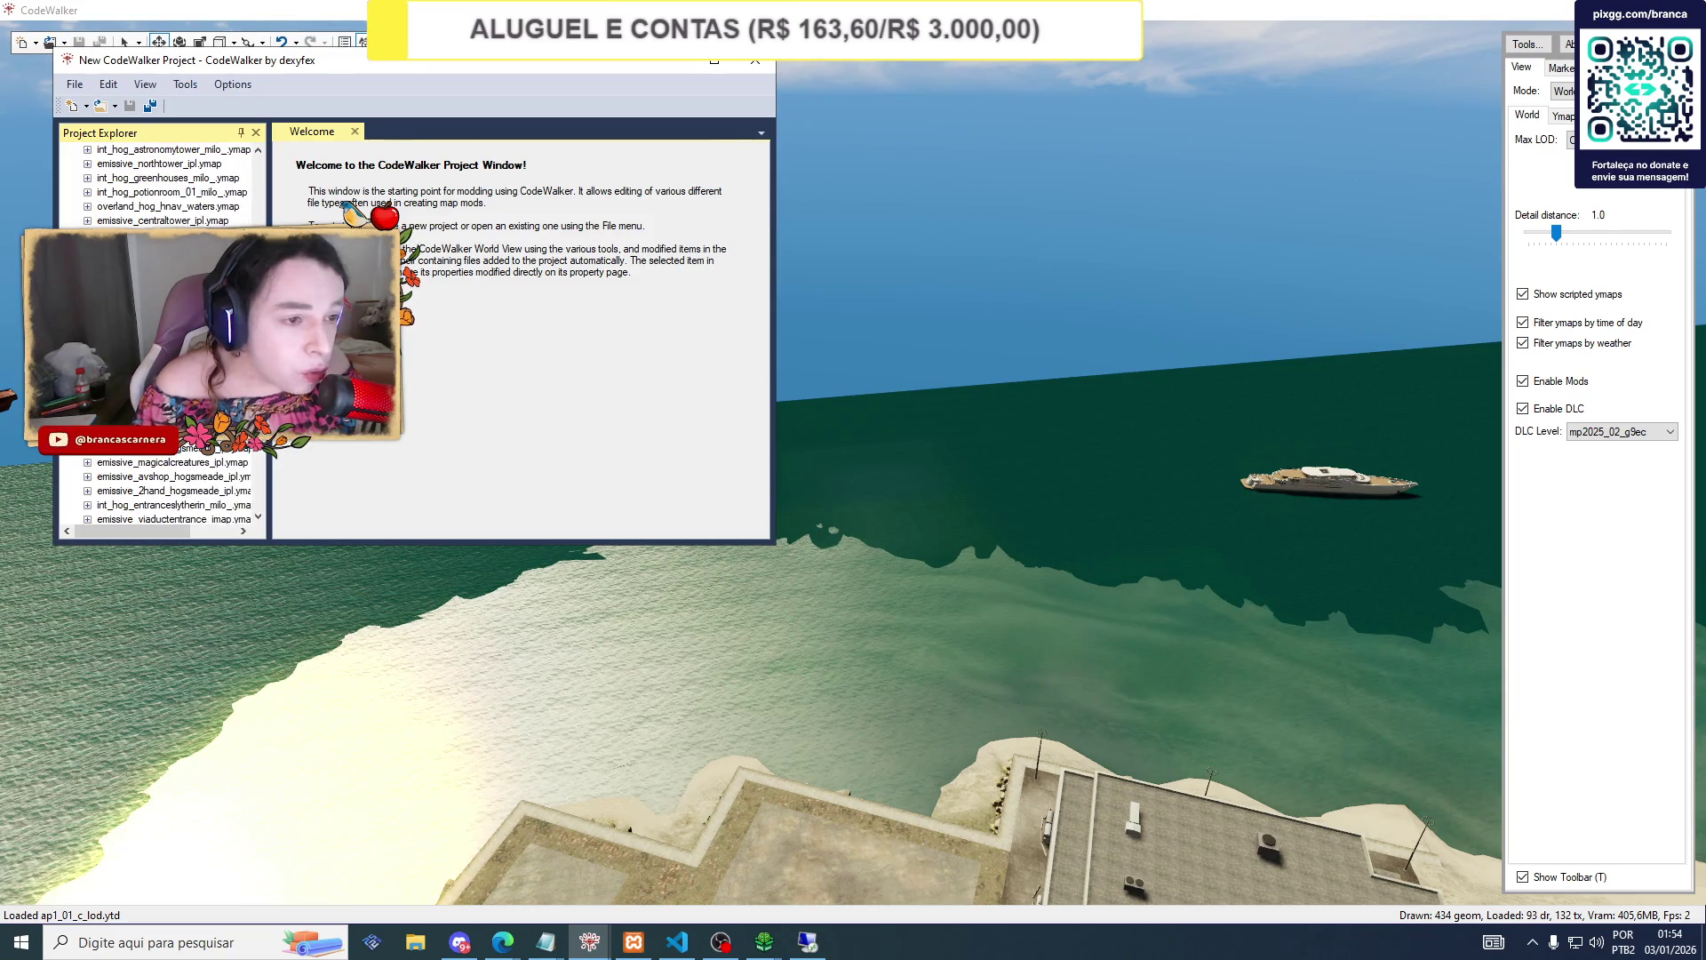
pyautogui.scroll(-6, 160, 334)
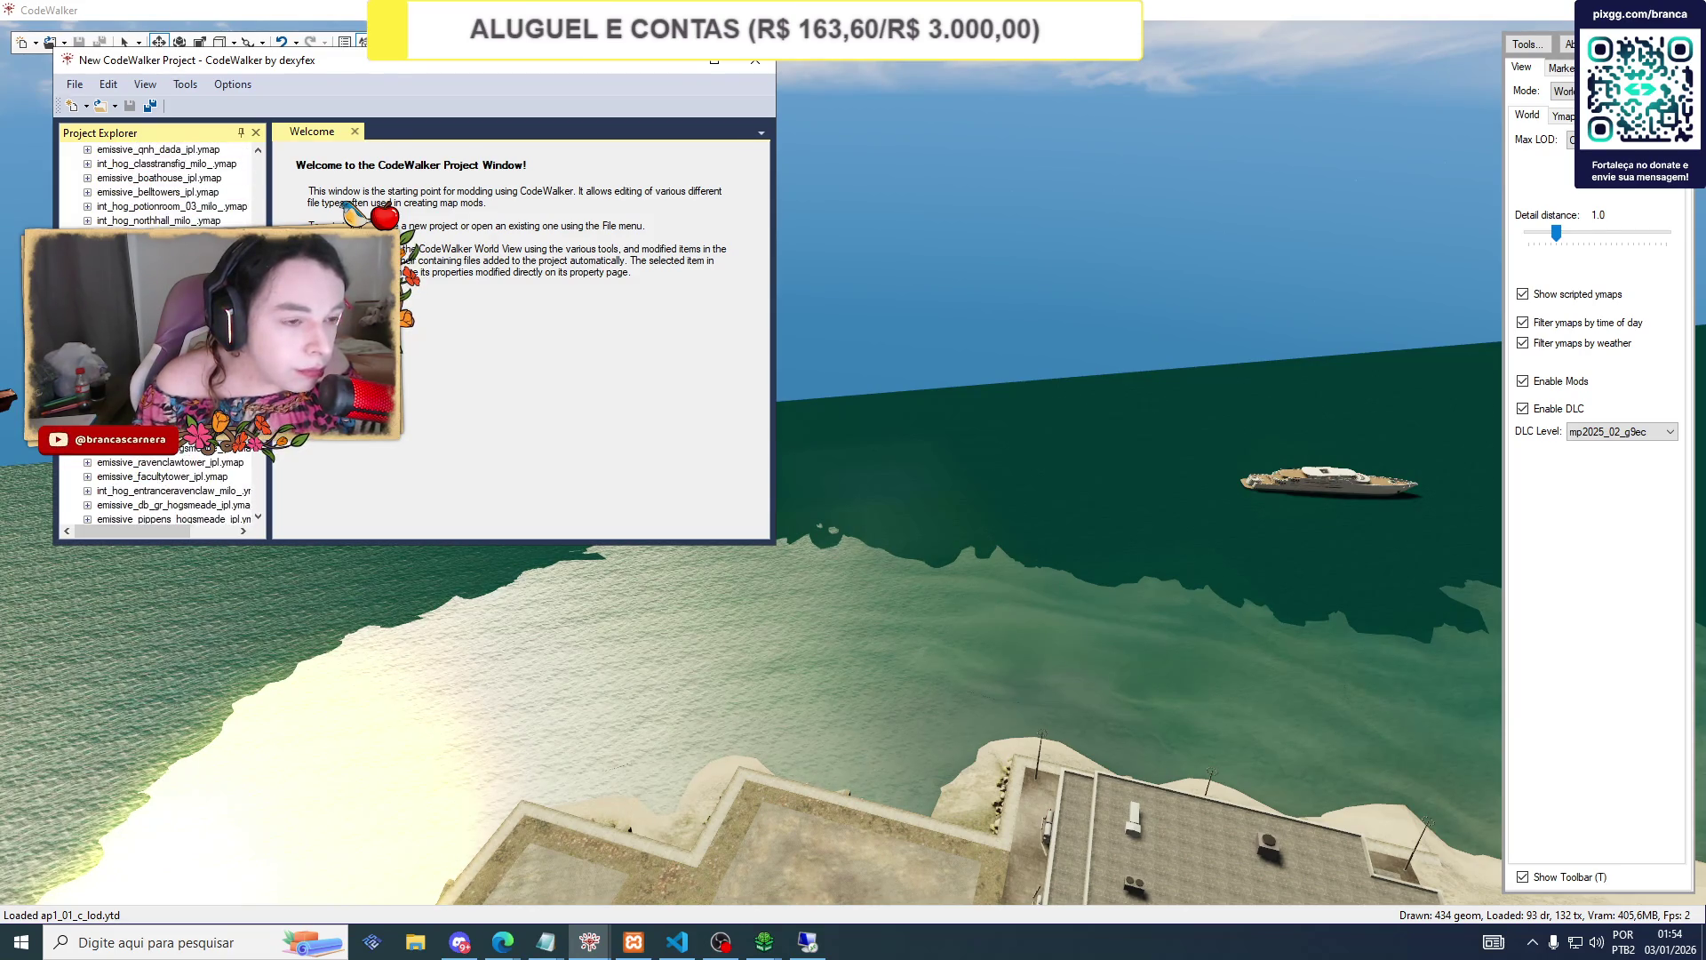
pyautogui.scroll(1, 160, 333)
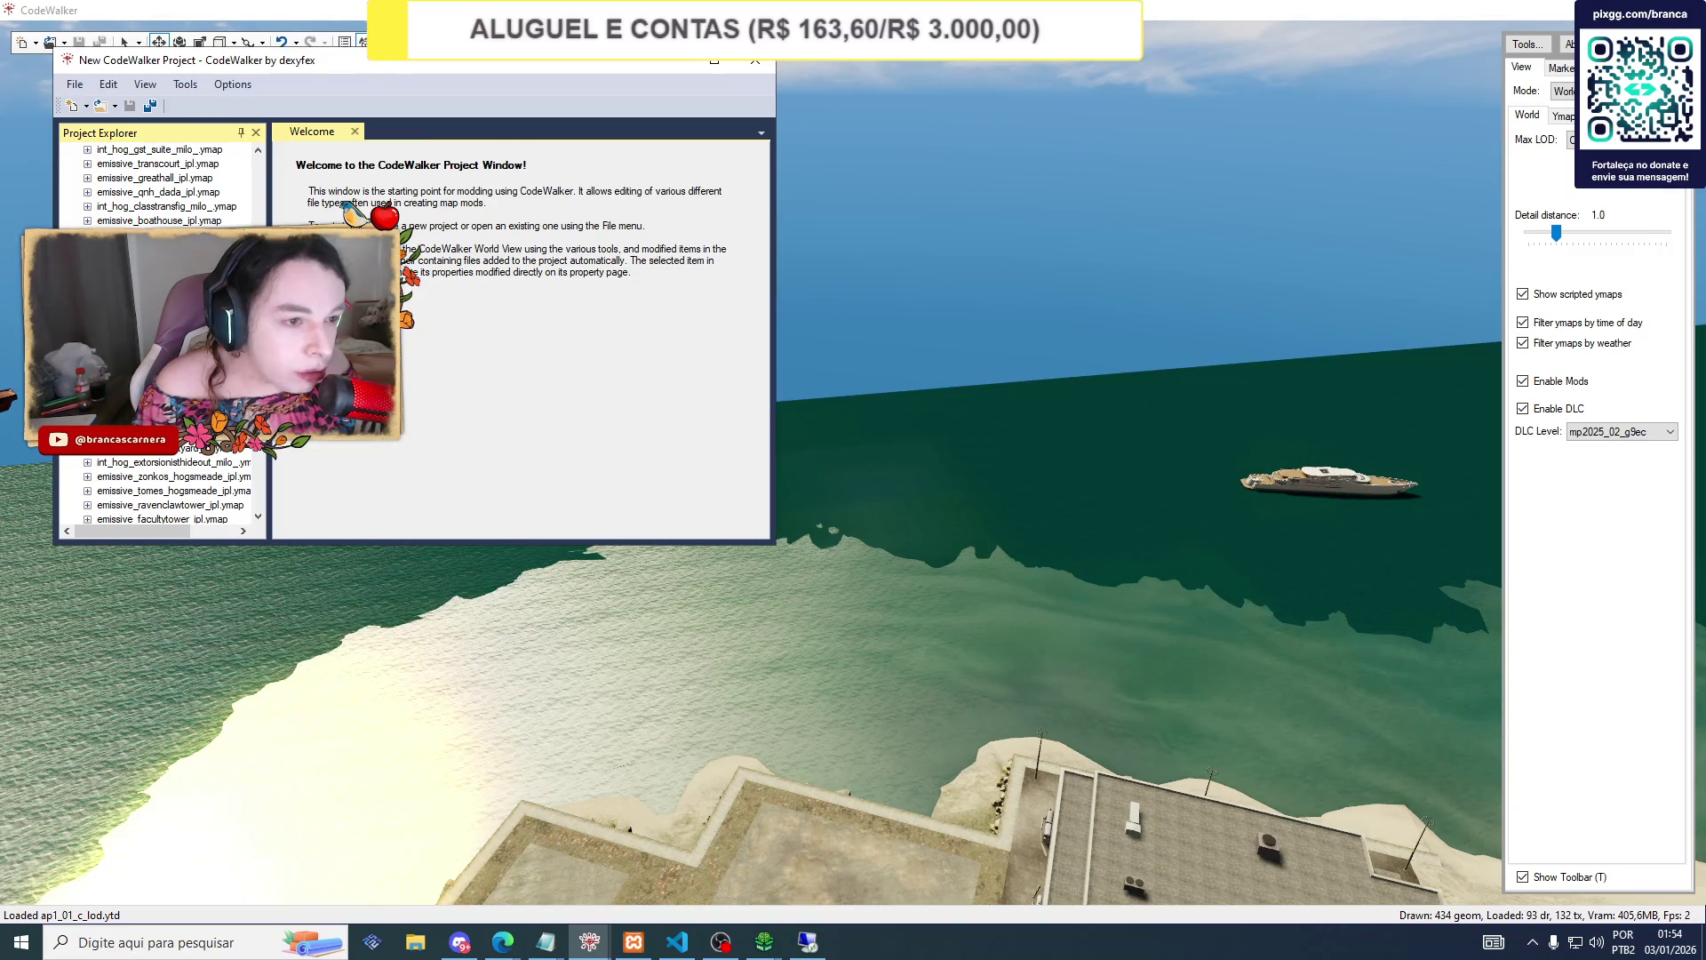
pyautogui.scroll(9, 160, 333)
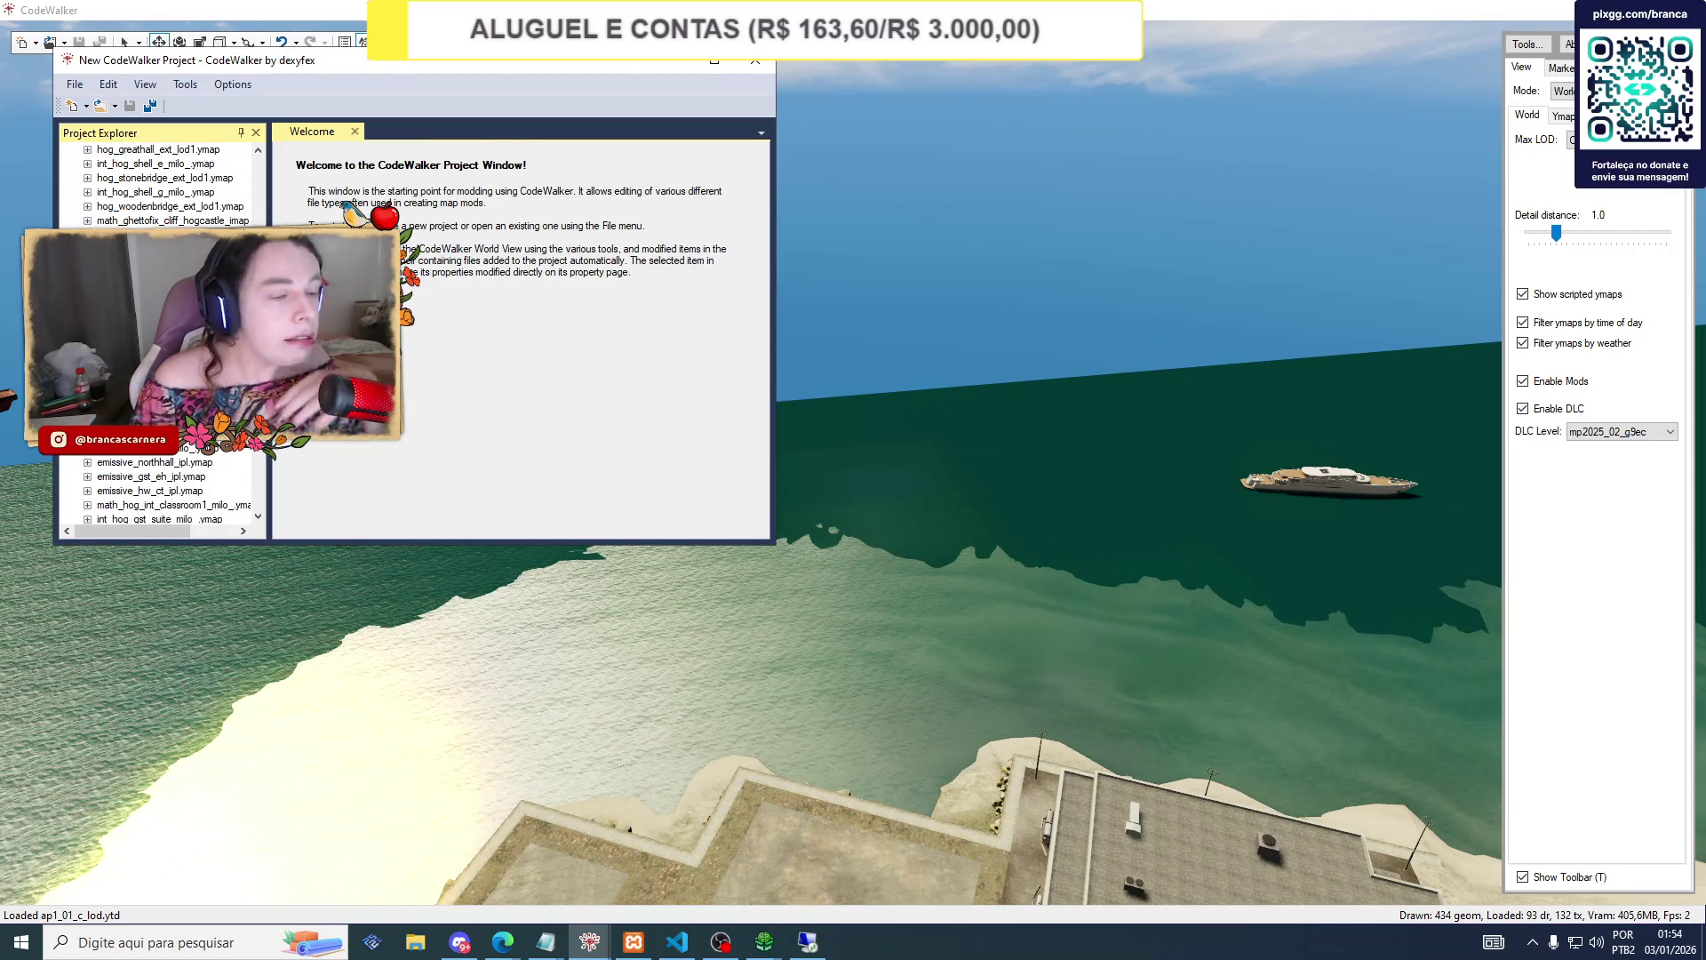
pyautogui.scroll(1, 160, 333)
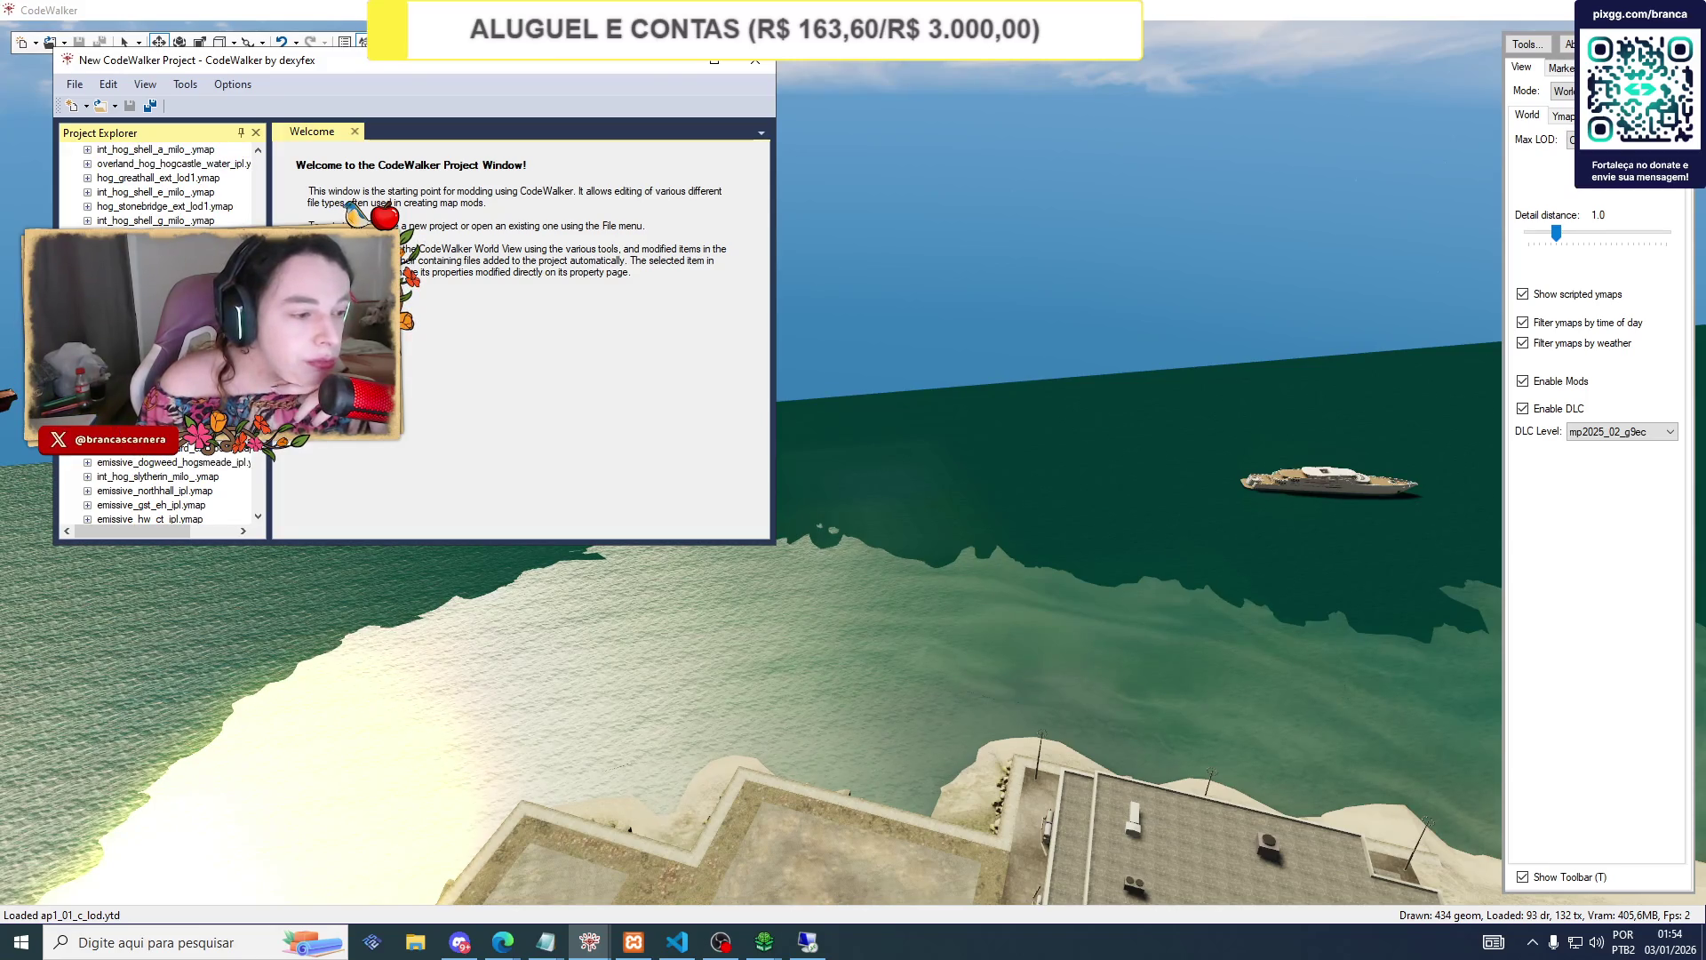
pyautogui.scroll(5, 160, 333)
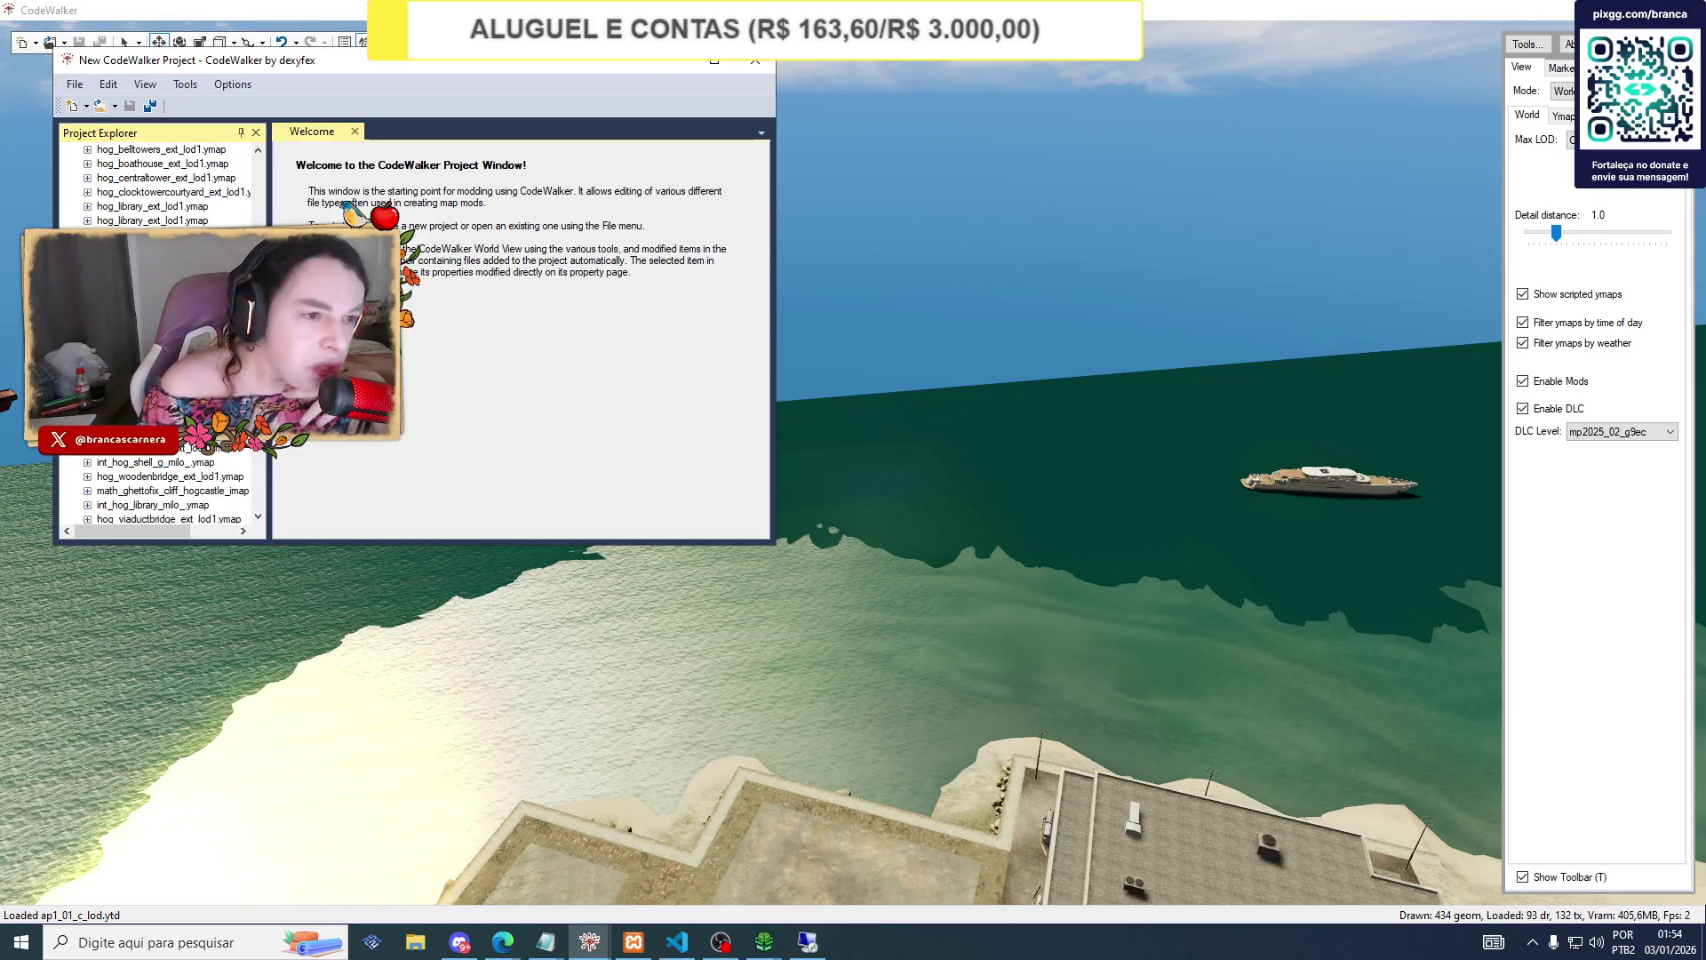
pyautogui.scroll(5, 251, 211)
pyautogui.moveTo(250, 210)
pyautogui.mouseDown()
pyautogui.moveTo(266, 165)
pyautogui.moveTo(263, 286)
pyautogui.mouseUp()
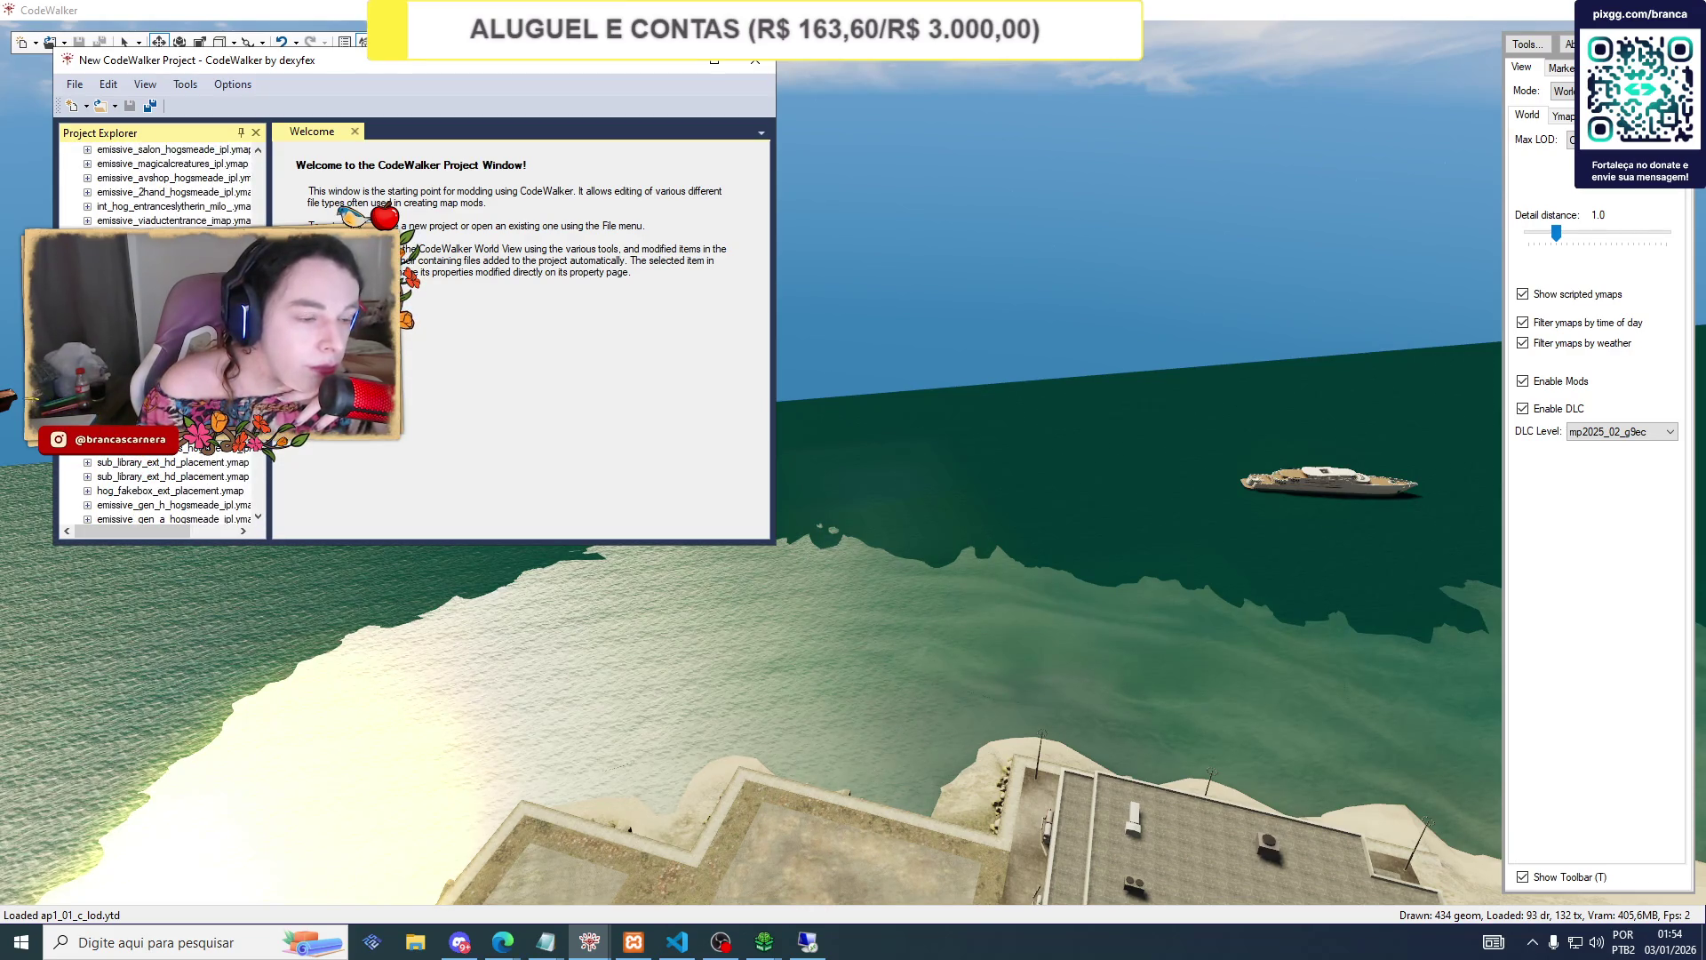
pyautogui.scroll(-3, 160, 338)
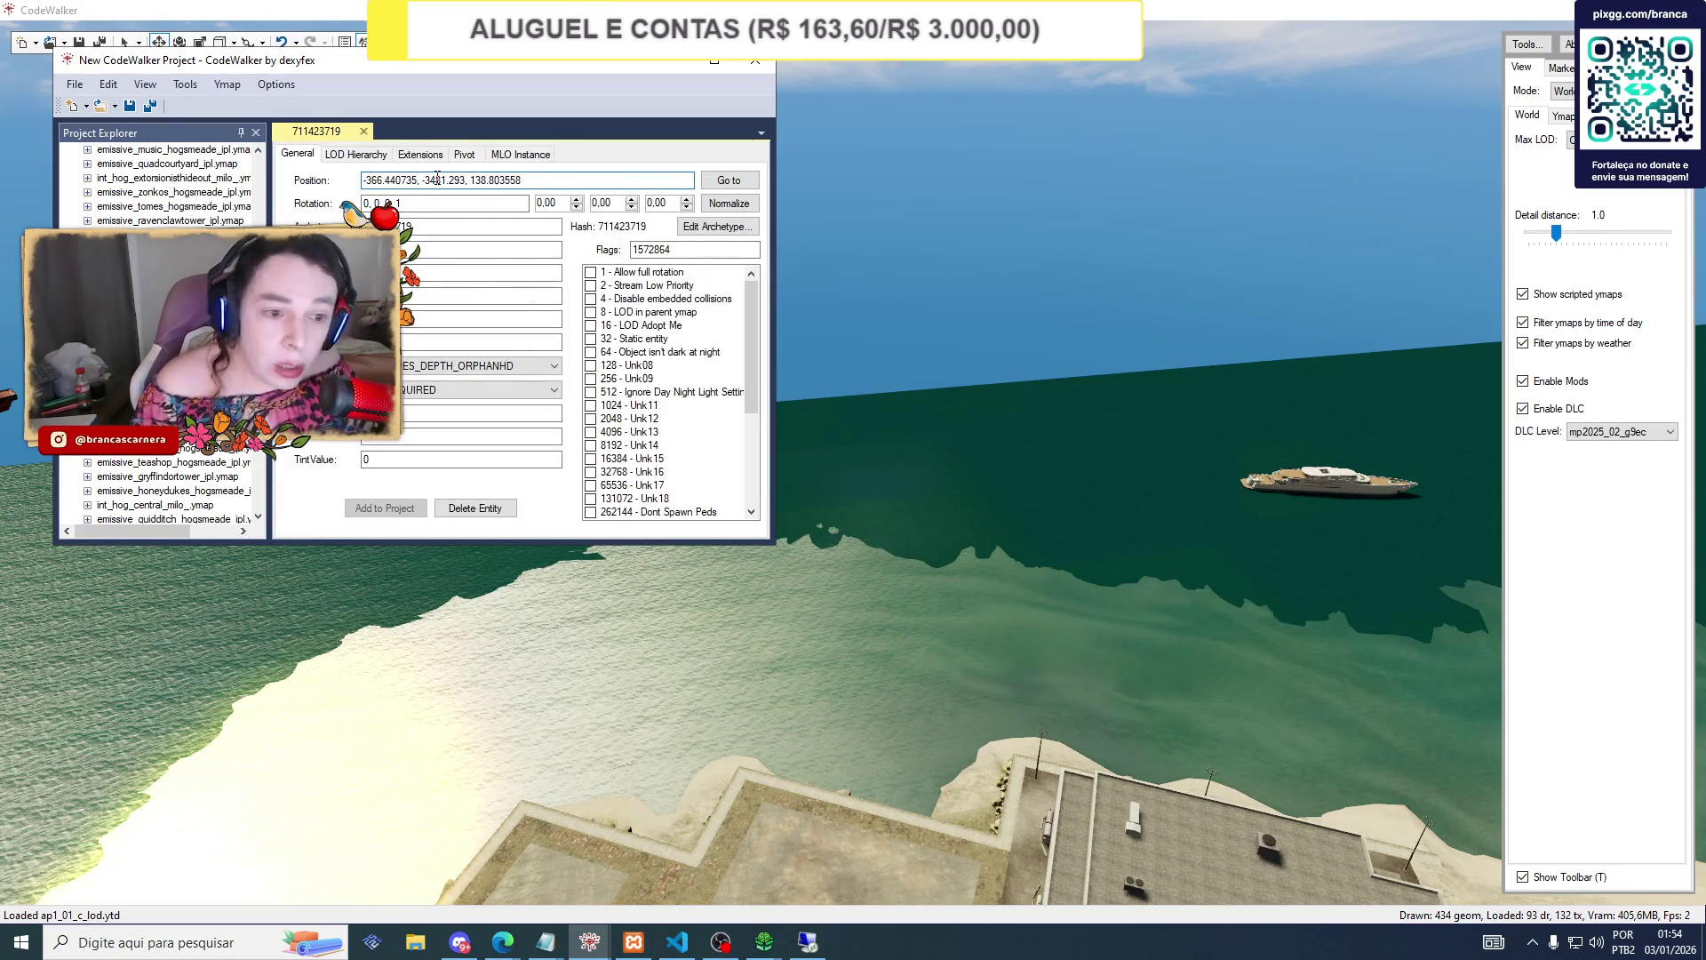
# Close the current project without saving, then dismiss the New file options.
pyautogui.click(754, 60)
pyautogui.click(968, 524)
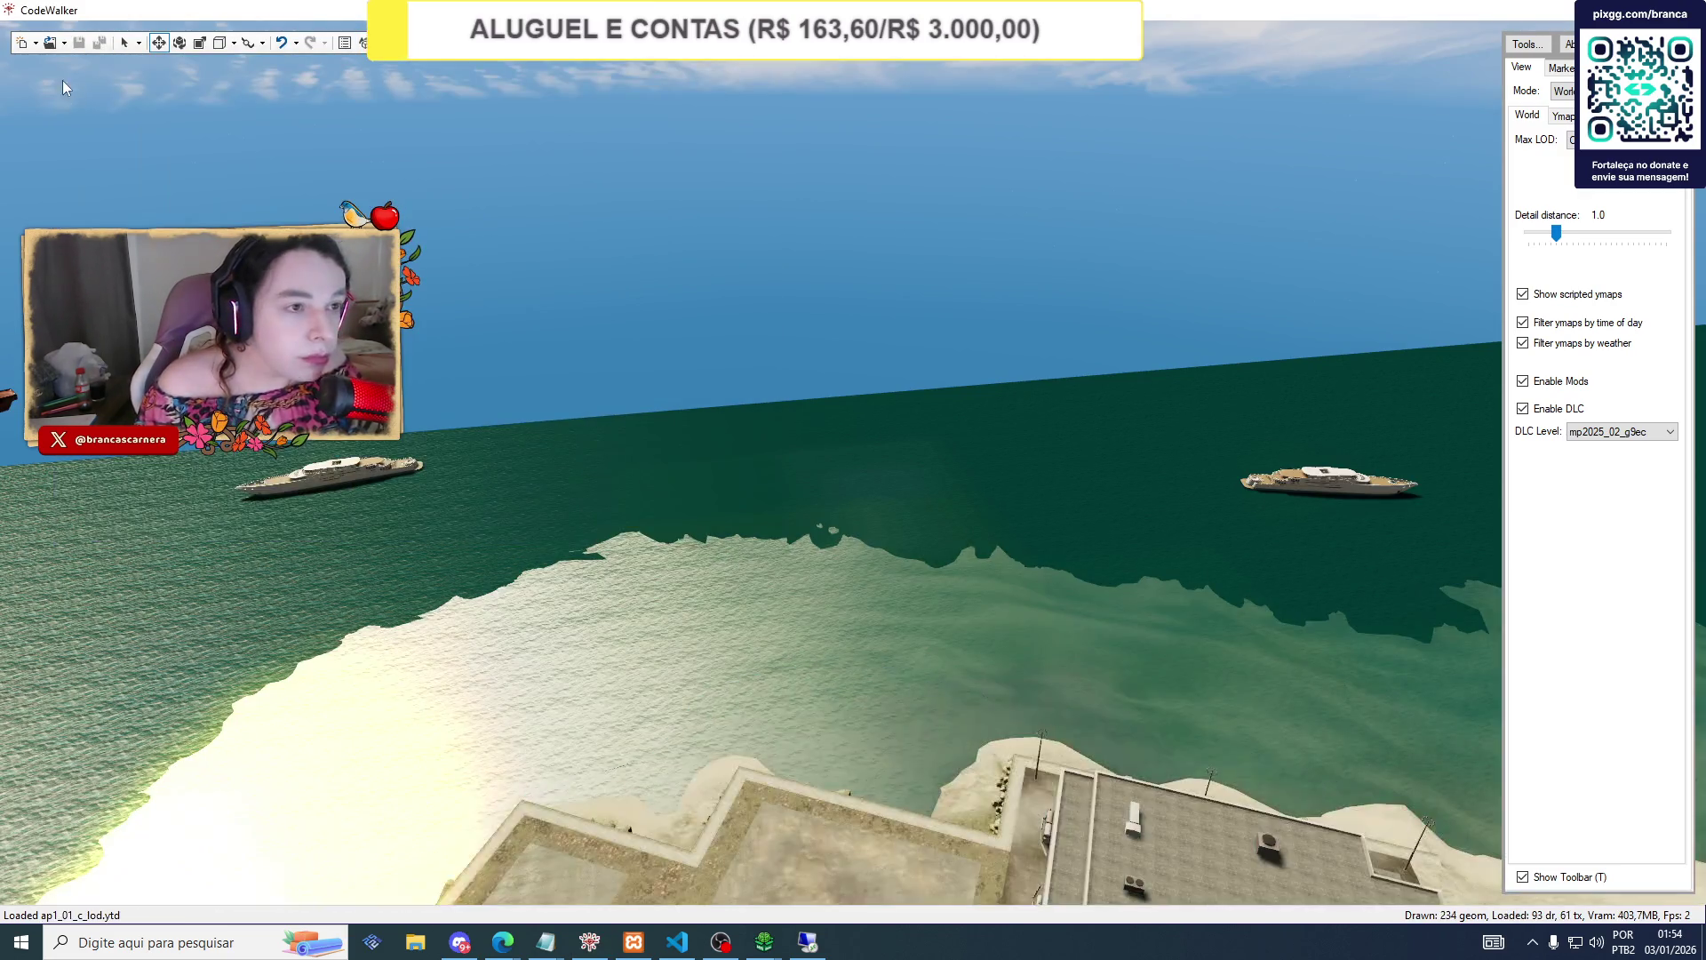
pyautogui.click(36, 42)
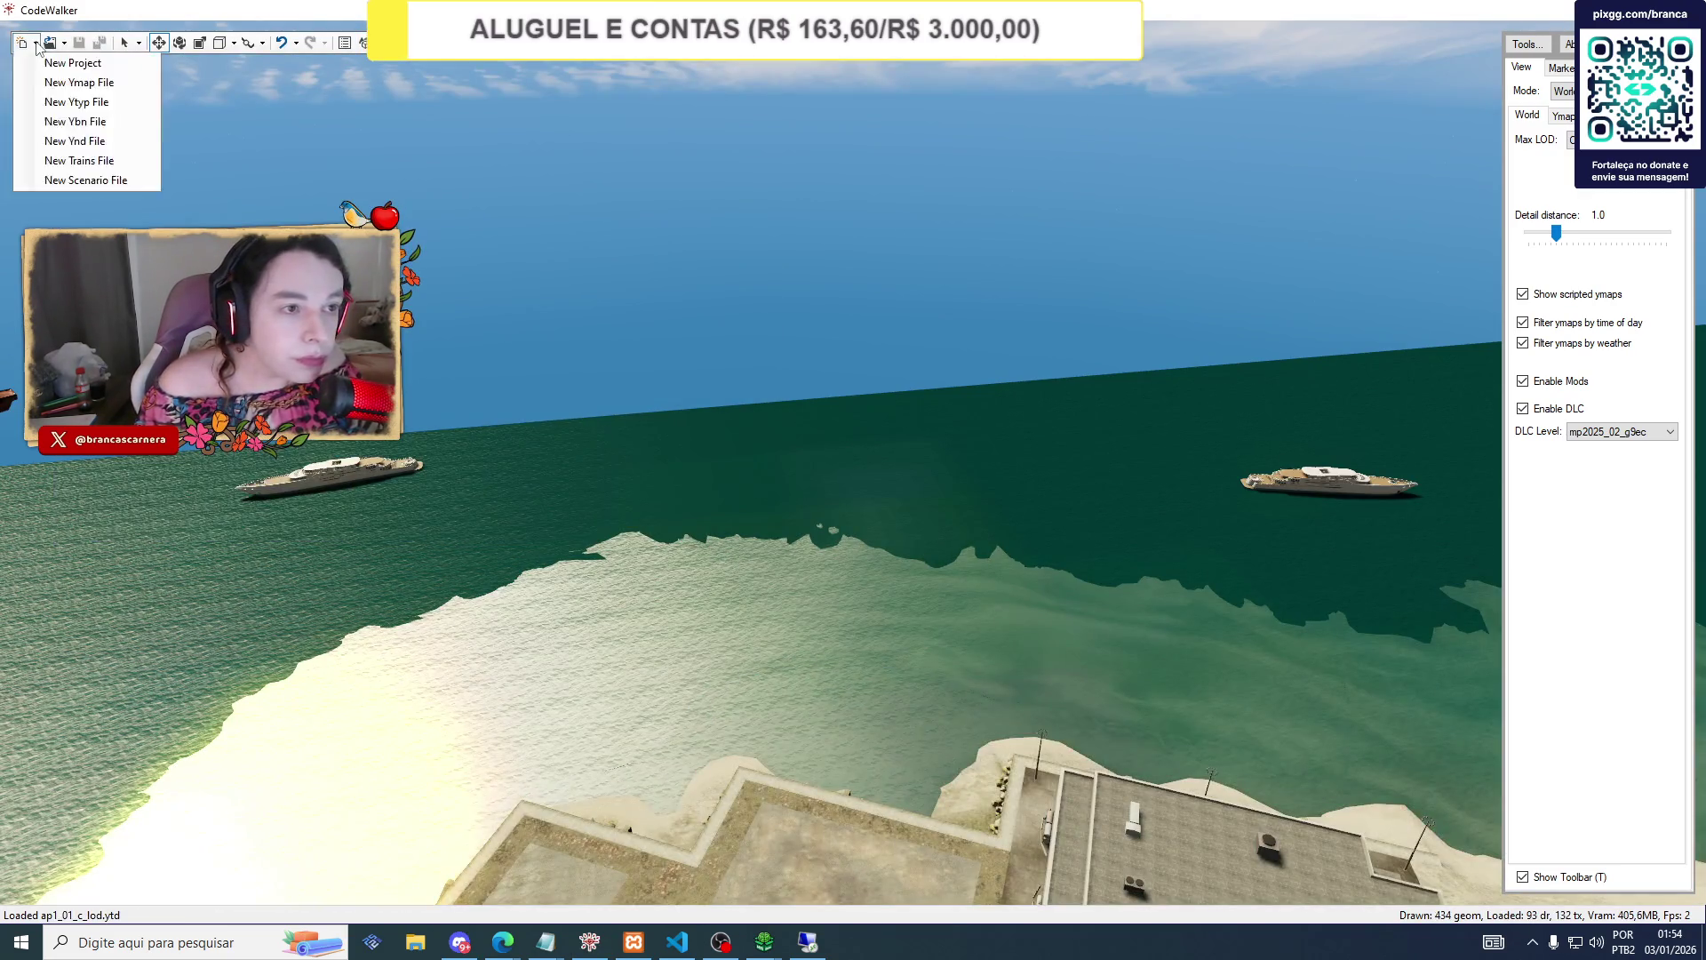
pyautogui.click(49, 73)
pyautogui.click(35, 43)
pyautogui.click(35, 44)
pyautogui.click(35, 44)
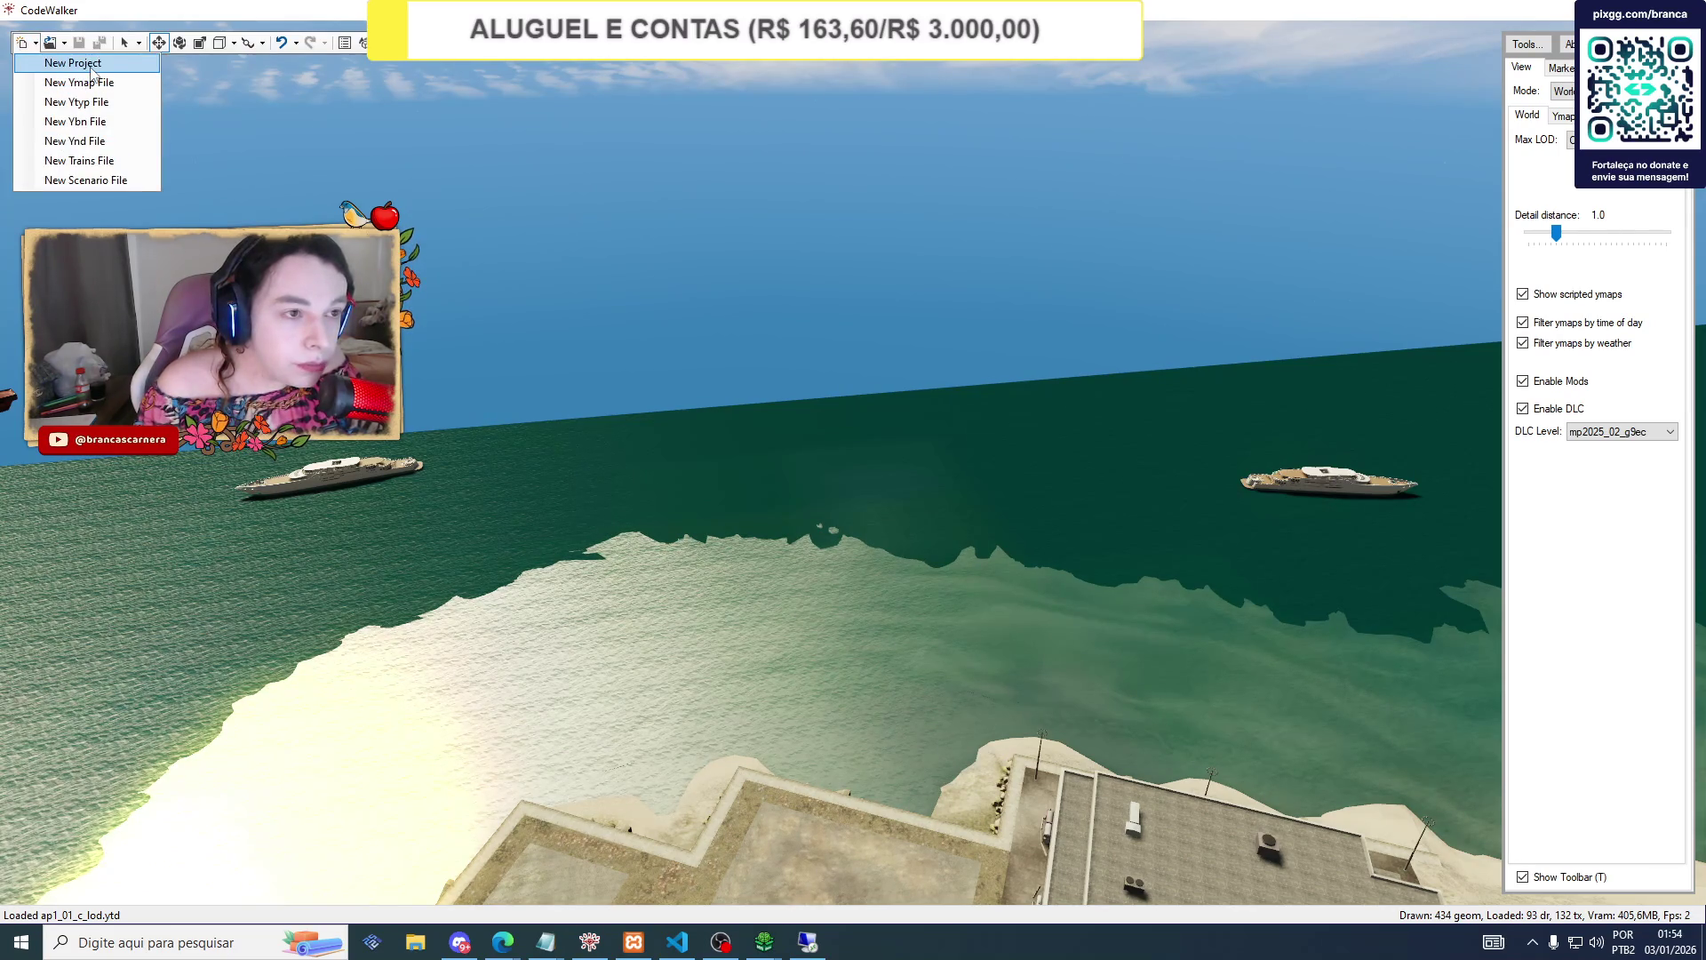
pyautogui.click(247, 119)
# Open all 'entrancesly' search results into a new project.
pyautogui.click(62, 50)
pyautogui.click(105, 77)
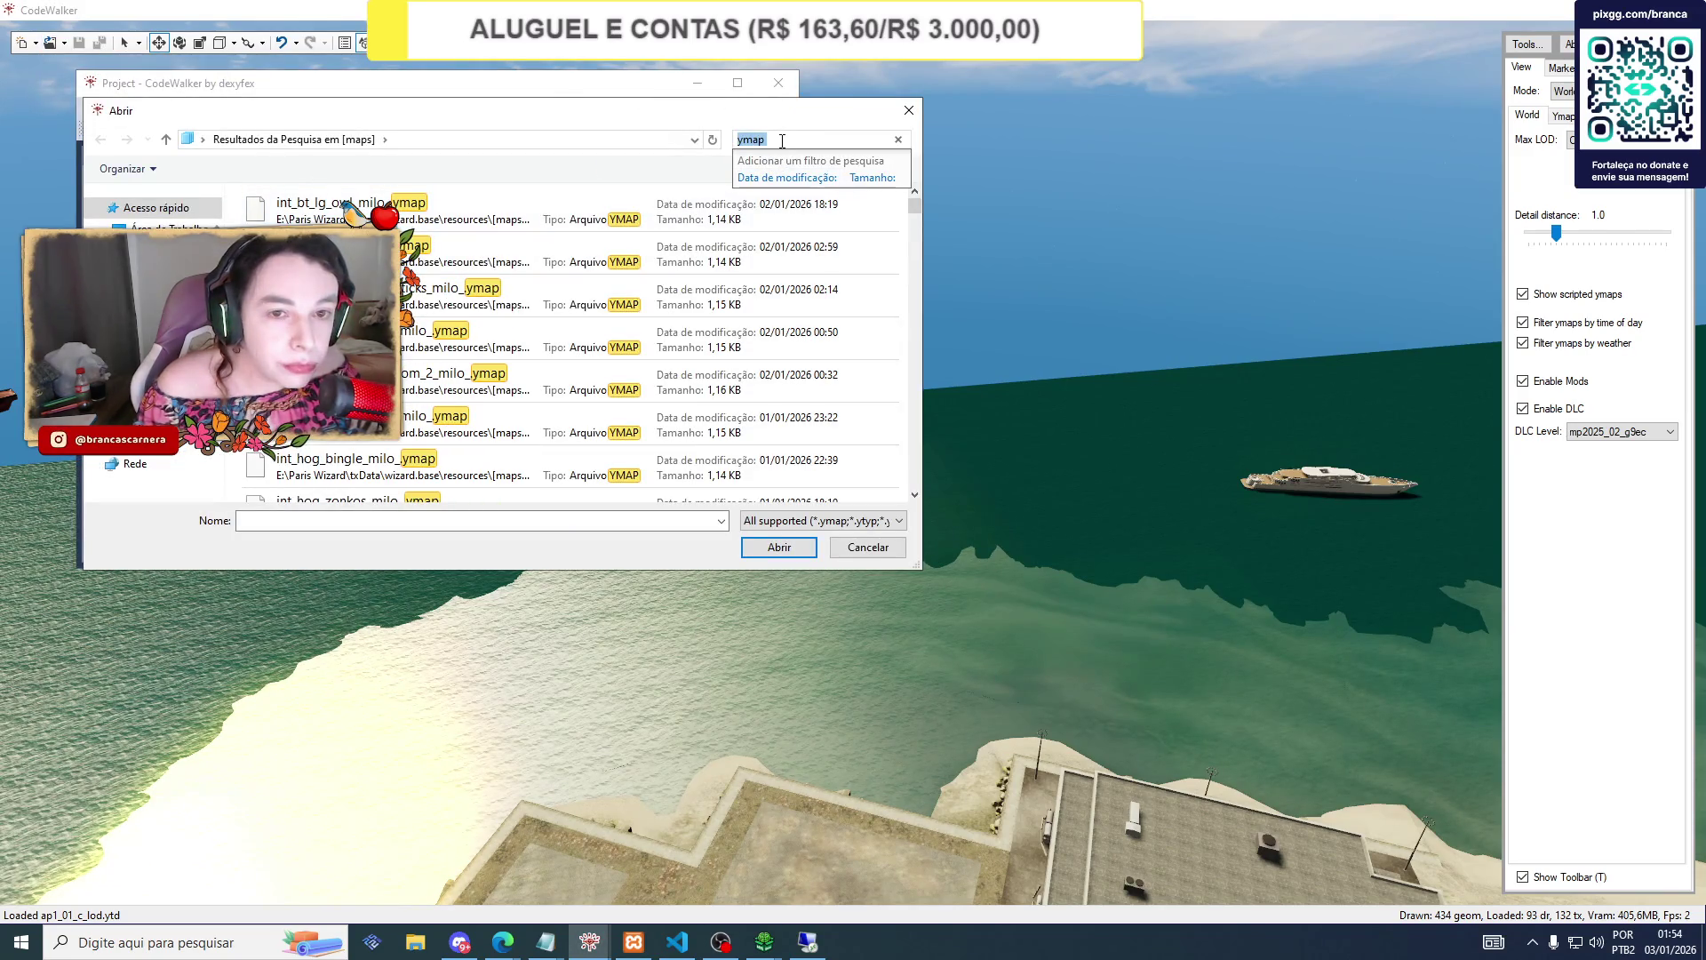
pyautogui.write('entrances')
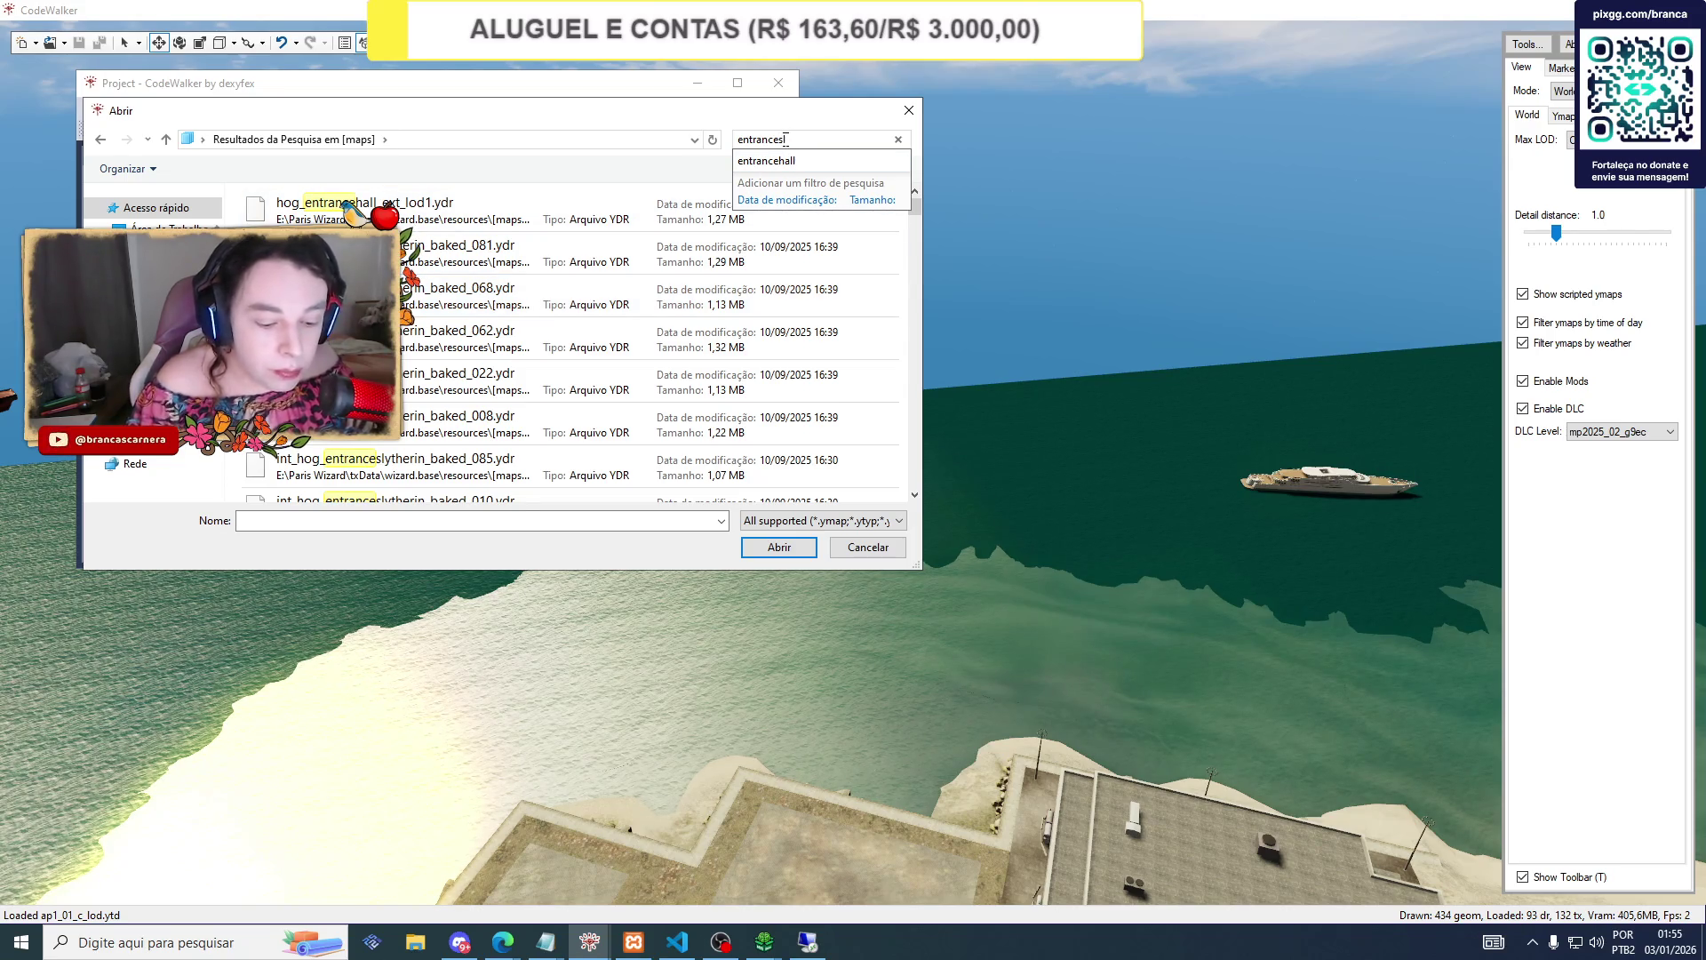
pyautogui.write('ly')
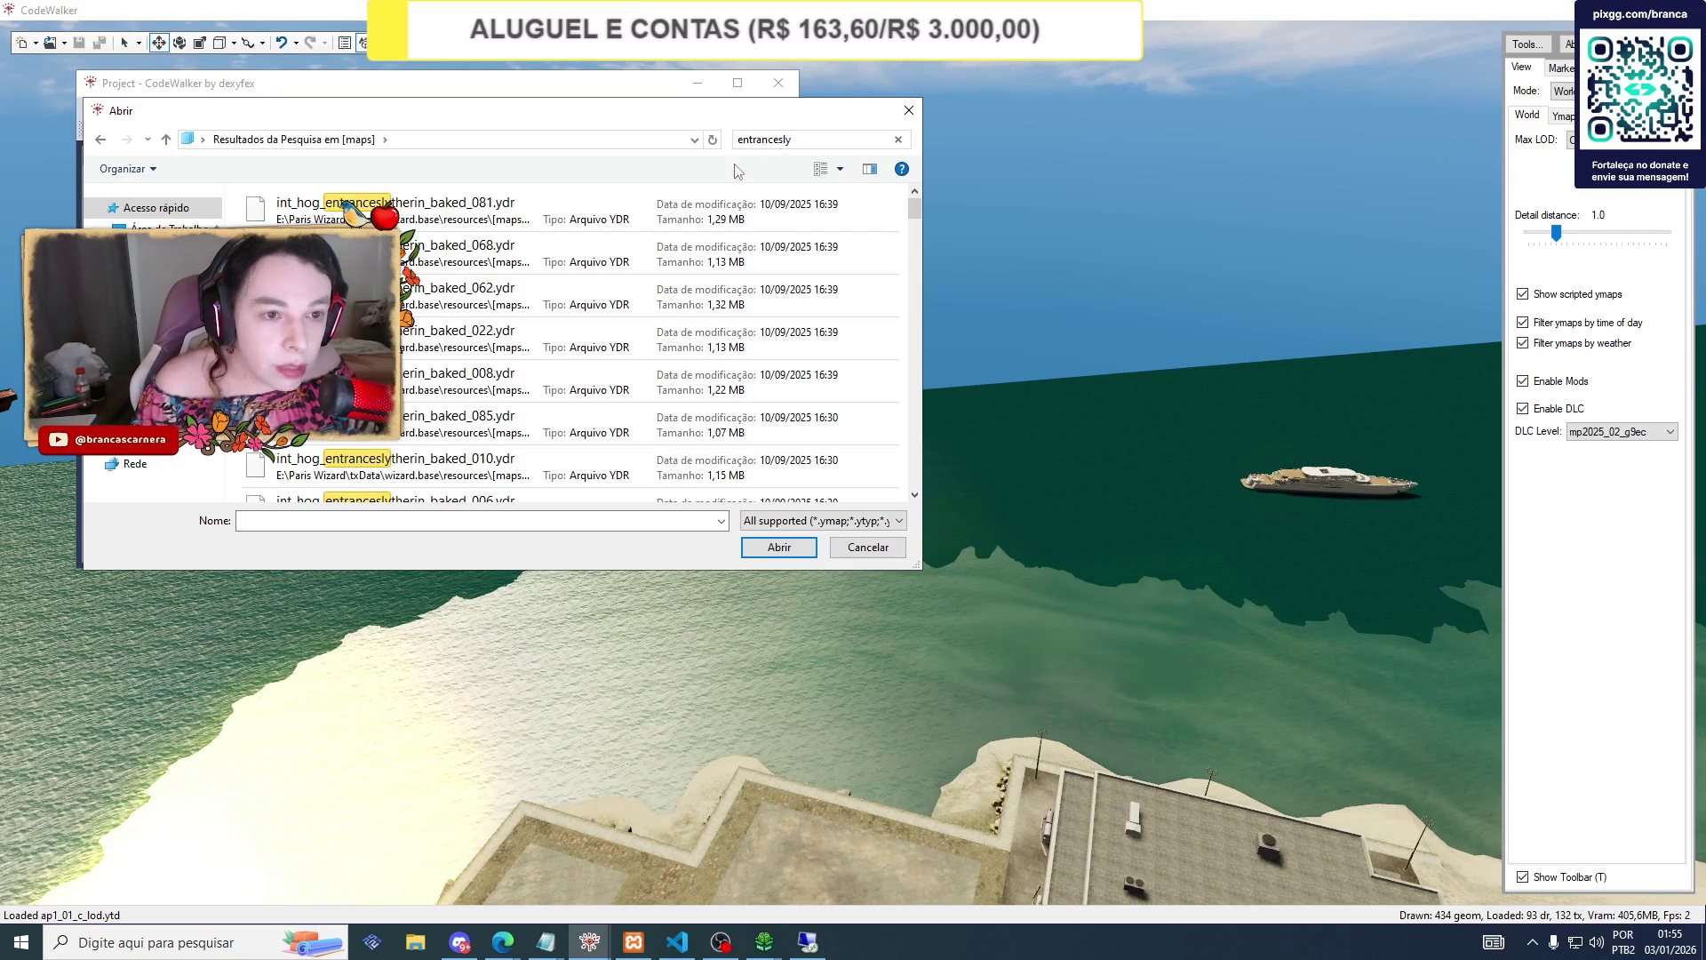
pyautogui.hotkey('ctrl', 'a')
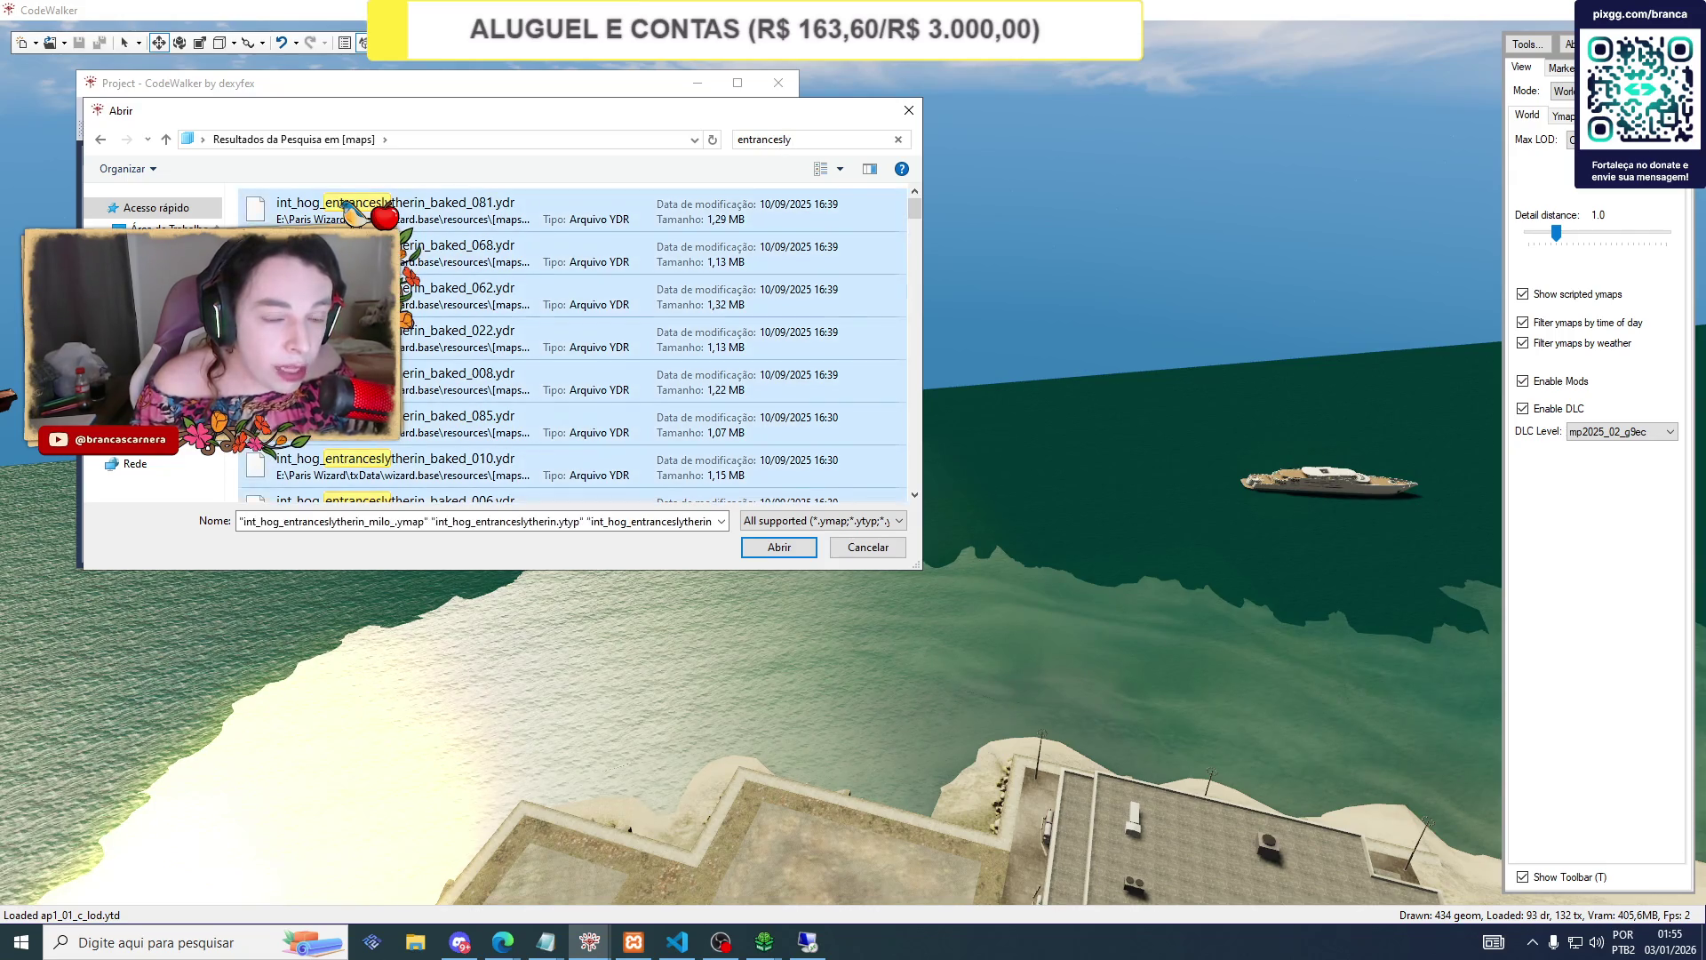
pyautogui.click(794, 553)
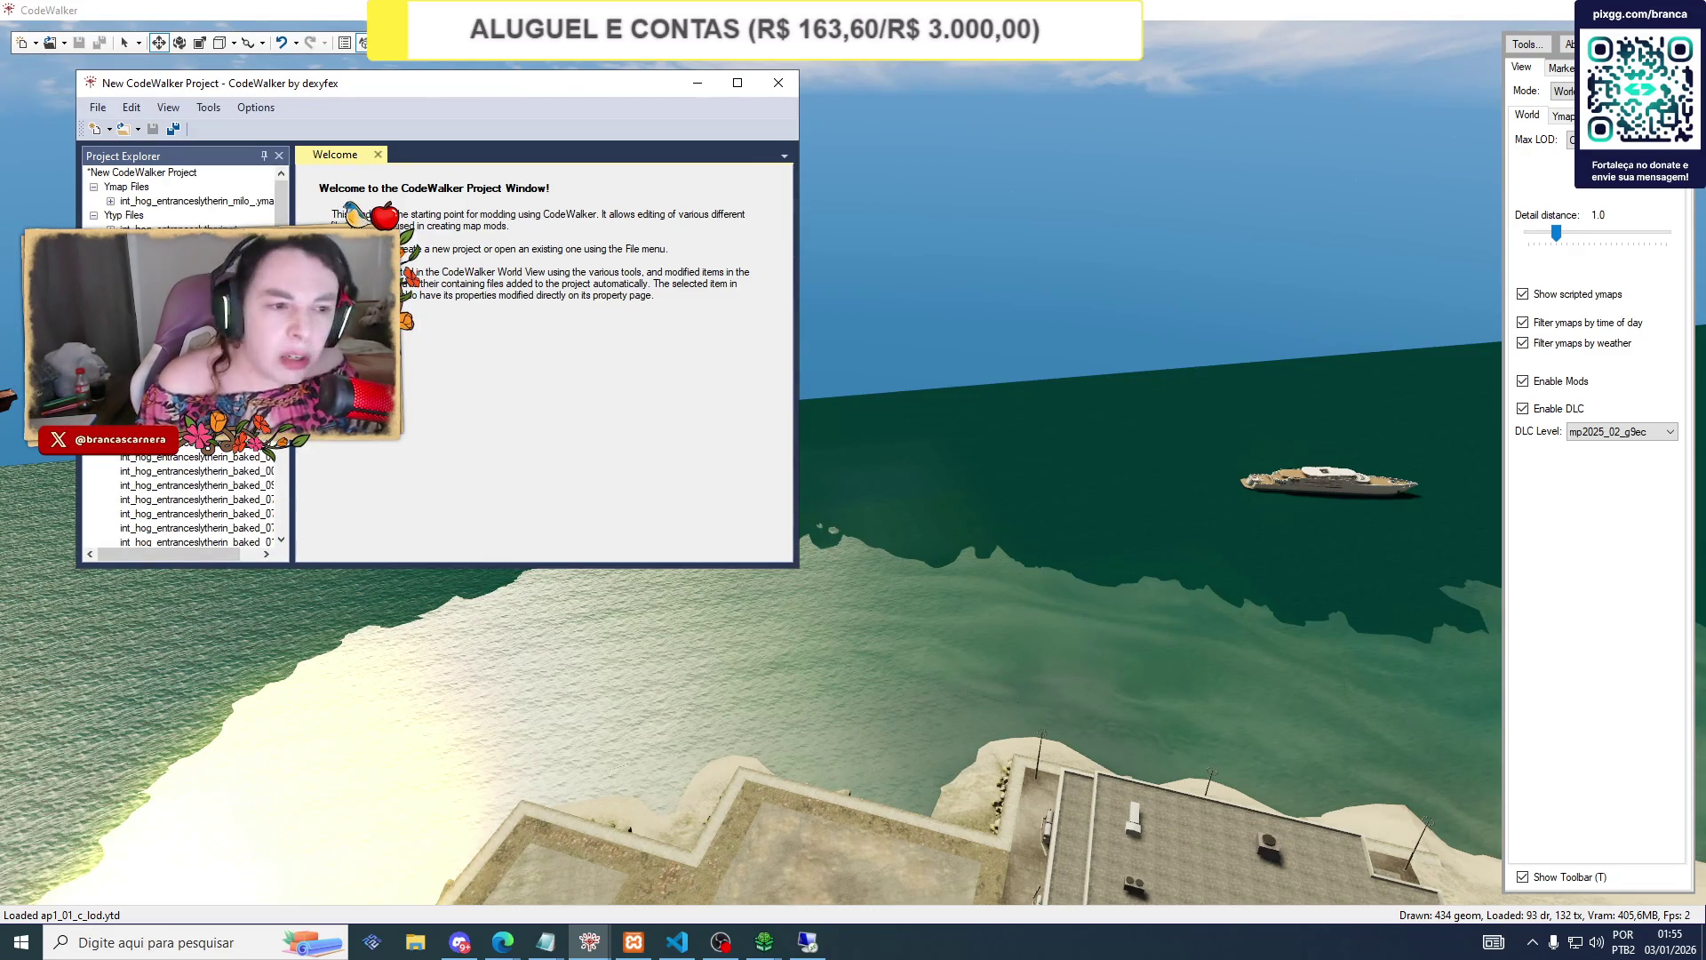
# Select the entranceslytherin entity, jump the camera to it and hide the project window.
pyautogui.click(111, 202)
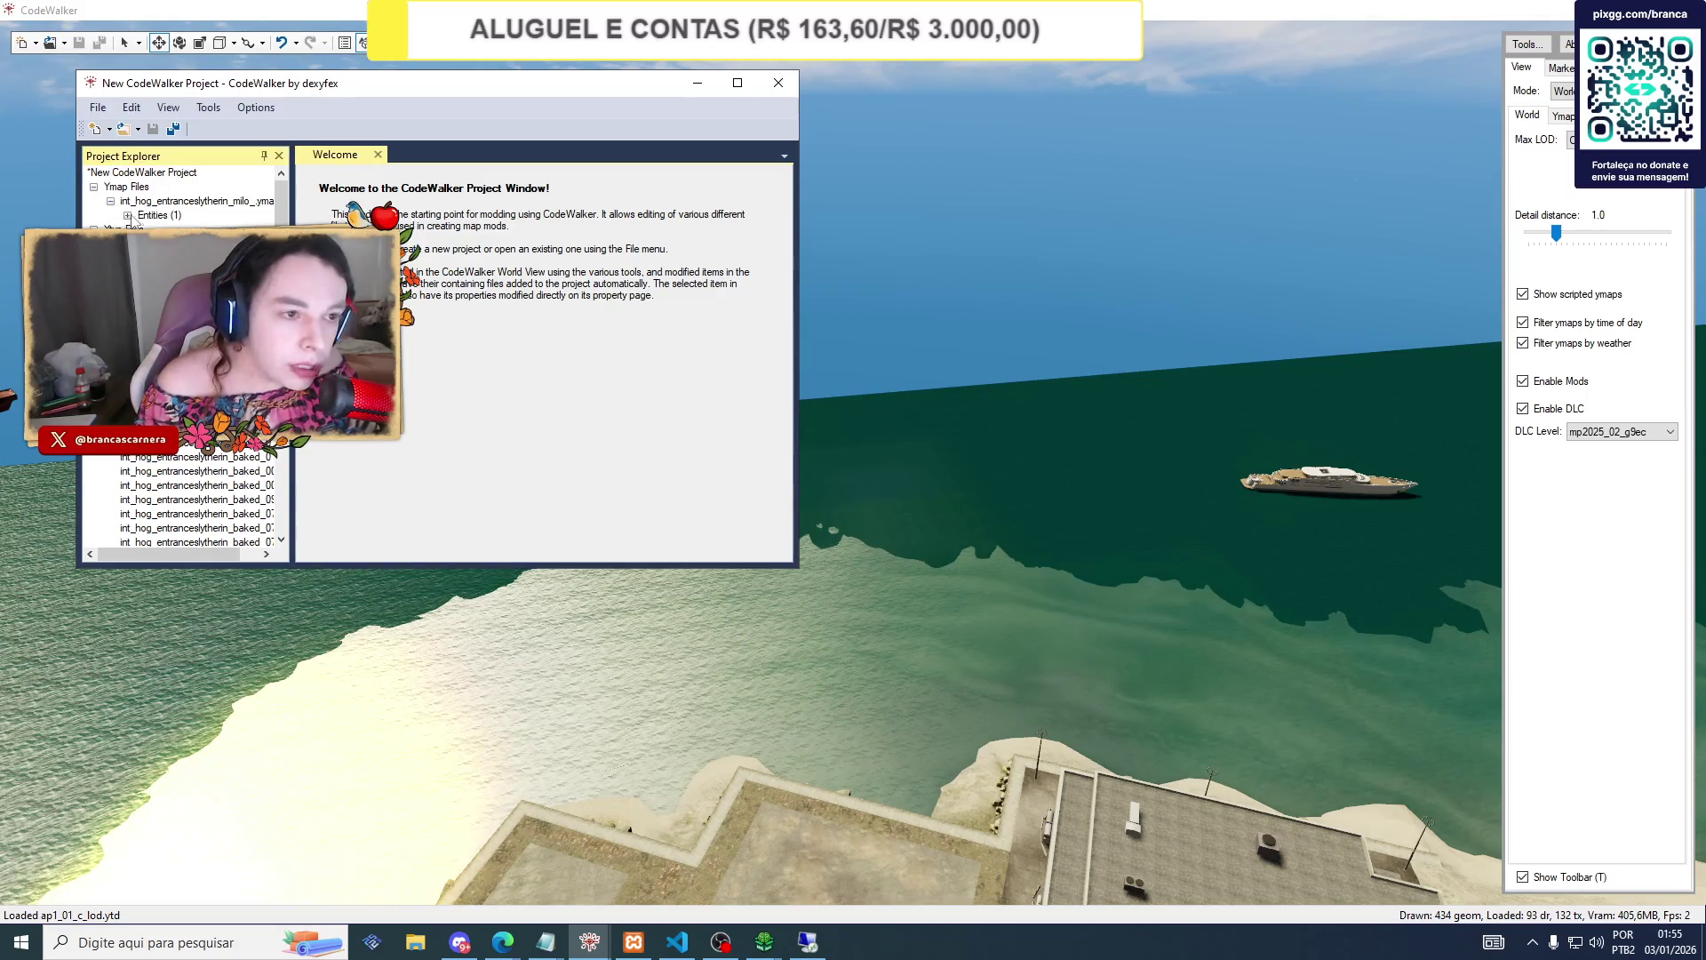
pyautogui.click(196, 229)
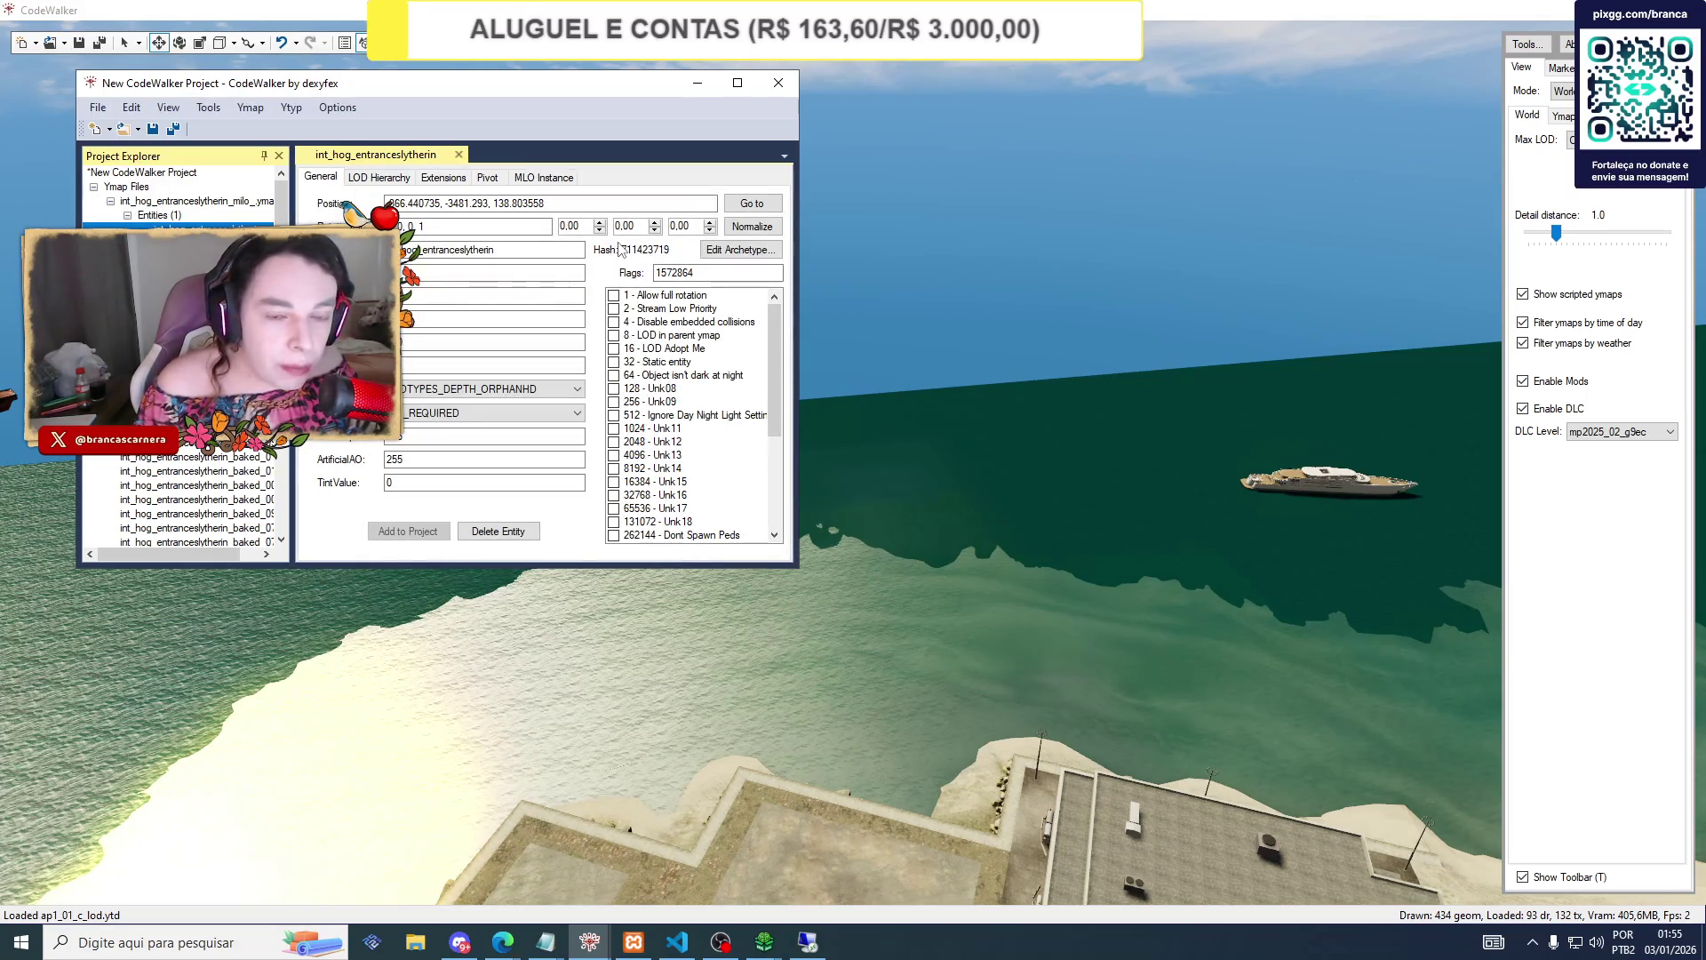
pyautogui.click(752, 203)
pyautogui.click(697, 83)
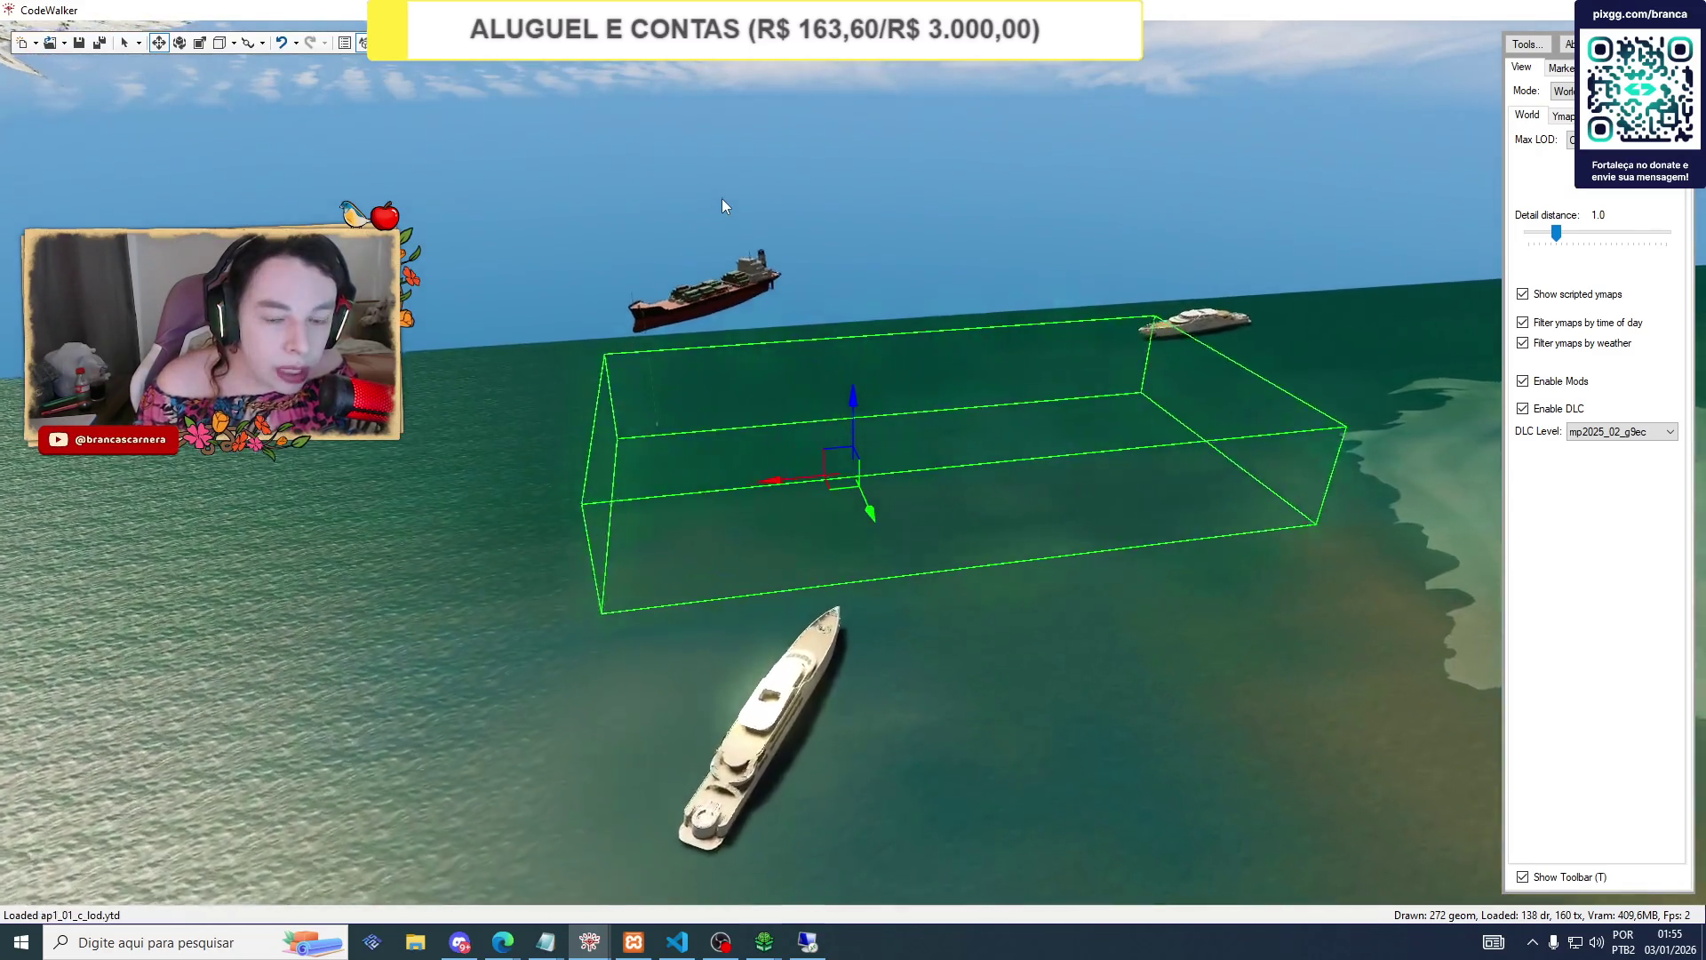
# Orbit around the entrance building and drag it slightly higher over the water.
pyautogui.scroll(2, 711, 222)
pyautogui.scroll(4, 710, 238)
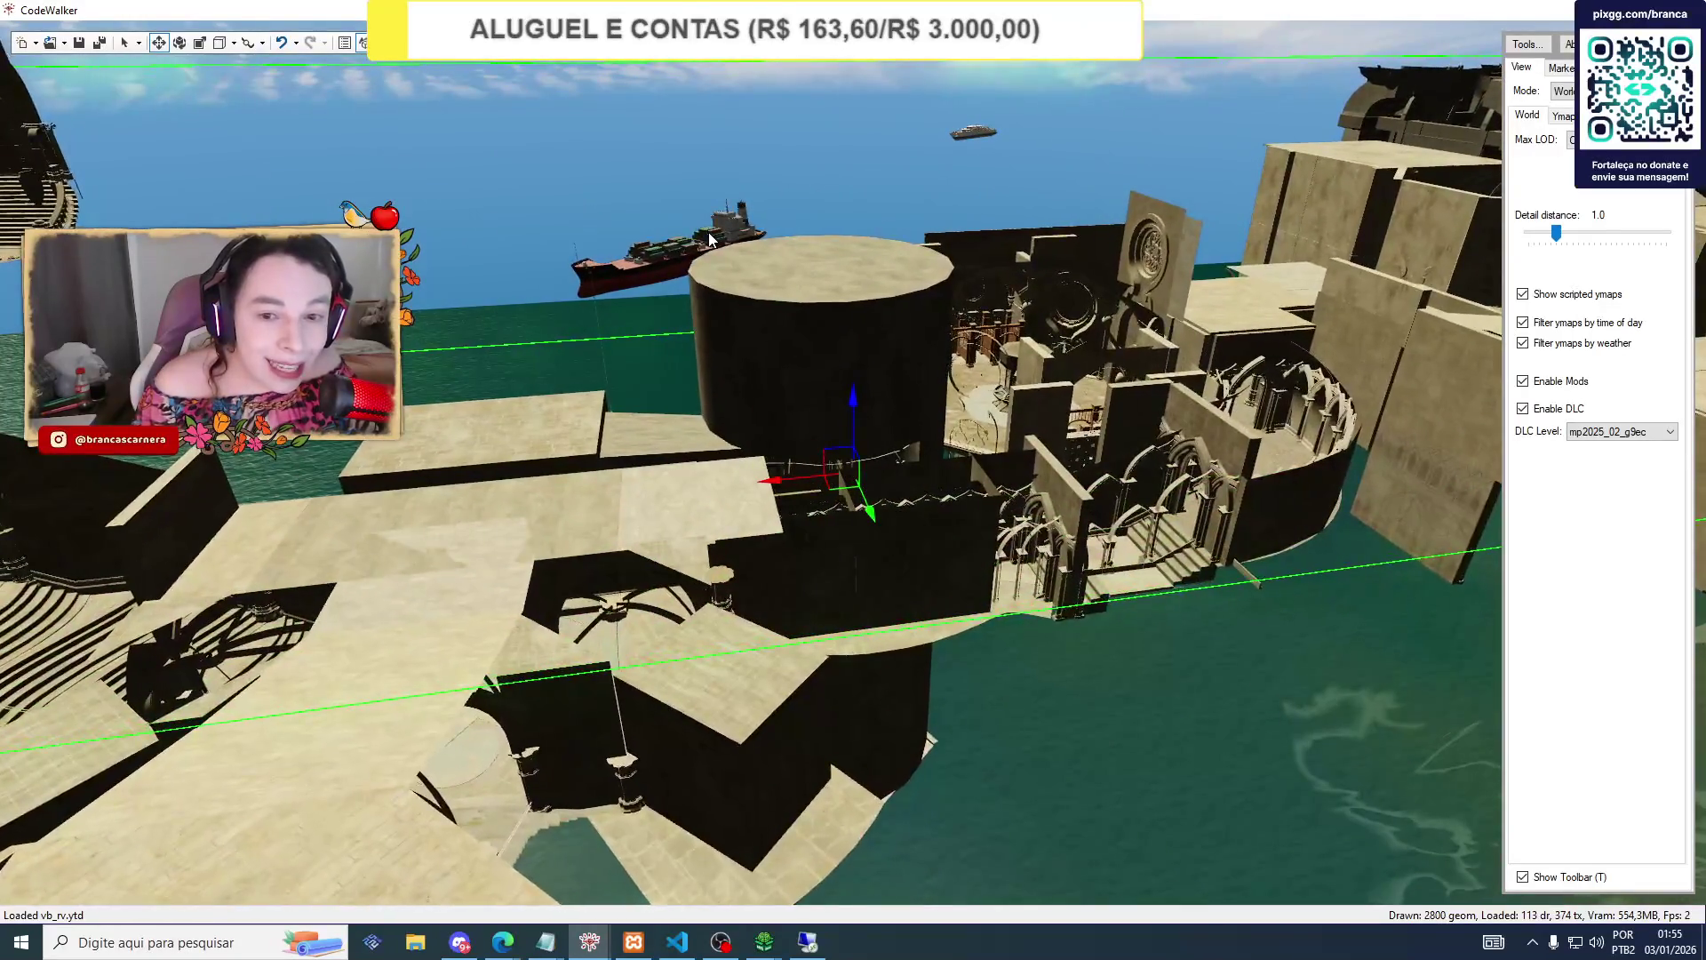
pyautogui.scroll(-5, 708, 239)
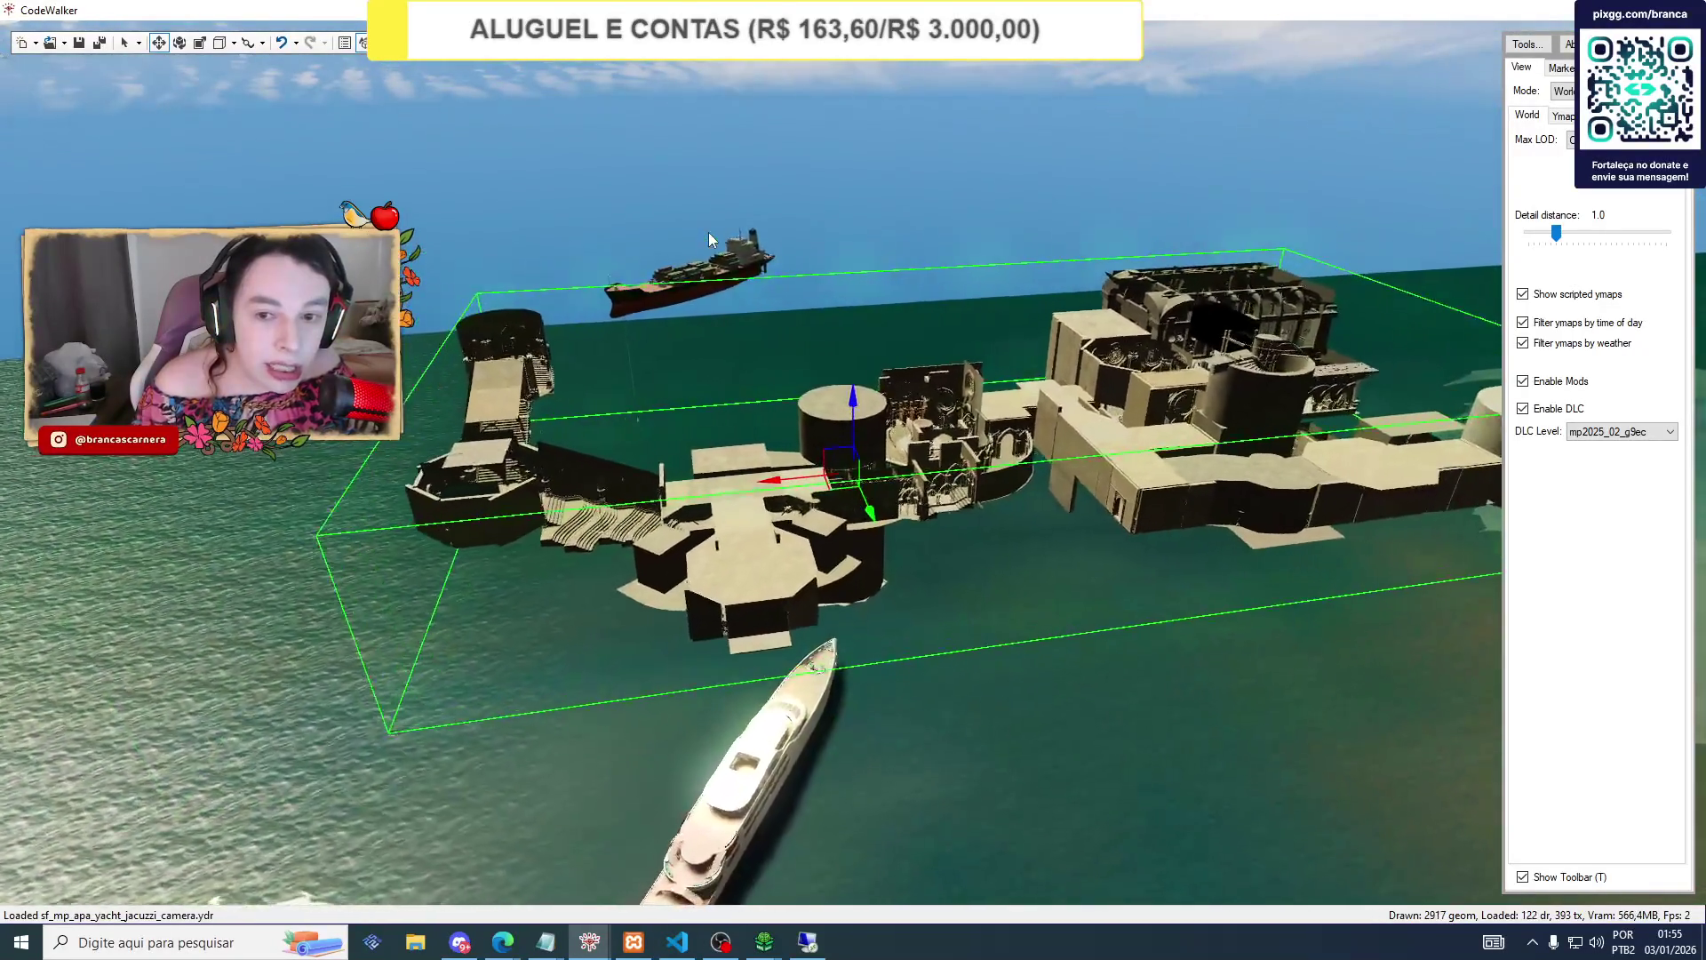
pyautogui.moveTo(708, 238)
pyautogui.mouseDown()
pyautogui.moveTo(791, 217)
pyautogui.moveTo(1075, 223)
pyautogui.moveTo(563, 346)
pyautogui.moveTo(989, 304)
pyautogui.moveTo(935, 293)
pyautogui.moveTo(991, 327)
pyautogui.moveTo(713, 411)
pyautogui.moveTo(578, 403)
pyautogui.moveTo(344, 451)
pyautogui.moveTo(948, 600)
pyautogui.moveTo(588, 561)
pyautogui.moveTo(558, 604)
pyautogui.moveTo(585, 578)
pyautogui.moveTo(438, 640)
pyautogui.mouseUp()
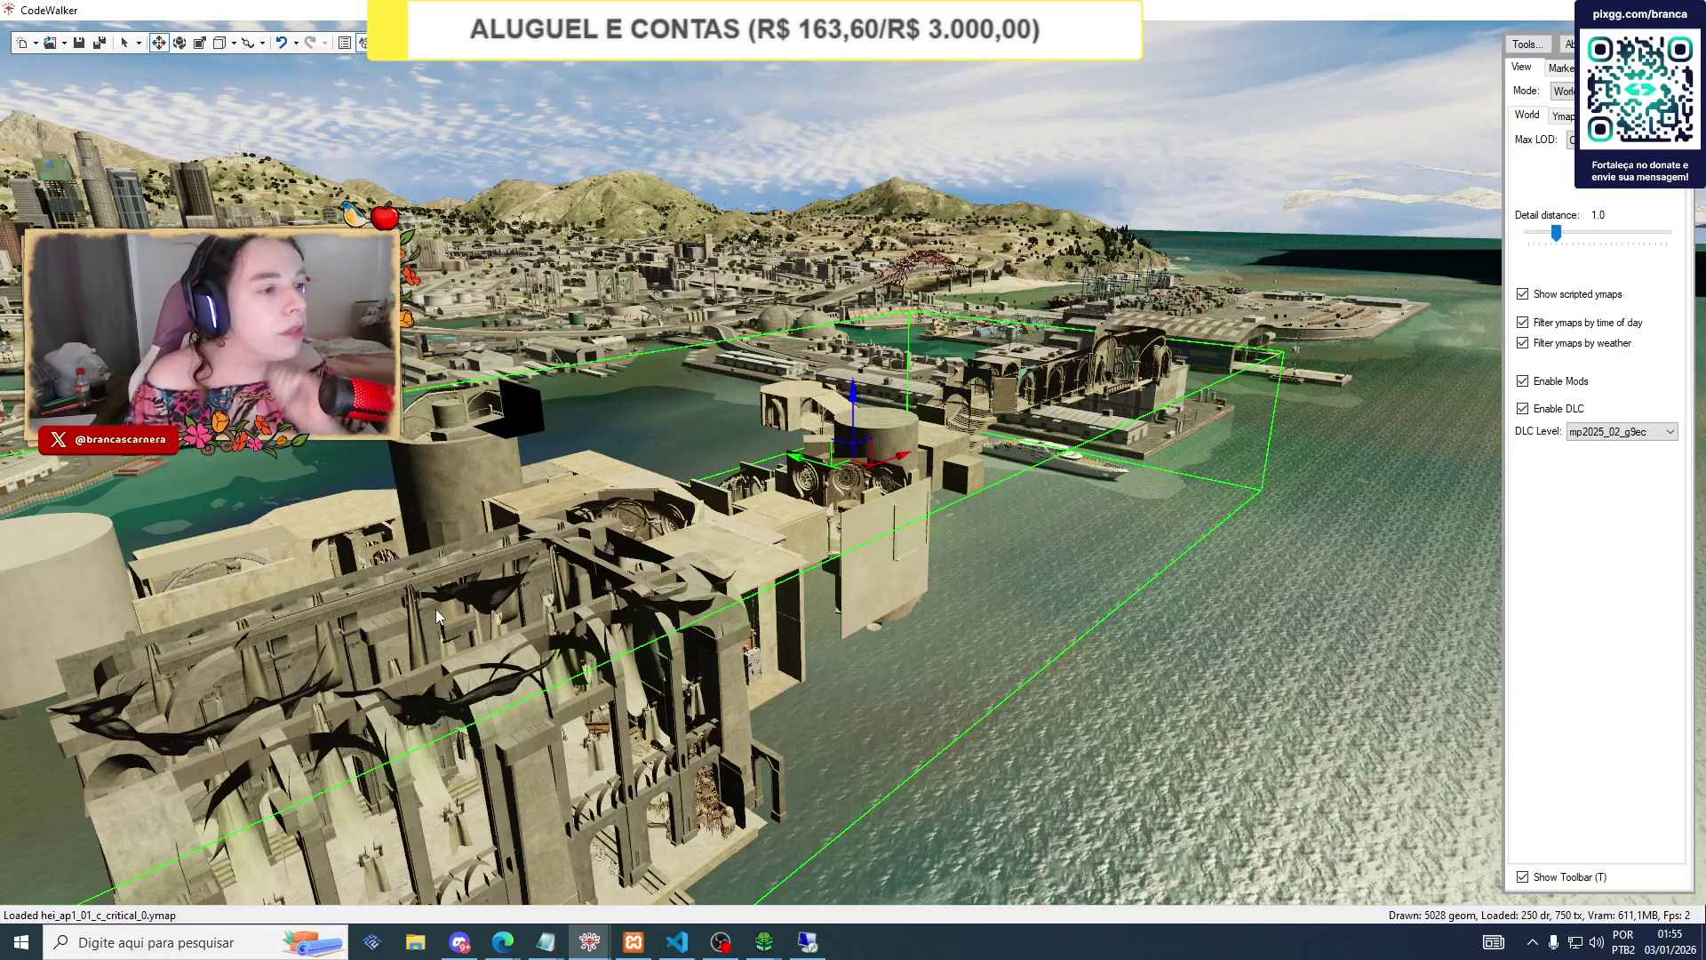
pyautogui.moveTo(436, 610); pyautogui.dragTo(408, 532)
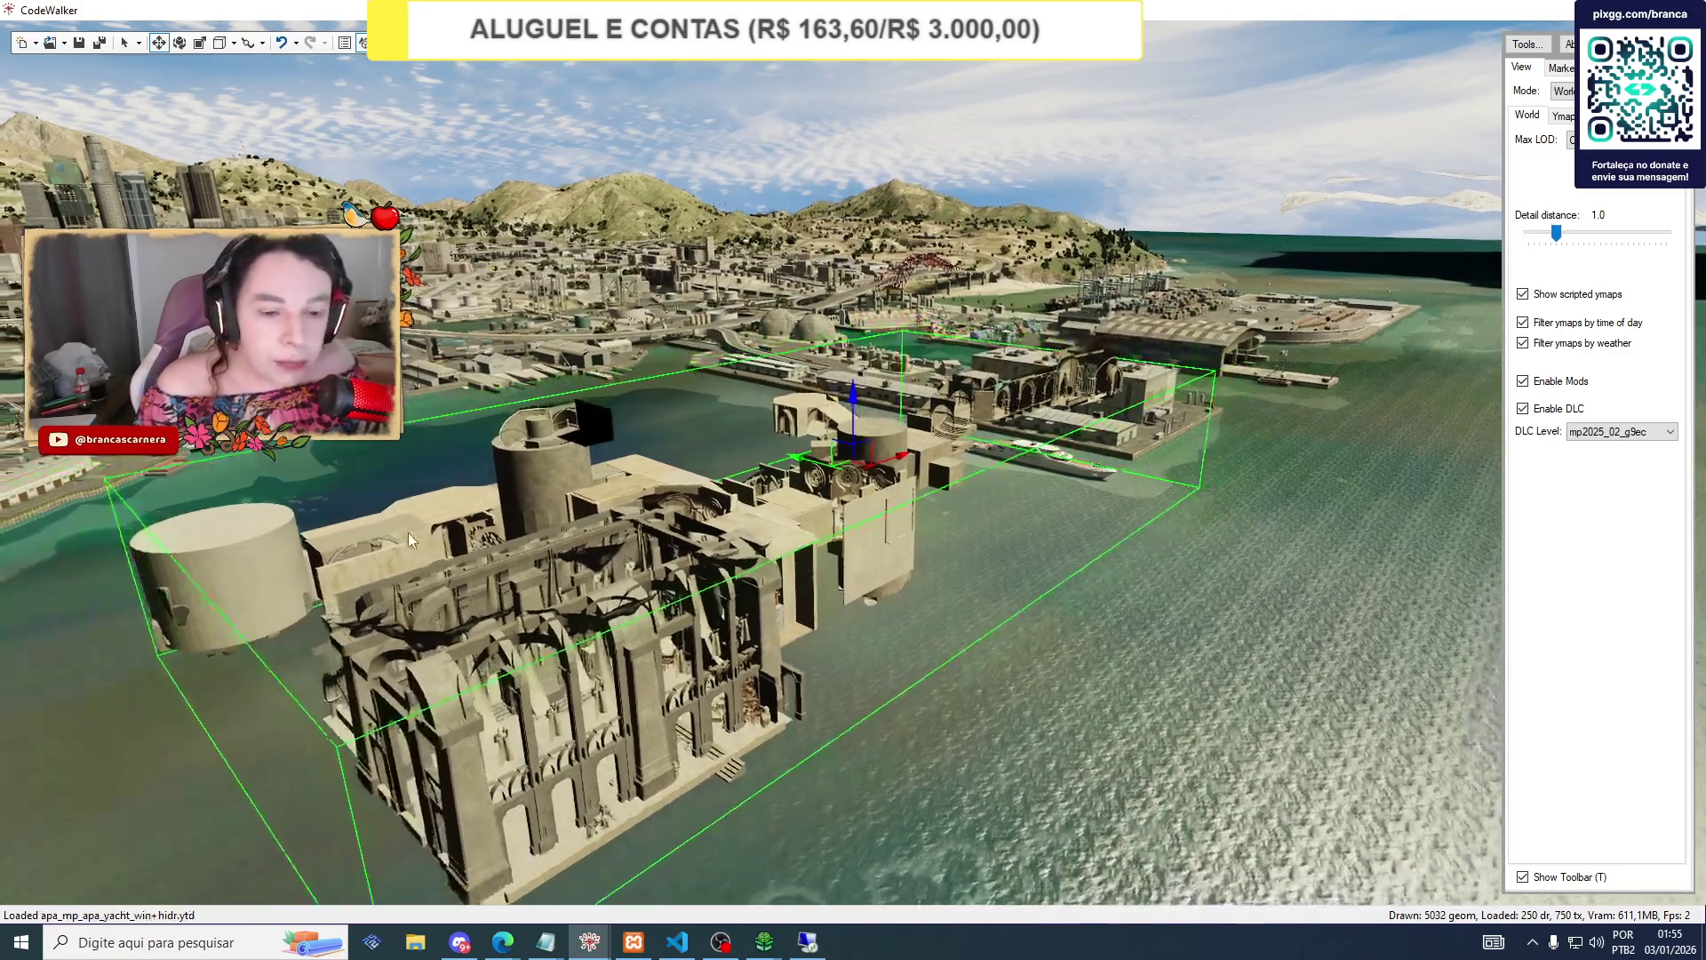
pyautogui.scroll(2, 407, 531)
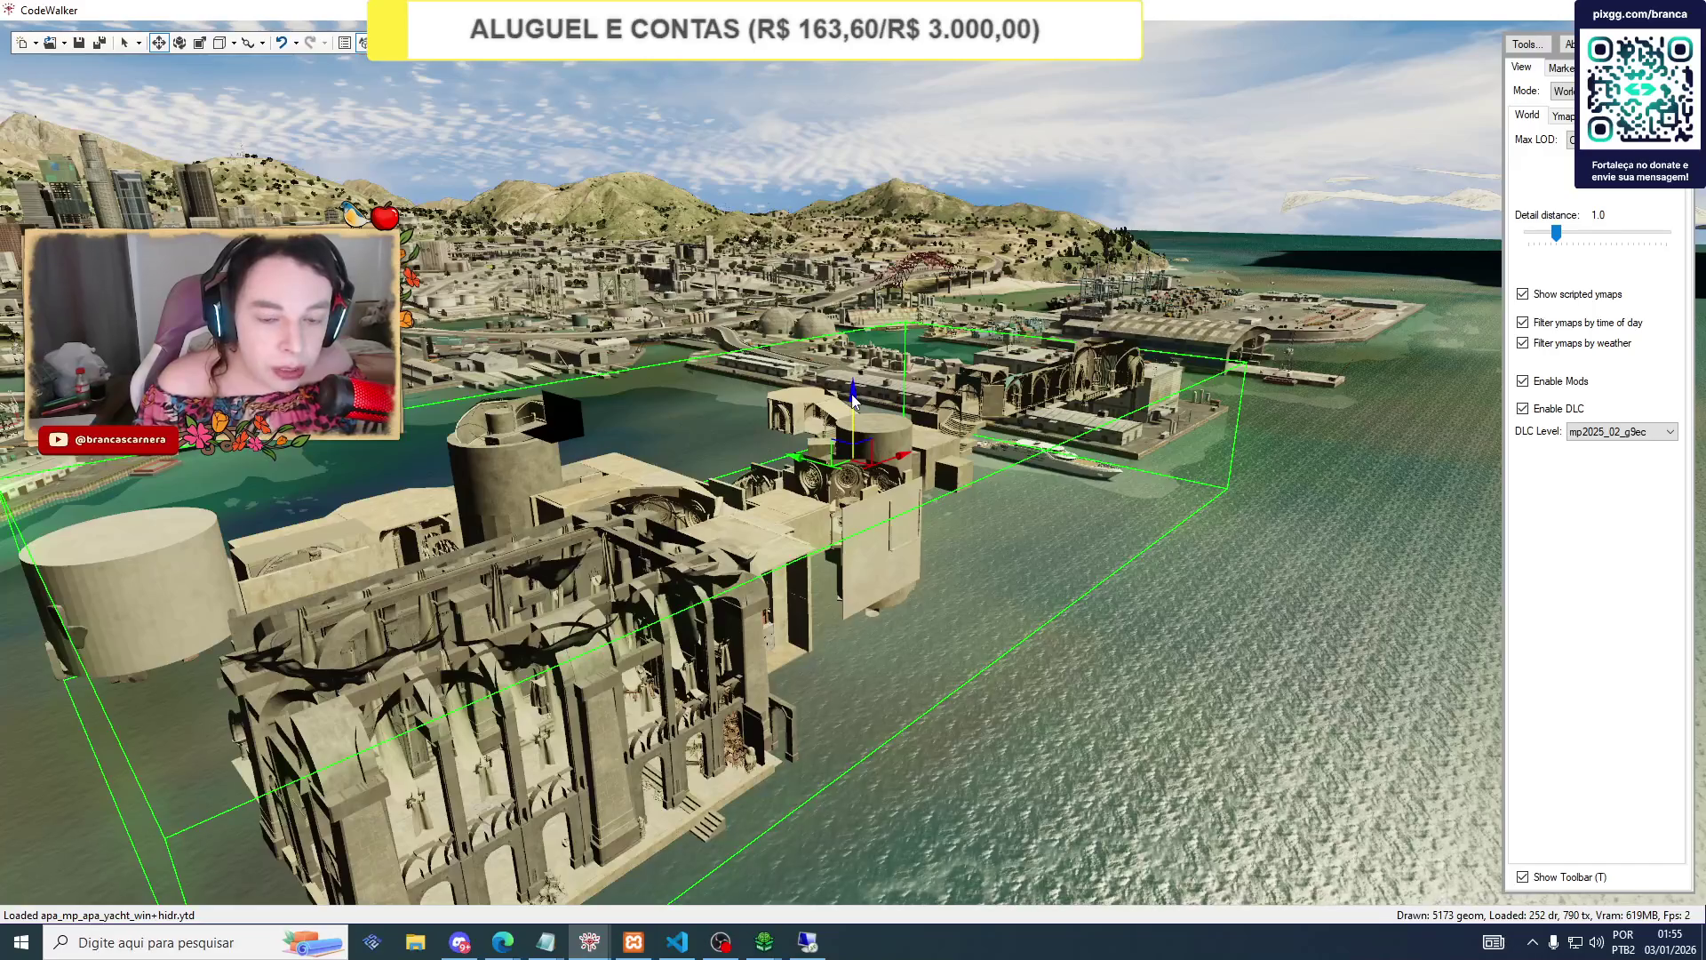
pyautogui.moveTo(852, 400); pyautogui.dragTo(851, 380)
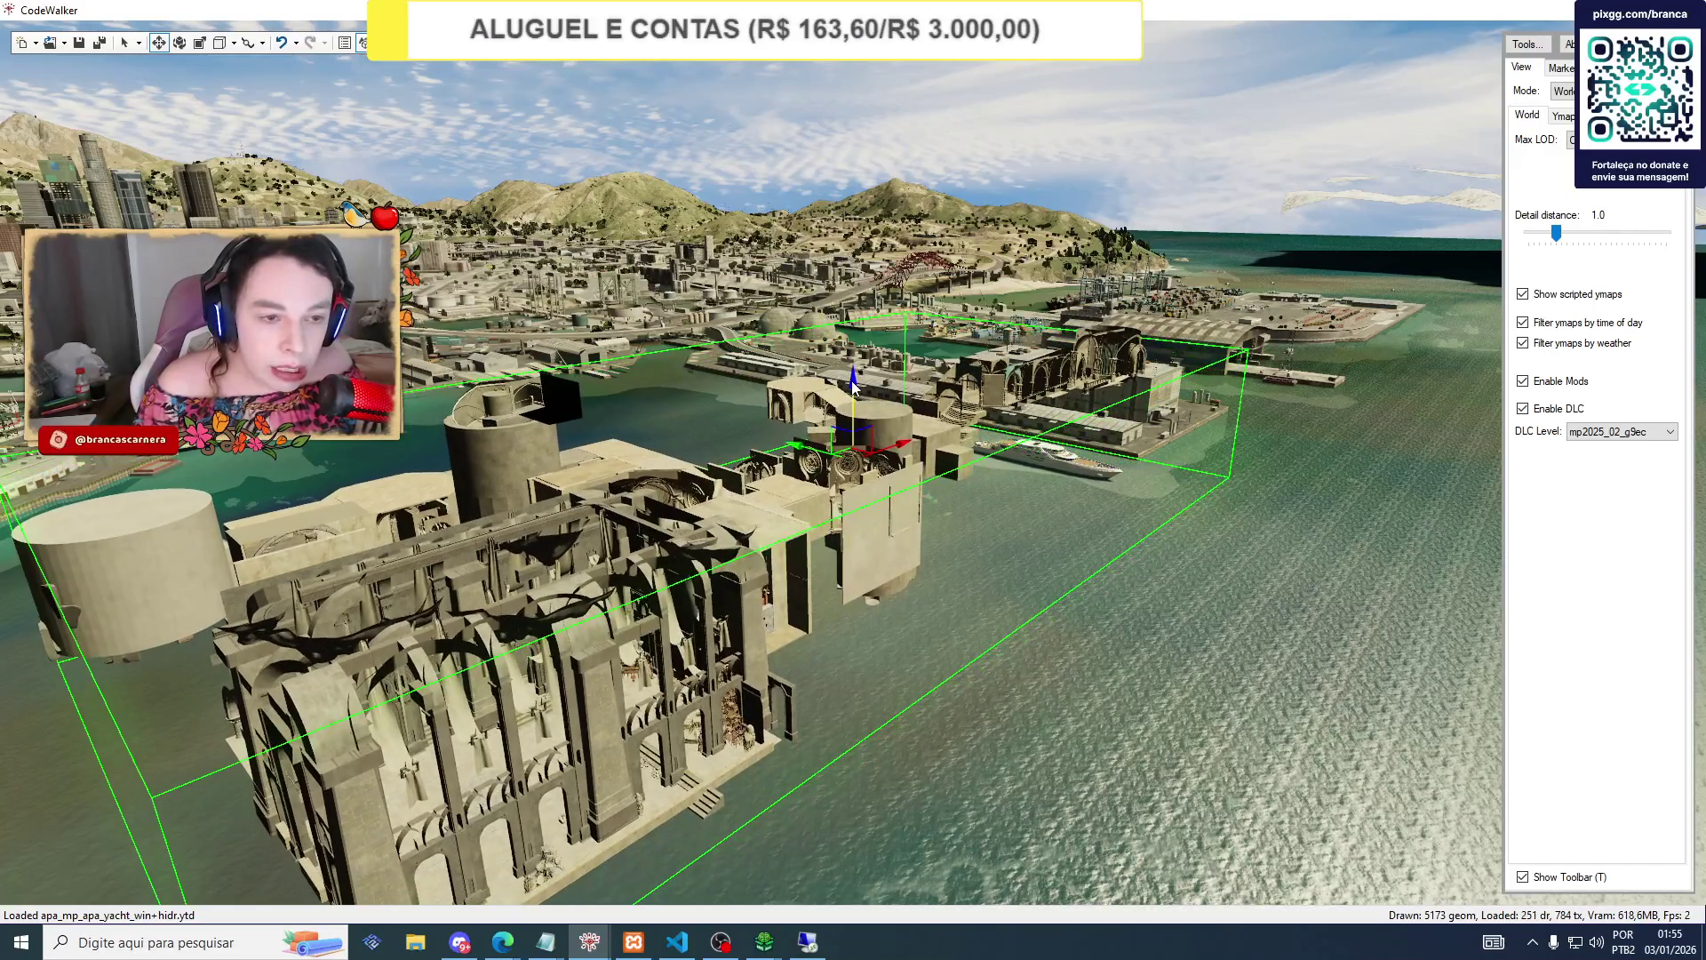
# Bring the project window back to the front.
pyautogui.click(65, 44)
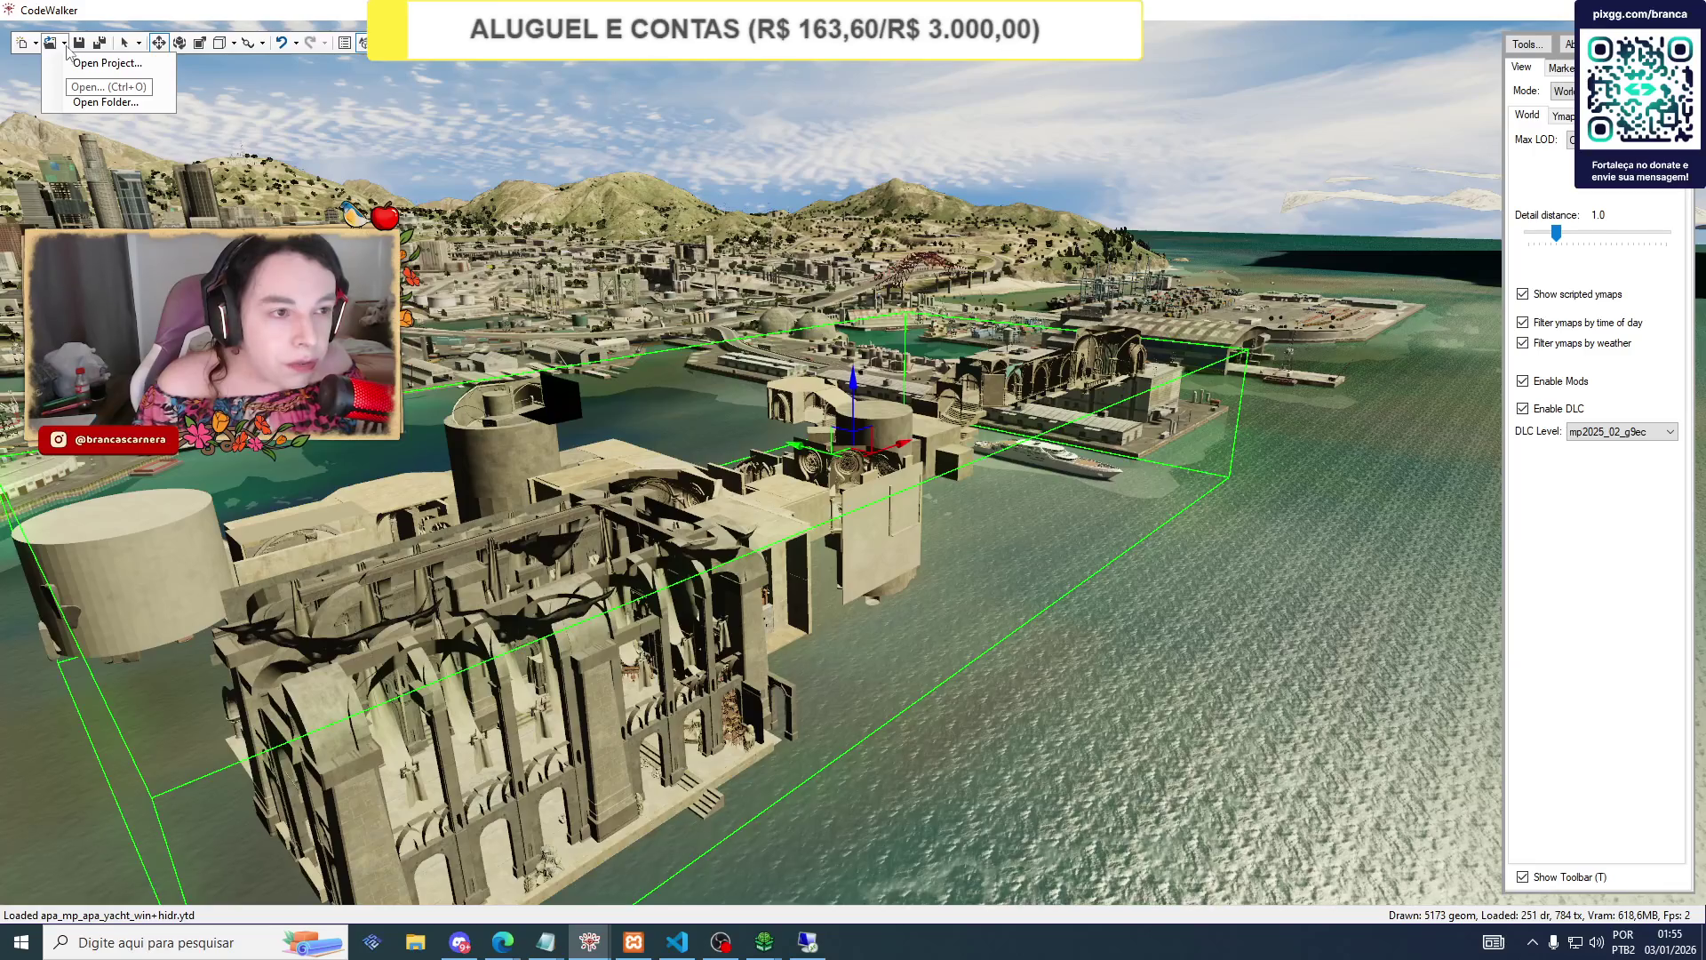
pyautogui.click(68, 51)
pyautogui.moveTo(589, 942)
pyautogui.click(675, 853)
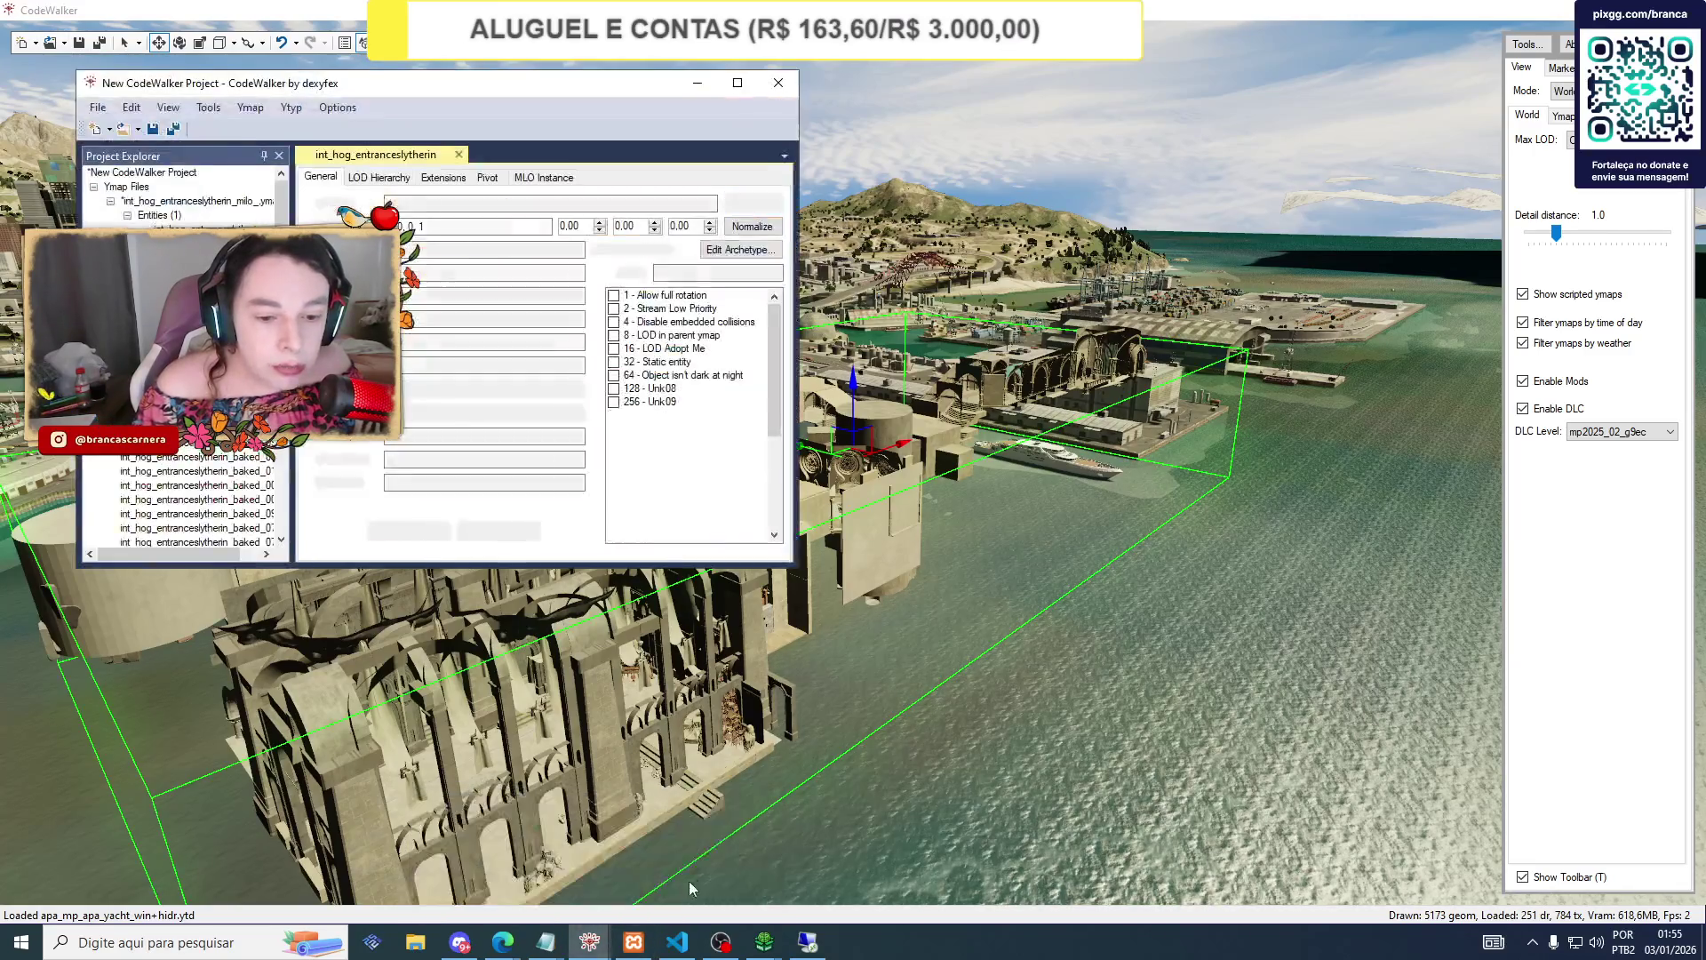
# Recalculate the entrance ymap's extents.
pyautogui.click(453, 435)
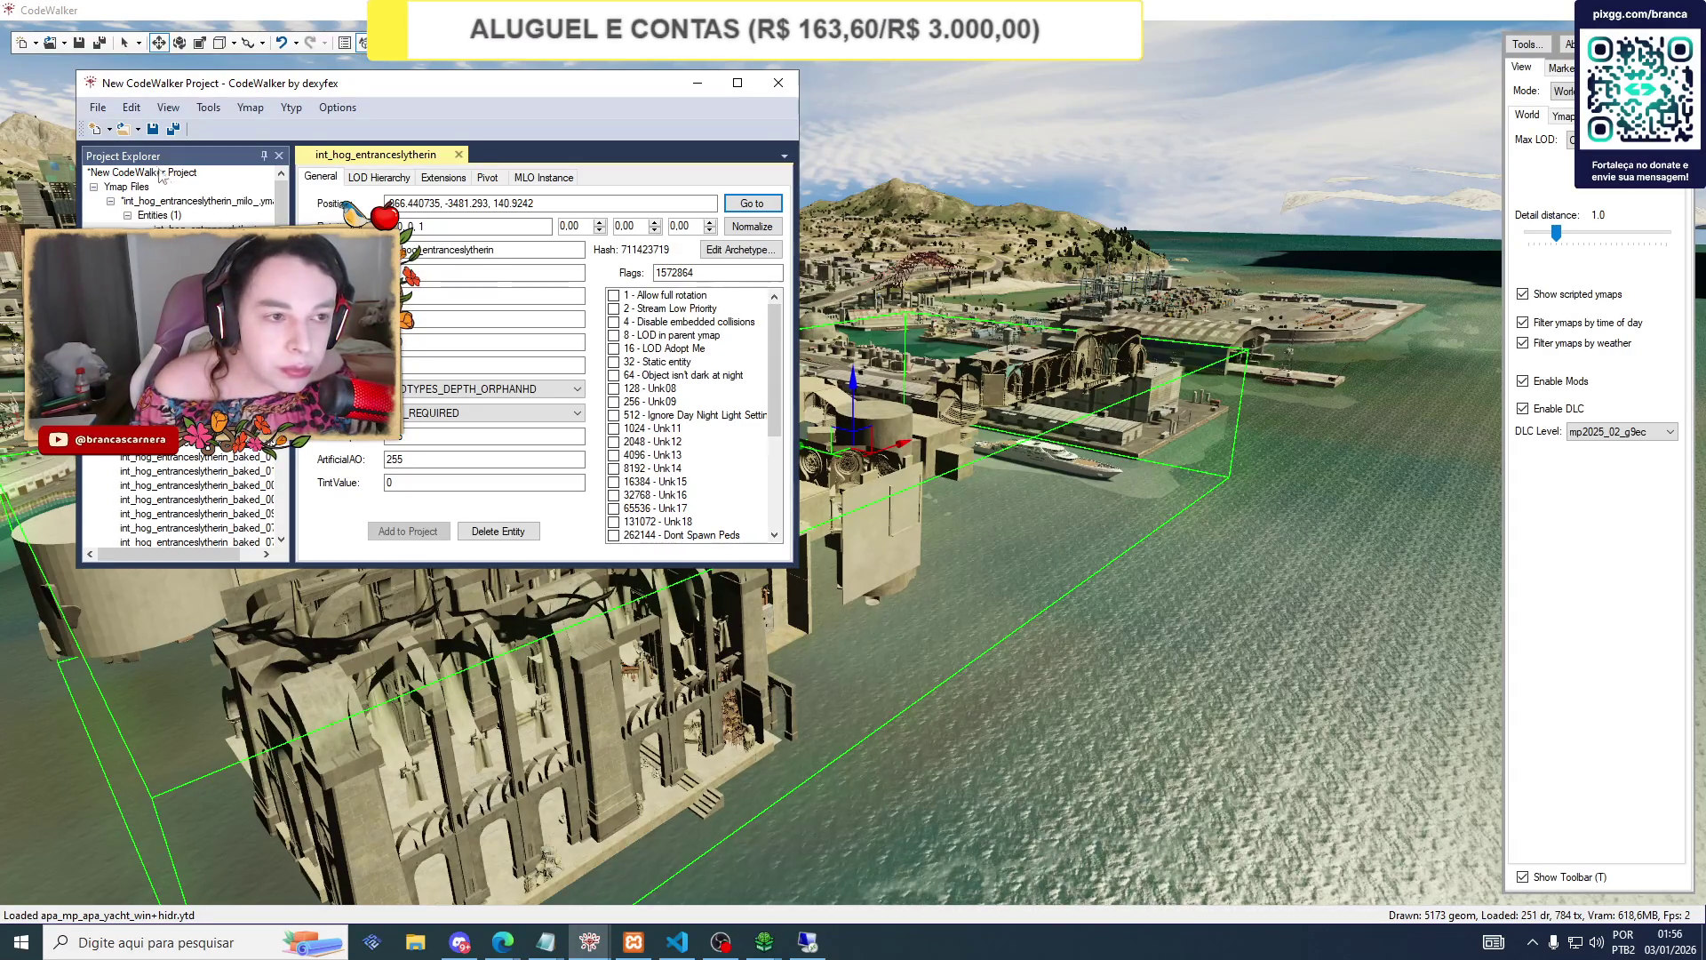
pyautogui.click(151, 130)
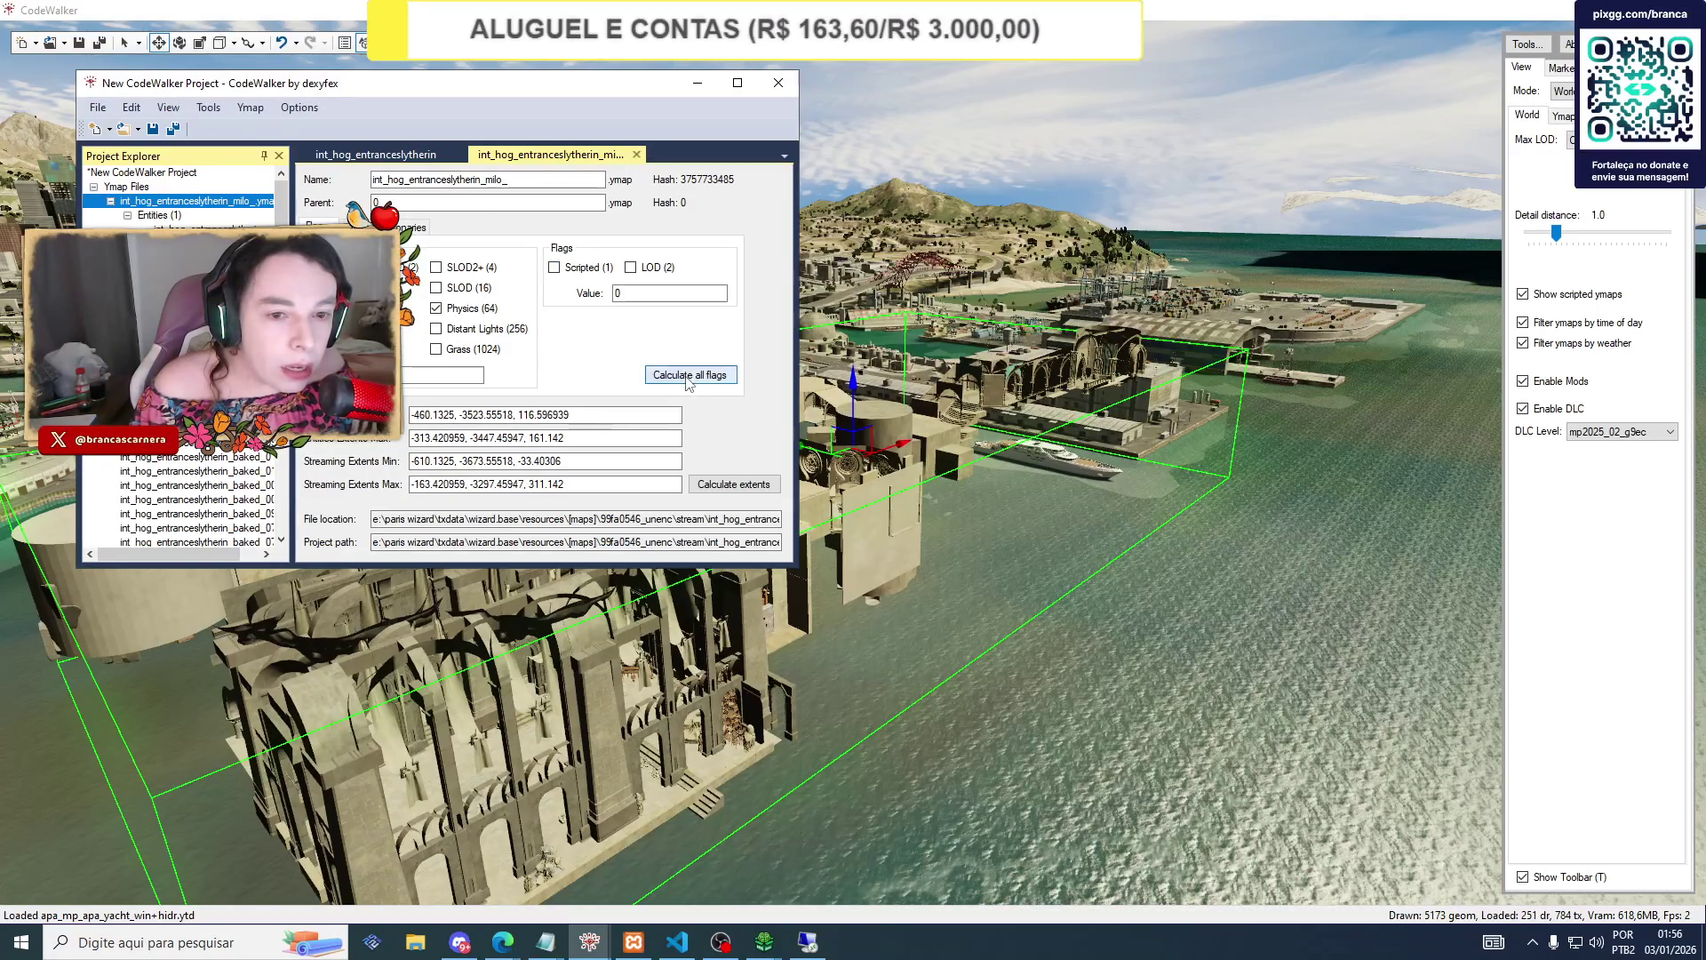
pyautogui.click(734, 484)
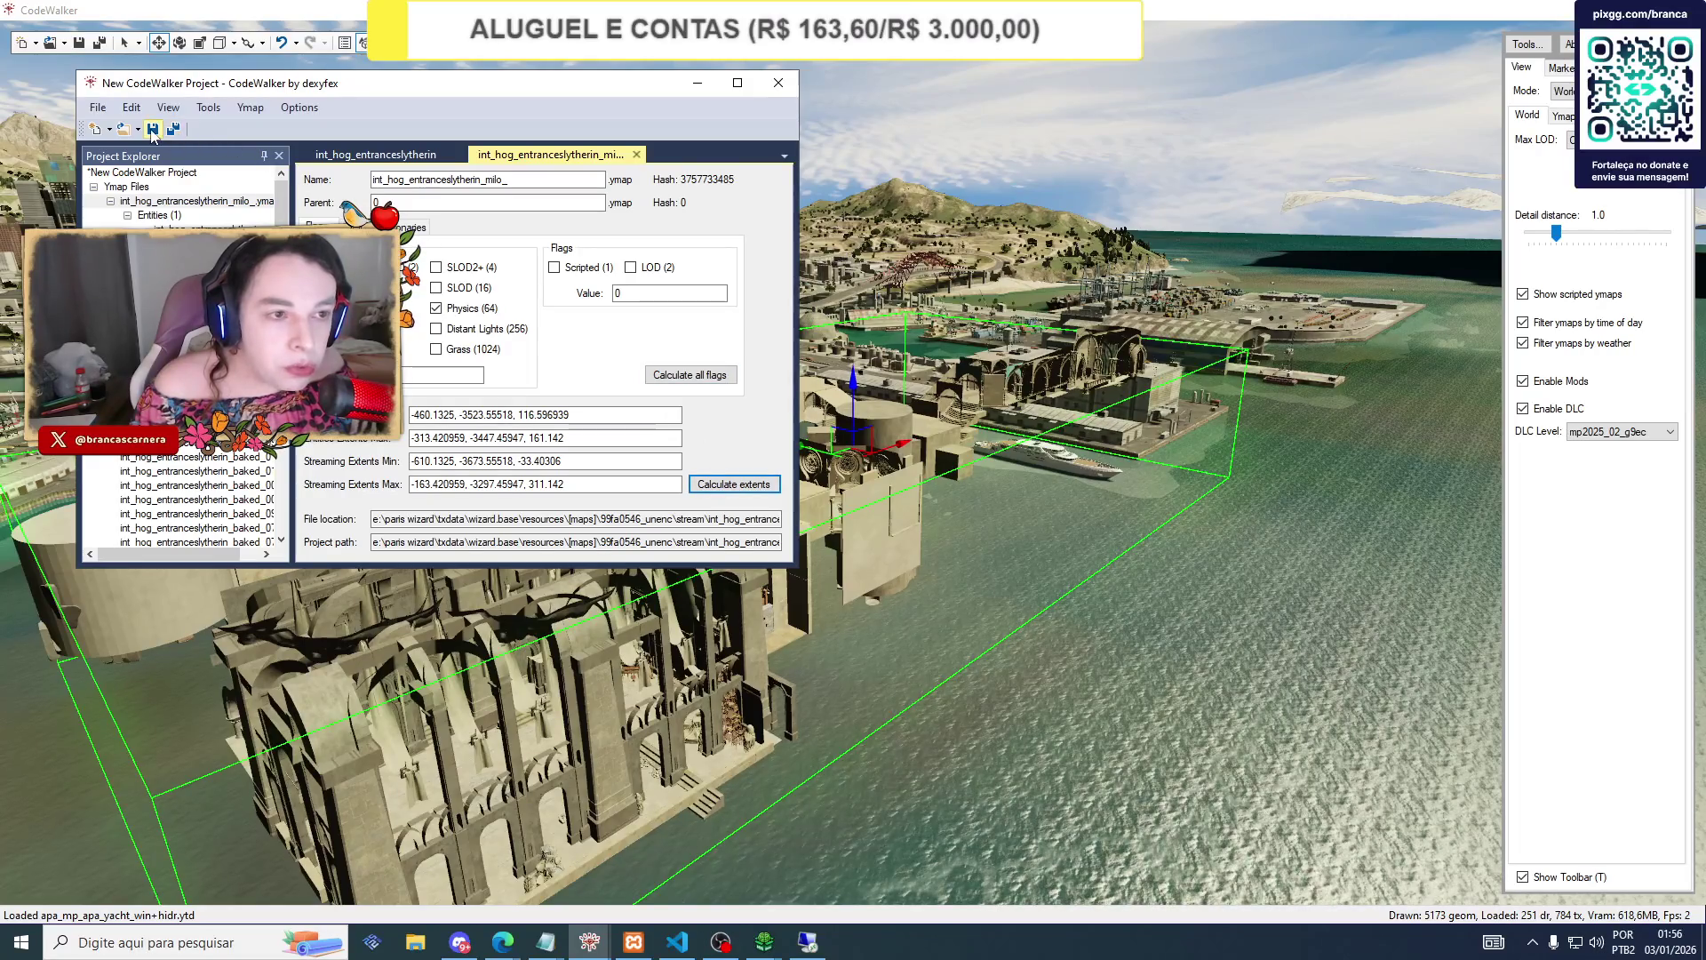
# Generate the project's manifest with Manifest Generator and start saving _manifest.ymf.
pyautogui.click(250, 108)
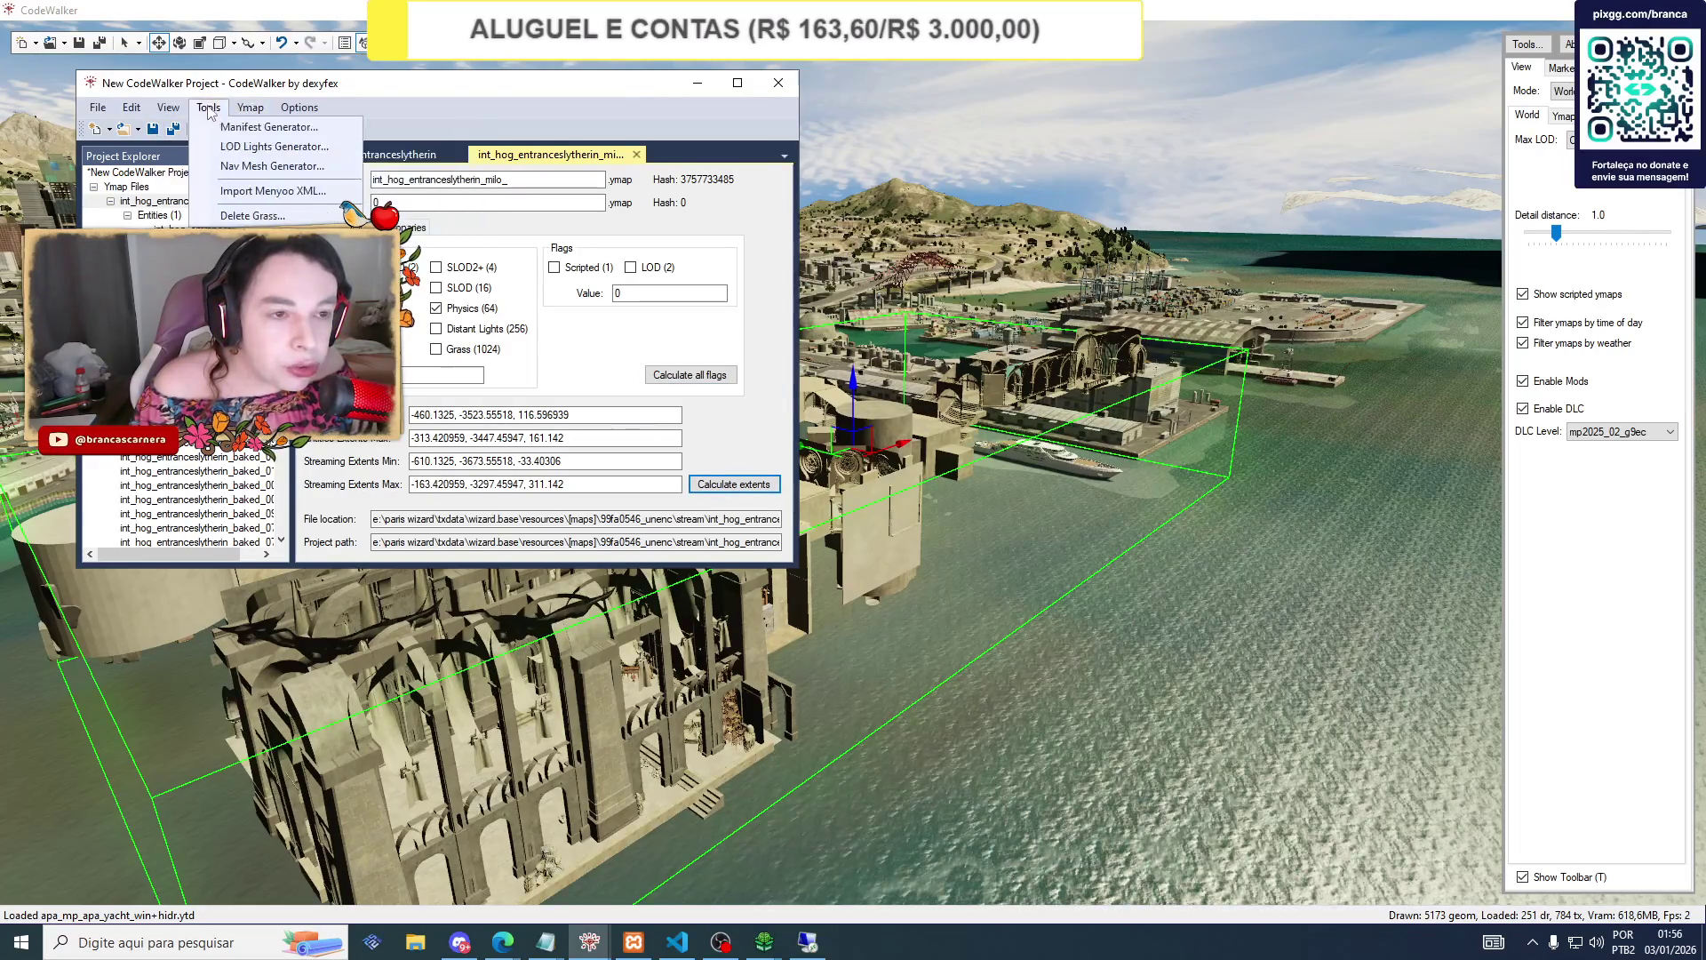
pyautogui.click(249, 127)
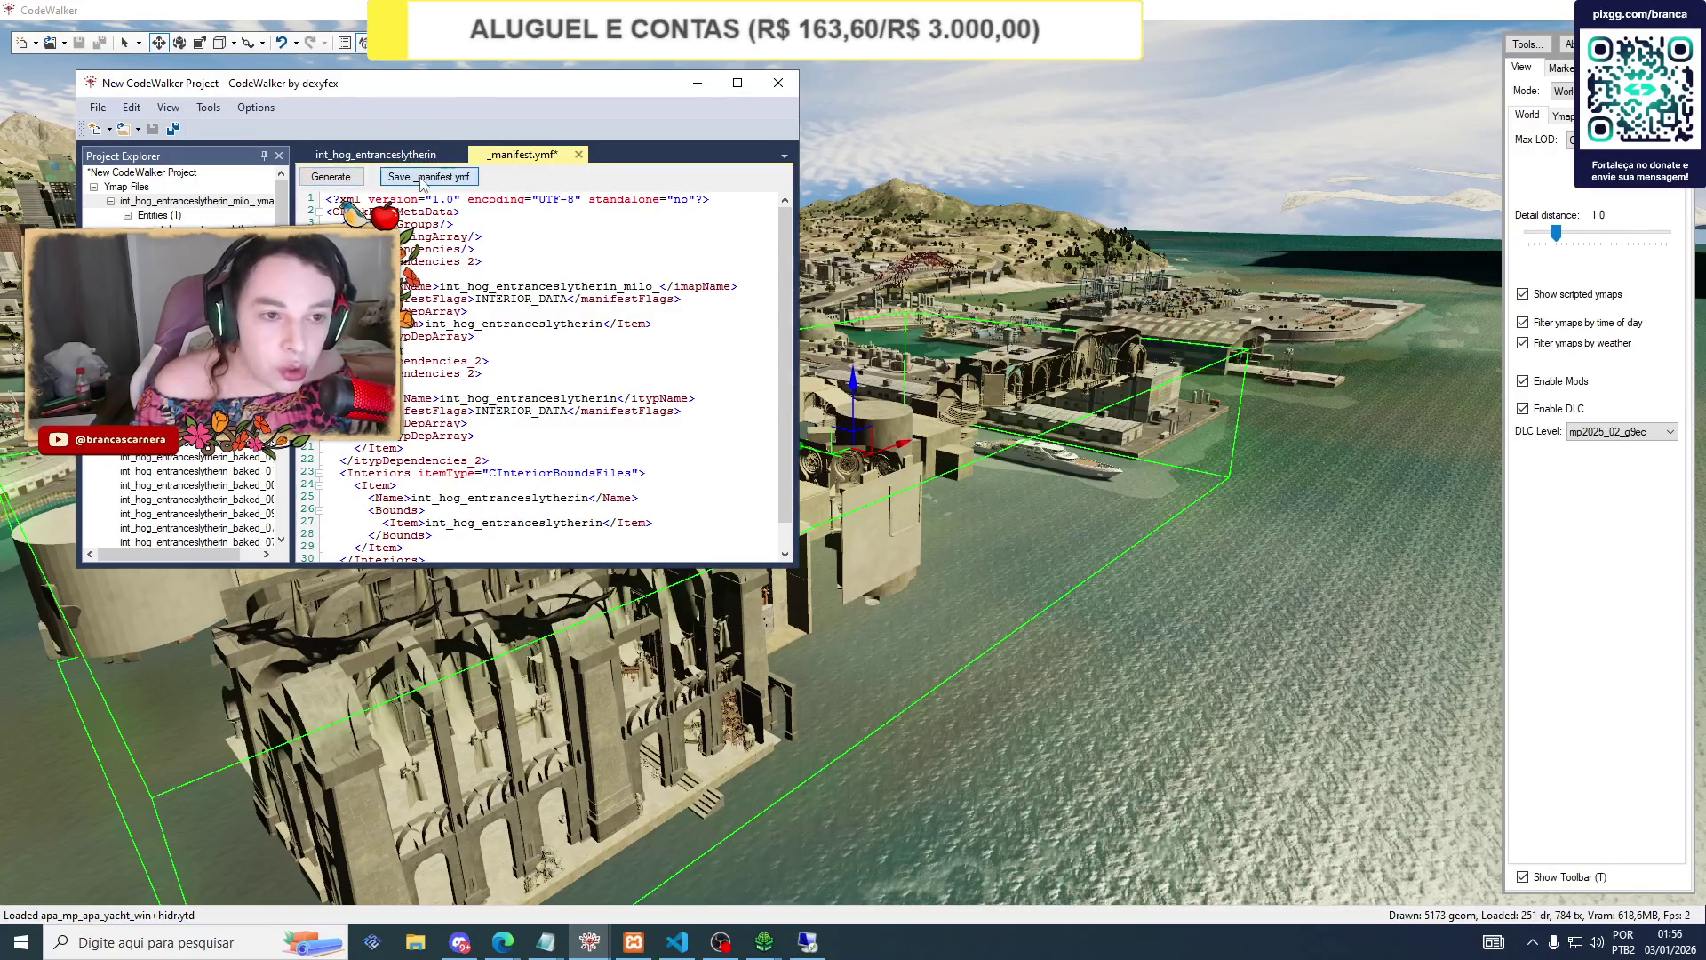
pyautogui.click(427, 177)
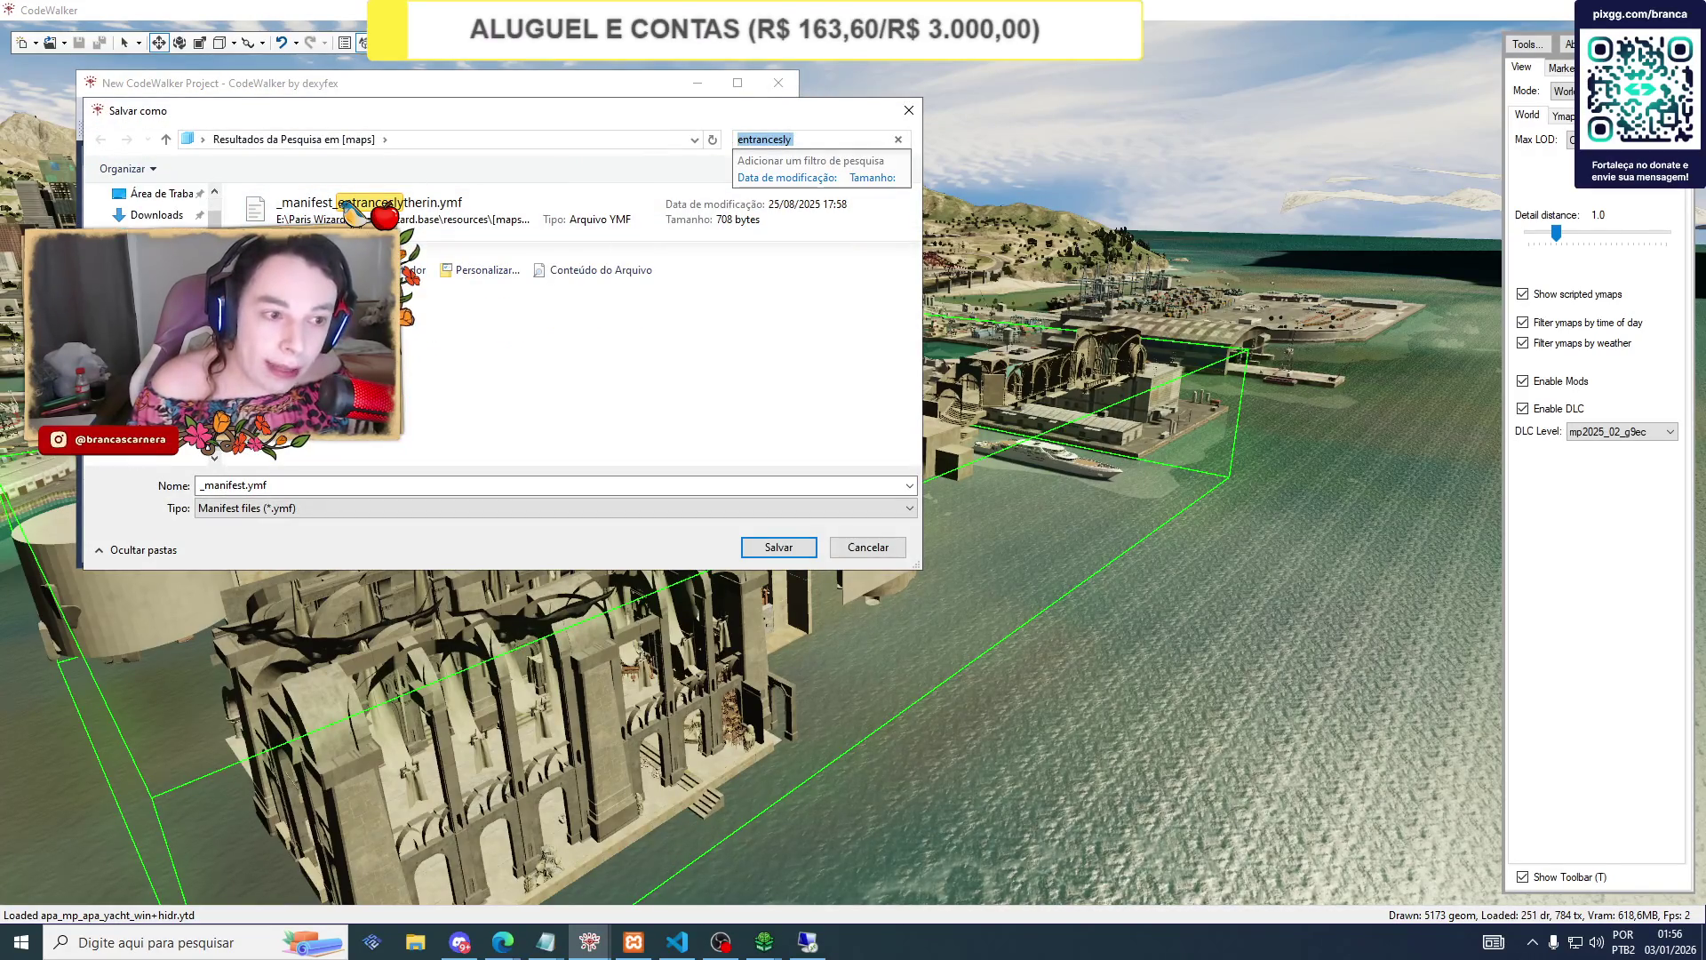
# Browse the Save As dialog to E:\Paris Wizard\txData\wizard.base\resources\[maps].
pyautogui.click(142, 442)
pyautogui.click(584, 373)
pyautogui.doubleClick(584, 374)
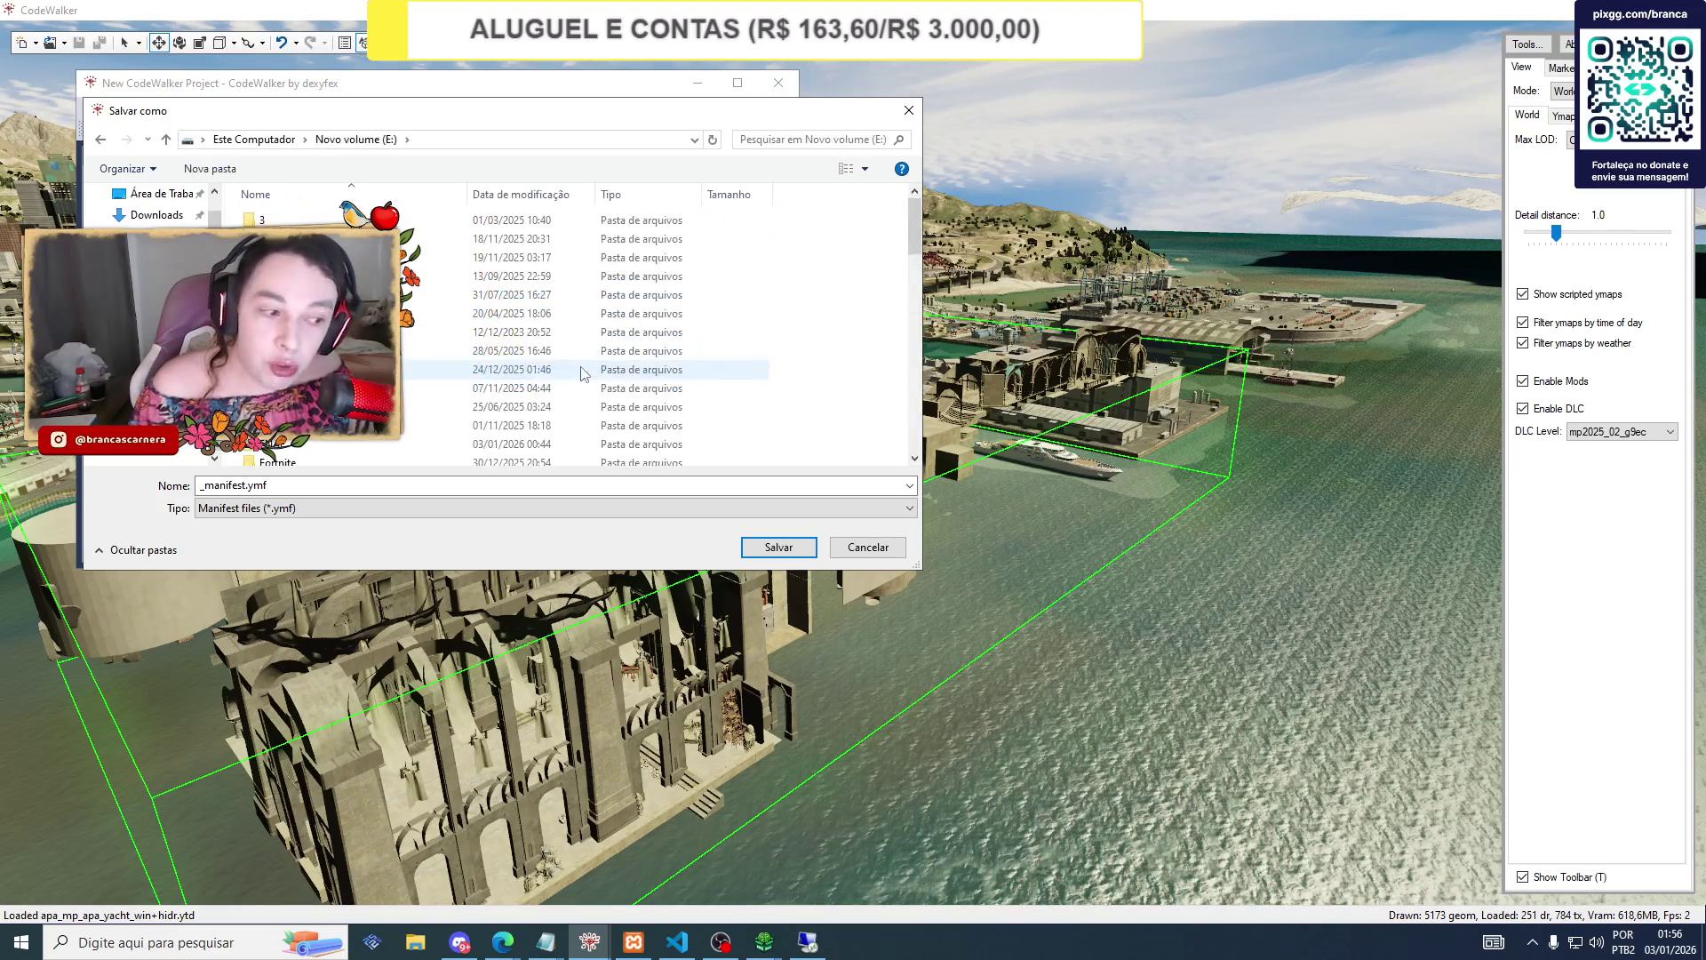
pyautogui.scroll(-3, 582, 372)
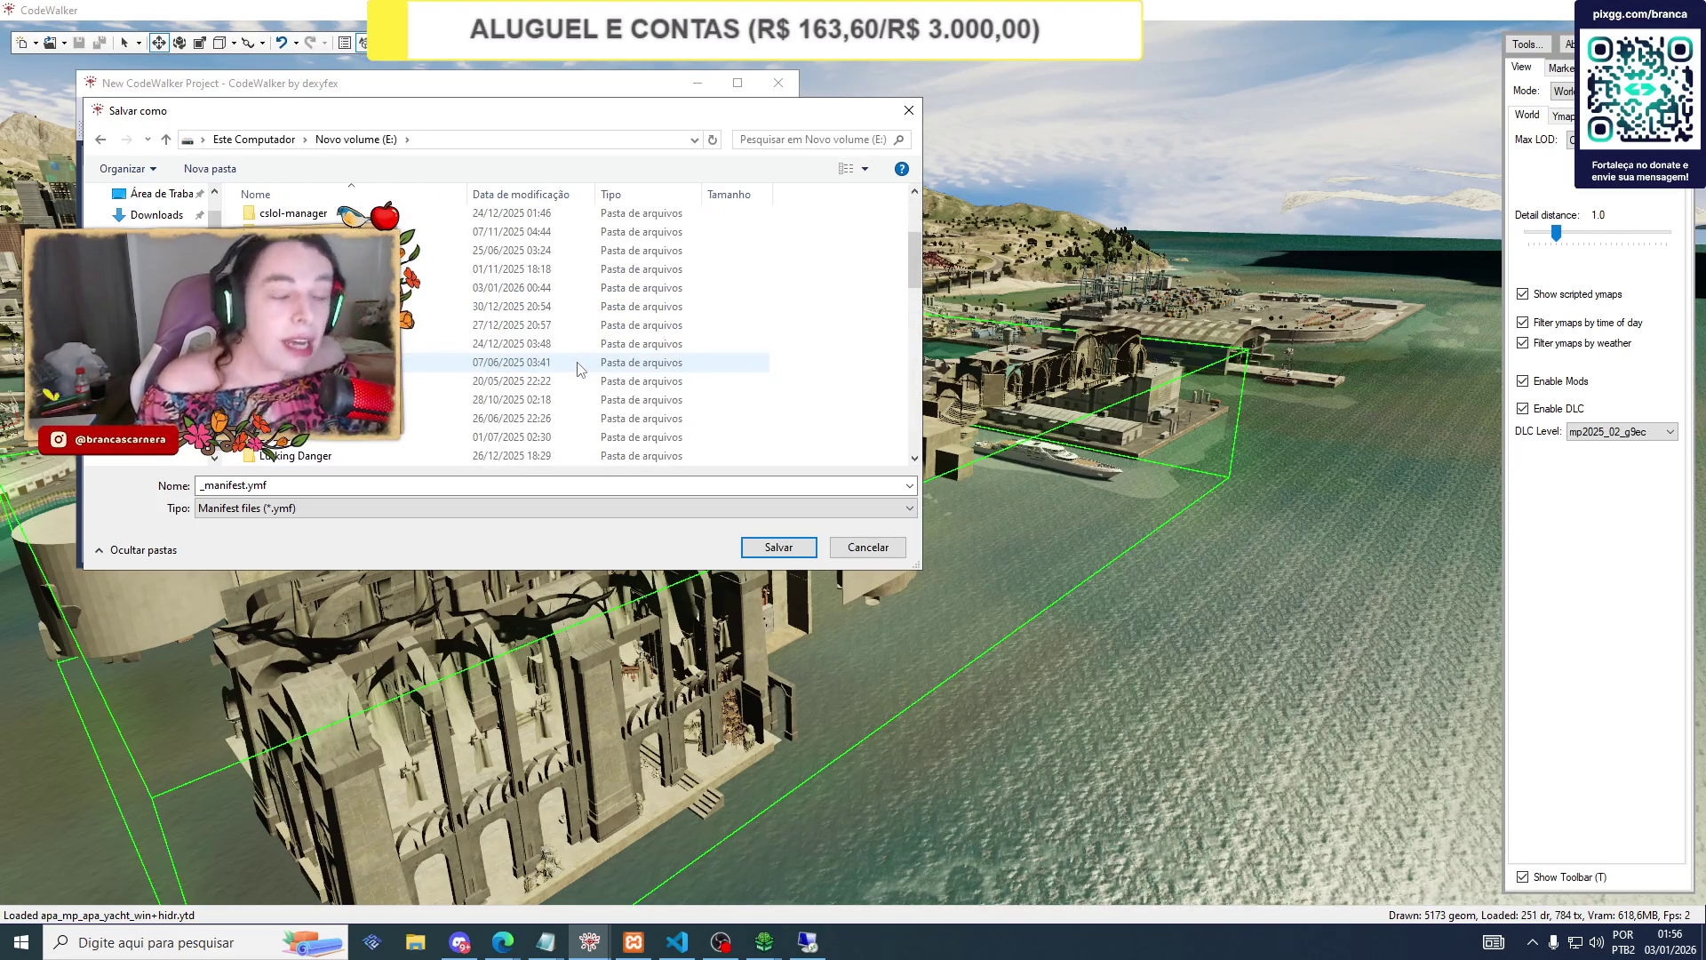
pyautogui.scroll(-4, 576, 365)
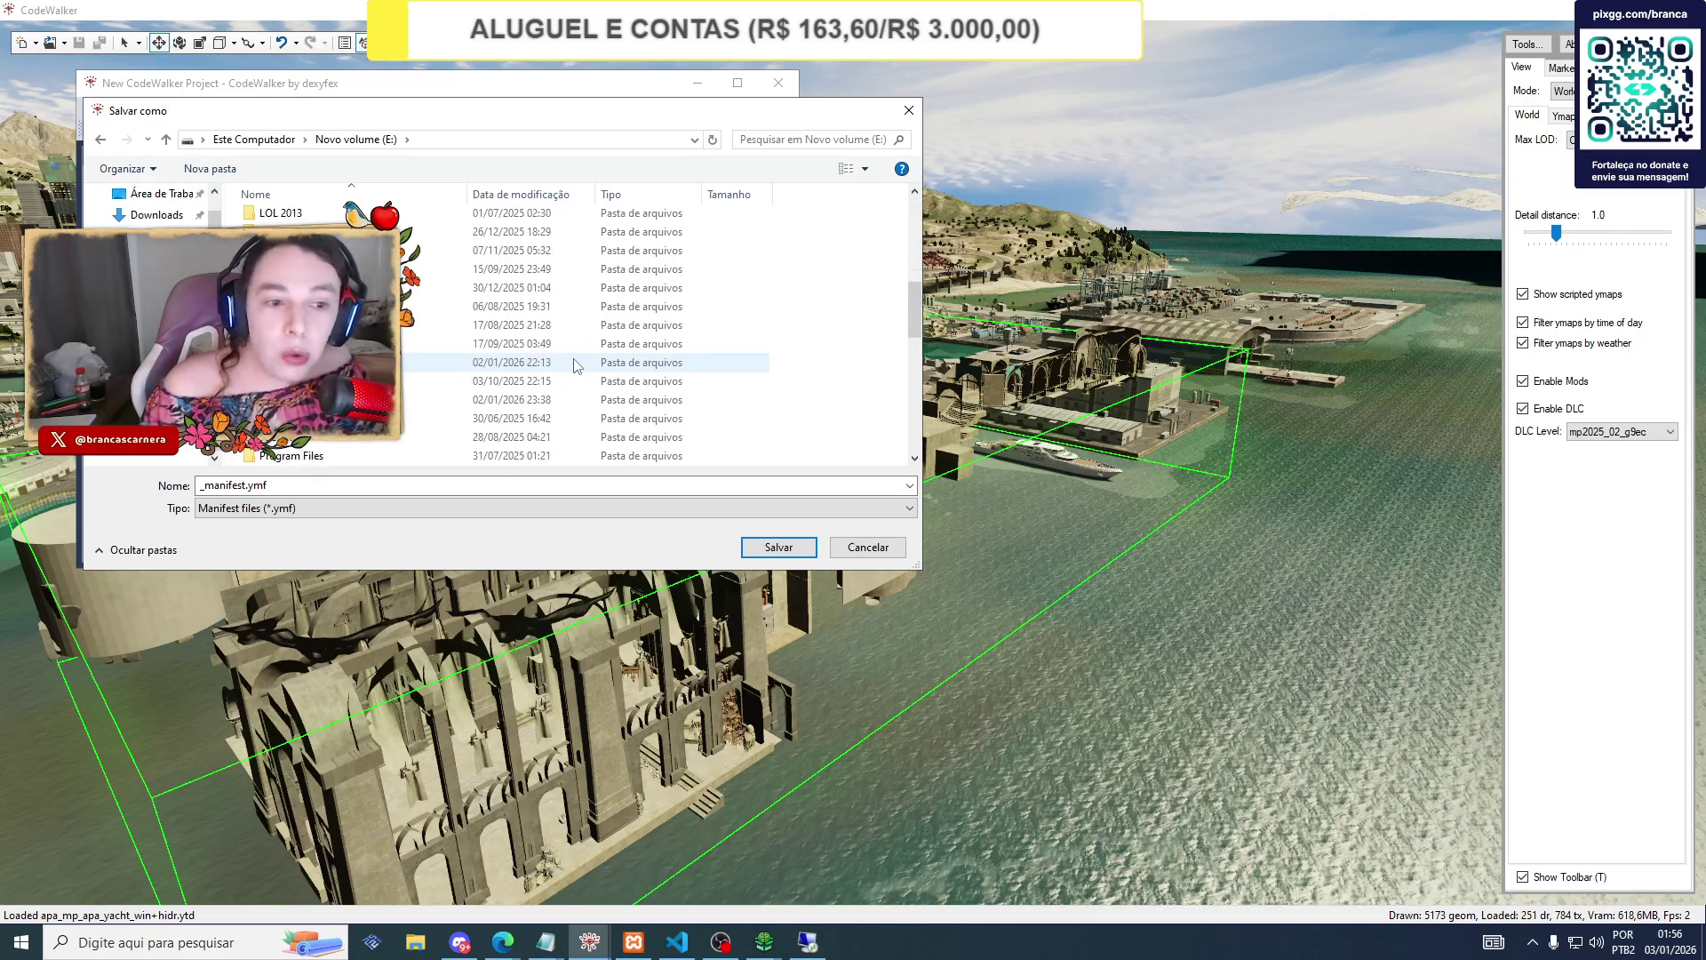
pyautogui.scroll(-4, 573, 365)
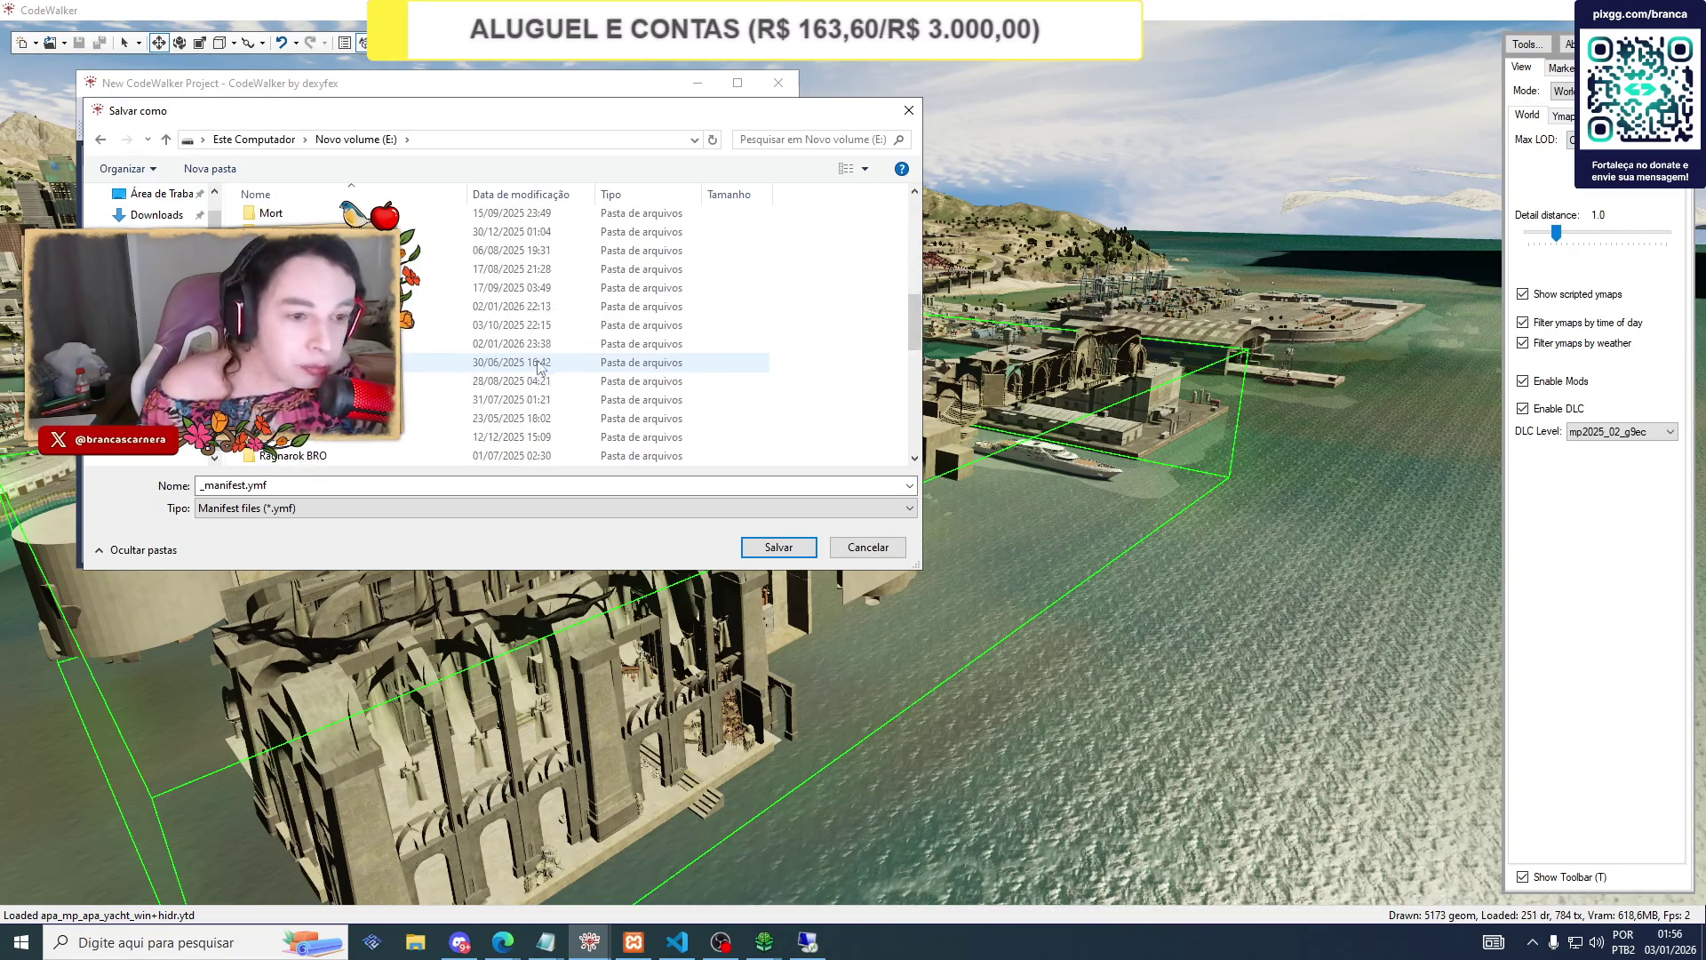
pyautogui.scroll(-4, 574, 329)
pyautogui.scroll(3, 574, 355)
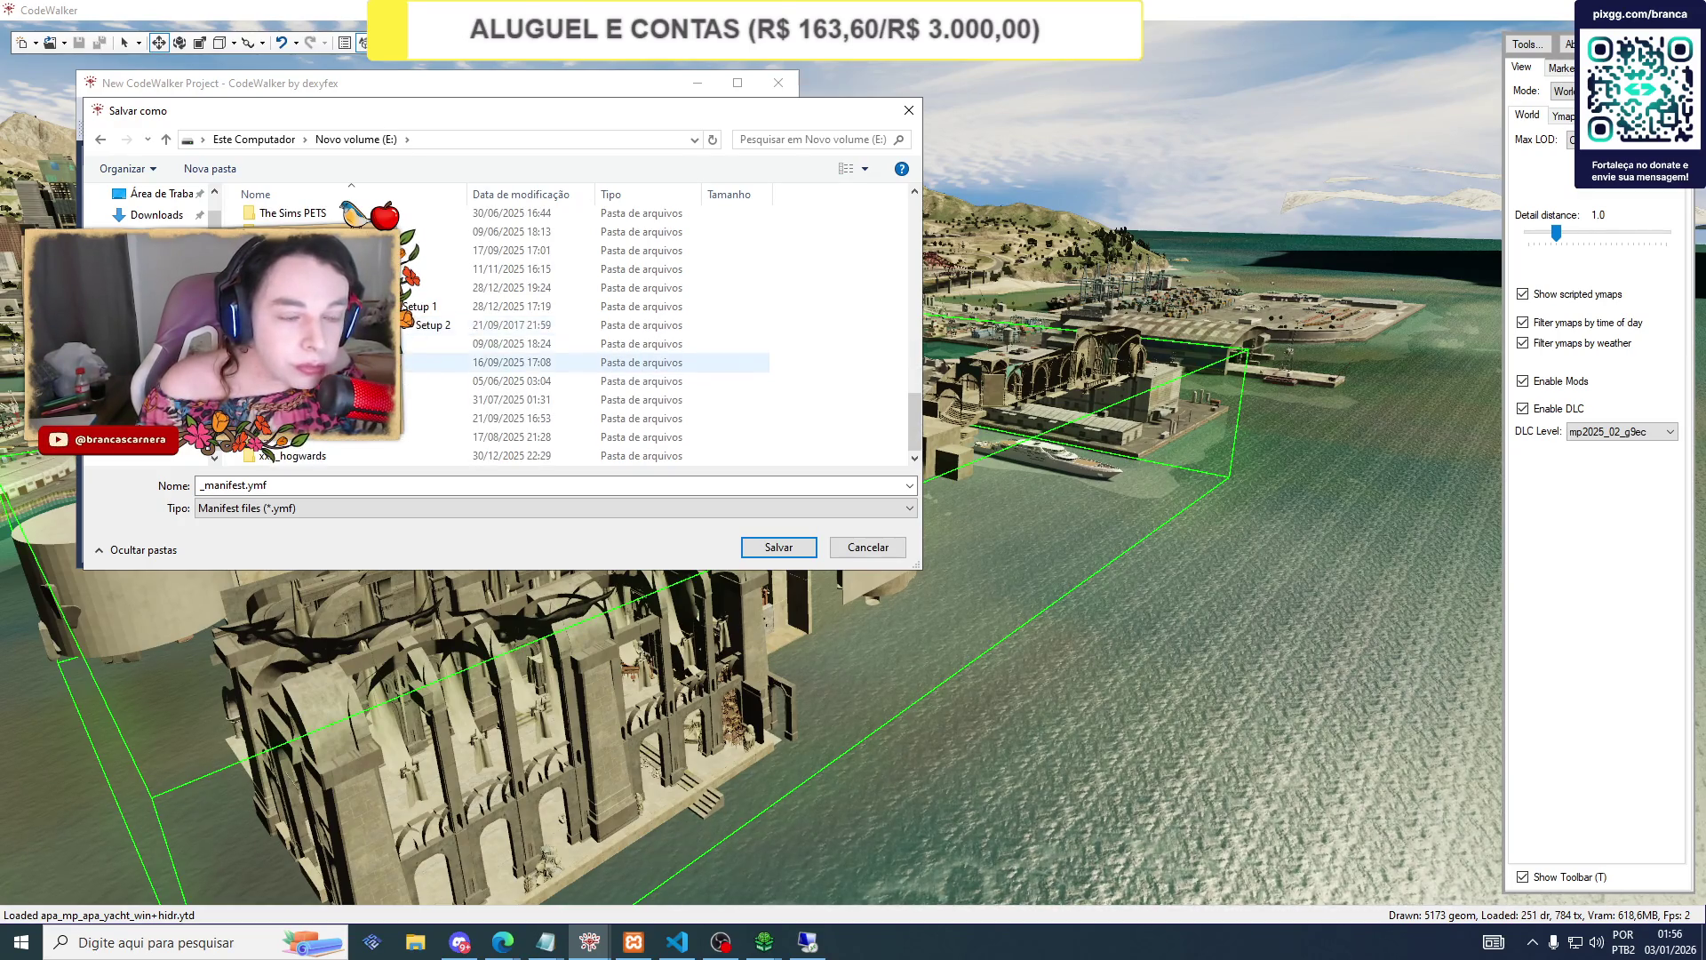
pyautogui.scroll(5, 573, 364)
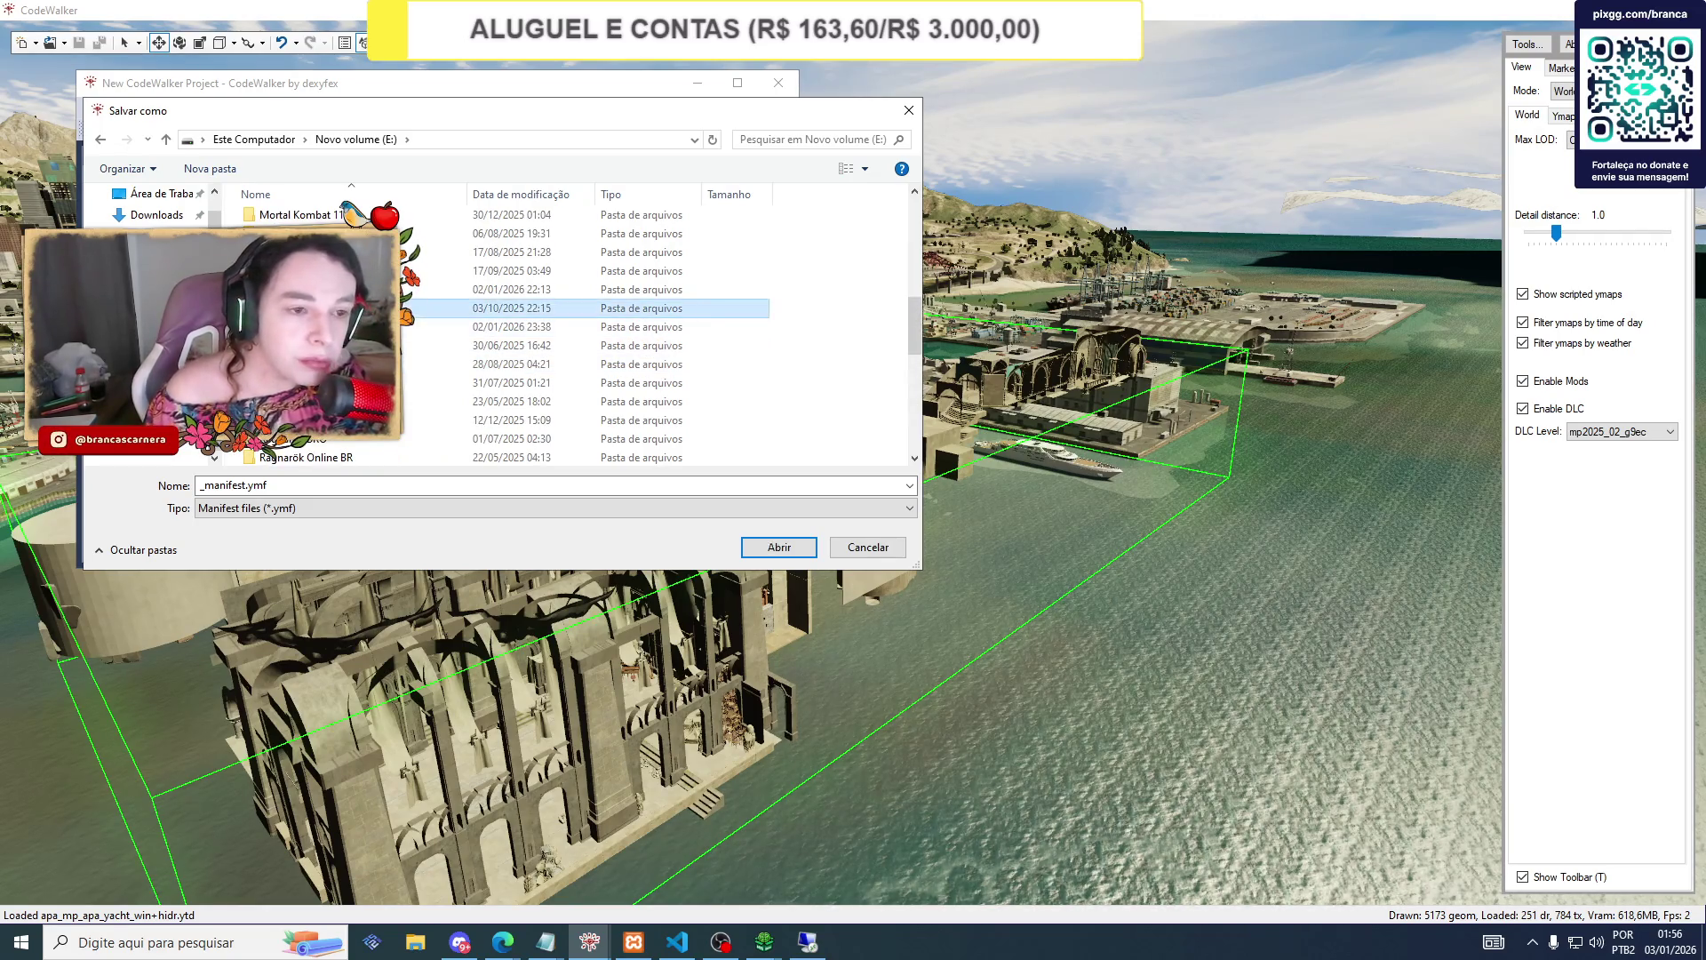
pyautogui.doubleClick(293, 326)
pyautogui.doubleClick(294, 238)
pyautogui.doubleClick(293, 238)
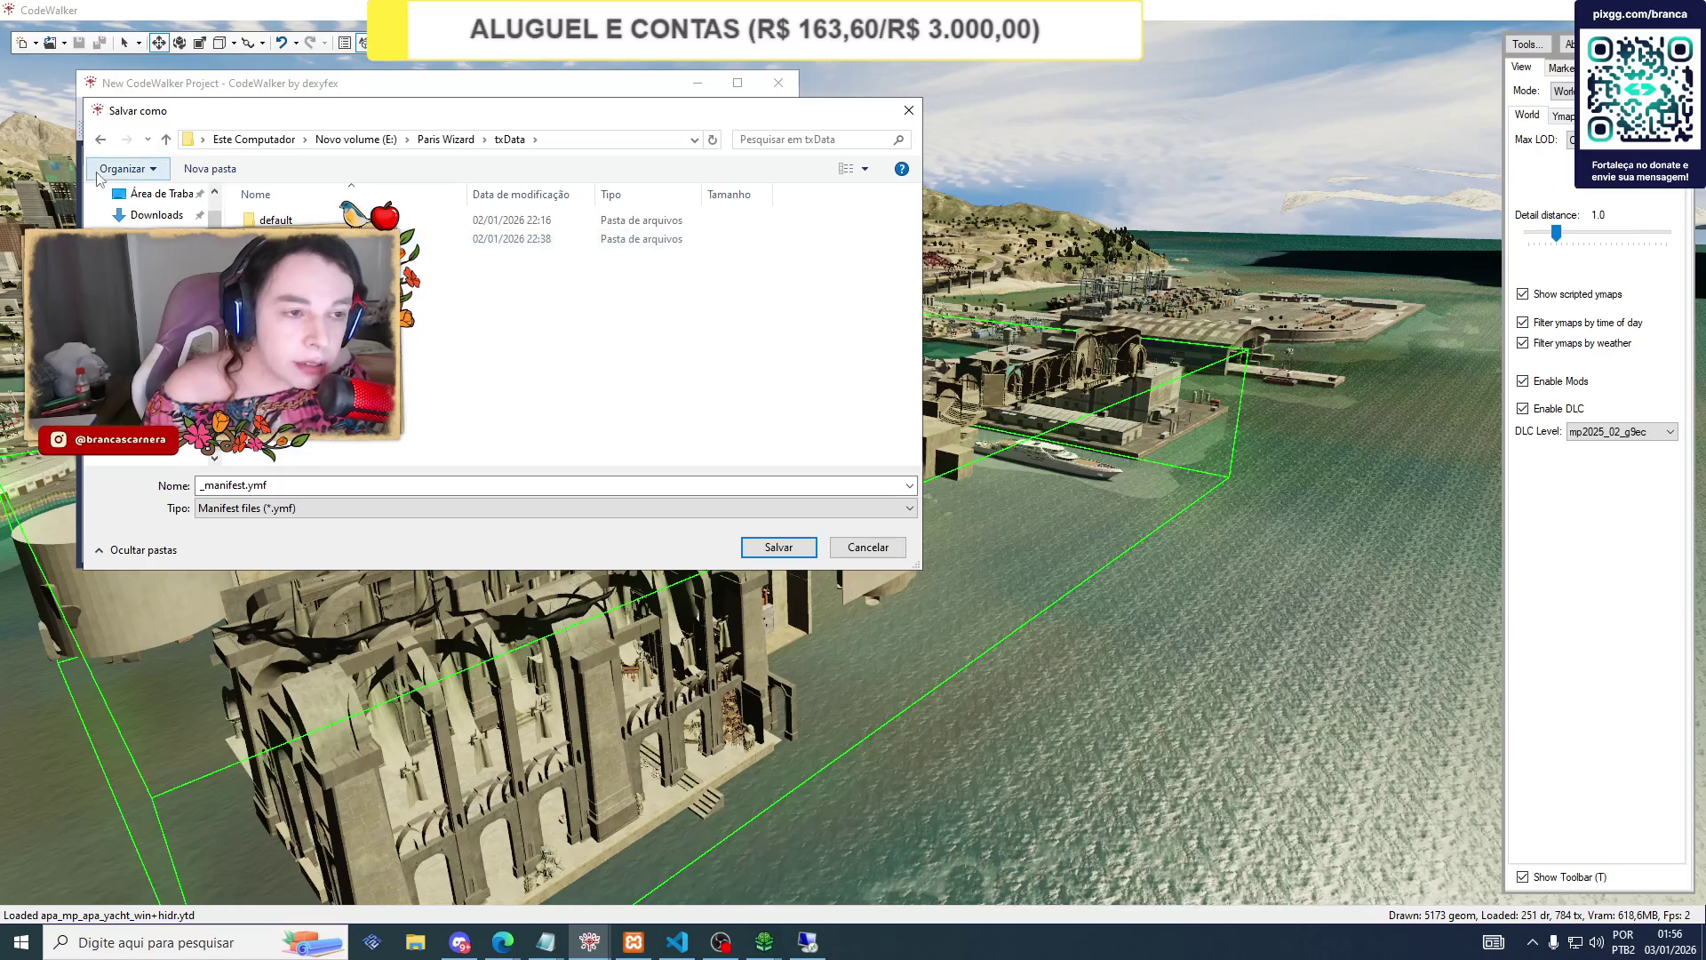
pyautogui.doubleClick(293, 238)
pyautogui.doubleClick(293, 238)
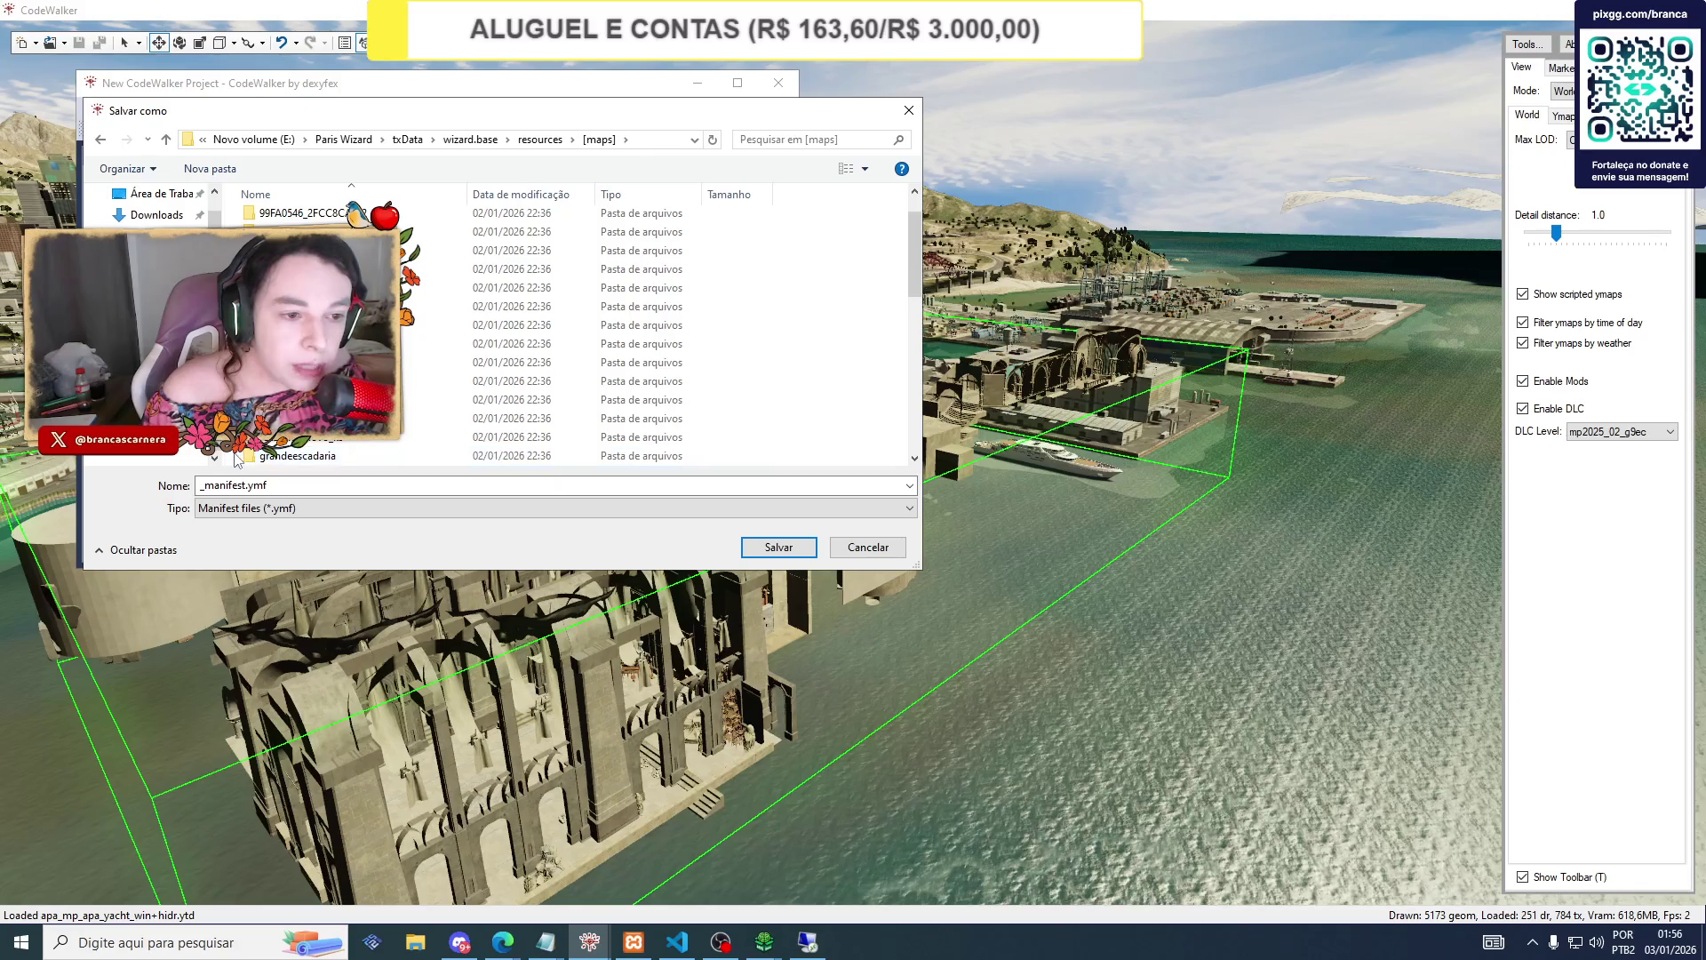
# Create a new folder inside [maps].
pyautogui.rightClick(235, 457)
pyautogui.moveTo(404, 655)
pyautogui.click(471, 643)
pyautogui.write('entradasly')
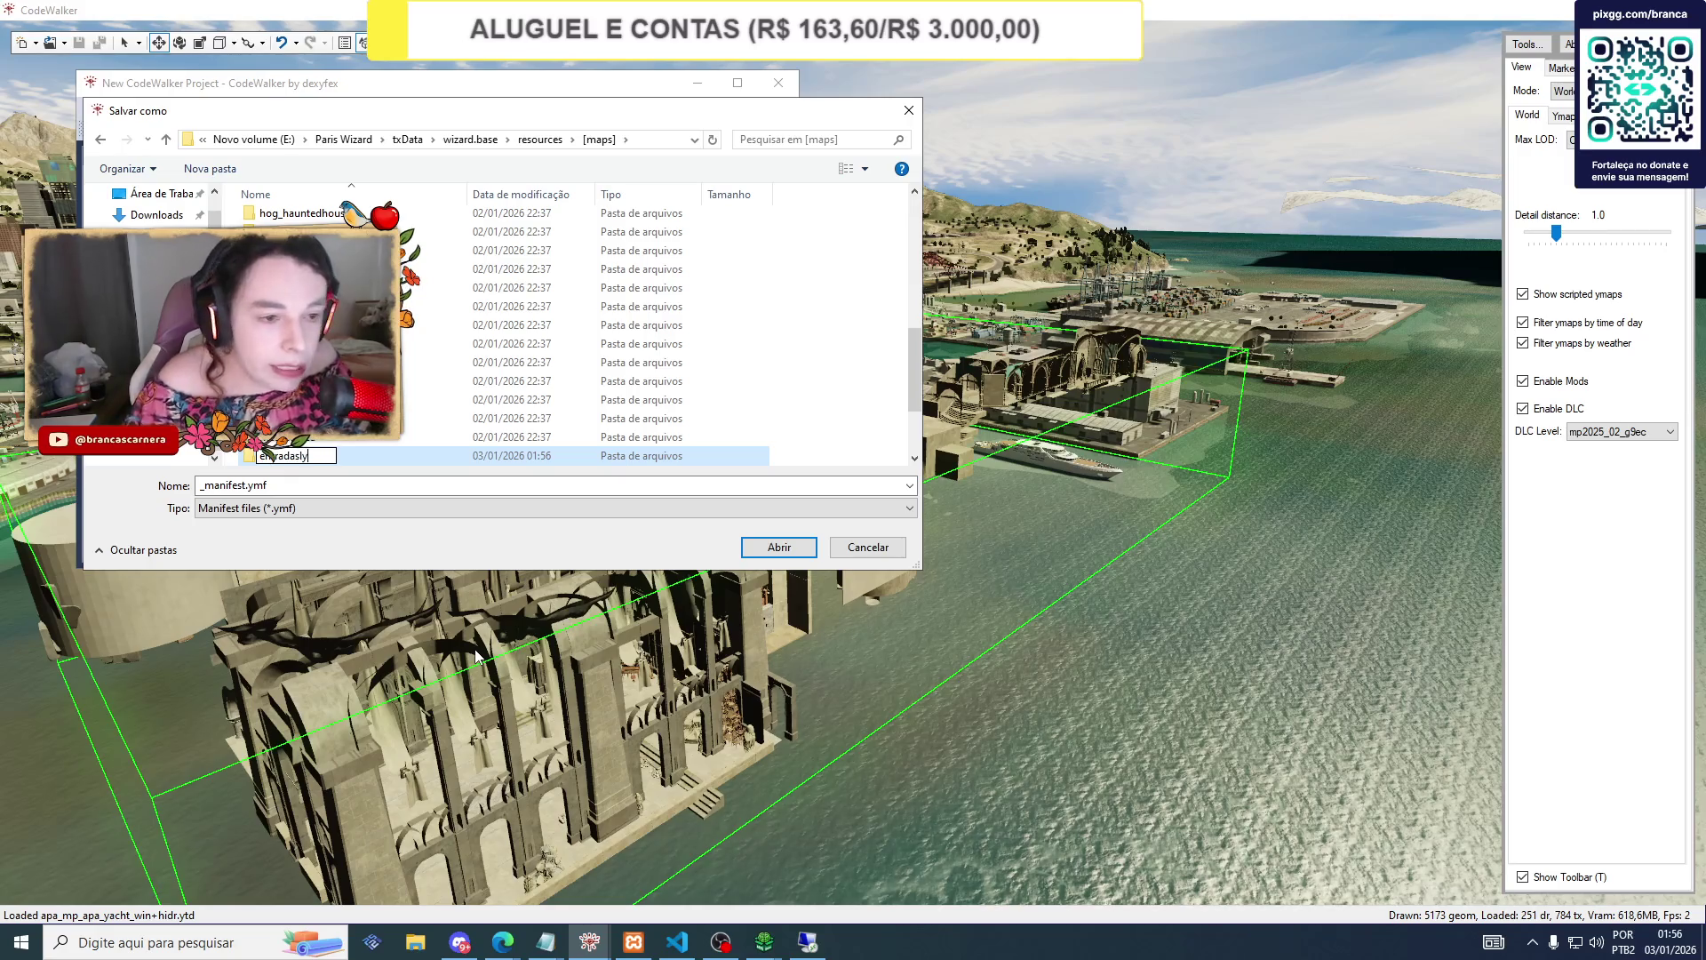
pyautogui.press('Return')
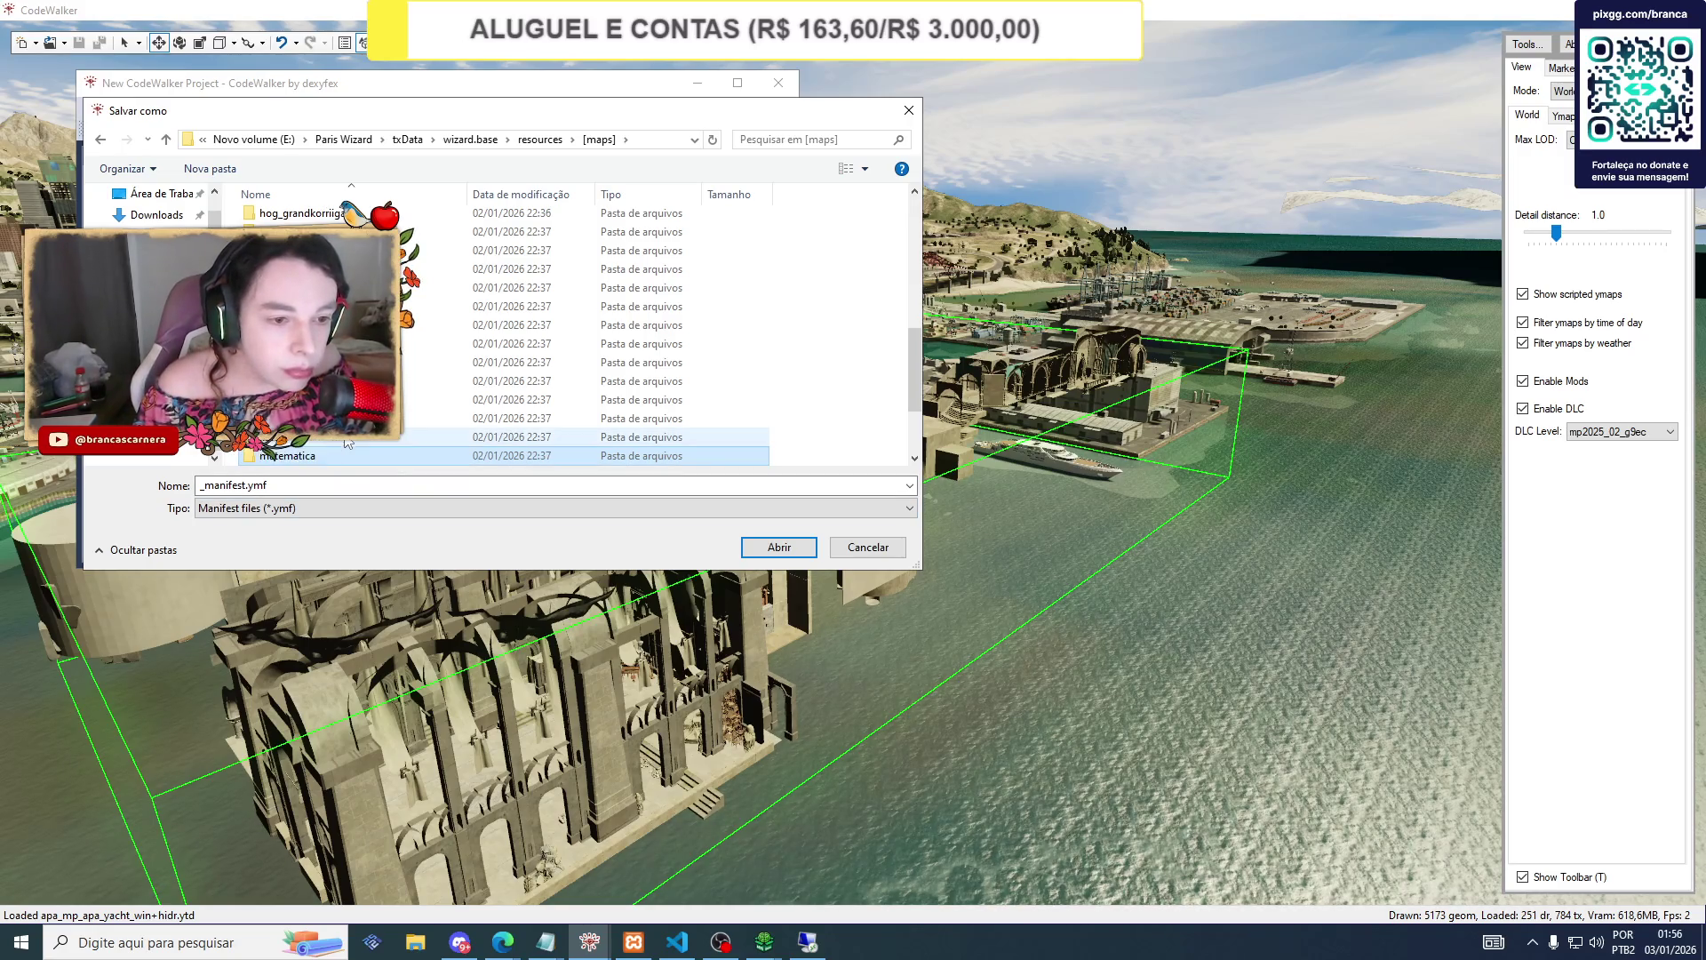
# Look inside the library folder, return to [maps], and open a separate File Explorer on drive E:.
pyautogui.scroll(-2, 578, 333)
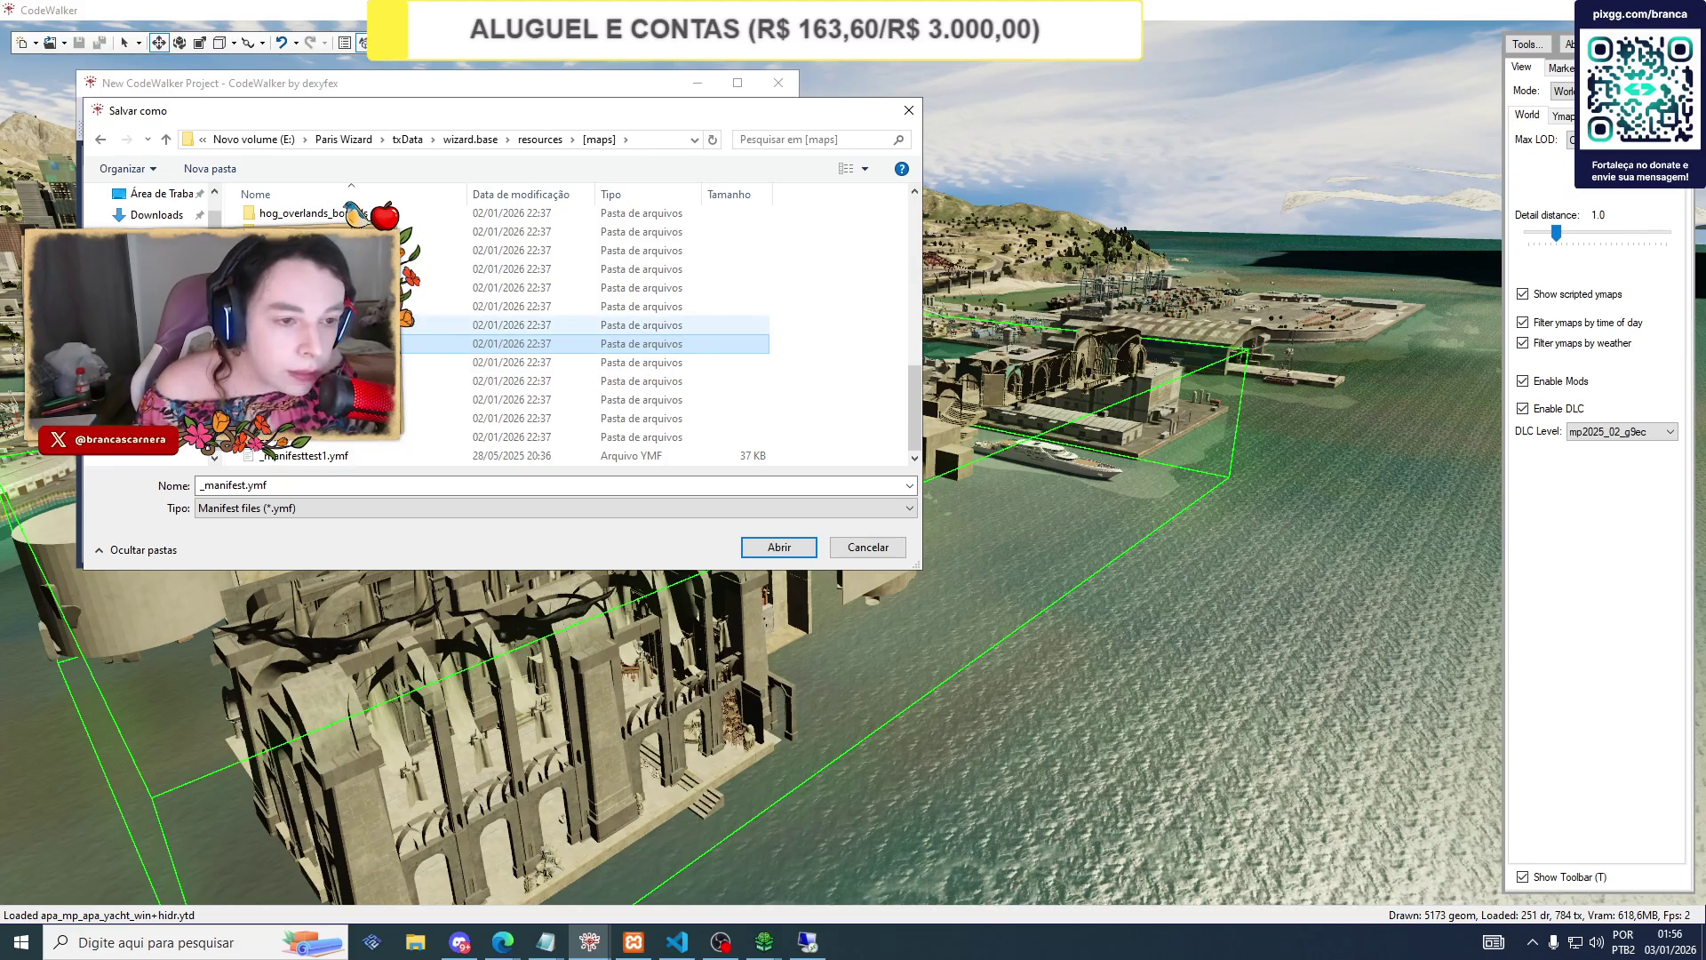
pyautogui.doubleClick(284, 324)
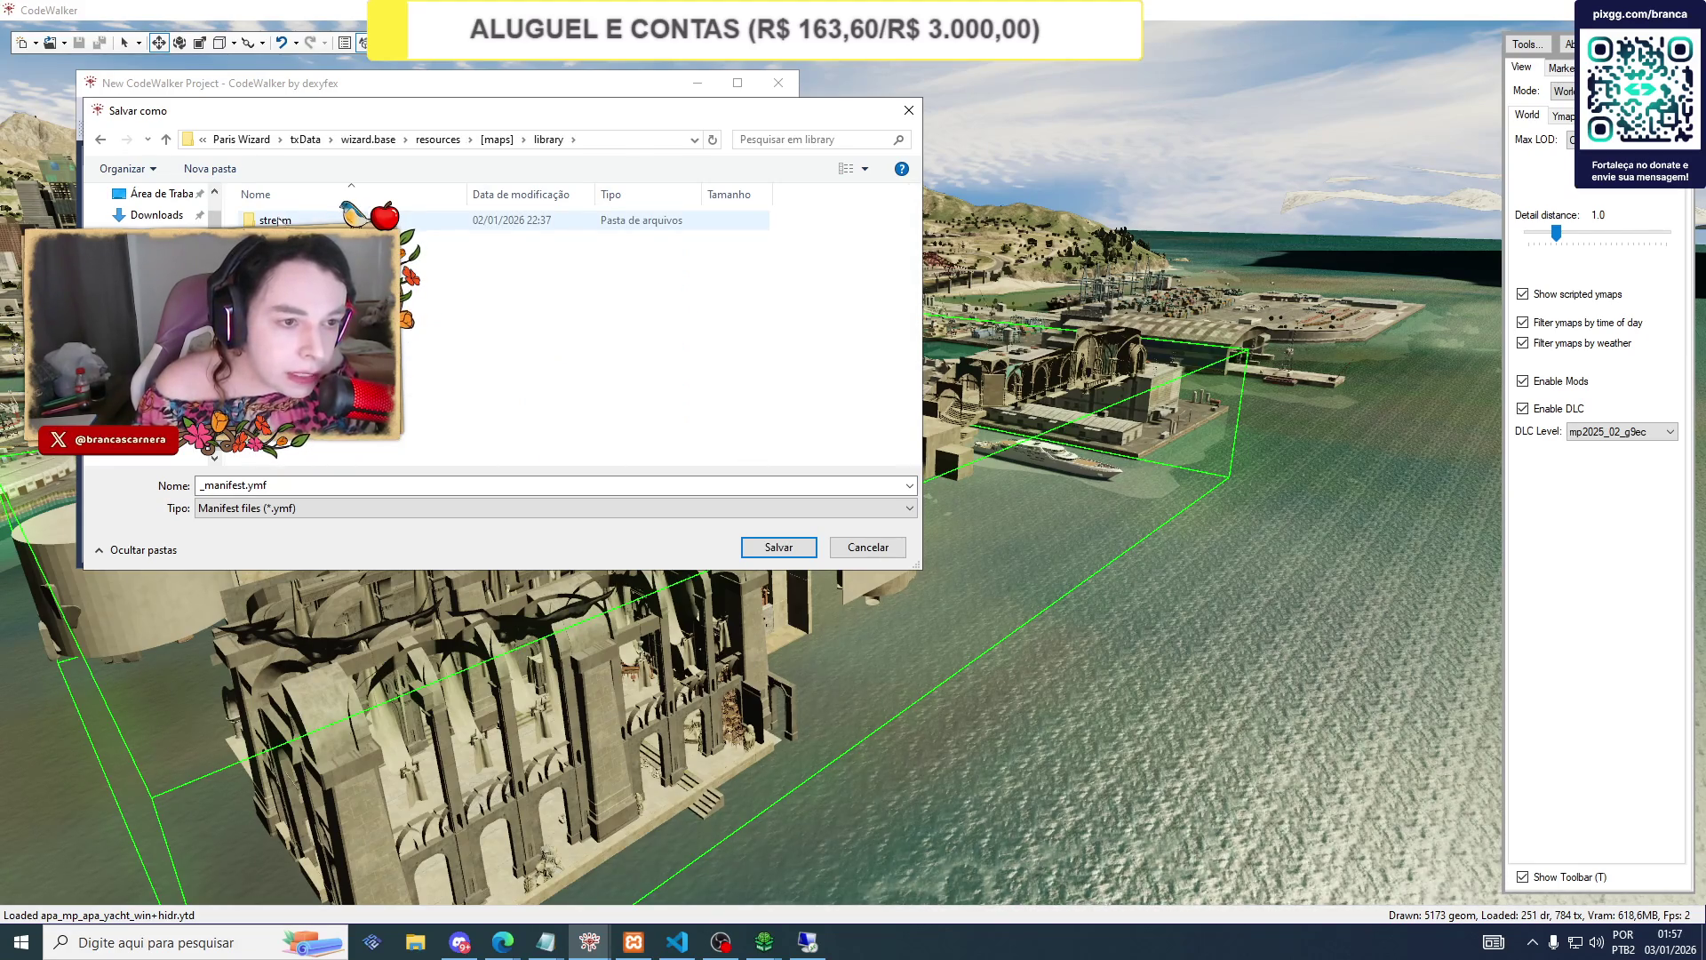
pyautogui.click(101, 139)
pyautogui.scroll(1, 424, 348)
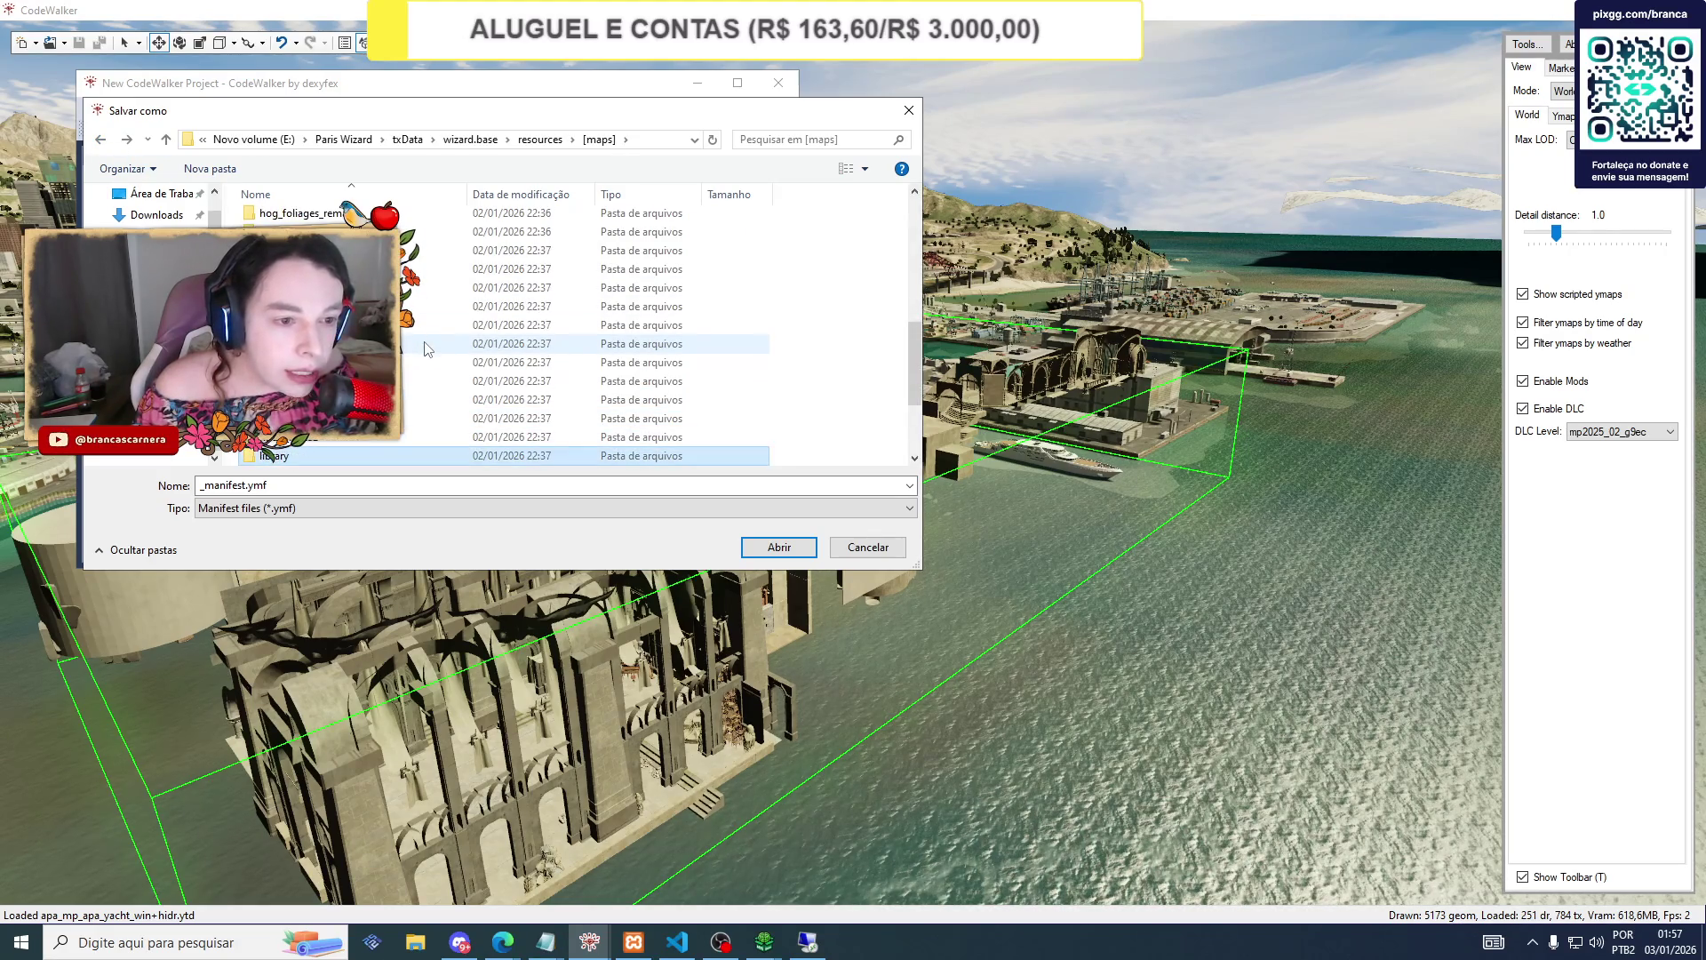
pyautogui.scroll(-2, 424, 349)
pyautogui.scroll(1, 405, 384)
pyautogui.scroll(-1, 404, 384)
pyautogui.scroll(1, 404, 384)
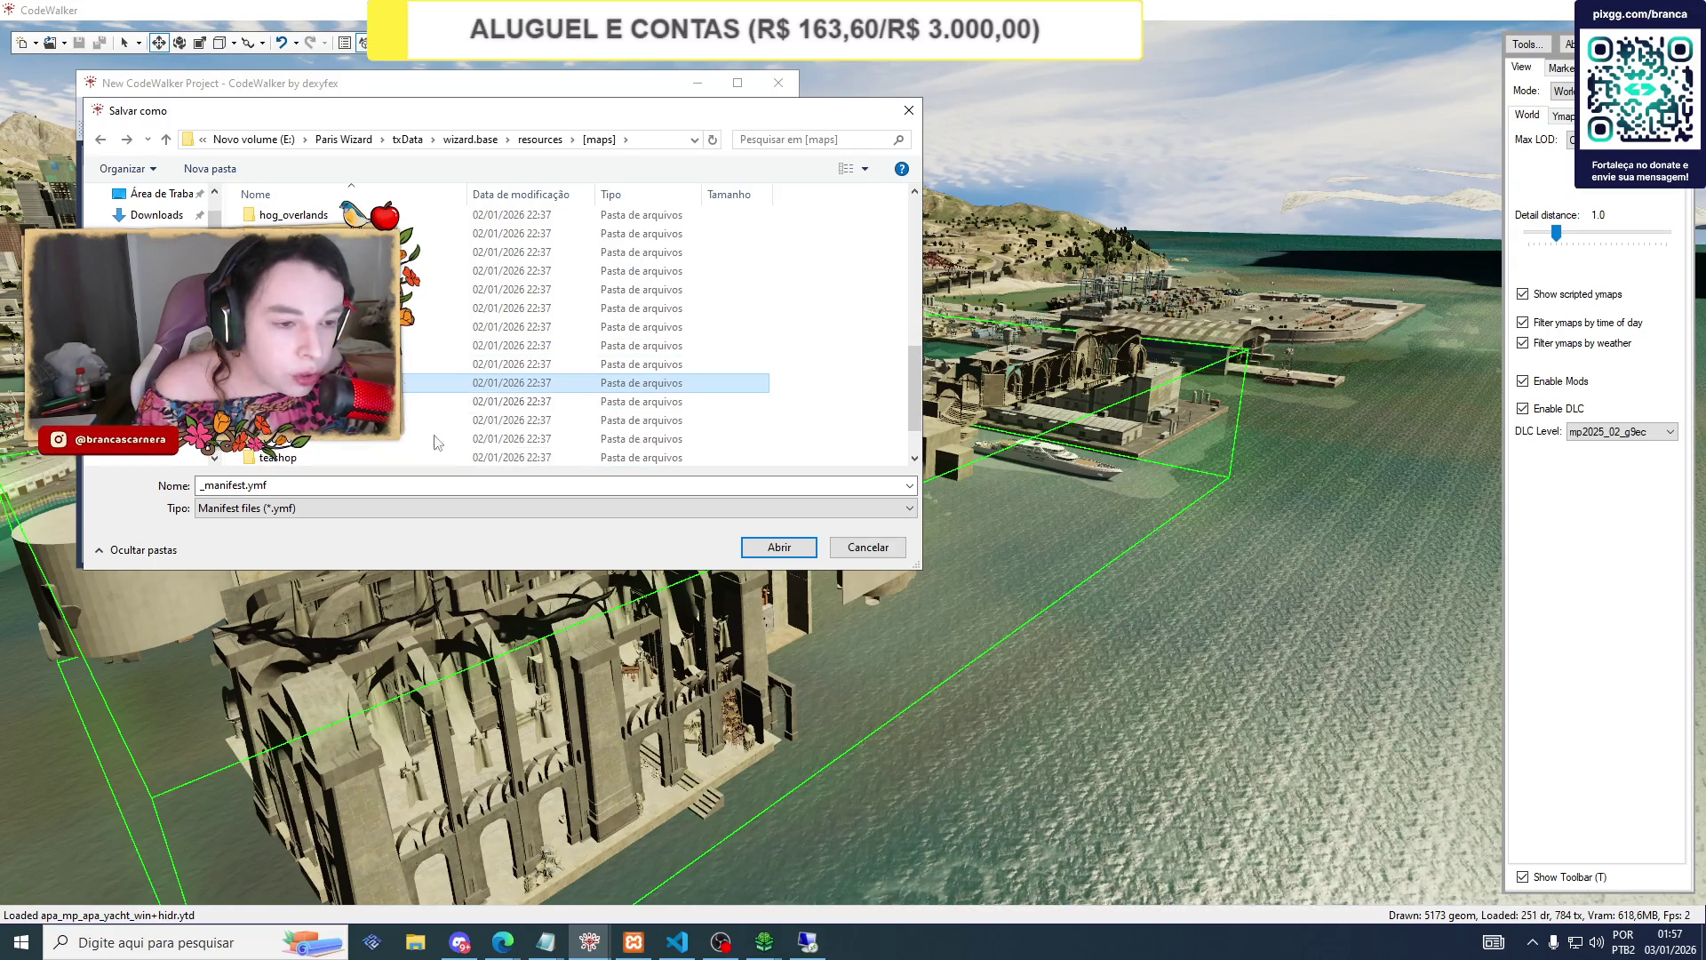
pyautogui.click(415, 941)
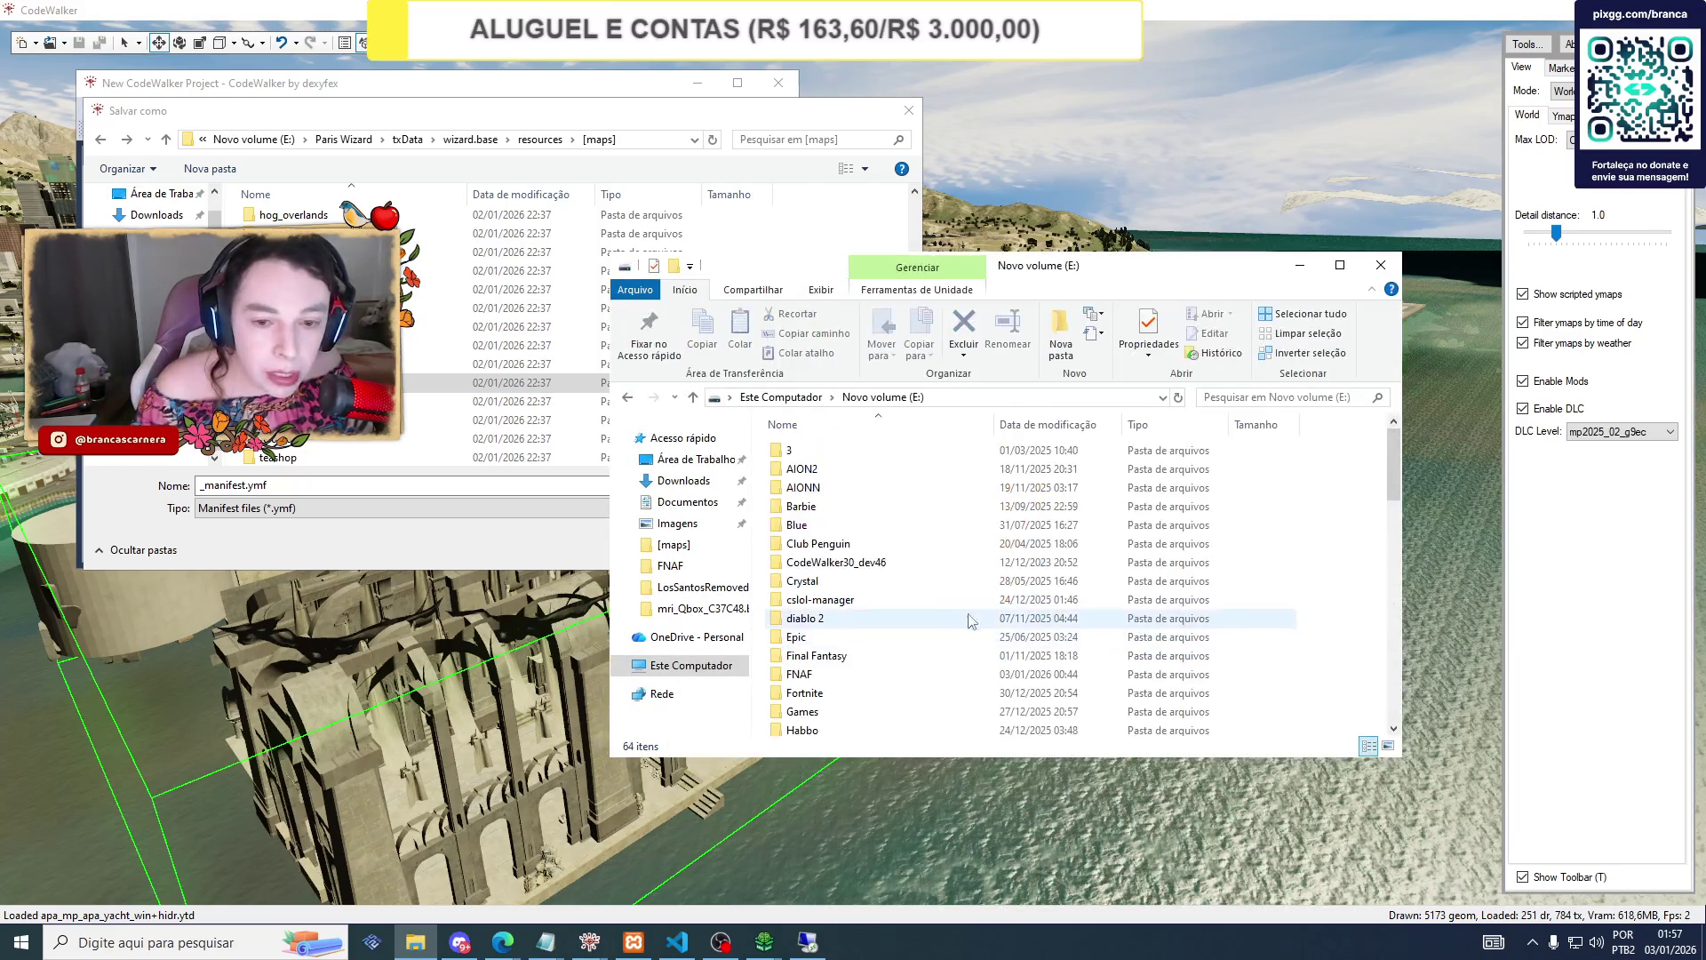
# In File Explorer, navigate to Paris Wizard\txData\wizard.base\resources\[maps].
pyautogui.scroll(-16, 971, 620)
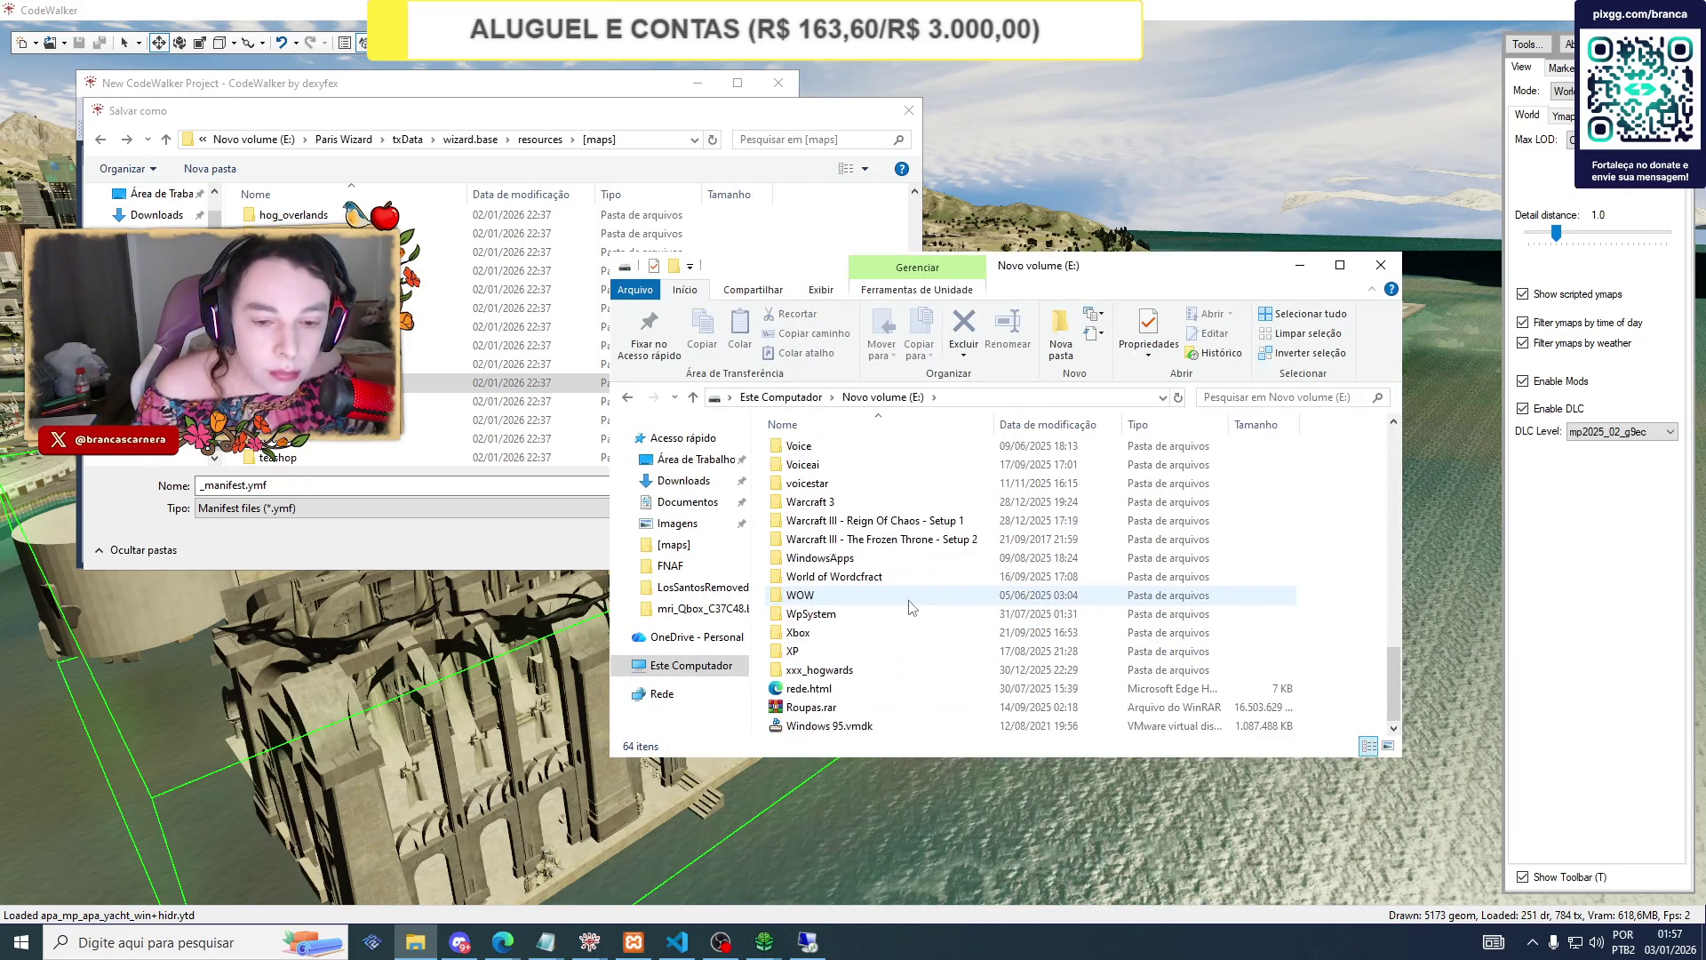
pyautogui.scroll(2, 849, 622)
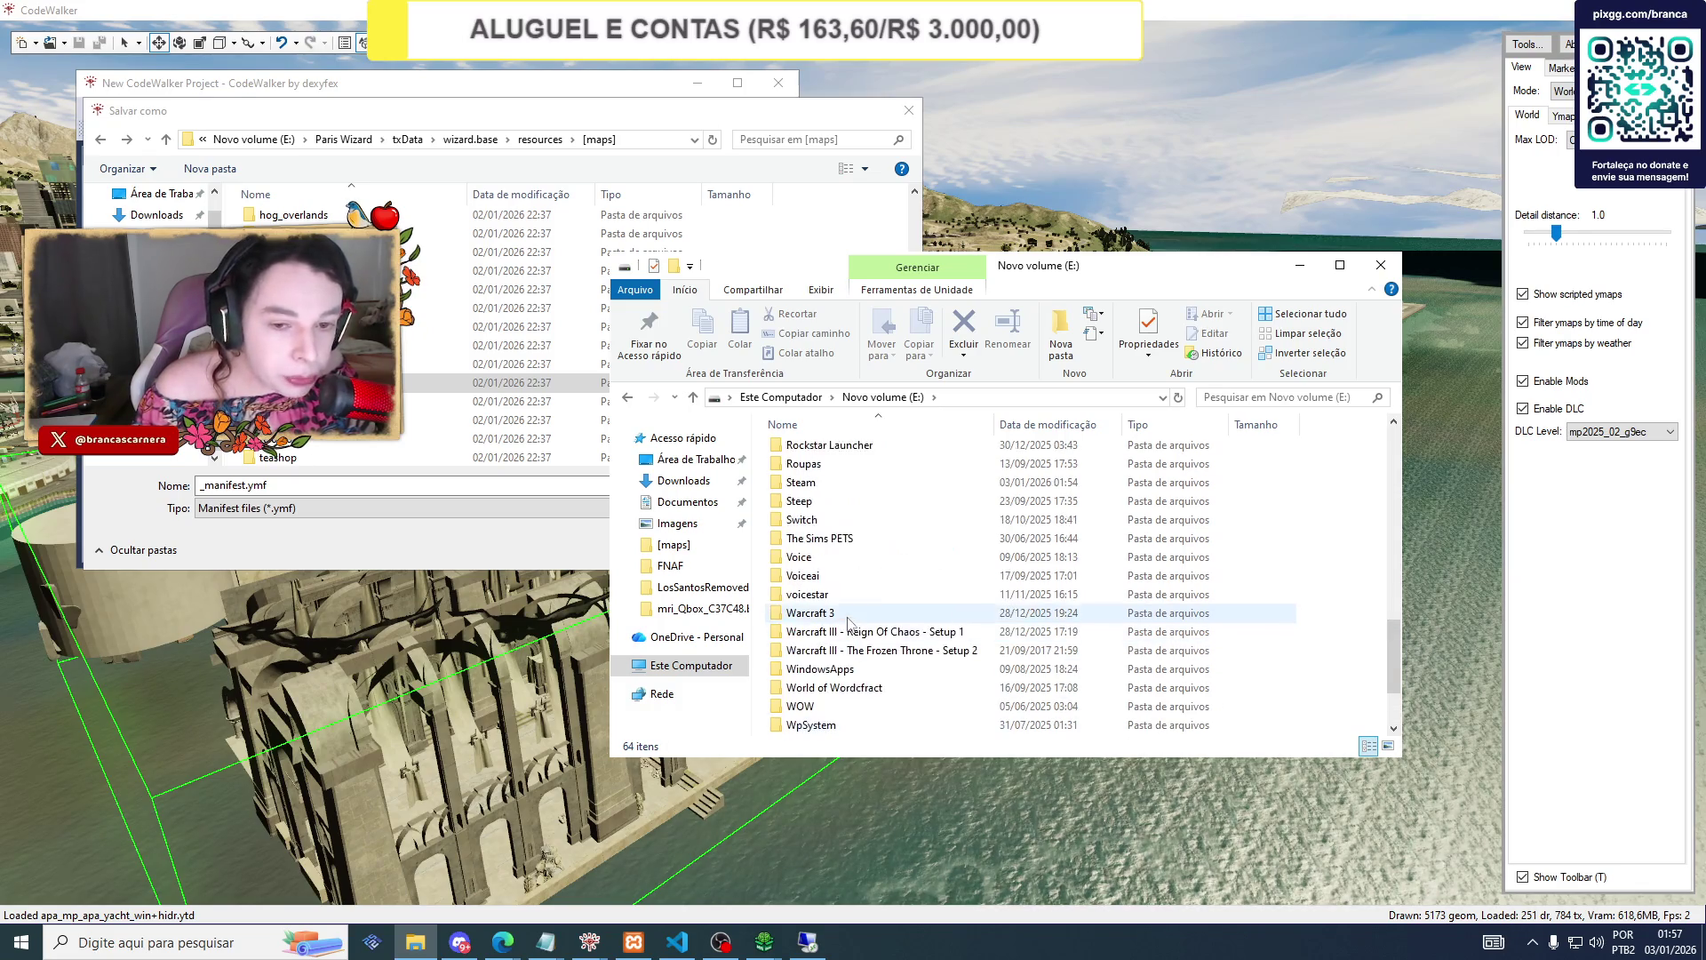
pyautogui.scroll(3, 844, 591)
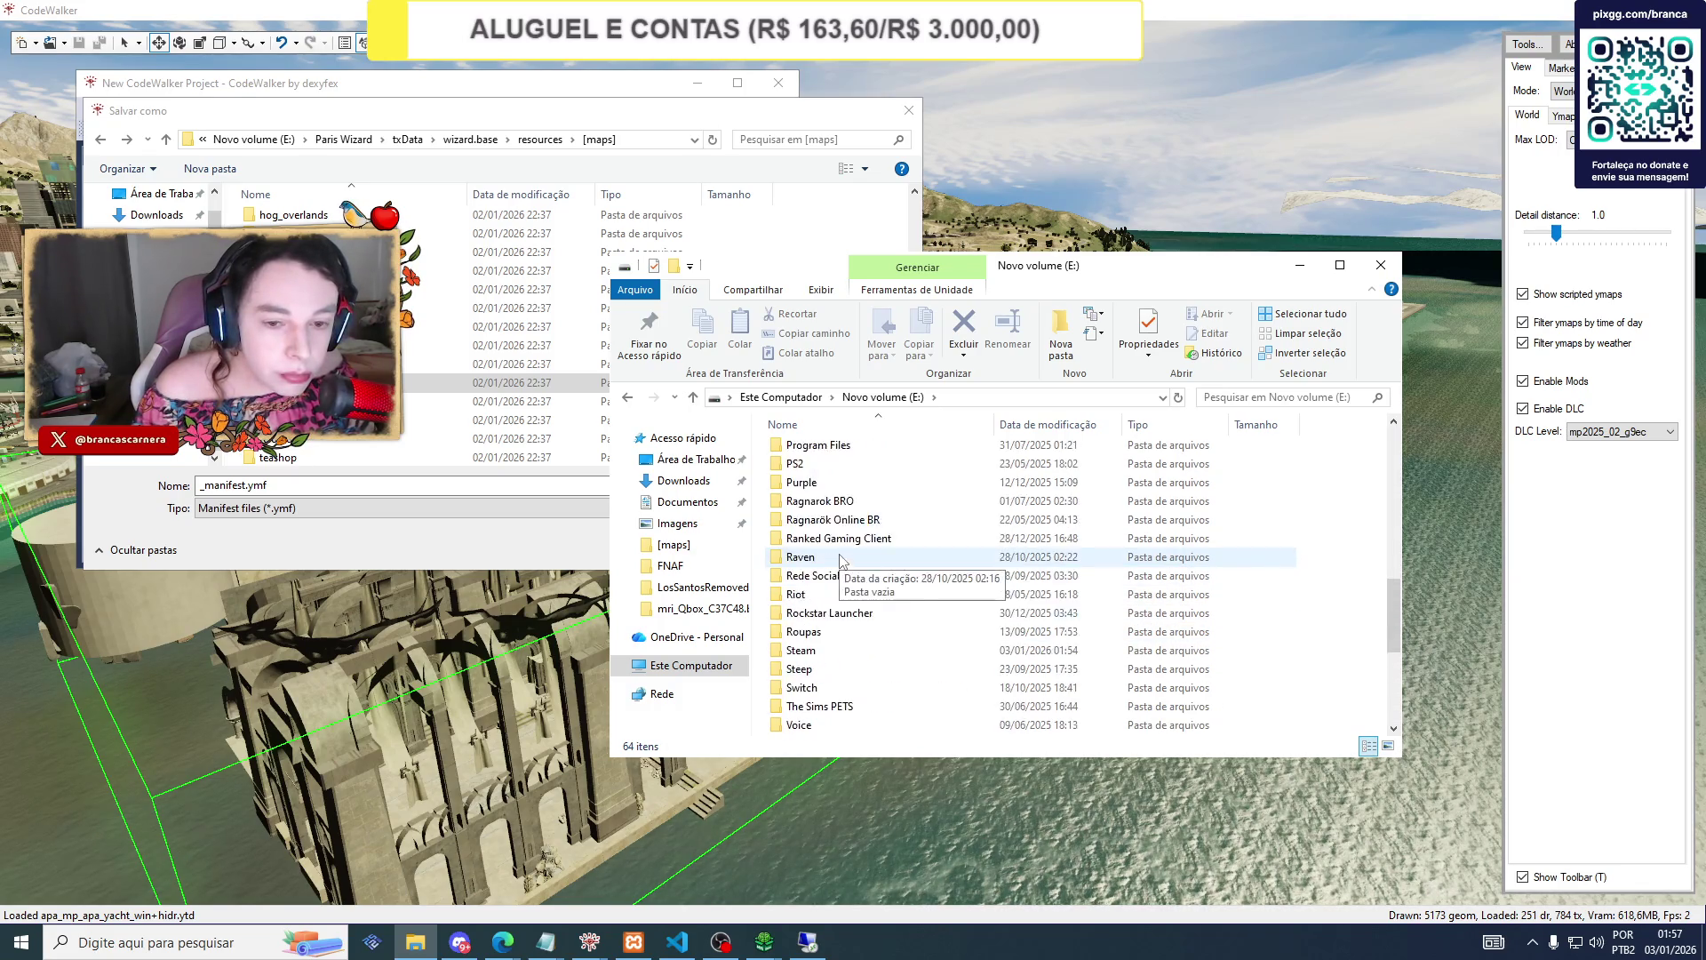
pyautogui.scroll(3, 843, 559)
pyautogui.doubleClick(826, 558)
pyautogui.doubleClick(816, 468)
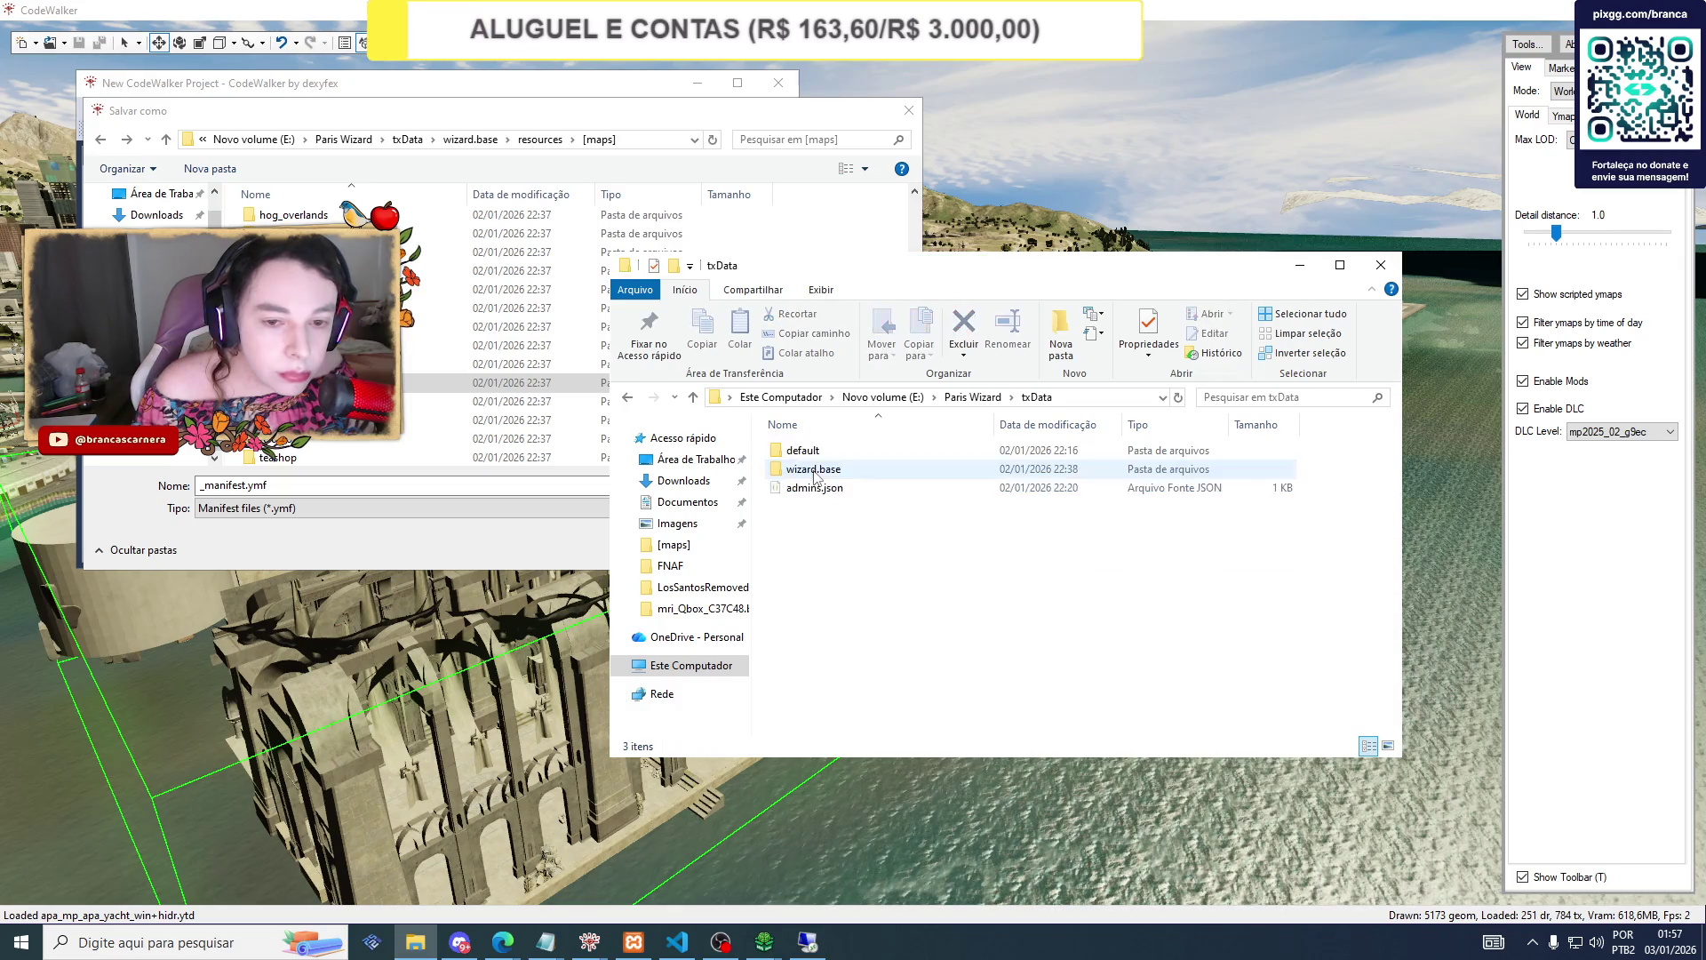
pyautogui.doubleClick(814, 471)
pyautogui.doubleClick(812, 471)
pyautogui.doubleClick(805, 450)
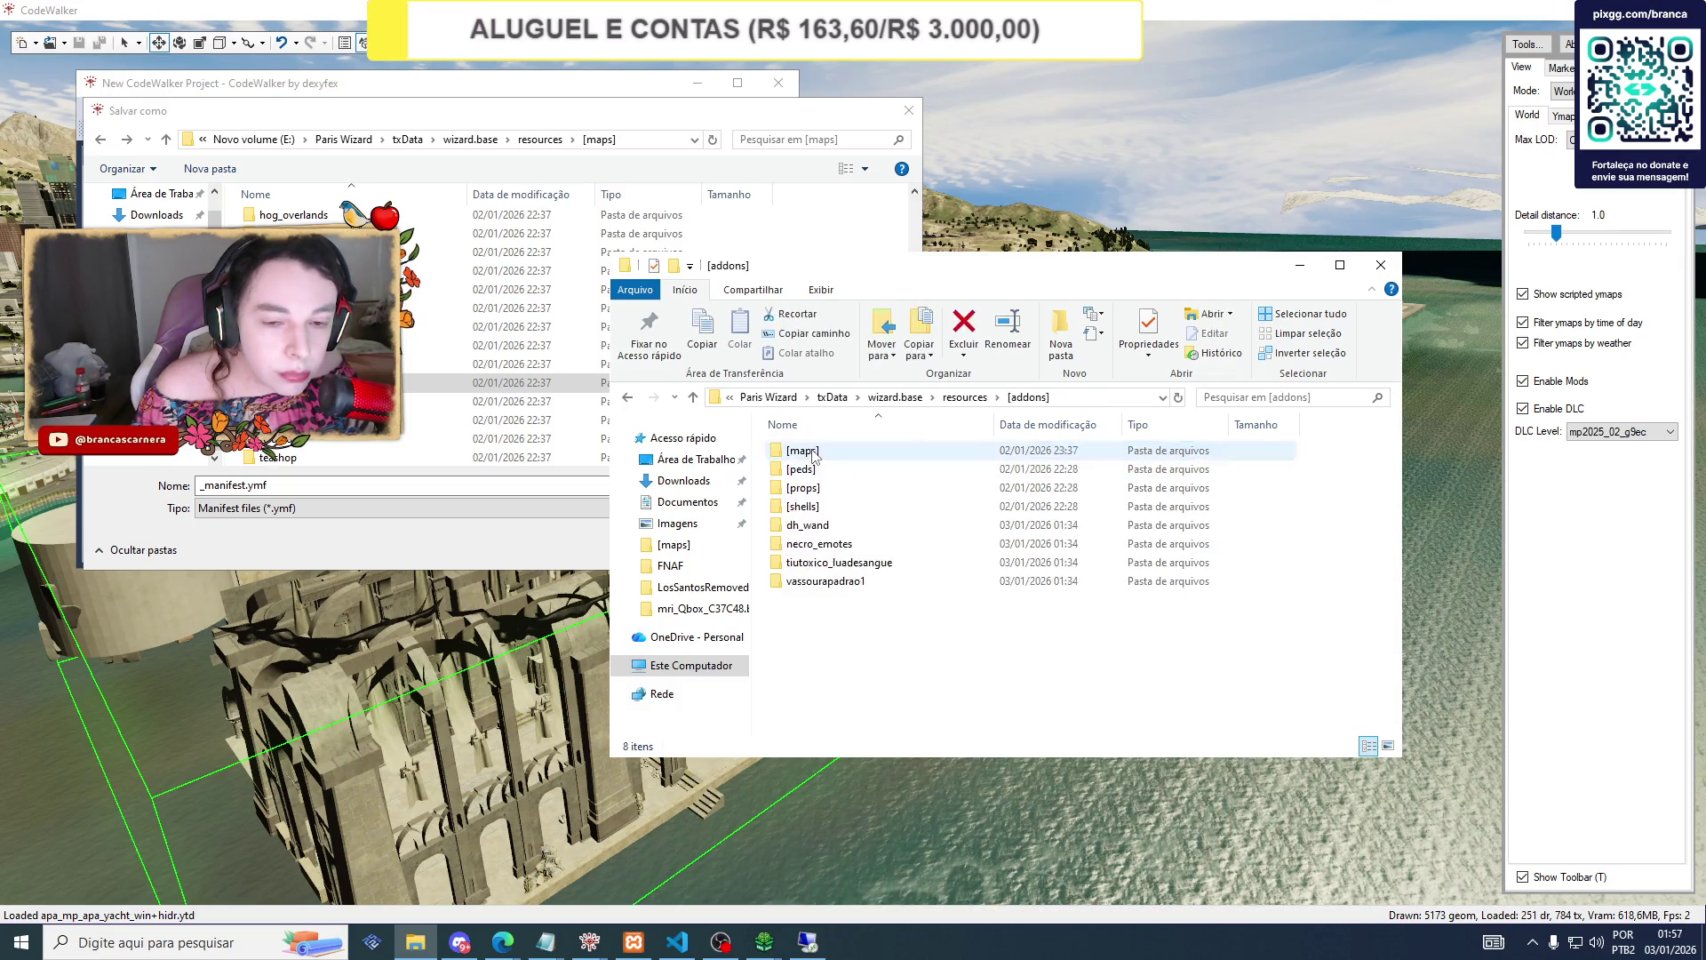
pyautogui.doubleClick(817, 451)
pyautogui.click(628, 397)
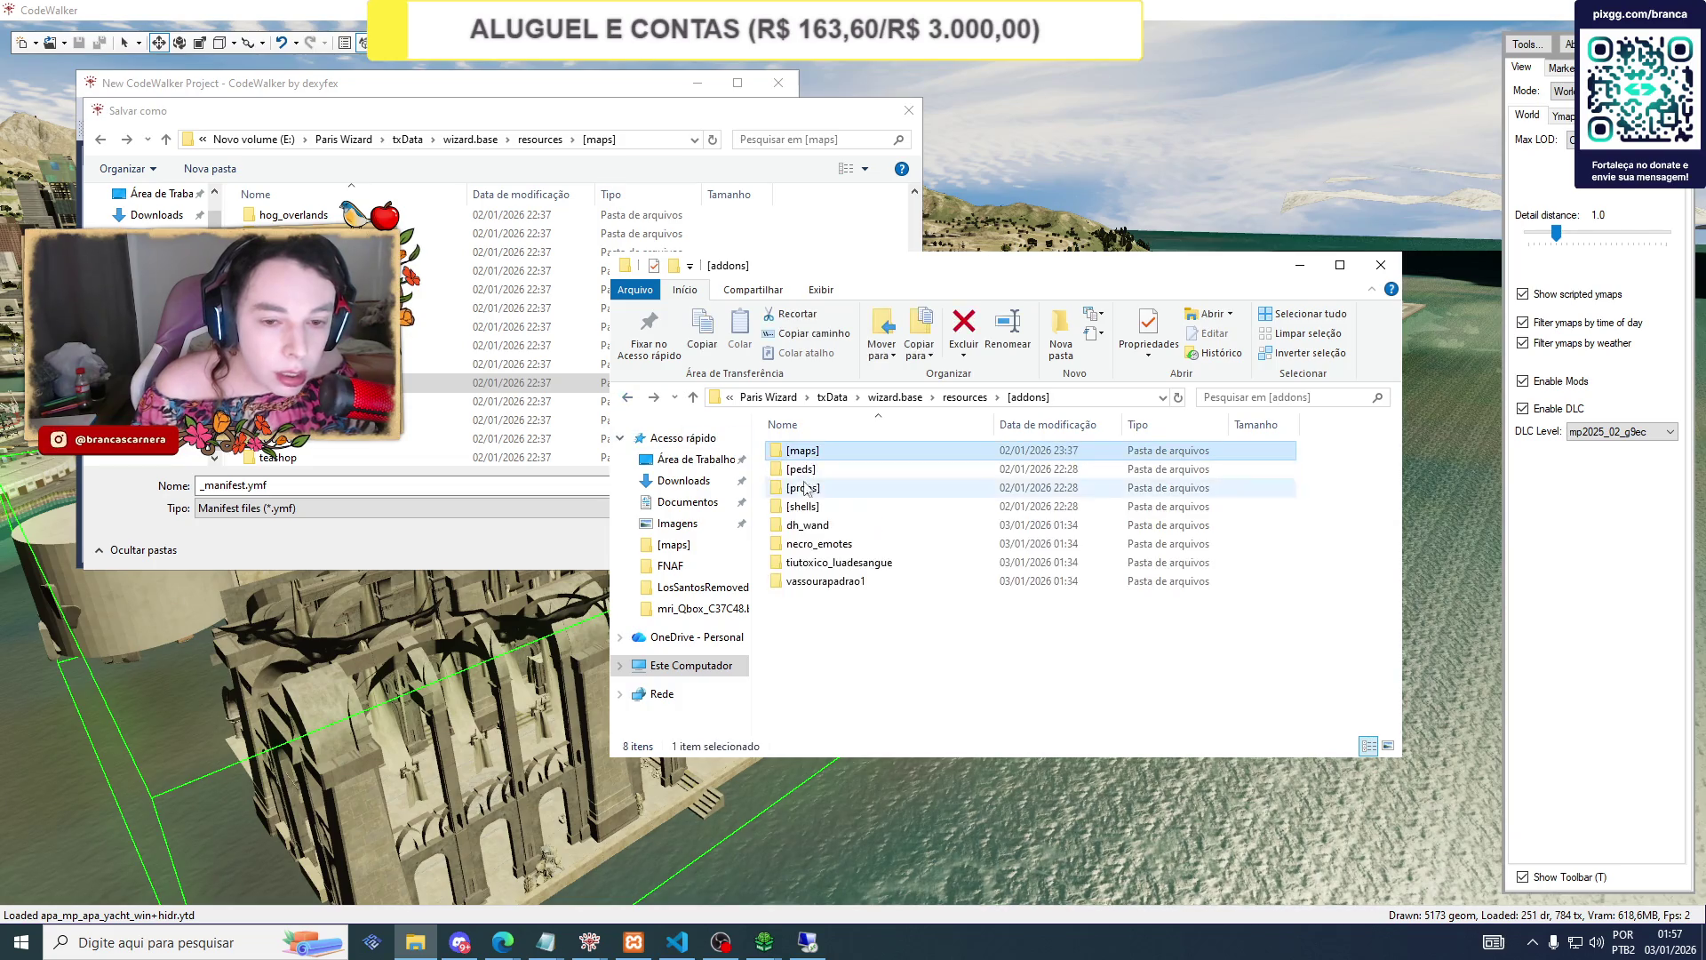
pyautogui.doubleClick(809, 453)
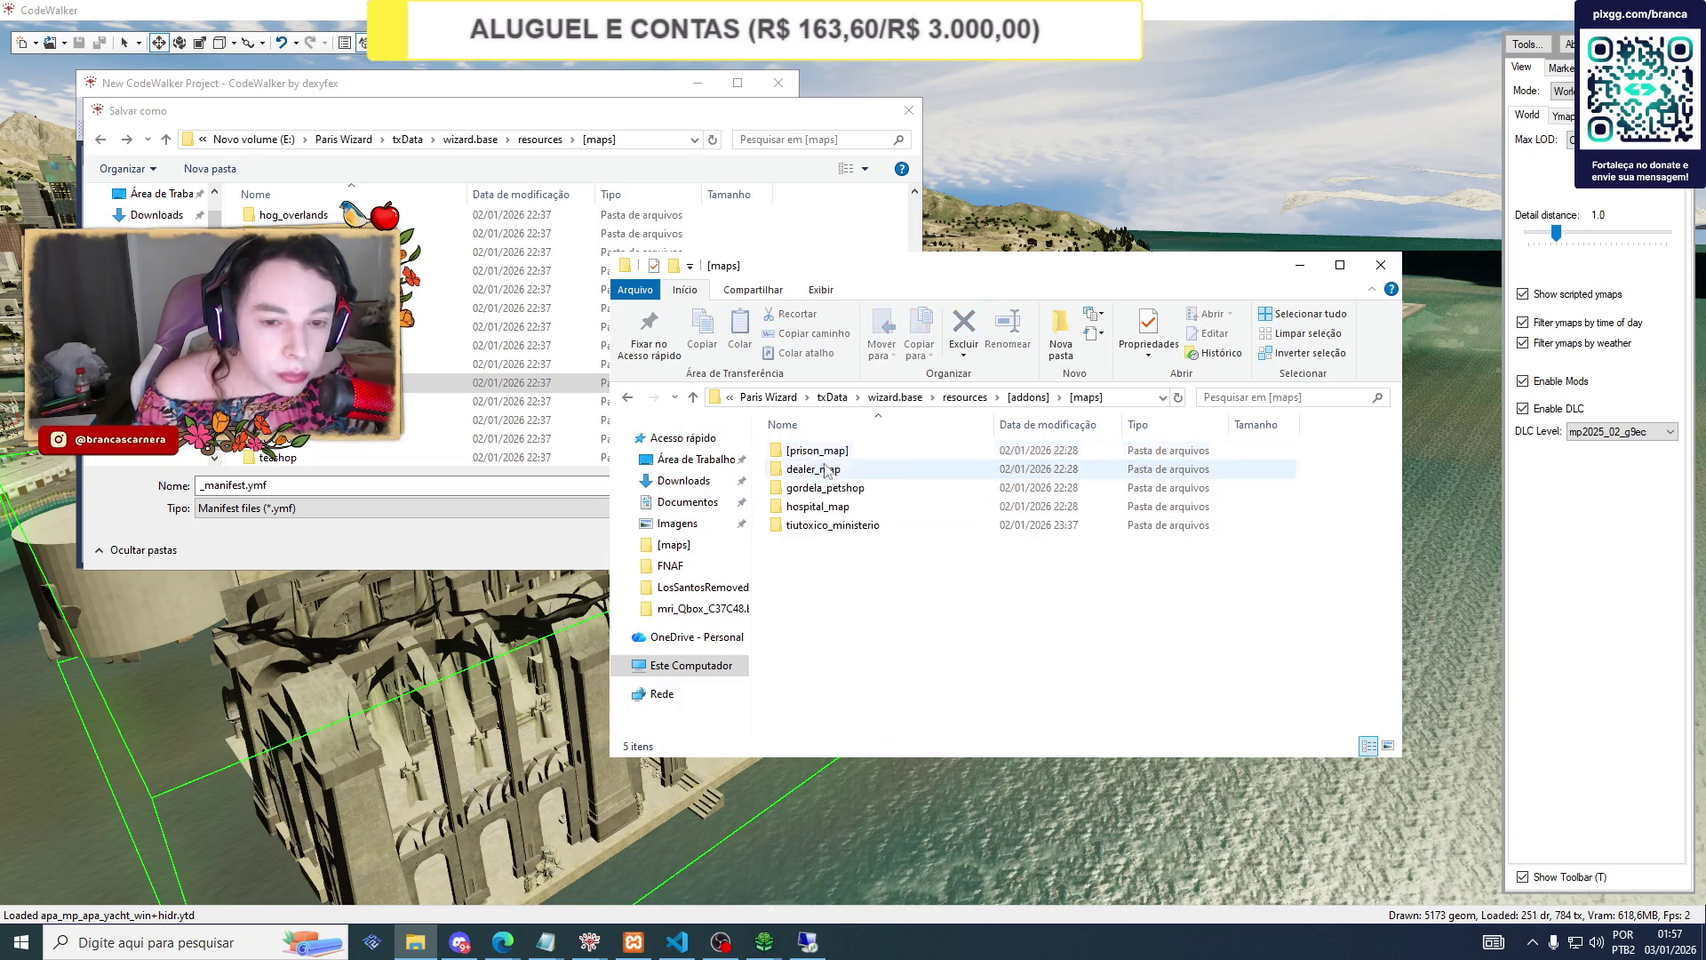
pyautogui.click(627, 397)
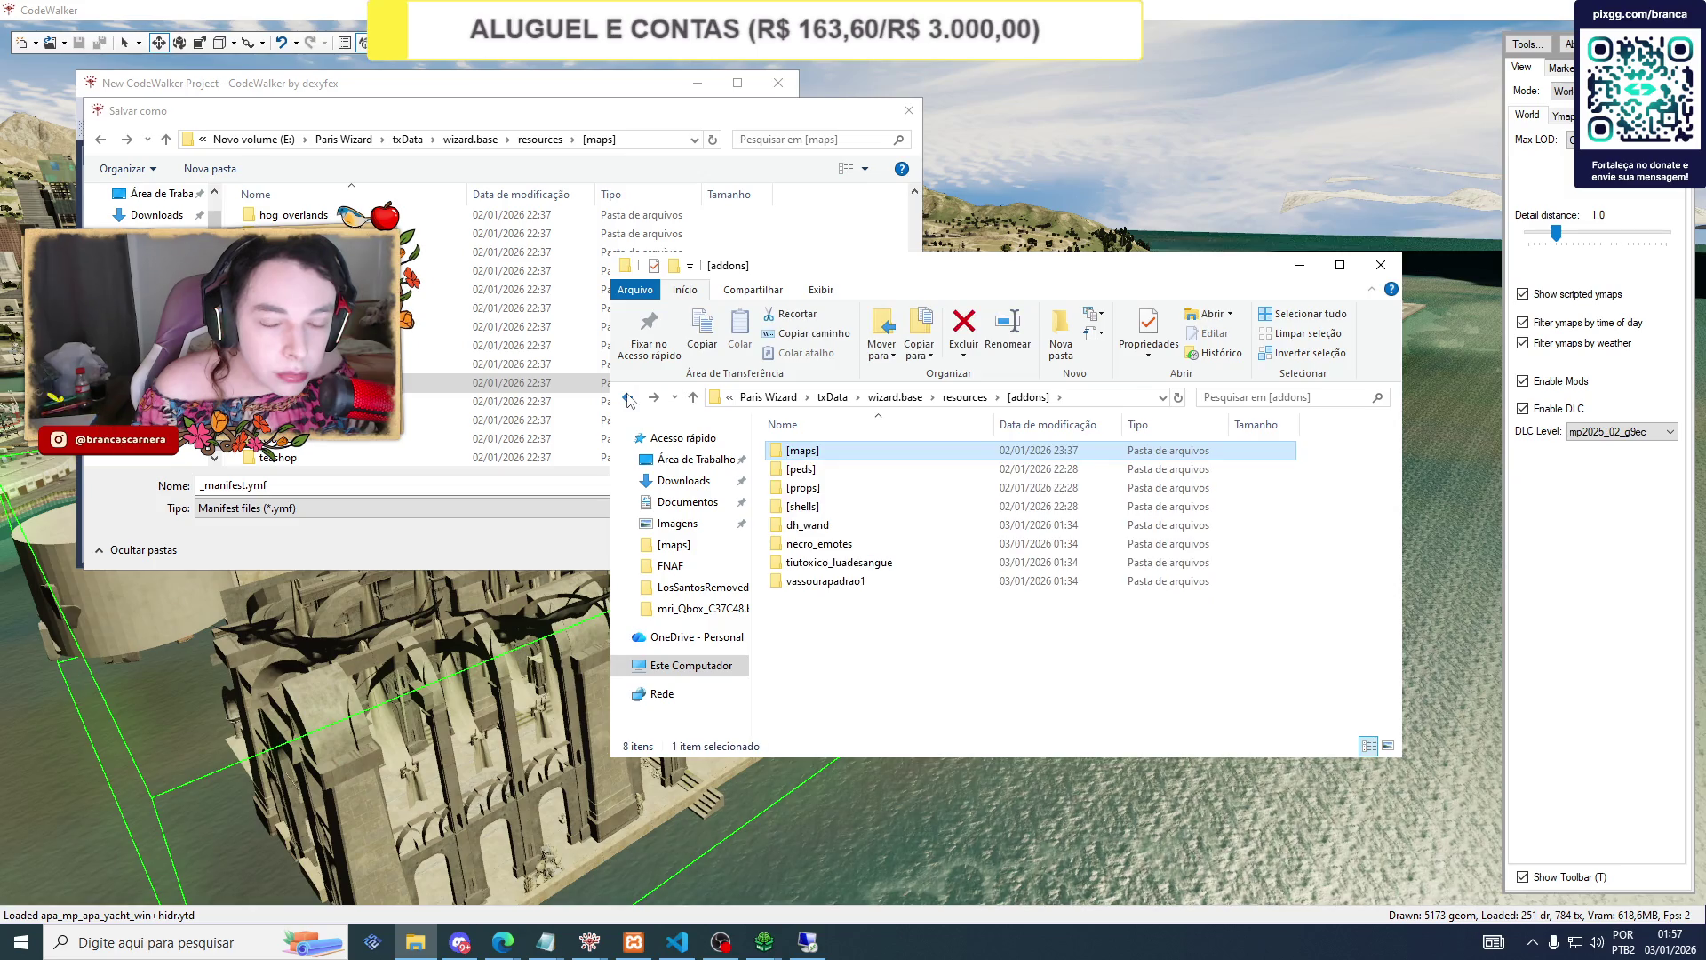
pyautogui.click(628, 397)
pyautogui.doubleClick(804, 488)
# Create a folder named 'stream' inside the entradasly folder.
pyautogui.scroll(-4, 859, 577)
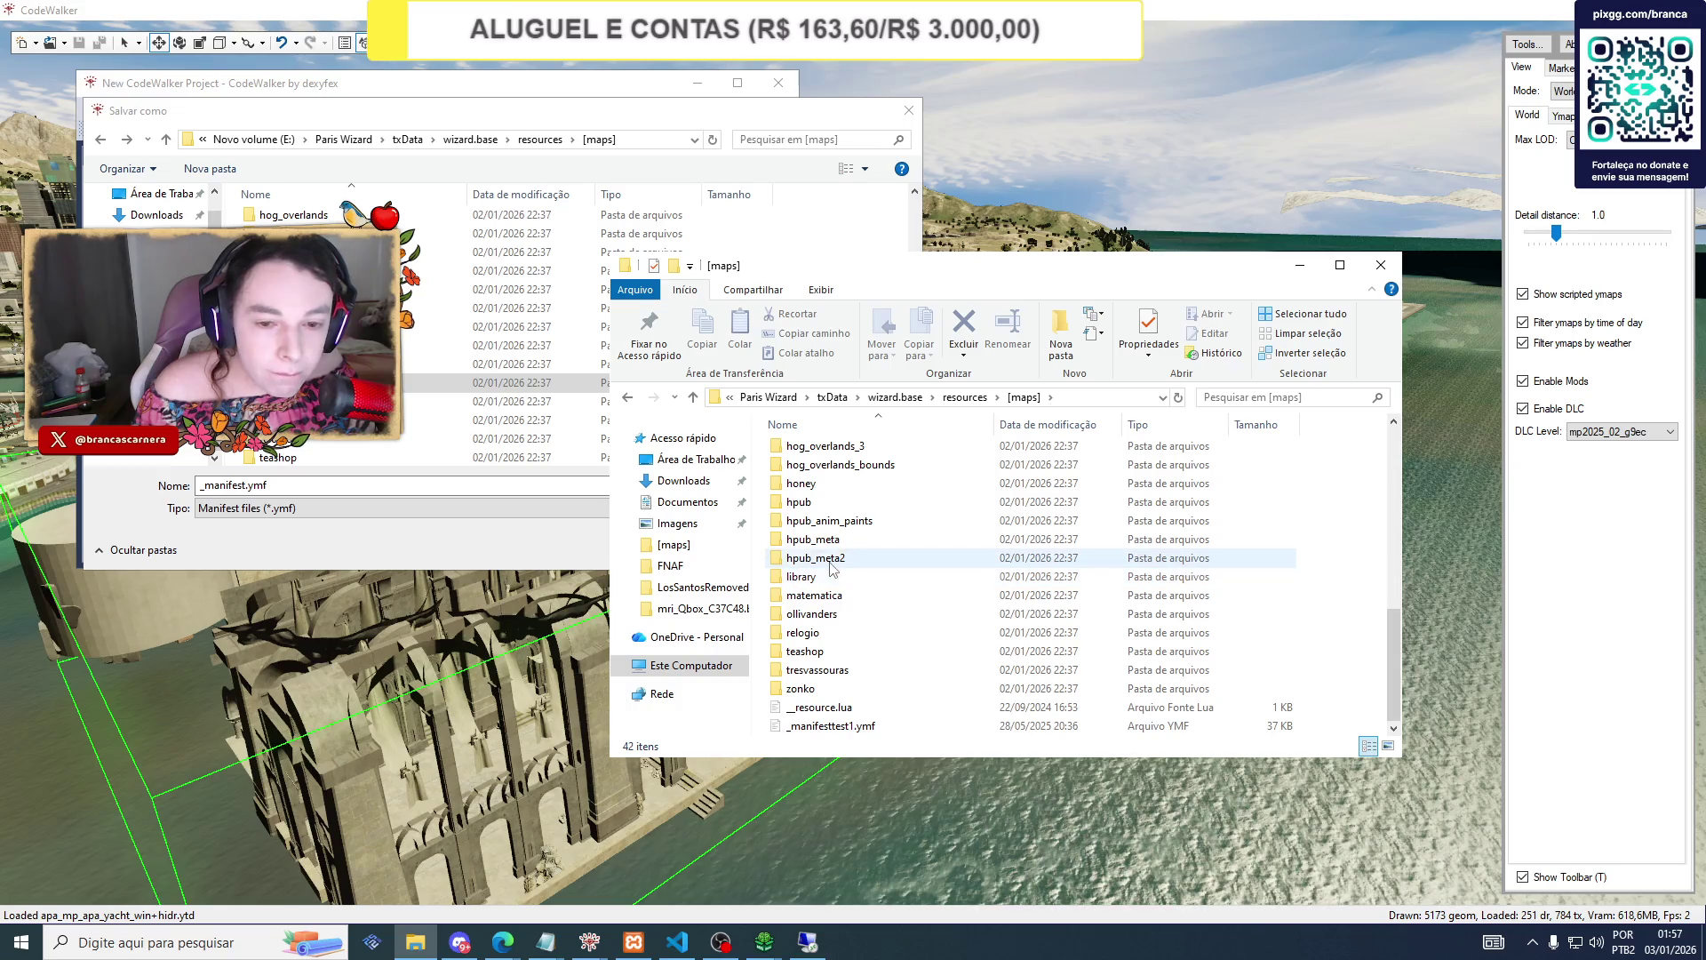
pyautogui.scroll(5, 831, 564)
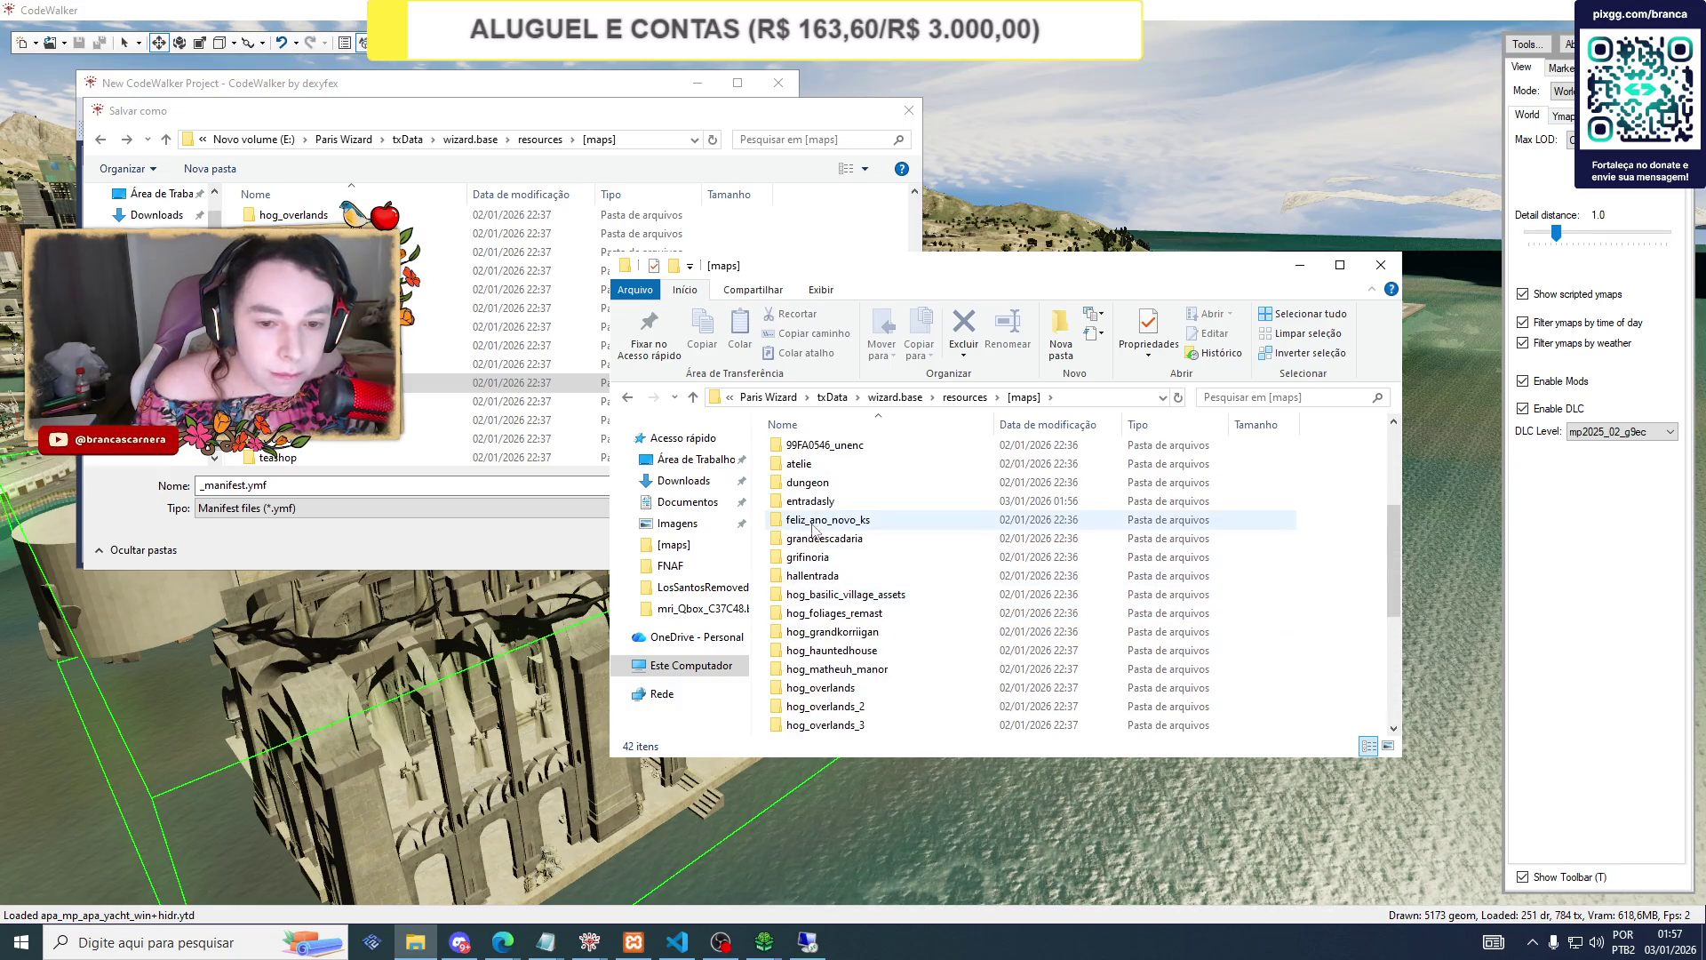
pyautogui.doubleClick(811, 502)
pyautogui.rightClick(812, 505)
pyautogui.moveTo(889, 717)
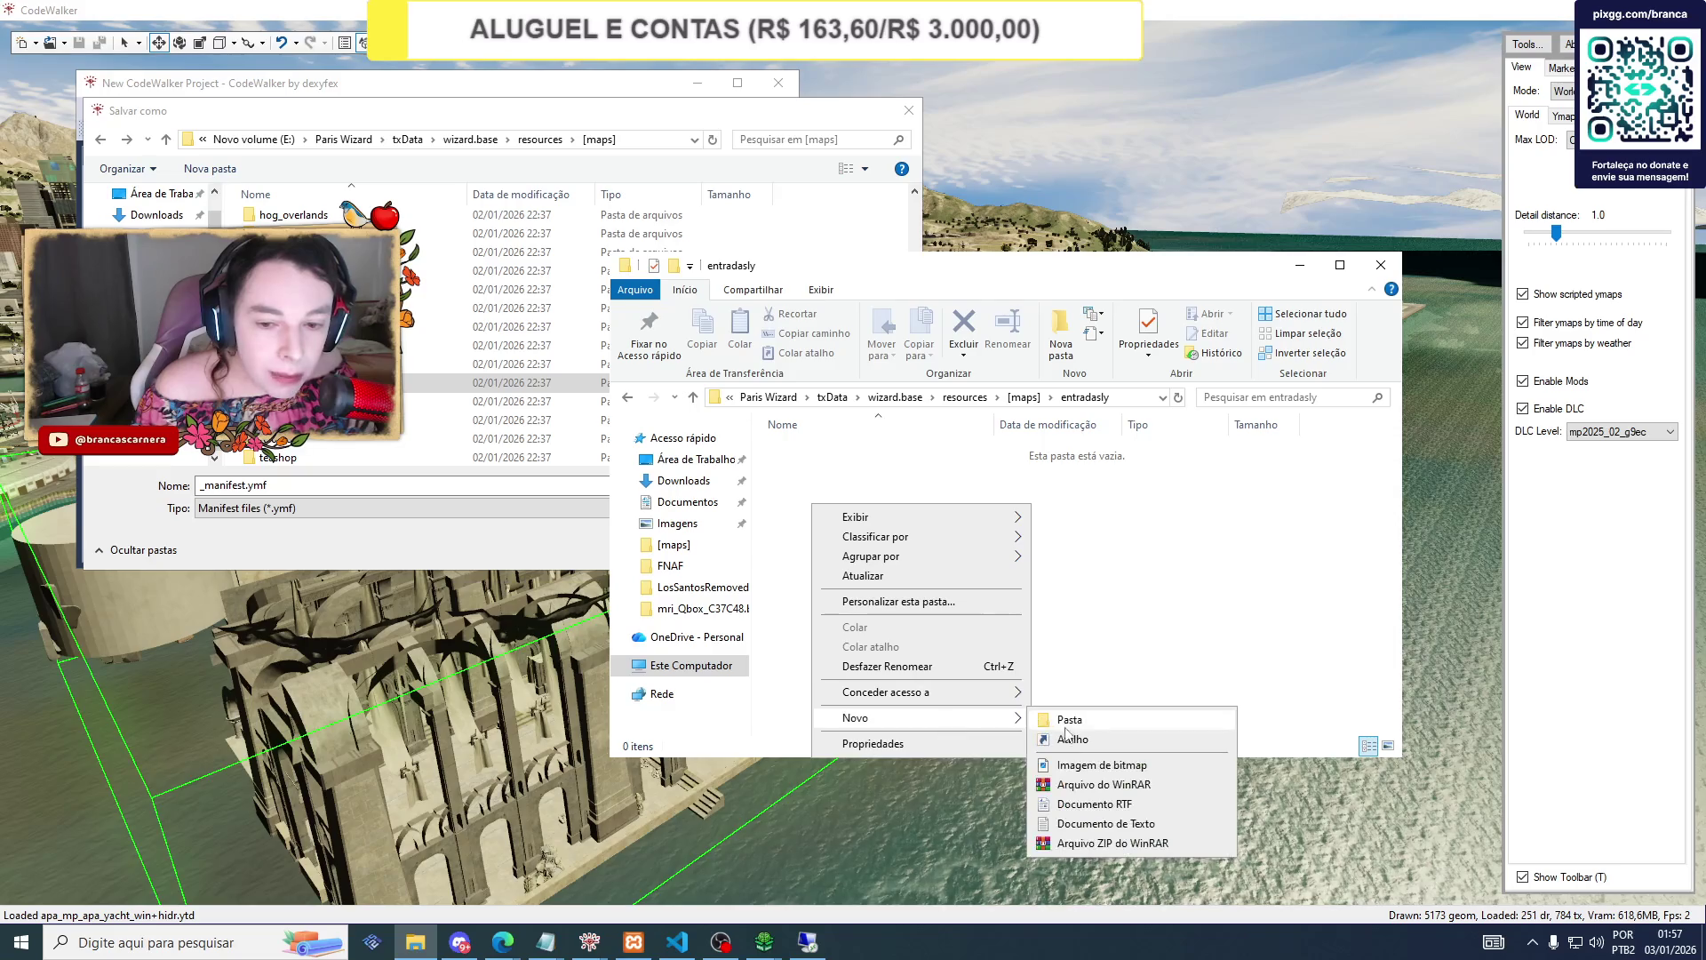
pyautogui.click(1067, 725)
pyautogui.write('strean')
pyautogui.press('BackSpace')
pyautogui.write('m')
pyautogui.click(866, 544)
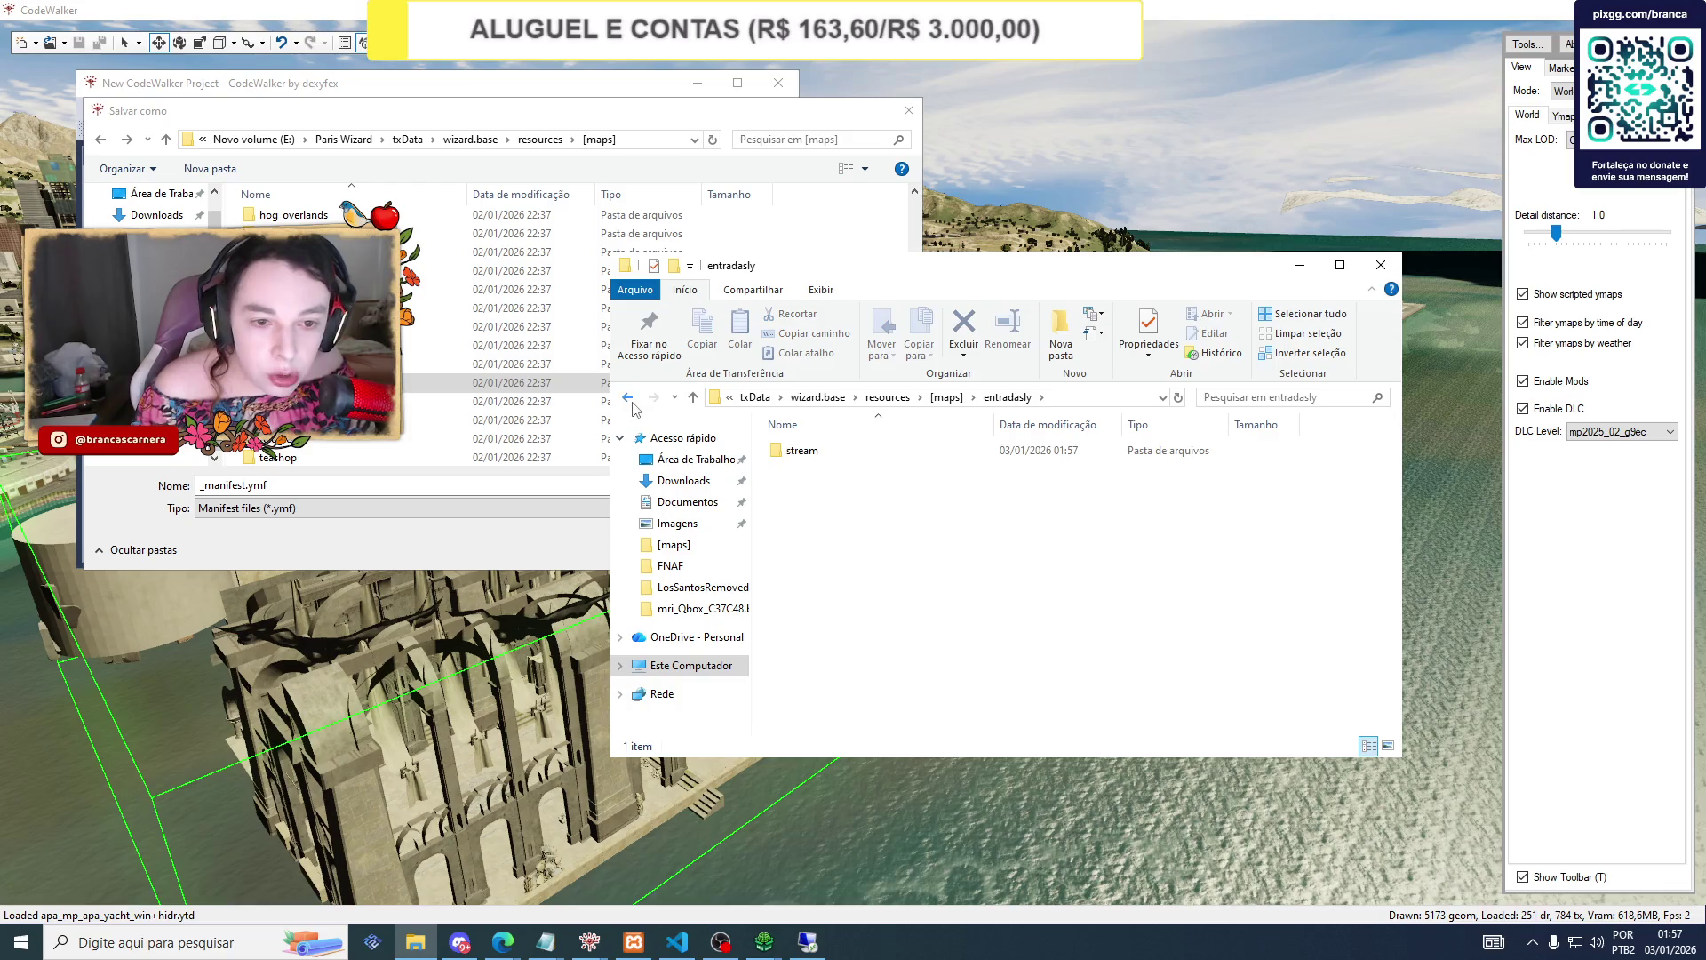
# Copy fxmanifest.lua from the dungeon folder.
pyautogui.press('BackSpace')
pyautogui.scroll(-1, 851, 695)
pyautogui.click(831, 653)
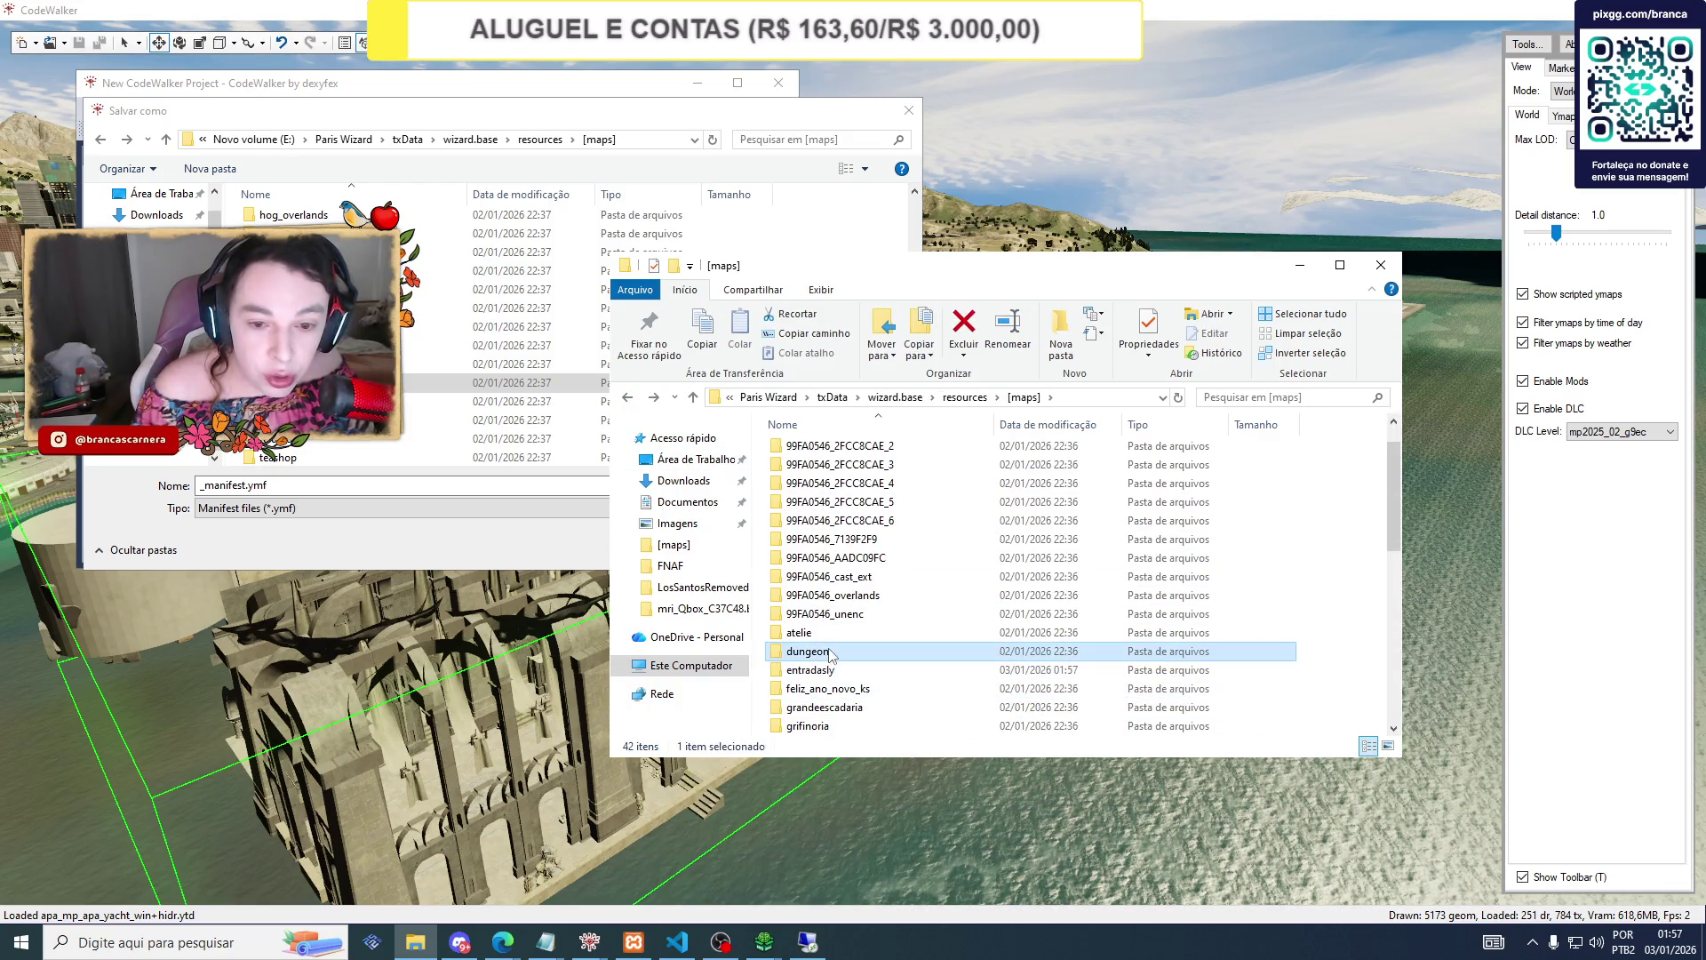
pyautogui.doubleClick(827, 656)
pyautogui.rightClick(807, 471)
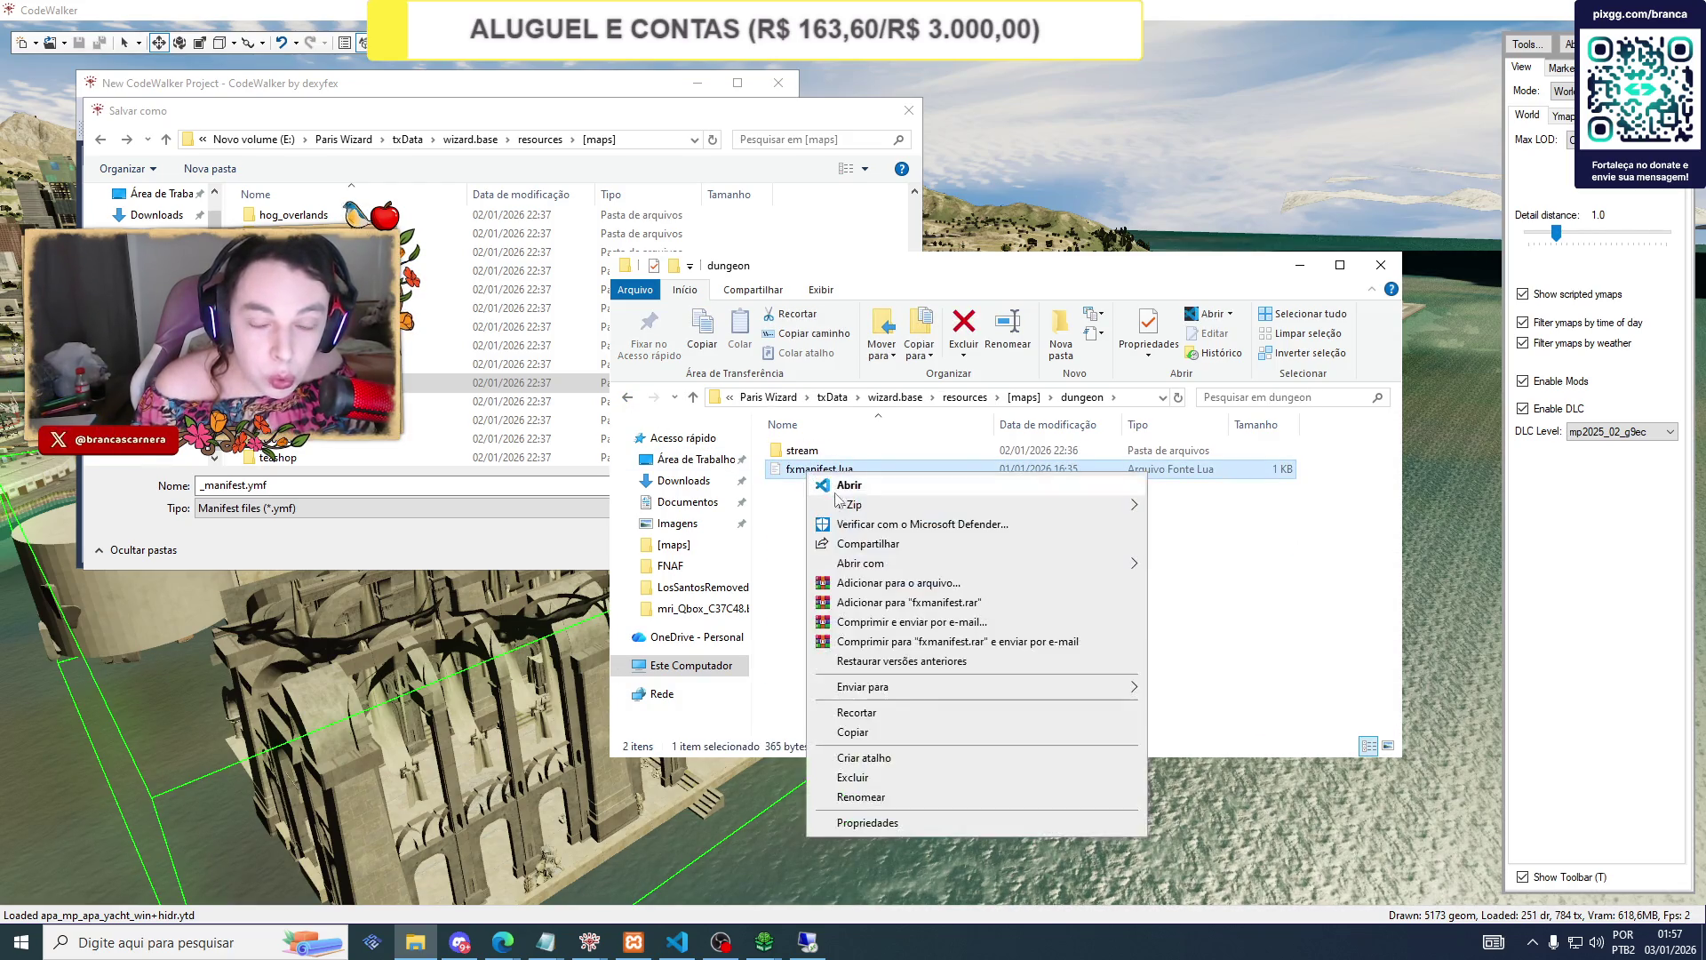
pyautogui.click(854, 732)
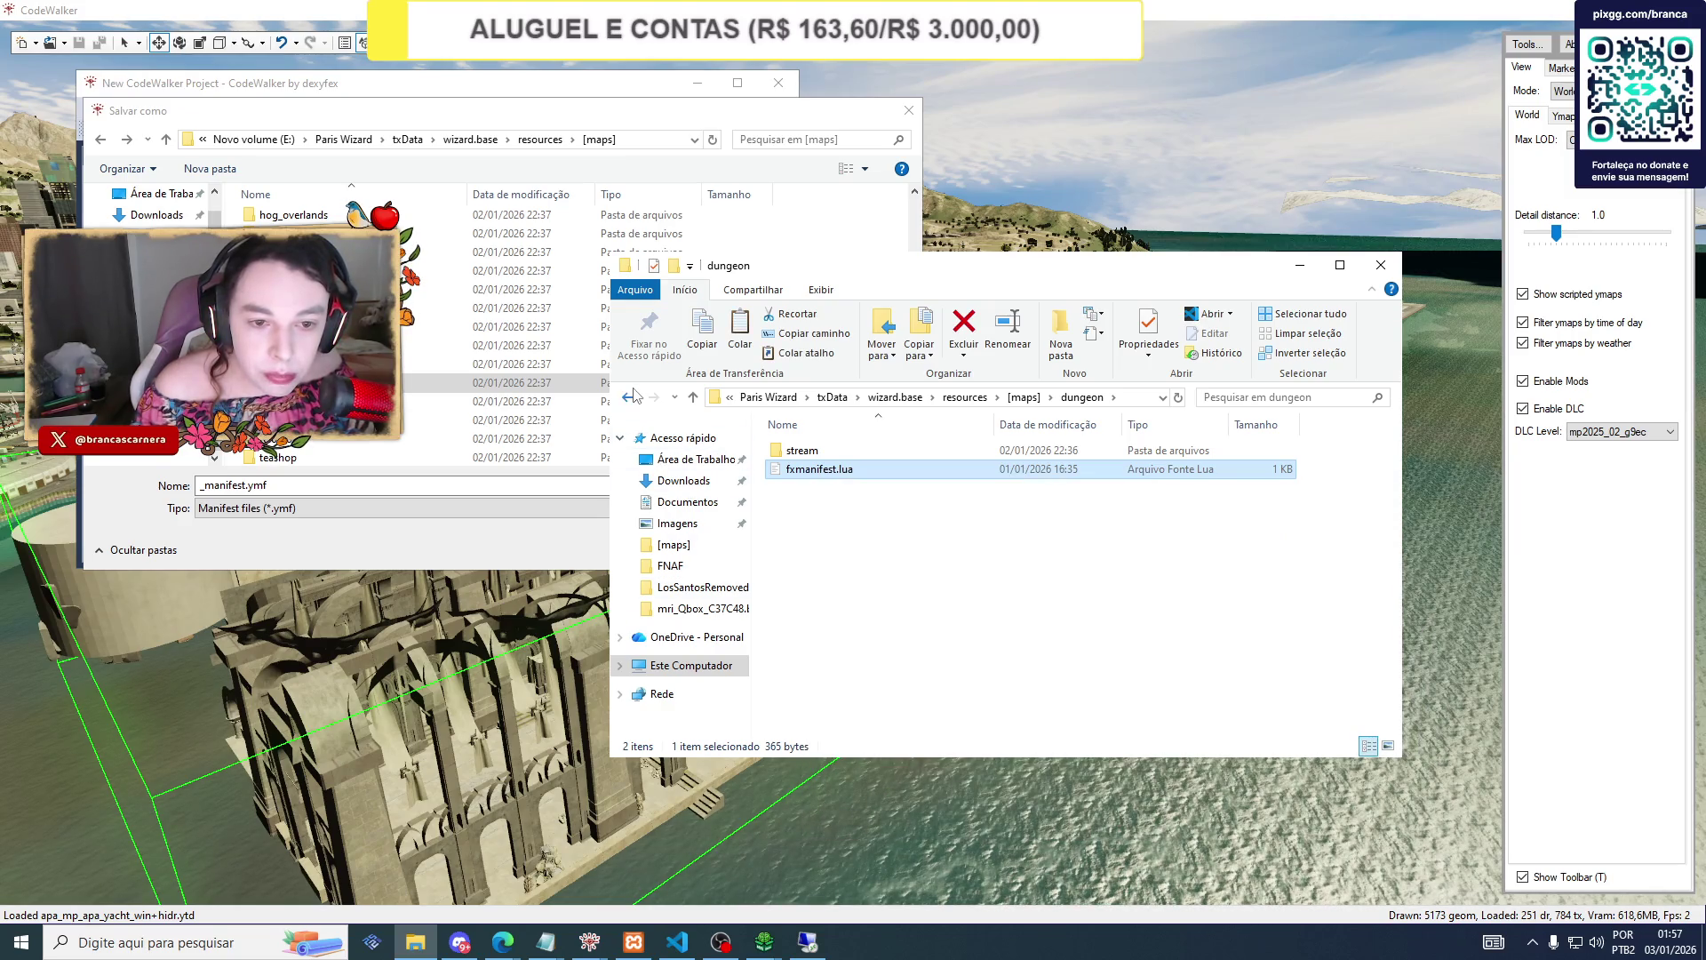
# Paste fxmanifest.lua into entradasly and return to the manifest's Save As dialog.
pyautogui.click(633, 397)
pyautogui.doubleClick(811, 712)
pyautogui.rightClick(823, 623)
pyautogui.click(890, 746)
pyautogui.doubleClick(805, 451)
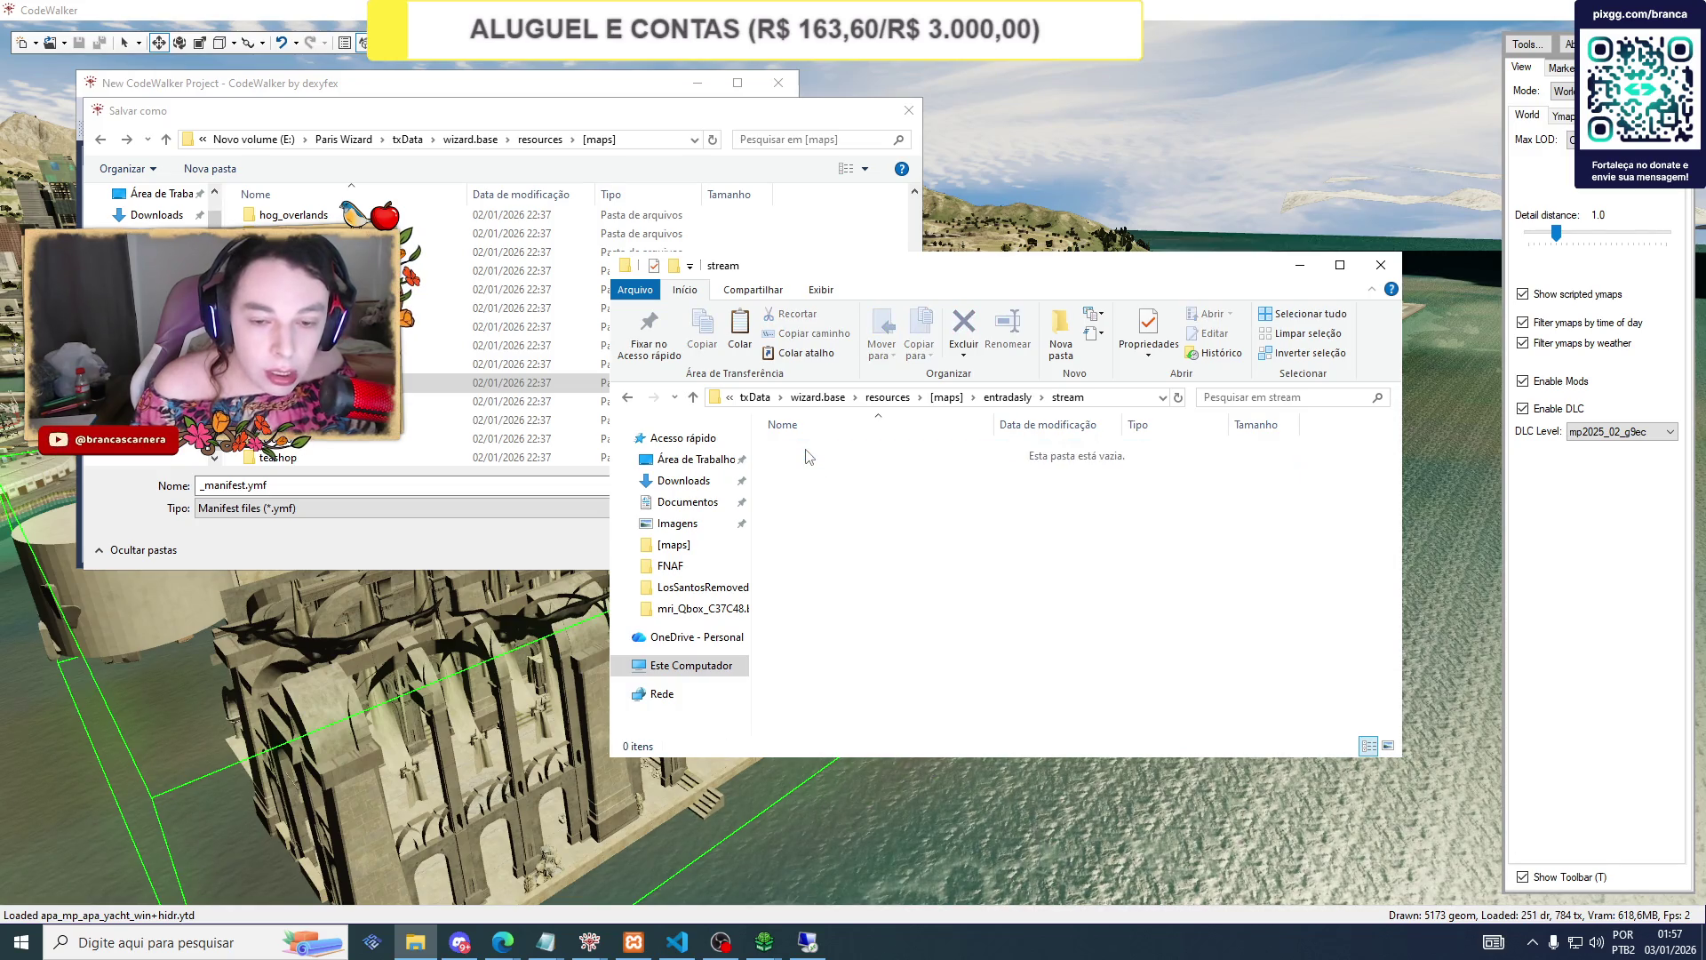
pyautogui.click(577, 382)
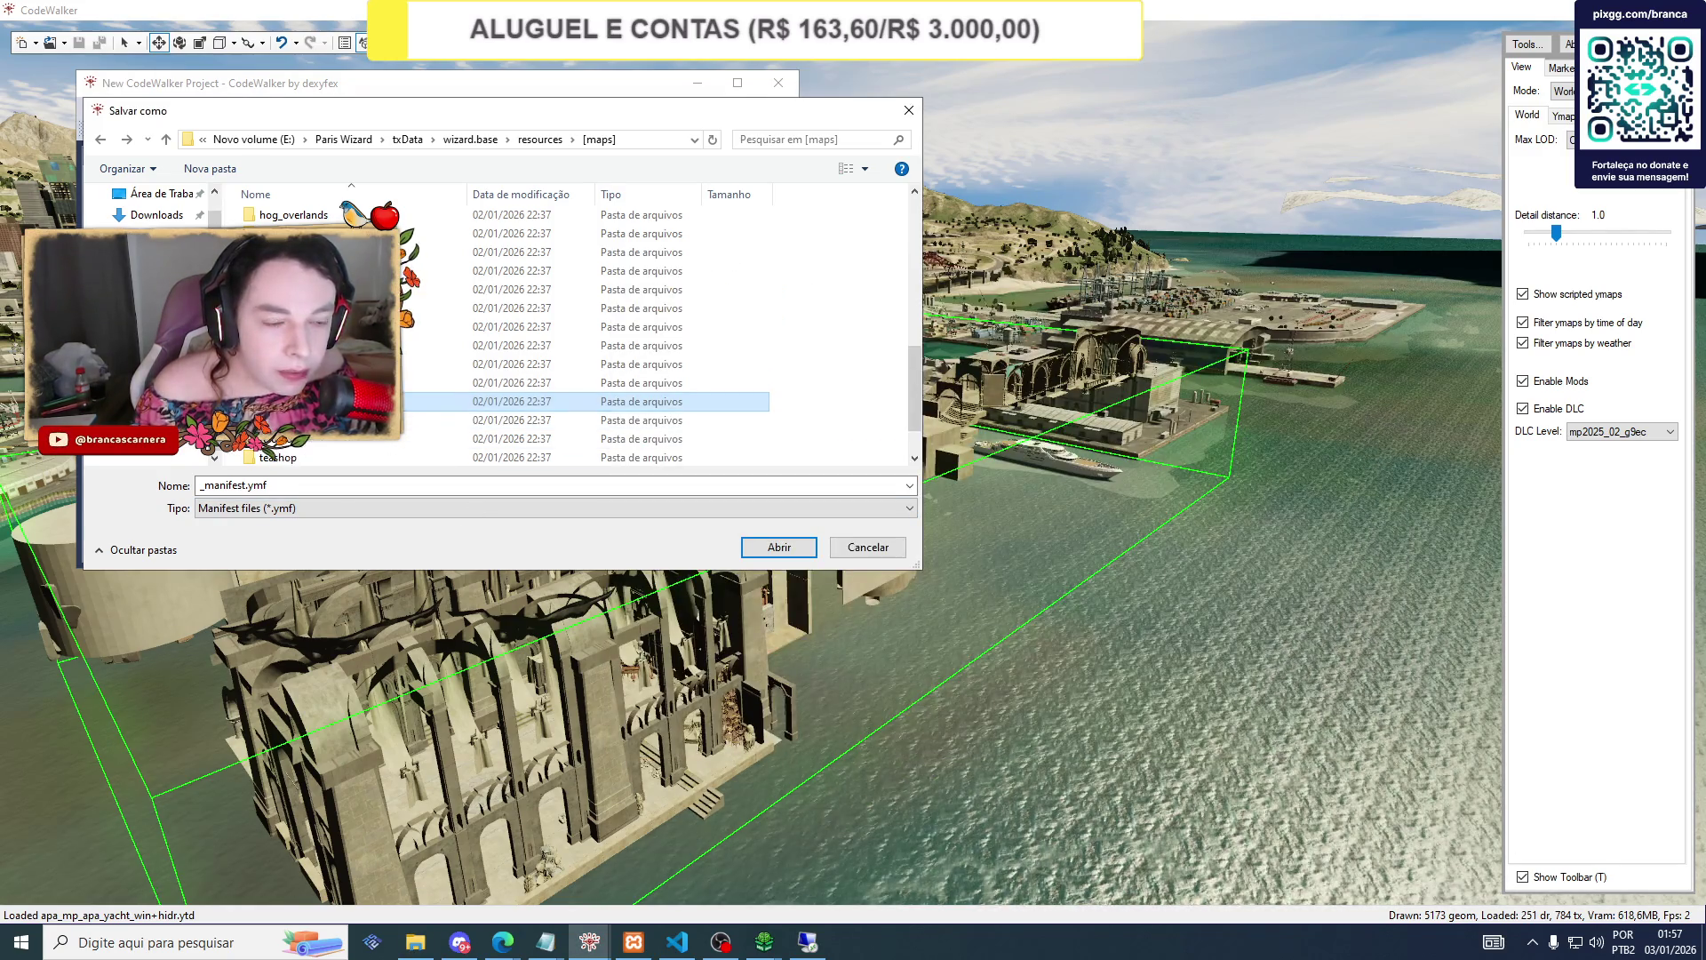
# Save _manifest.ymf into [maps]\entradasly\stream and bring File Explorer back to confirm it.
pyautogui.scroll(-1, 311, 363)
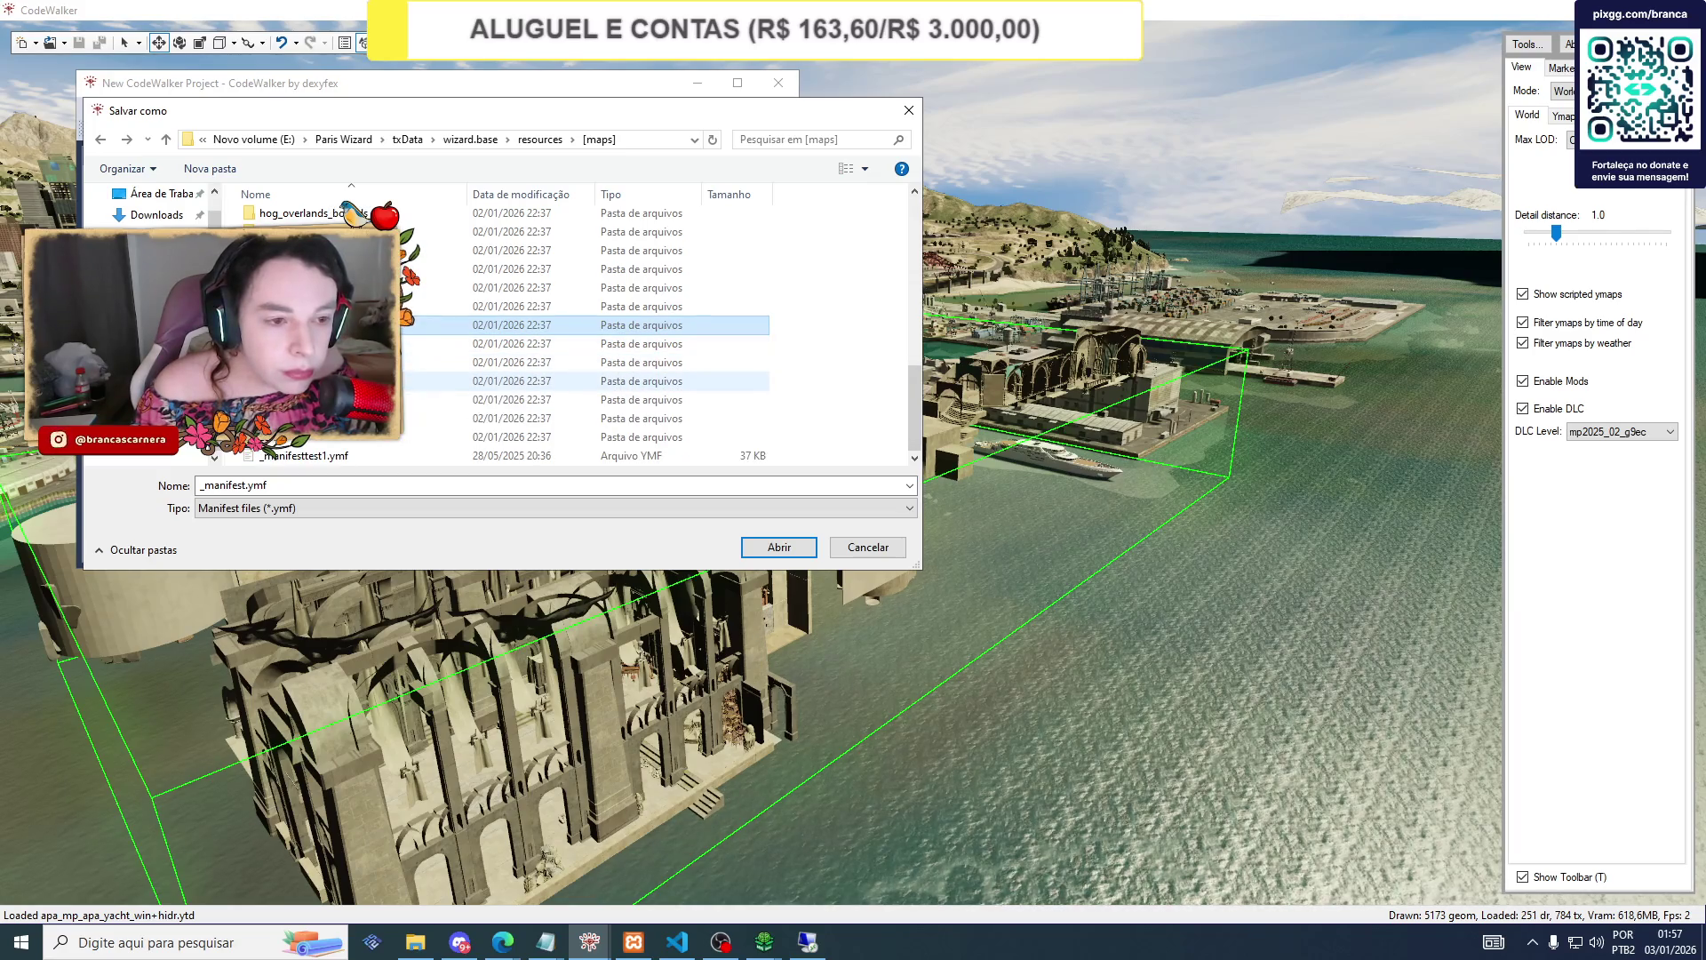
pyautogui.scroll(5, 311, 356)
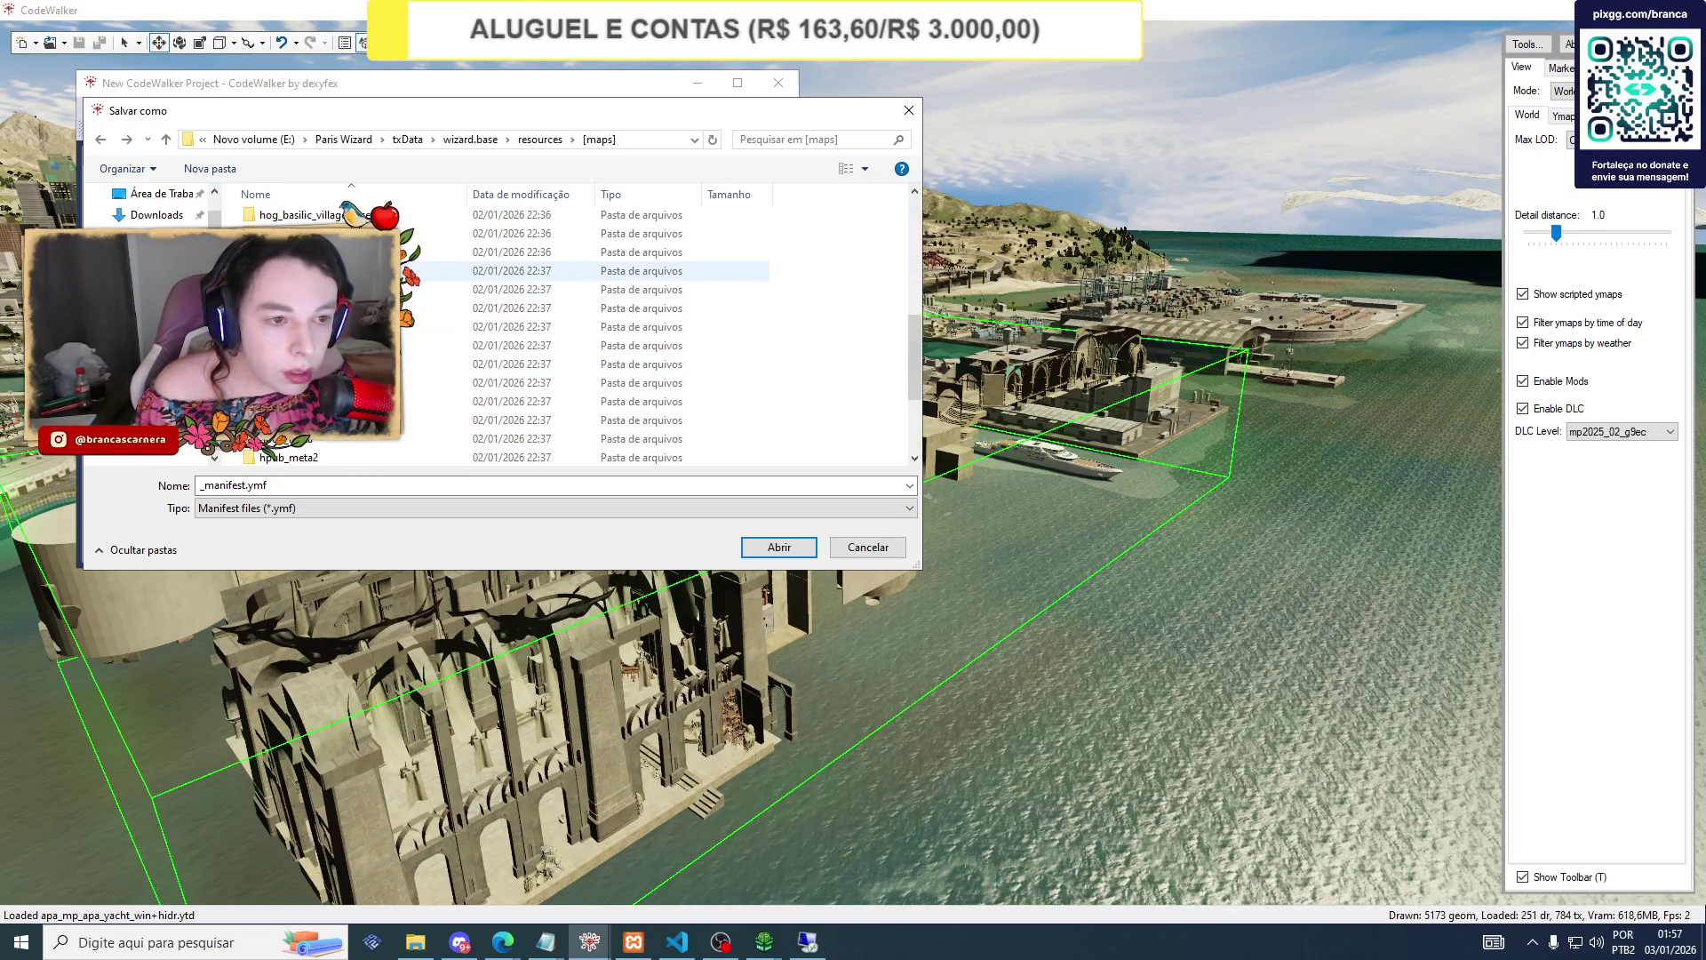
pyautogui.scroll(3, 311, 356)
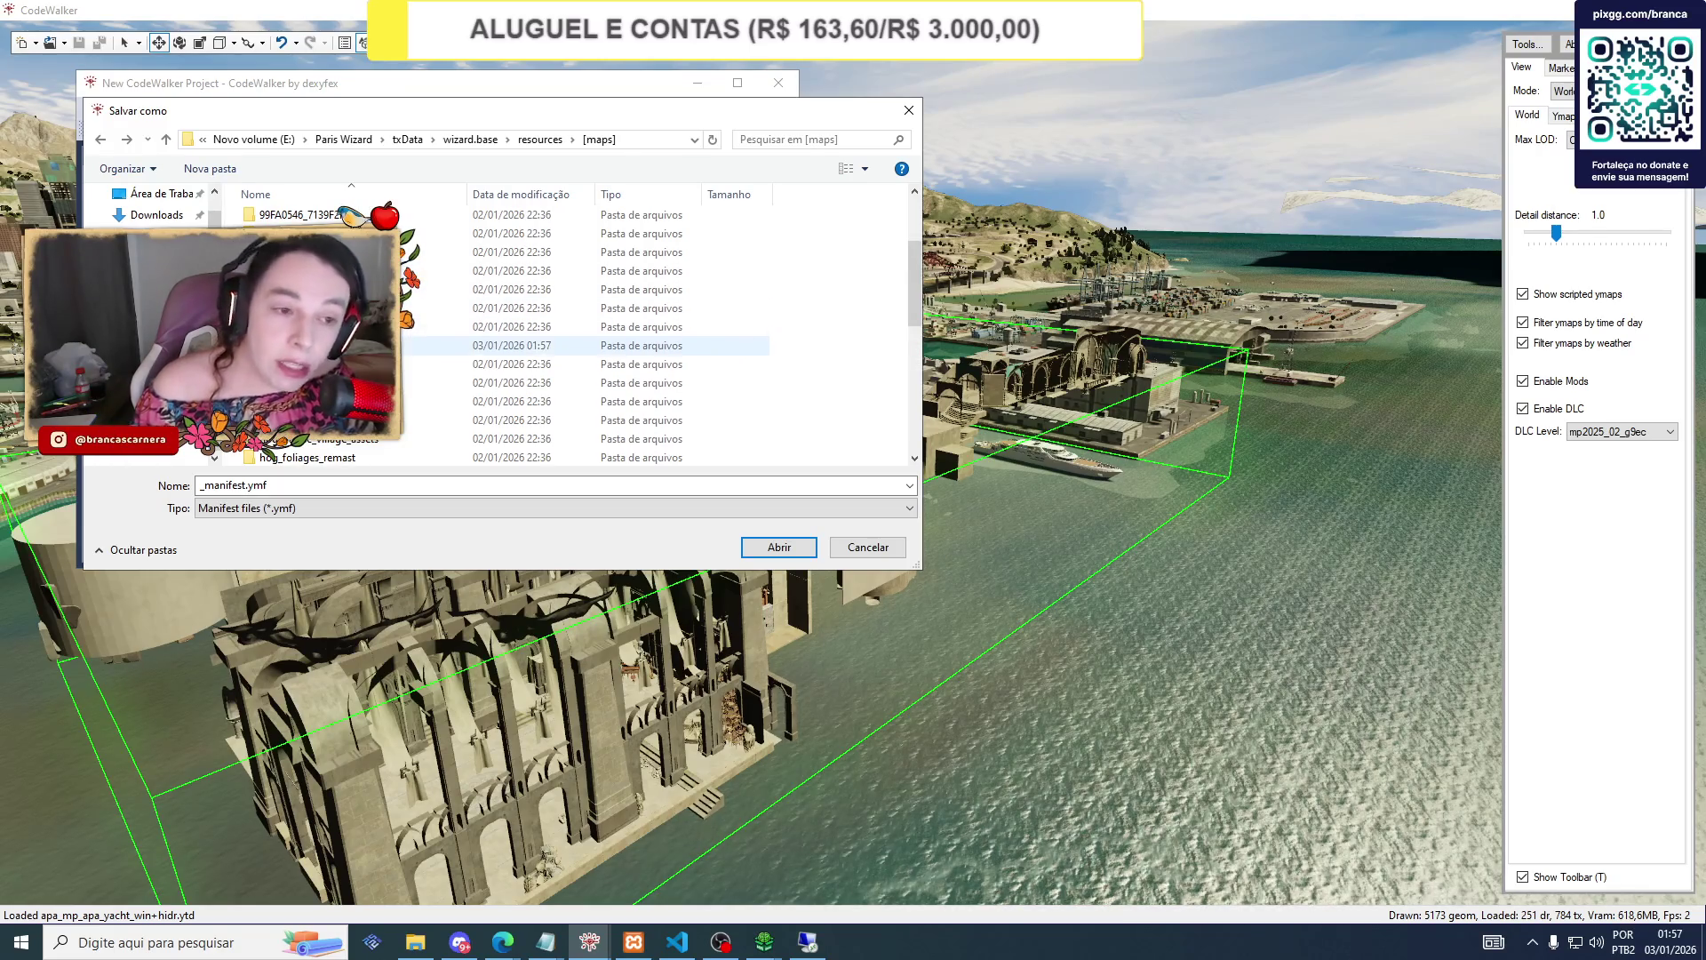
pyautogui.doubleClick(311, 344)
pyautogui.doubleClick(302, 214)
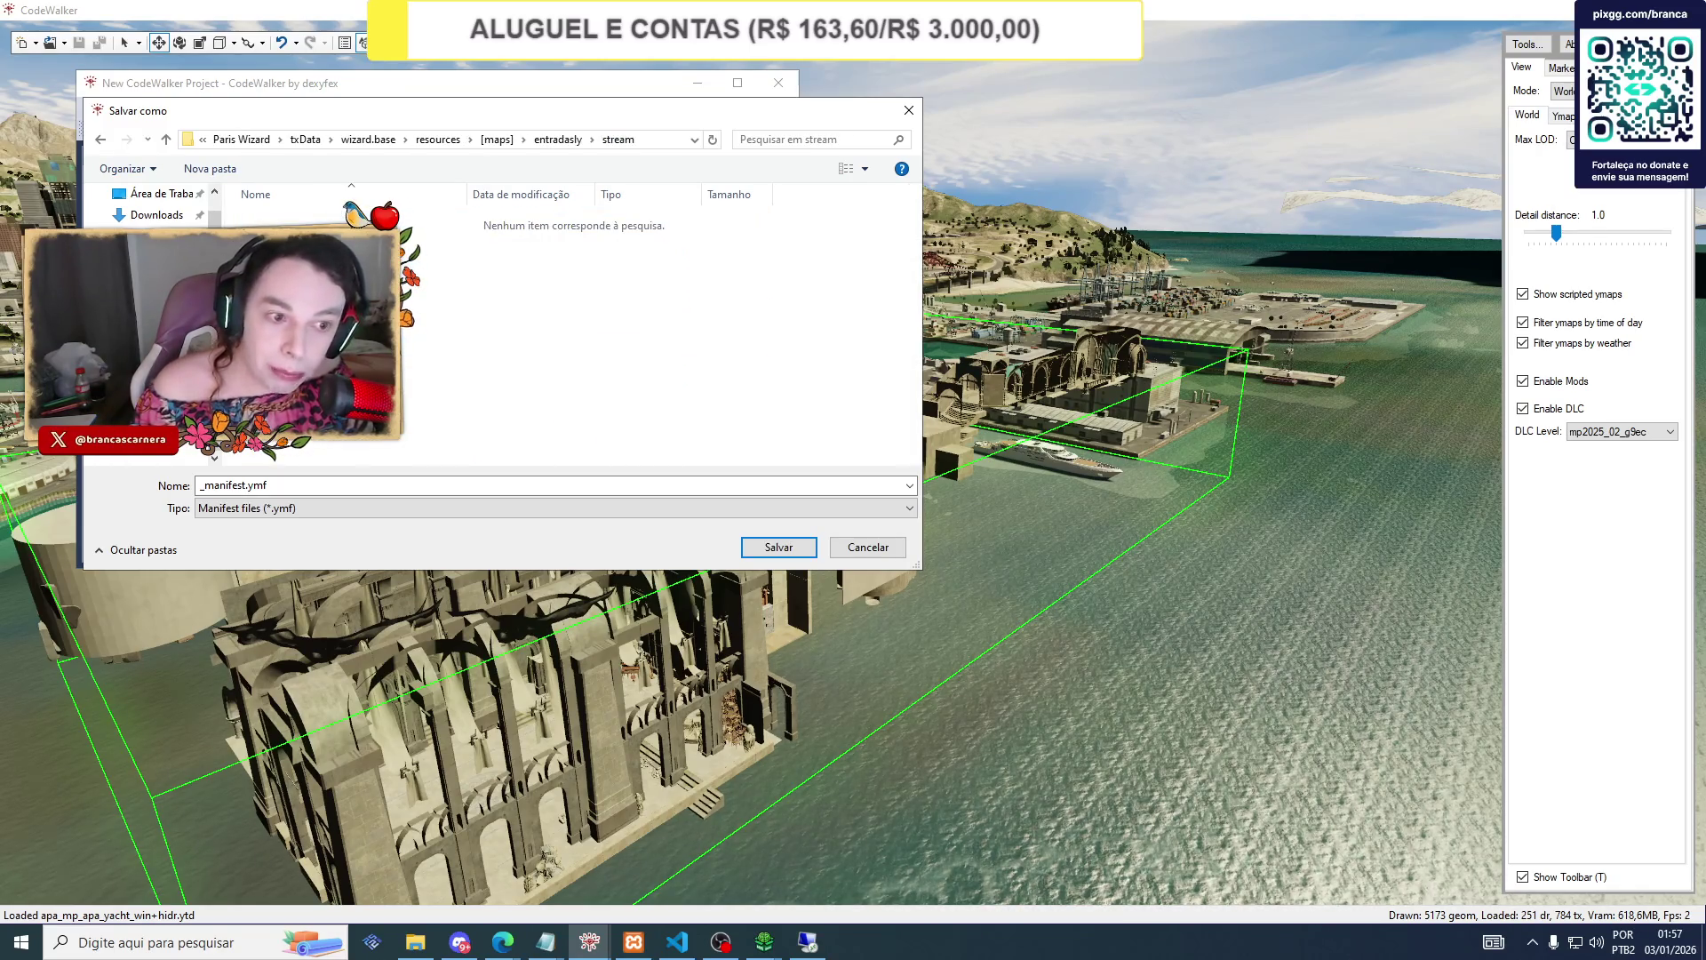
pyautogui.click(770, 555)
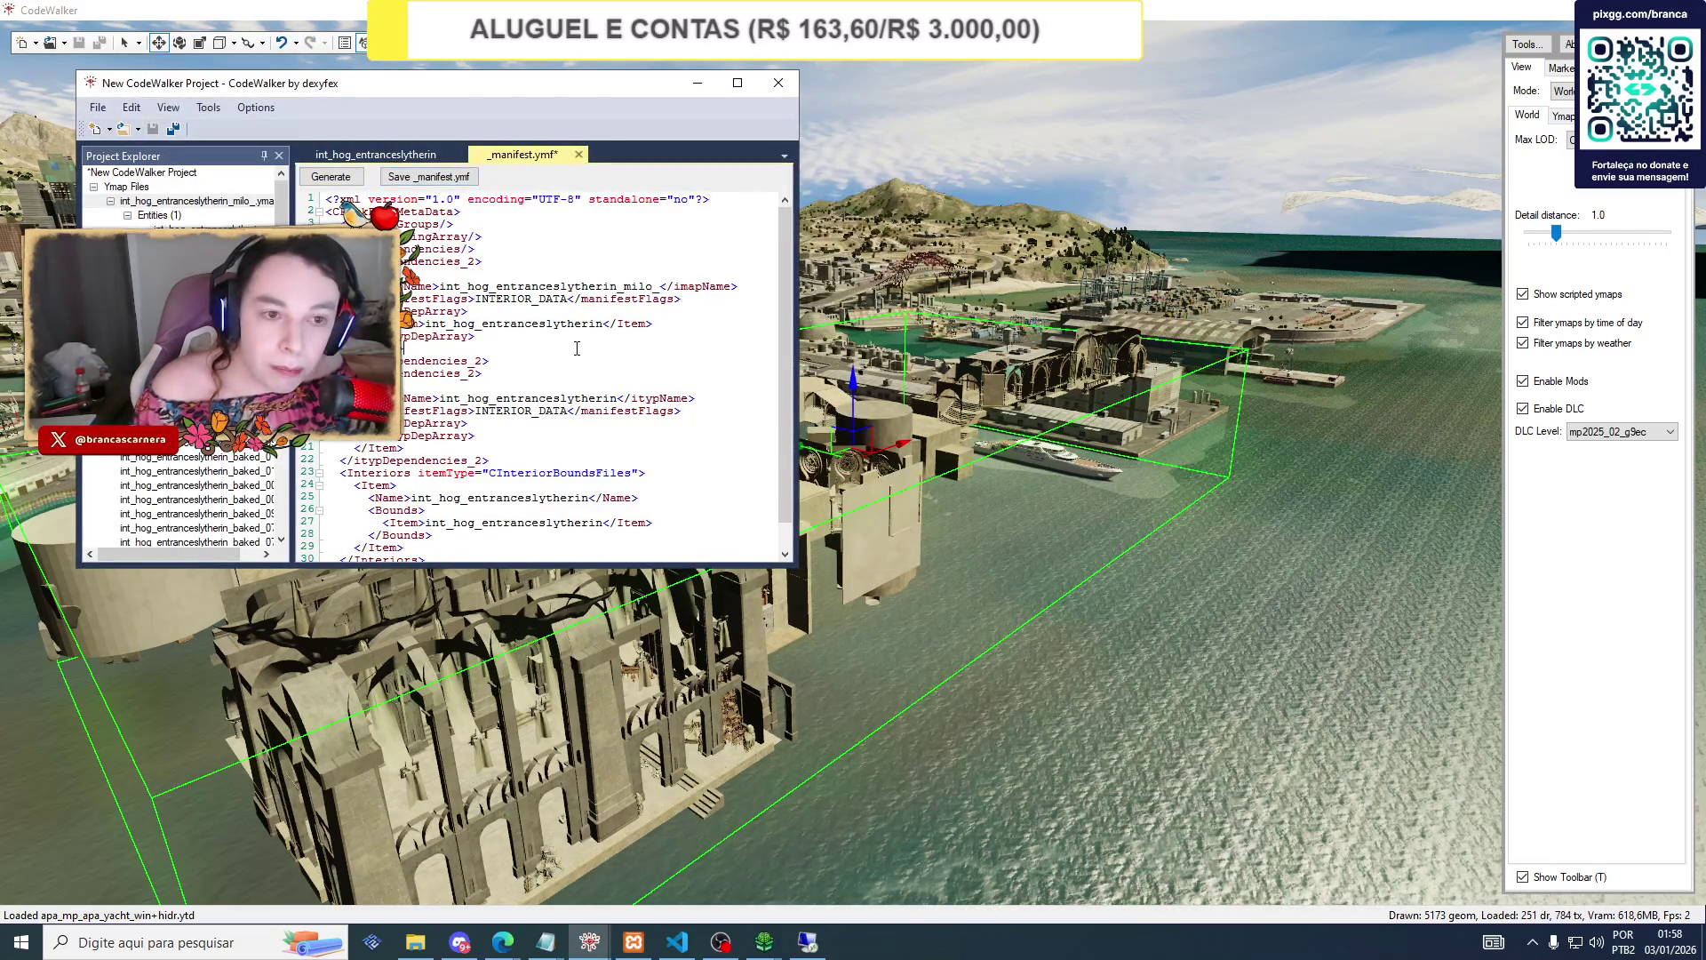
pyautogui.click(415, 942)
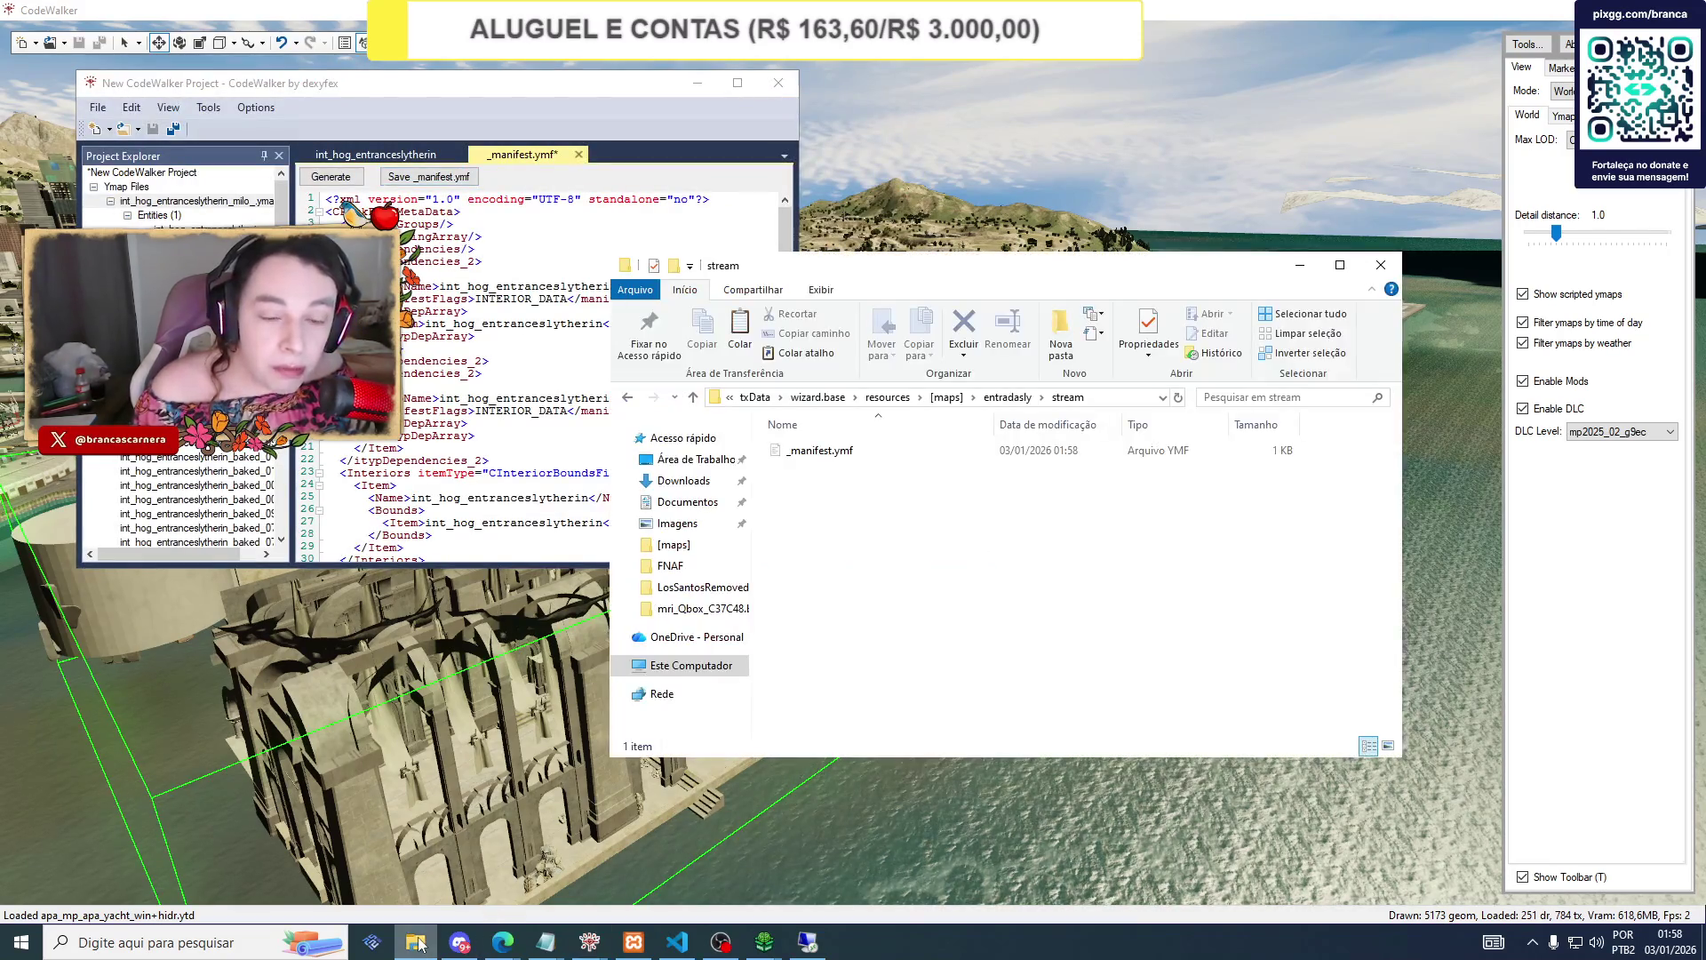
# Search the [maps] folder for the entrancesly files and copy all 102 results.
pyautogui.click(629, 403)
pyautogui.doubleClick(796, 455)
pyautogui.click(629, 399)
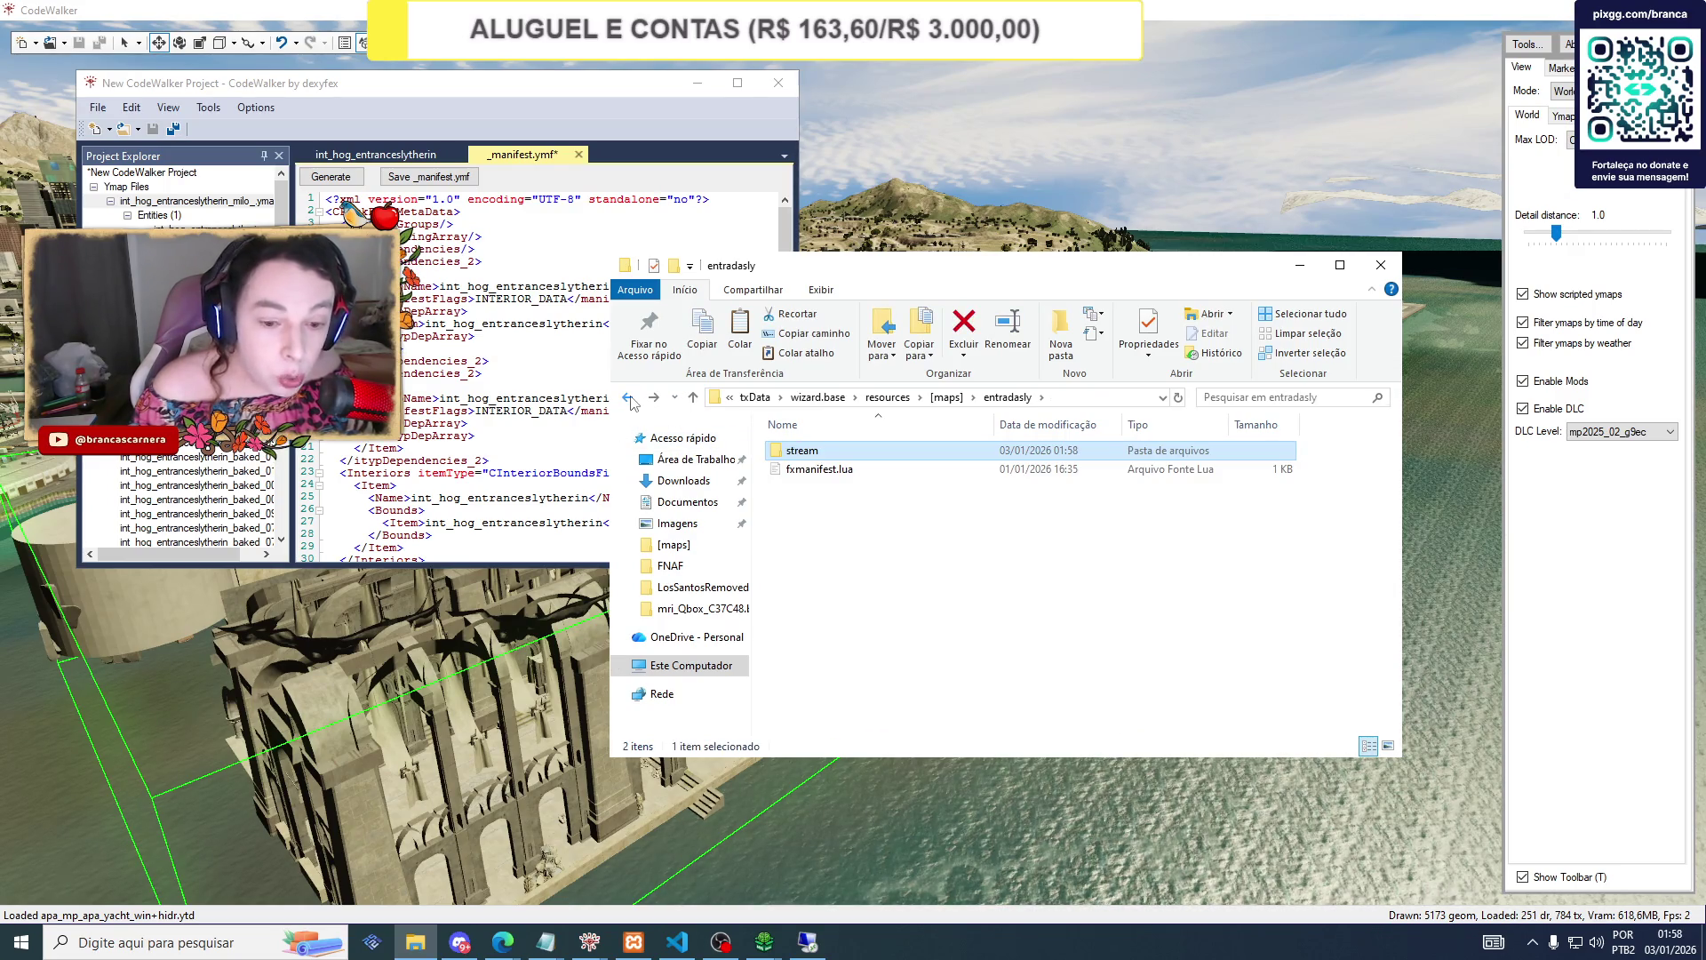
pyautogui.click(629, 399)
pyautogui.click(1275, 399)
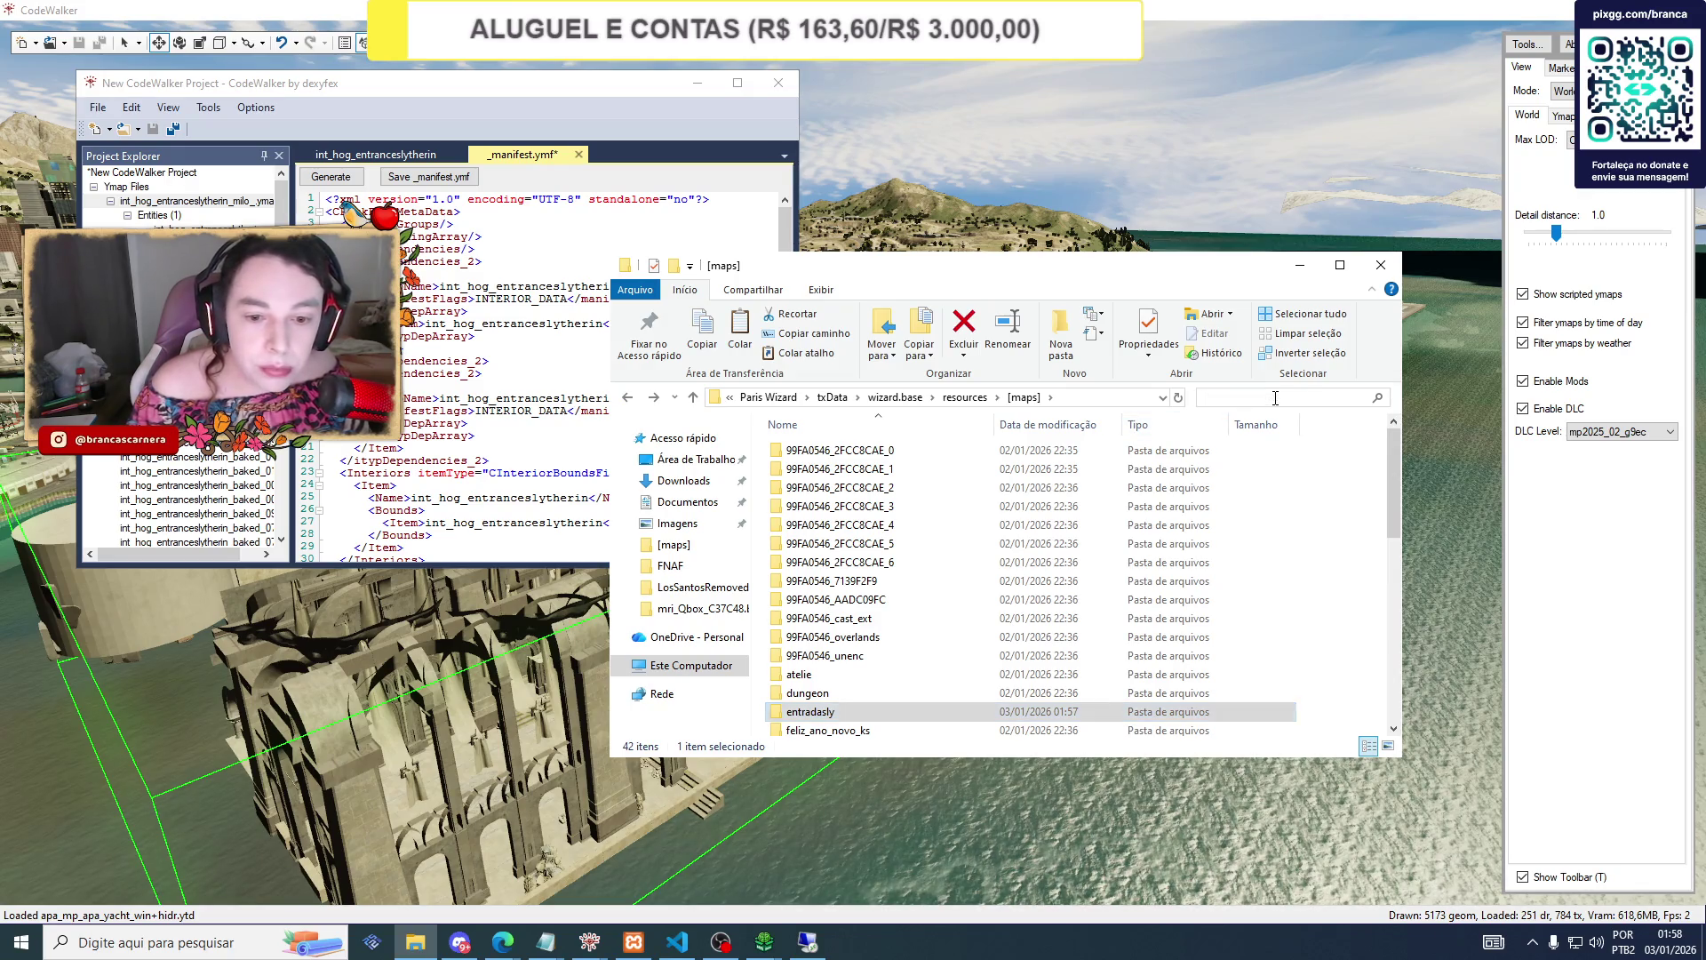
pyautogui.write('entrancesly')
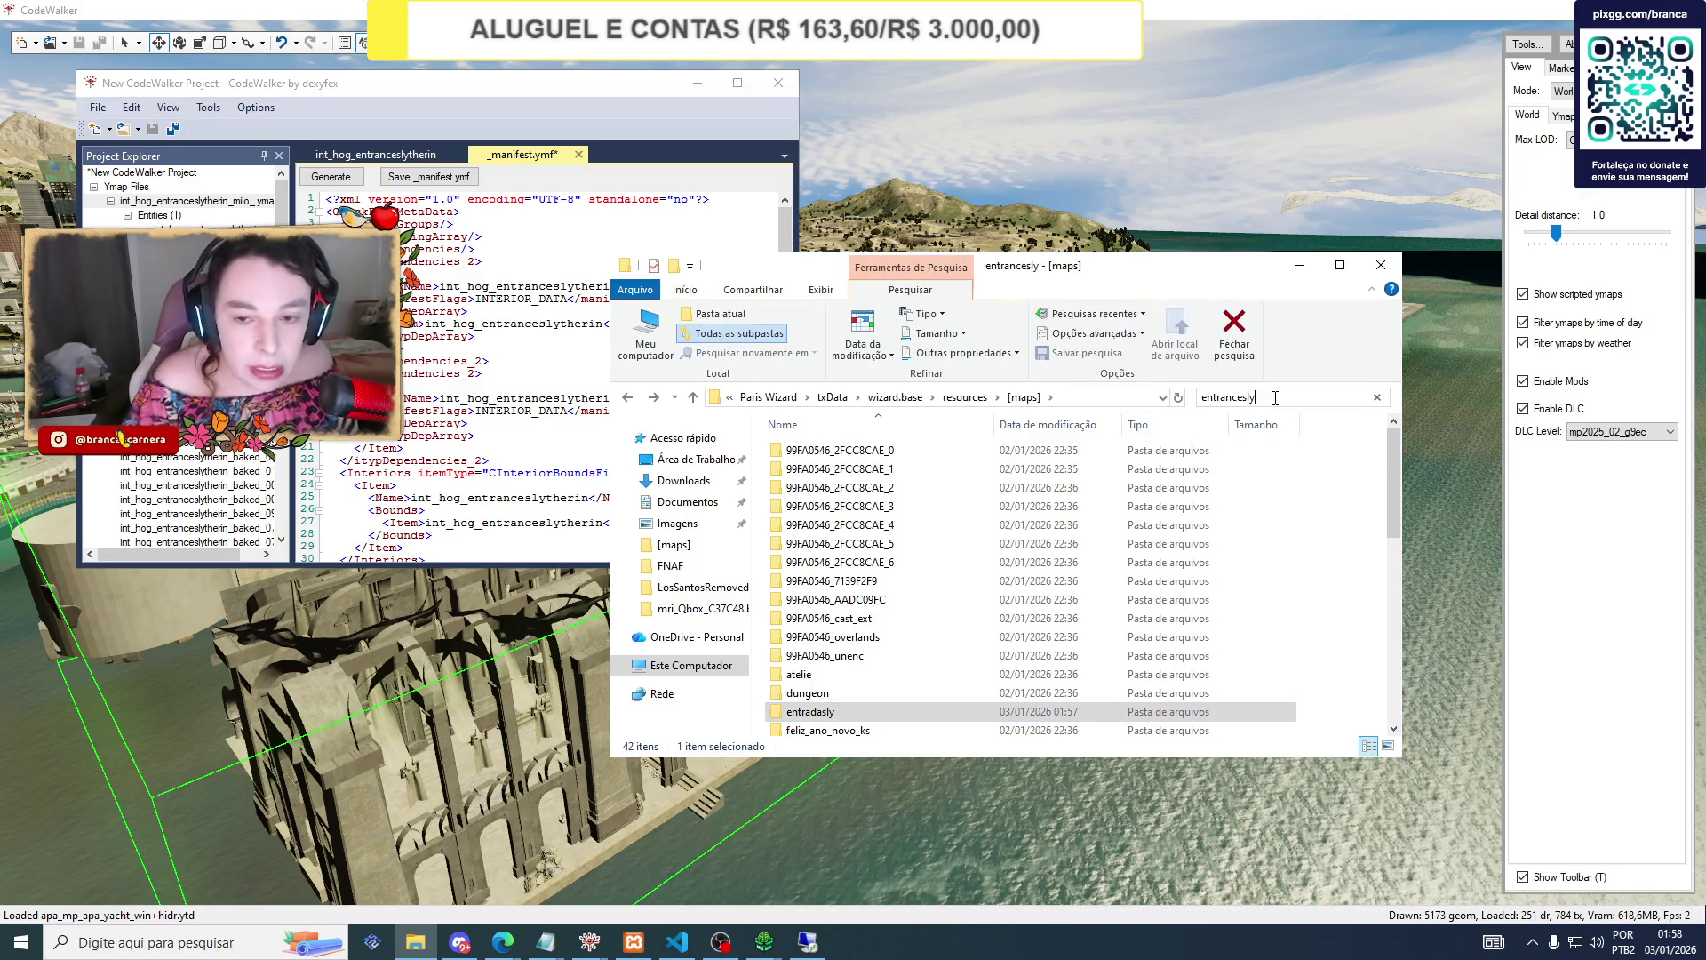
pyautogui.press('Return')
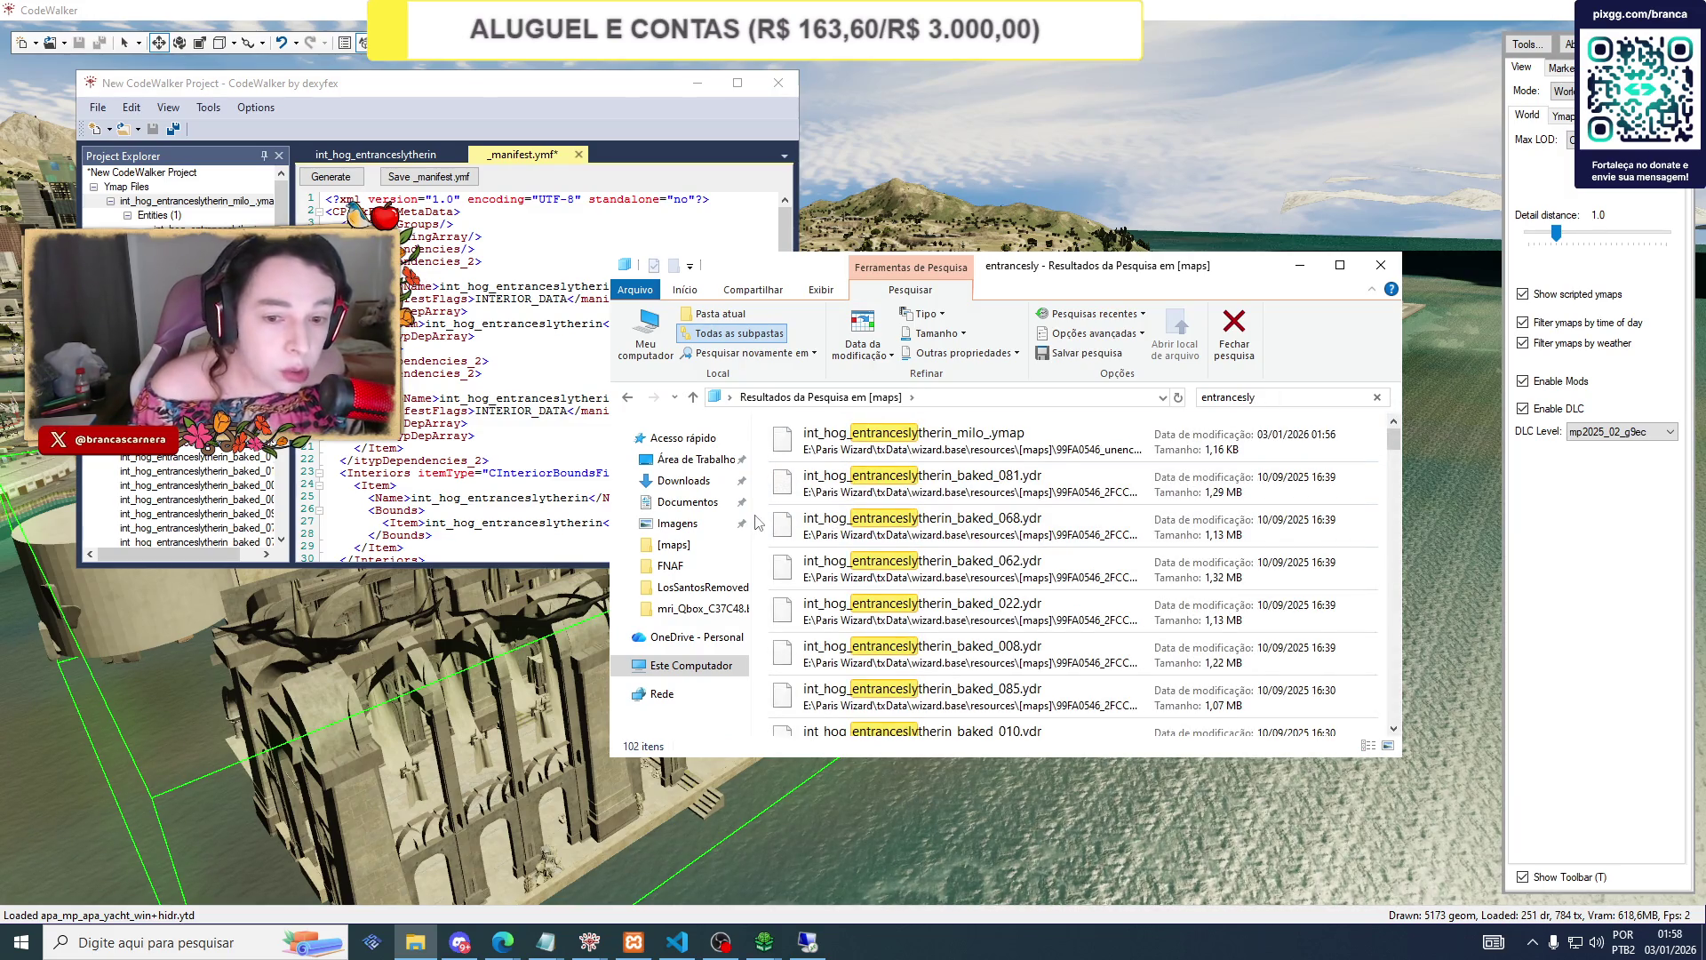
pyautogui.hotkey('ctrl', 'a')
pyautogui.rightClick(819, 519)
pyautogui.moveTo(924, 677)
pyautogui.click(933, 720)
pyautogui.moveTo(1393, 437); pyautogui.dragTo(1402, 736)
# Paste the copied entrancesly files into the entradasly stream folder.
pyautogui.click(627, 397)
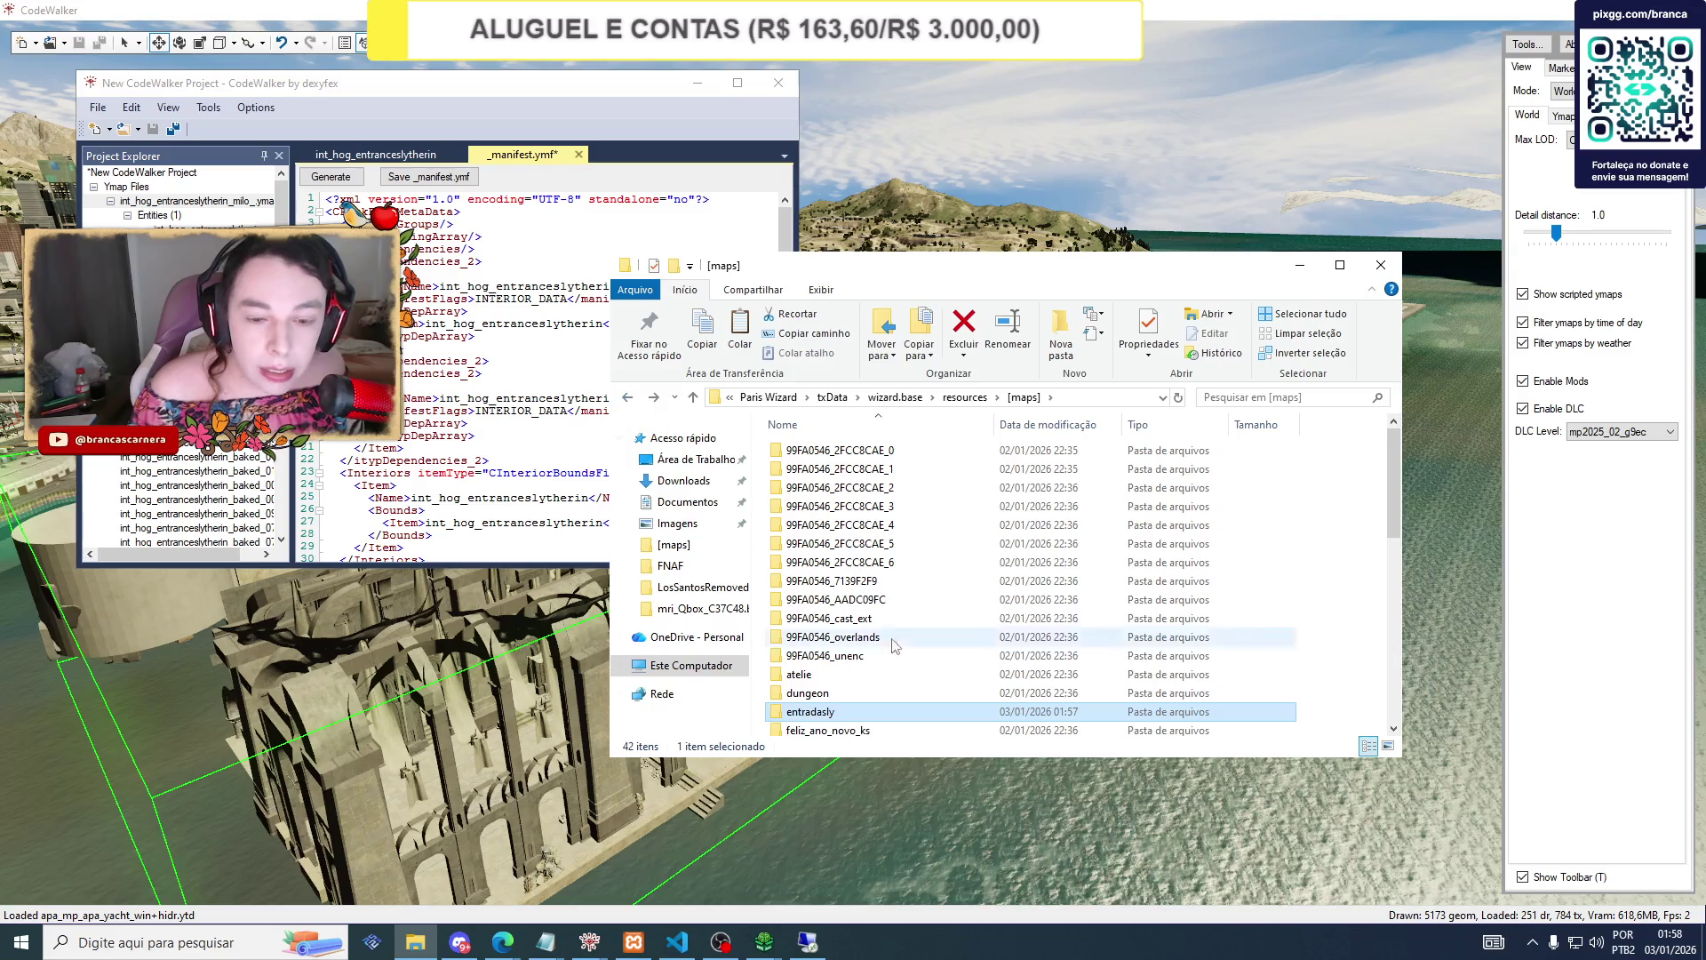
pyautogui.doubleClick(836, 712)
pyautogui.doubleClick(822, 449)
pyautogui.rightClick(822, 528)
pyautogui.click(874, 659)
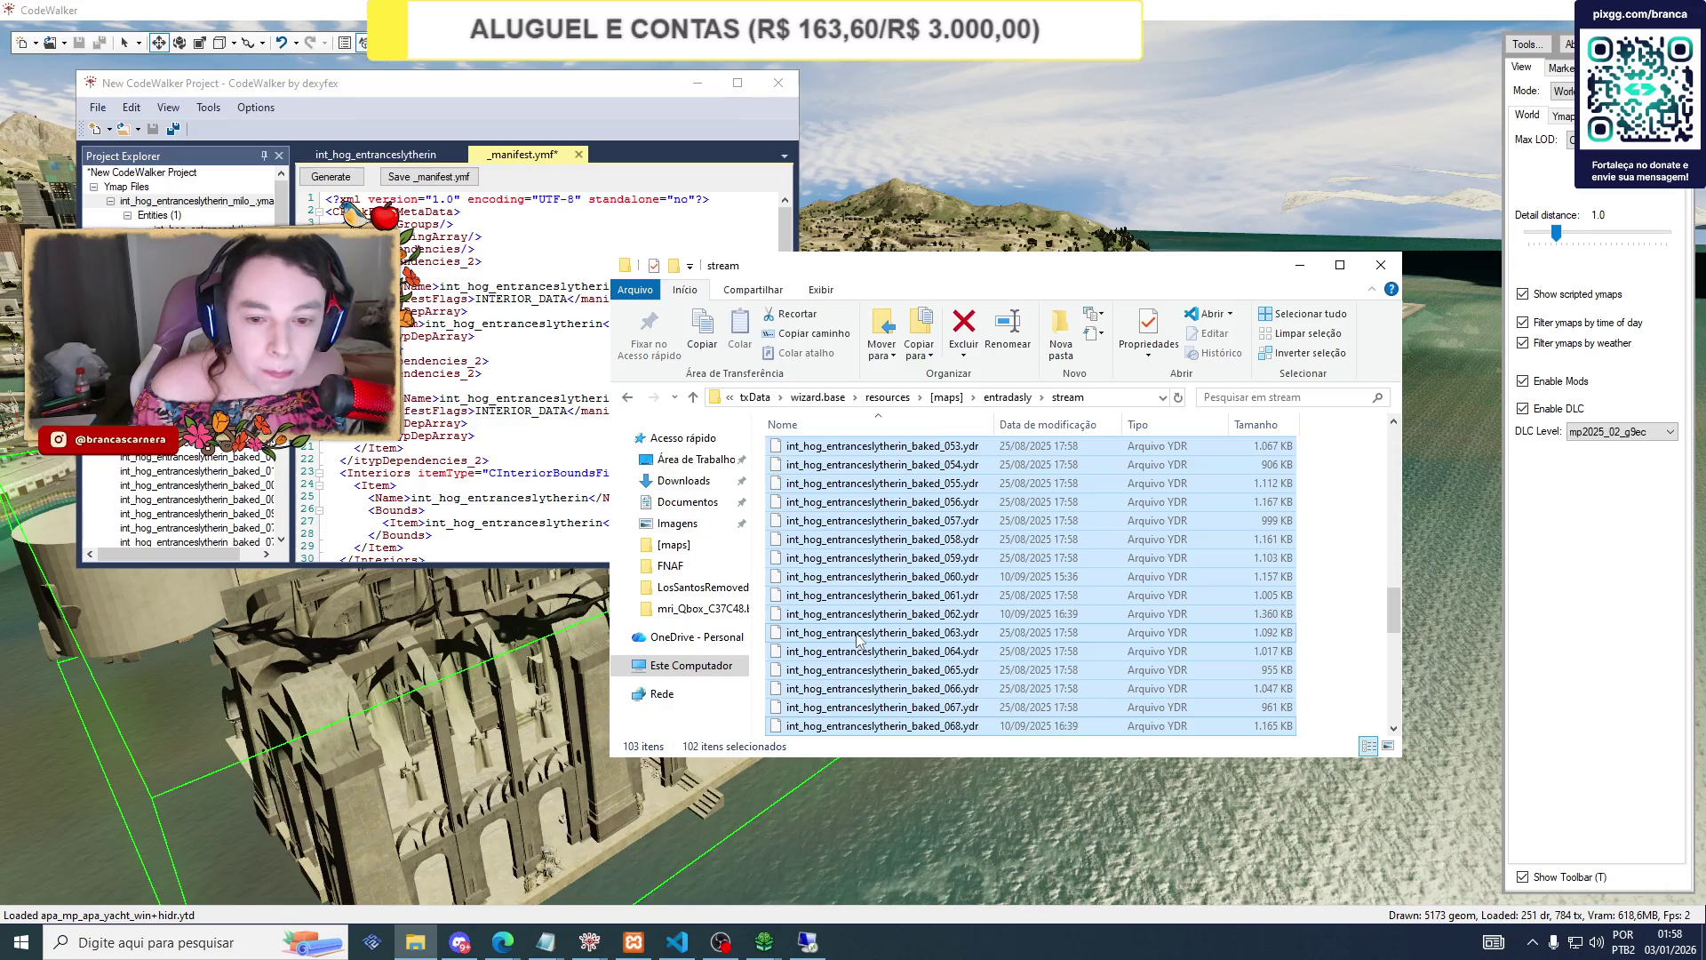
pyautogui.click(835, 632)
pyautogui.click(632, 399)
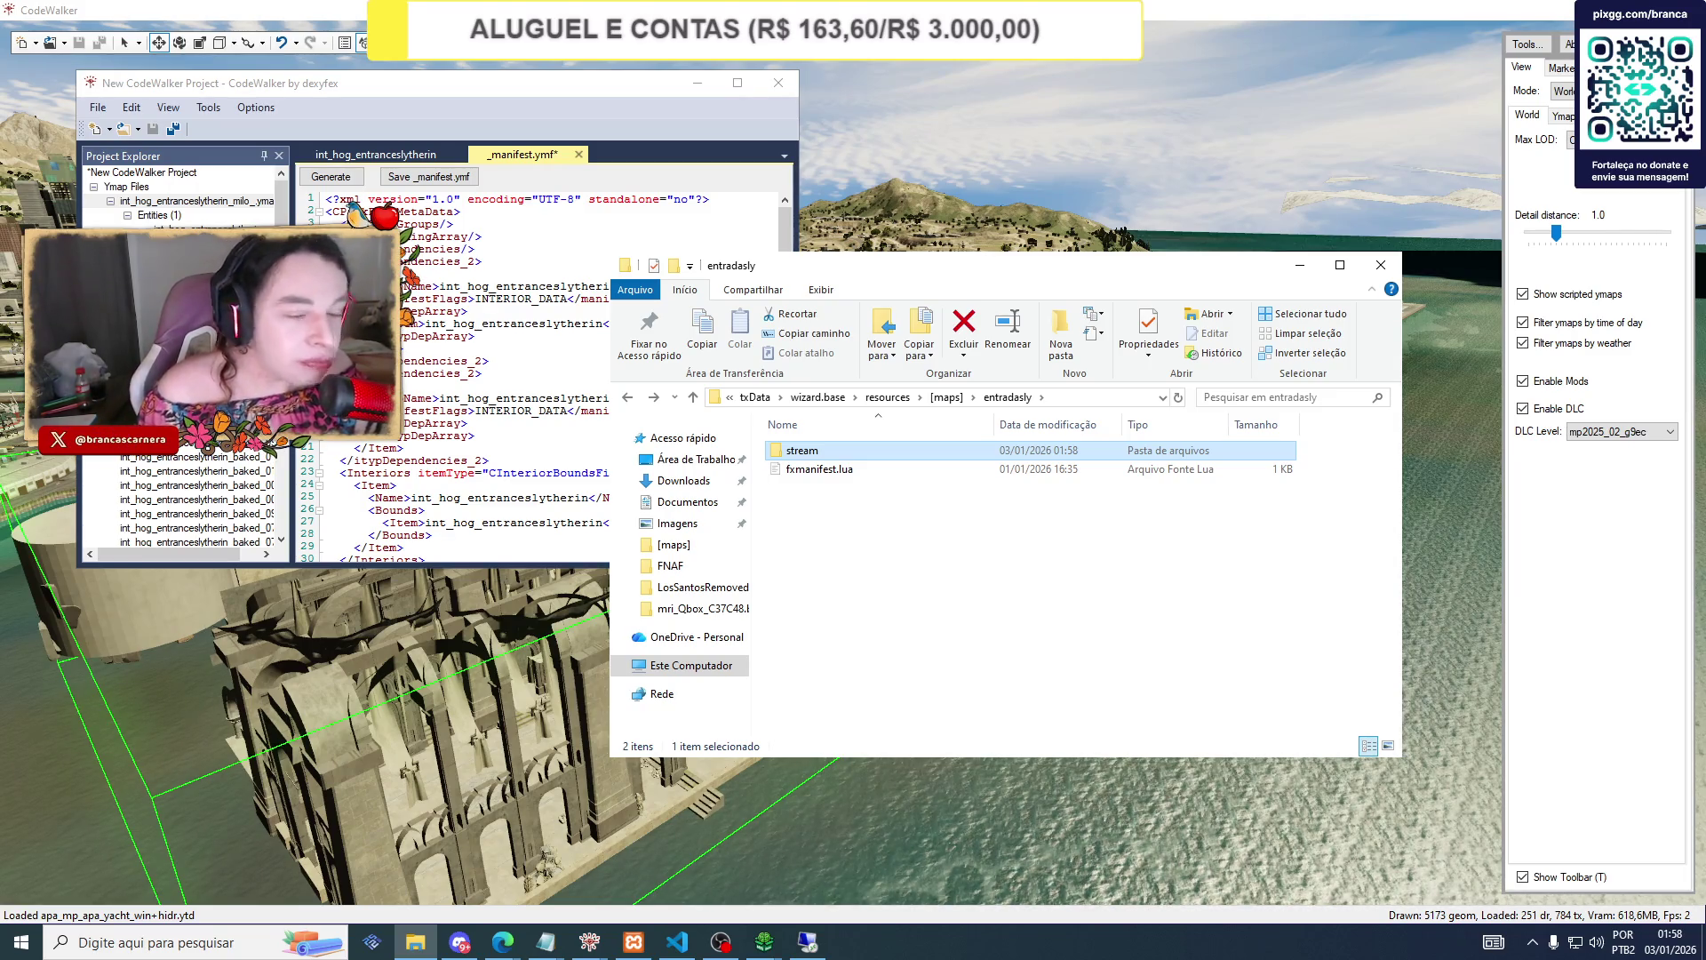
# Delete _manifest_entranceslytherin.ymf from the entradasly stream folder.
pyautogui.doubleClick(803, 450)
pyautogui.click(850, 469)
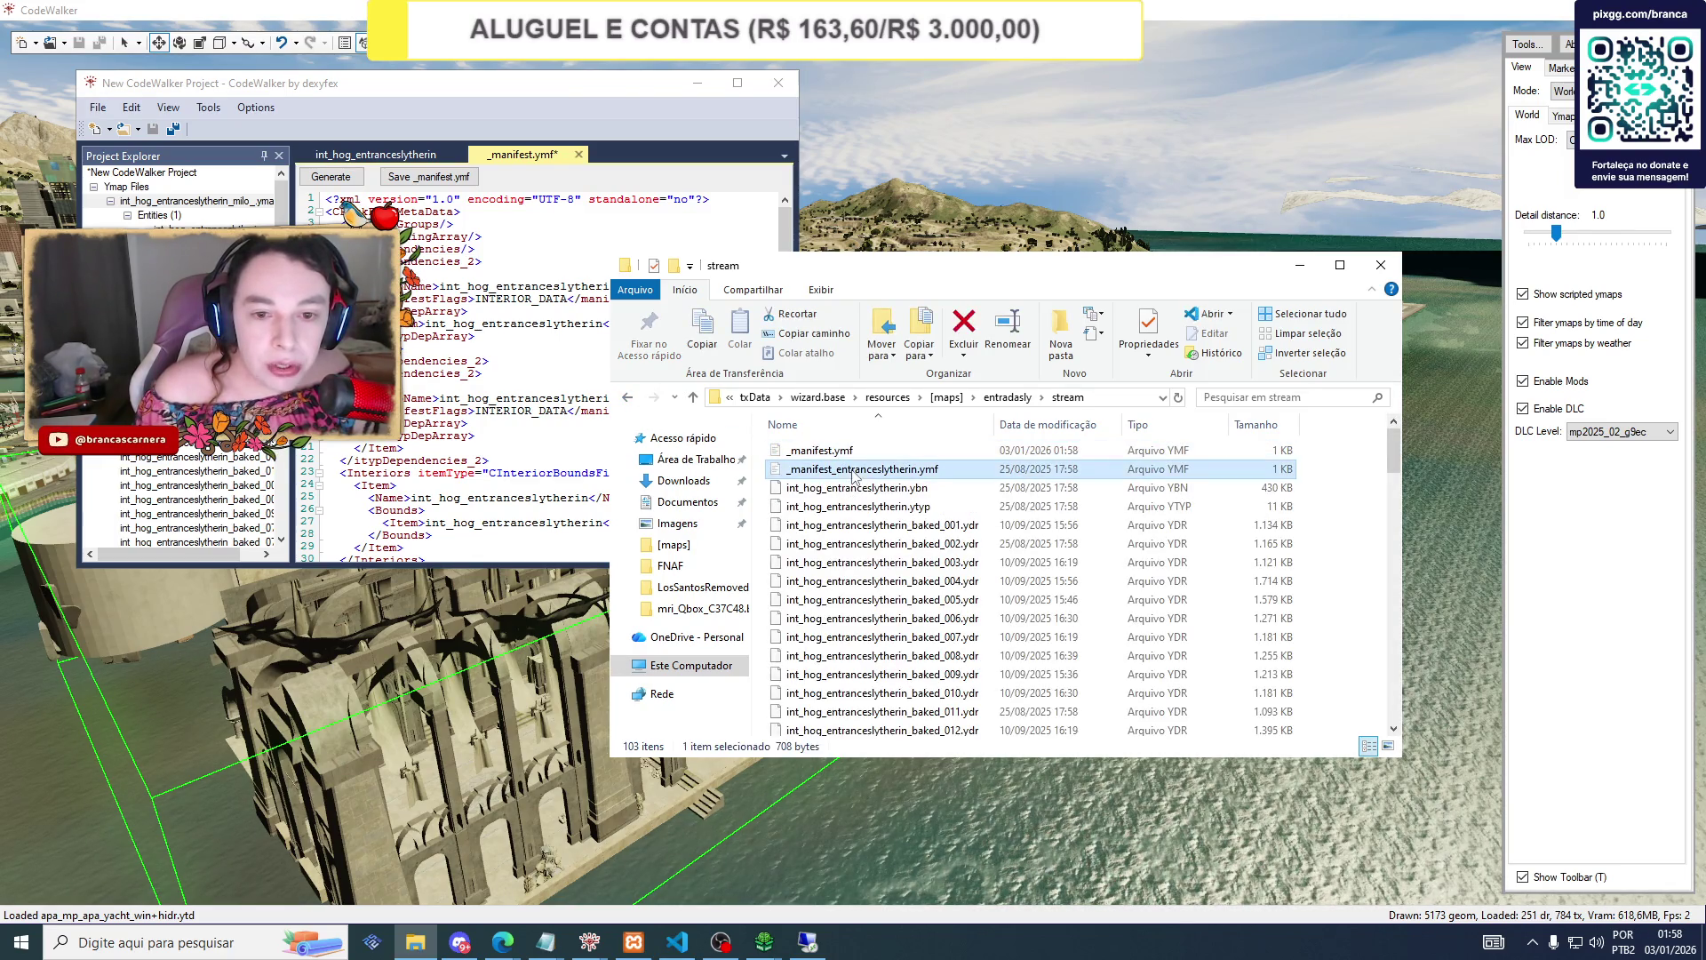
pyautogui.press('Delete')
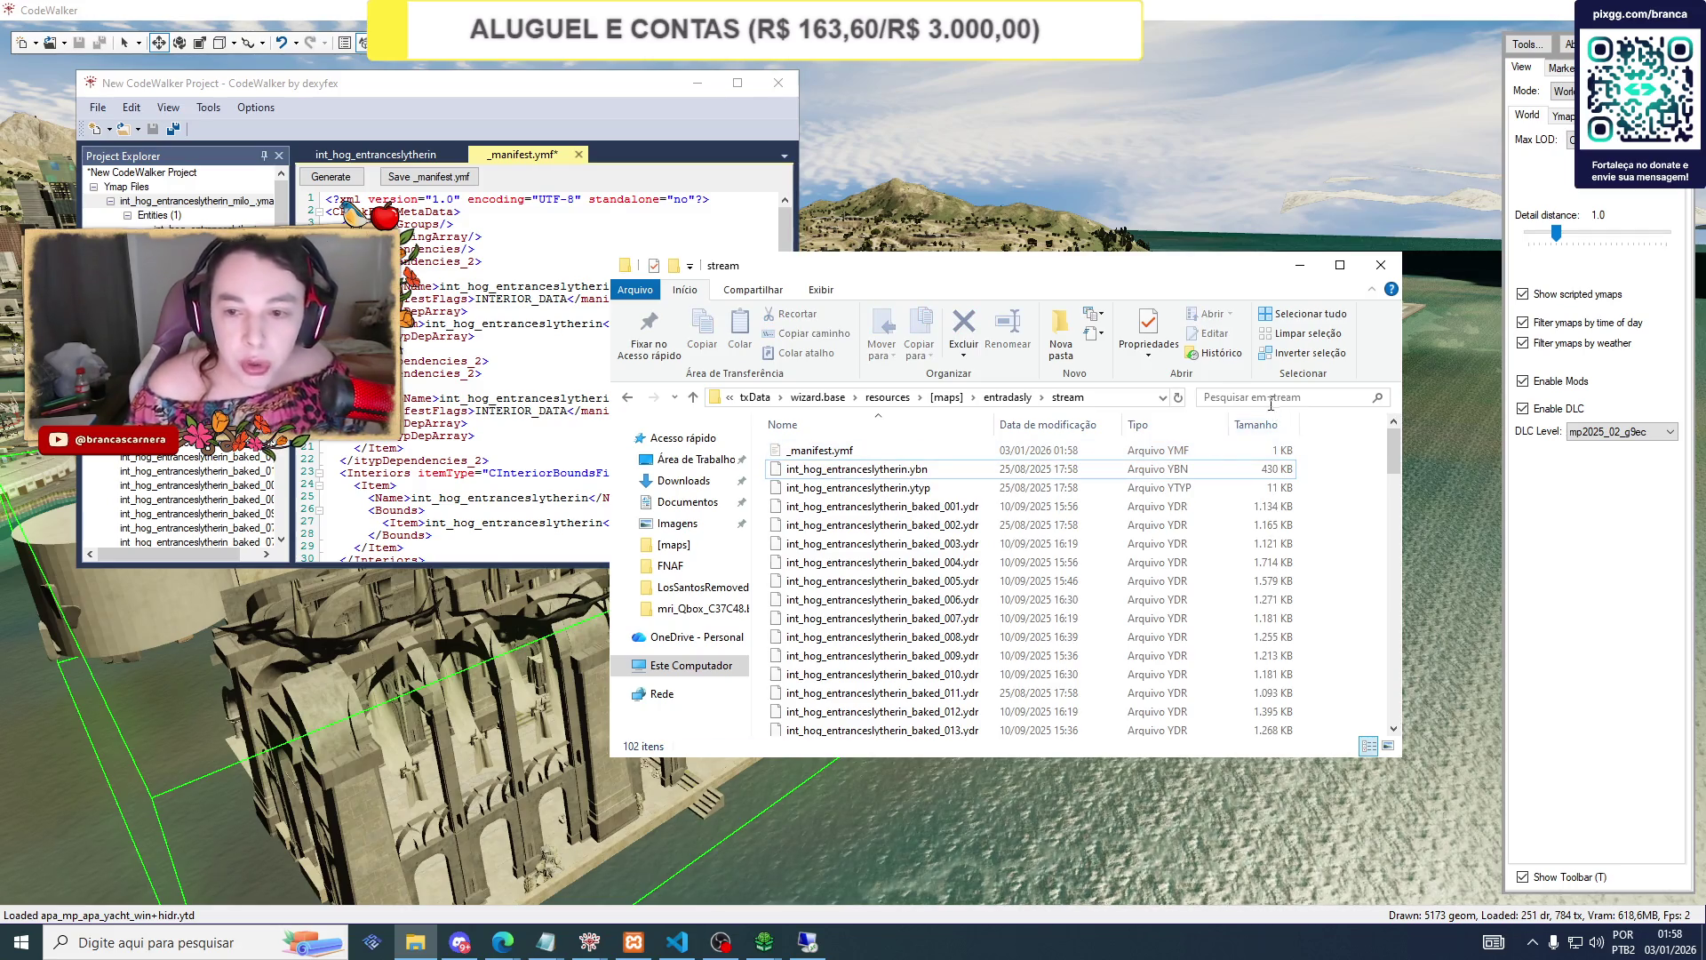
# Find the ytyp file in stream and copy its name, int_hog_entranceslytherin.ytyp.
pyautogui.click(1268, 398)
pyautogui.write('ytyp')
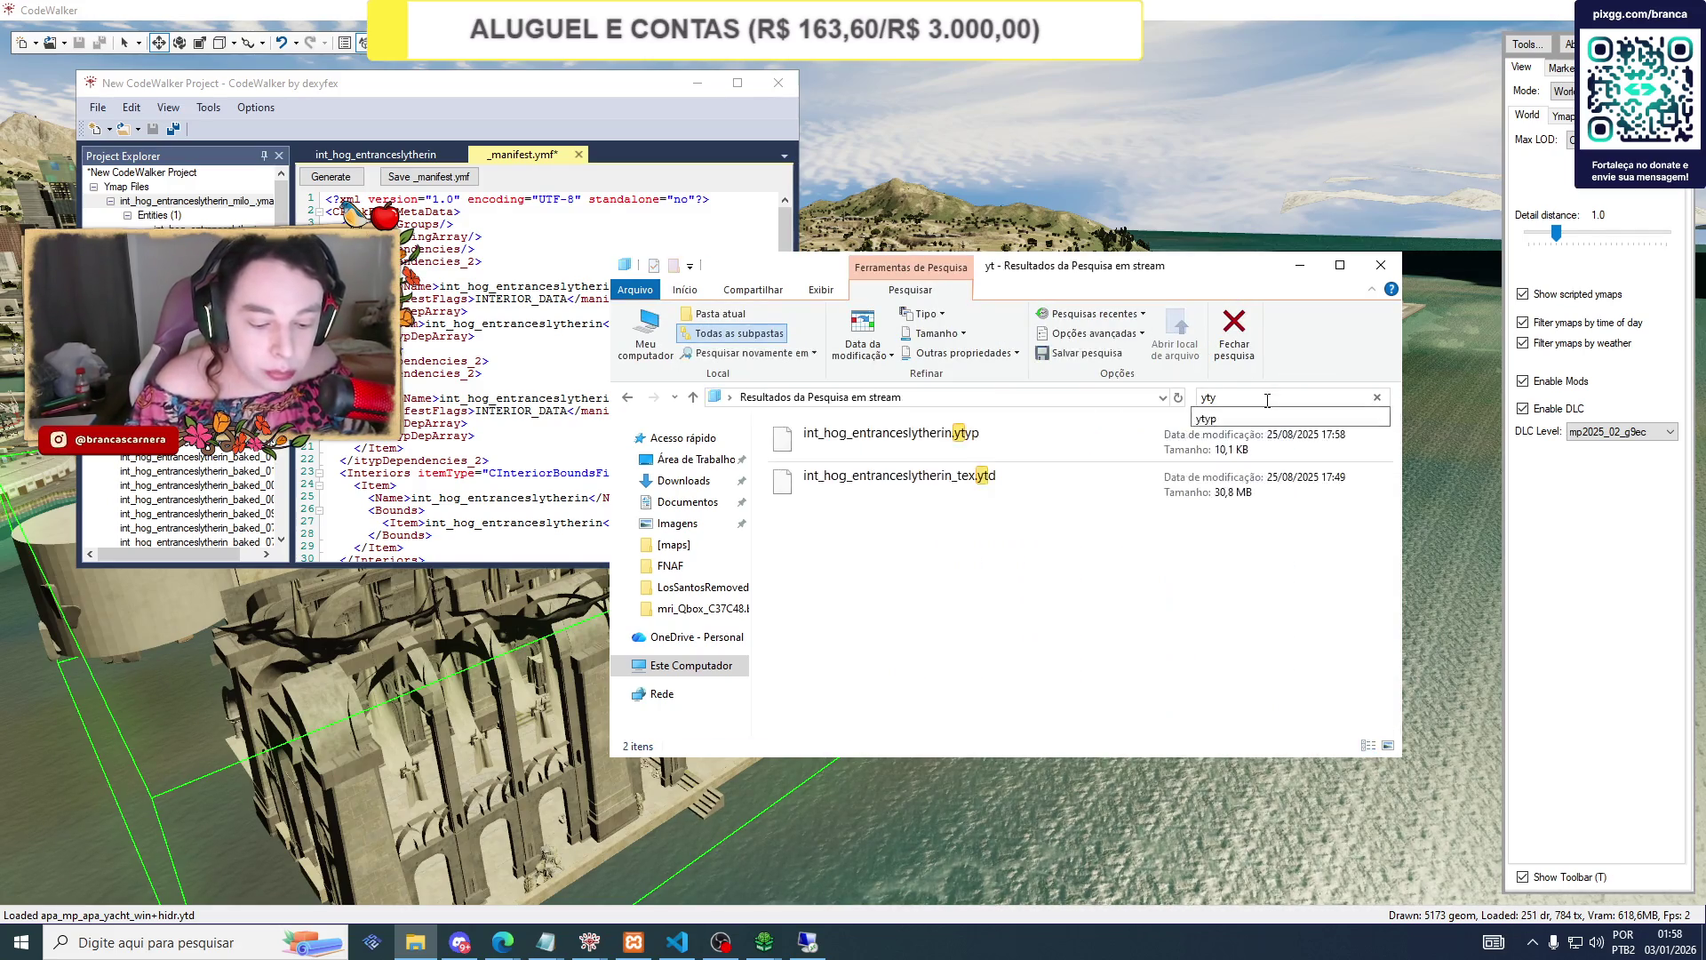
pyautogui.click(933, 440)
pyautogui.rightClick(931, 442)
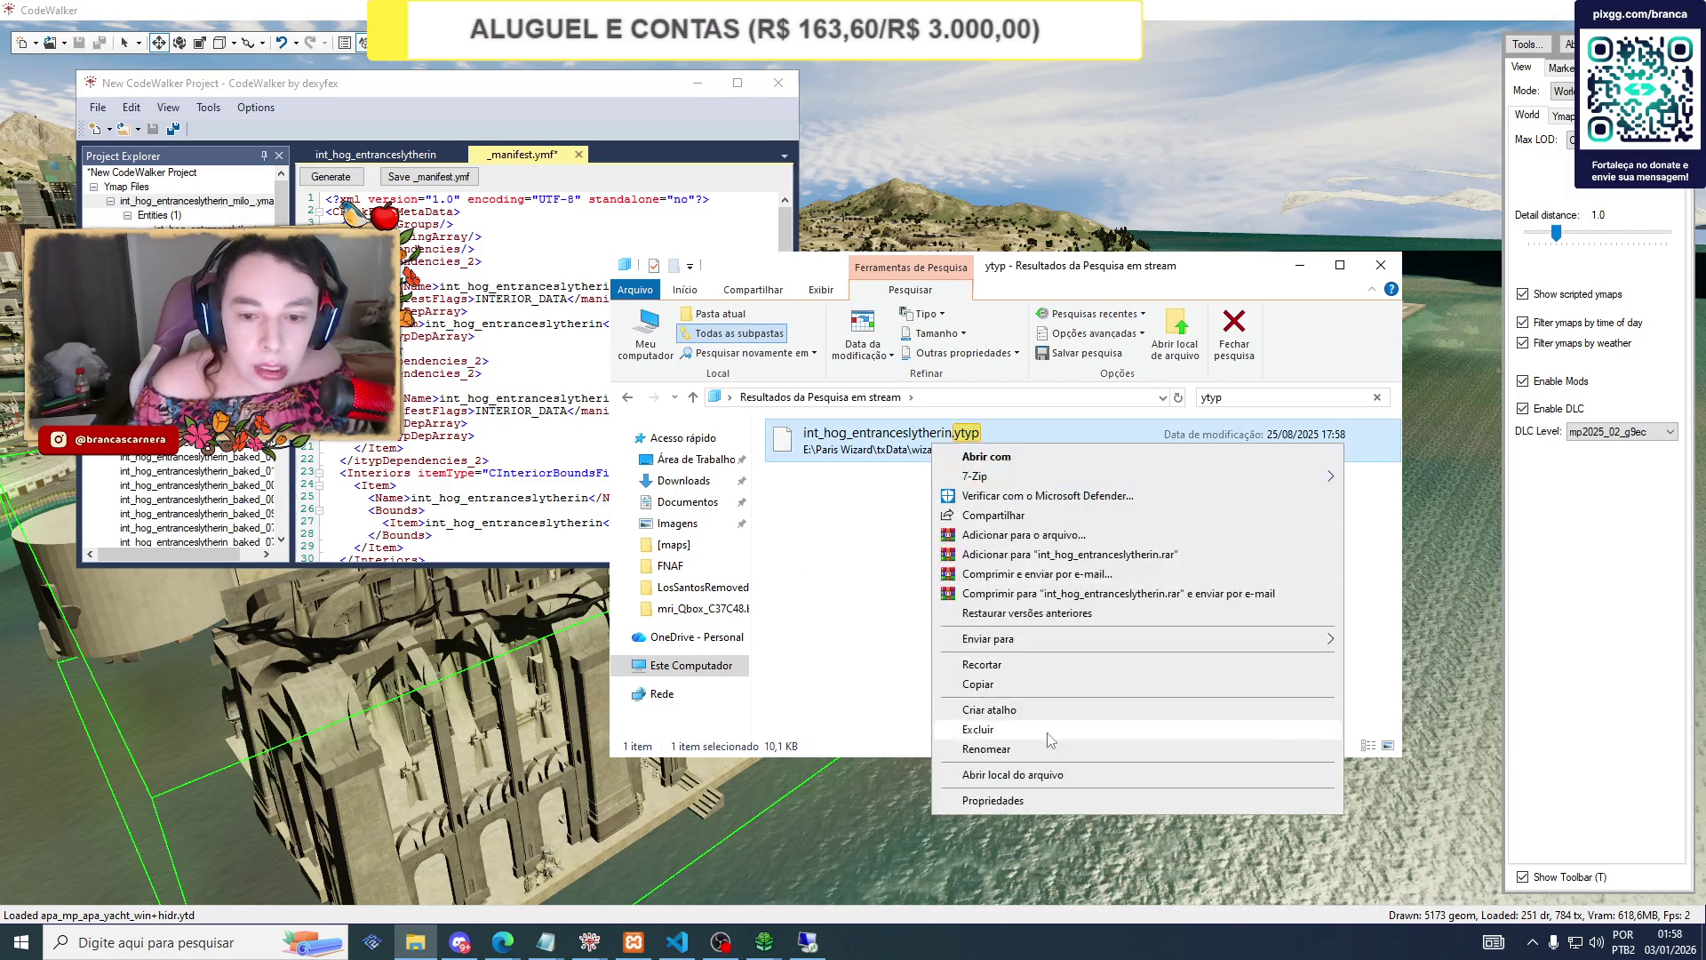
pyautogui.click(988, 696)
pyautogui.rightClick(860, 437)
pyautogui.click(888, 495)
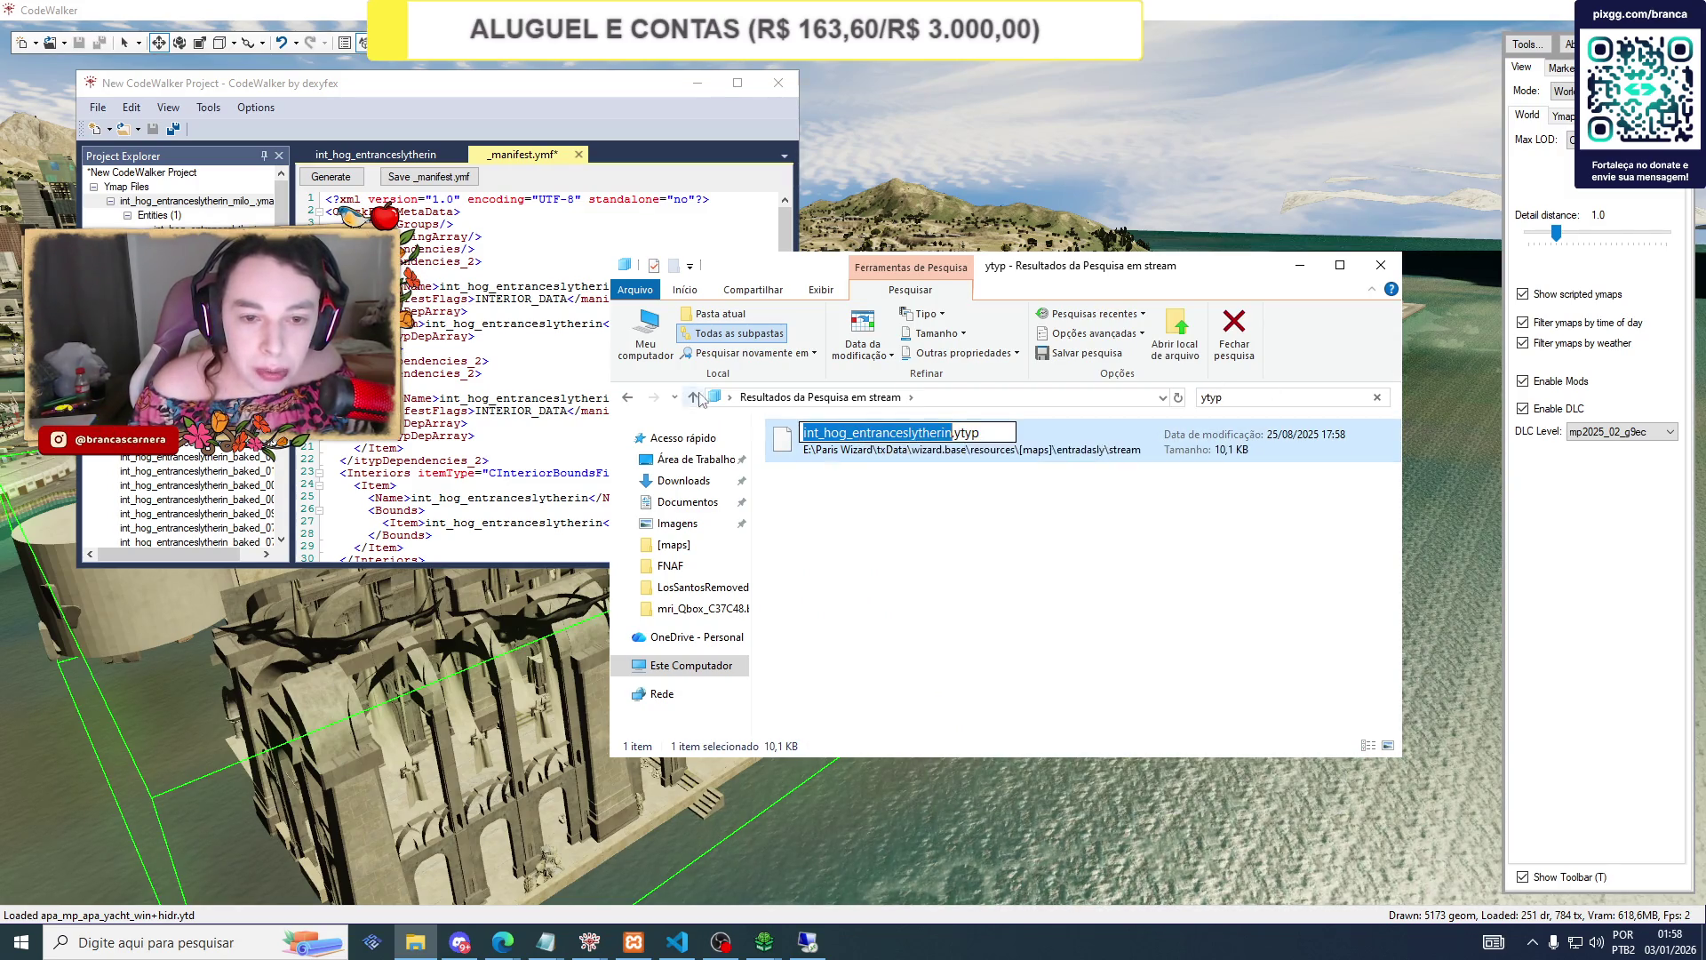
# In fxmanifest.lua, replace int_hog_dungeon.ytyp with int_hog_entranceslytherin.ytyp on line 9.
pyautogui.click(693, 397)
pyautogui.doubleClick(813, 471)
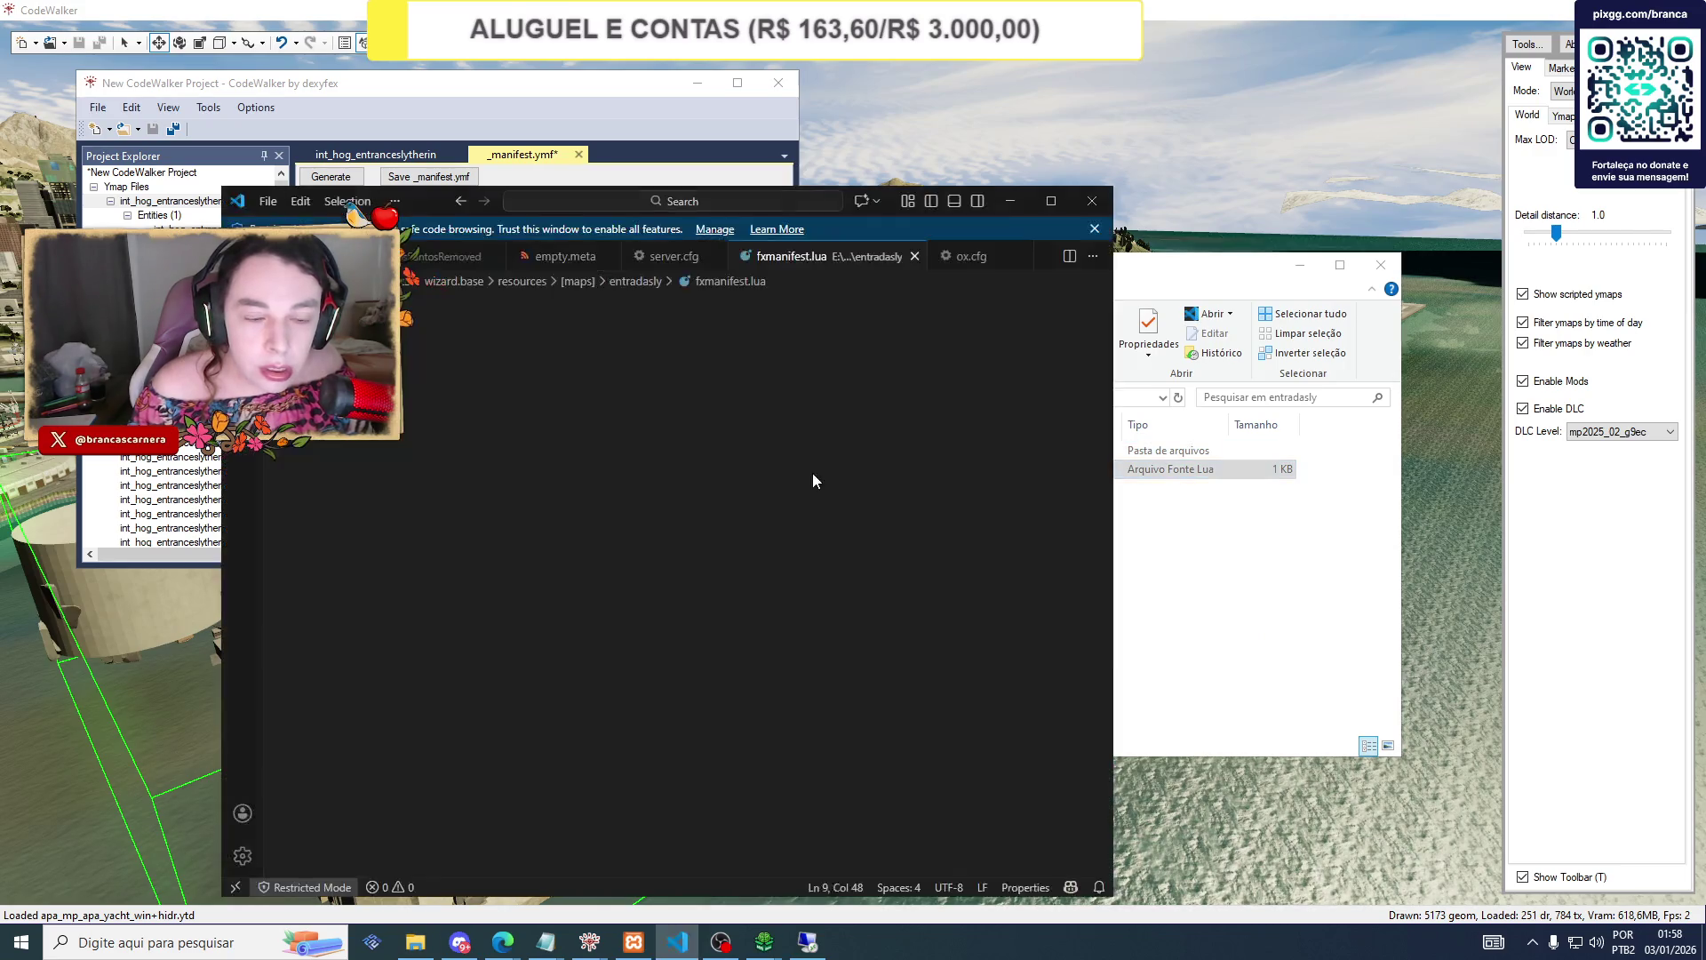
pyautogui.moveTo(532, 434); pyautogui.dragTo(608, 434)
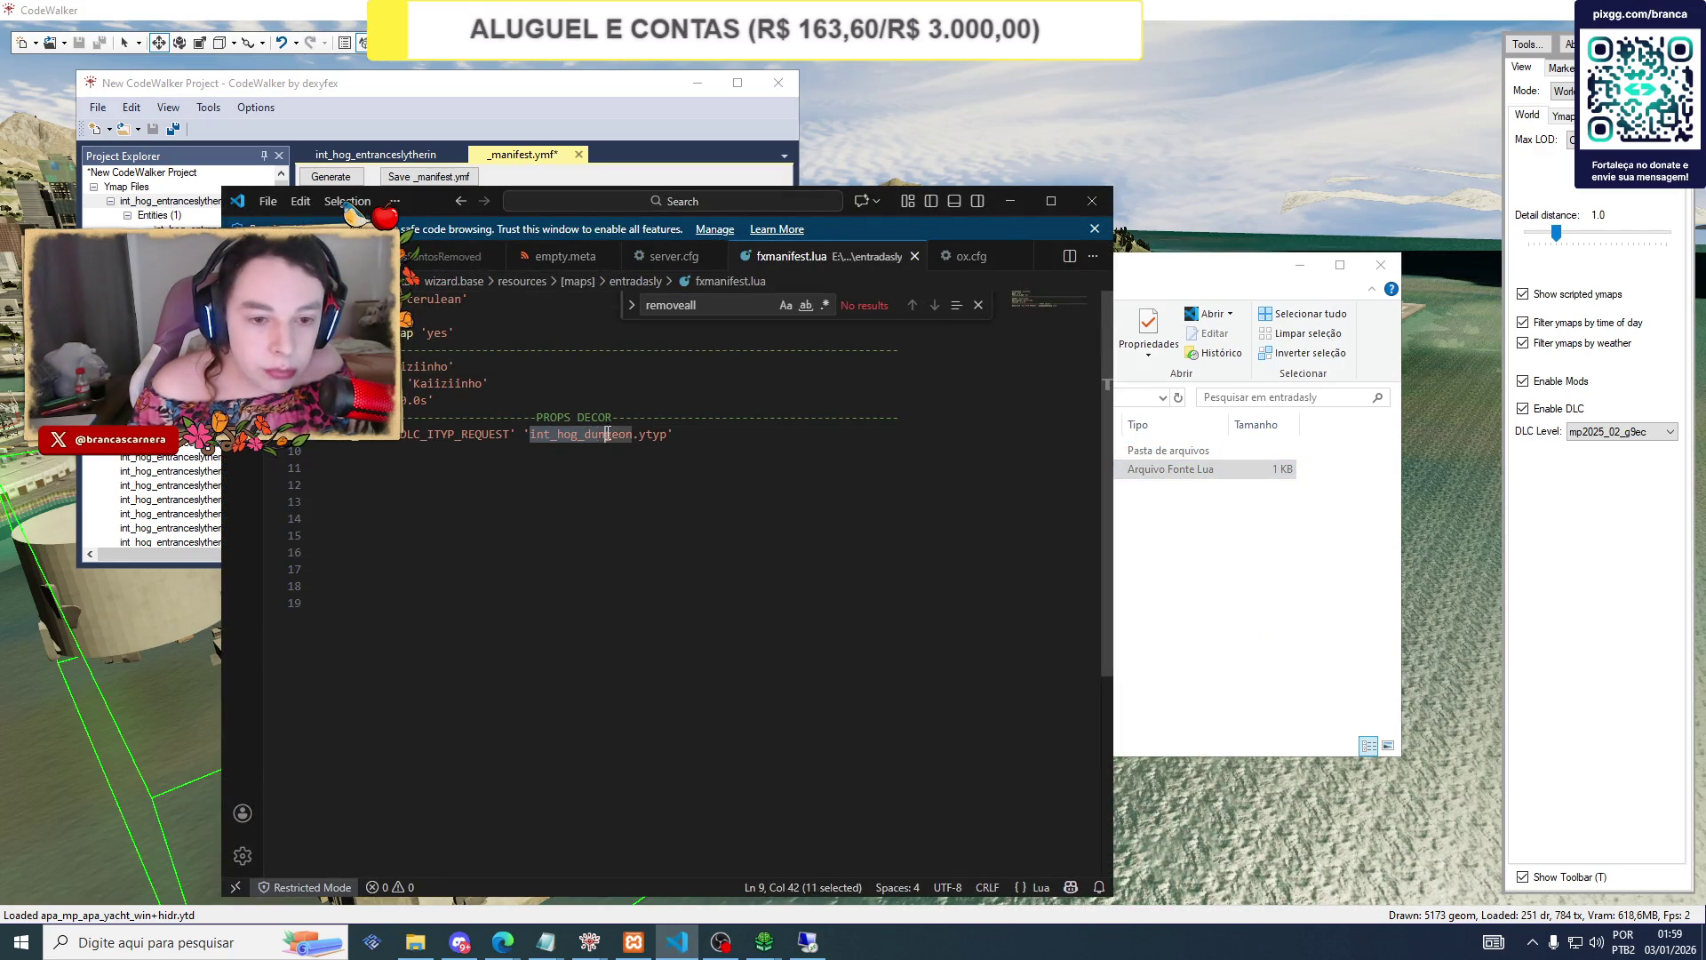
pyautogui.write('int_hog_entranceslytherin')
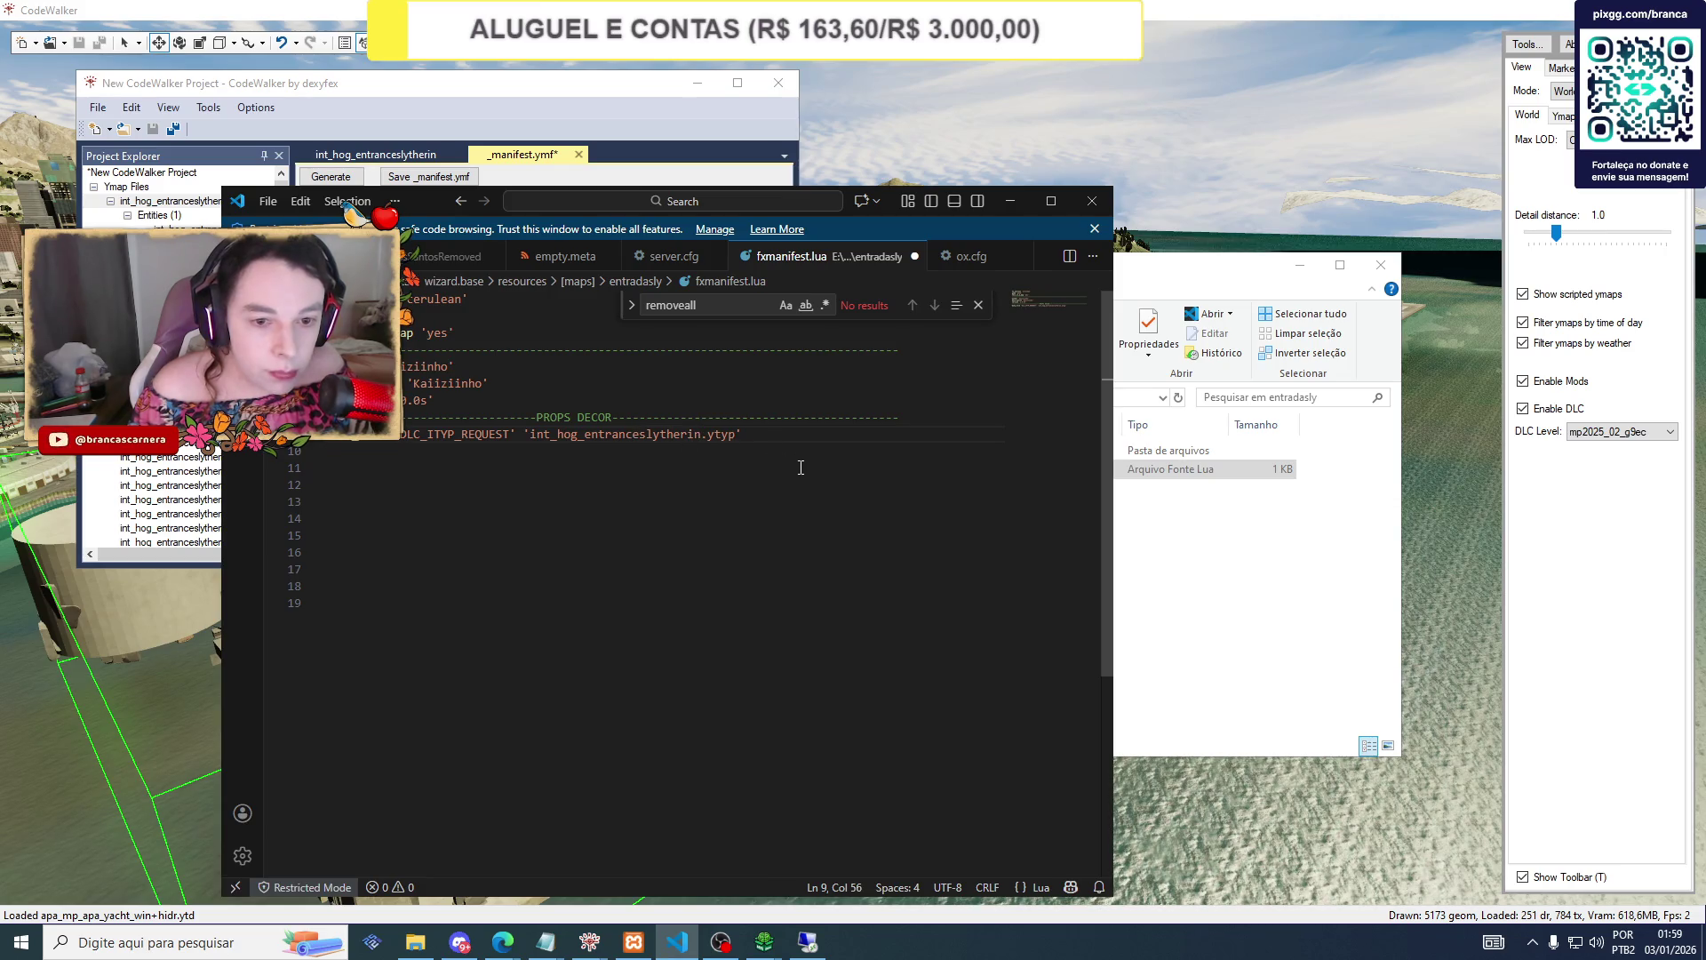
pyautogui.click(213, 154)
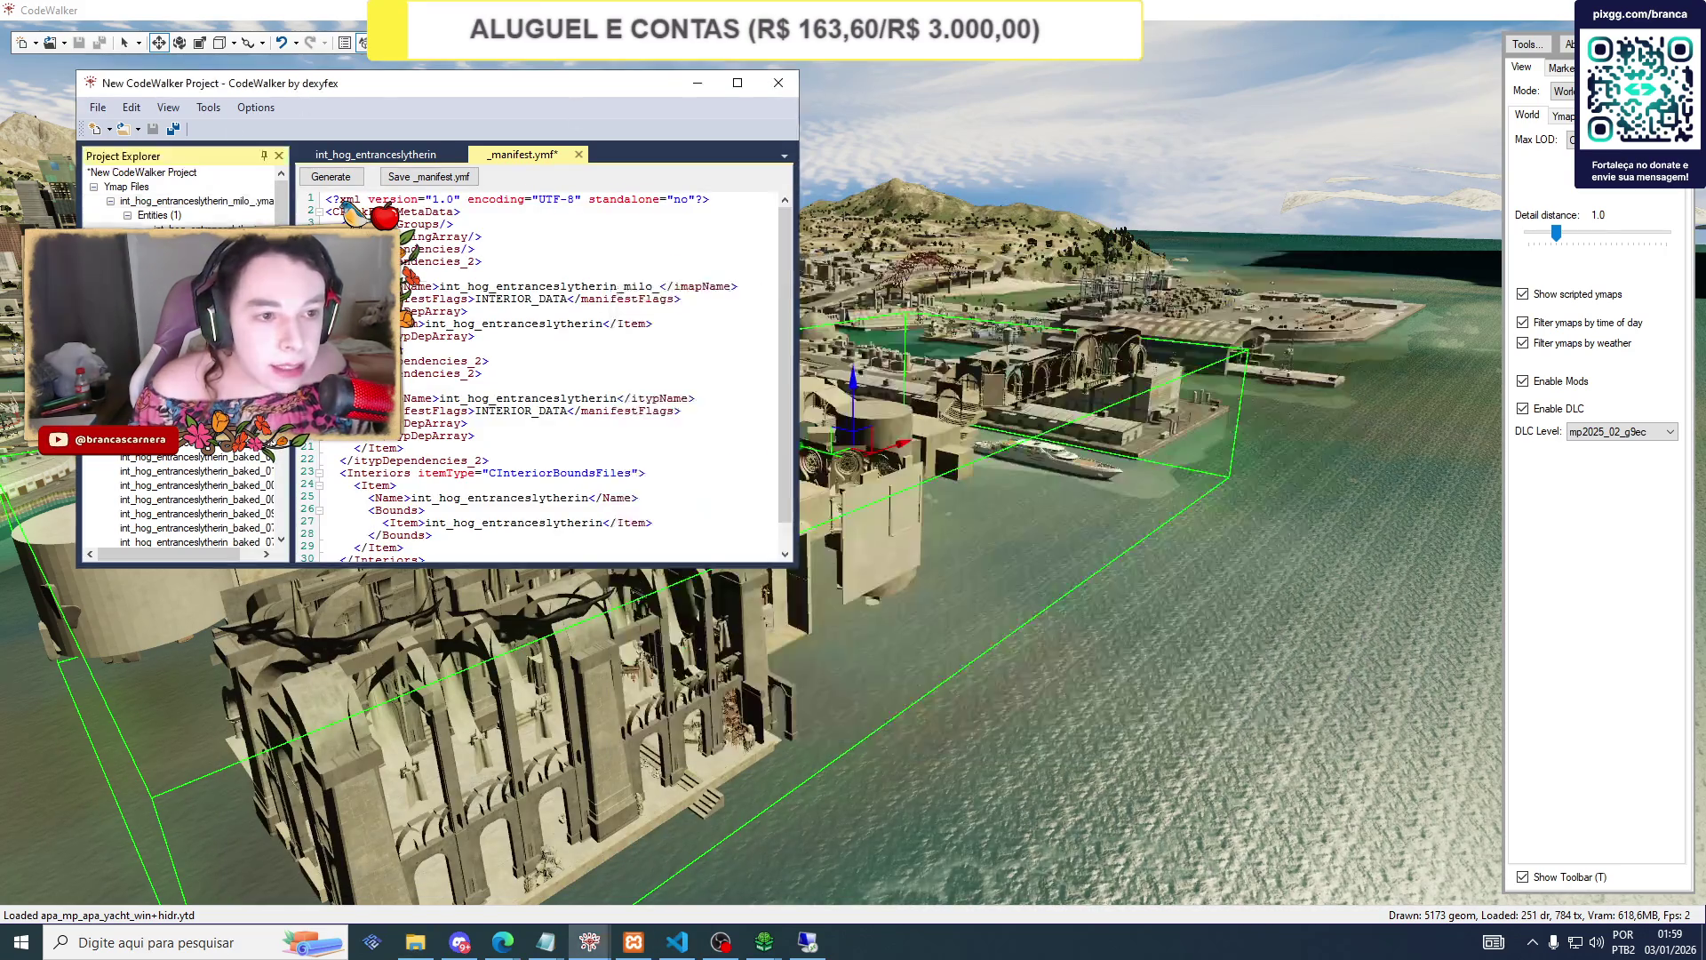
# Copy the int_hog_entranceslytherin entity's Position values and switch to the txAdmin browser page.
pyautogui.click(376, 155)
pyautogui.click(433, 202)
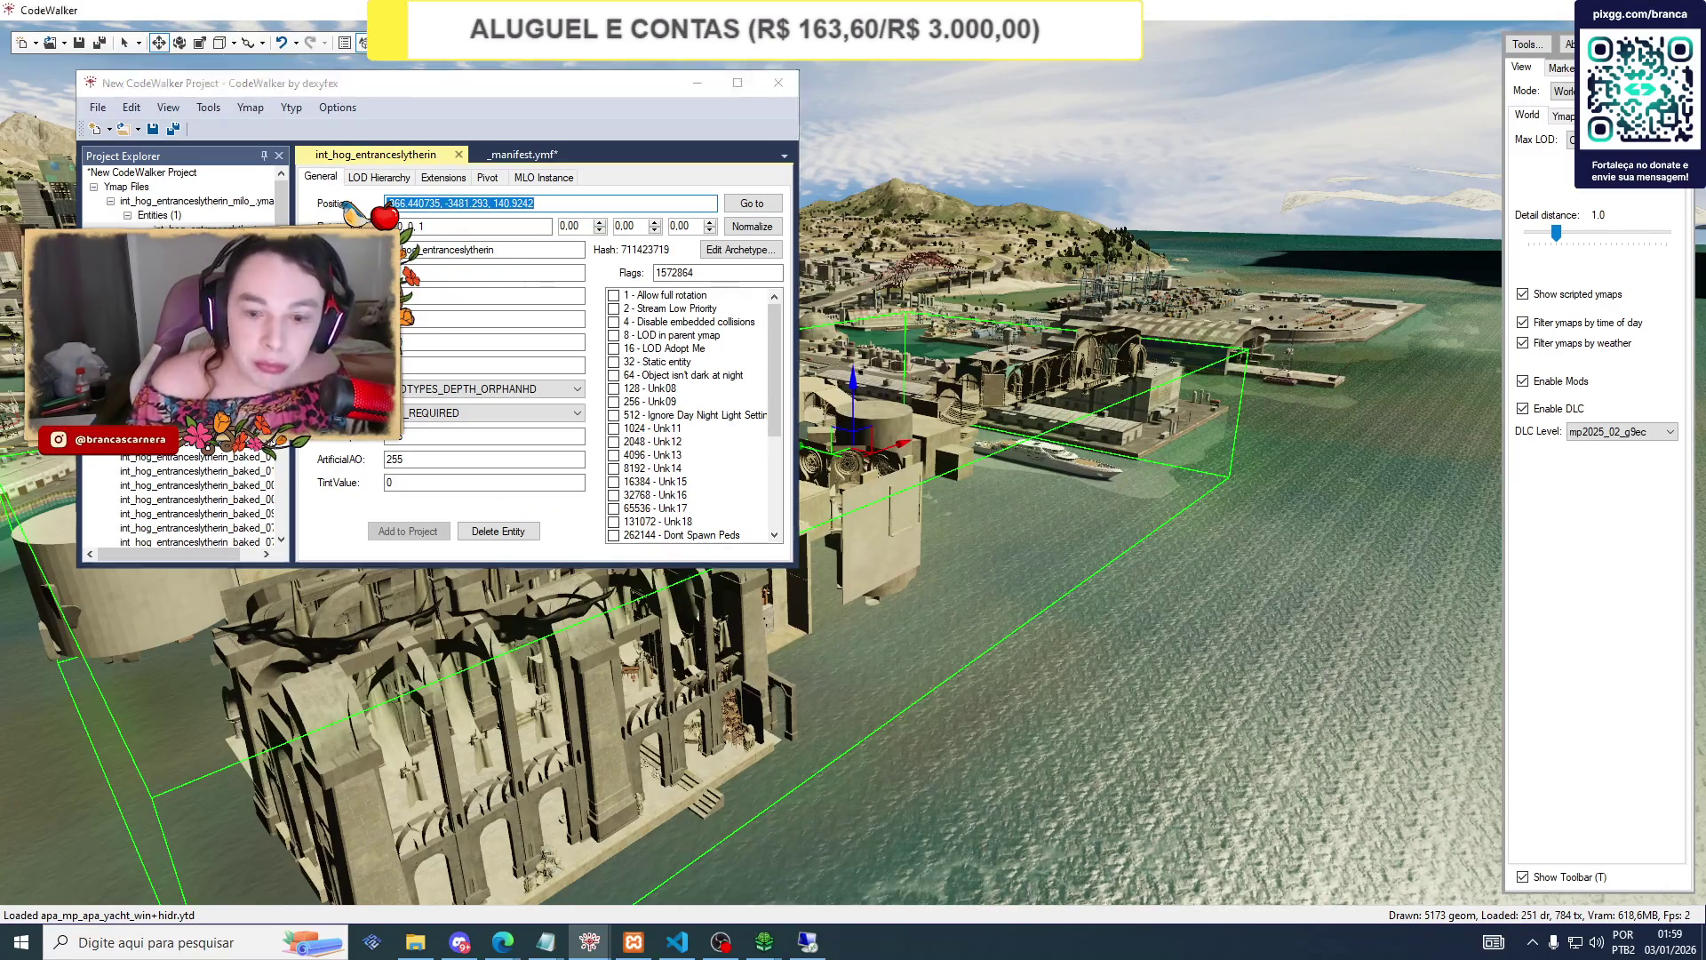
pyautogui.hotkey('alt', 'Tab')
pyautogui.click(456, 712)
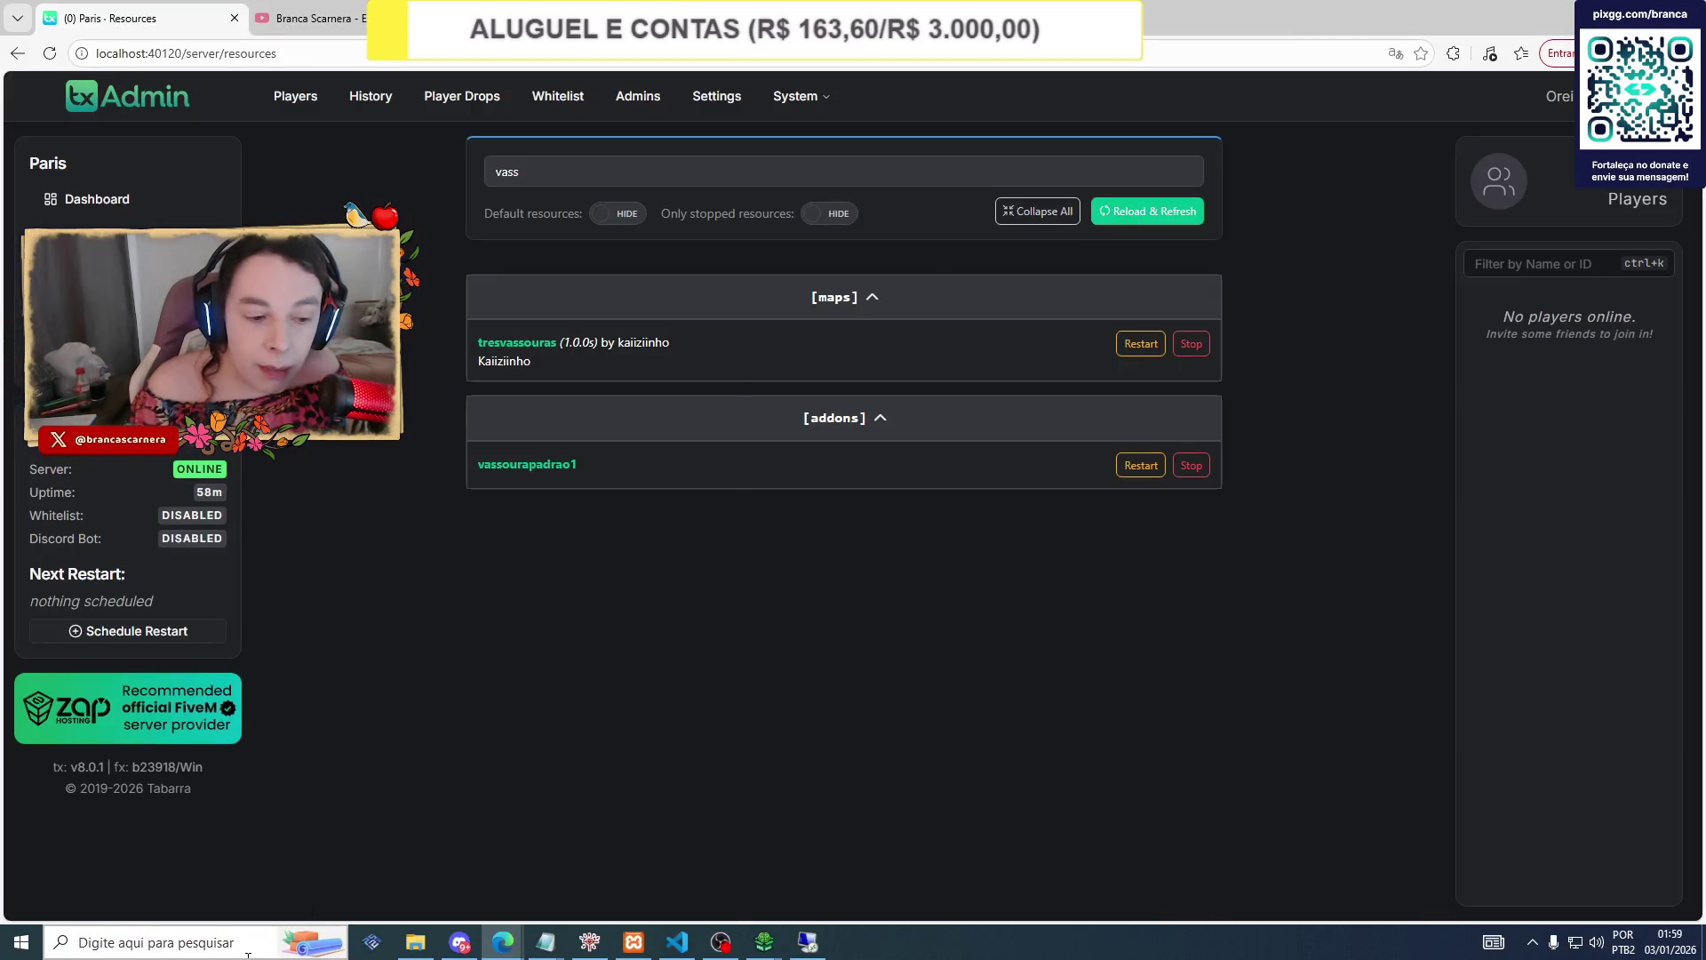
# Launch the FiveM app from a Windows search for 'five'.
pyautogui.press('super')
pyautogui.write('five')
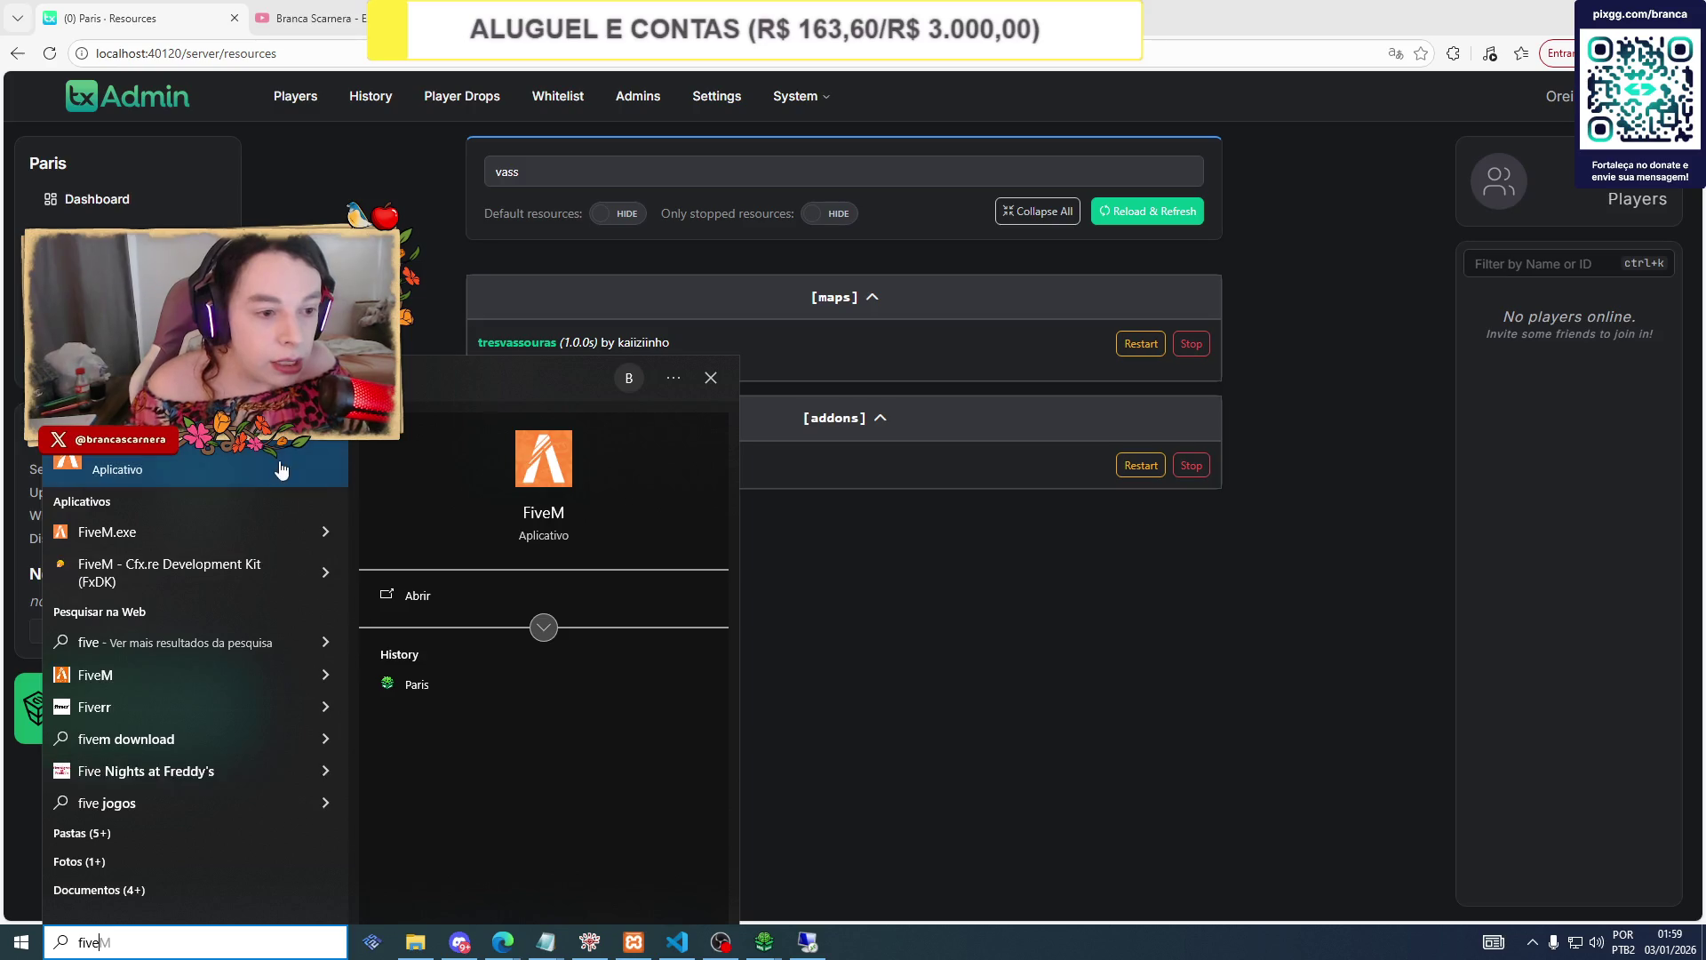
pyautogui.click(264, 457)
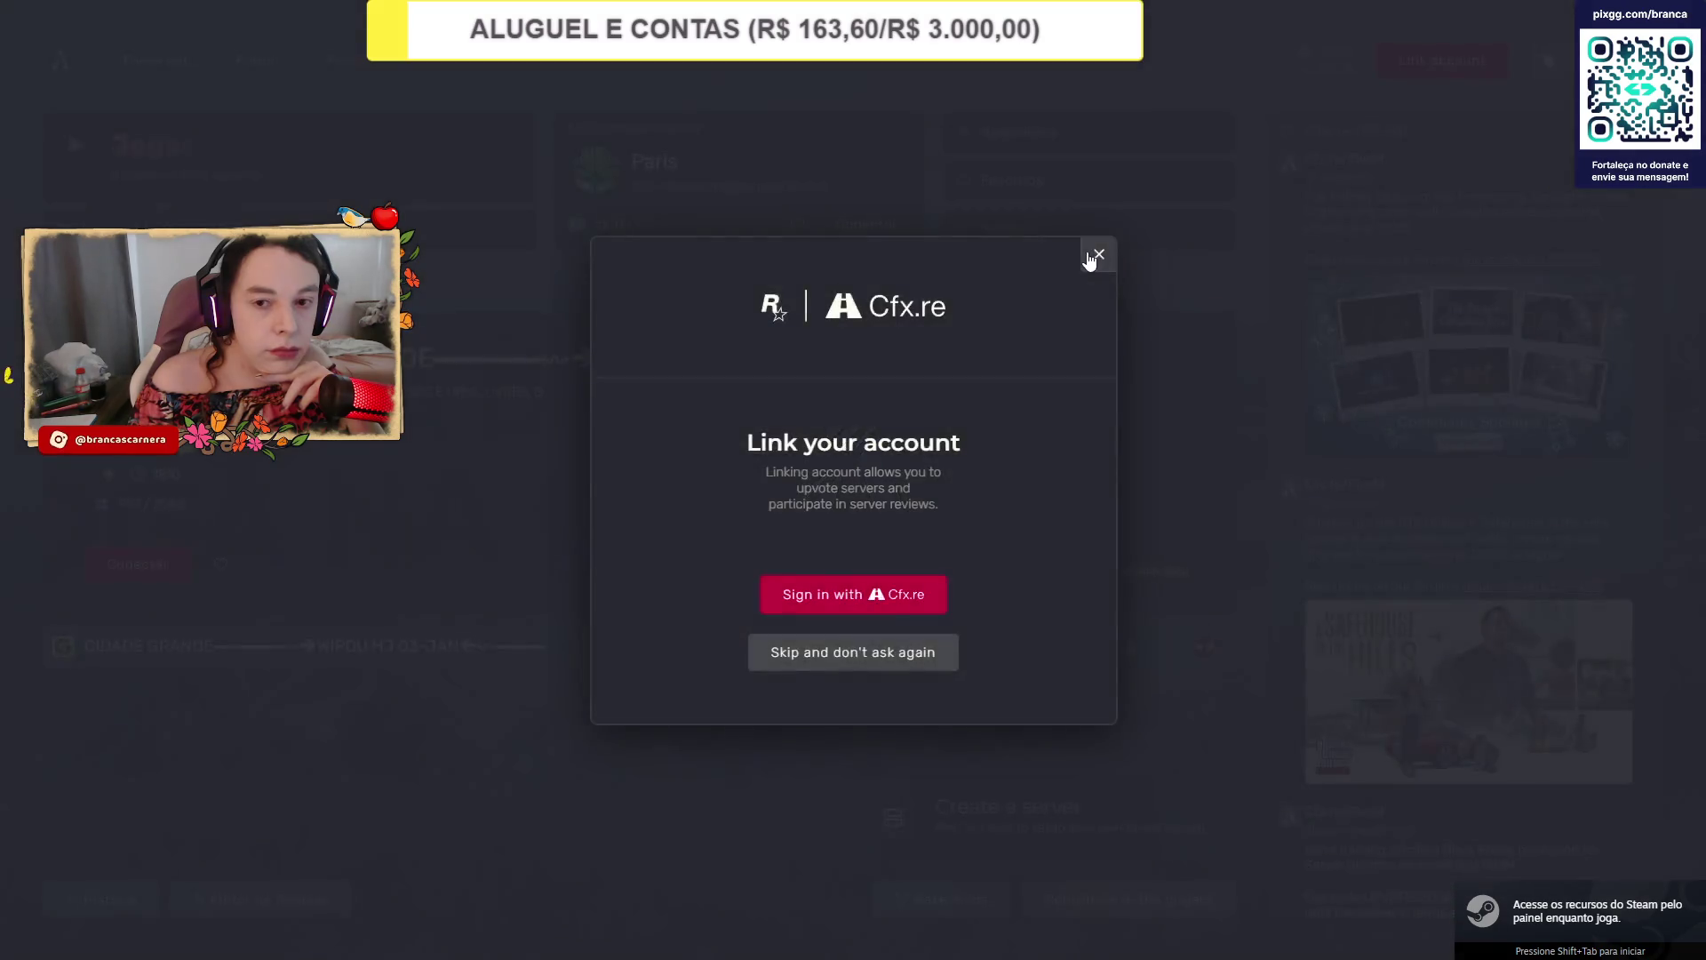
# Dismiss the Link account prompt and connect (Conectar) to the Paris server.
pyautogui.click(1096, 256)
pyautogui.click(860, 229)
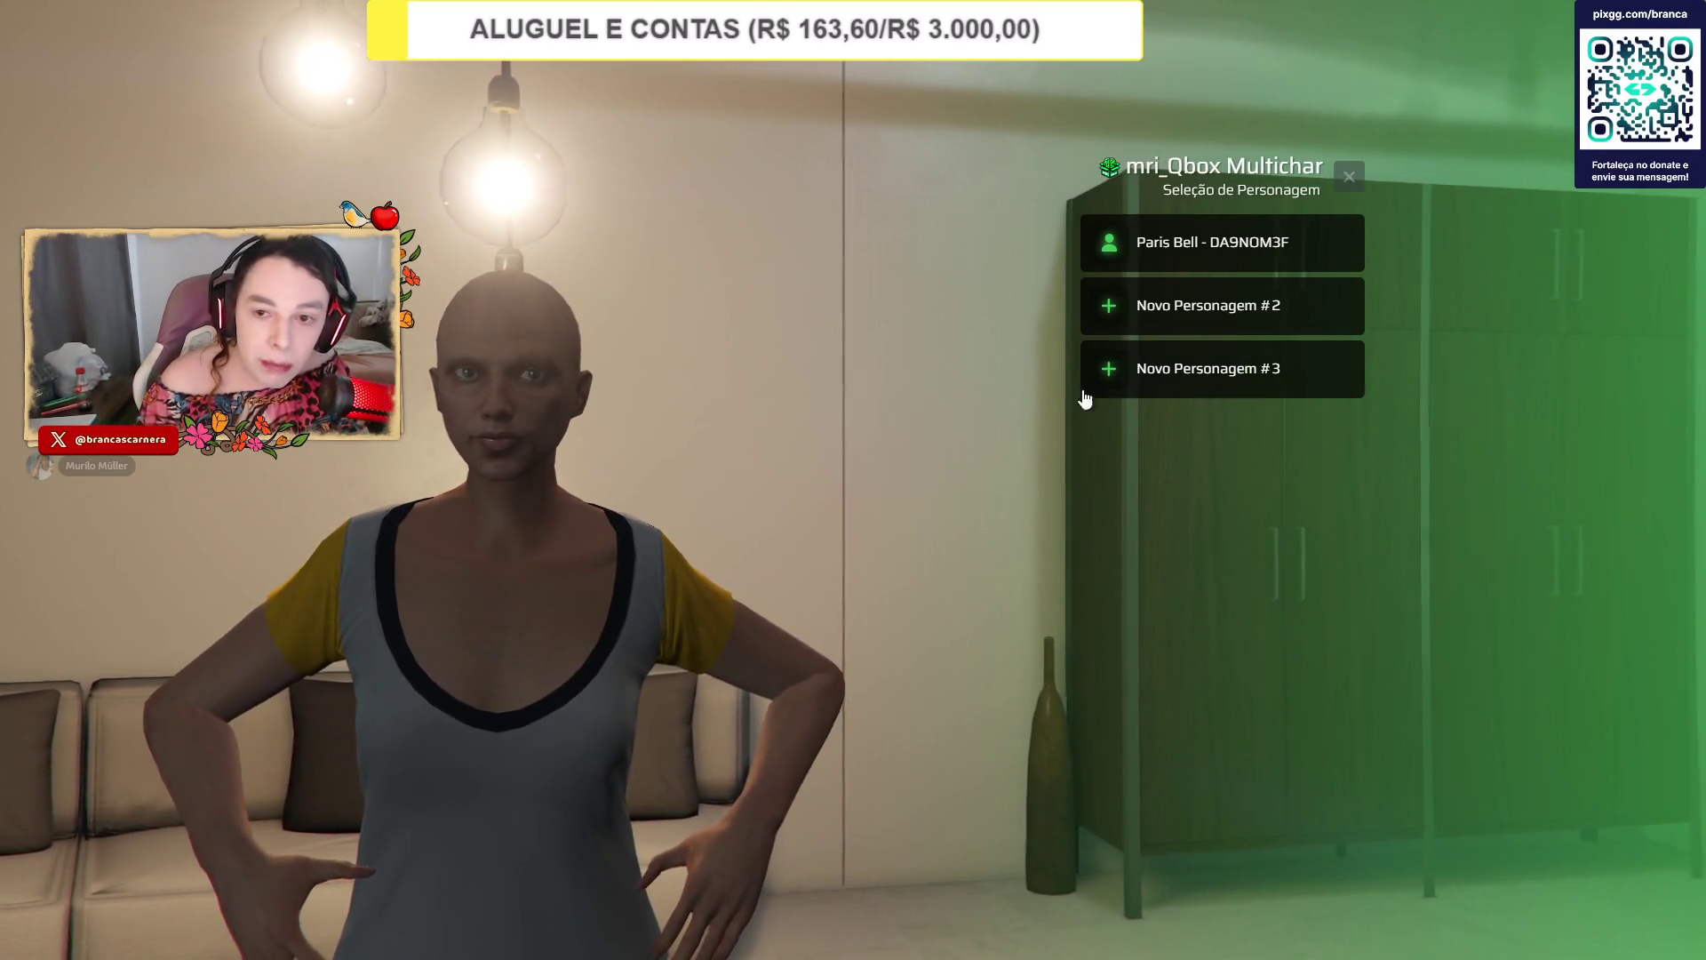
# Play the saved character, walk across the apartment, and open the admin actions search.
pyautogui.click(1144, 248)
pyautogui.click(1143, 249)
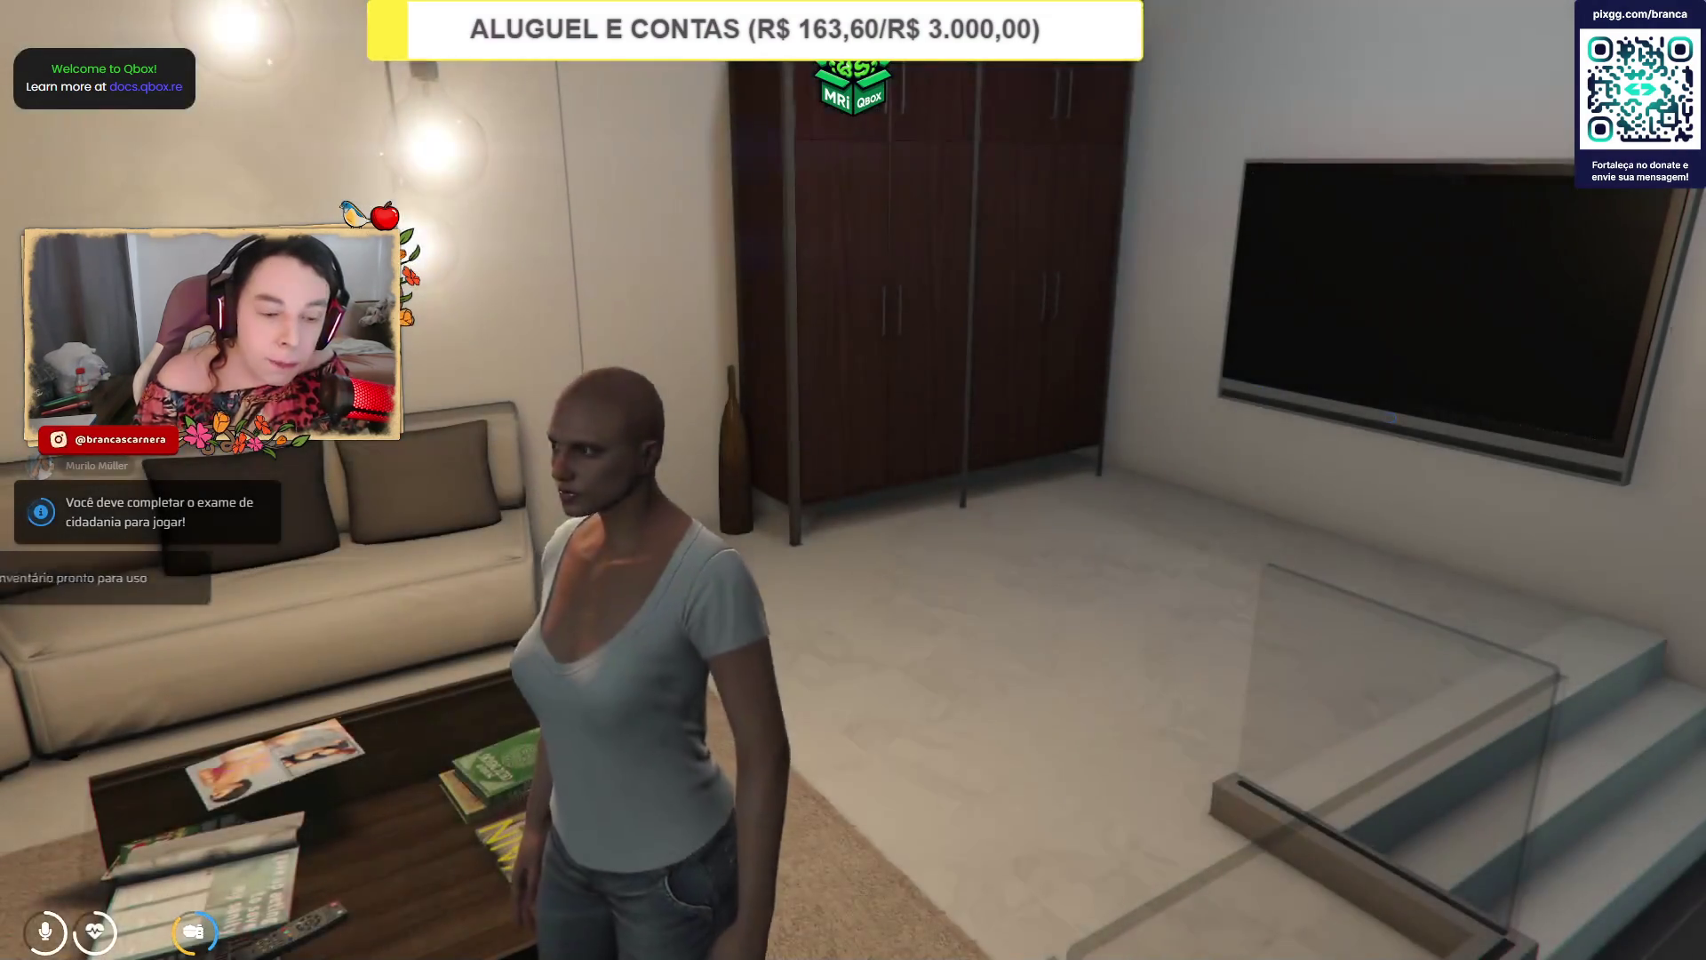
pyautogui.press('w')
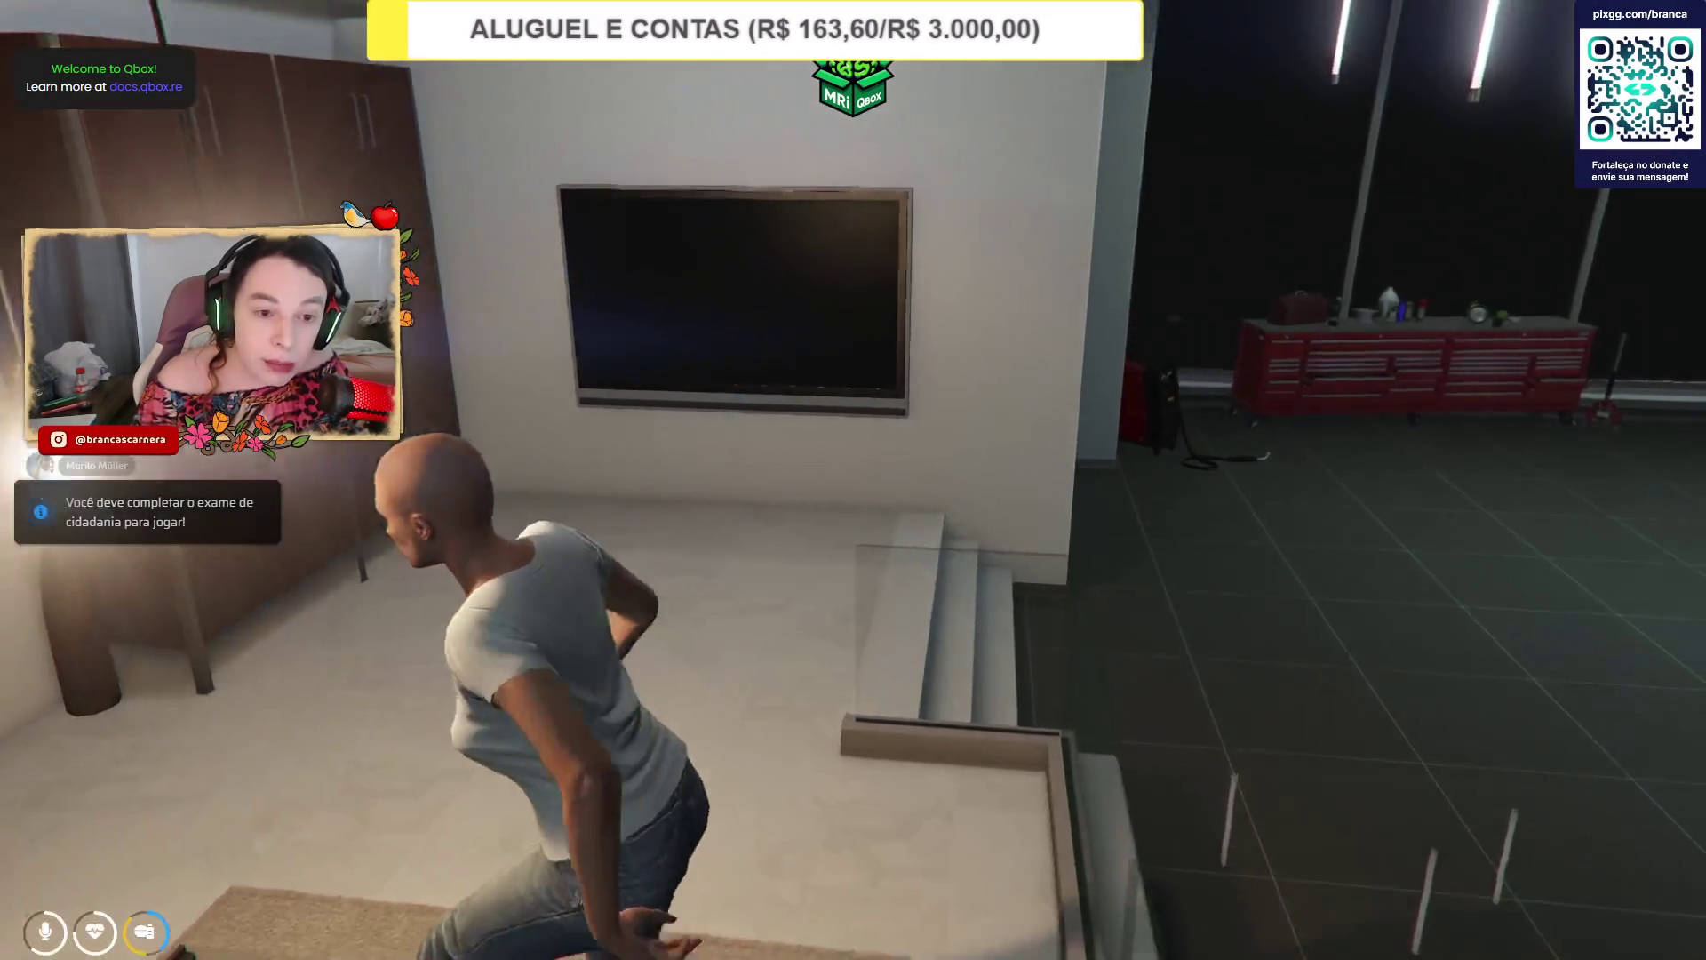
pyautogui.press('w')
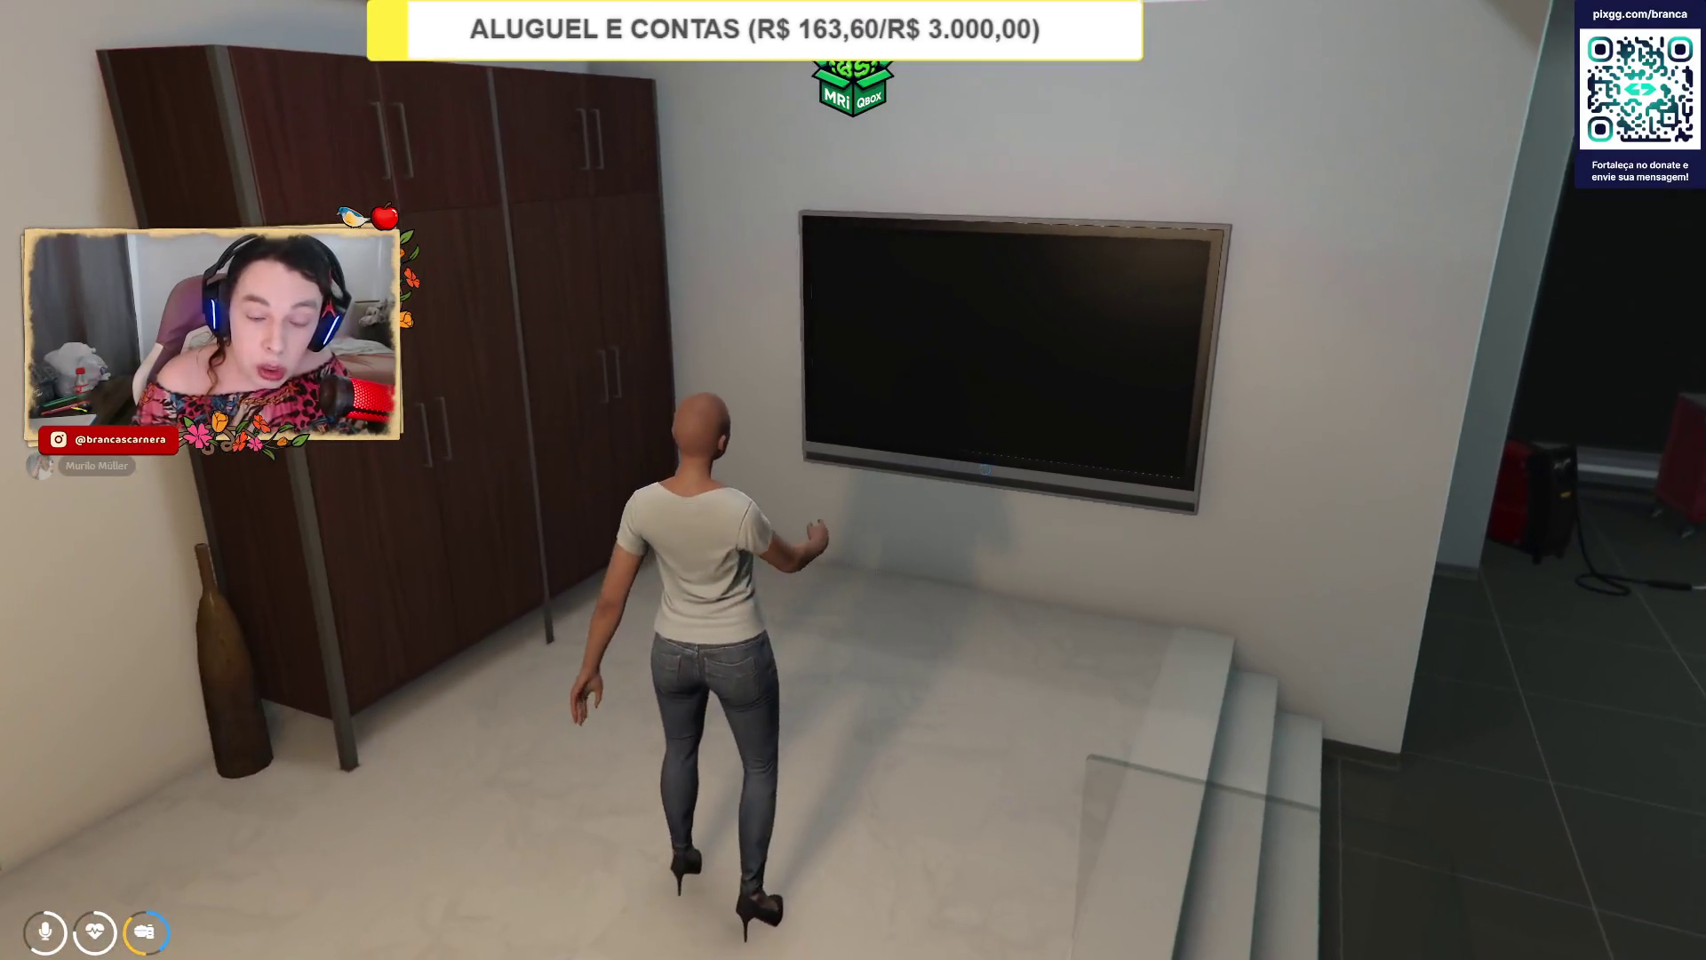
pyautogui.press('F10')
pyautogui.click(1467, 161)
# Teleport to the pasted CodeWalker coordinates via Teleportar para Coordenadas, twice.
pyautogui.write('coor')
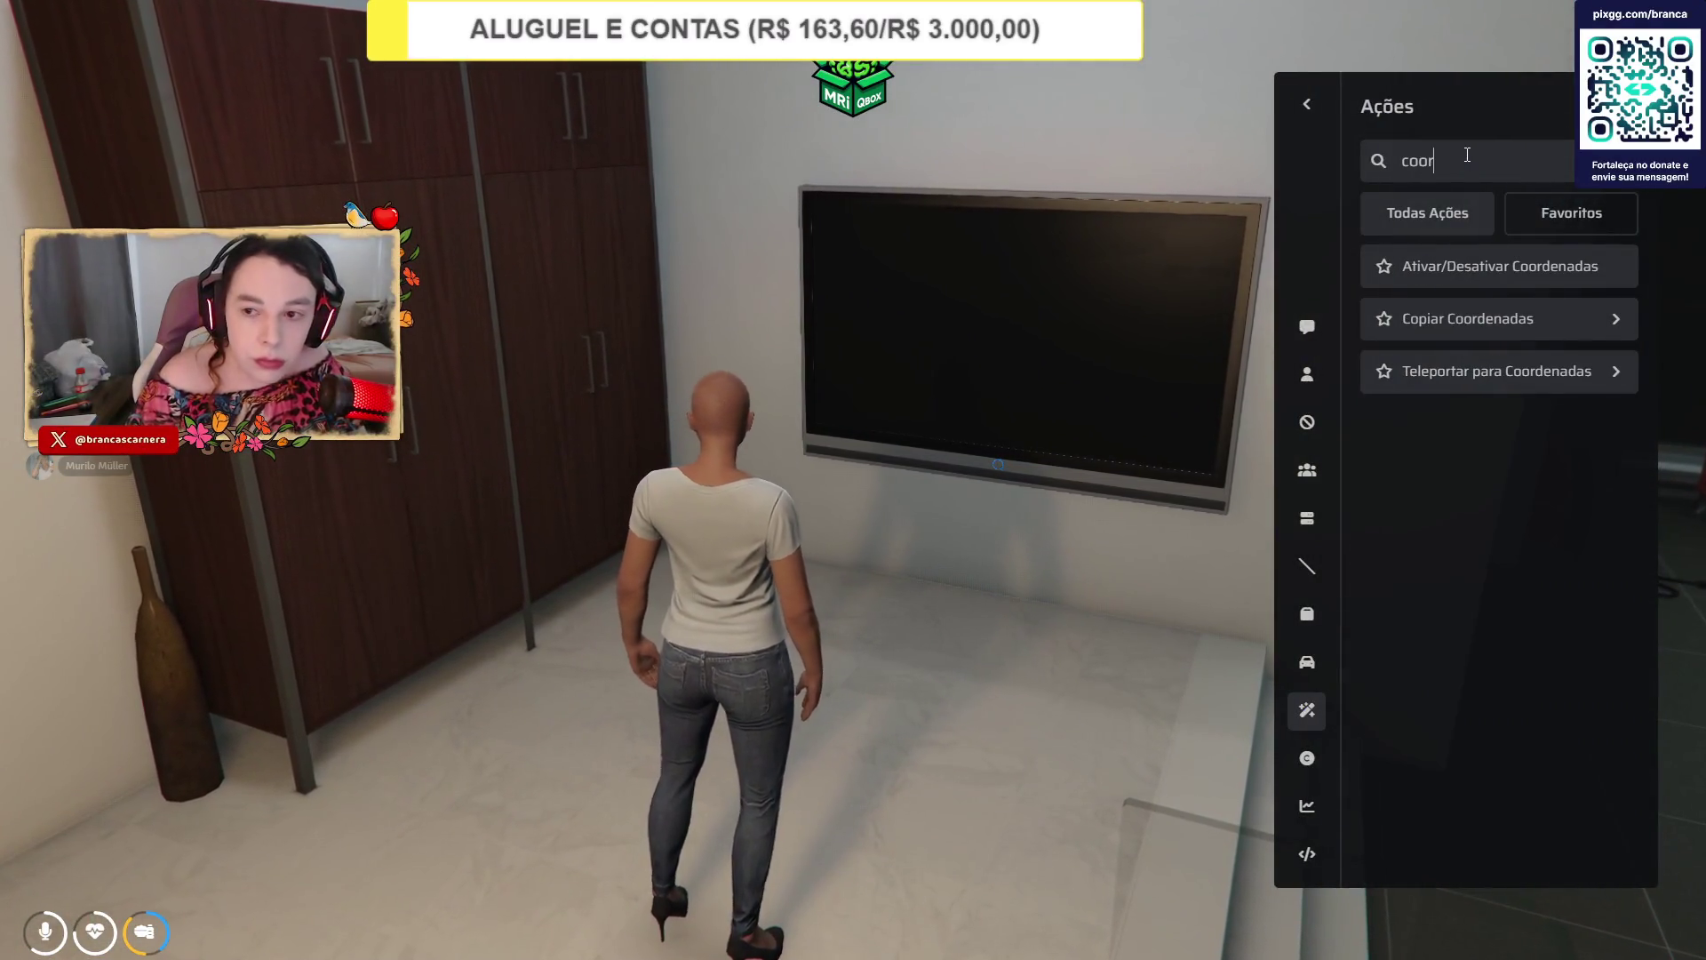
pyautogui.write('d')
pyautogui.click(1475, 378)
pyautogui.hotkey('ctrl', 'v')
pyautogui.click(1413, 474)
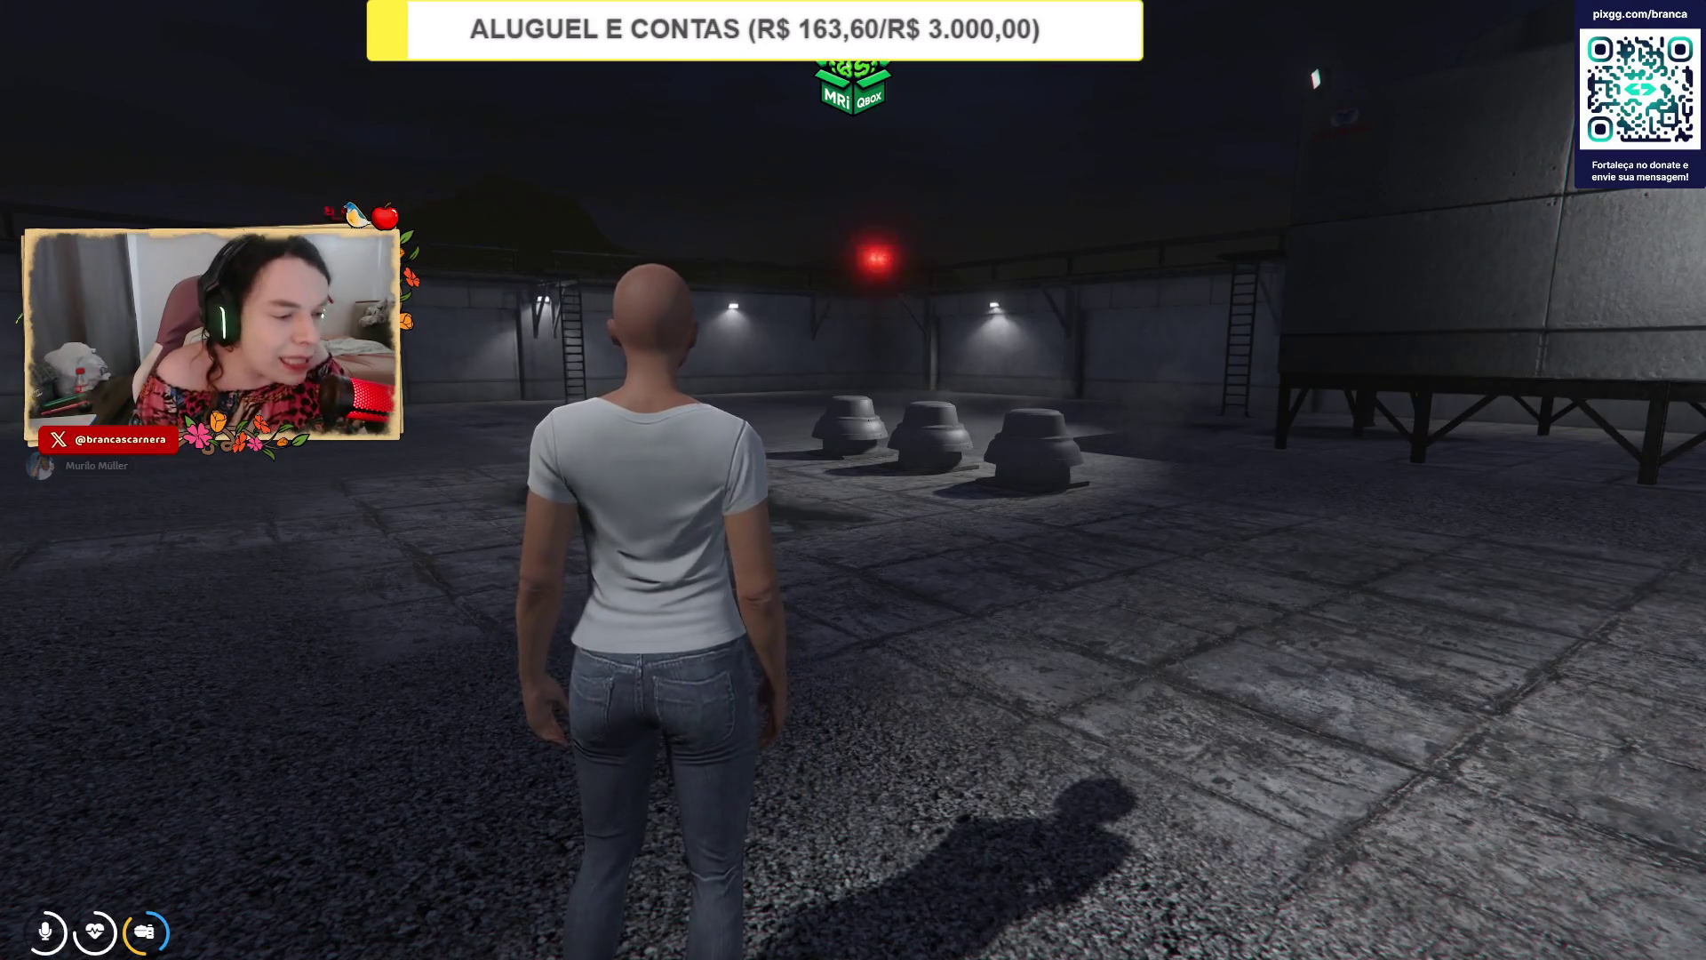
pyautogui.press('F10')
pyautogui.click(1501, 370)
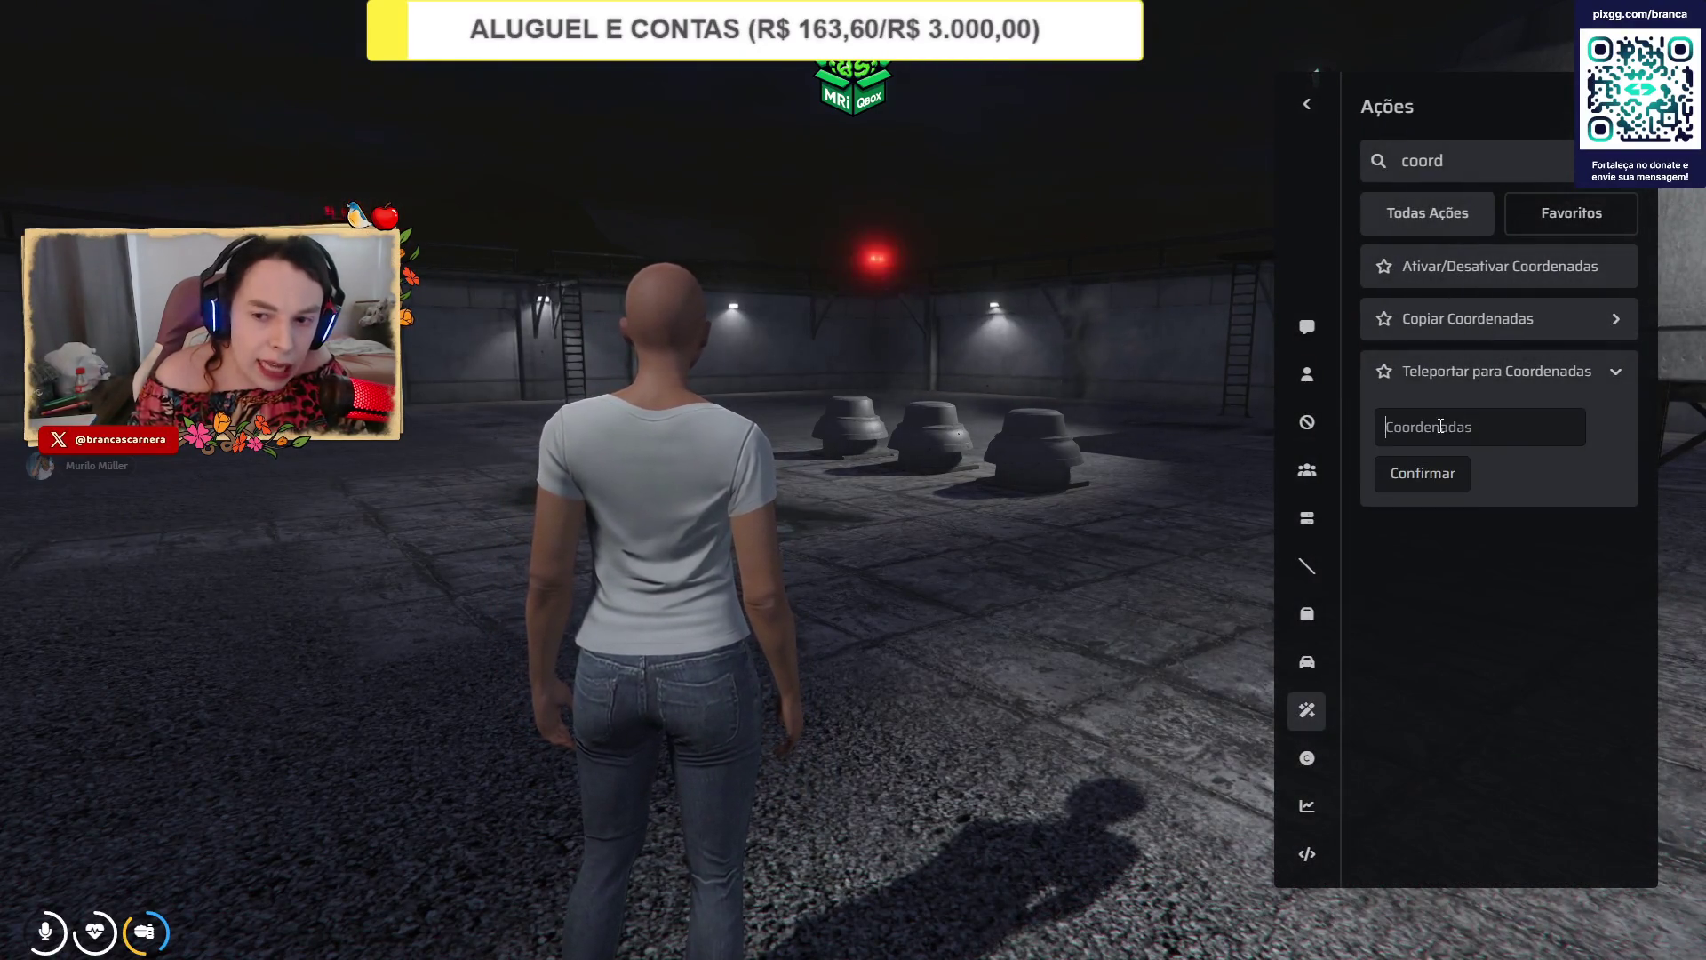
pyautogui.hotkey('ctrl', 'v')
pyautogui.click(1423, 472)
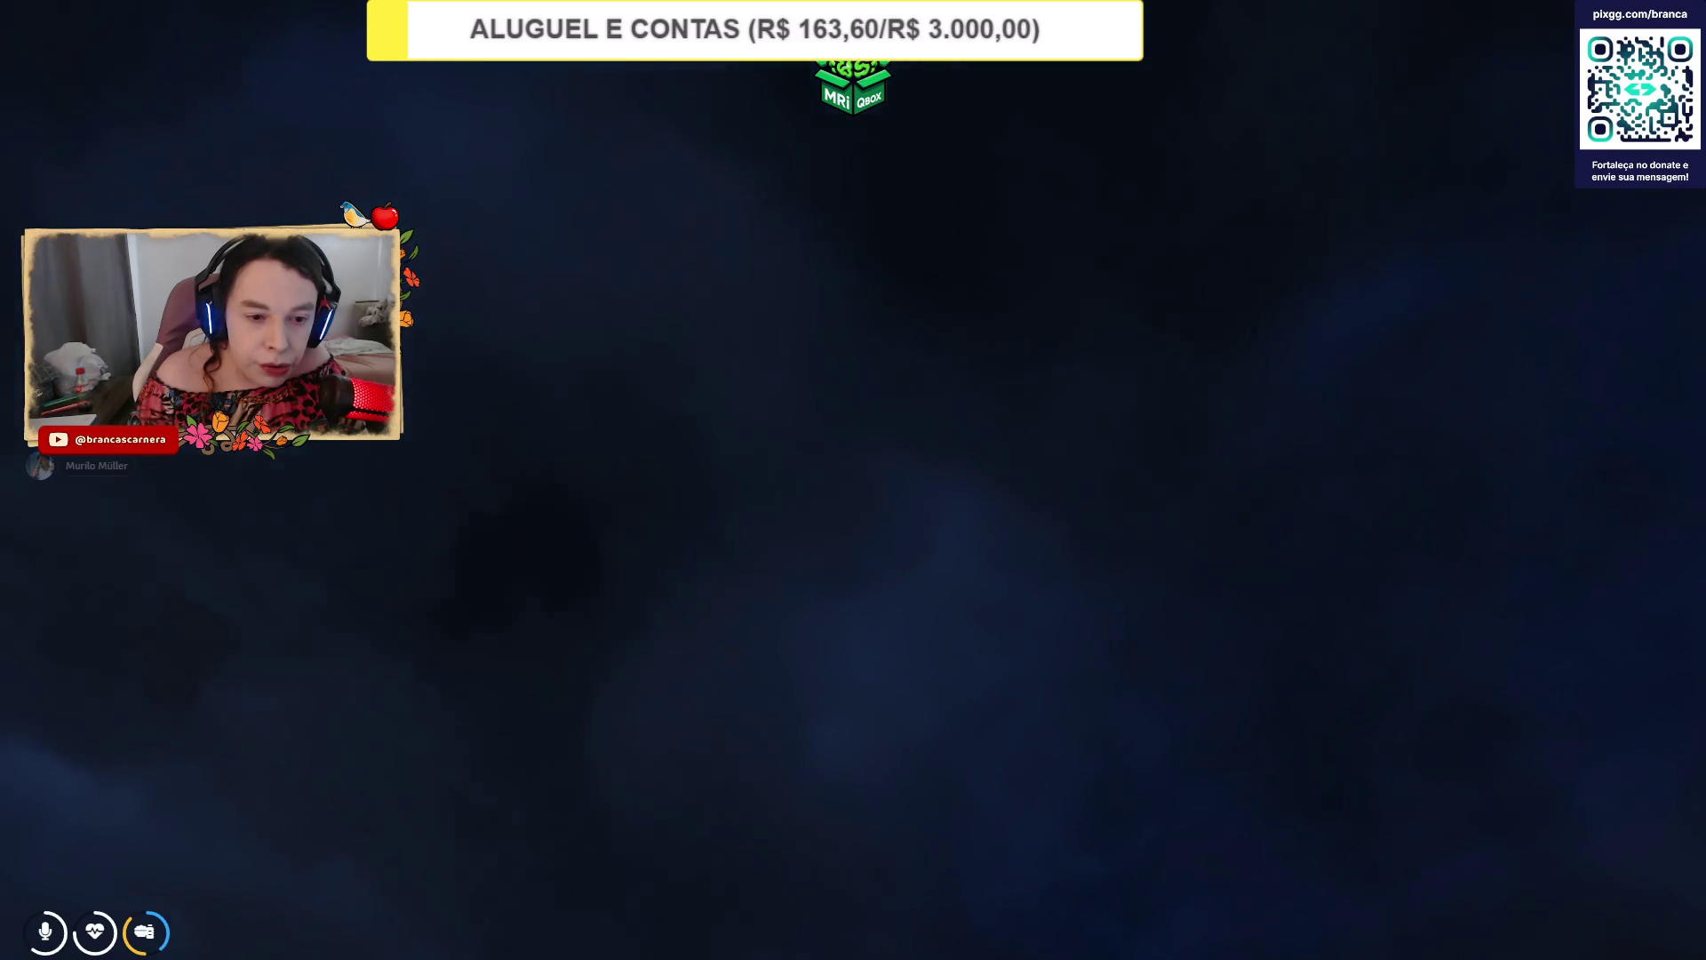
# Repeat the coordinate teleport twice more until landing inside the entranceslytherin interior.
pyautogui.press('F1')
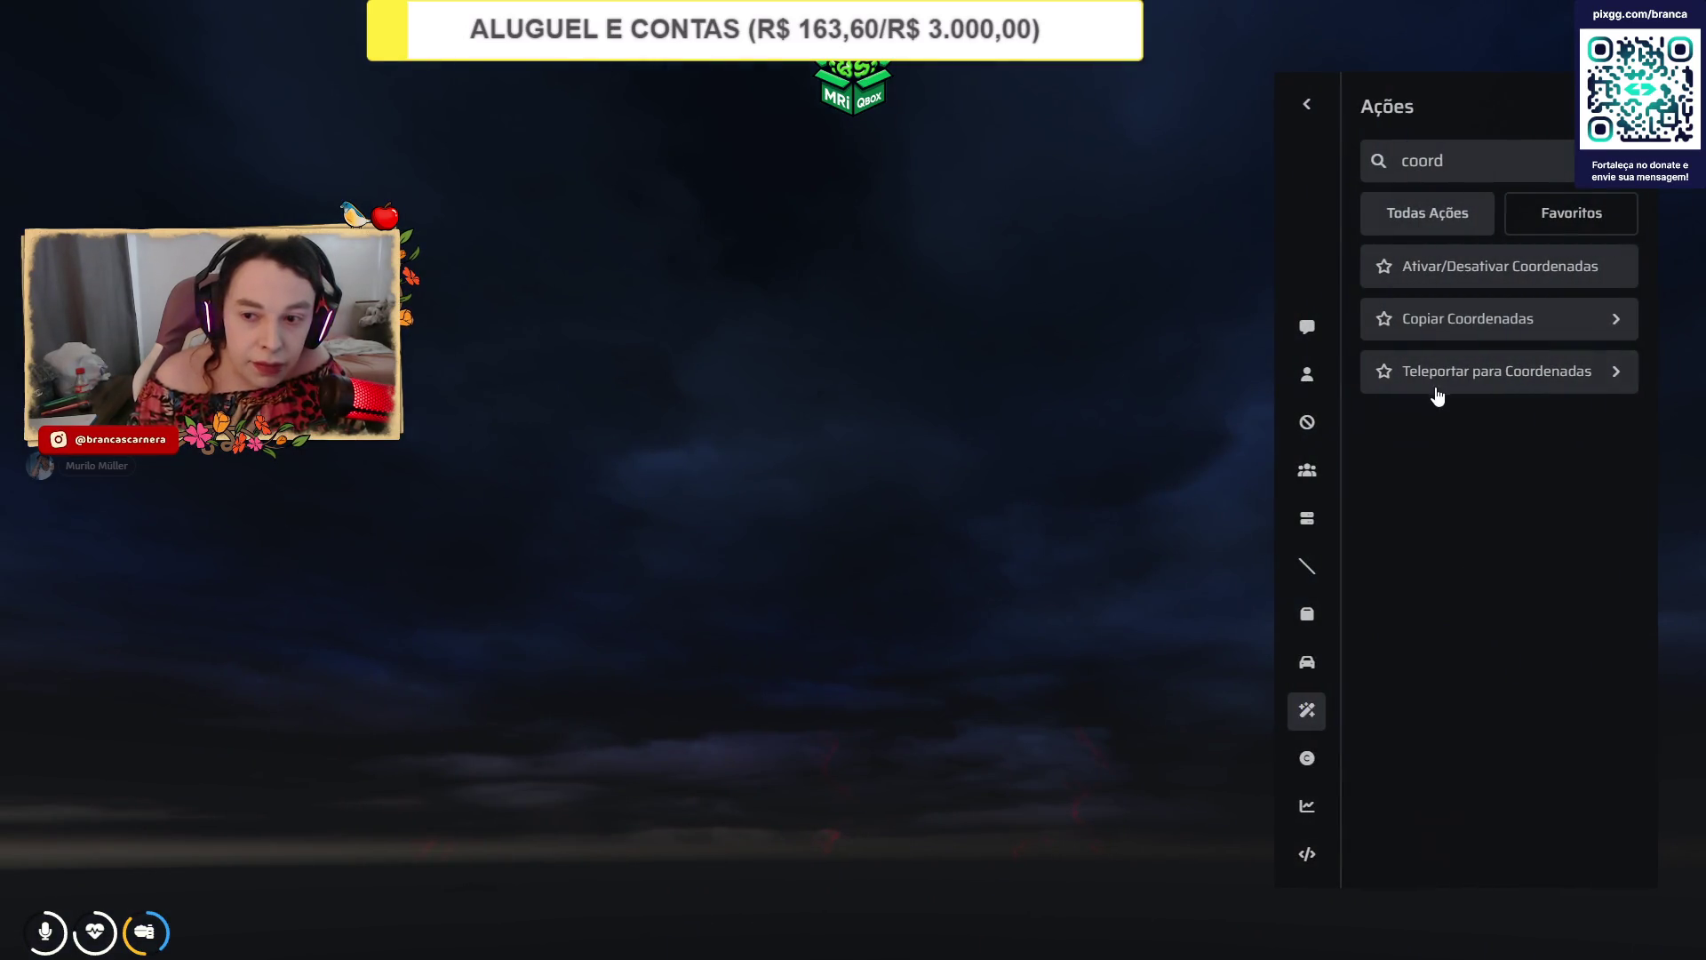
pyautogui.click(1437, 391)
pyautogui.click(1402, 427)
pyautogui.write('-366.440735, -3481.293, 140.9242')
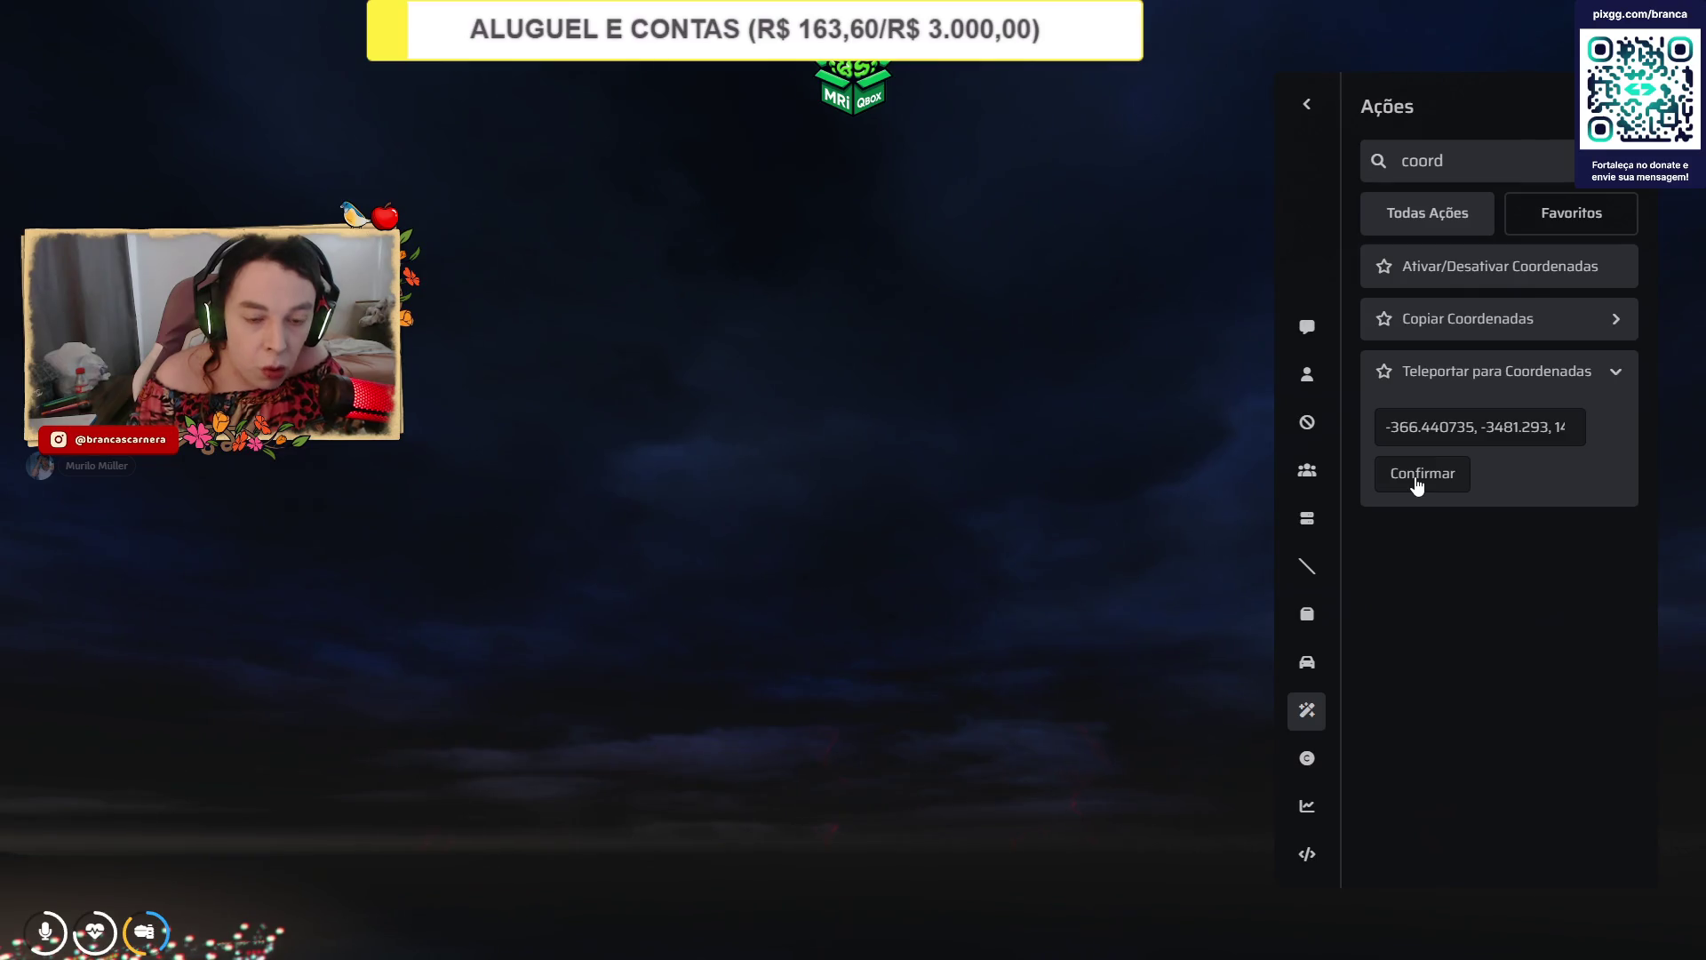
pyautogui.click(1419, 480)
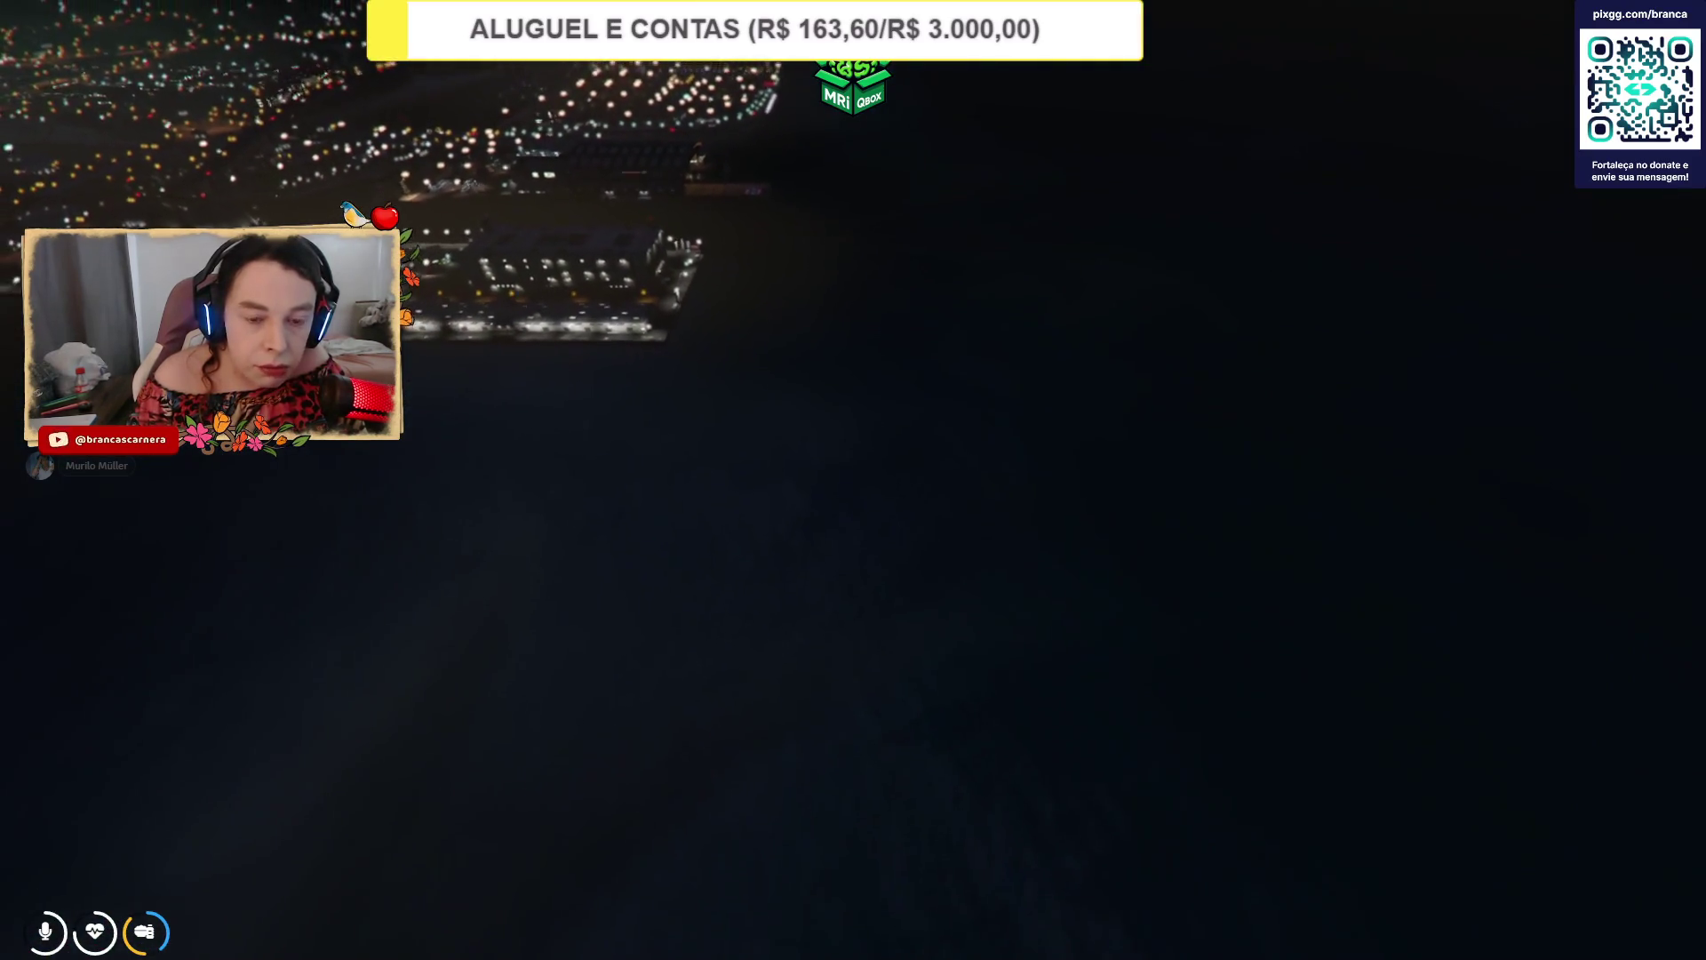
pyautogui.press('F10')
pyautogui.click(1409, 365)
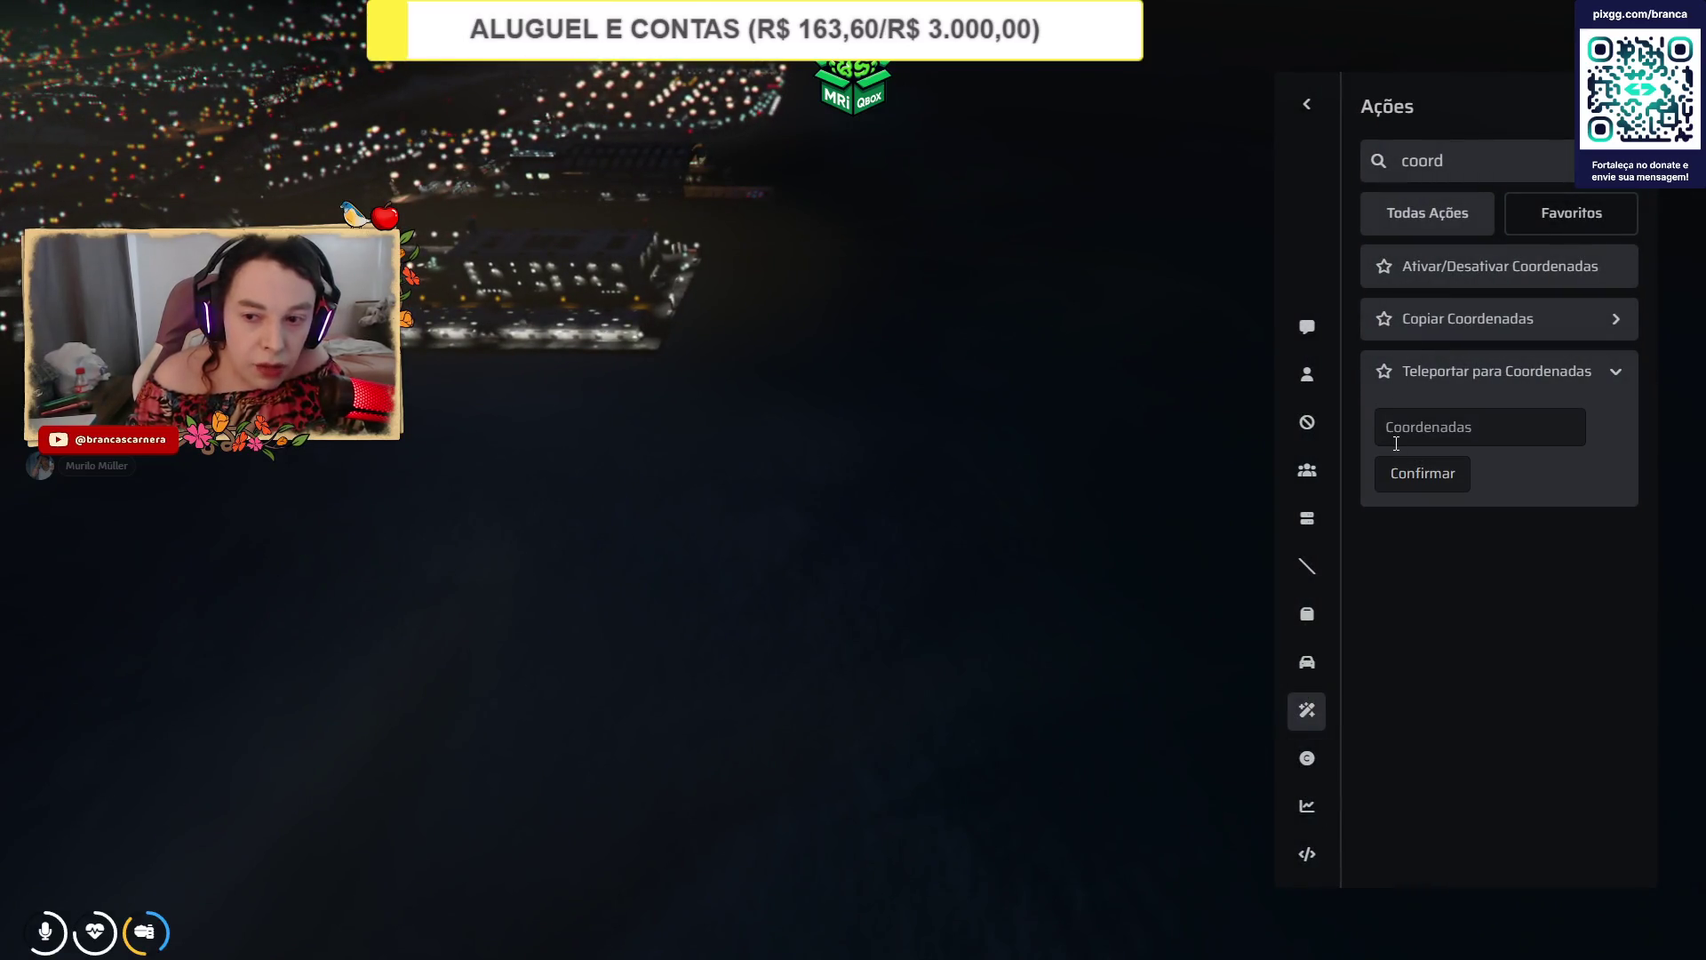
pyautogui.hotkey('ctrl', 'v')
pyautogui.click(1394, 479)
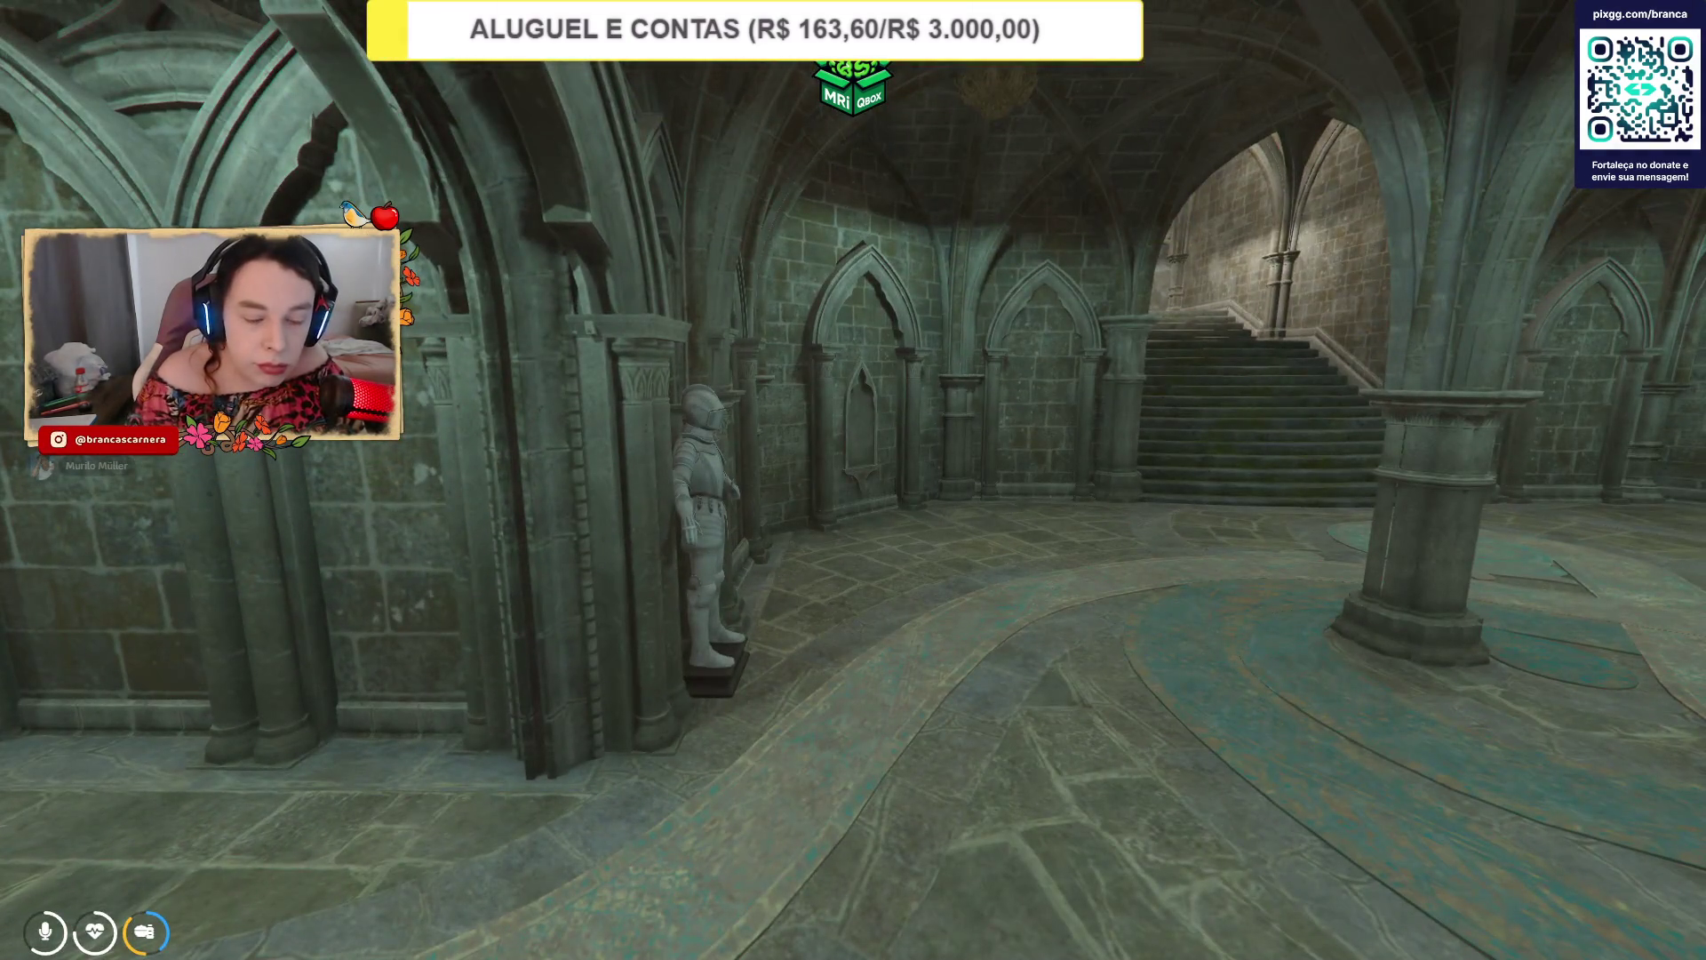
# Walk past the knight statue, climb the castle staircase, and go through the wooden door.
pyautogui.press('w')
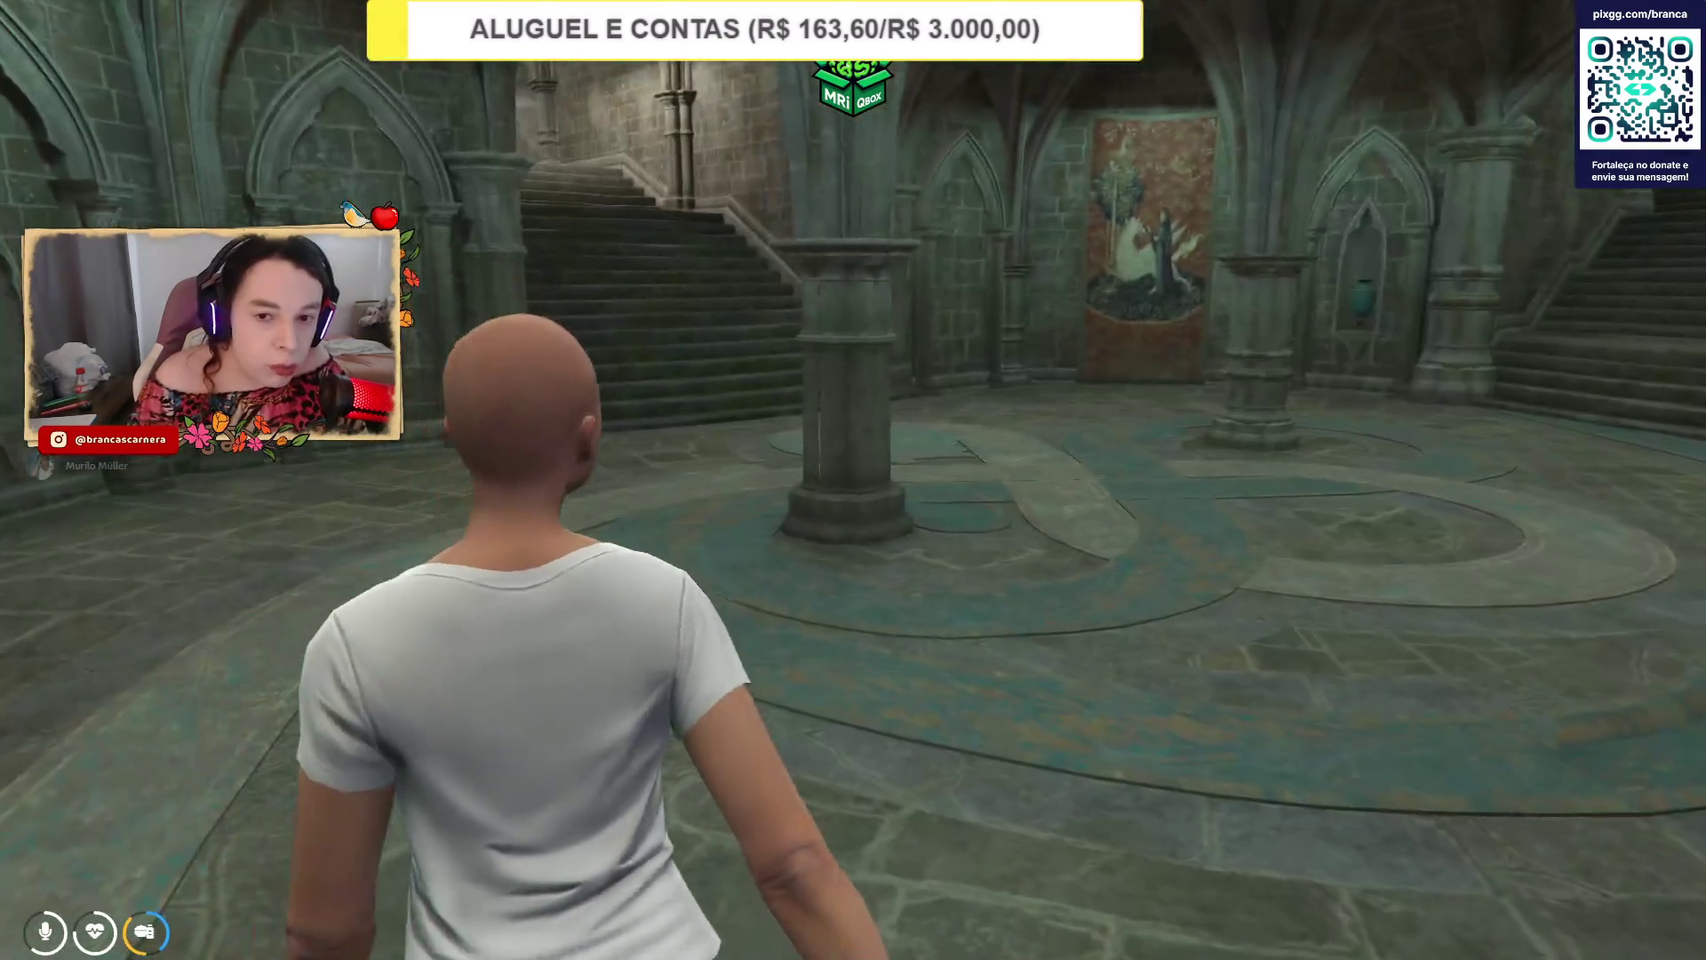
pyautogui.press('w')
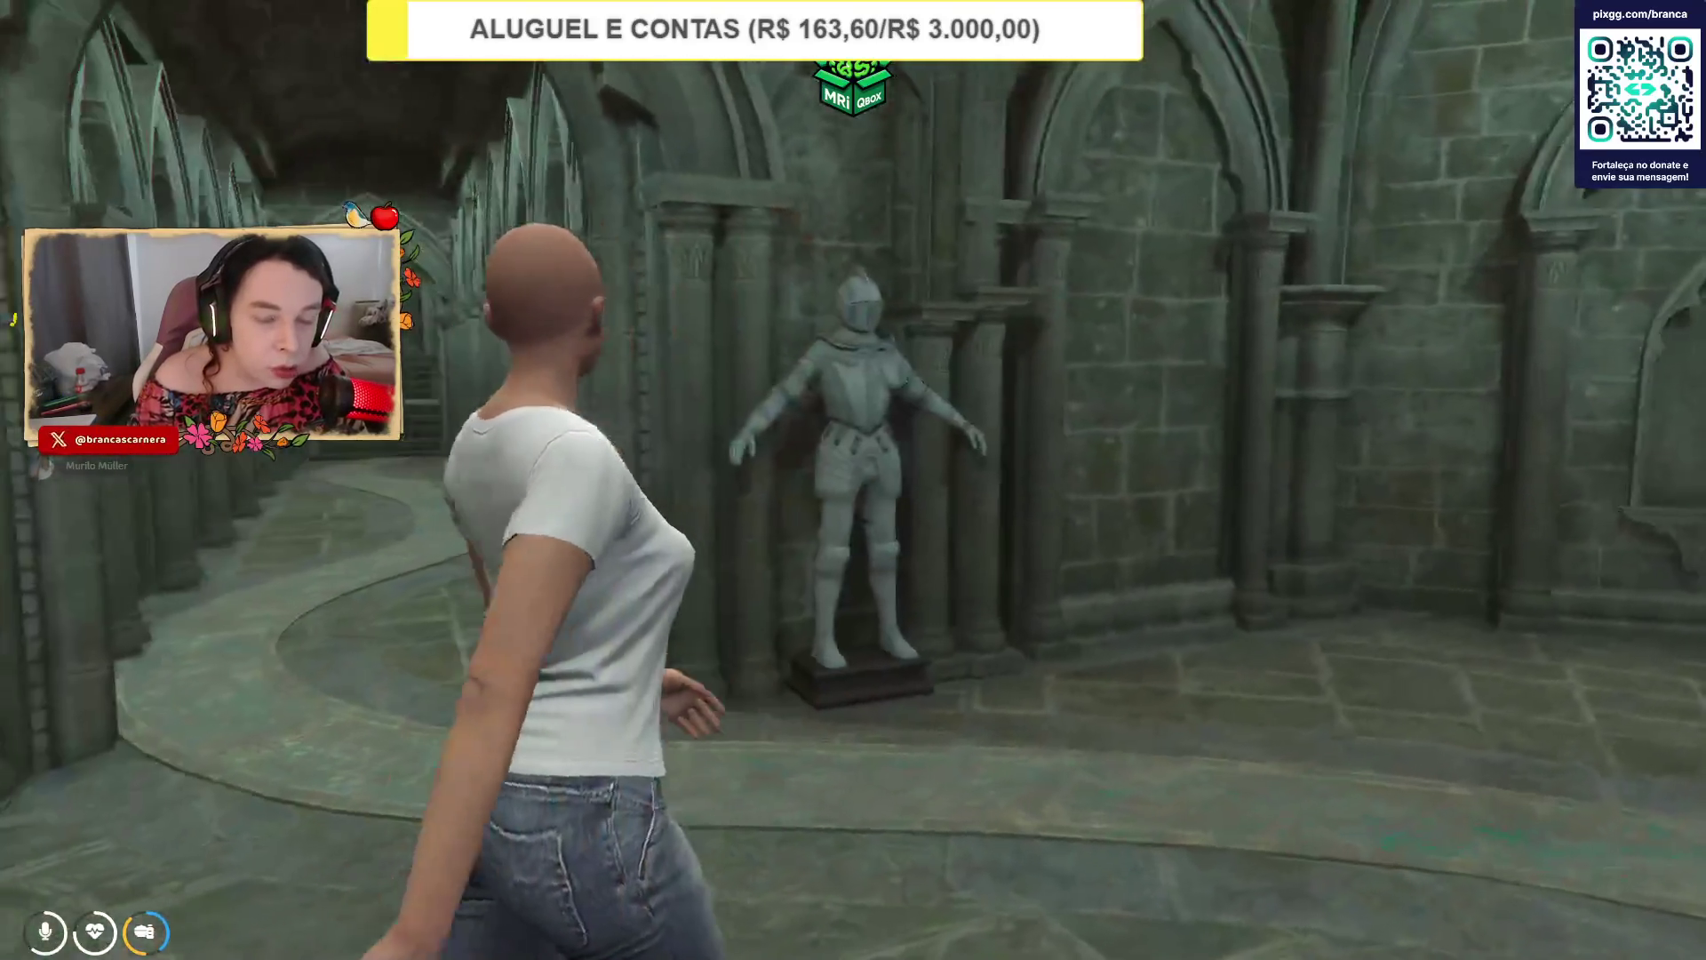
pyautogui.press('w')
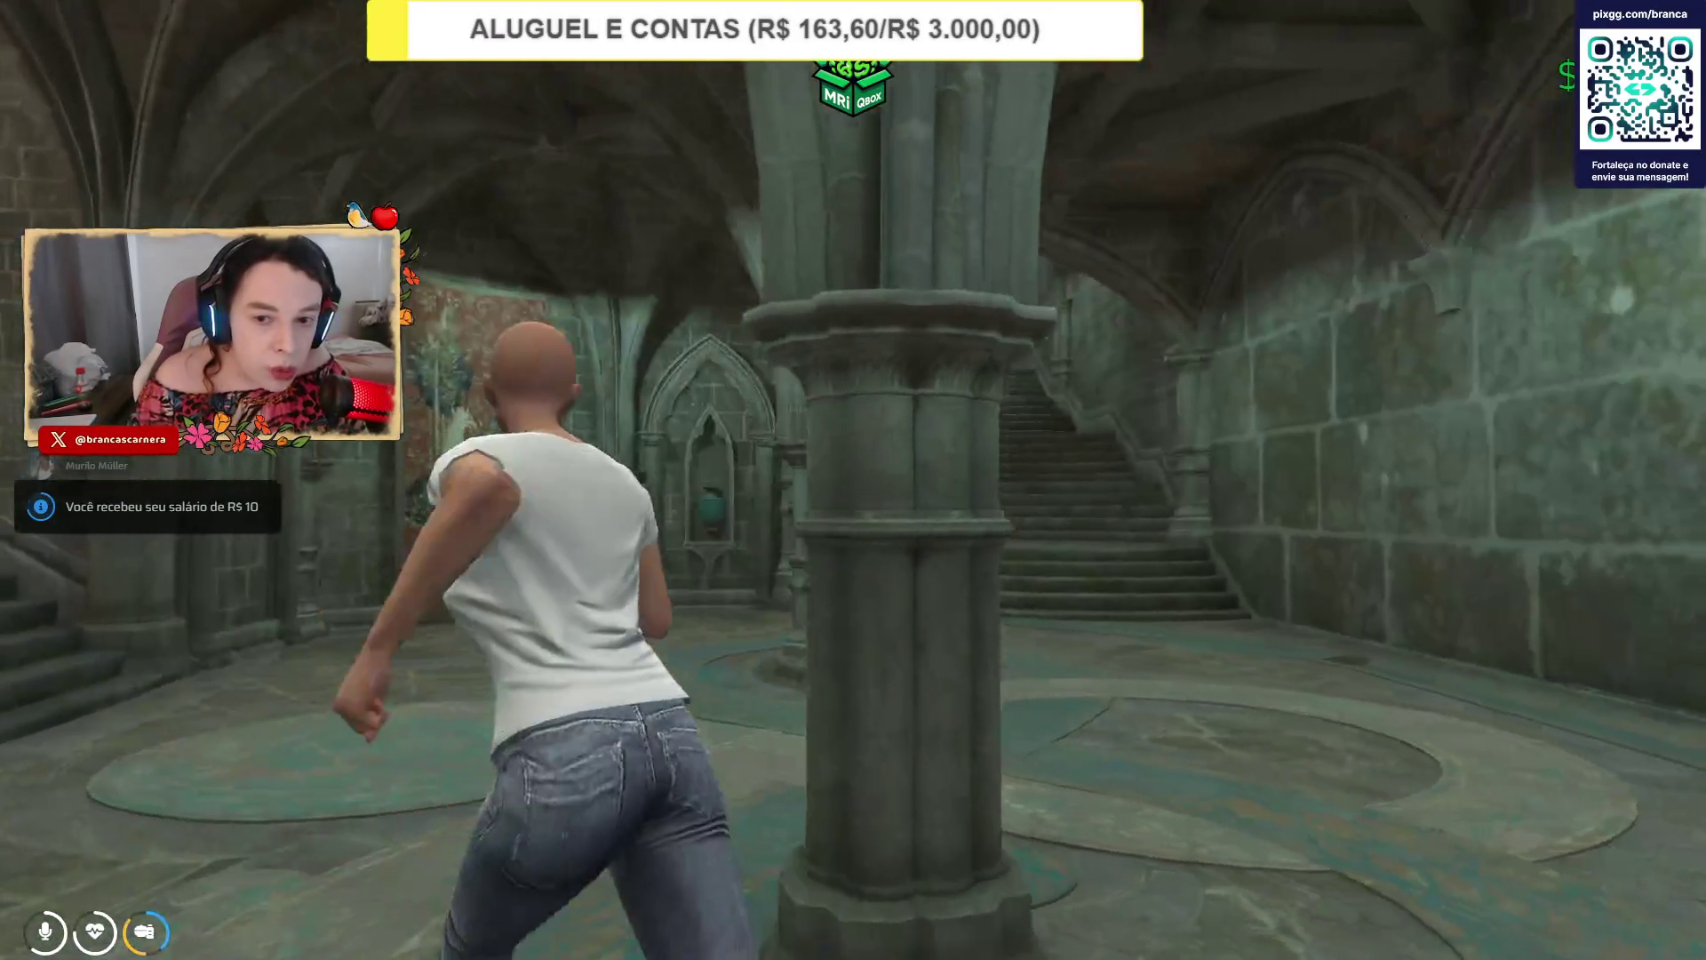
pyautogui.press('w')
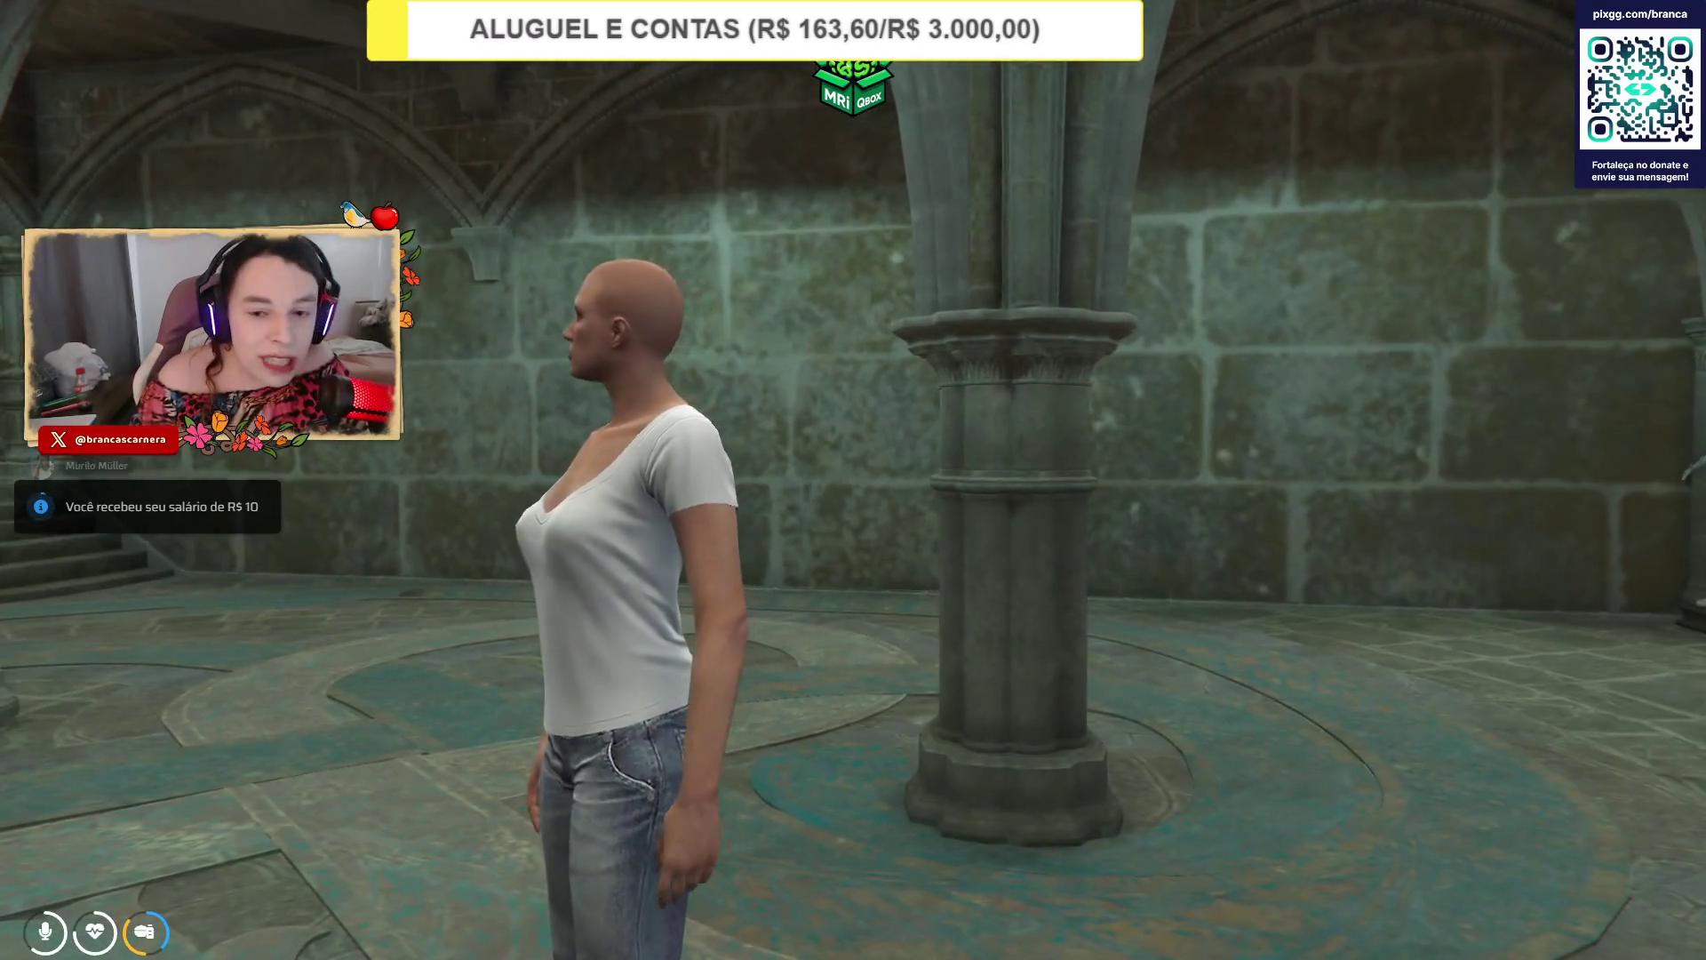
pyautogui.press('w')
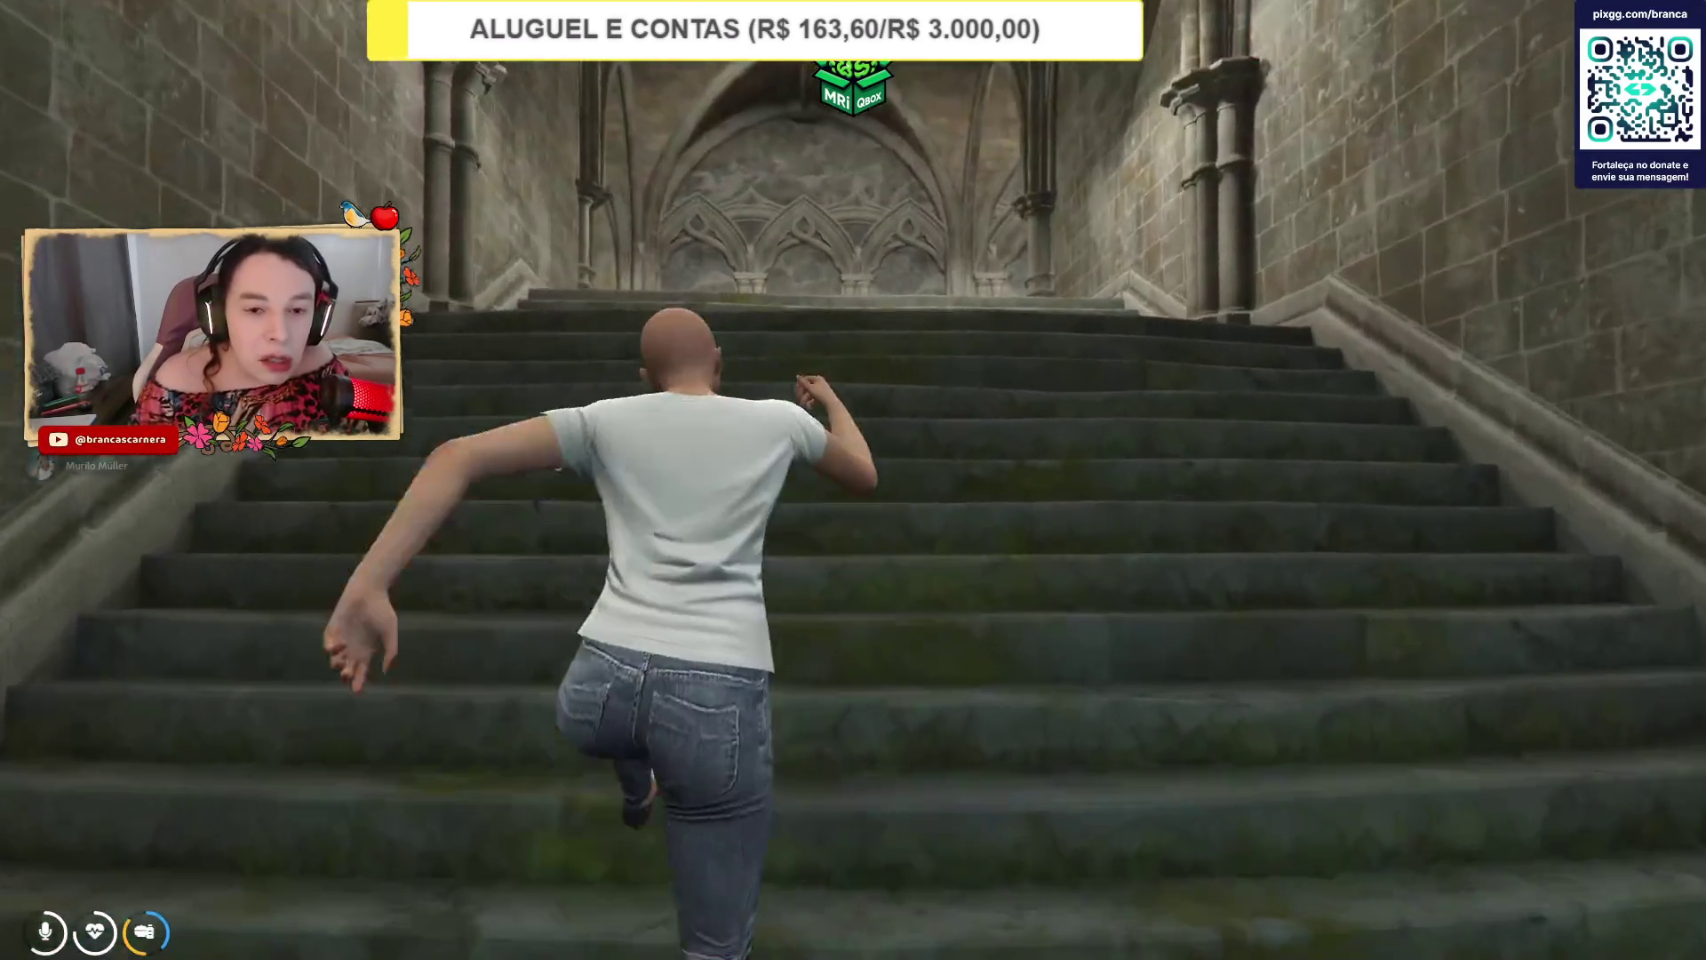
pyautogui.press('w')
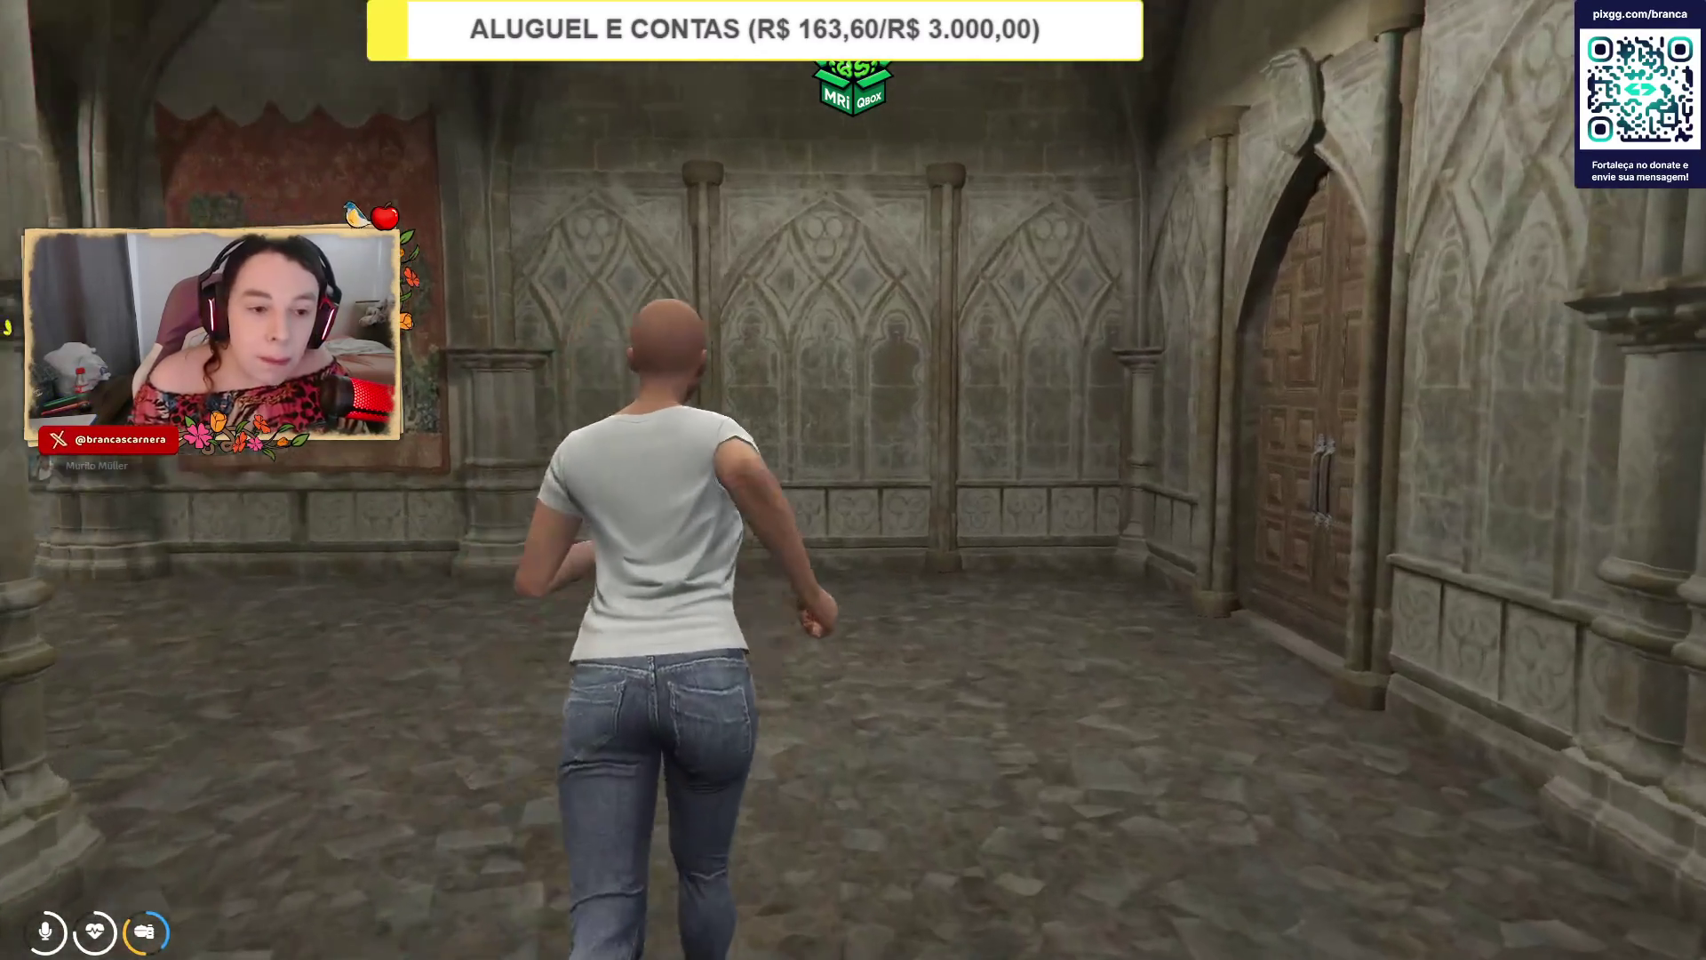
pyautogui.press('e')
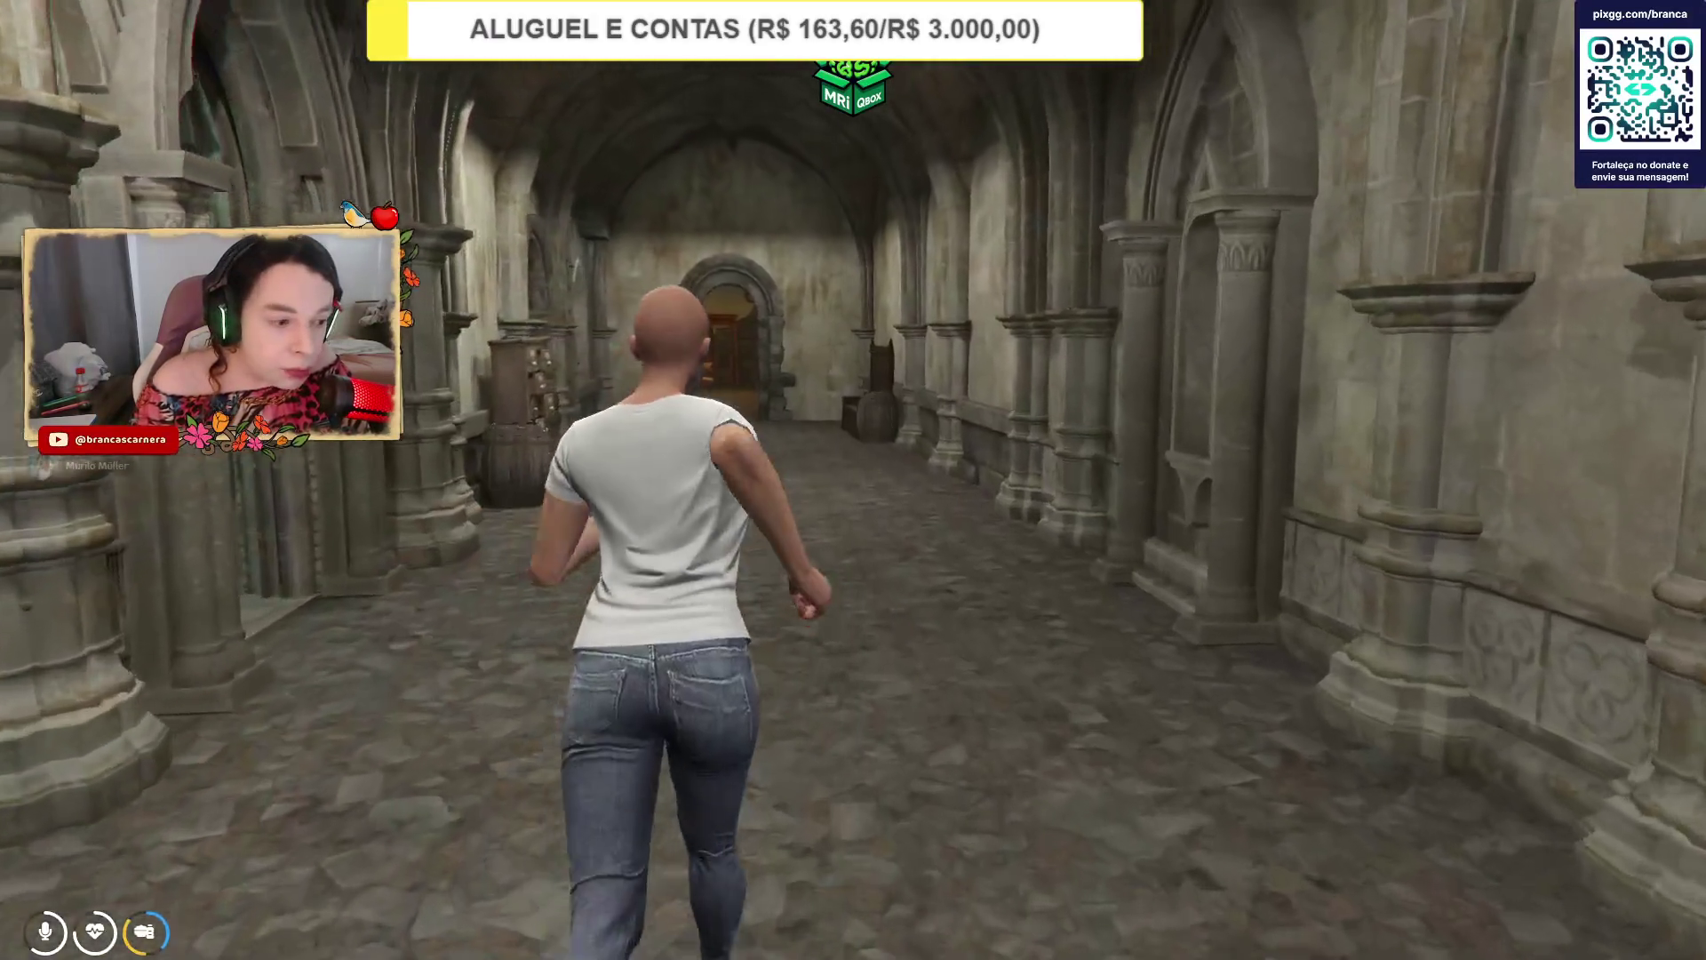
# Run down the castle corridor to the narrow colonnaded green-stone passage.
pyautogui.press('w')
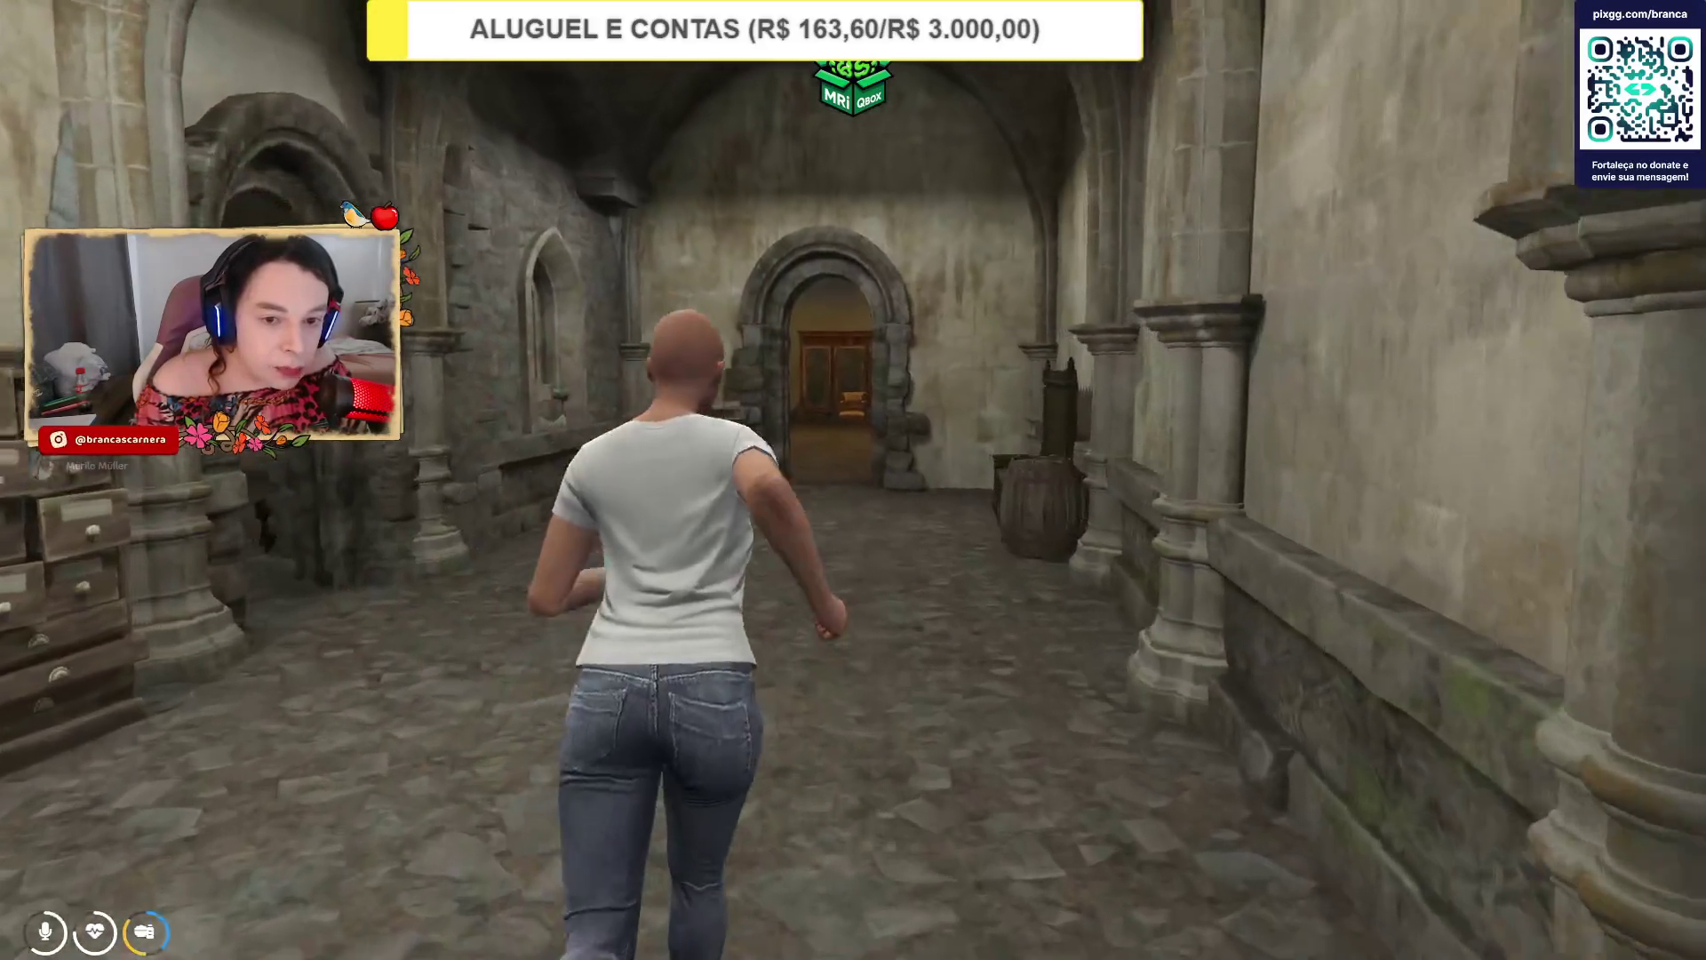
pyautogui.press('w')
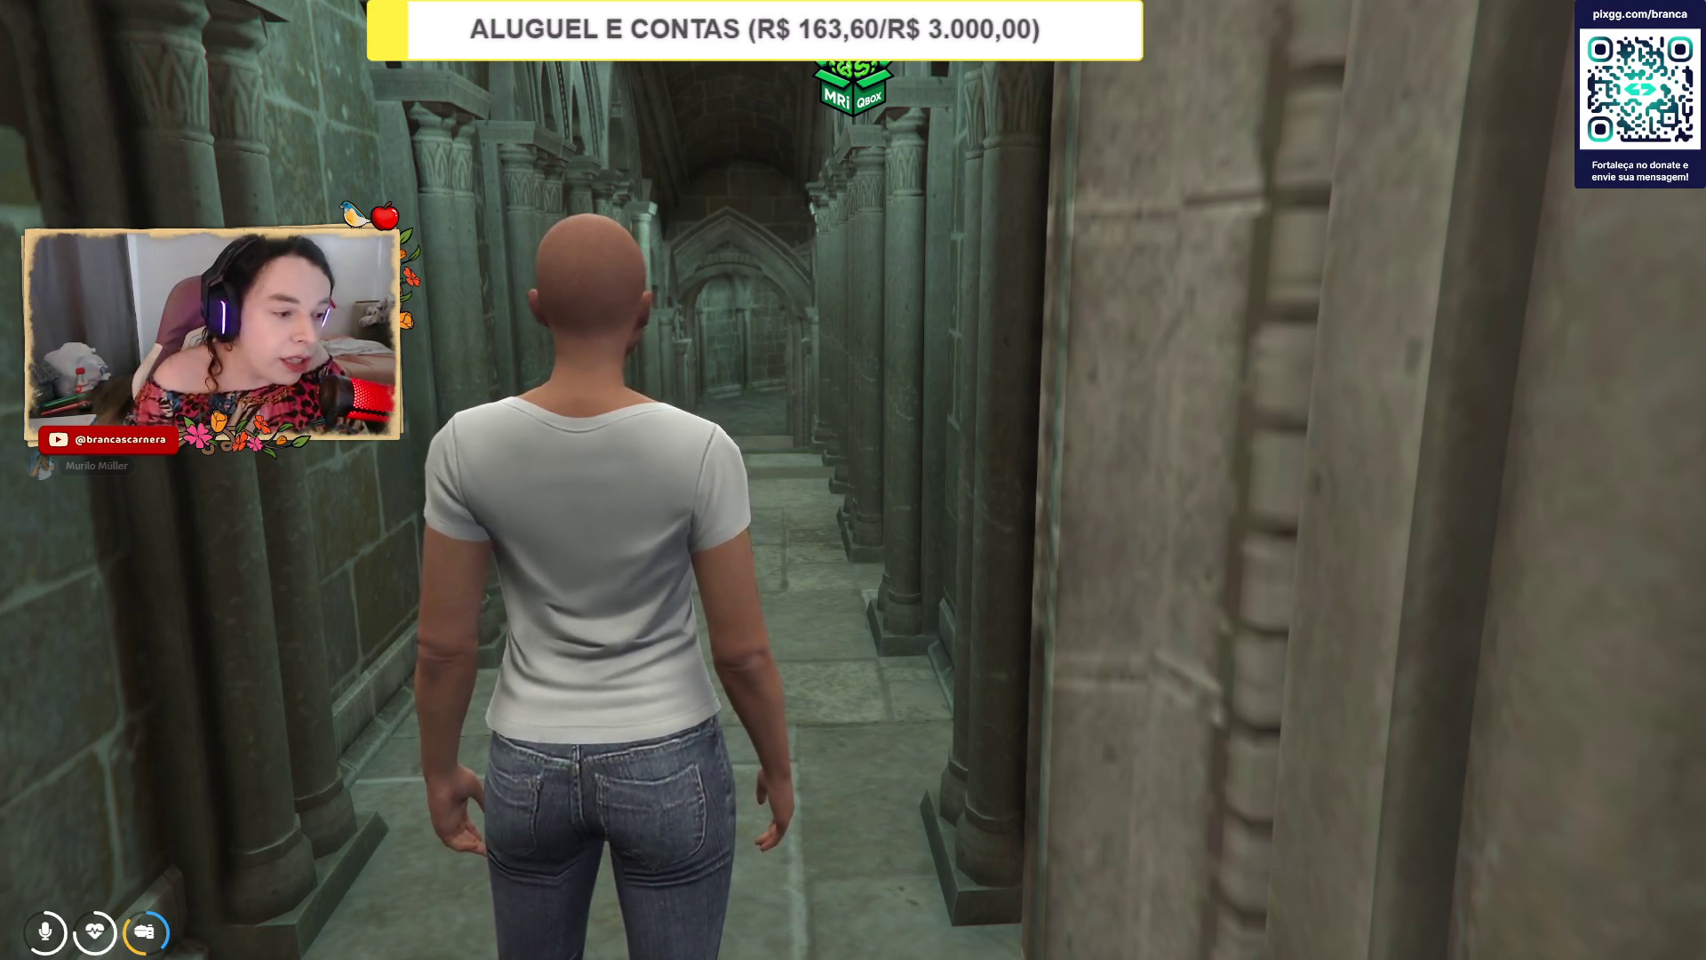
# Walk along the pillared corridor and through the chambers into the large hall.
pyautogui.press('w')
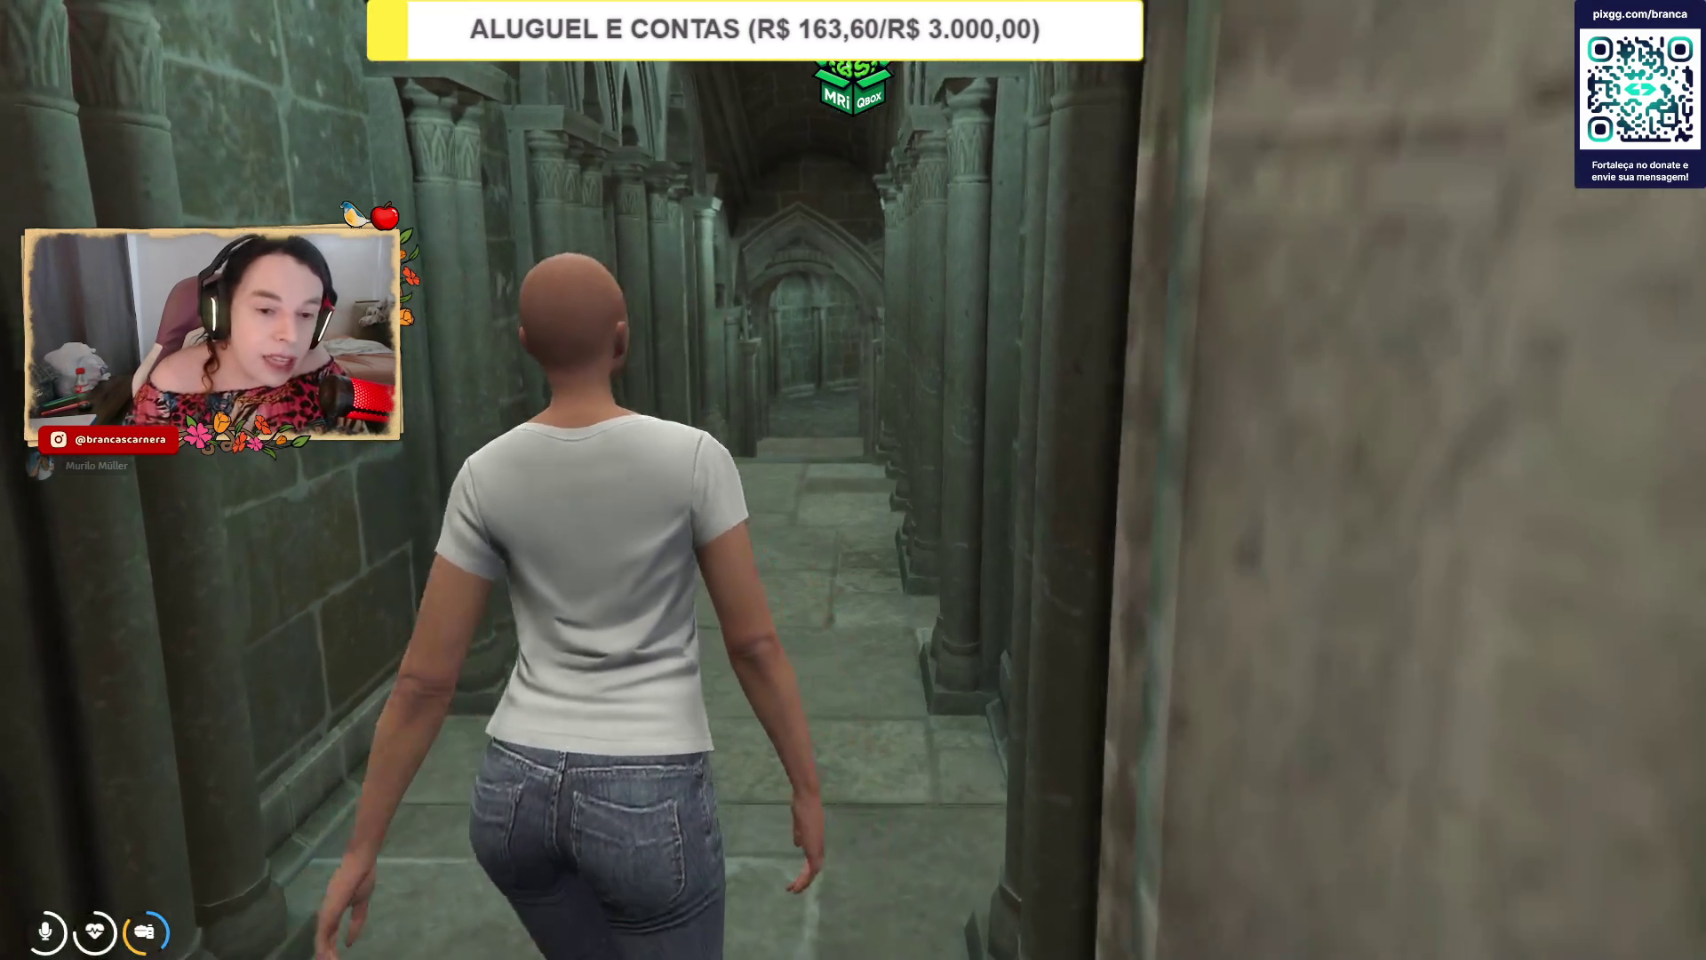
pyautogui.press('w')
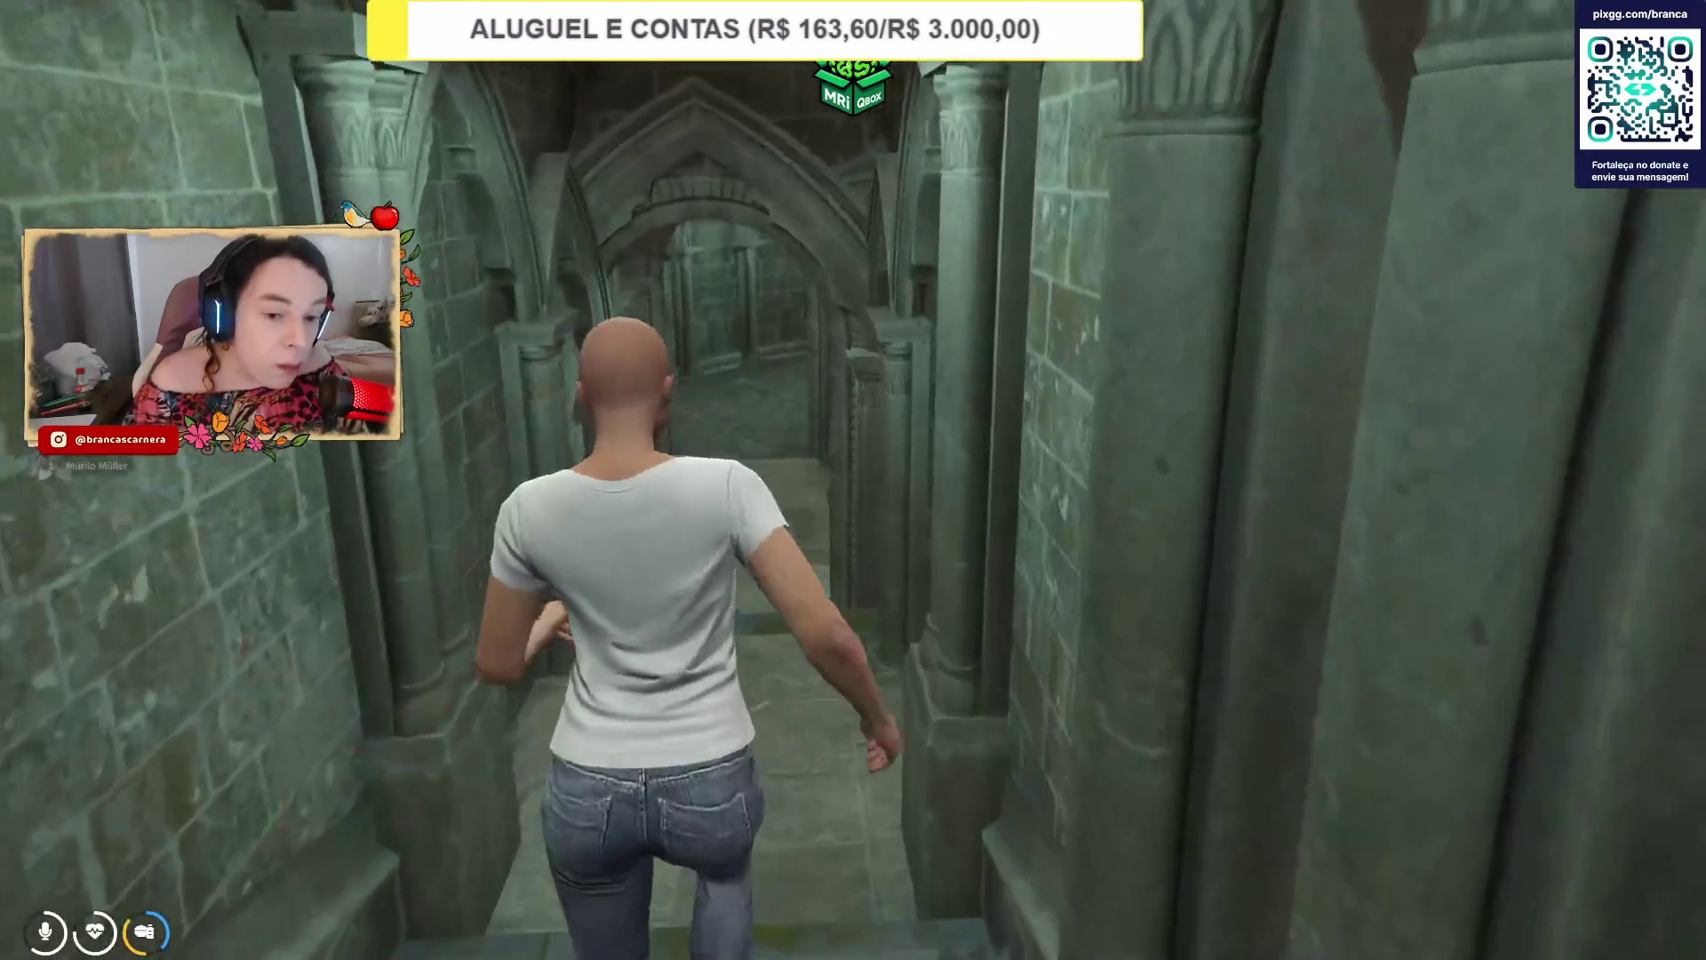
pyautogui.press('w')
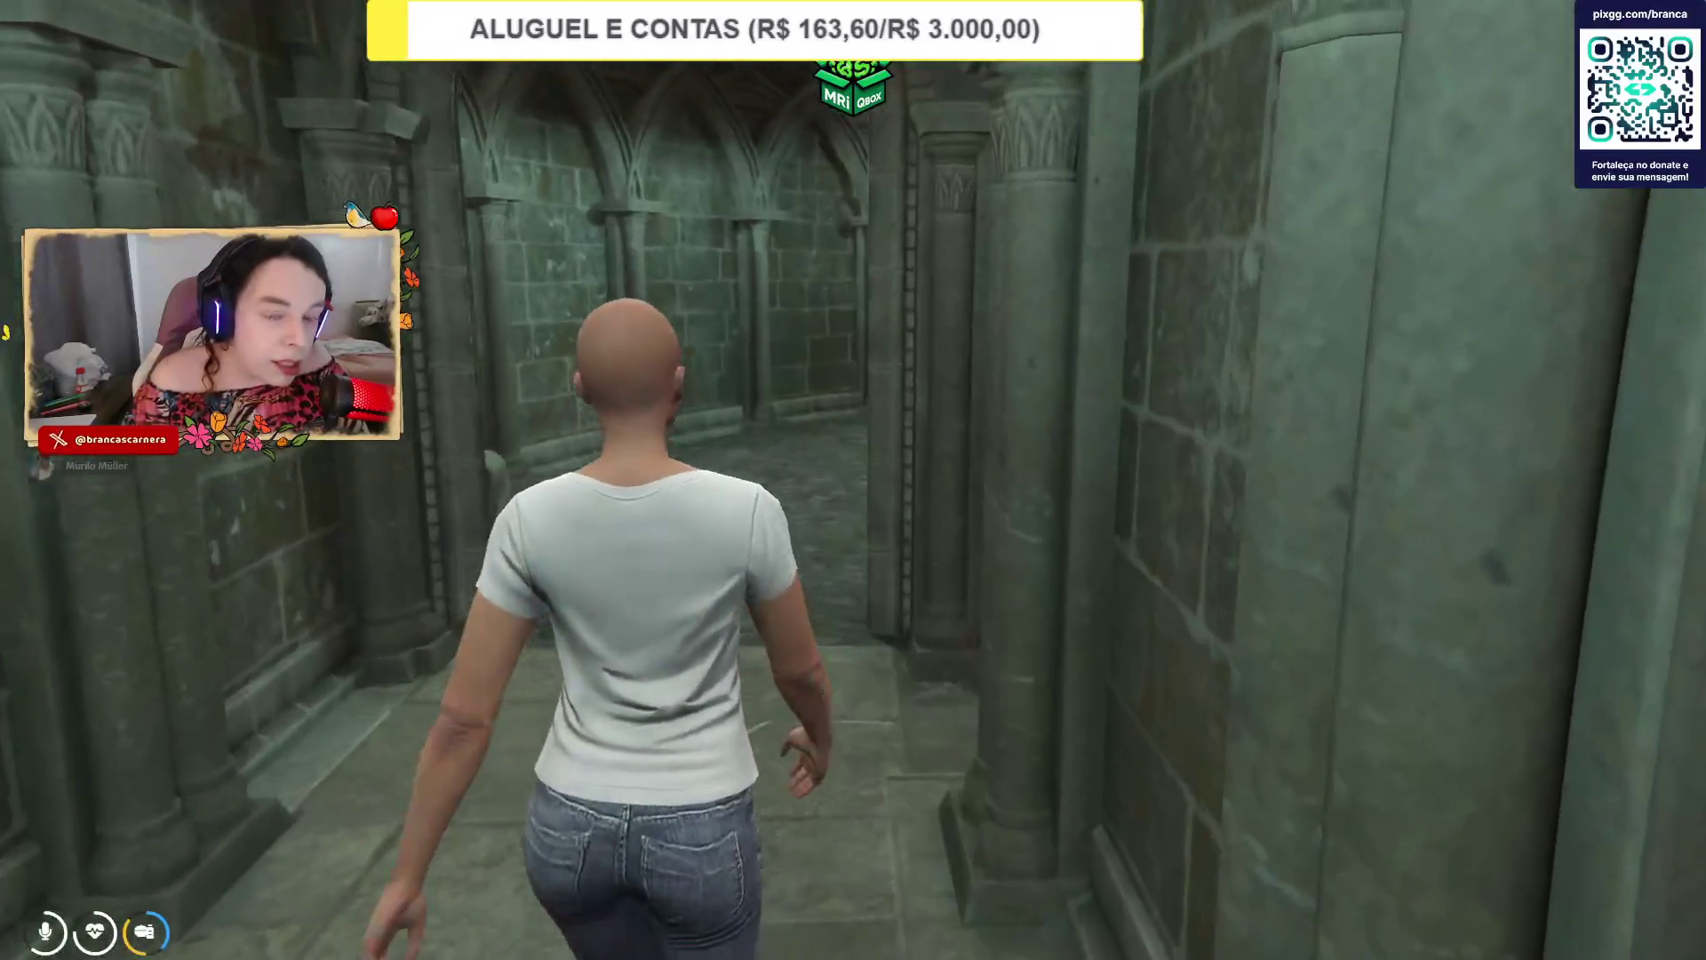
pyautogui.press('w')
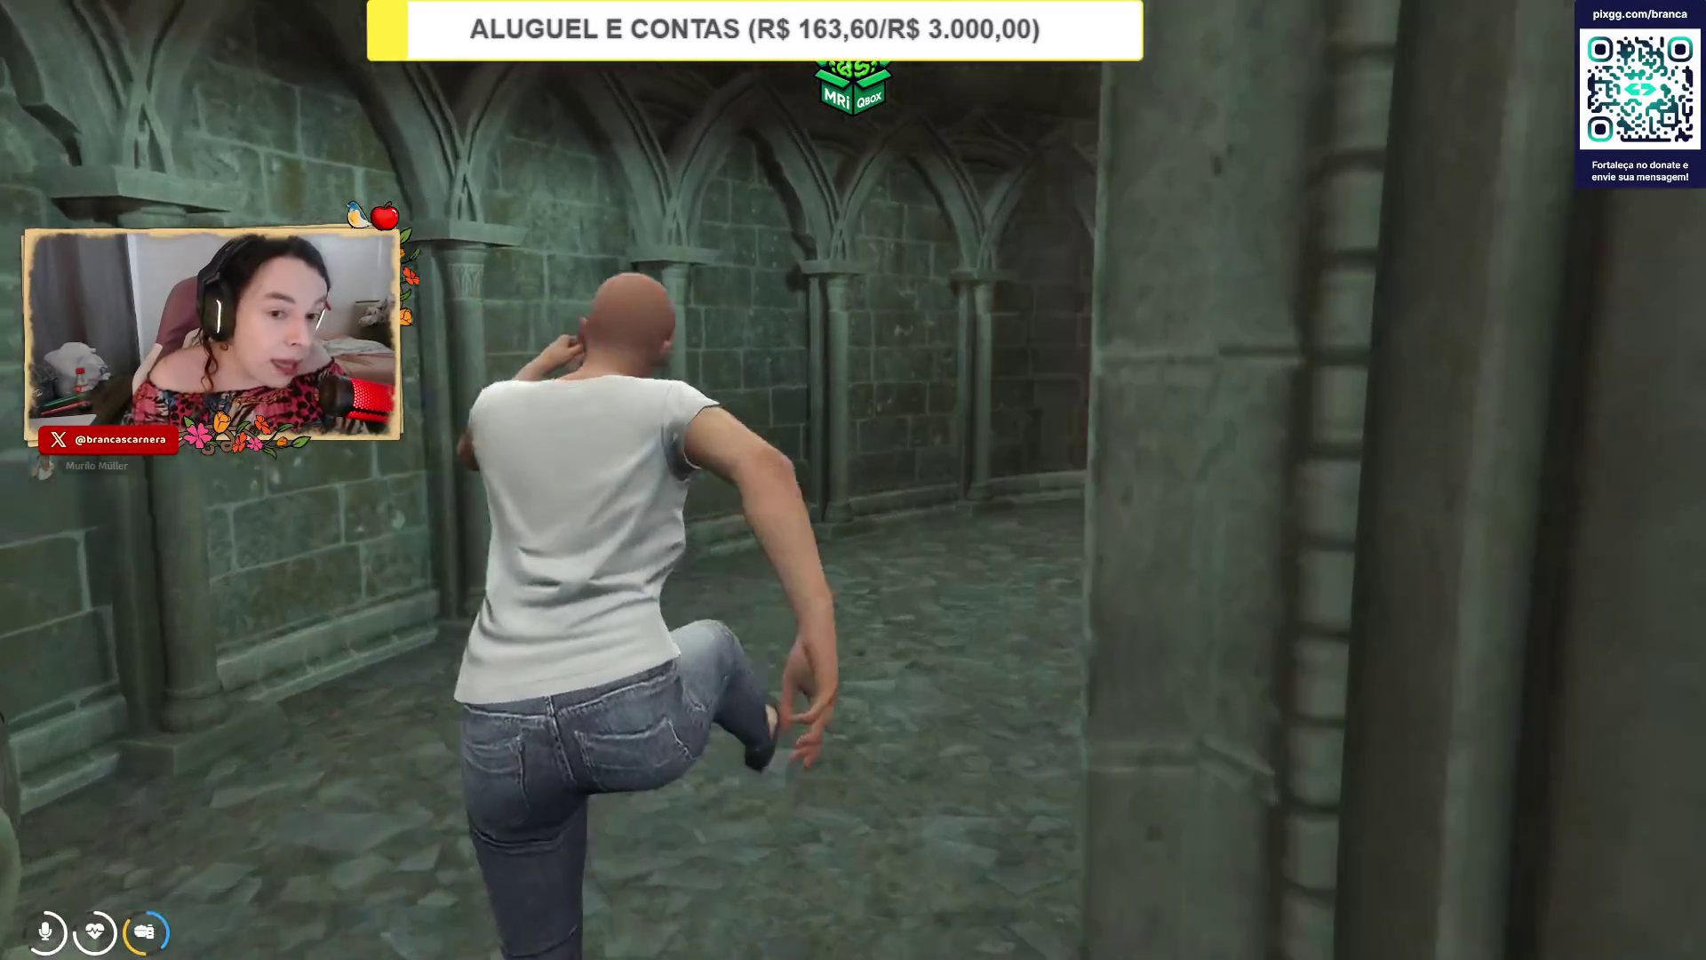
pyautogui.press('w')
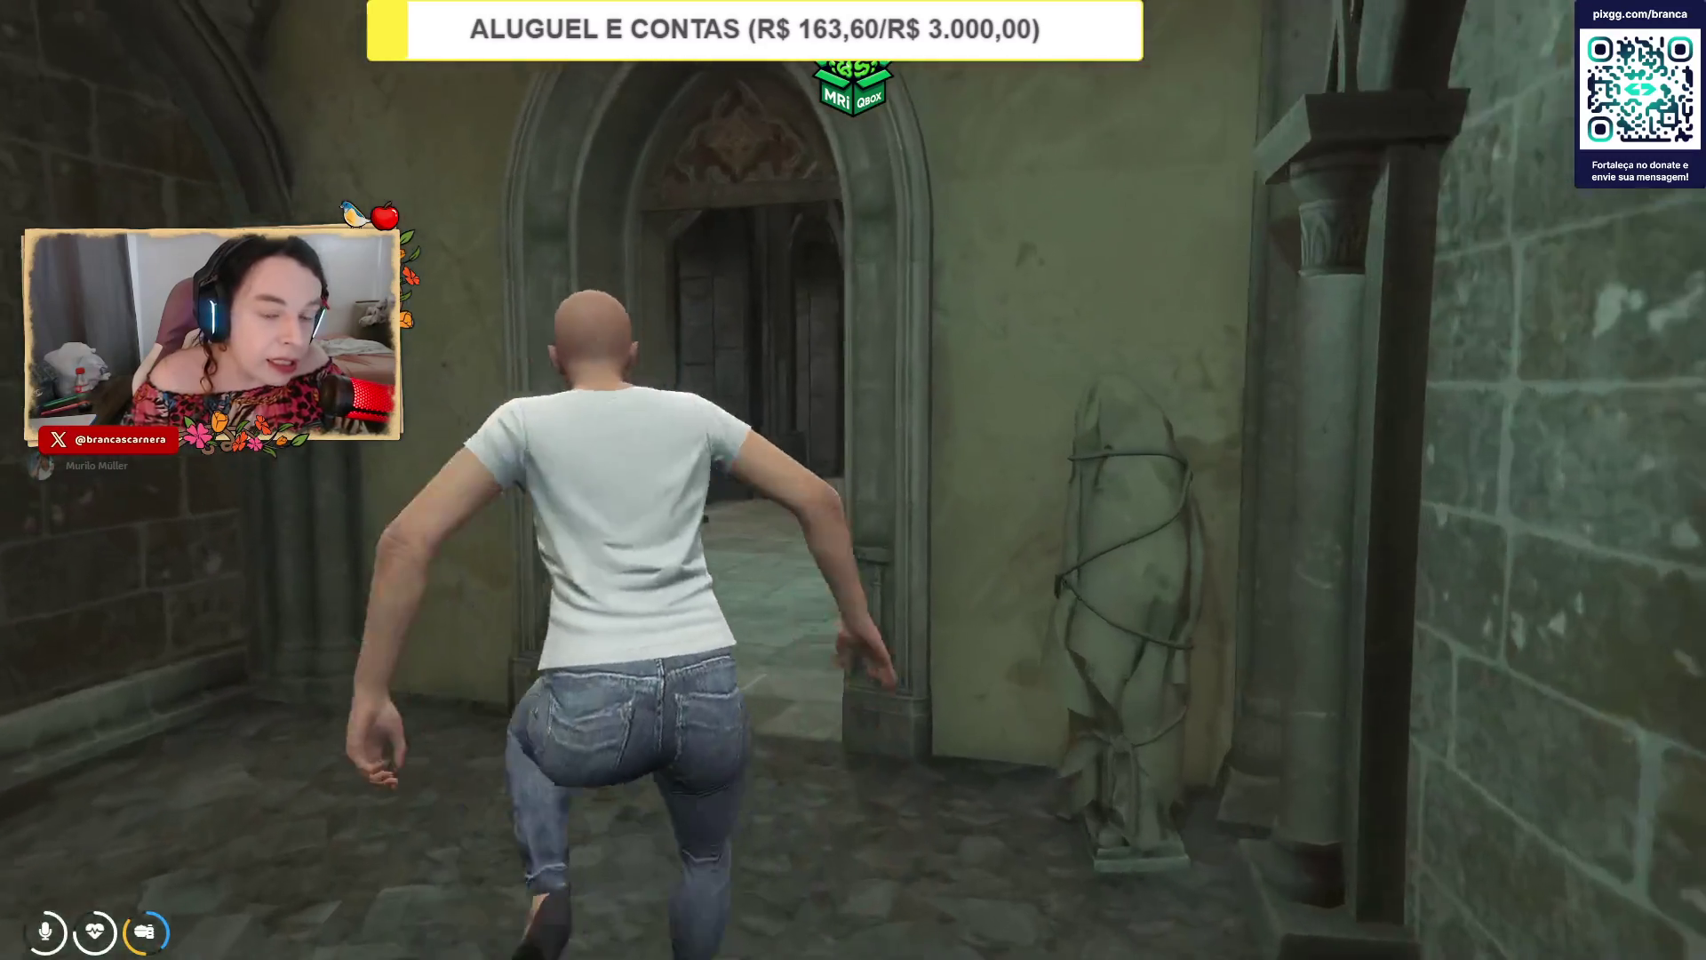
pyautogui.press('w')
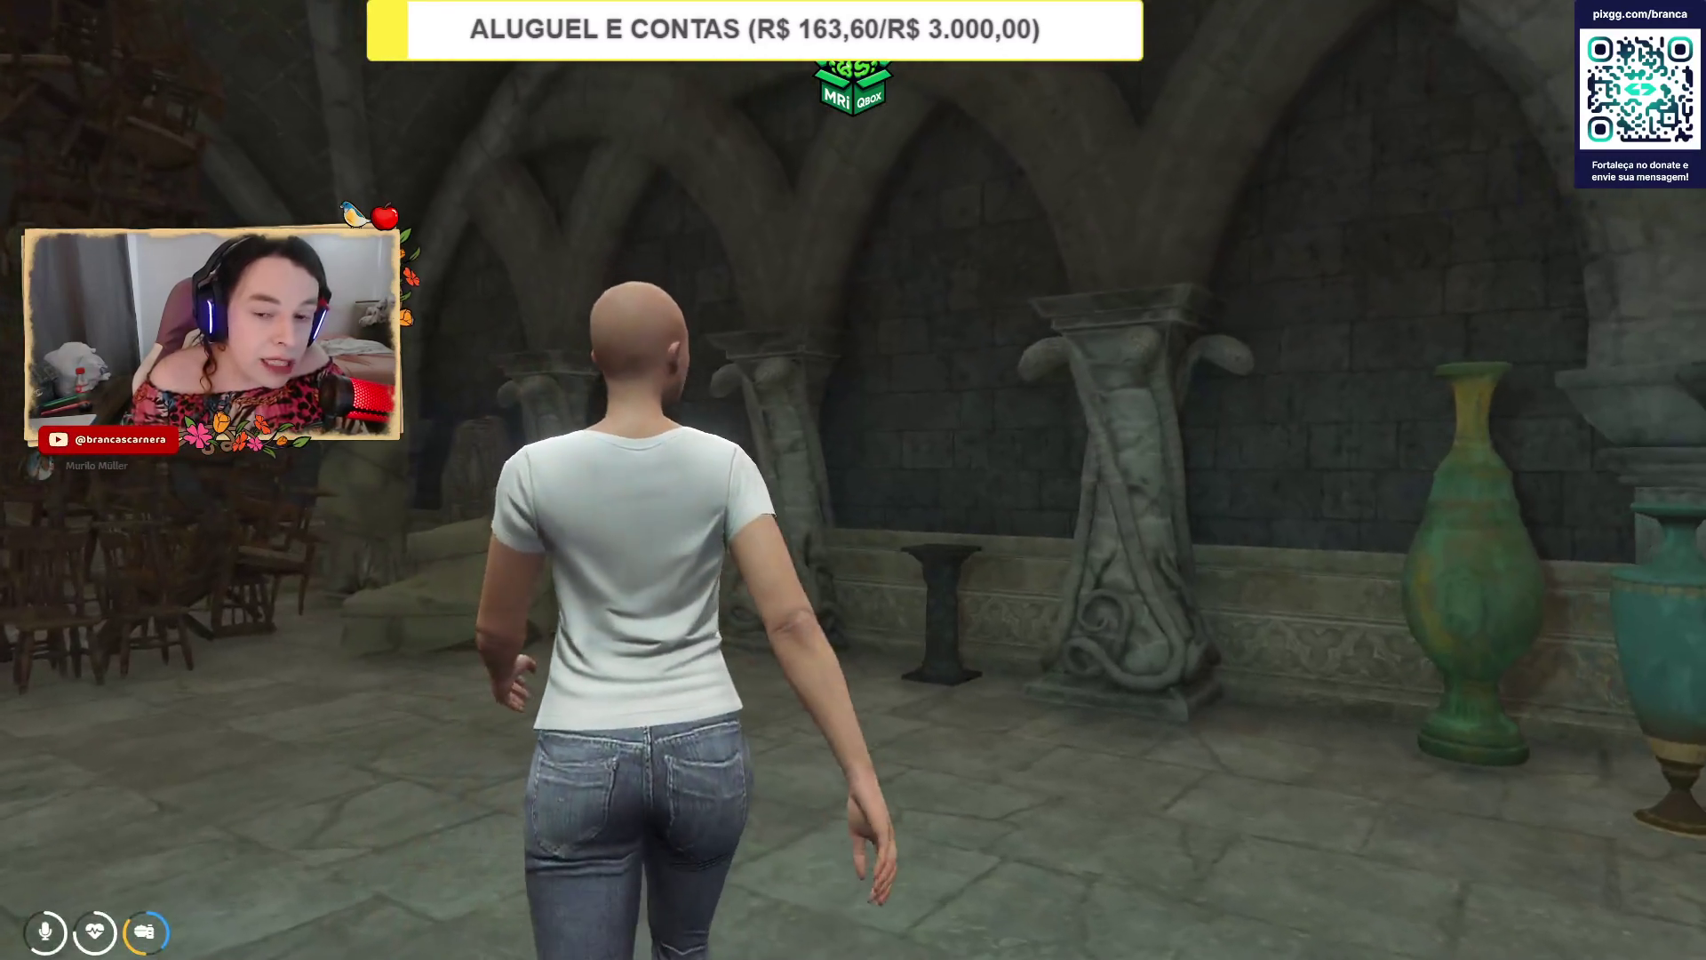
pyautogui.press('w')
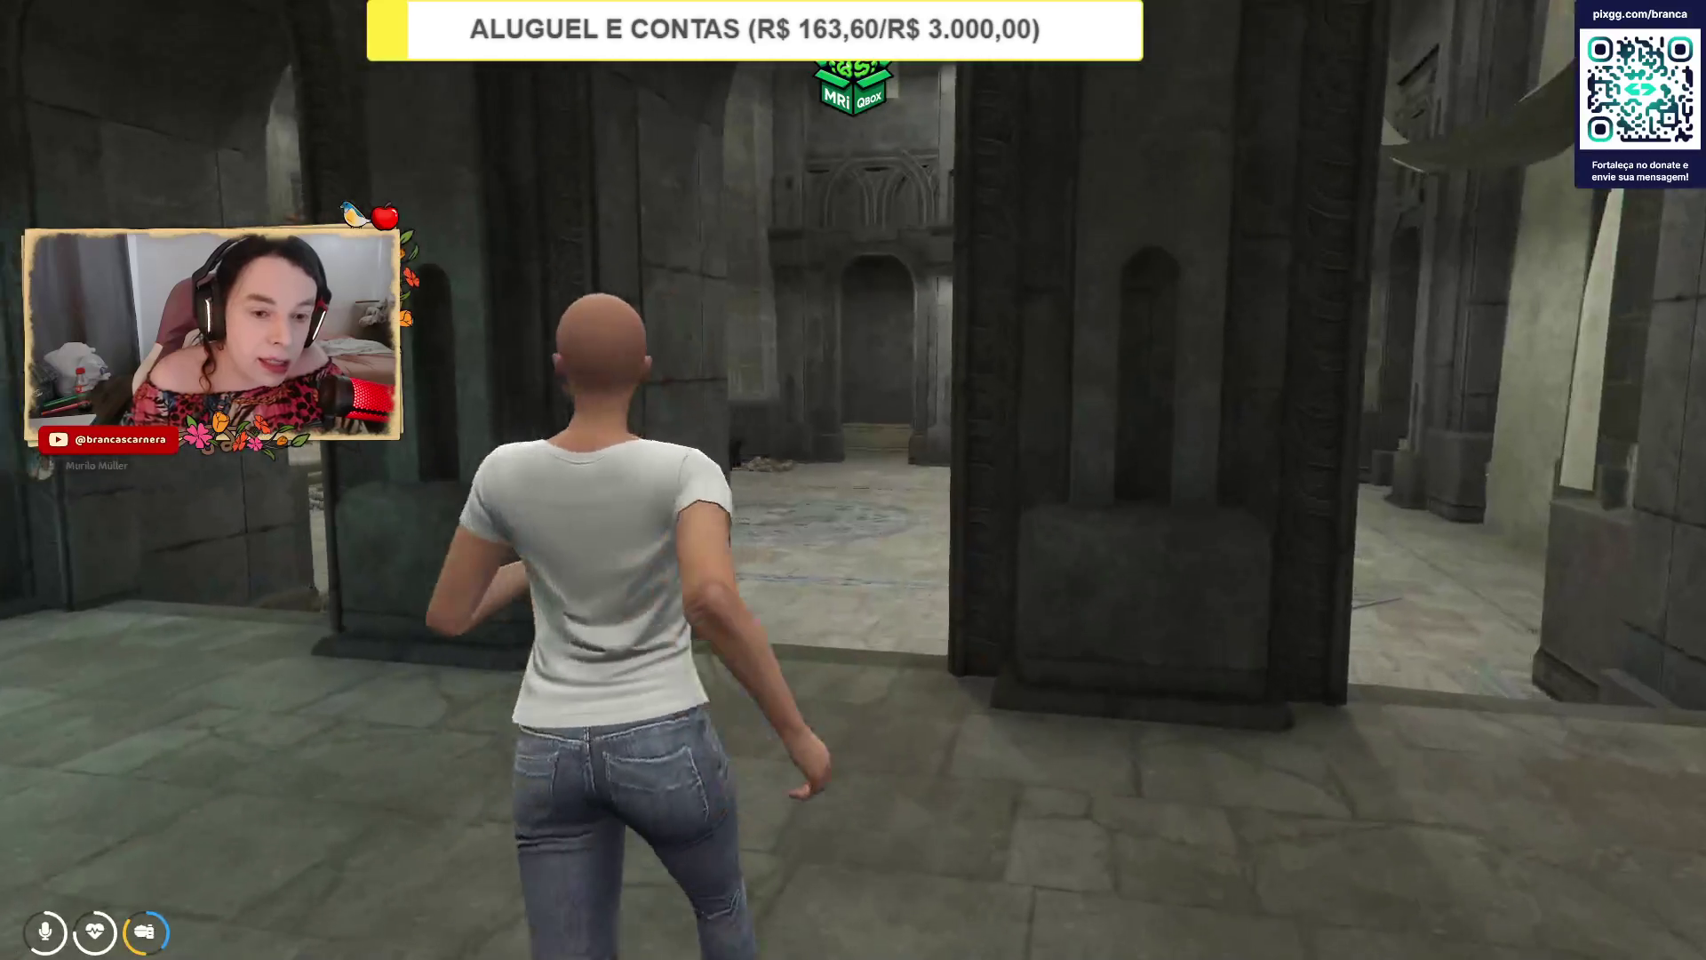
pyautogui.press('w')
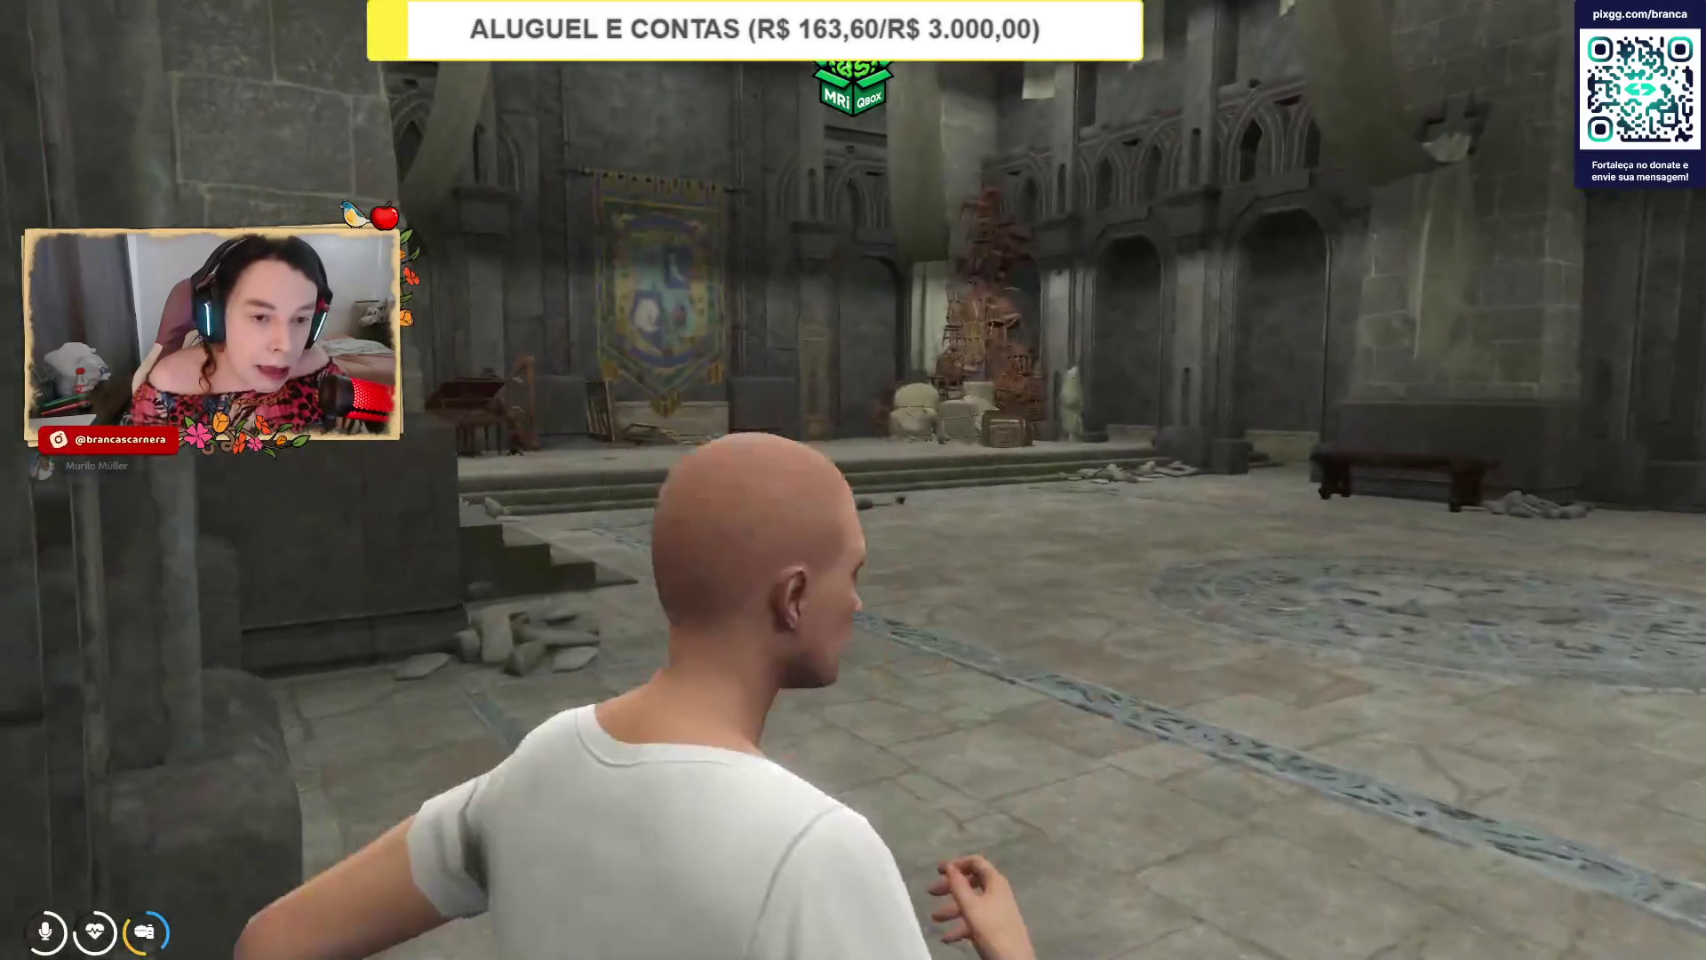
# Cross the hall toward the banner and chair piles, then bring up the admin actions panel.
pyautogui.press('w')
pyautogui.press('w')
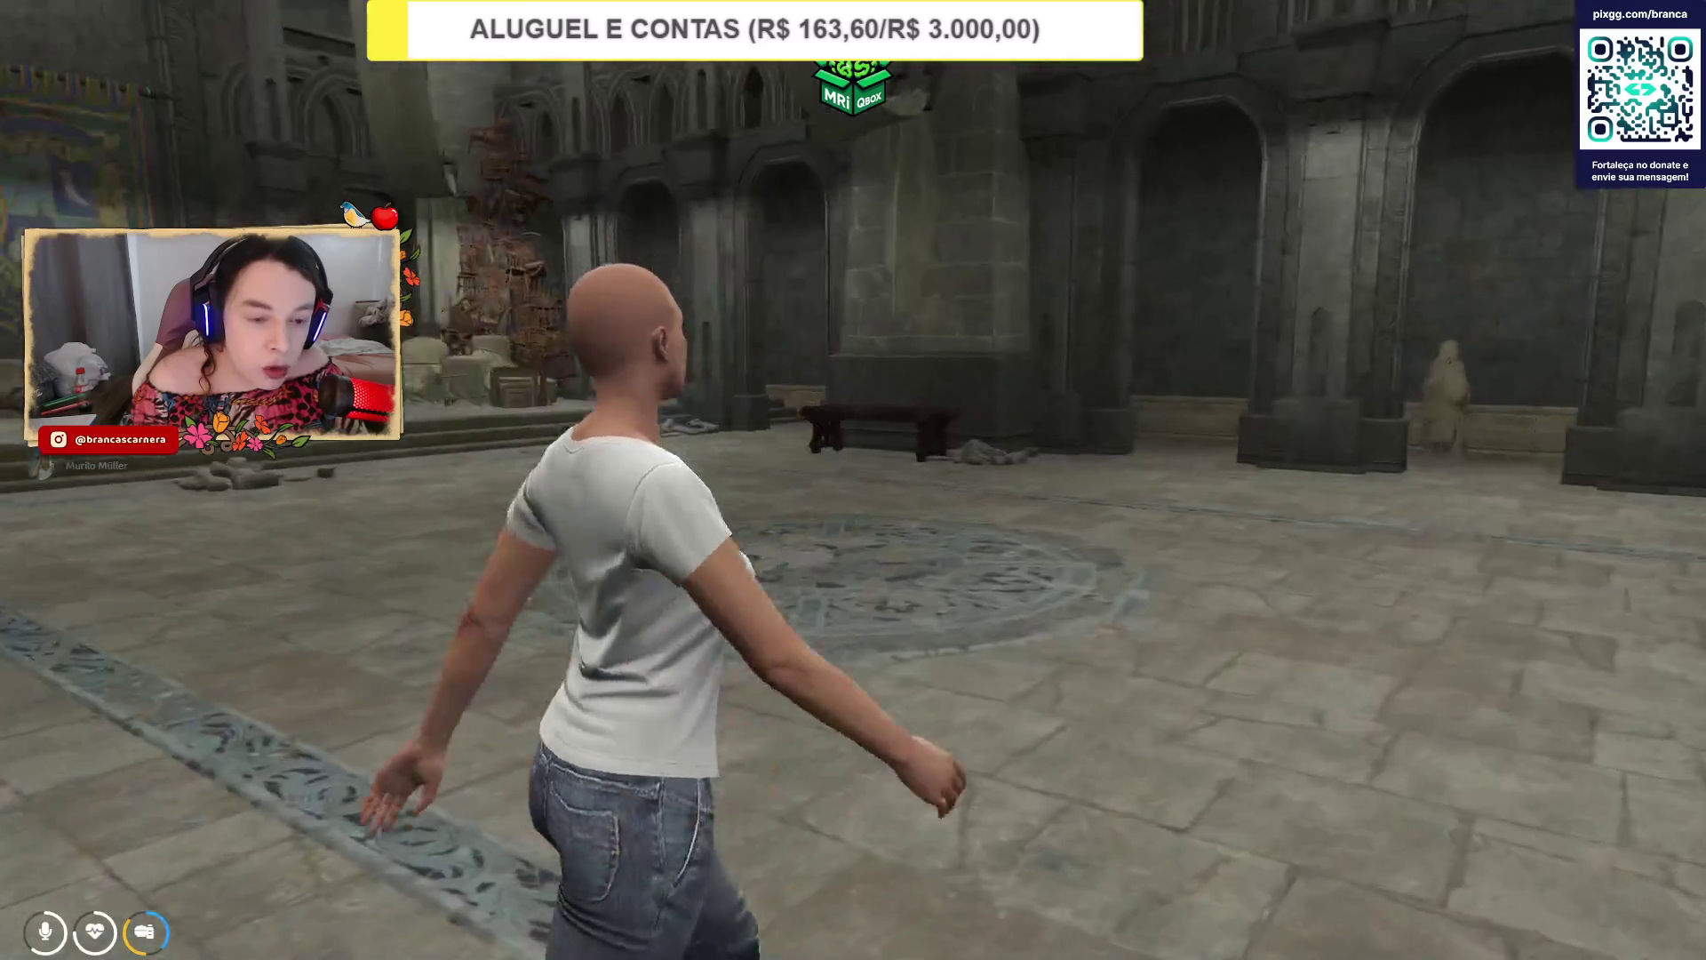
pyautogui.press('w')
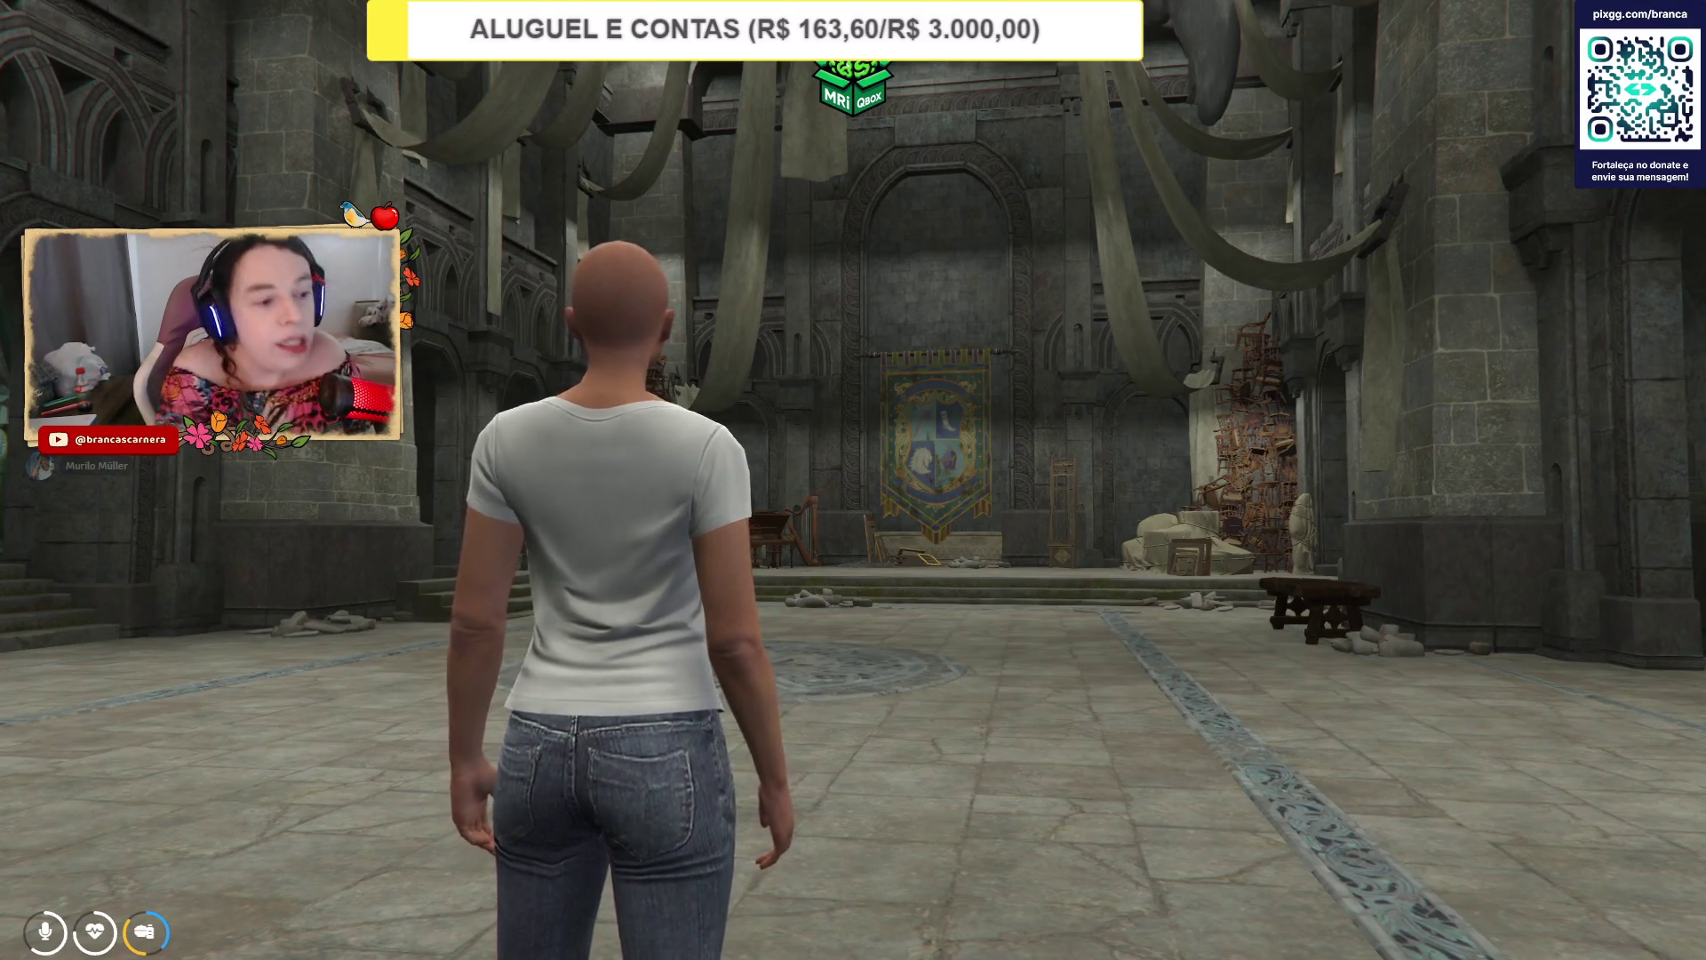
pyautogui.press('w')
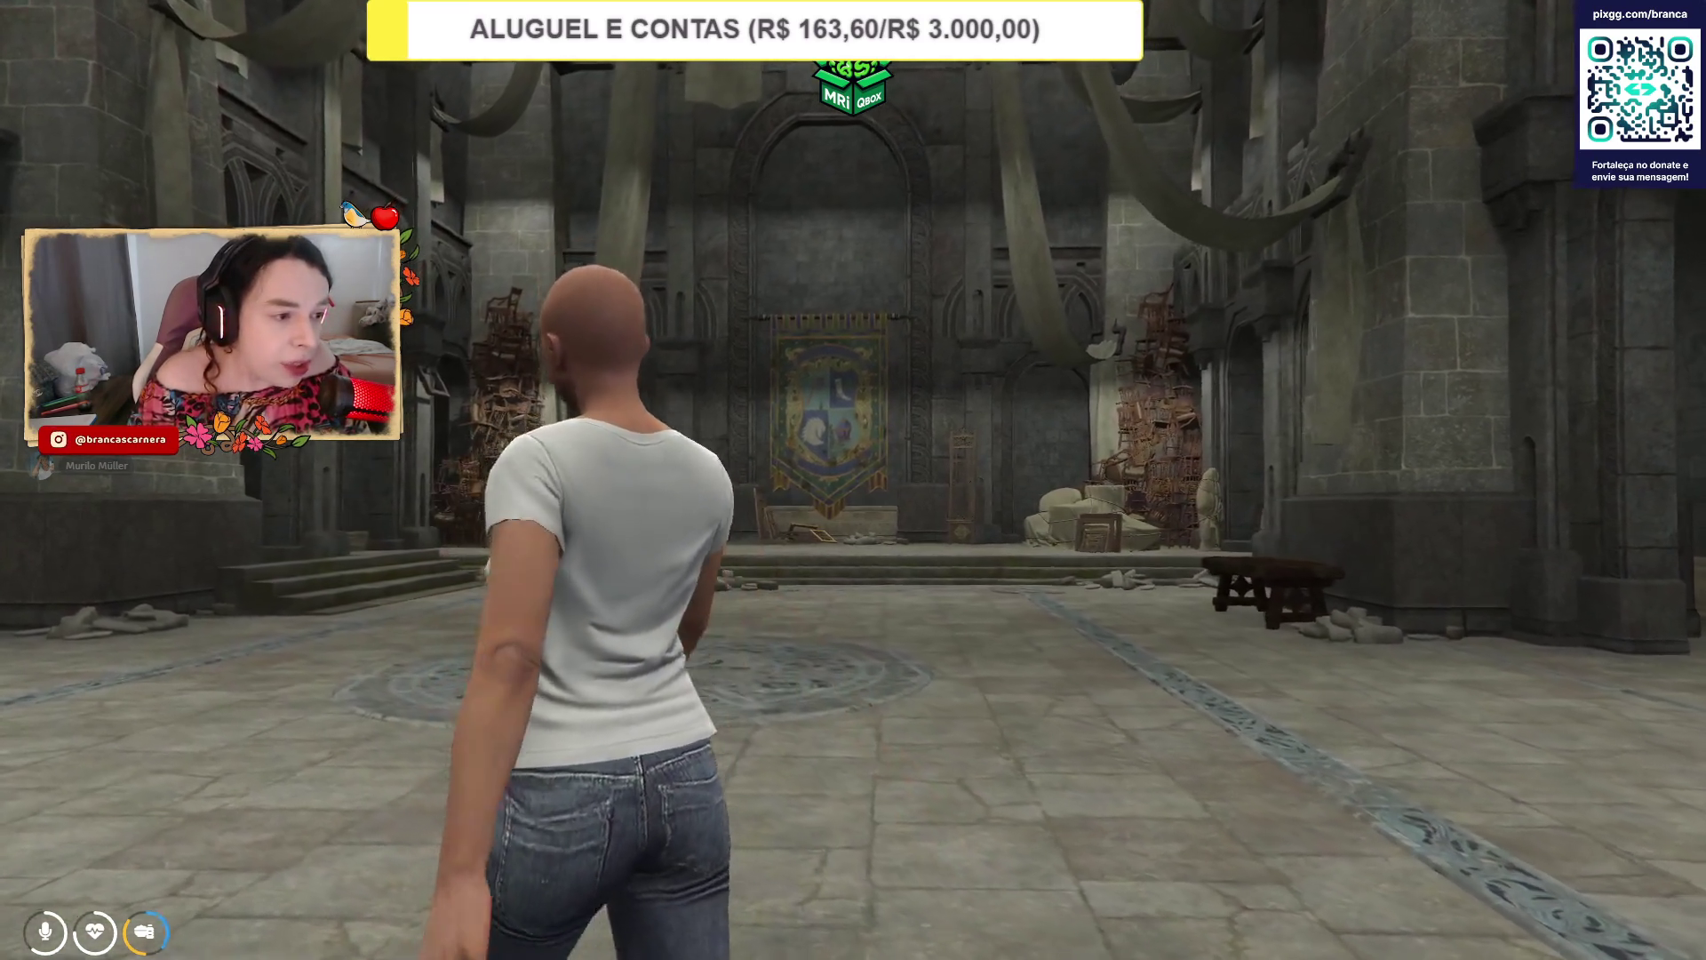
pyautogui.press('w')
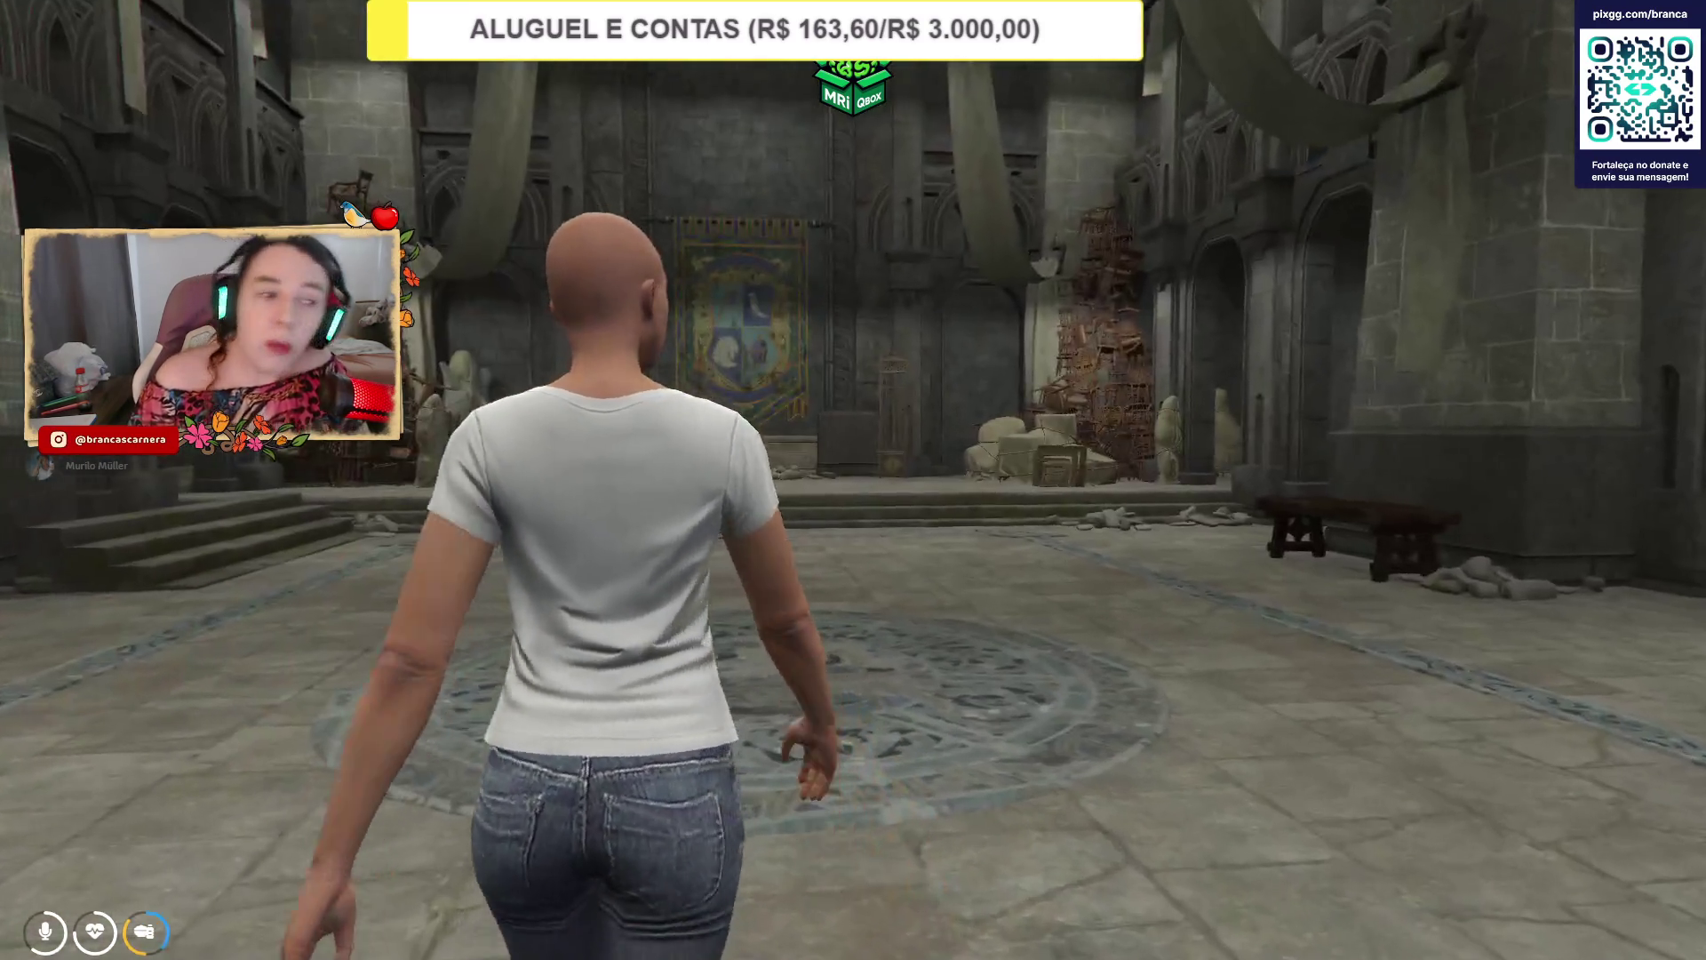
pyautogui.press('w')
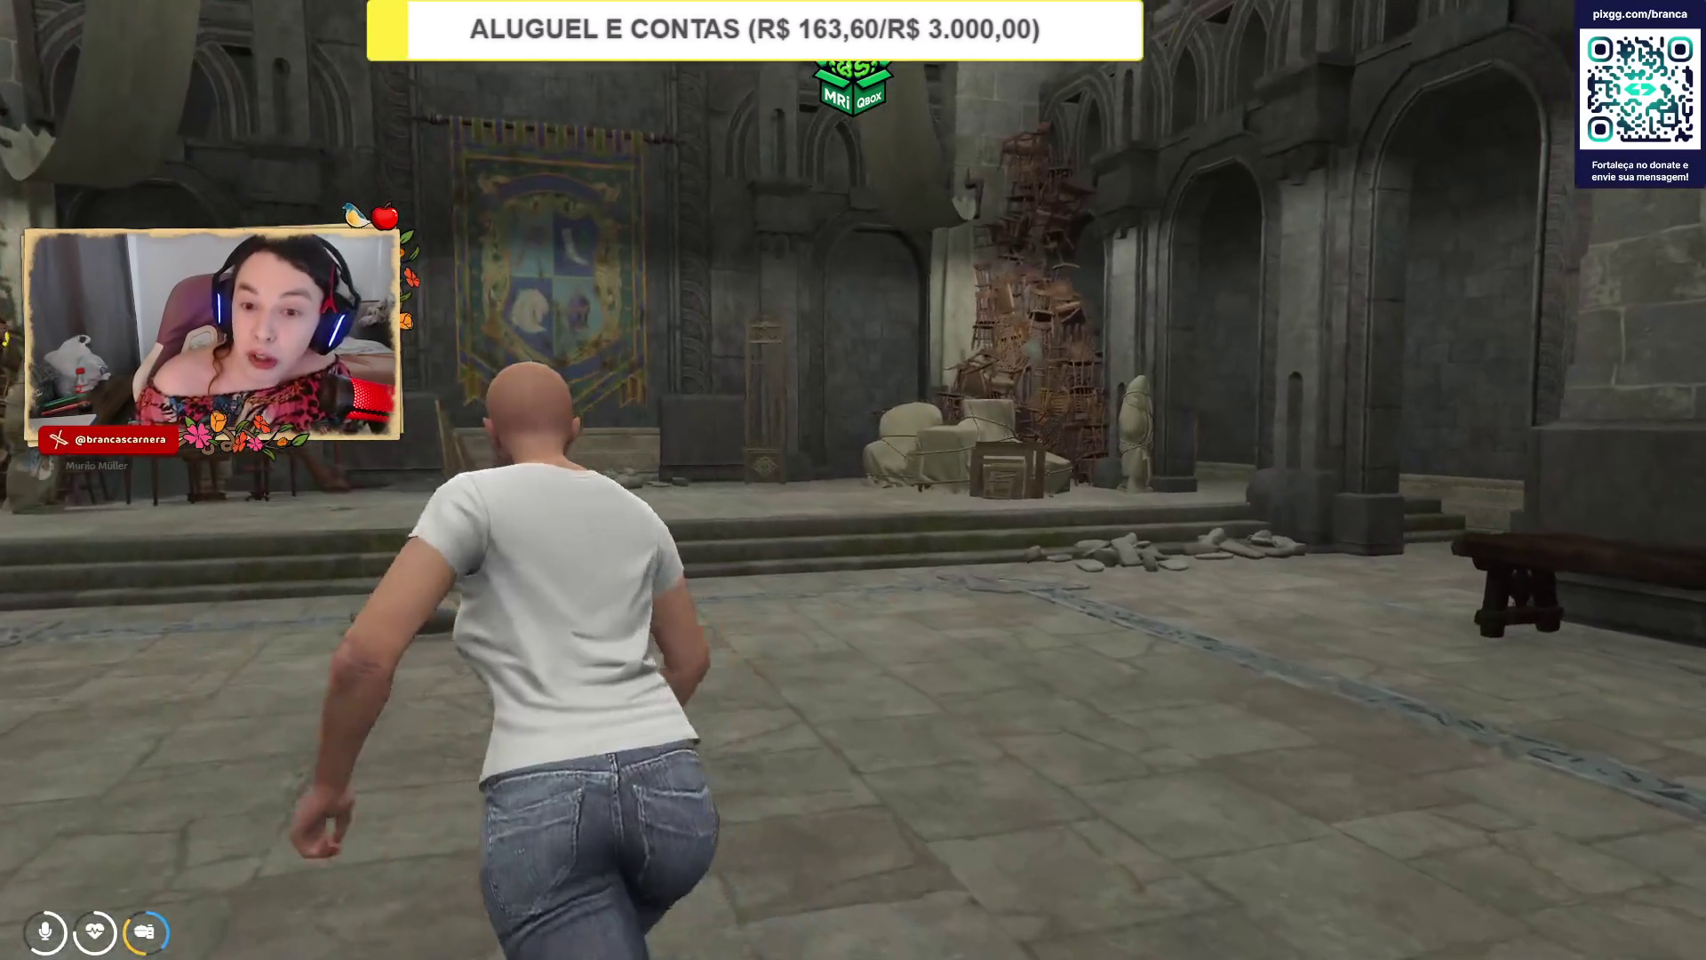
pyautogui.press('w')
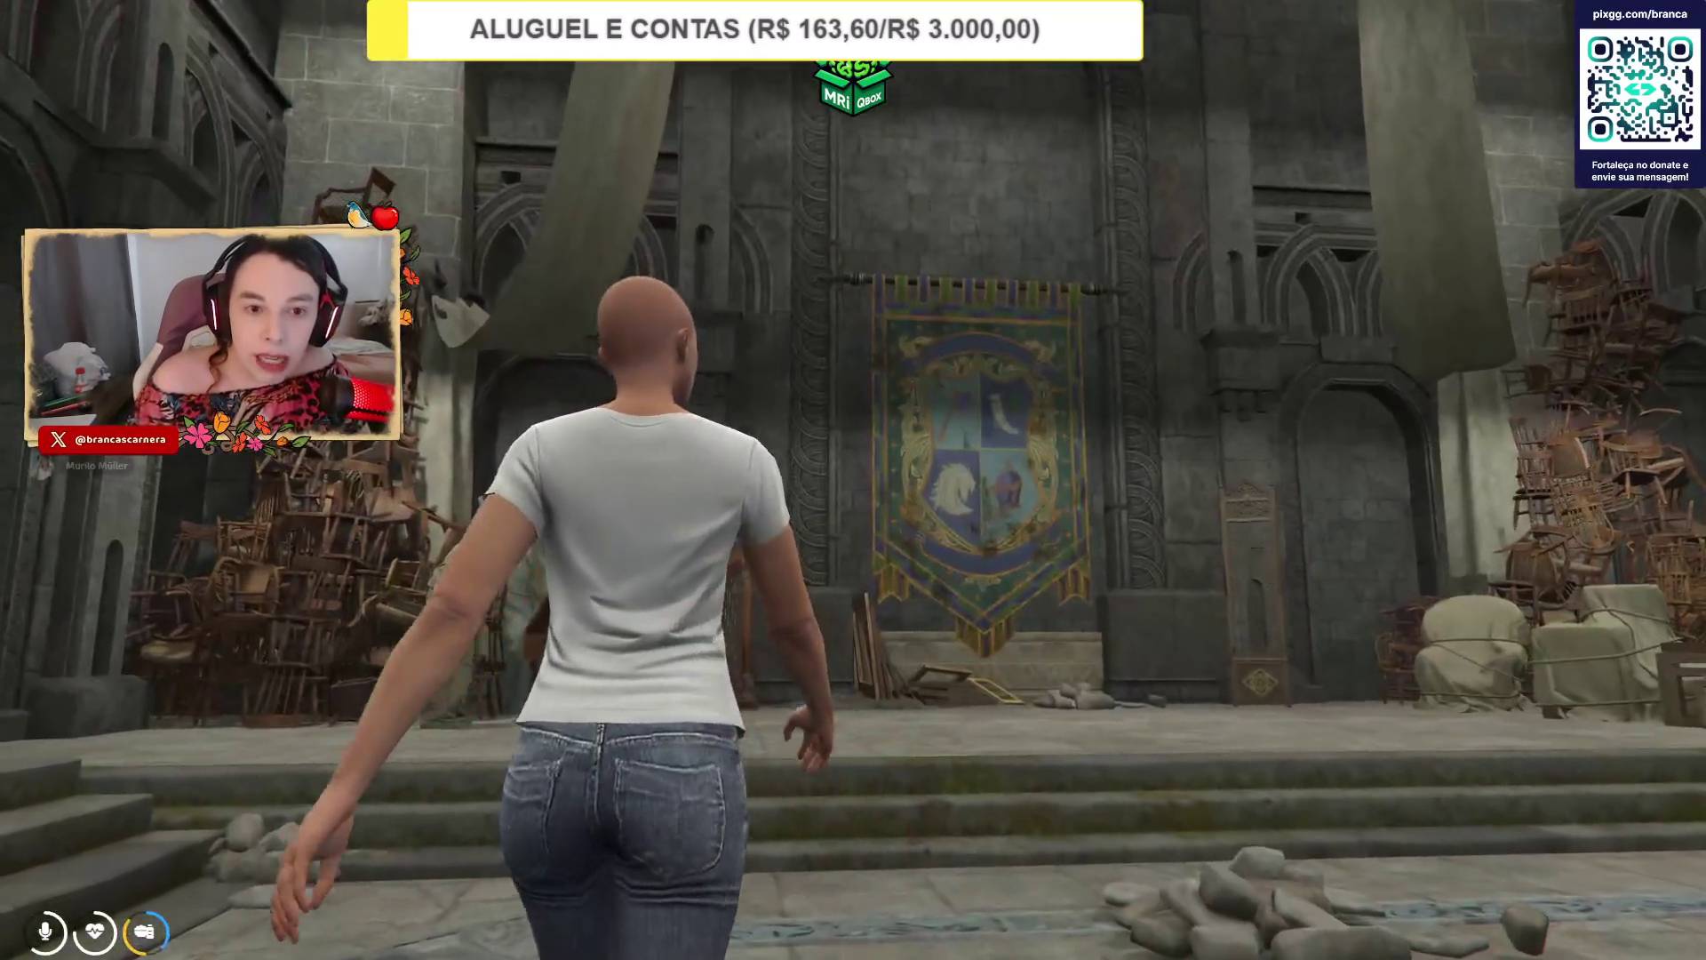
pyautogui.press('Insert')
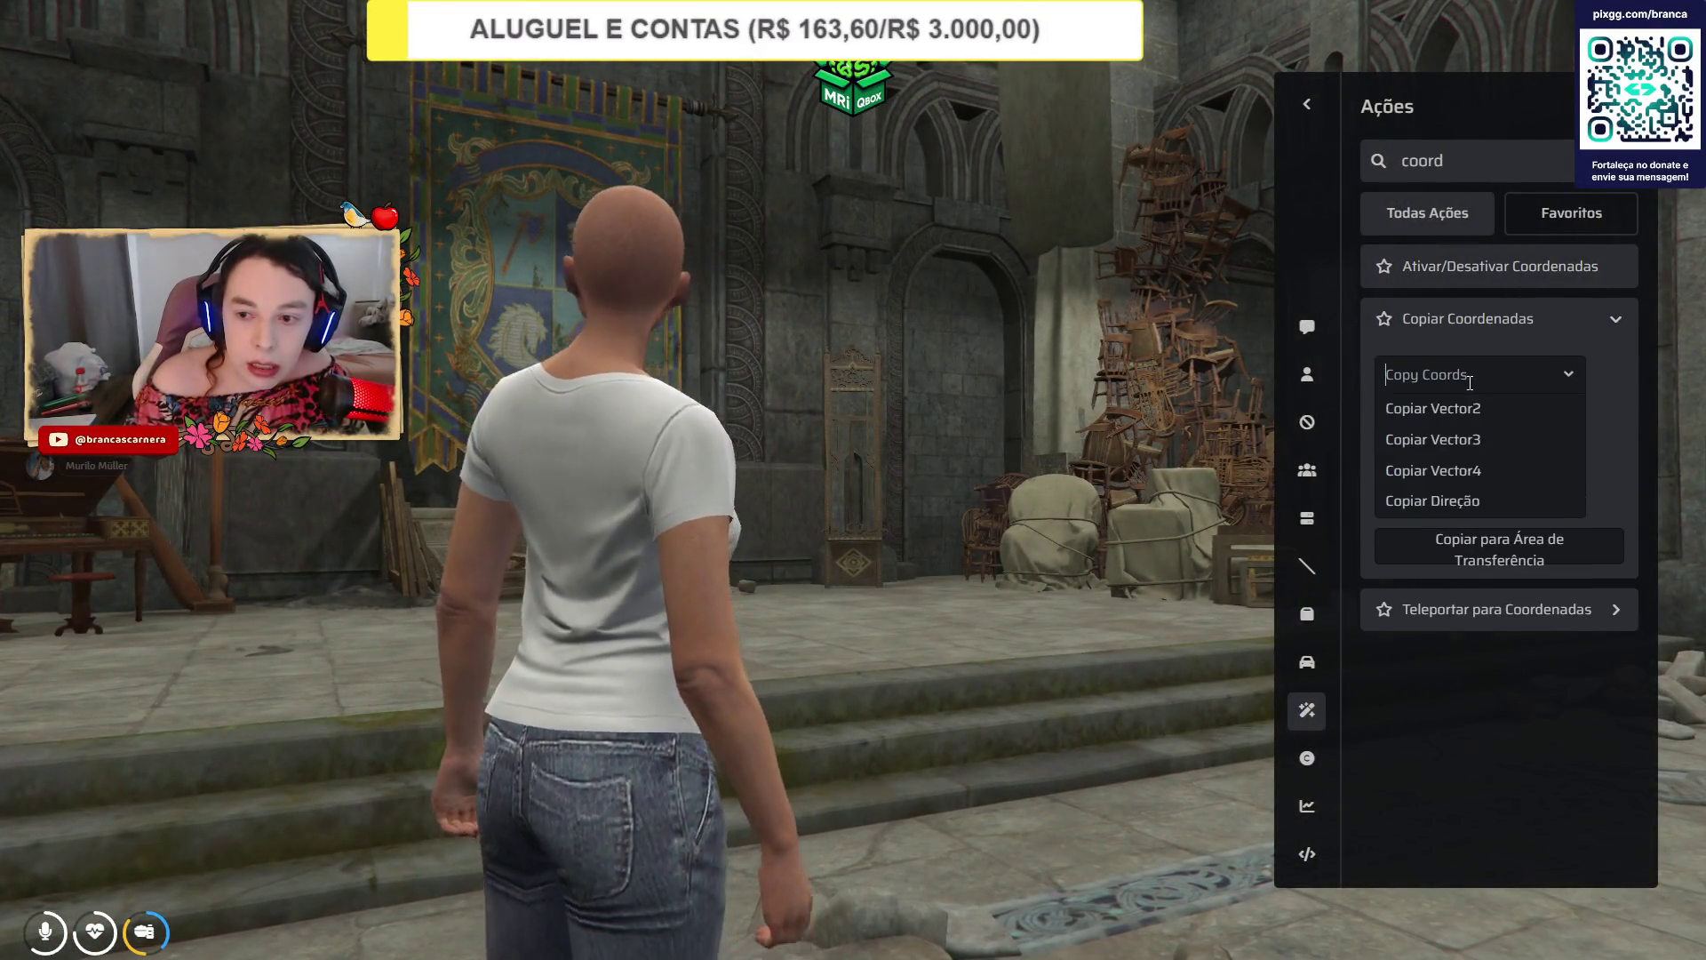
# Check the kaizinho.txt coordinate notes in Notepad, then return to the game.
pyautogui.hotkey('alt', 'Tab')
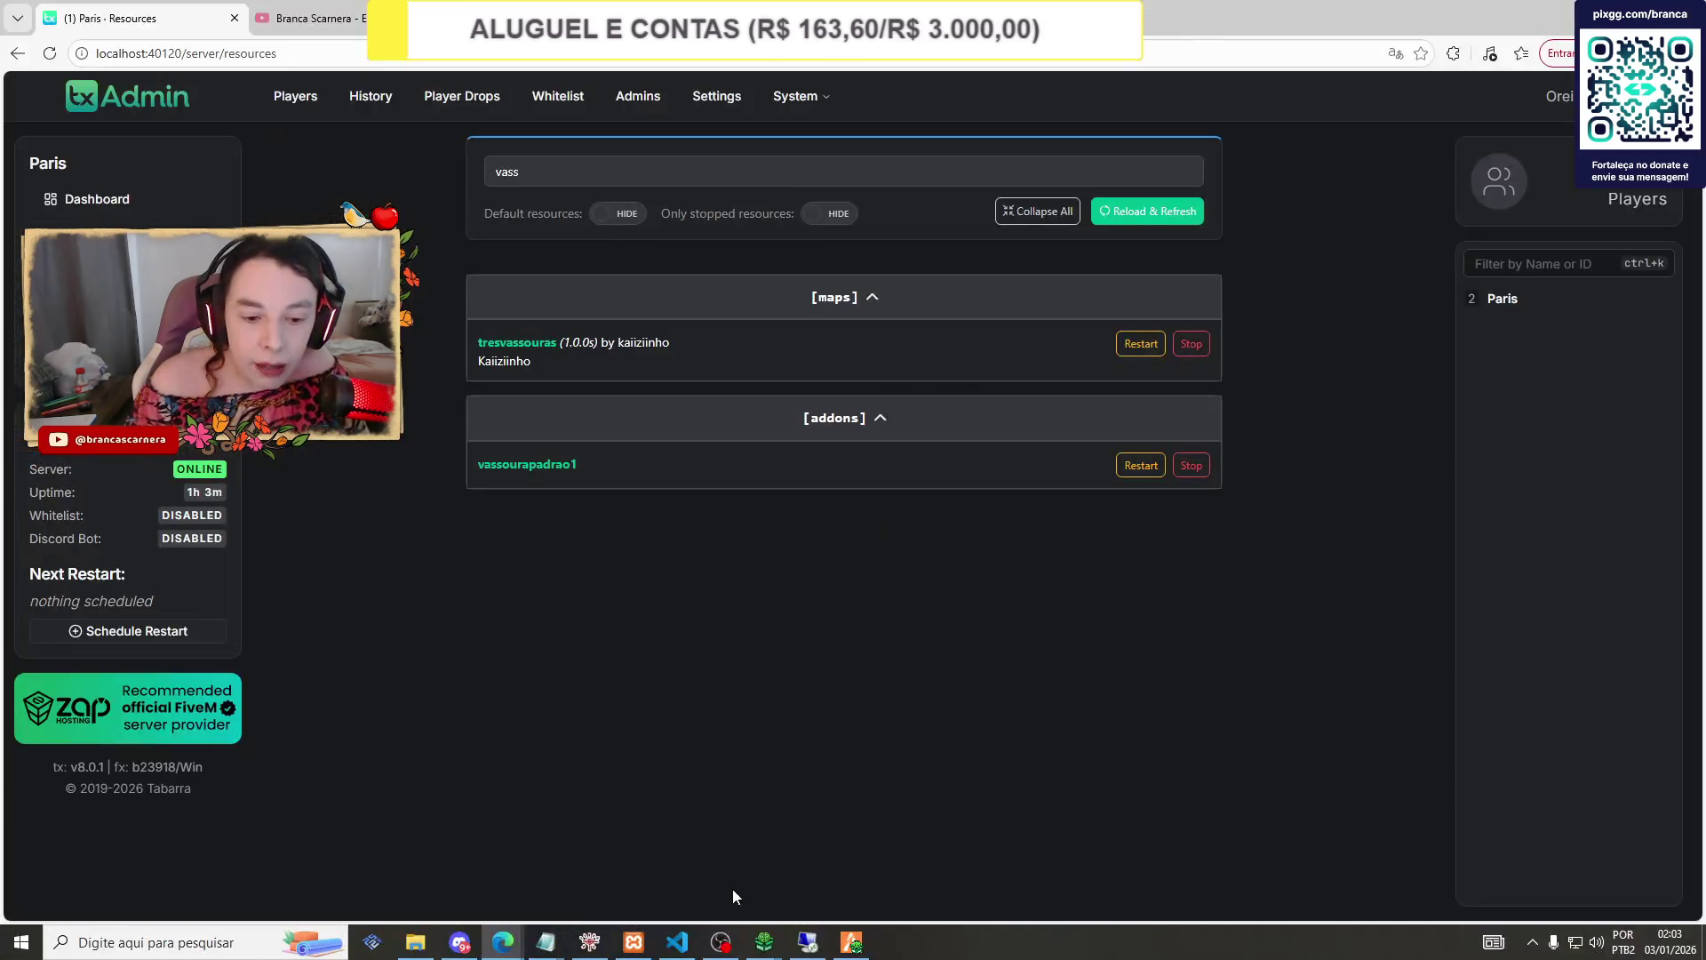
pyautogui.moveTo(569, 942)
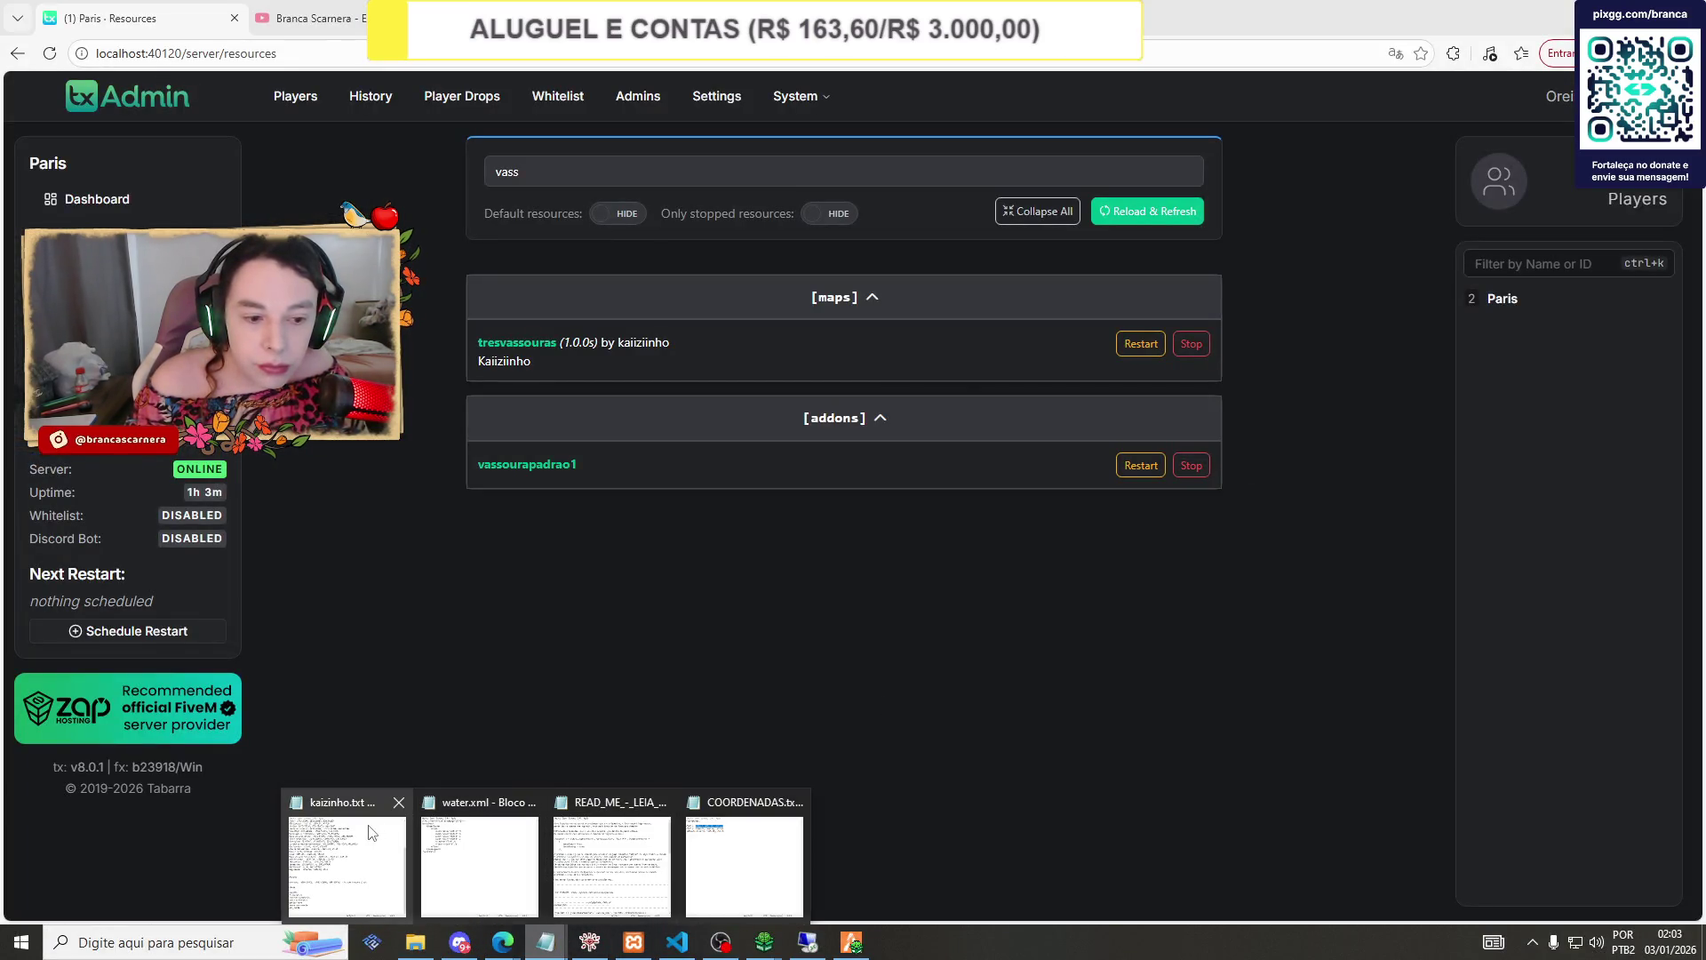
pyautogui.click(371, 832)
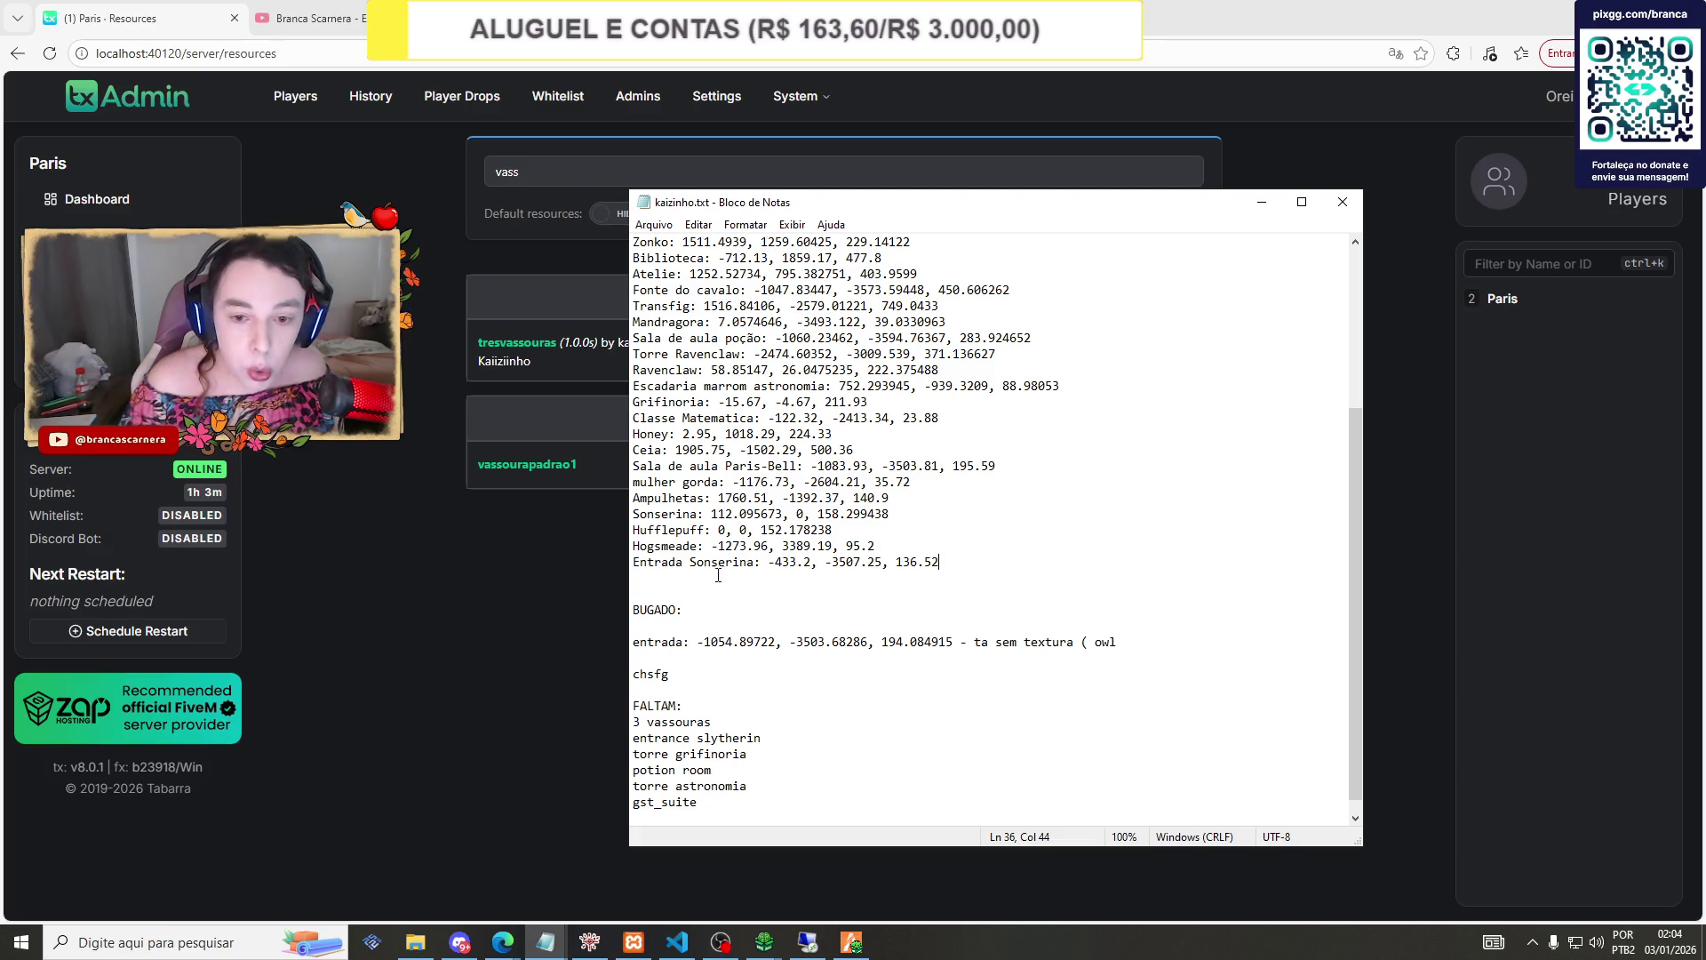
pyautogui.hotkey('alt', 'Tab')
pyautogui.hotkey('alt', 'Tab')
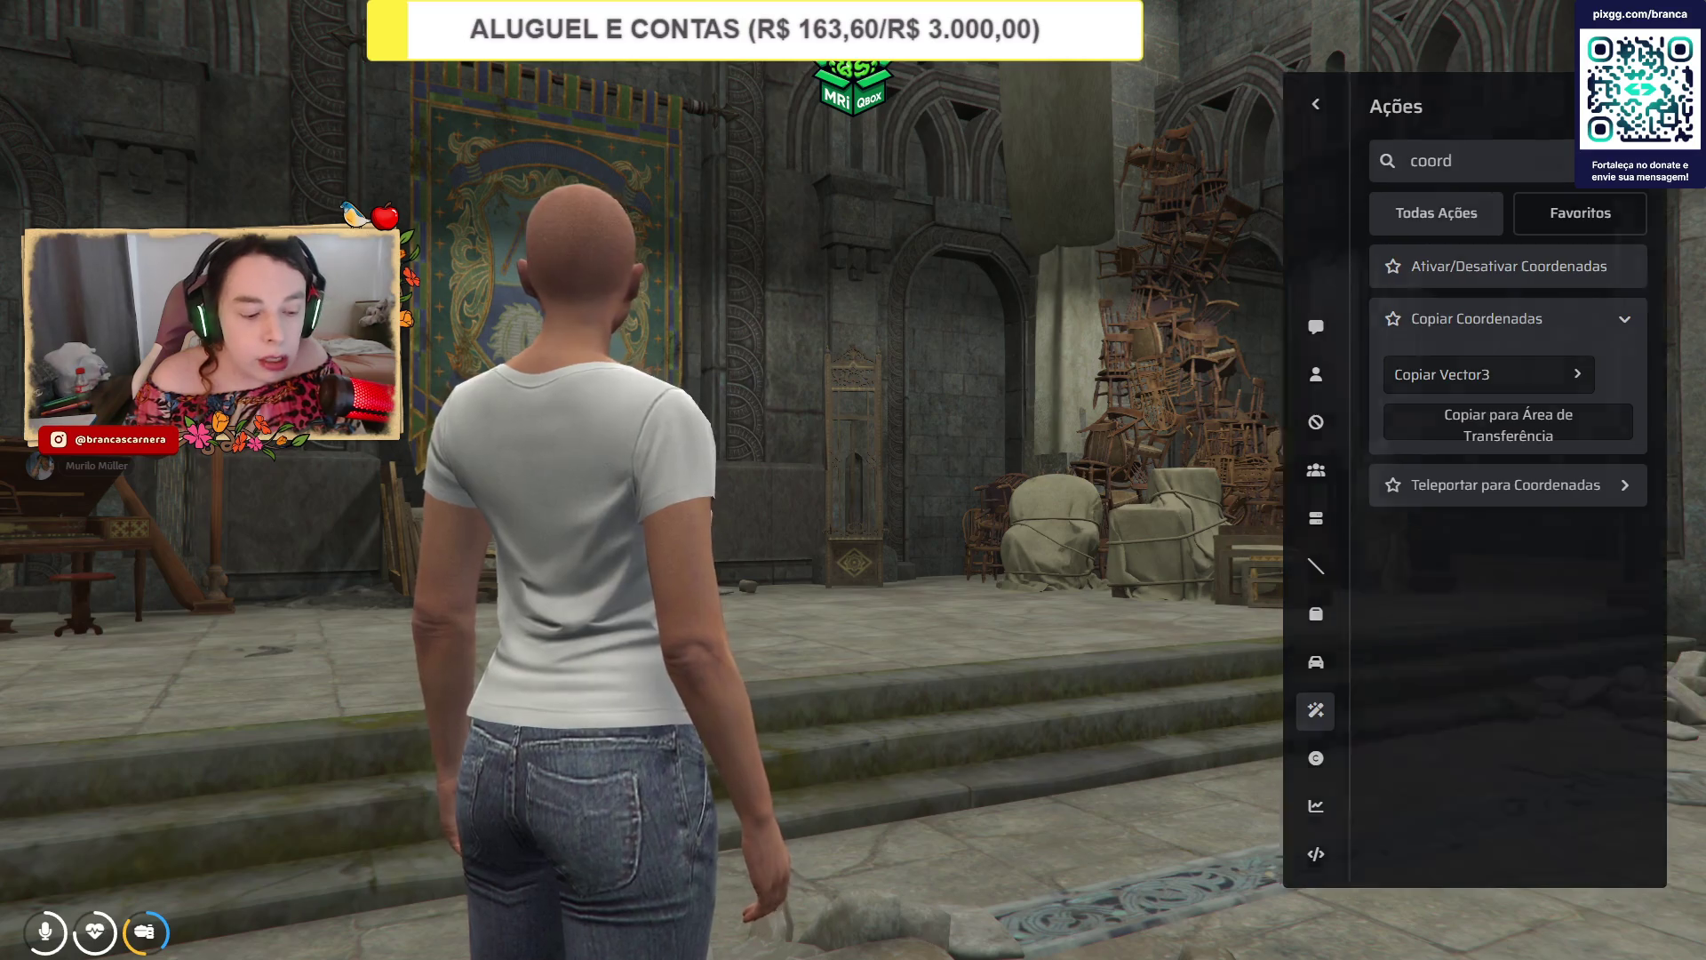
# Close the admin Ações panel and run through the hall up the mossy stone staircase.
pyautogui.press('Escape')
pyautogui.press('w')
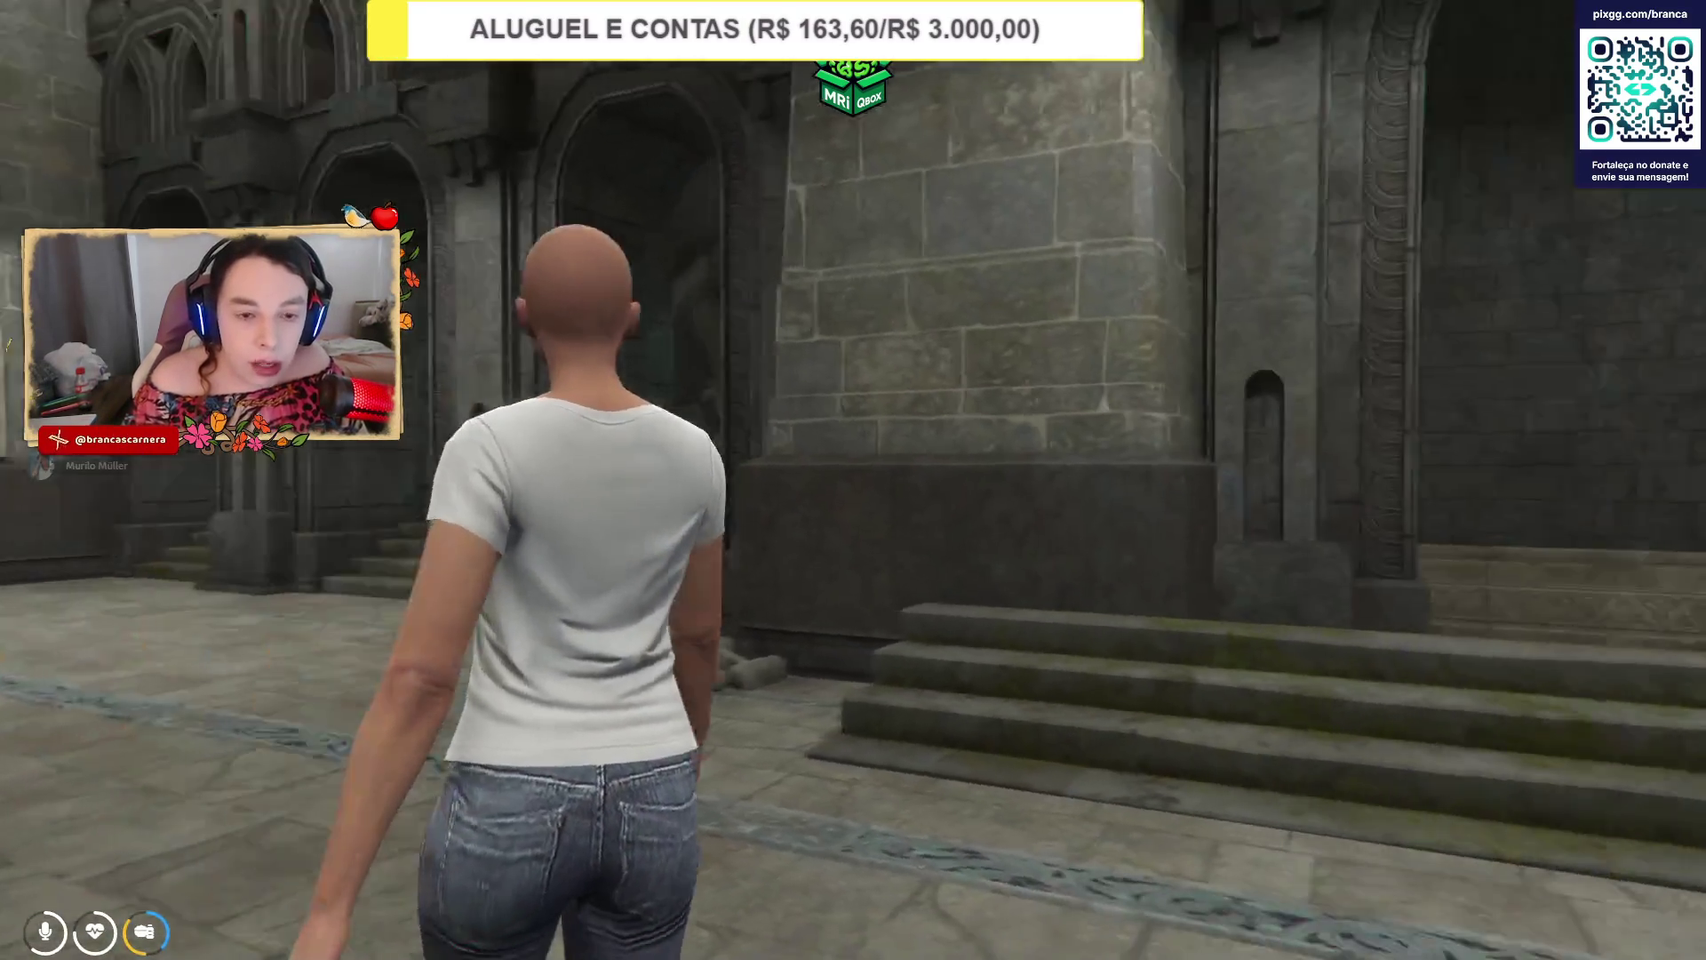
pyautogui.press('shift')
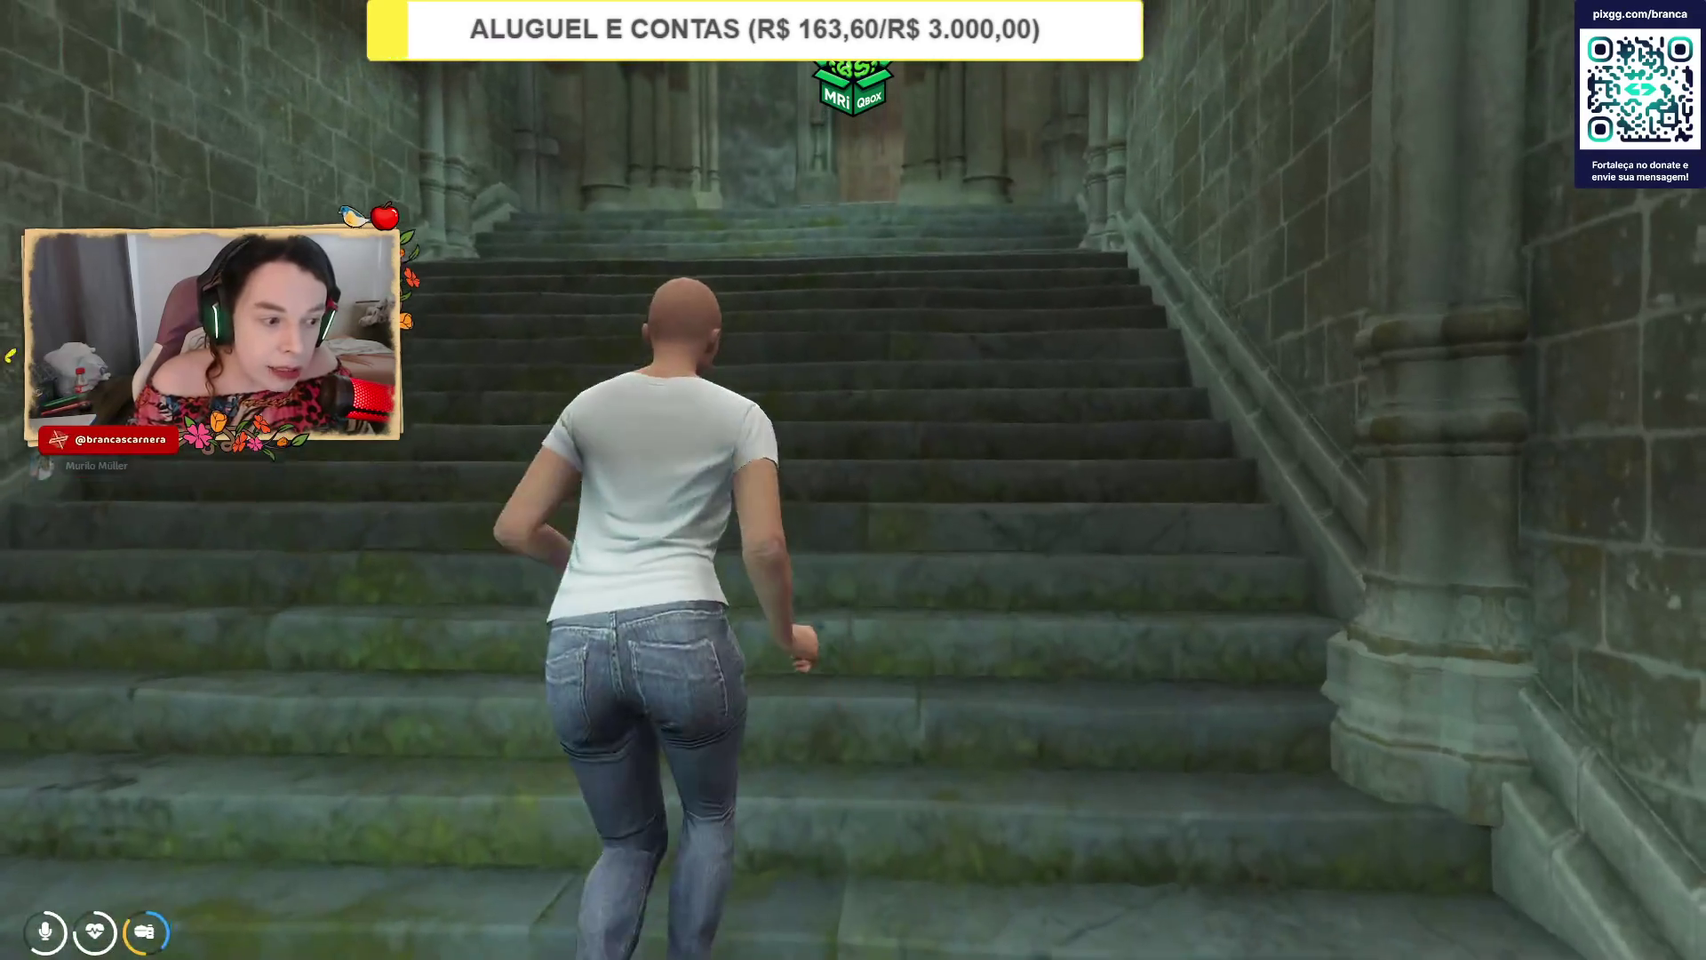
pyautogui.hotkey('alt', 'Tab')
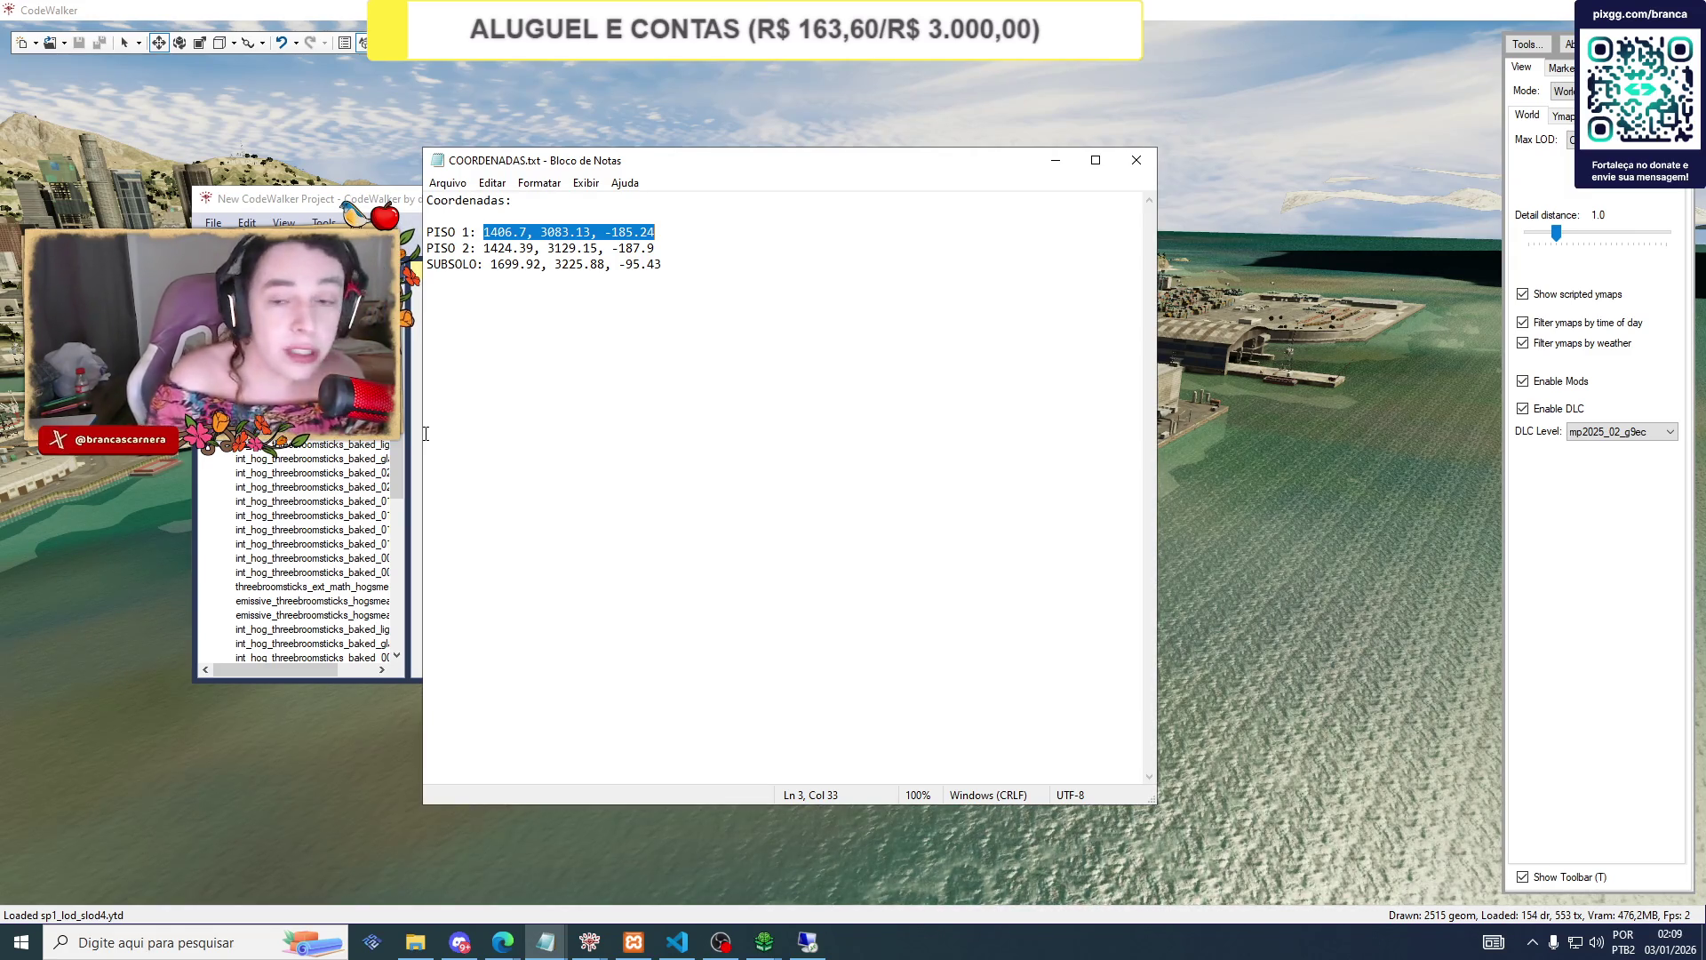
# In CodeWalker, open the int_hog_threebroomsticks entity properties and select its full position value.
pyautogui.click(1056, 165)
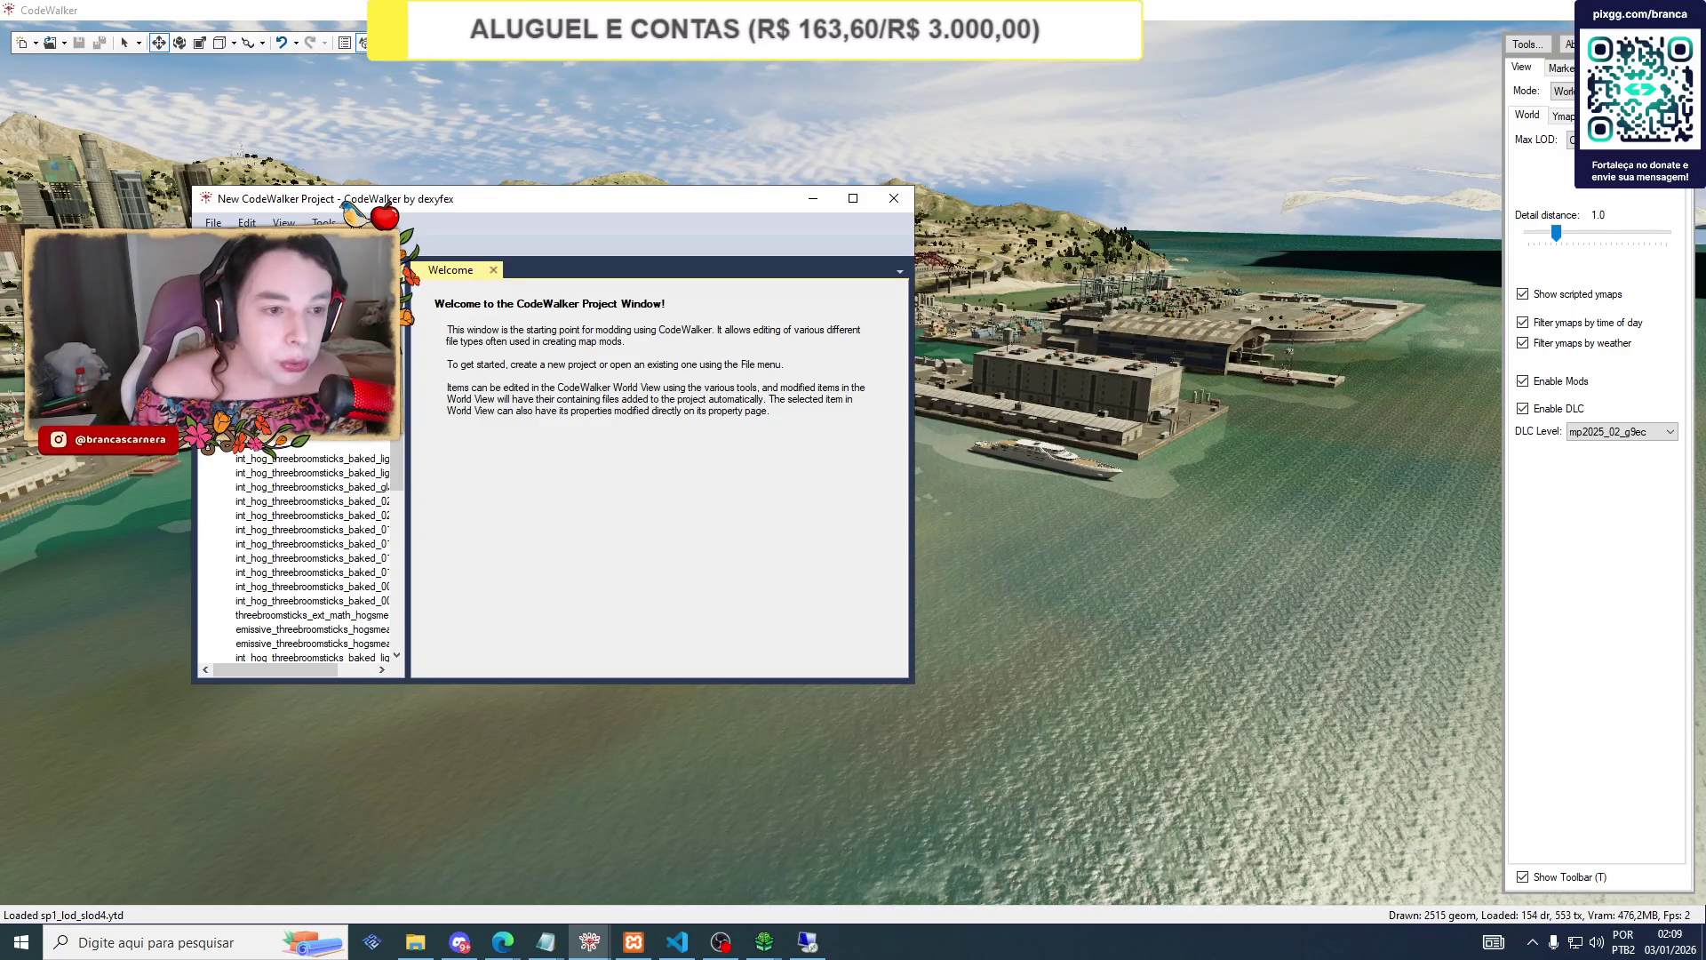
pyautogui.click(302, 417)
pyautogui.tripleClick(535, 326)
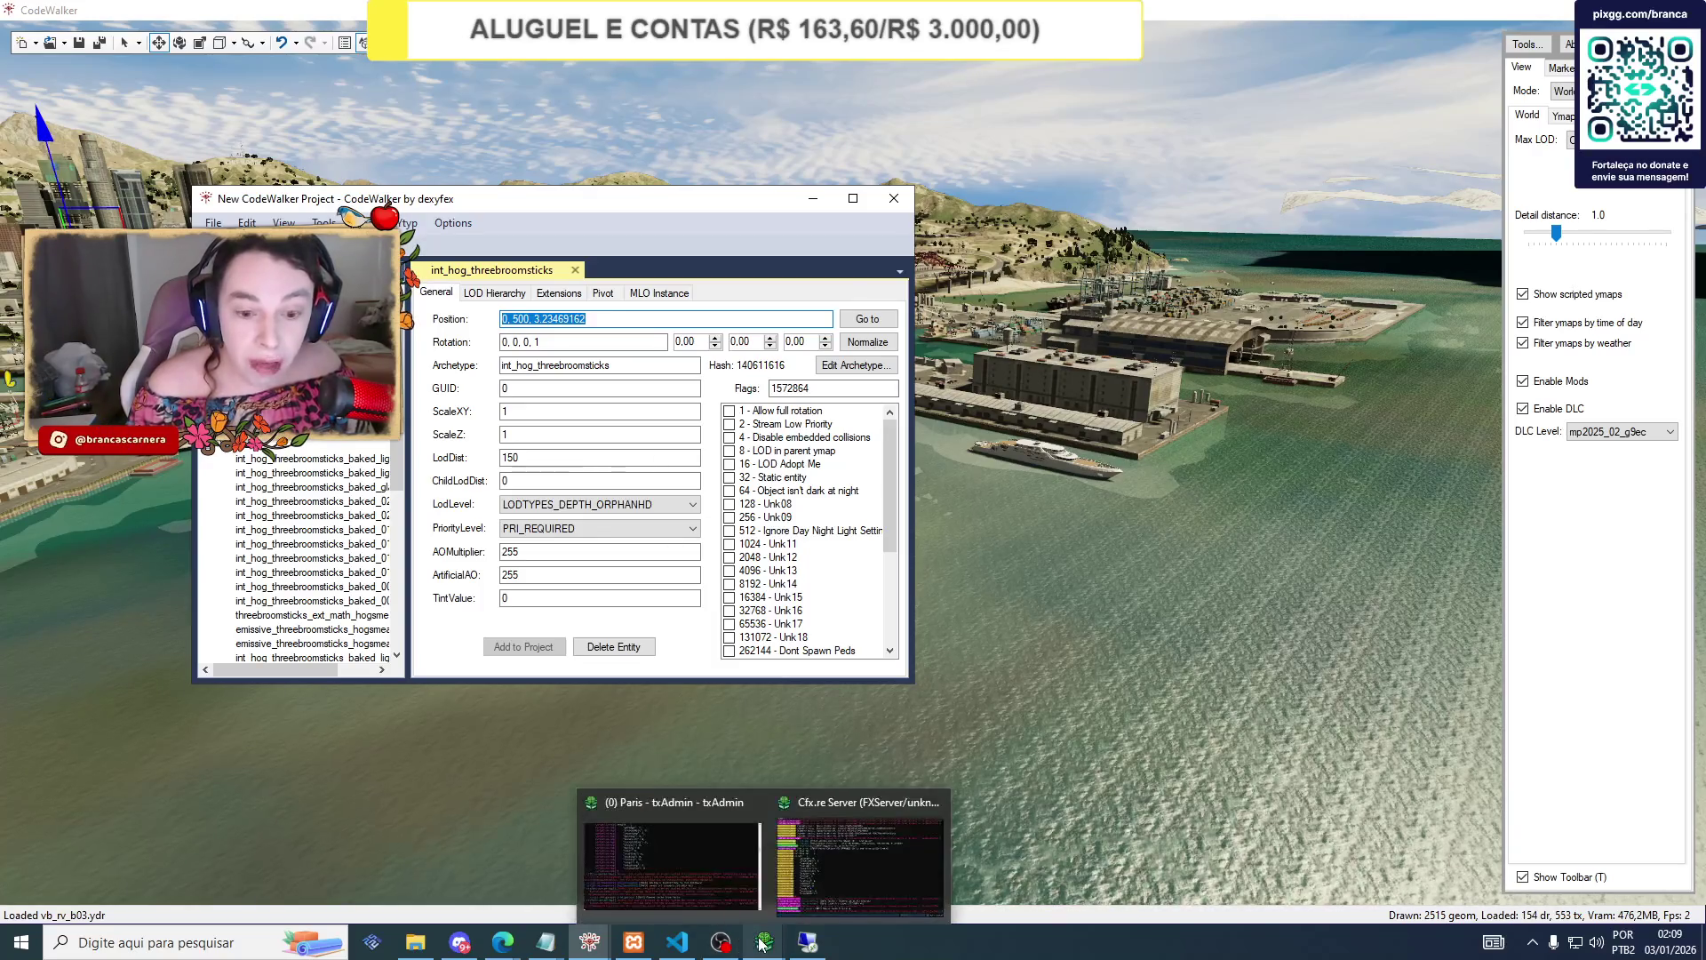
# Bring the txAdmin resources page forward and reload the resource list.
pyautogui.moveTo(639, 950)
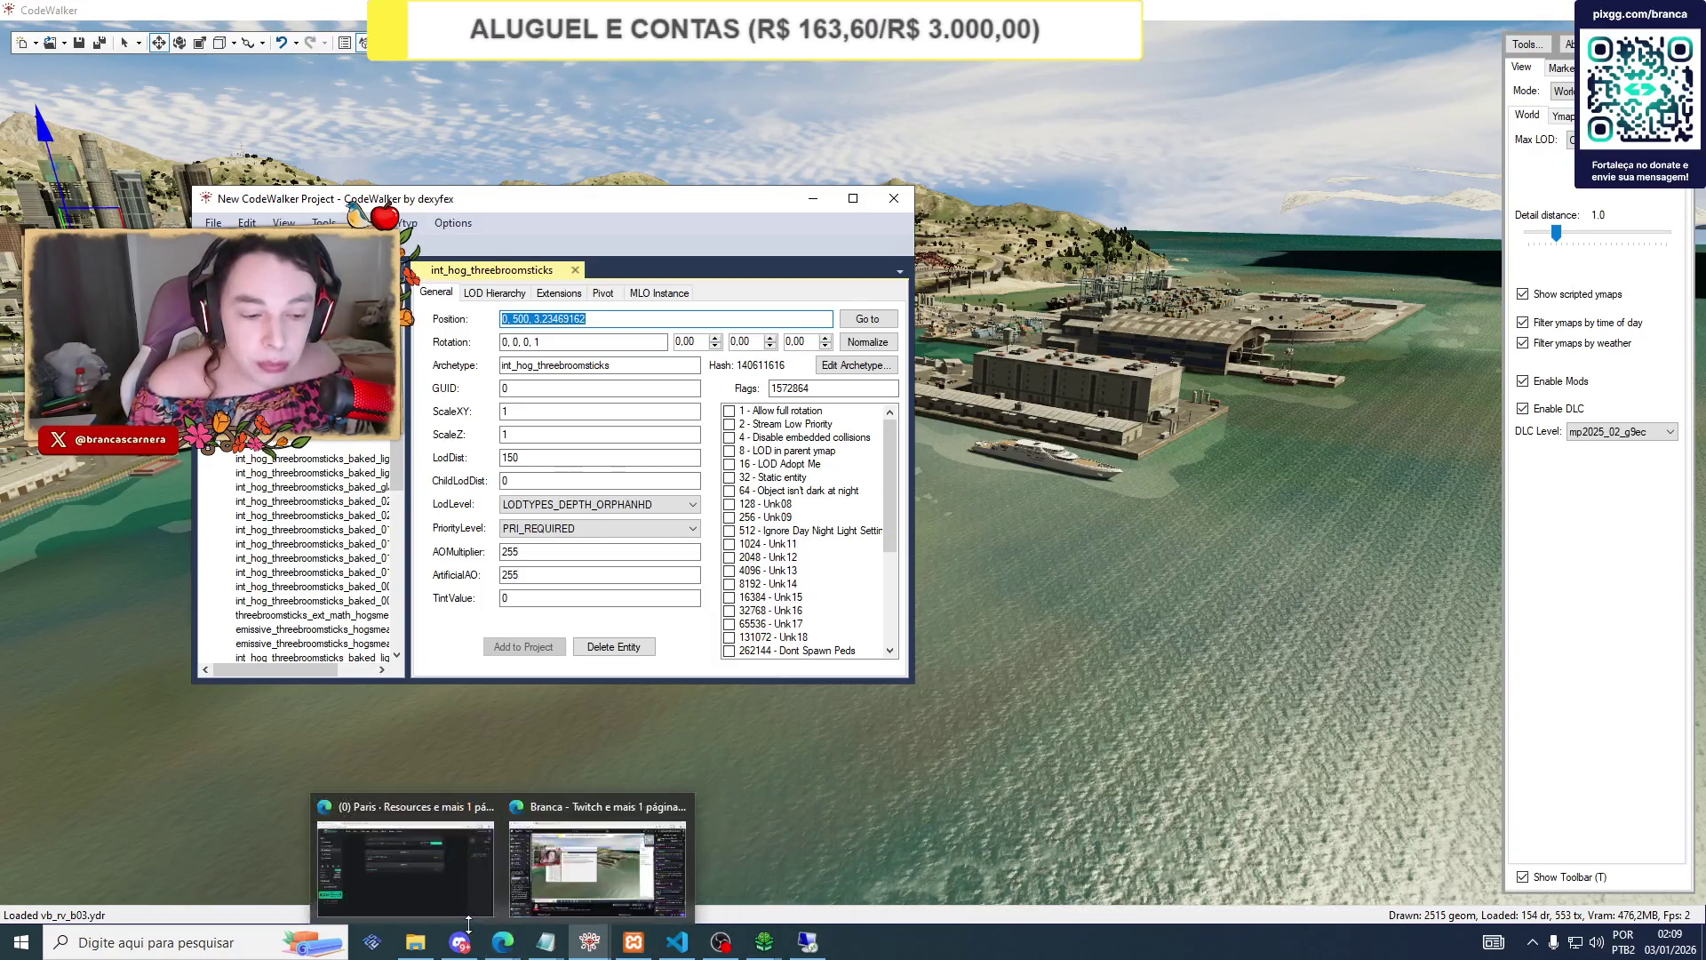
pyautogui.moveTo(511, 950)
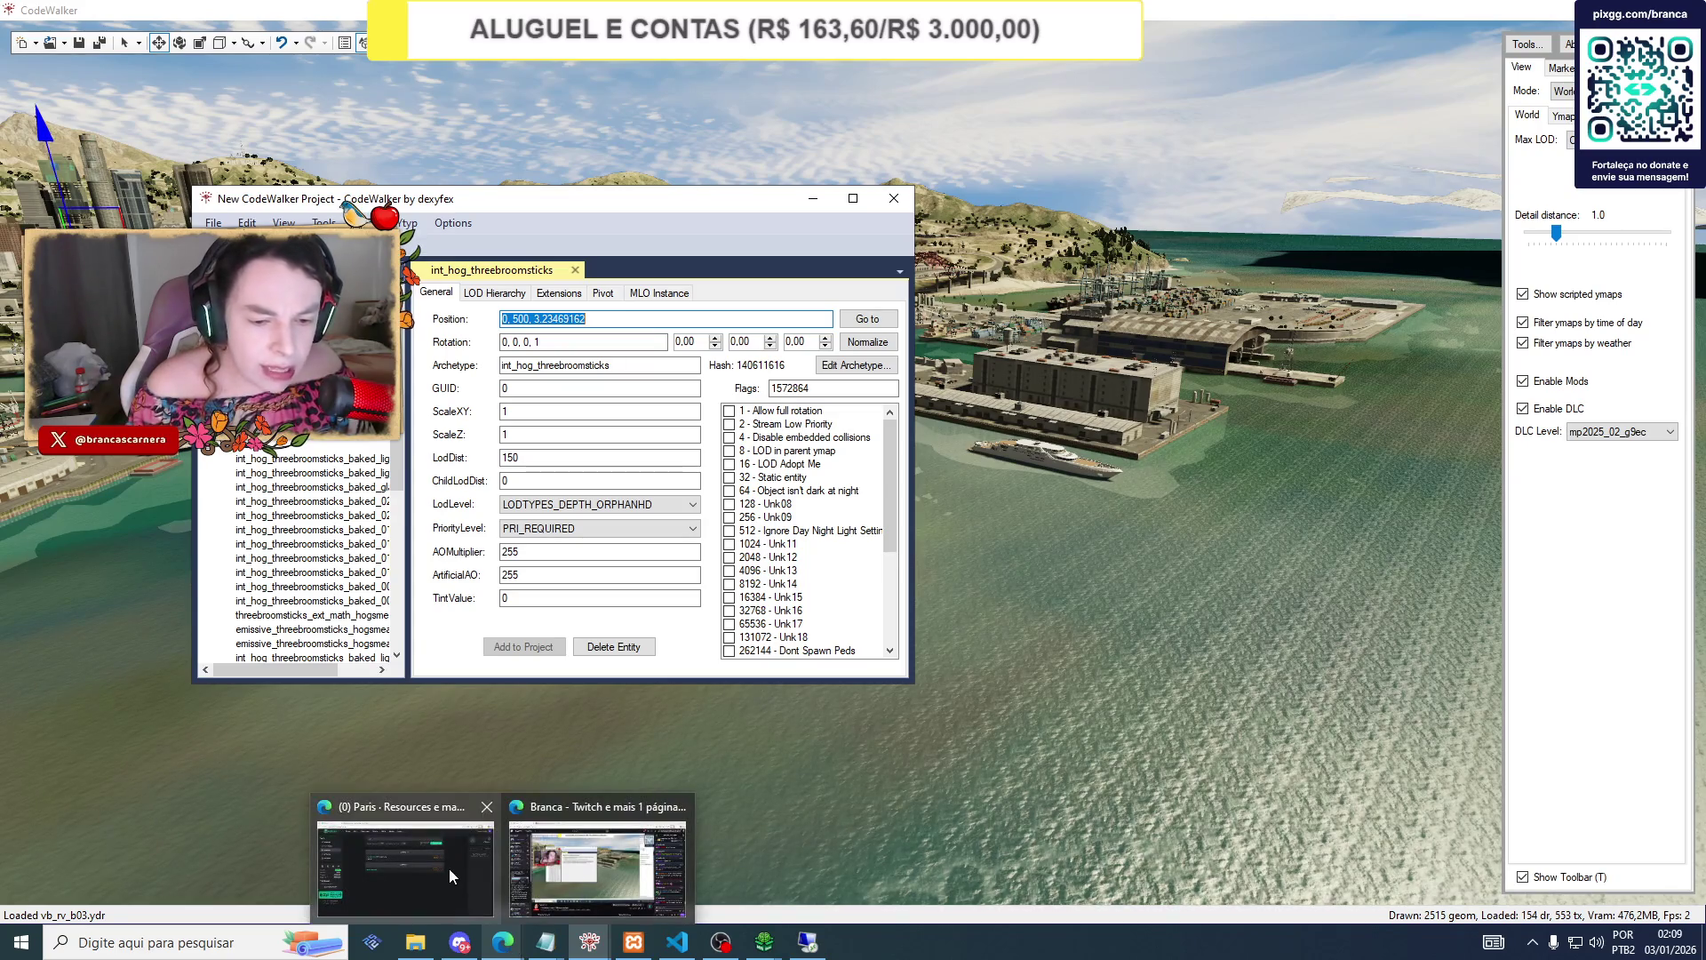
pyautogui.click(449, 868)
pyautogui.click(1135, 215)
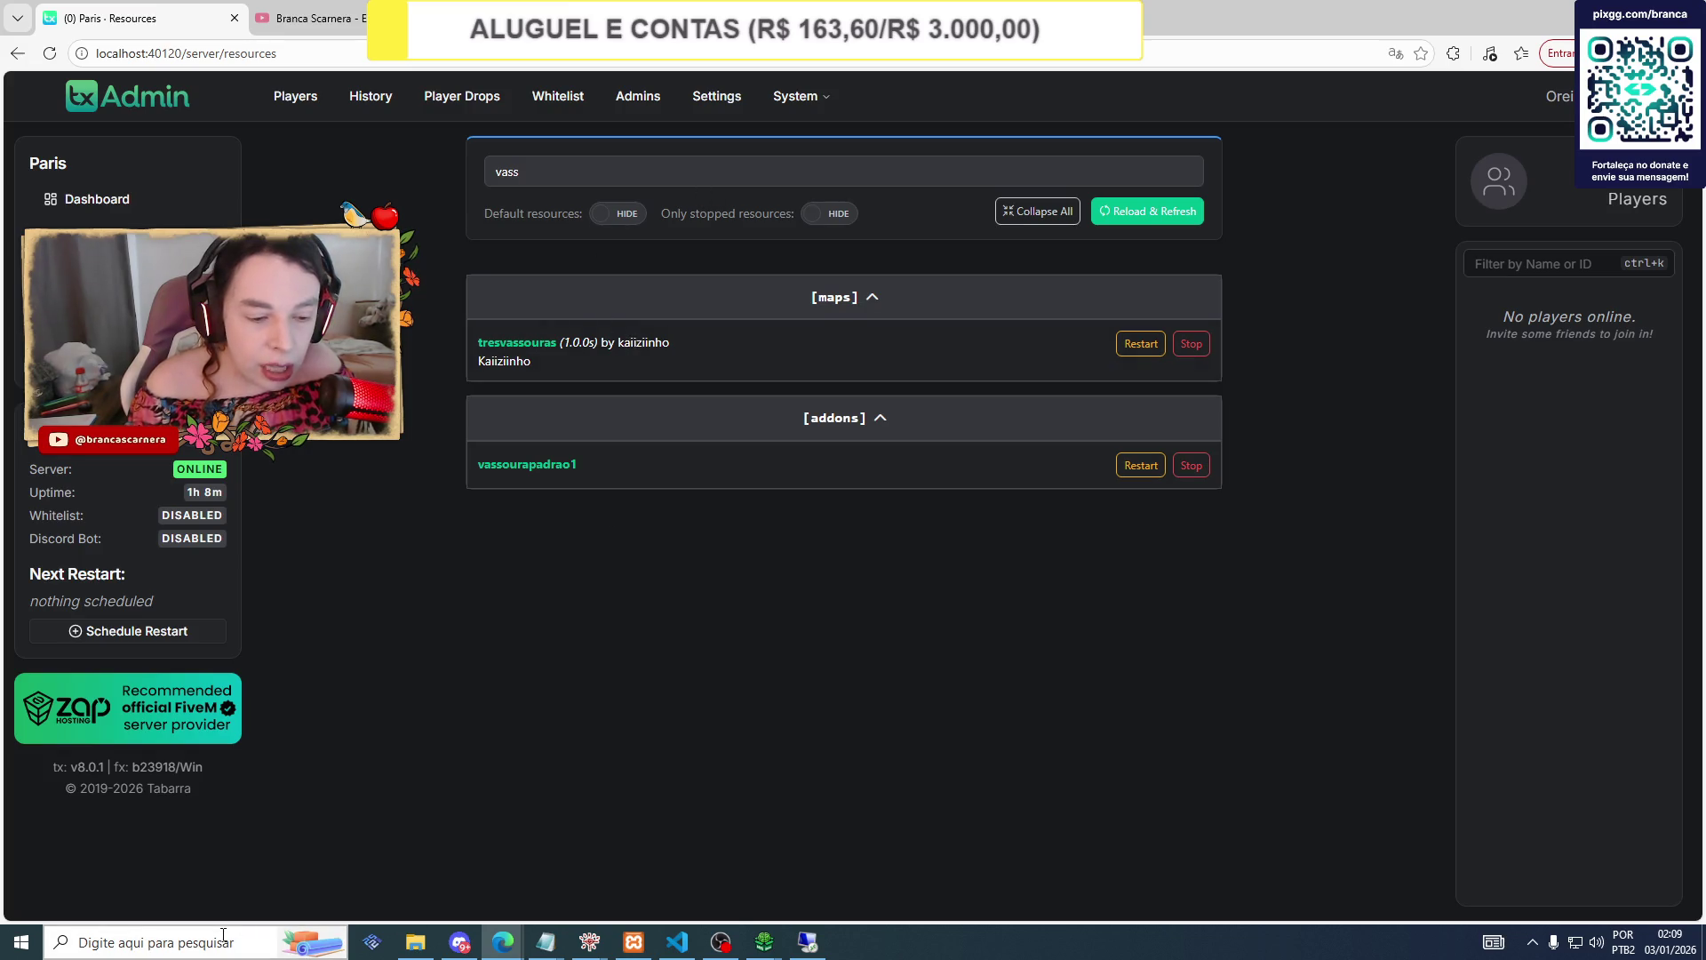
# Search the Start menu for 'five' and launch the FiveM app.
pyautogui.click(178, 942)
pyautogui.write('five')
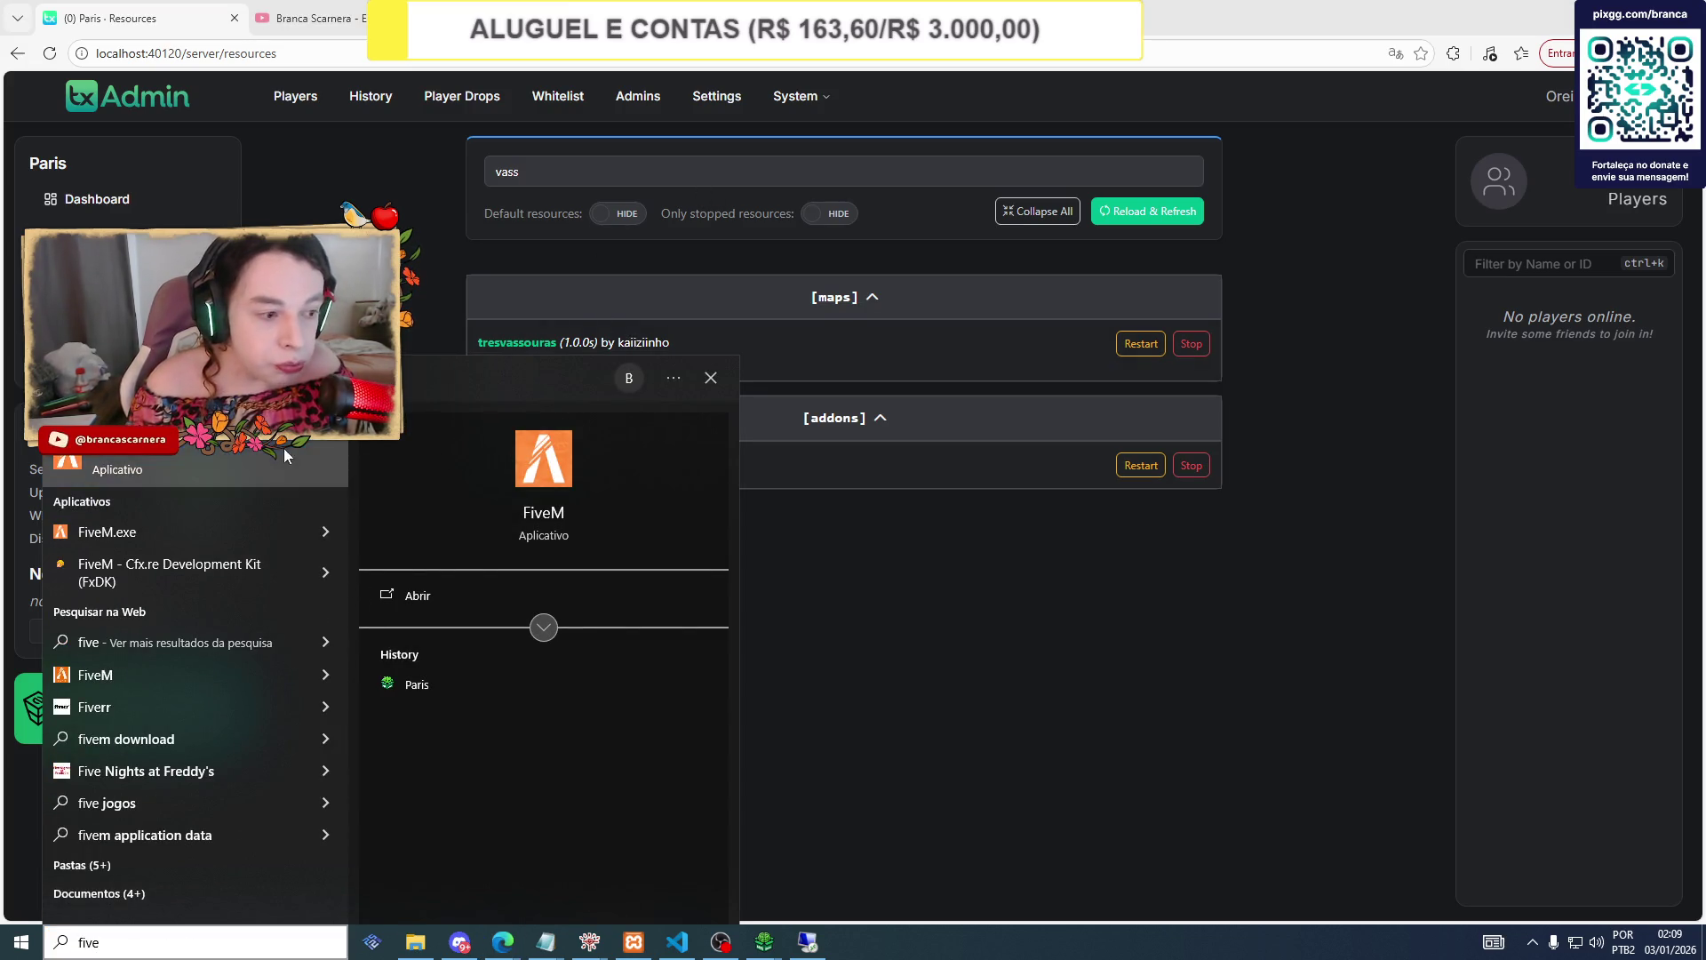
pyautogui.click(285, 448)
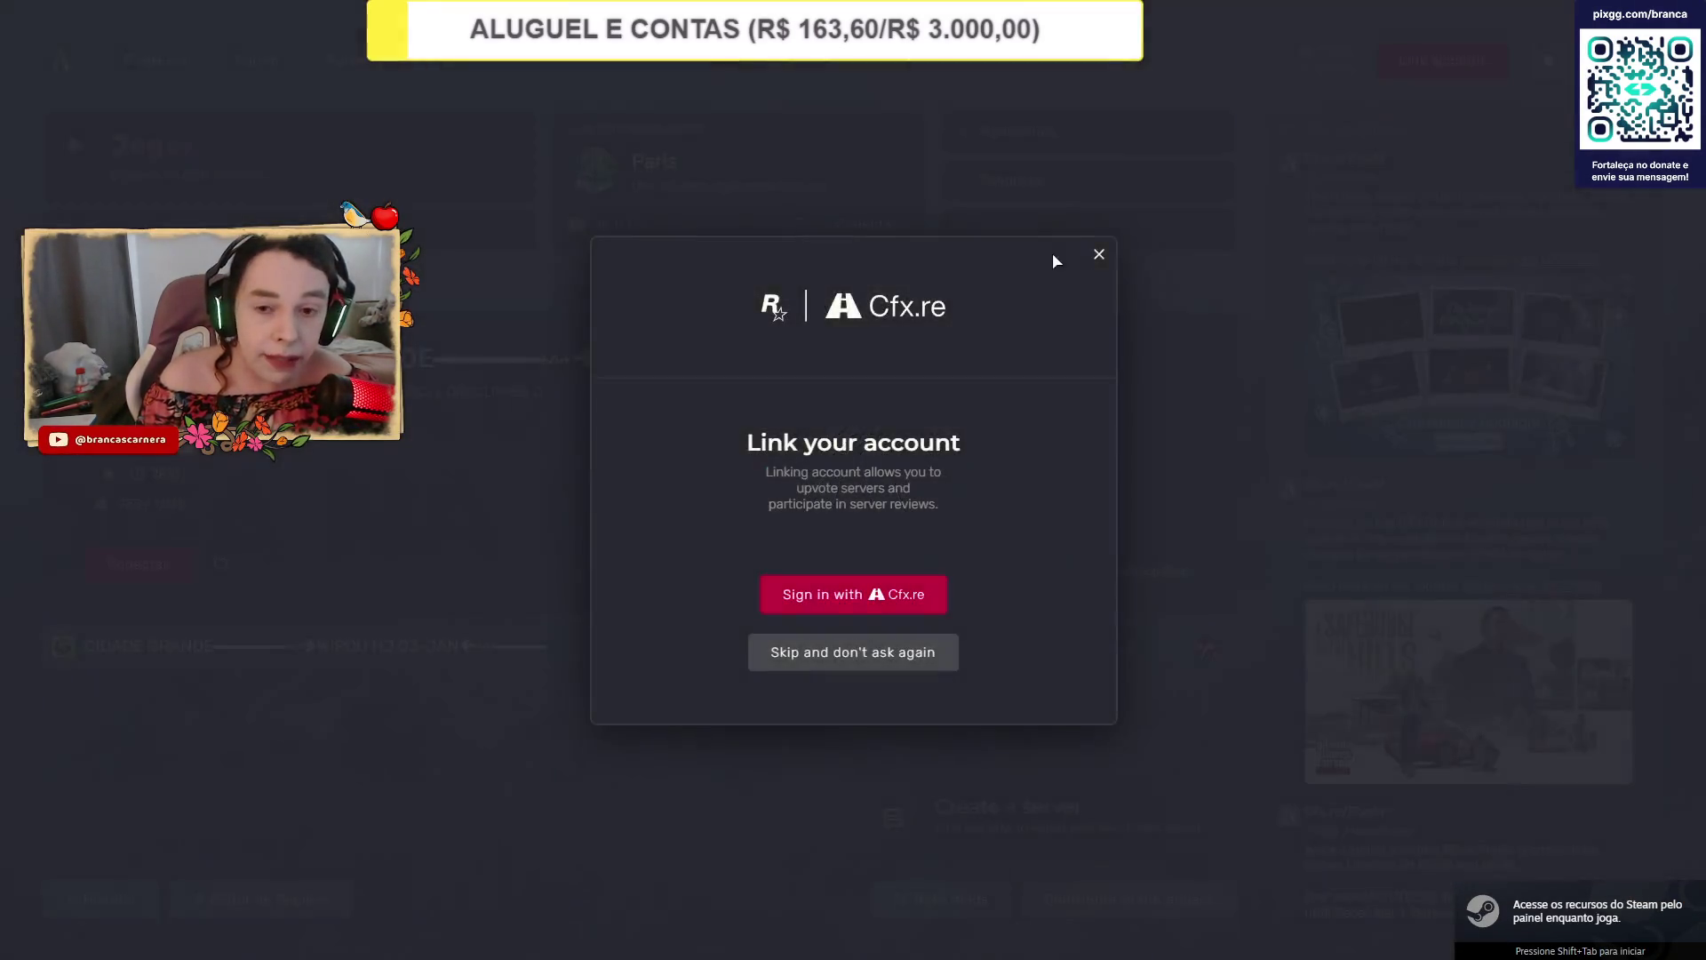
# Dismiss the account-linking prompt, connect to the Paris server and play the first saved character.
pyautogui.click(1099, 254)
pyautogui.click(893, 233)
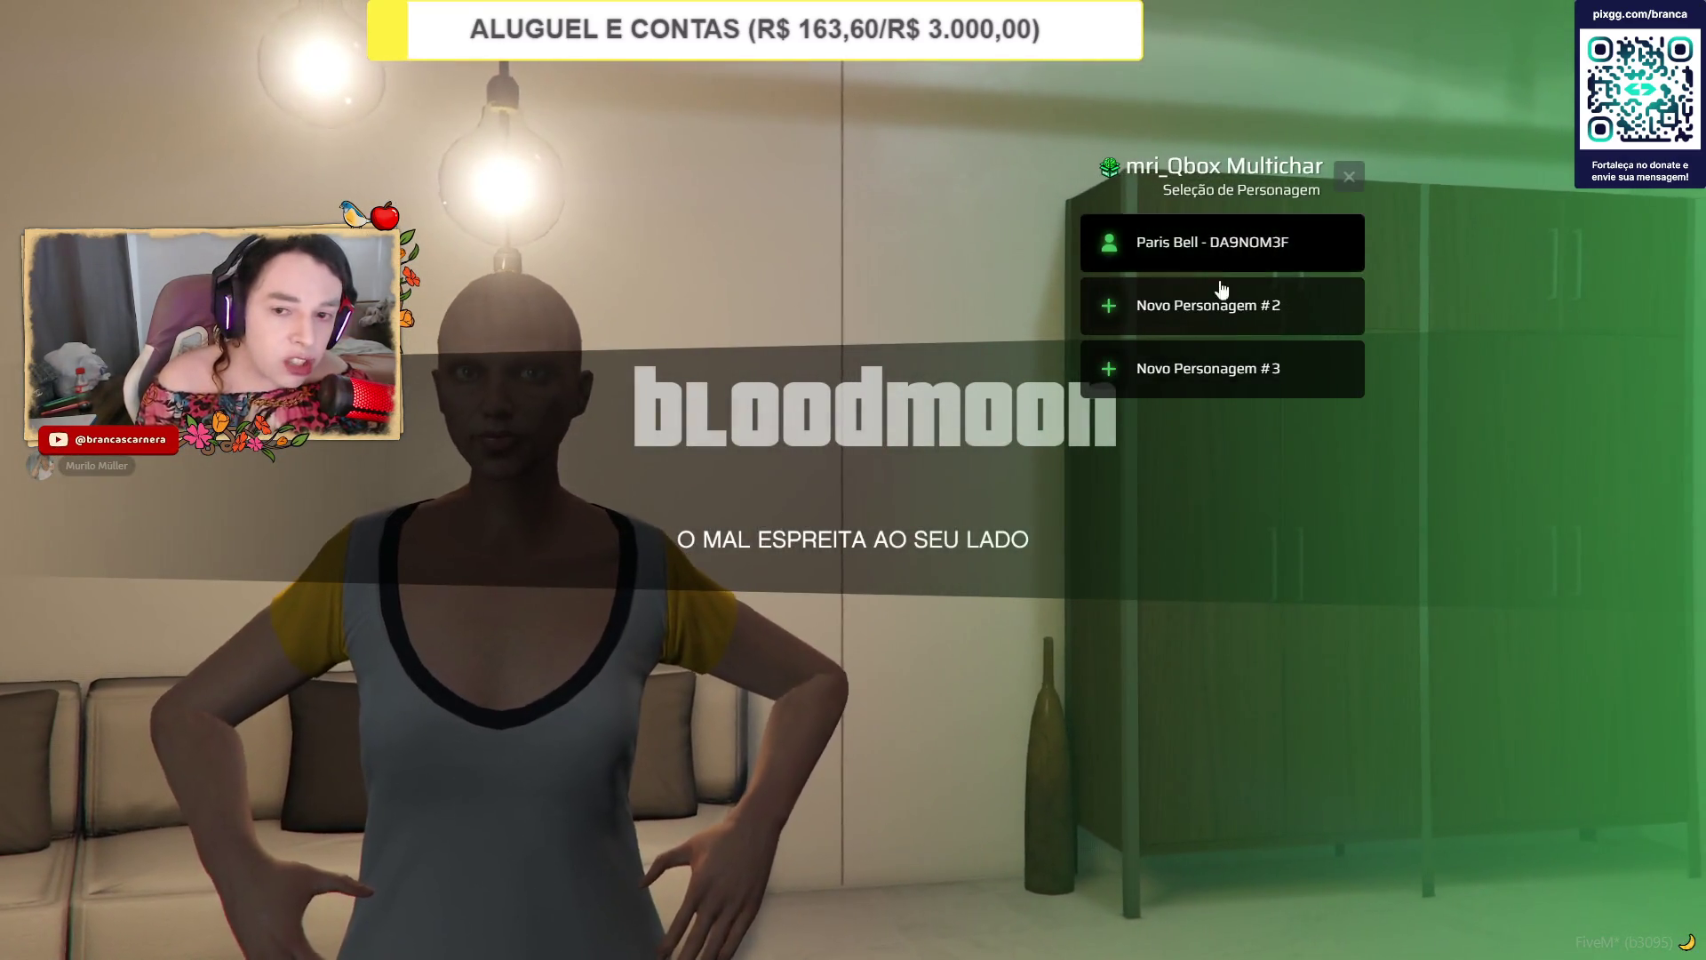
pyautogui.click(1175, 244)
pyautogui.click(1177, 246)
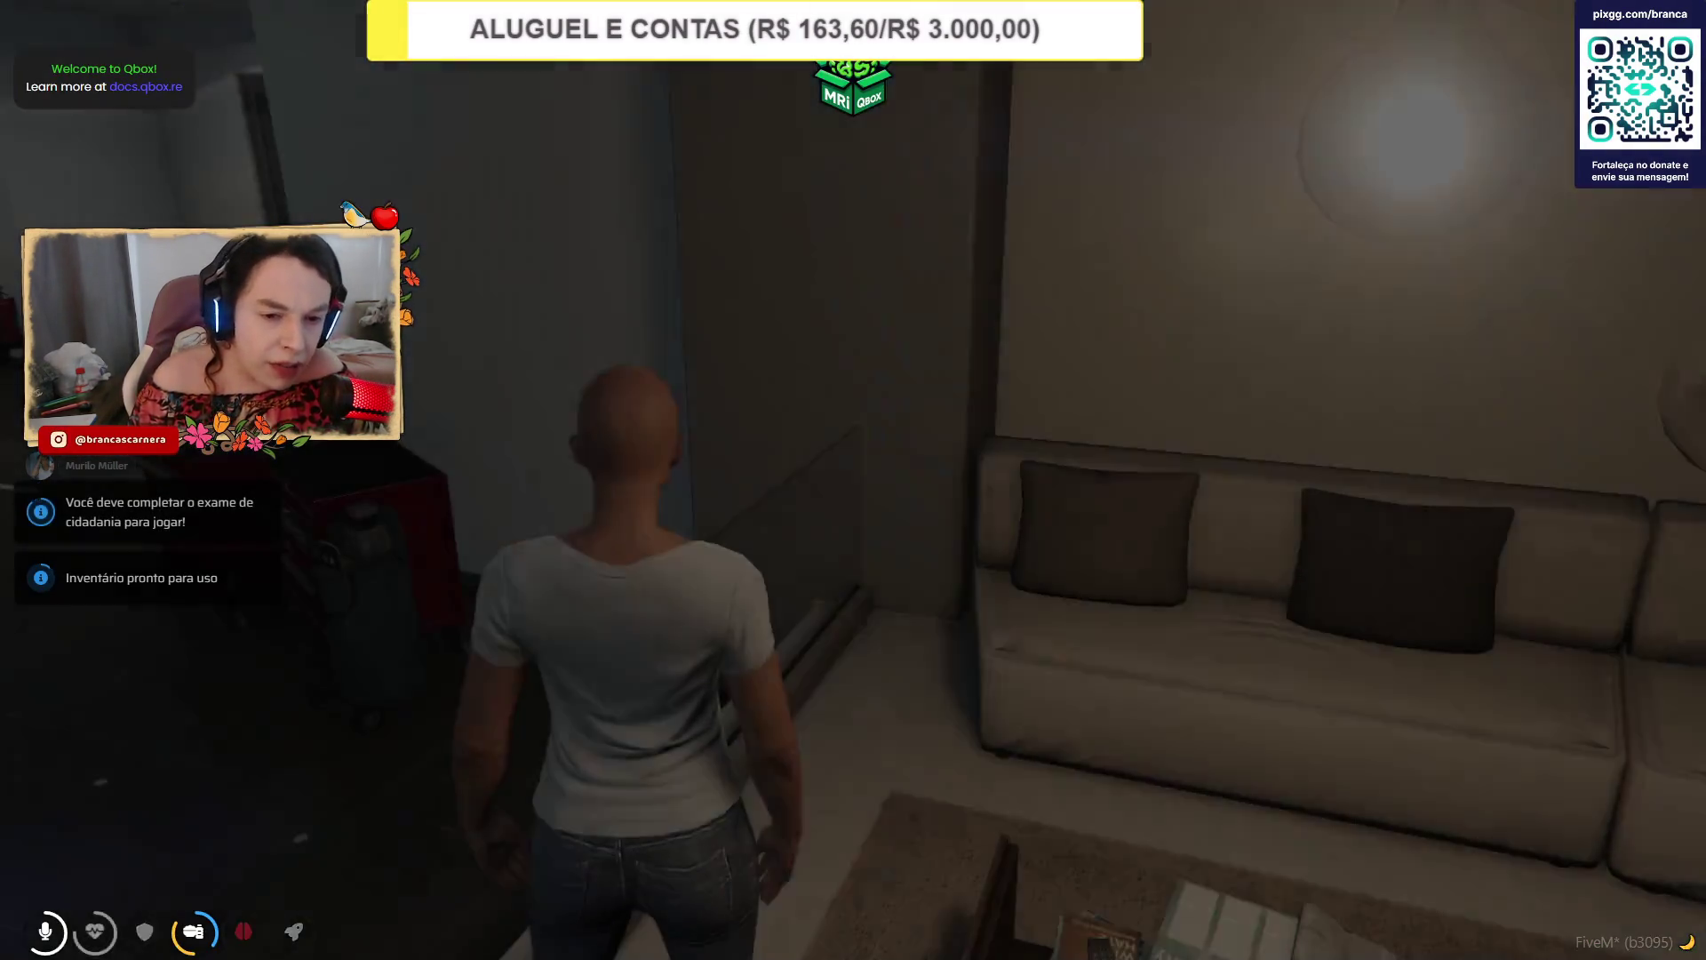
# Search the admin actions for 'coord' and paste the copied coordinates to teleport.
pyautogui.press('F10')
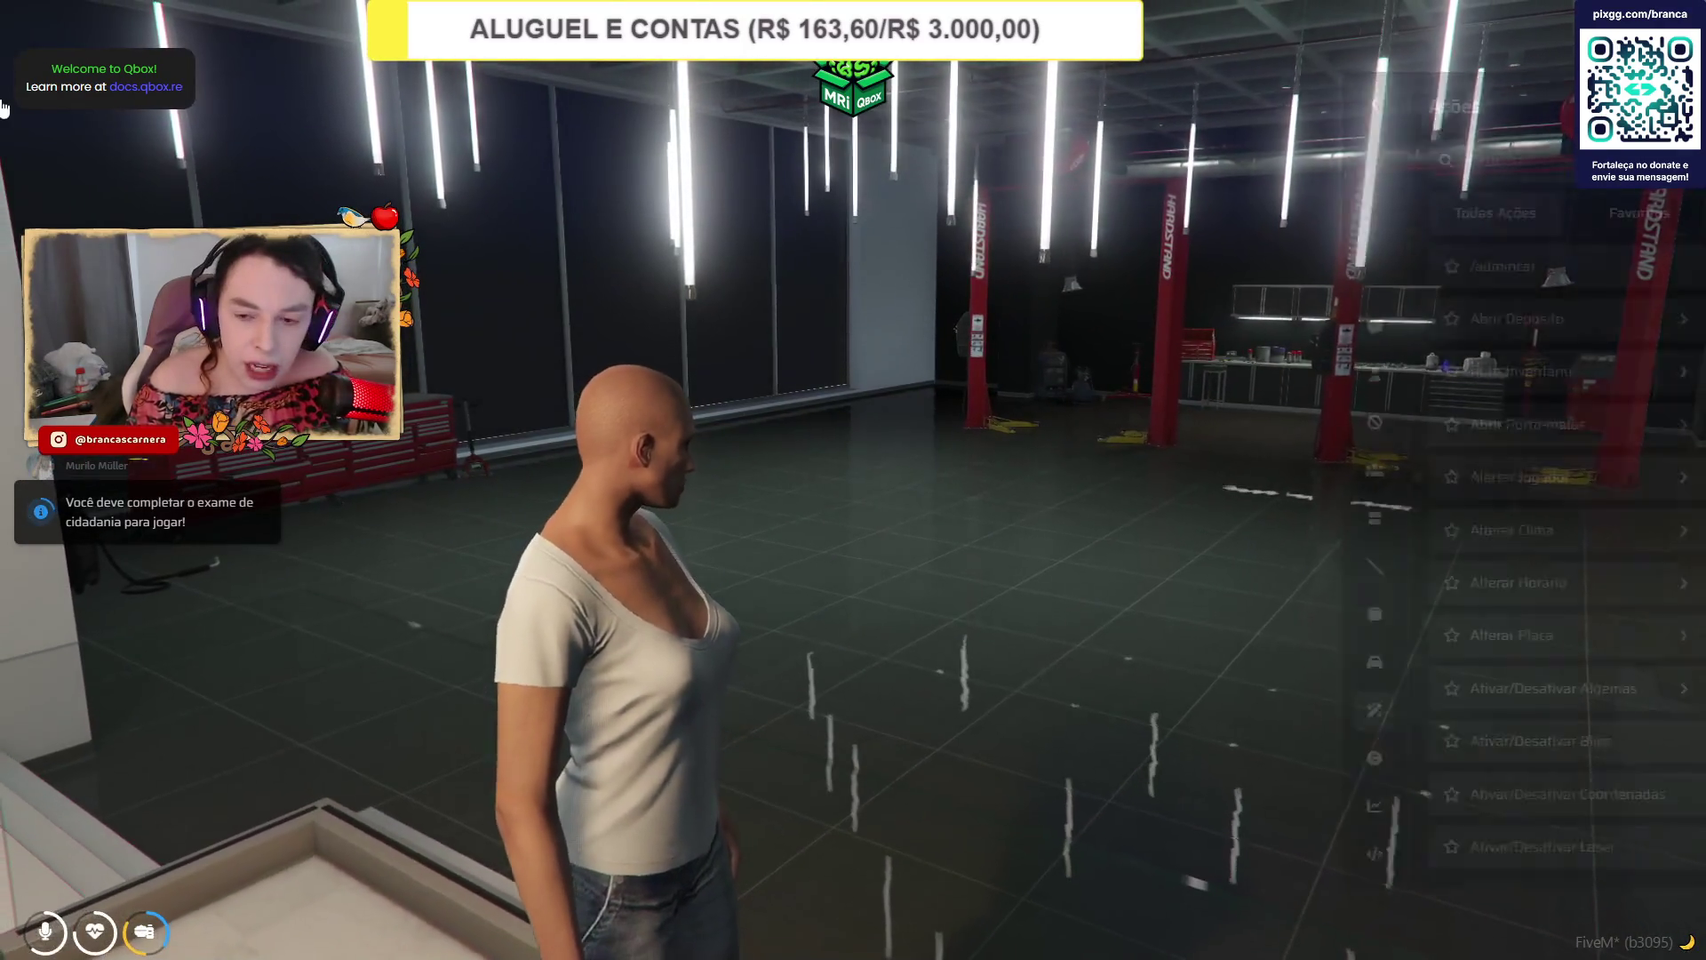
pyautogui.click(1450, 147)
pyautogui.write('coord')
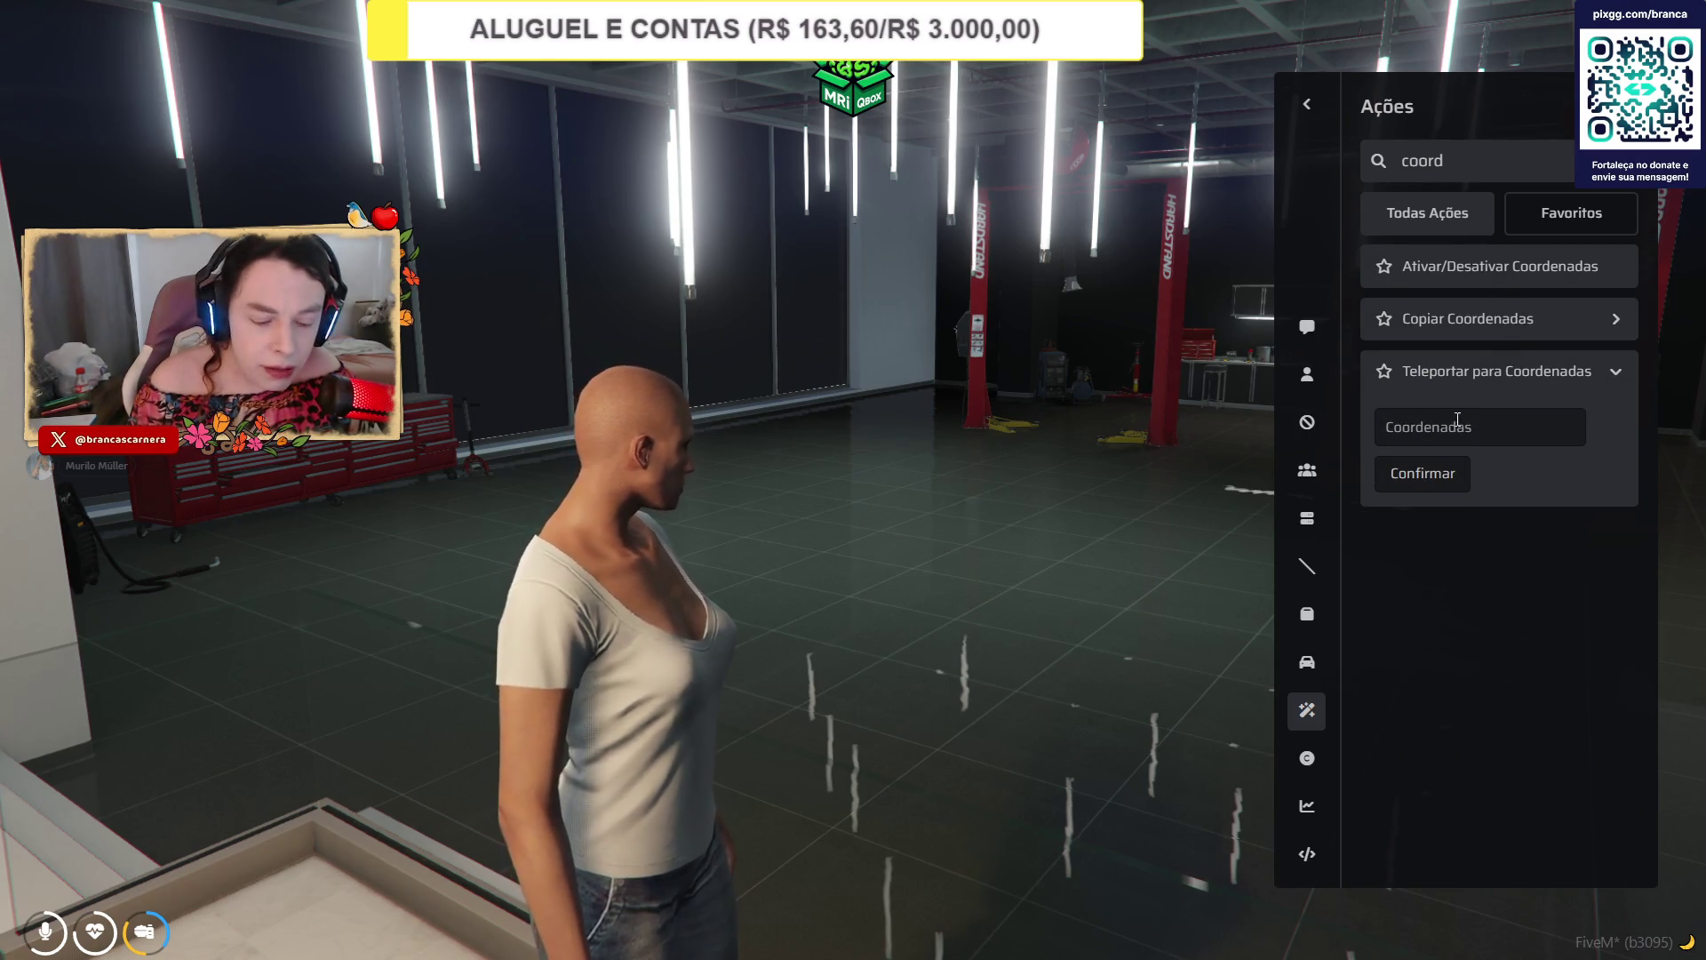
pyautogui.write('0, 500, 3.23469162')
pyautogui.press('Return')
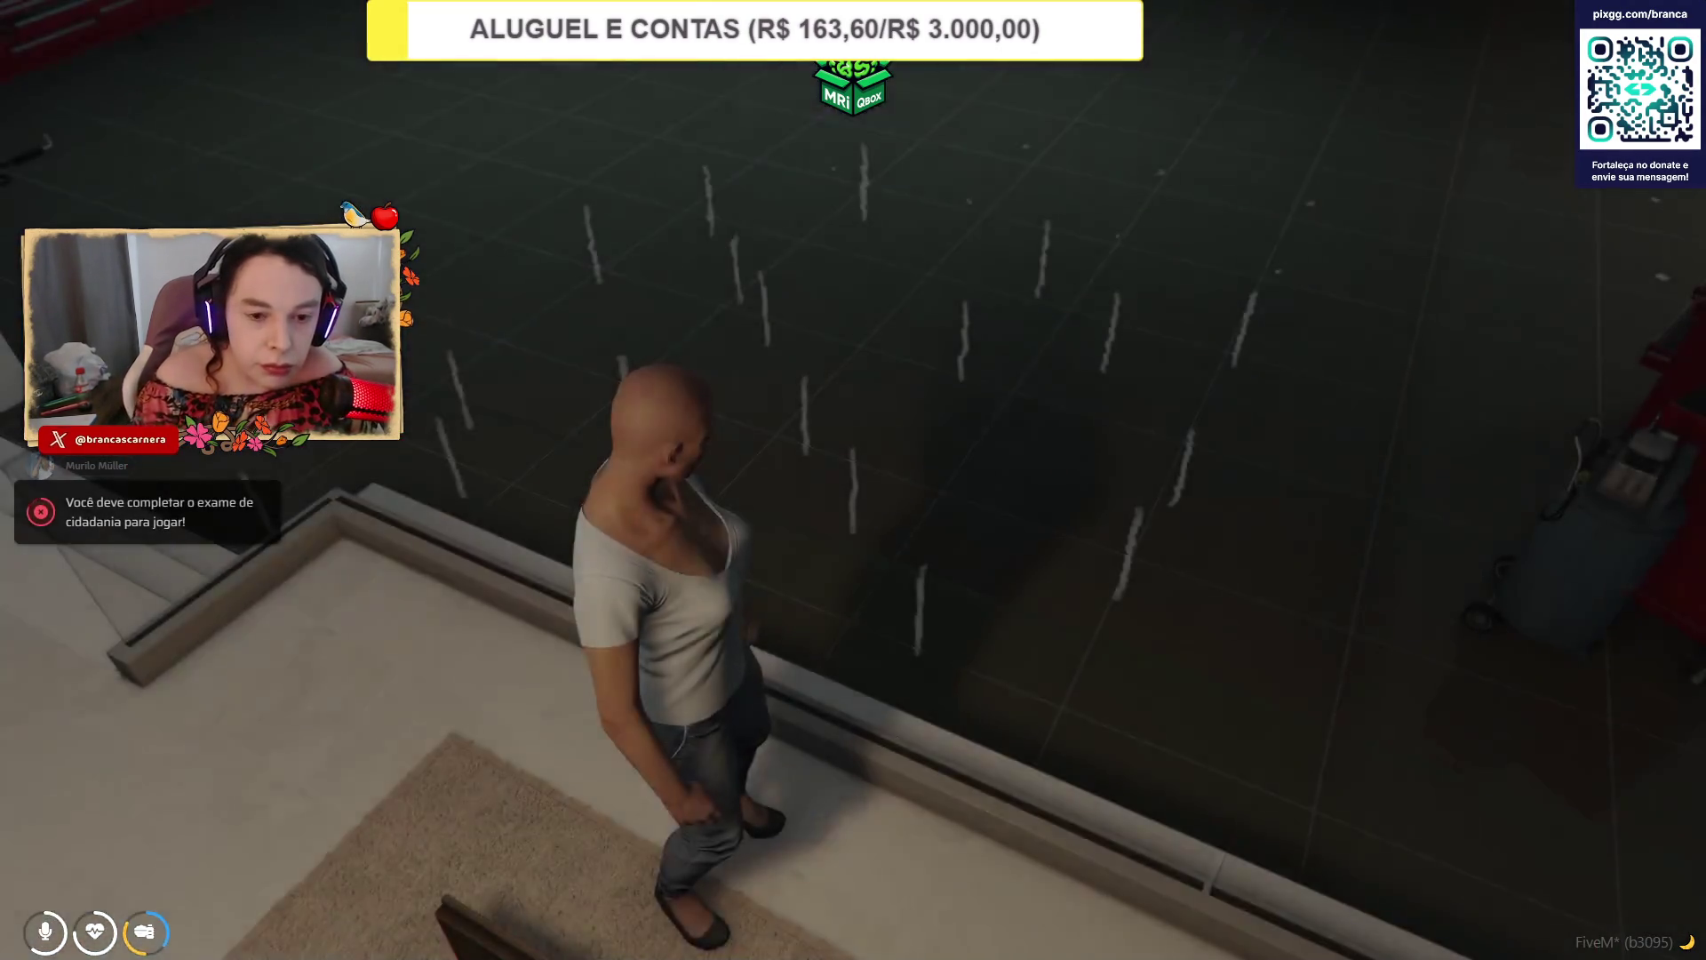
pyautogui.press('v')
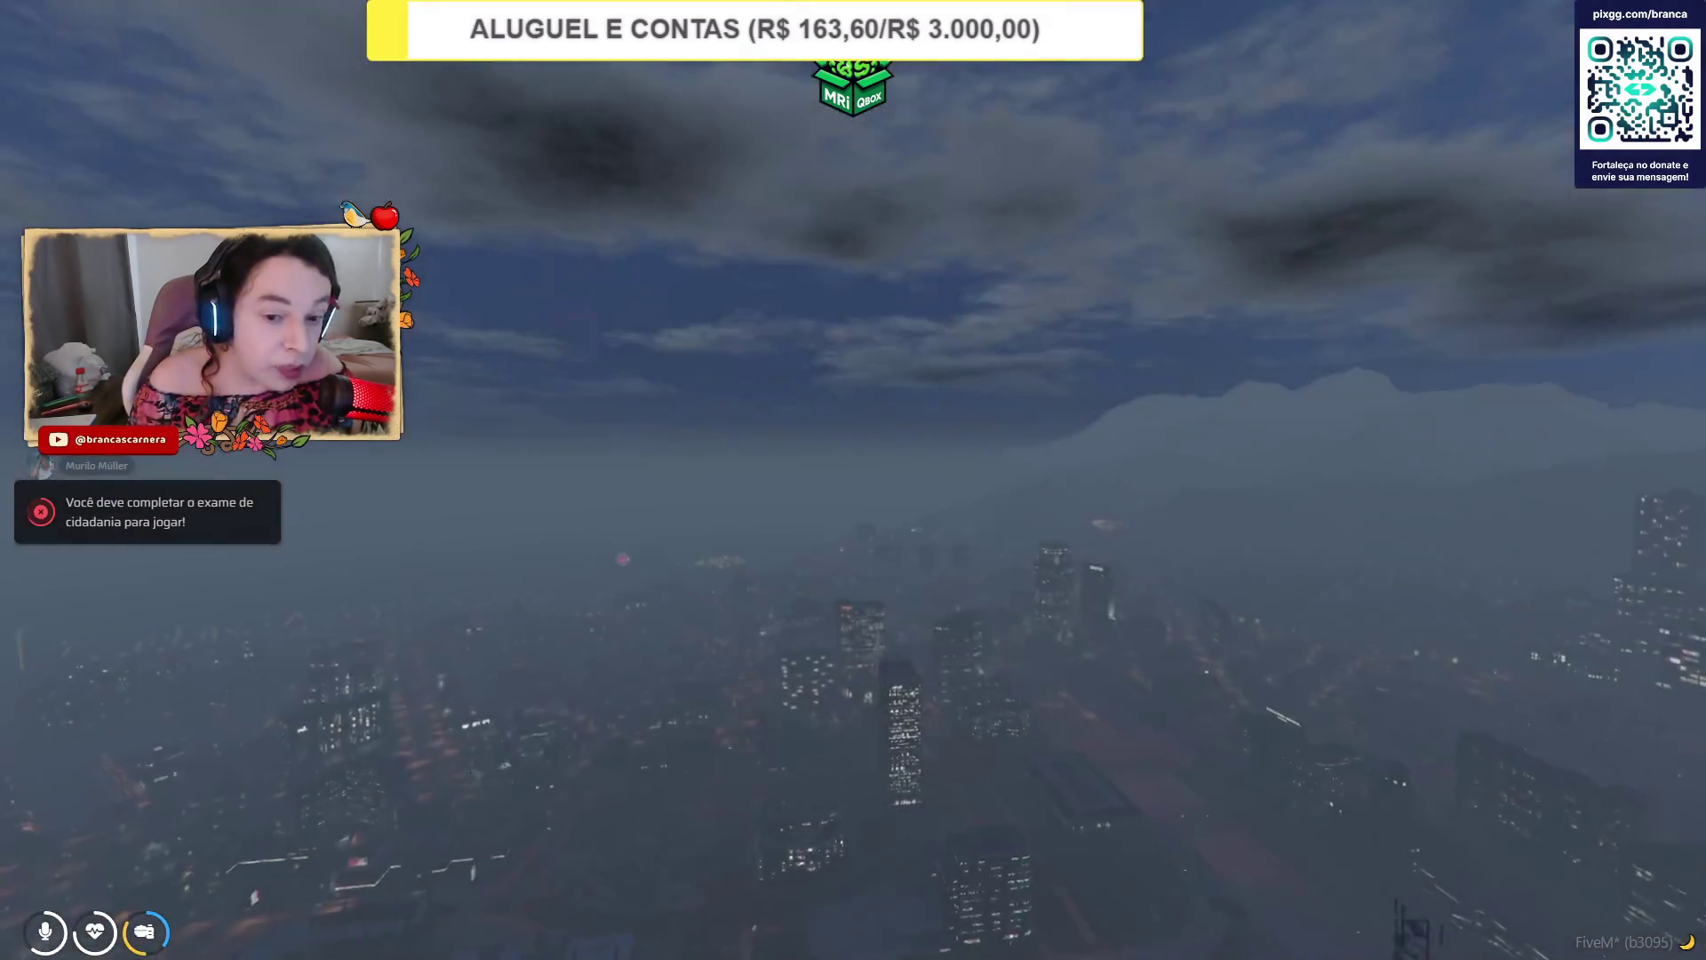
# Expand Teleportar para Coordenadas, paste the coordinates into its field and submit.
pyautogui.press('F7')
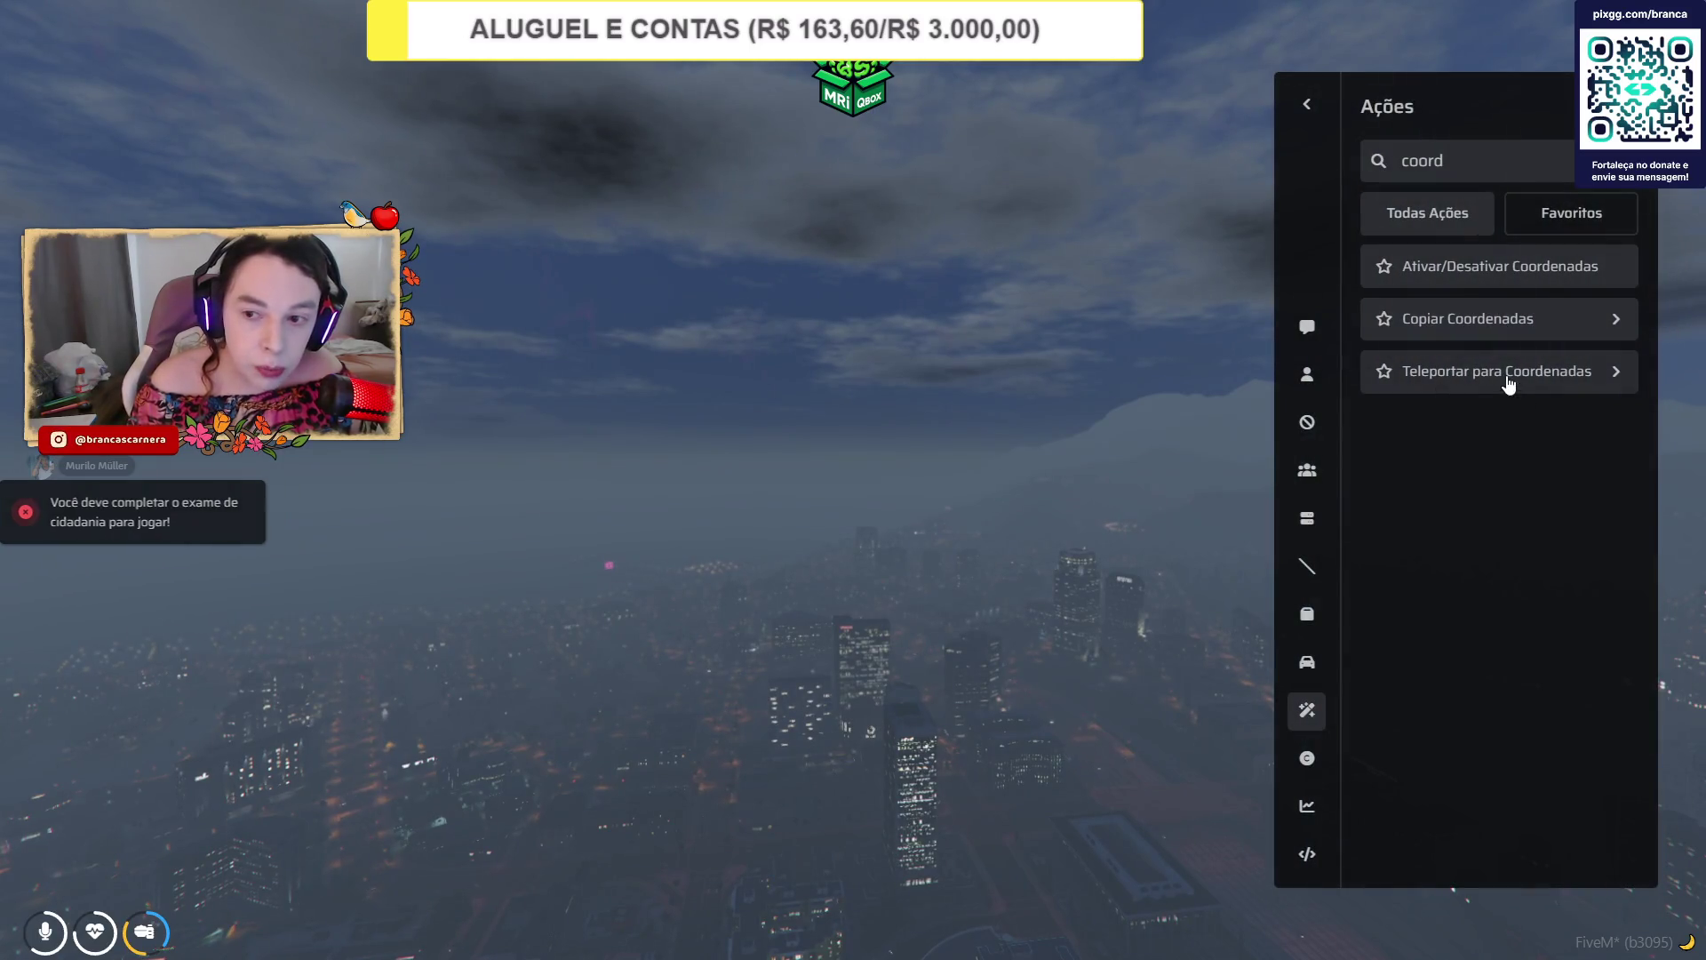
pyautogui.click(1508, 370)
pyautogui.click(1441, 427)
pyautogui.write('0, 500, 3.23469162')
pyautogui.press('Return')
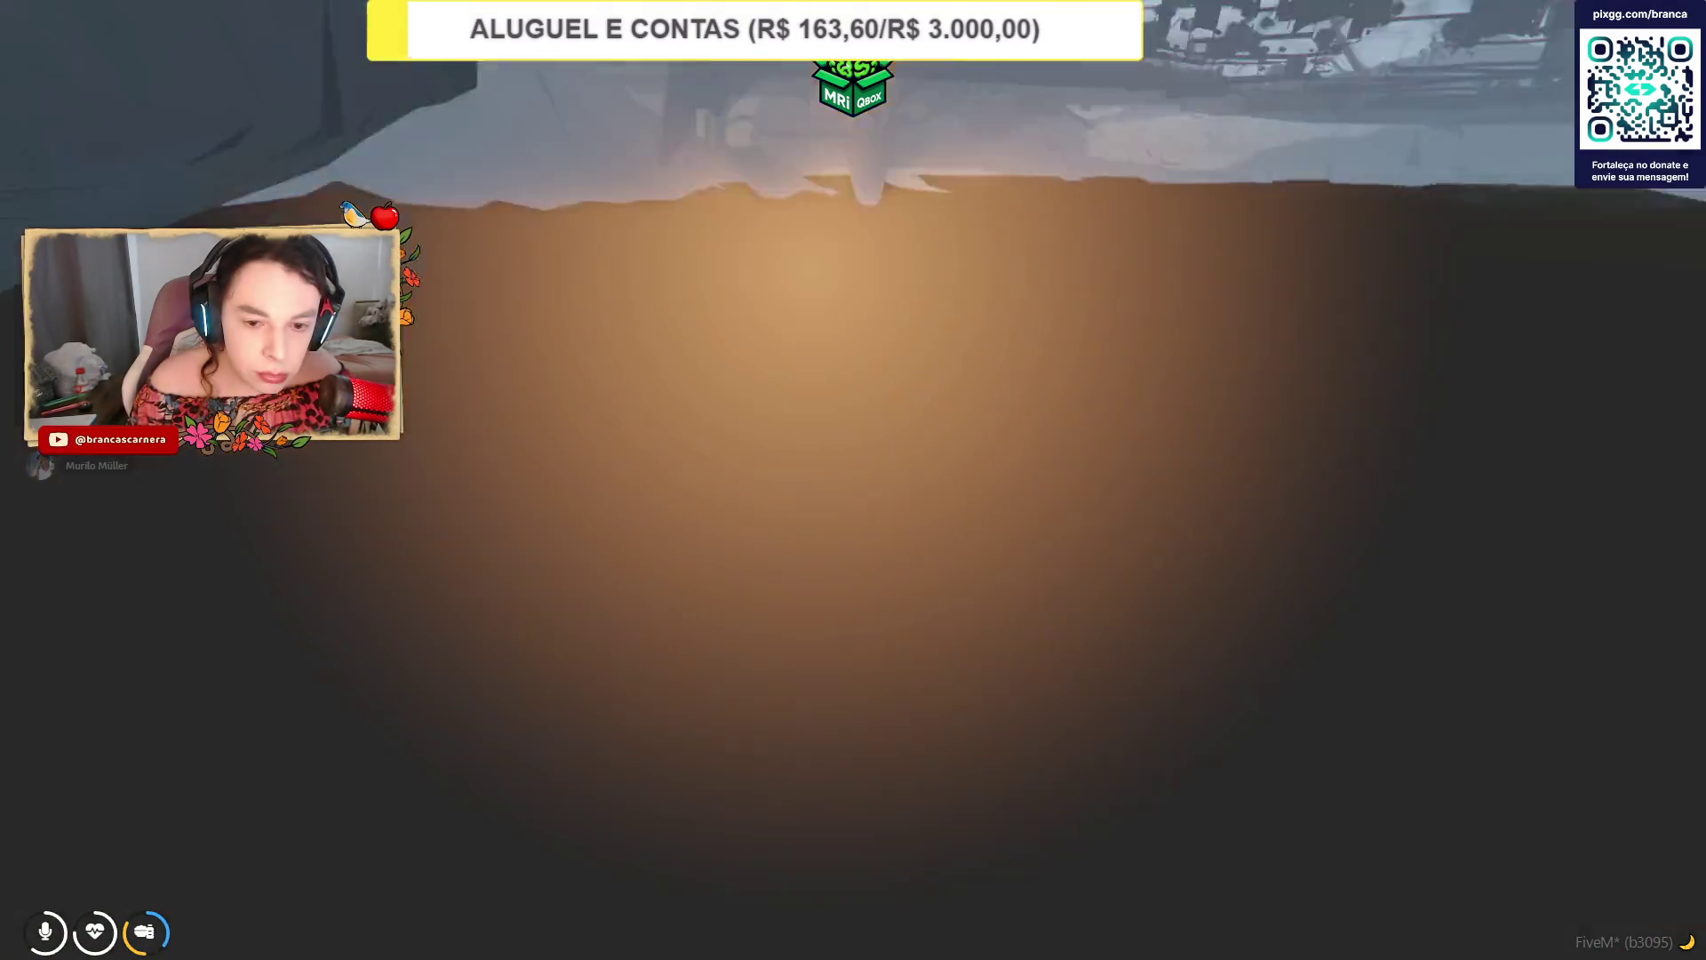
# Confirm the teleport to 0, 500, 3.23469162, then return to the CodeWalker project.
pyautogui.press('F7')
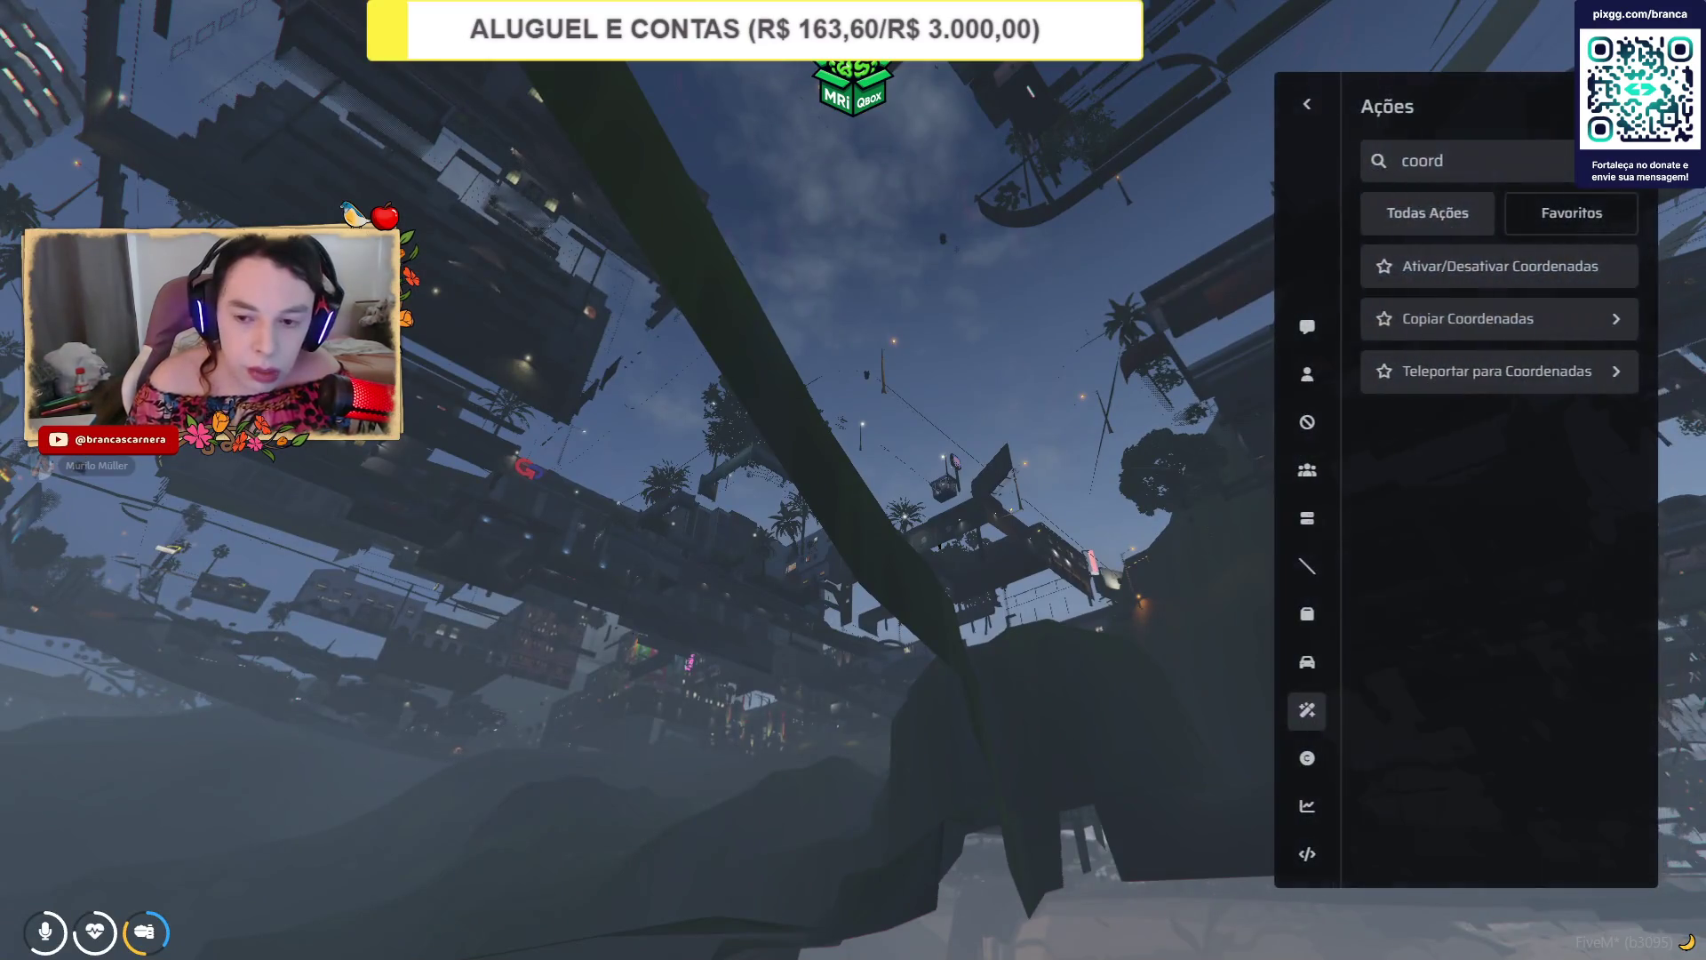
pyautogui.click(1412, 418)
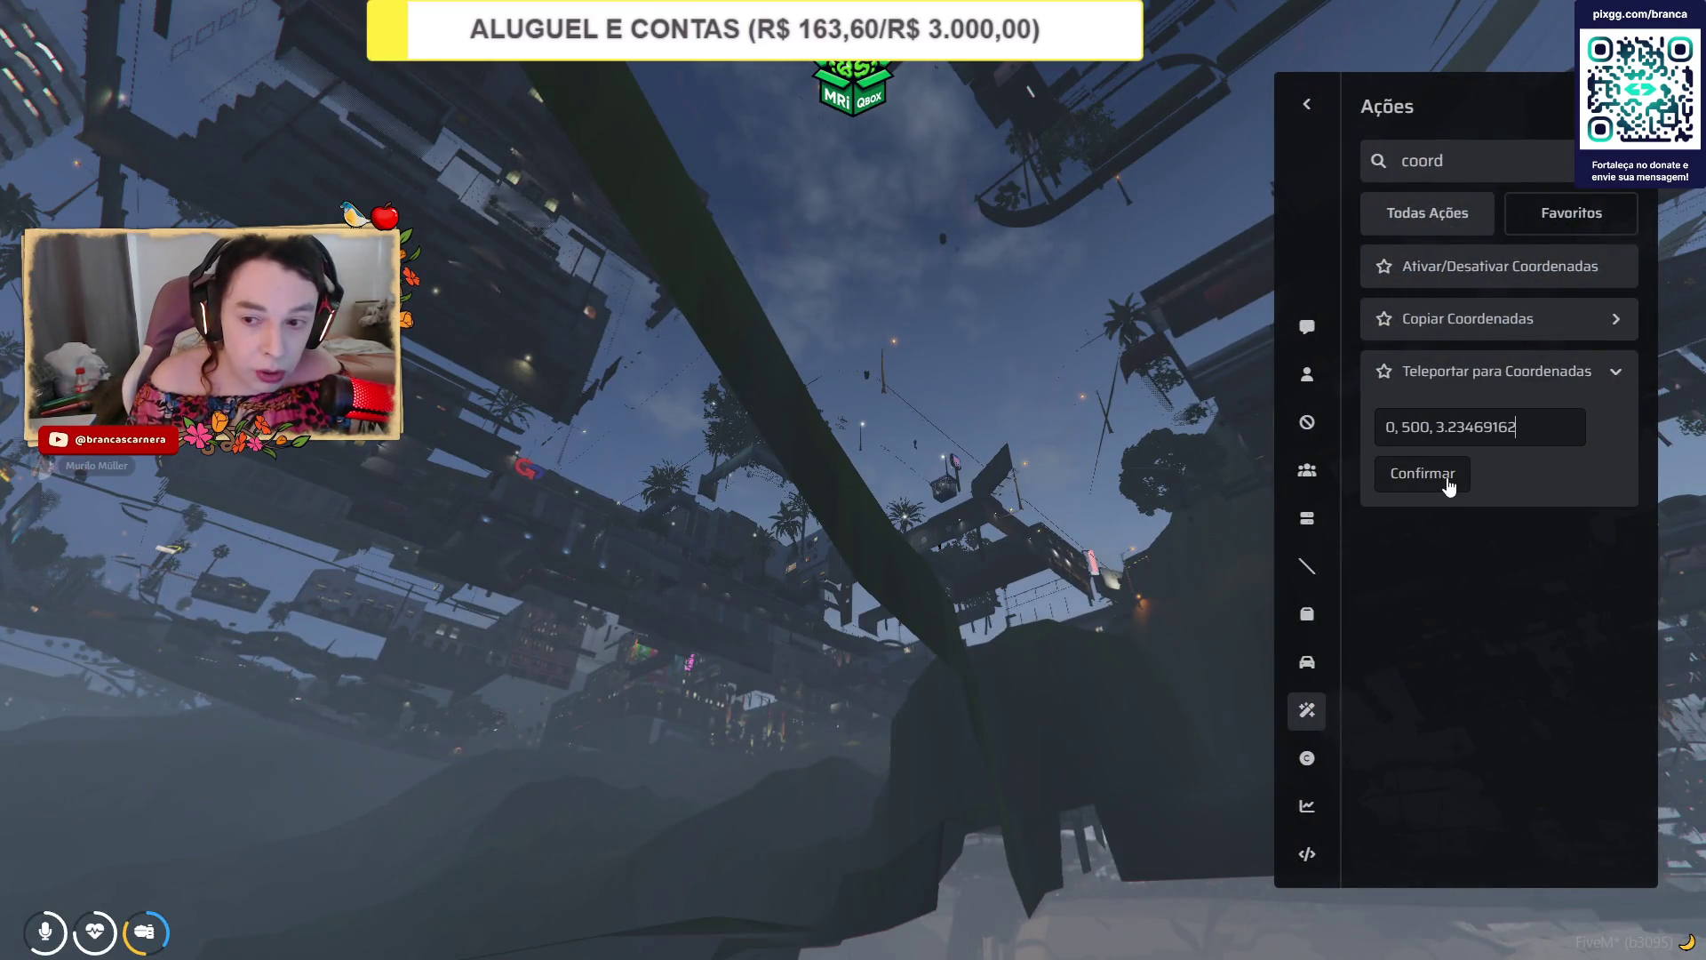
pyautogui.click(1422, 474)
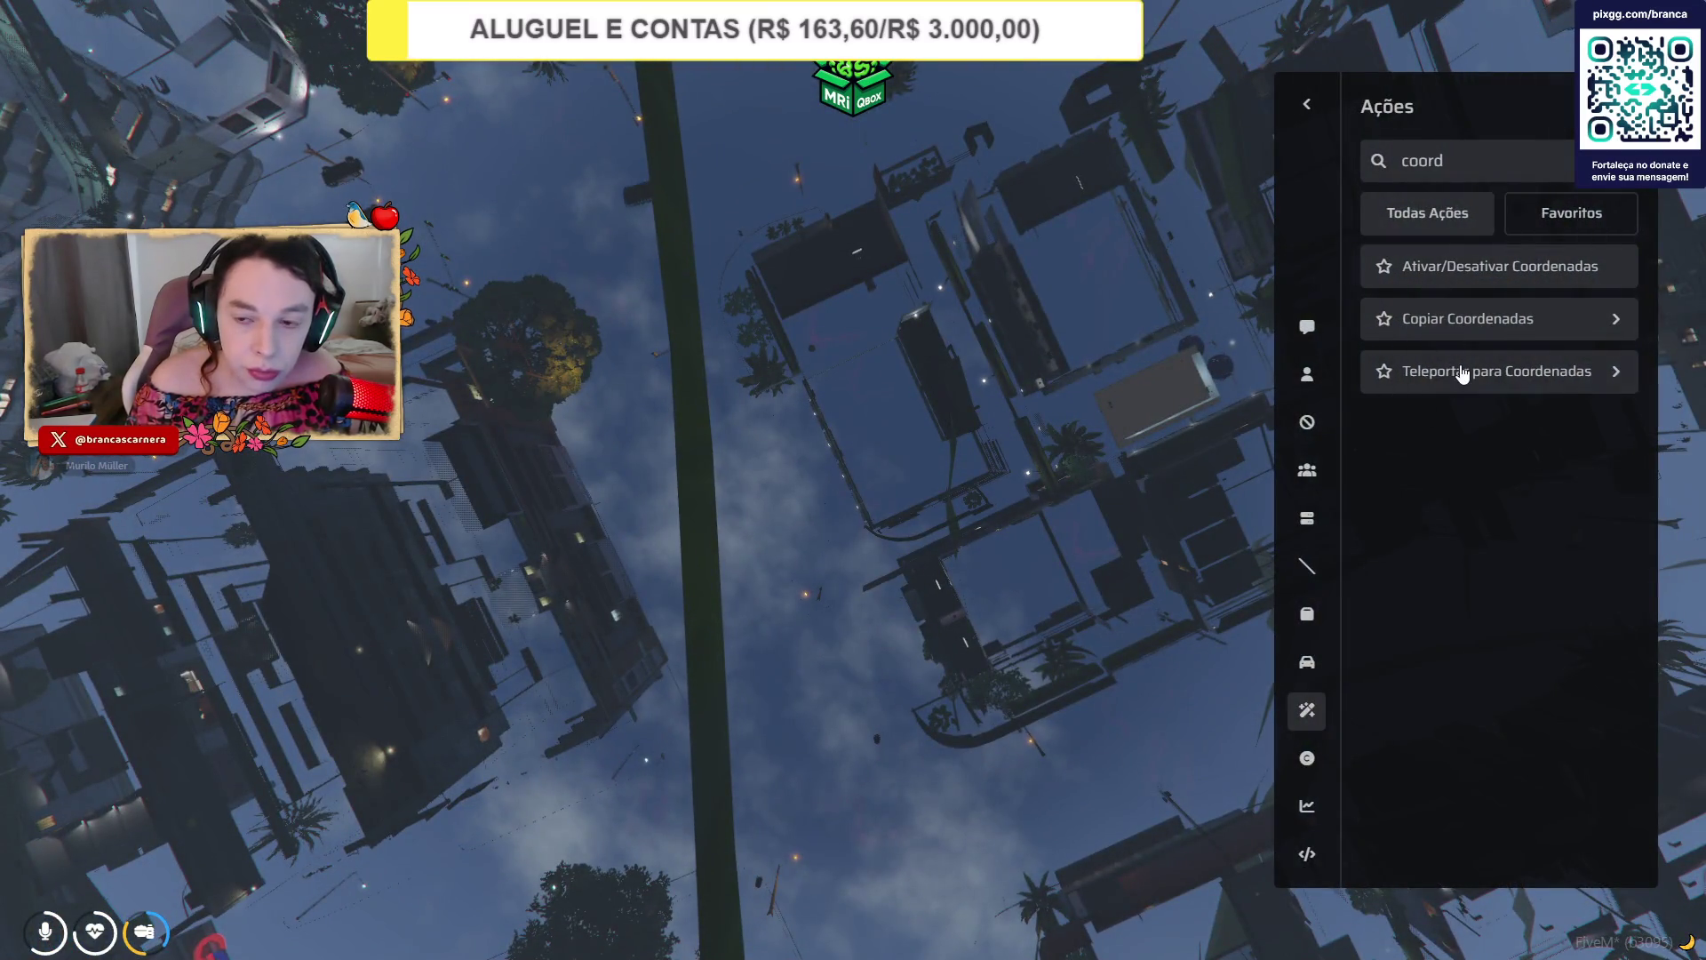
pyautogui.click(1422, 473)
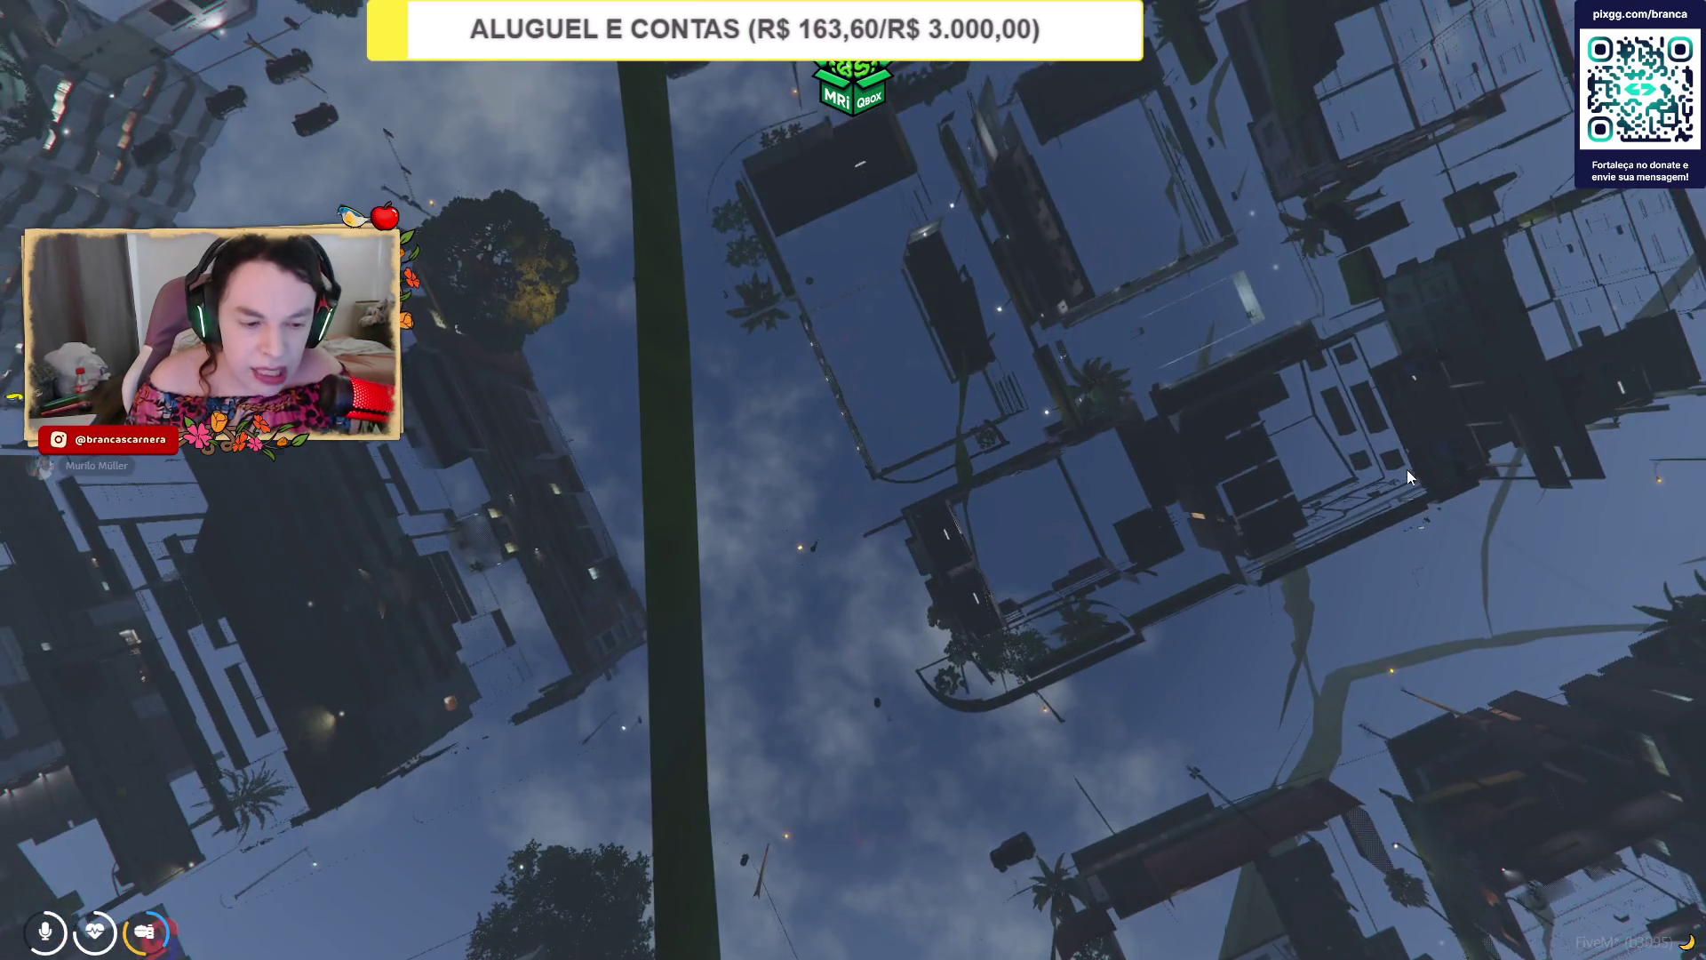
pyautogui.hotkey('alt', 'Tab')
pyautogui.moveTo(626, 940)
pyautogui.click(670, 846)
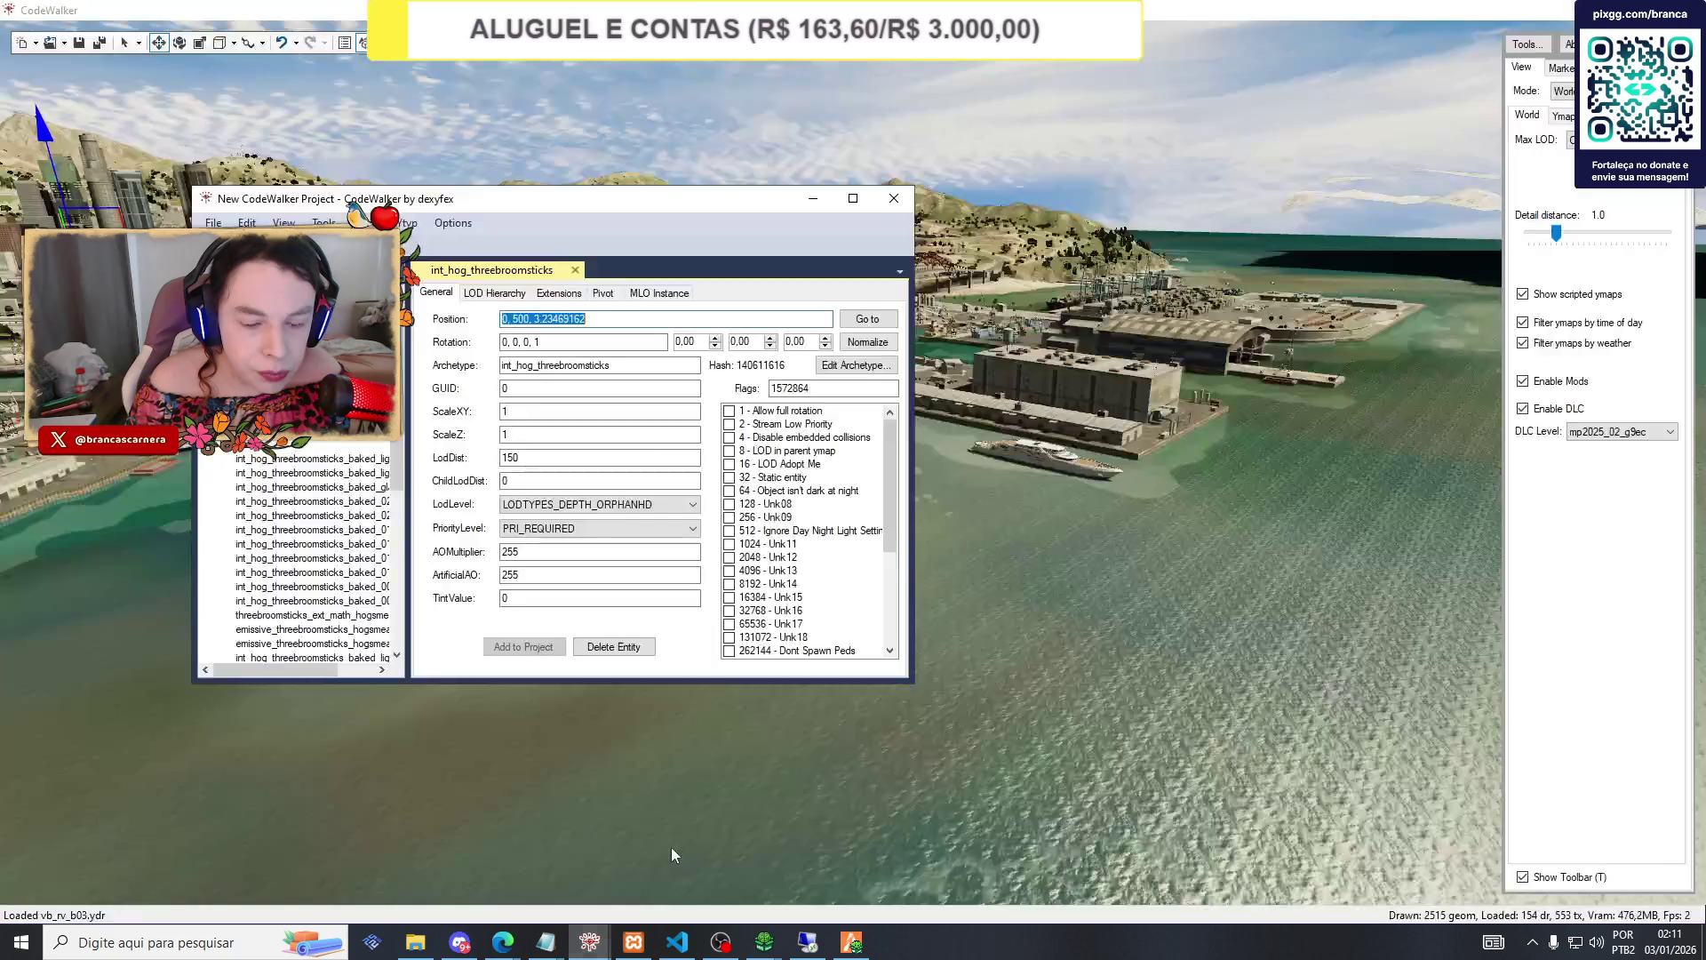
# Back in the game, paste the coordinates and confirm a second teleport, landing on a rooftop.
pyautogui.click(859, 947)
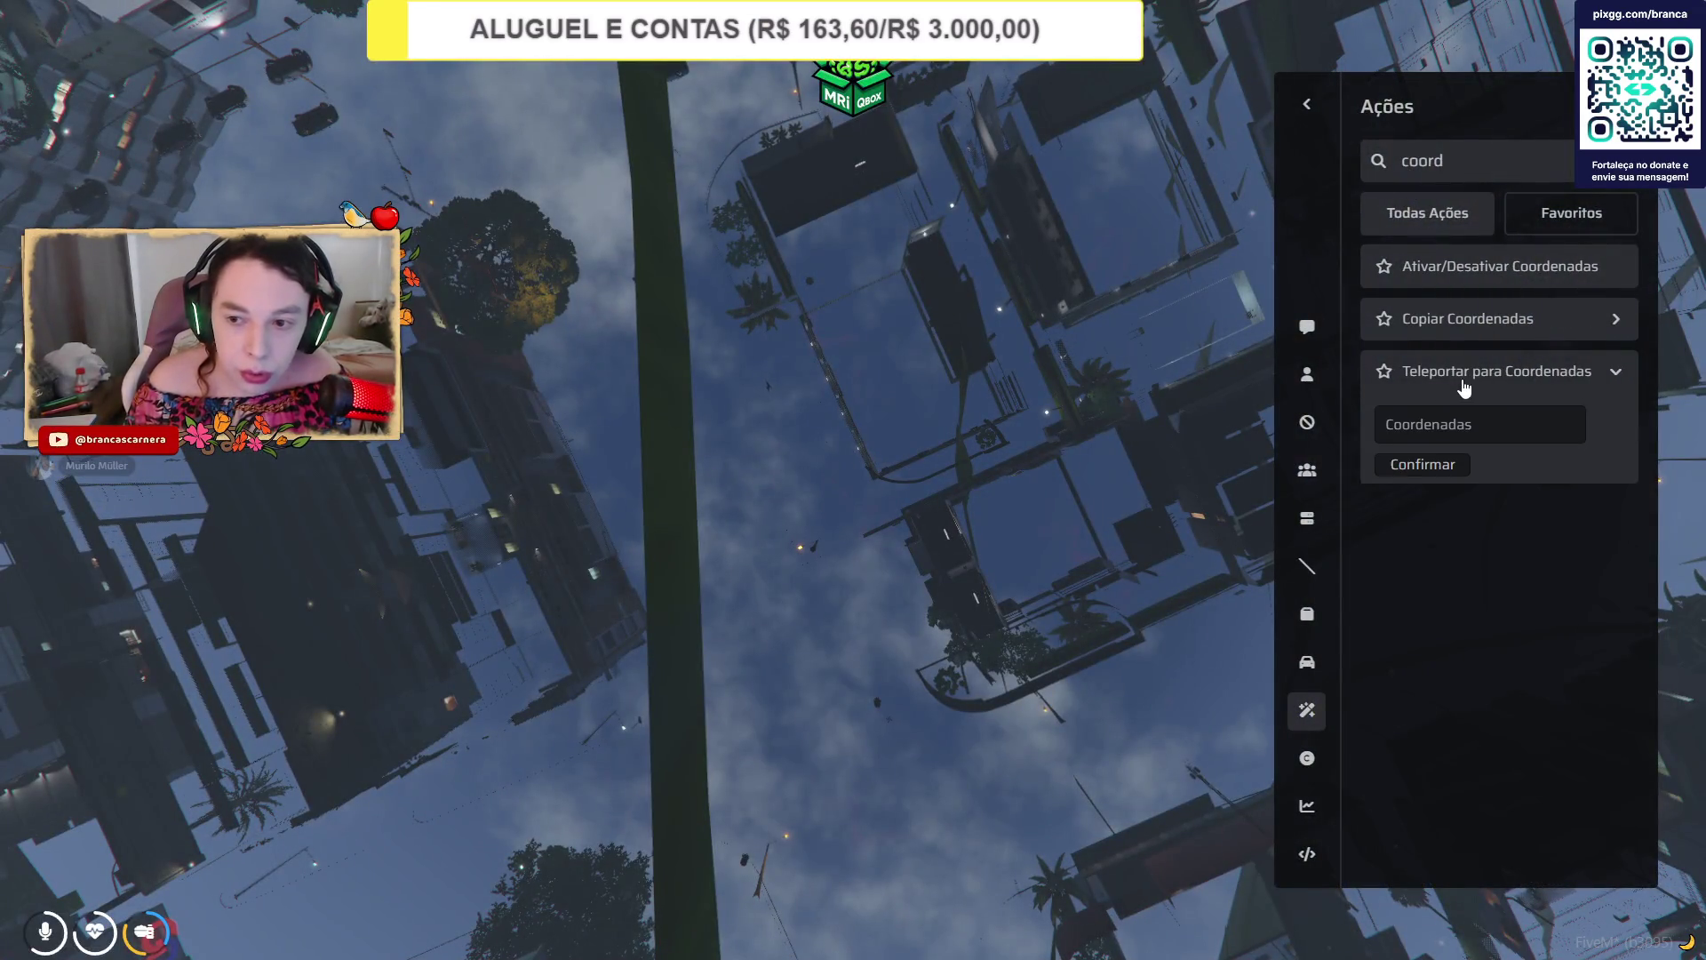
pyautogui.write('0, 500, 3.23469162')
pyautogui.click(1423, 473)
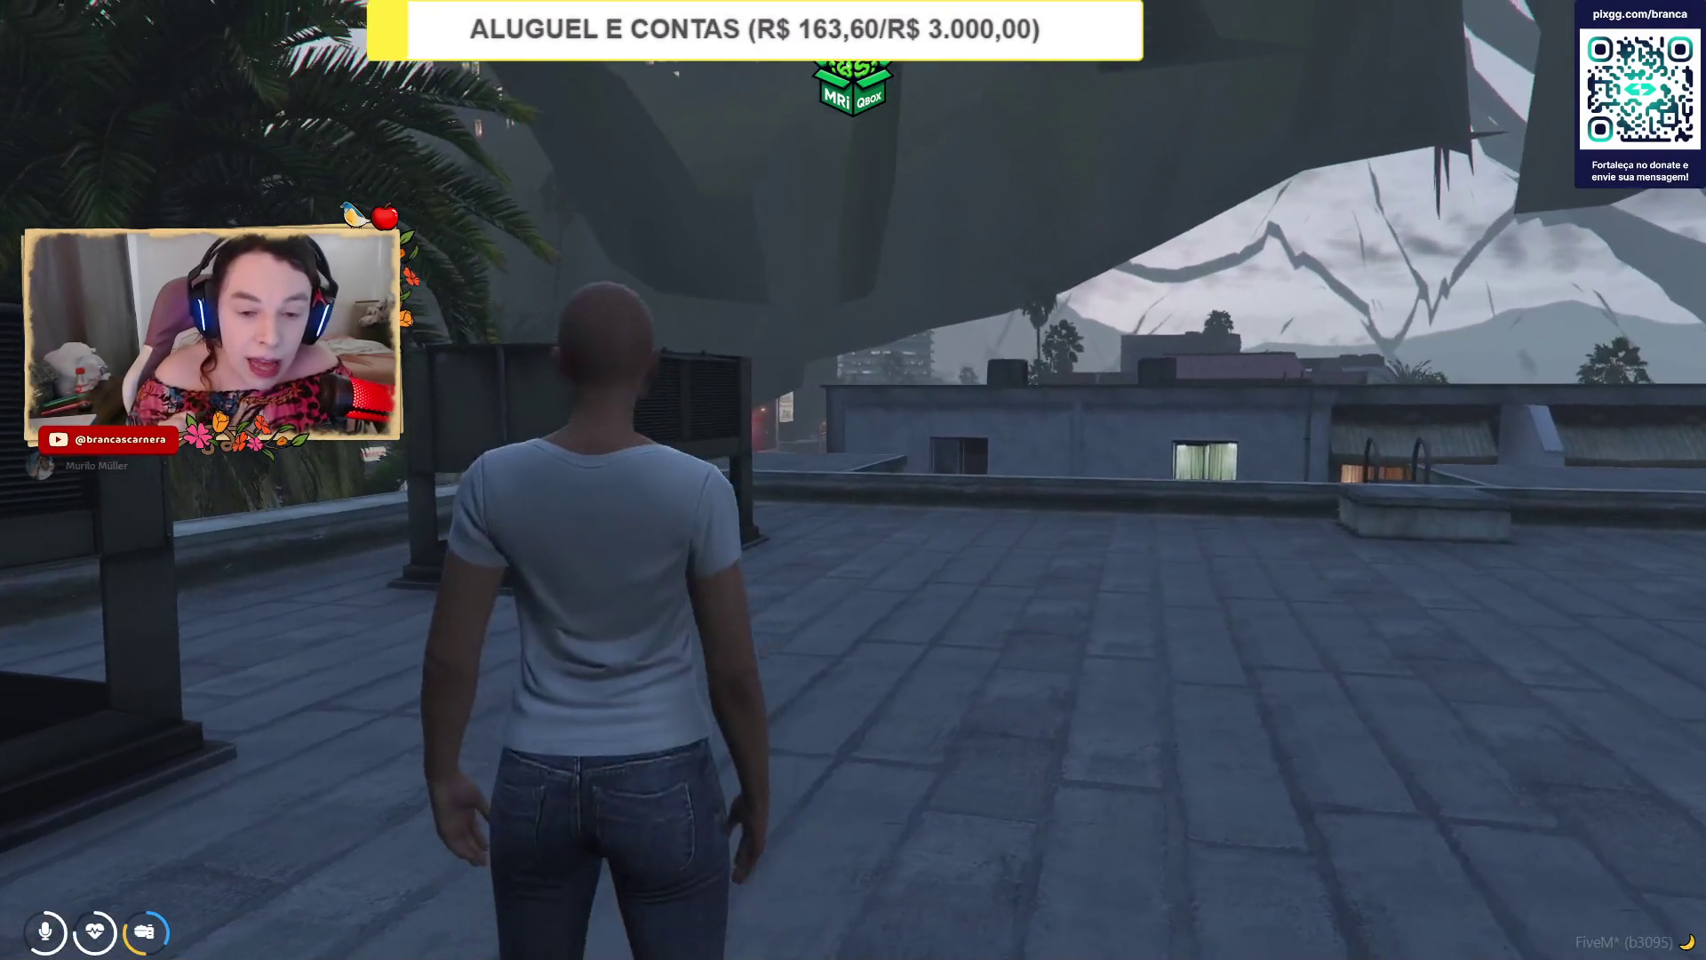
pyautogui.hotkey('alt', 'Tab')
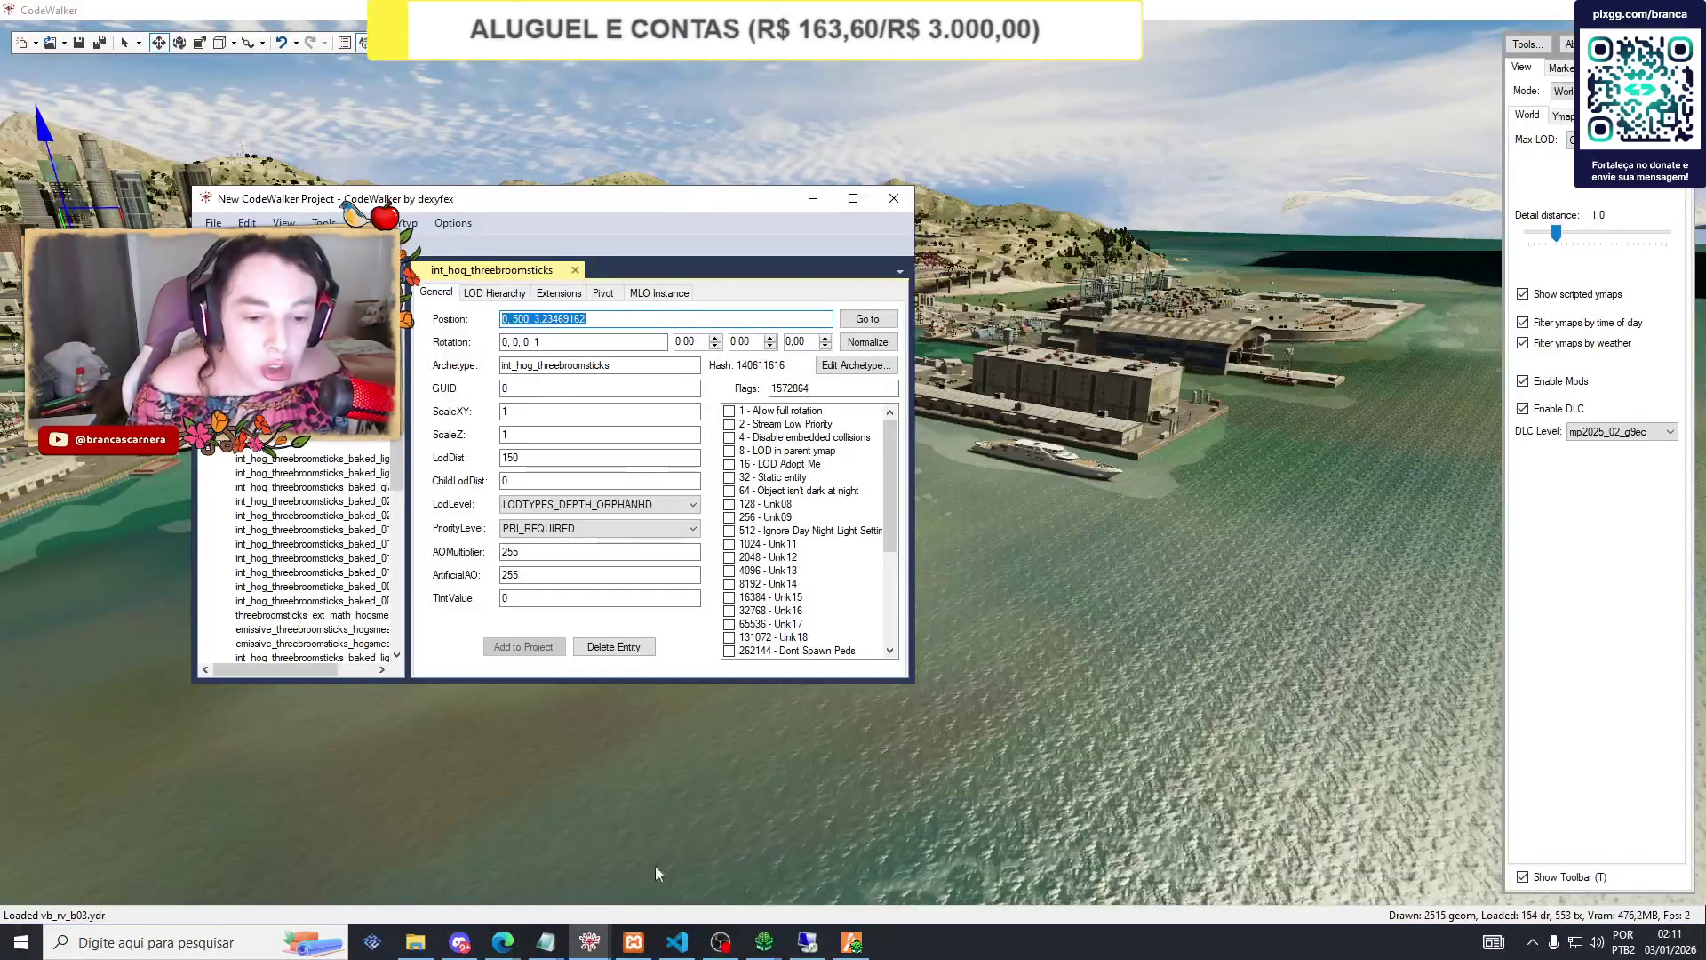
# Hide the 'Captura de monitor 2' source in OBS Studio.
pyautogui.click(720, 942)
pyautogui.click(498, 766)
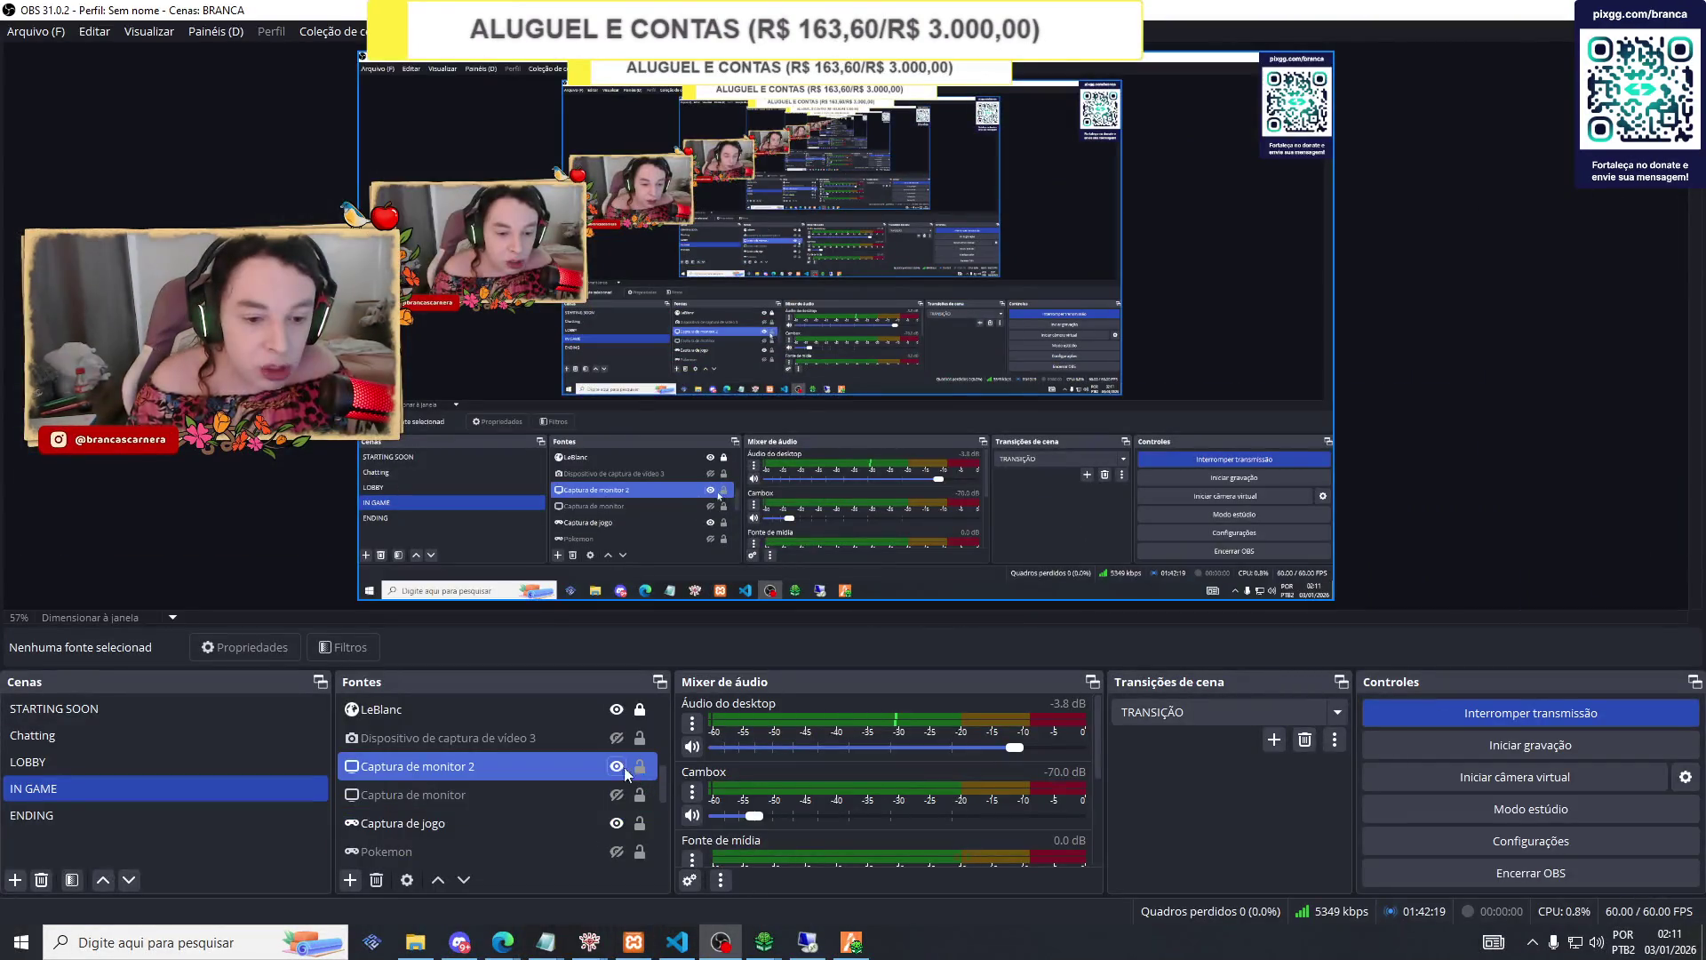
pyautogui.click(621, 770)
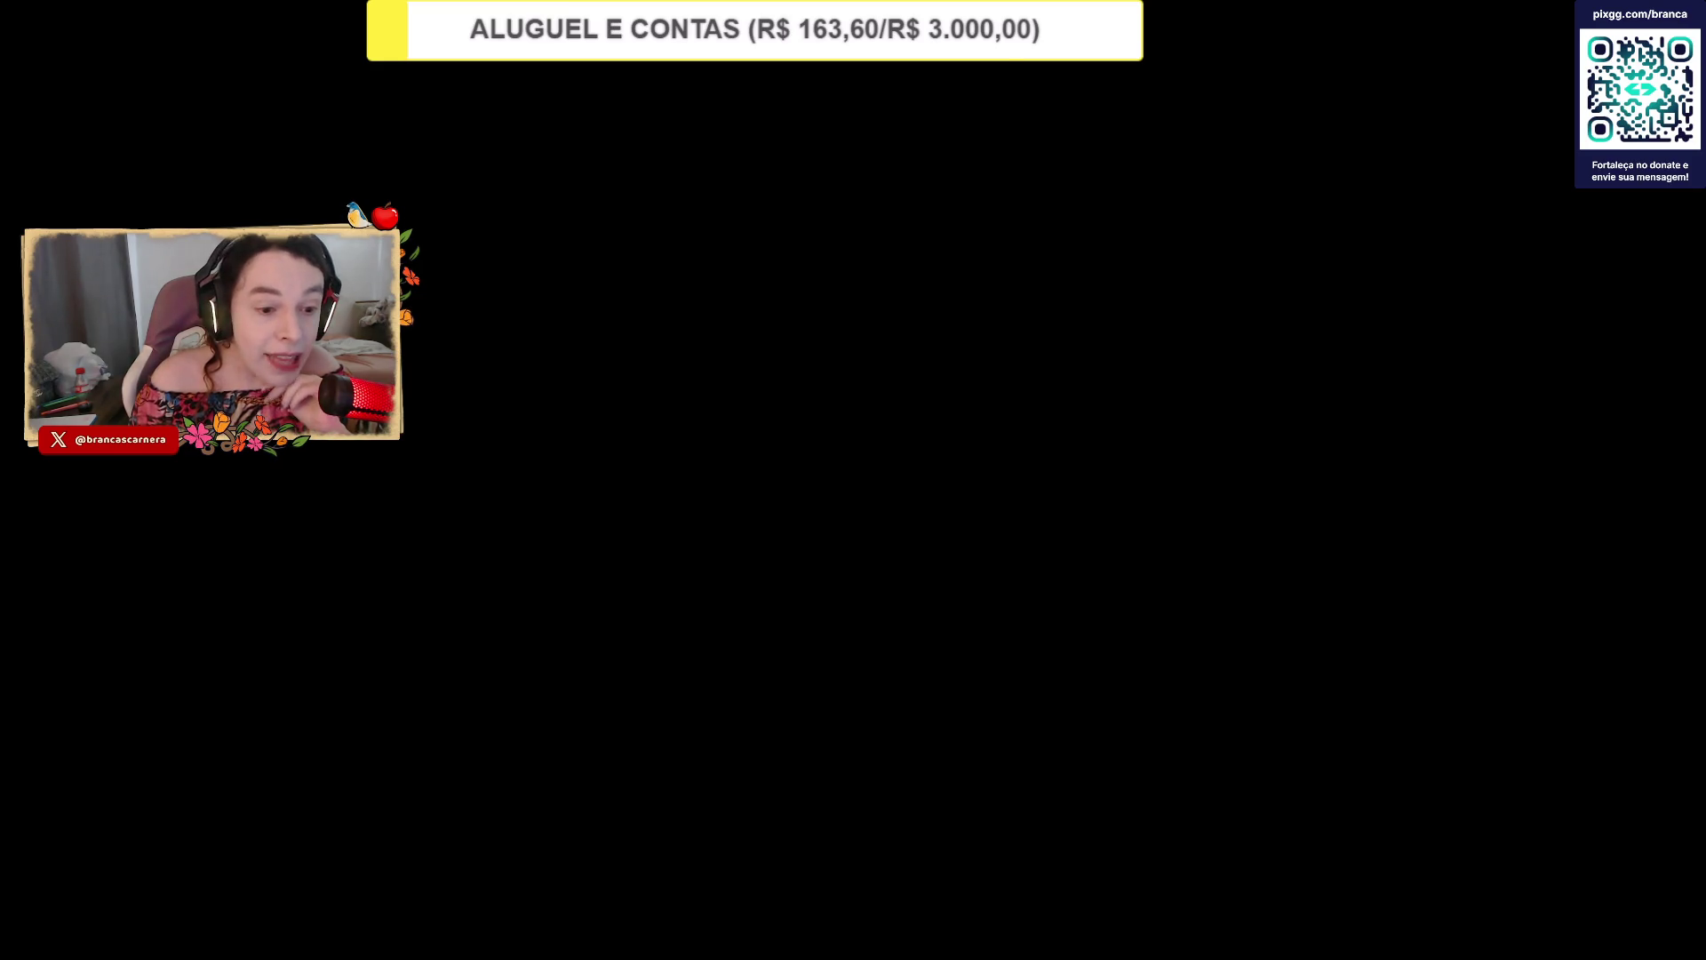
# Play the Lumos RP video, then open '1 Ano de Histórias e Risadas' and seek to 3:30.
pyautogui.hotkey('alt', 'Tab')
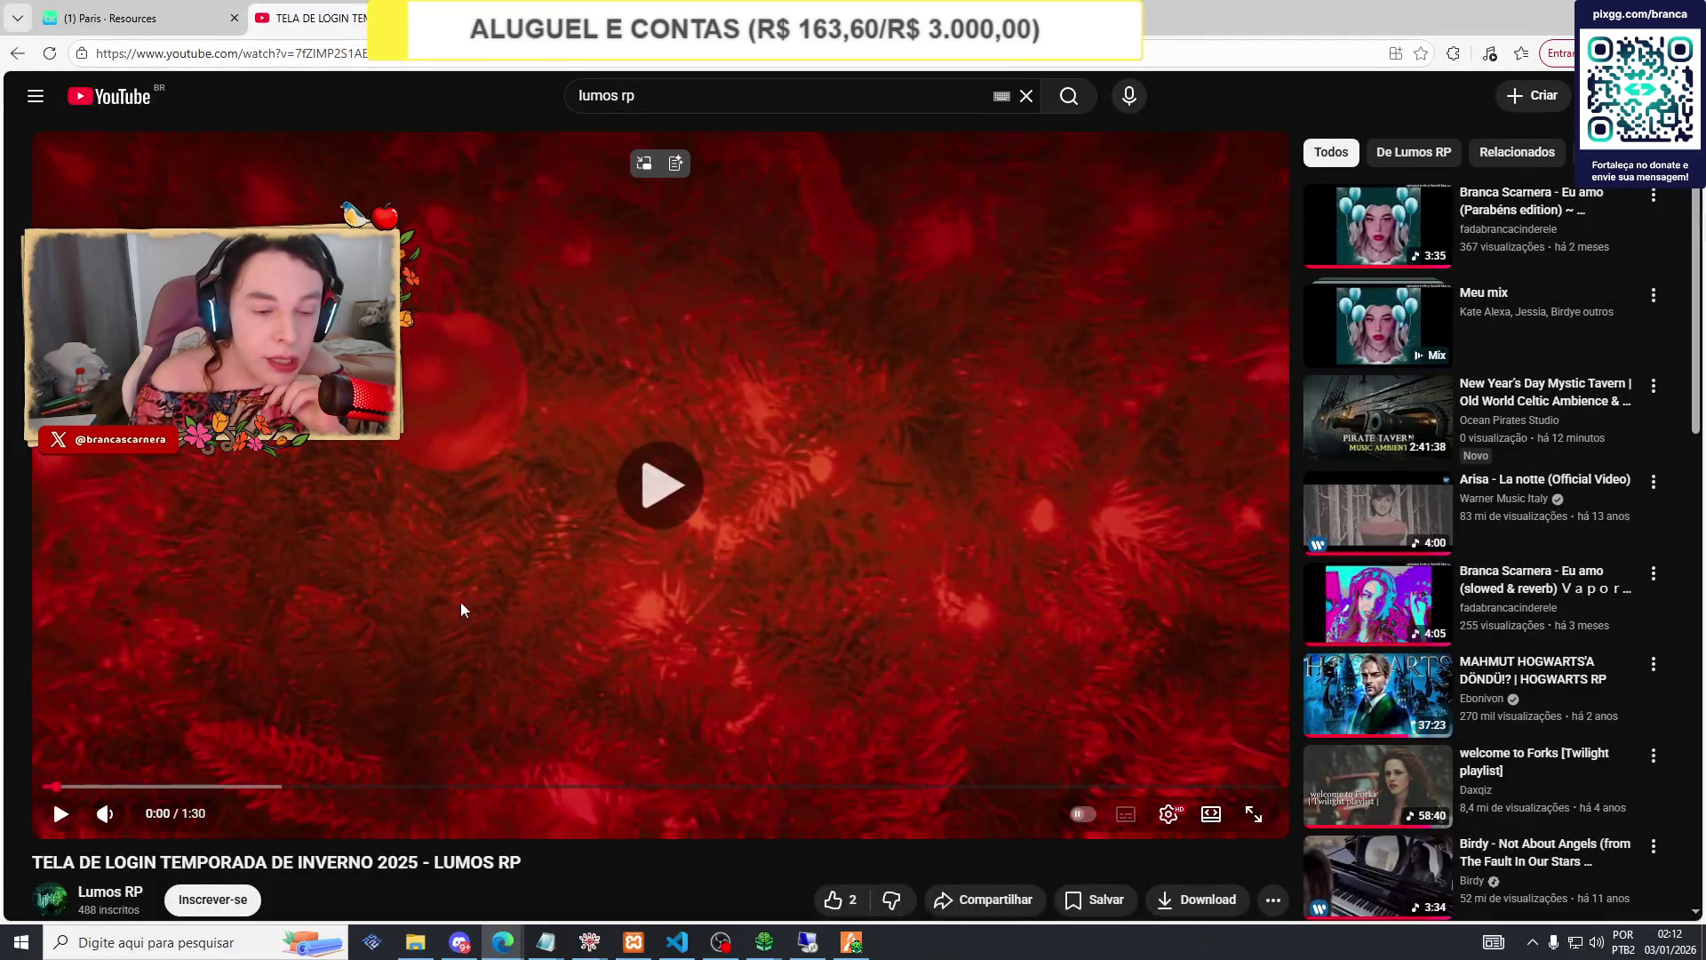
pyautogui.click(461, 609)
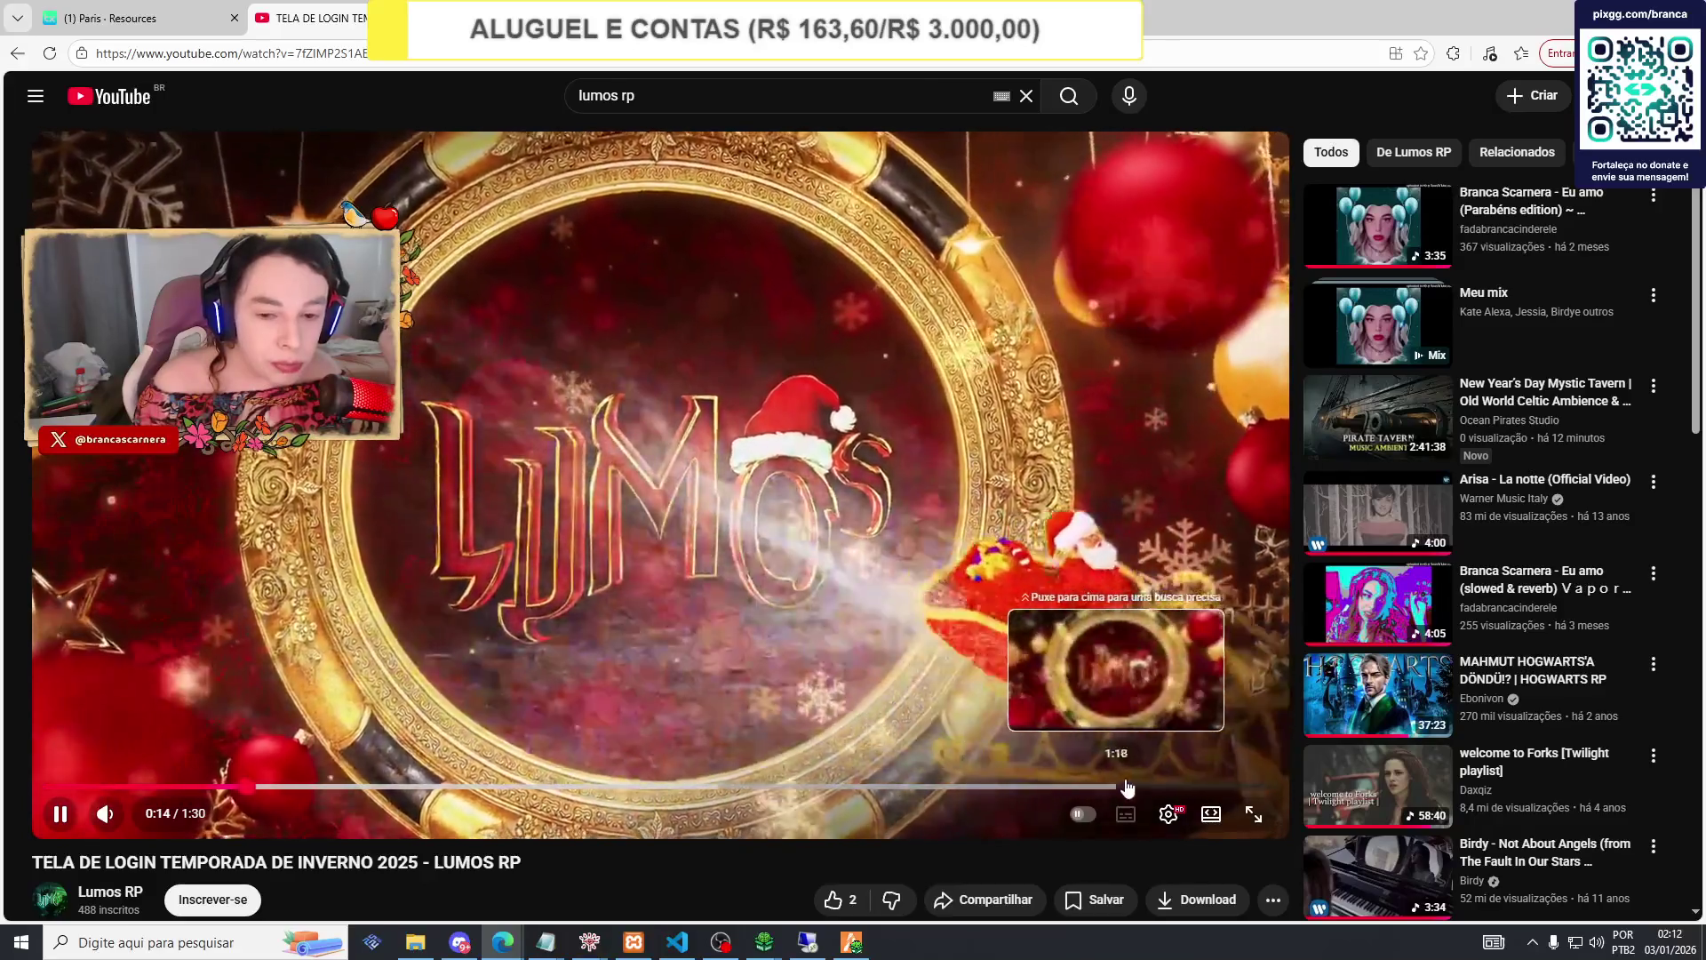
pyautogui.hotkey('alt', 'Left')
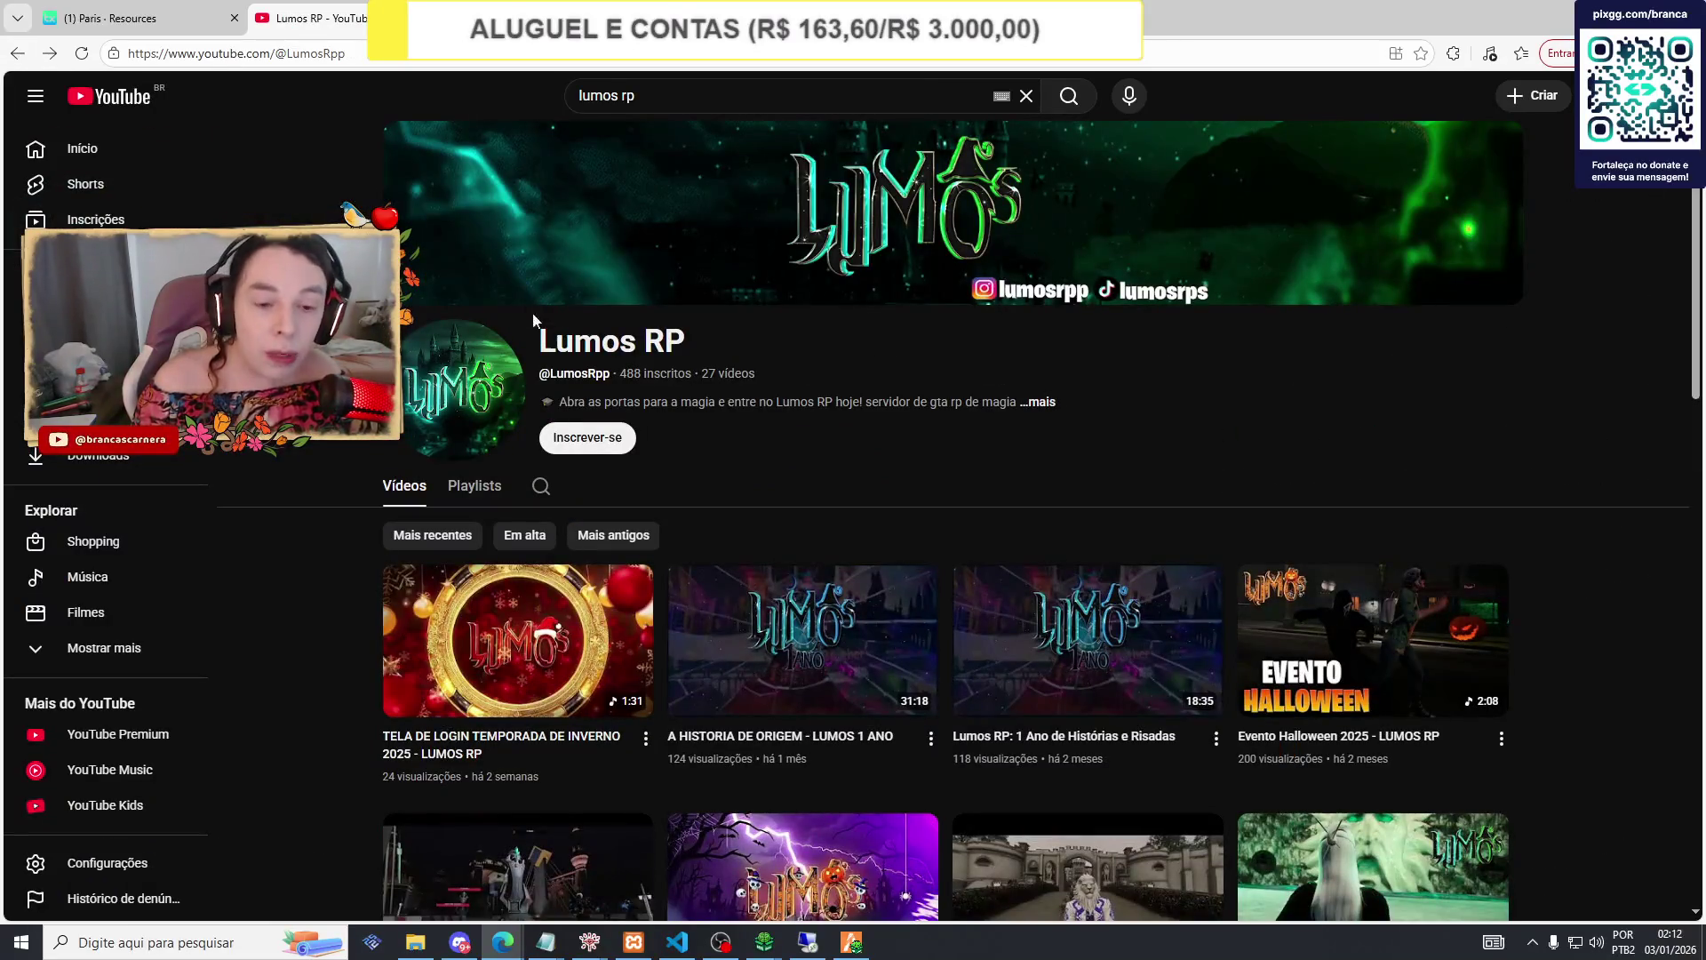
pyautogui.scroll(-3, 756, 439)
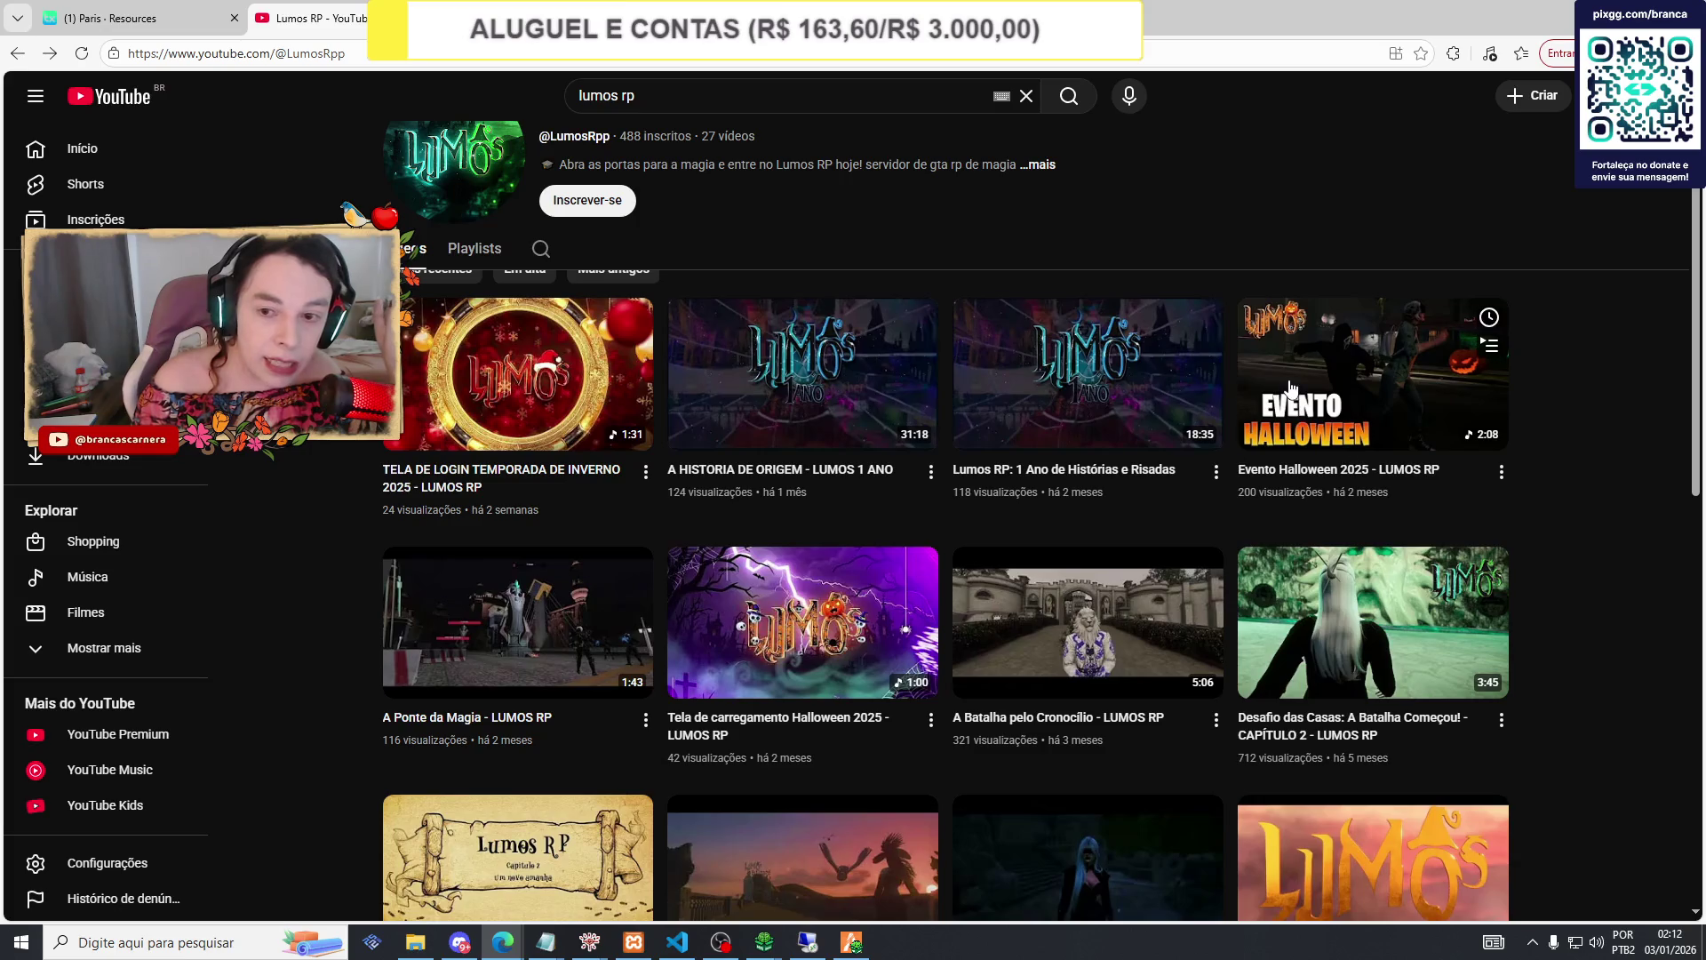
pyautogui.click(1095, 400)
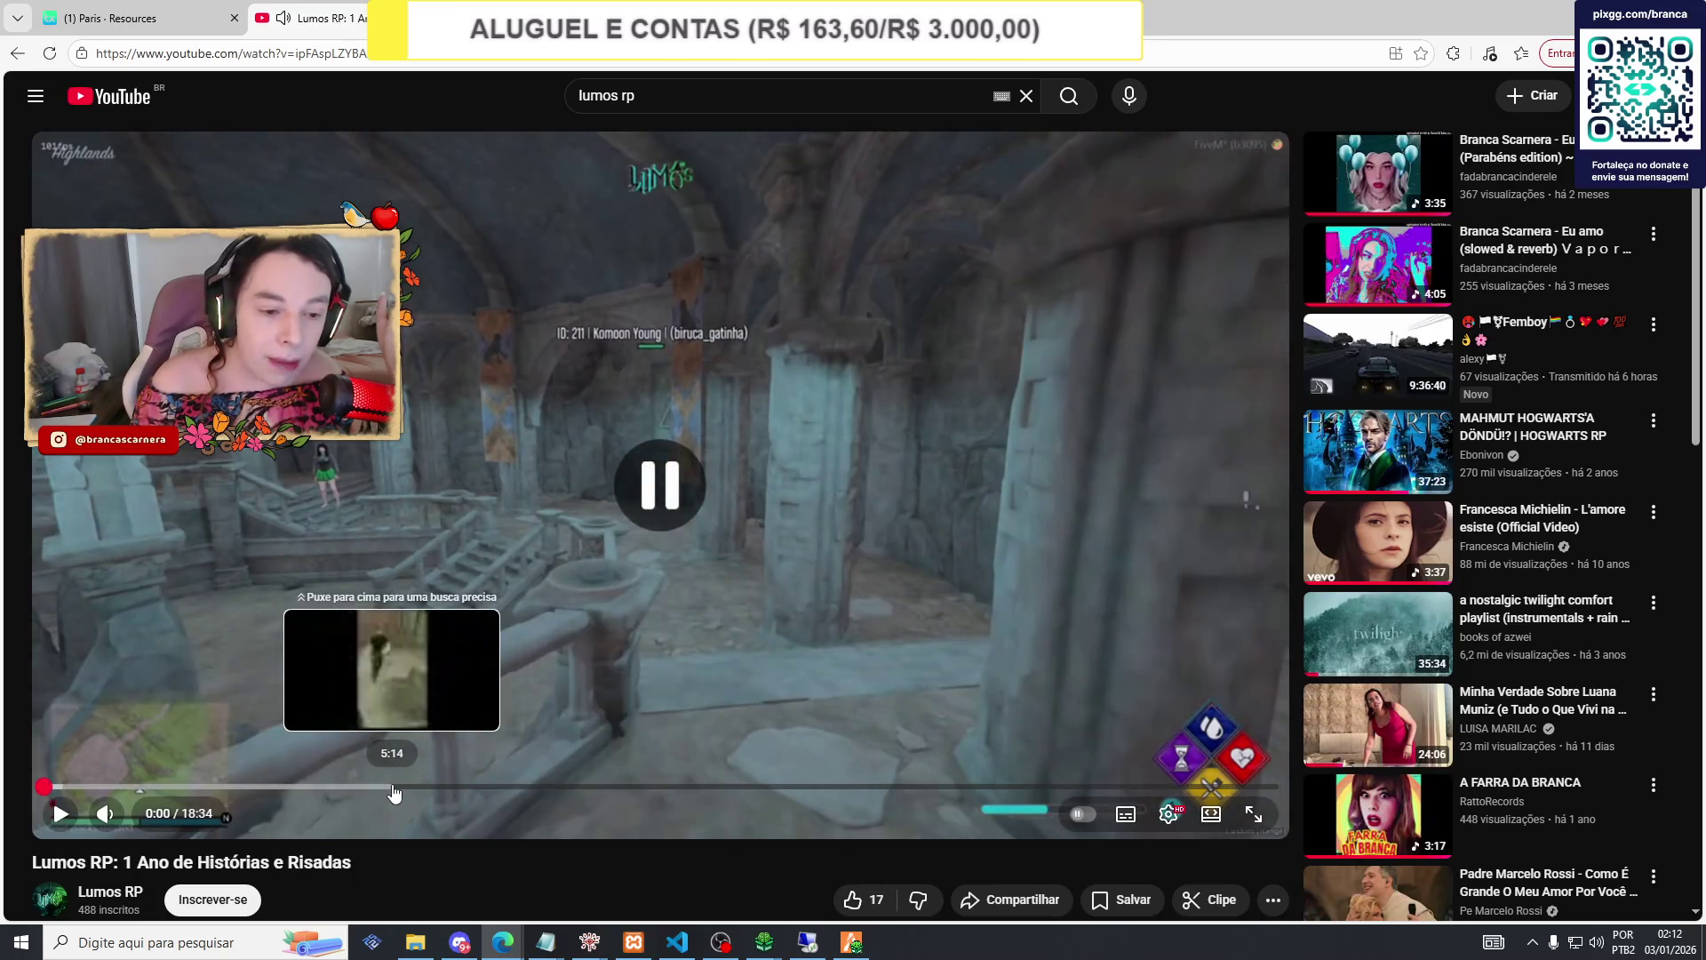
pyautogui.moveTo(391, 787)
pyautogui.mouseDown()
pyautogui.moveTo(407, 787)
pyautogui.moveTo(278, 789)
pyautogui.mouseUp()
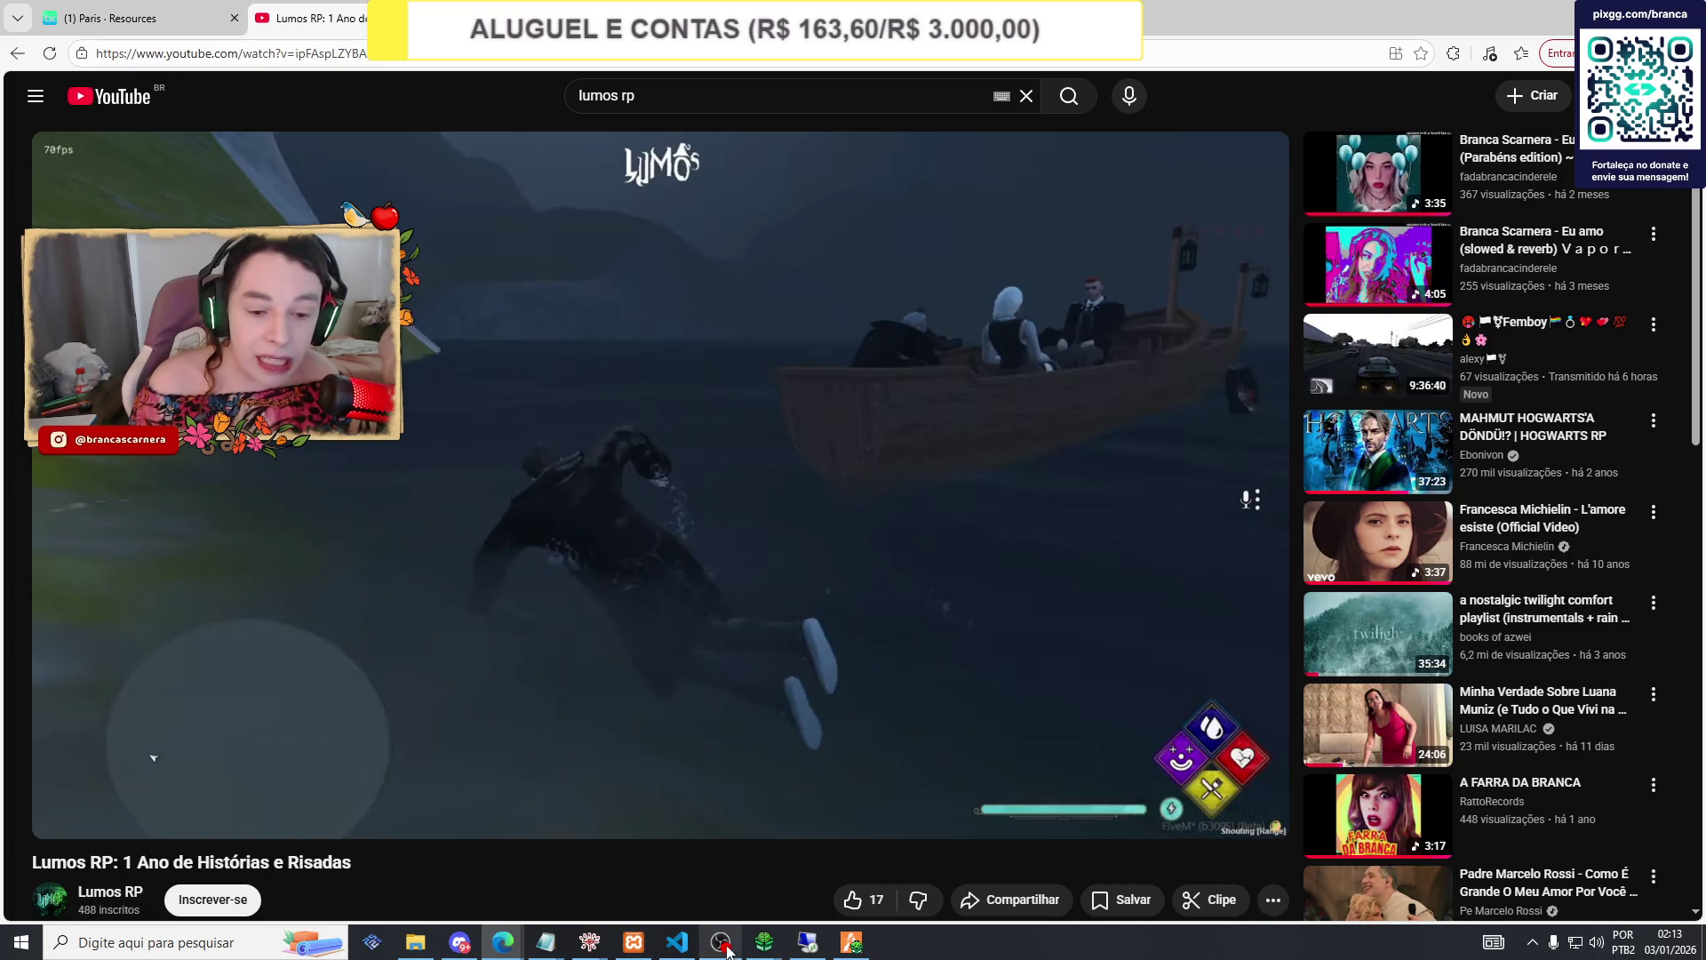
# Hide the monitor capture in OBS again and bring the txAdmin resources page back.
pyautogui.hotkey('alt', 'Tab')
pyautogui.click(619, 767)
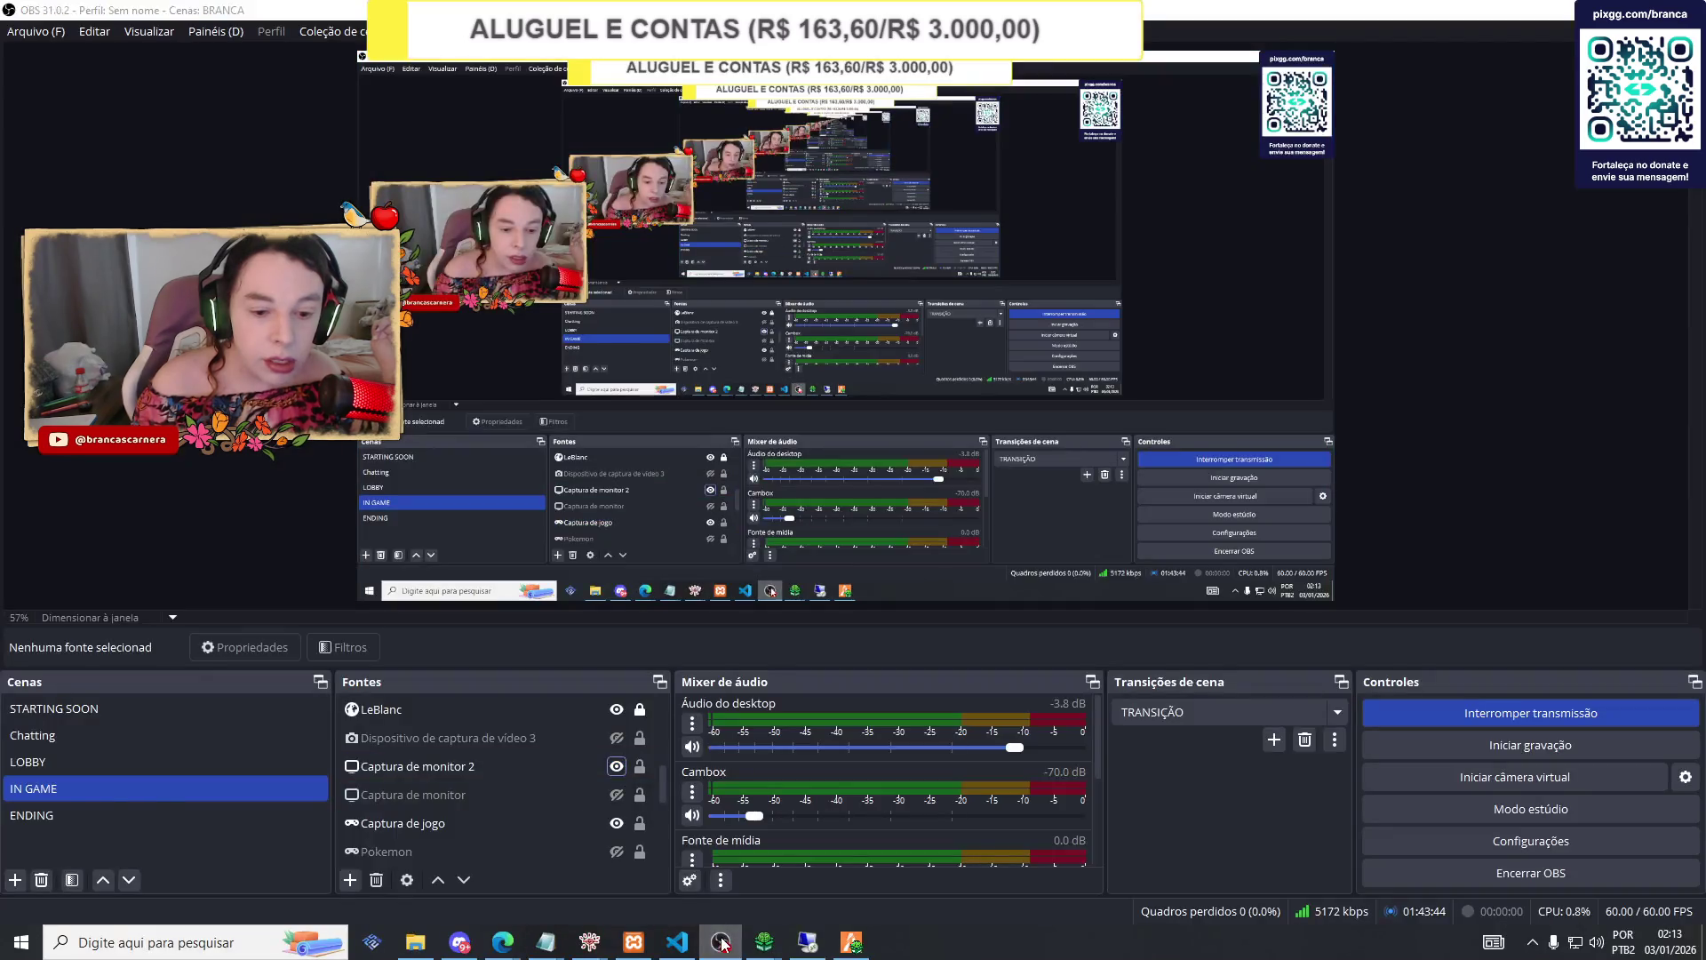
pyautogui.click(719, 942)
# Go to the int_hog_threebroomsticks entity and drag it up to height 91.60523.
pyautogui.moveTo(855, 947)
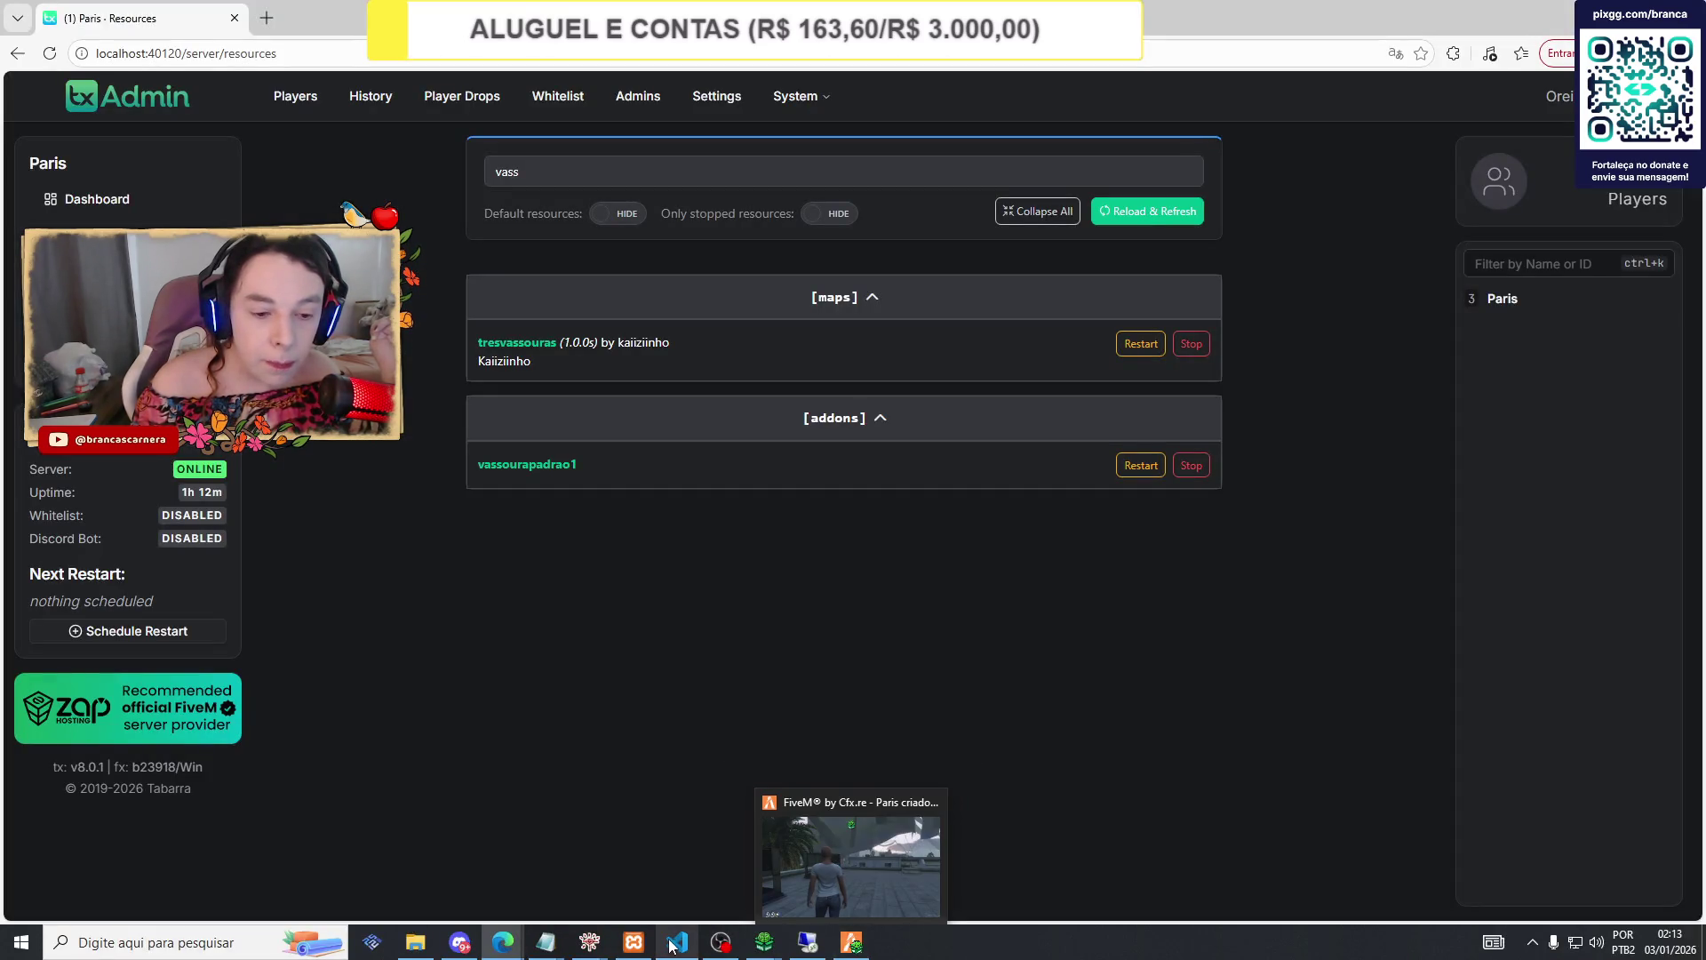
pyautogui.moveTo(602, 944)
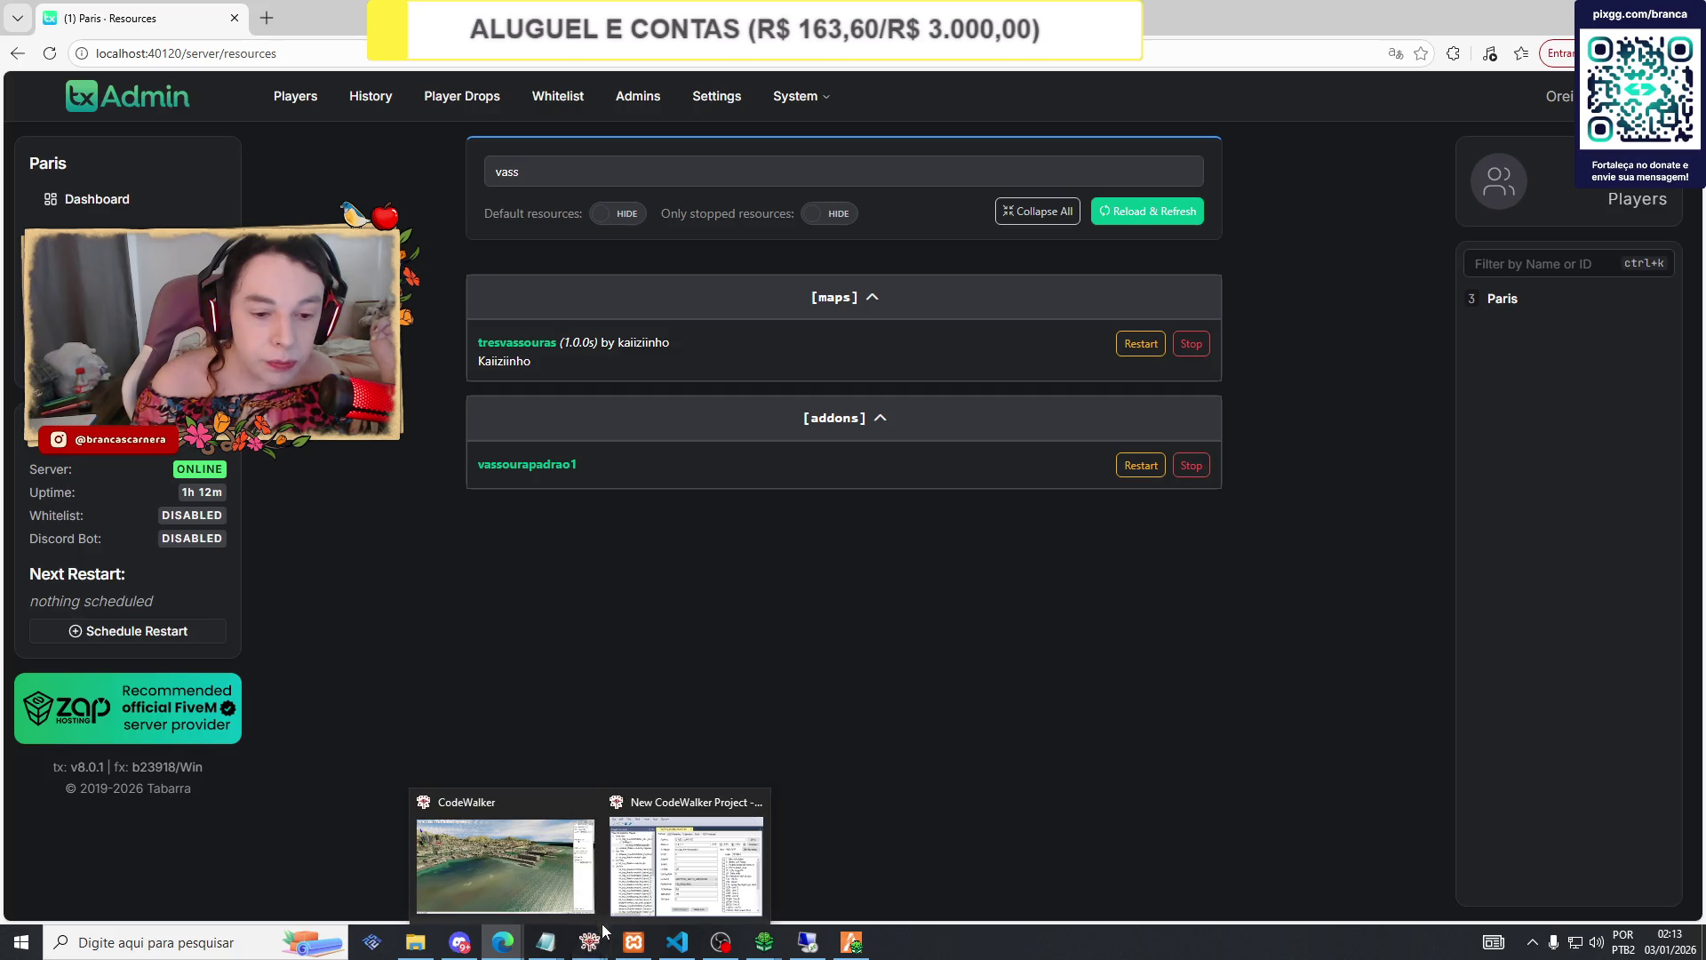
pyautogui.click(504, 862)
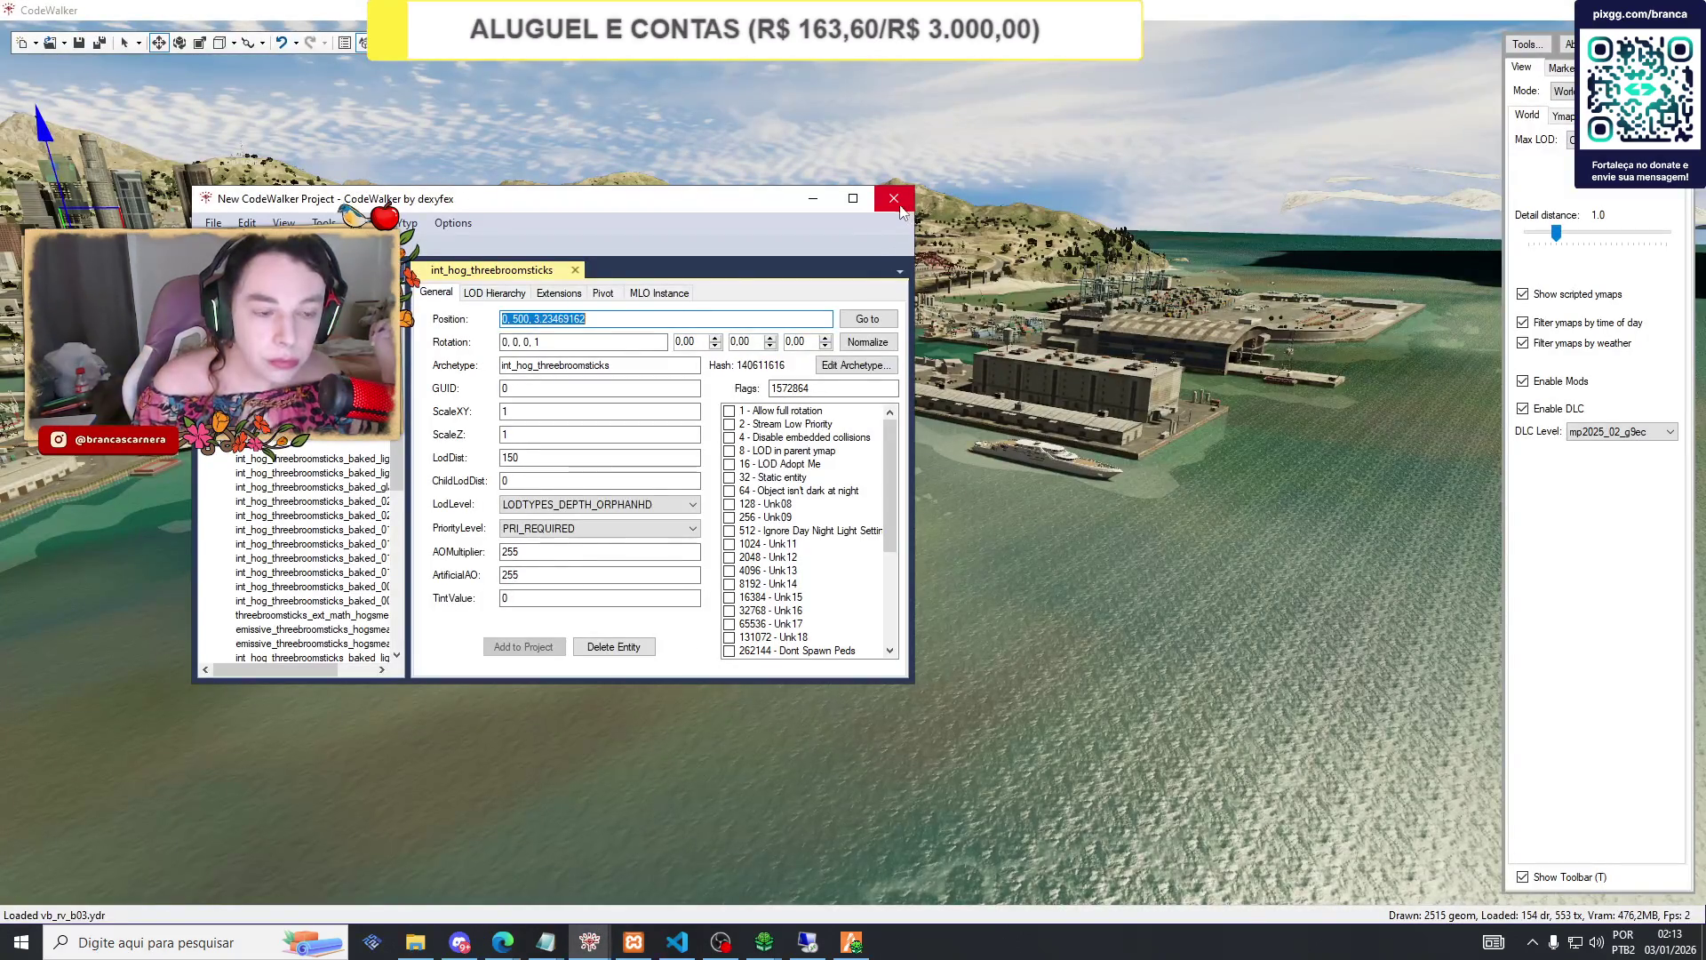
pyautogui.click(240, 266)
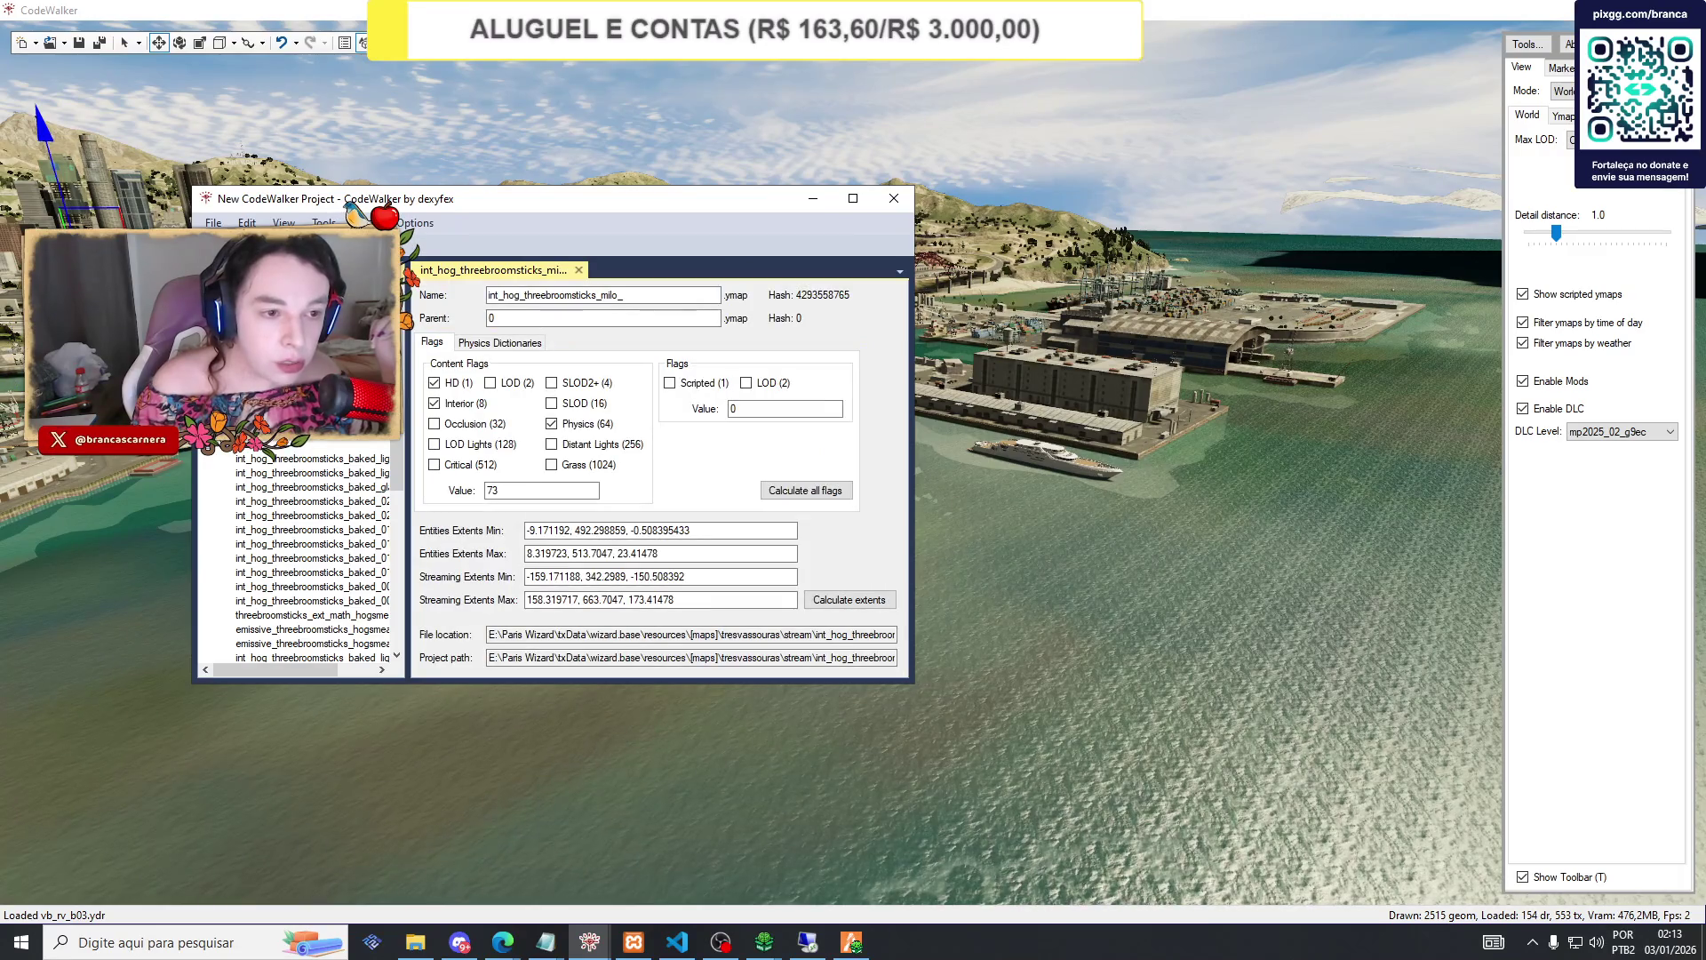
pyautogui.click(254, 281)
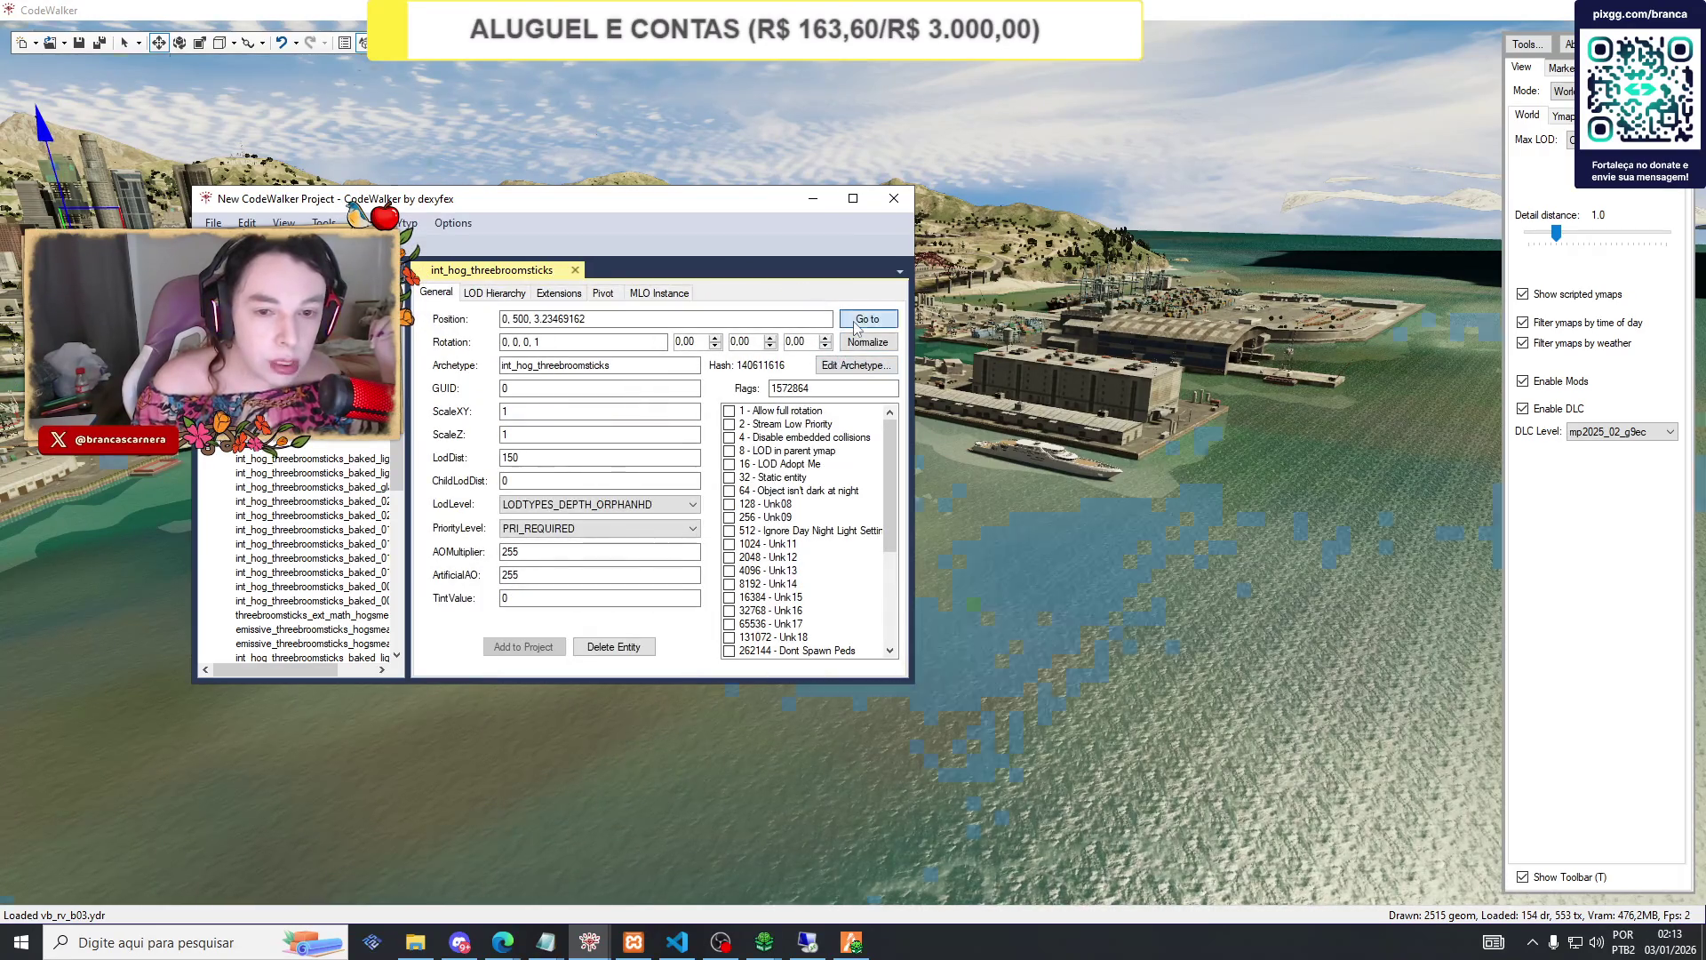
pyautogui.click(867, 318)
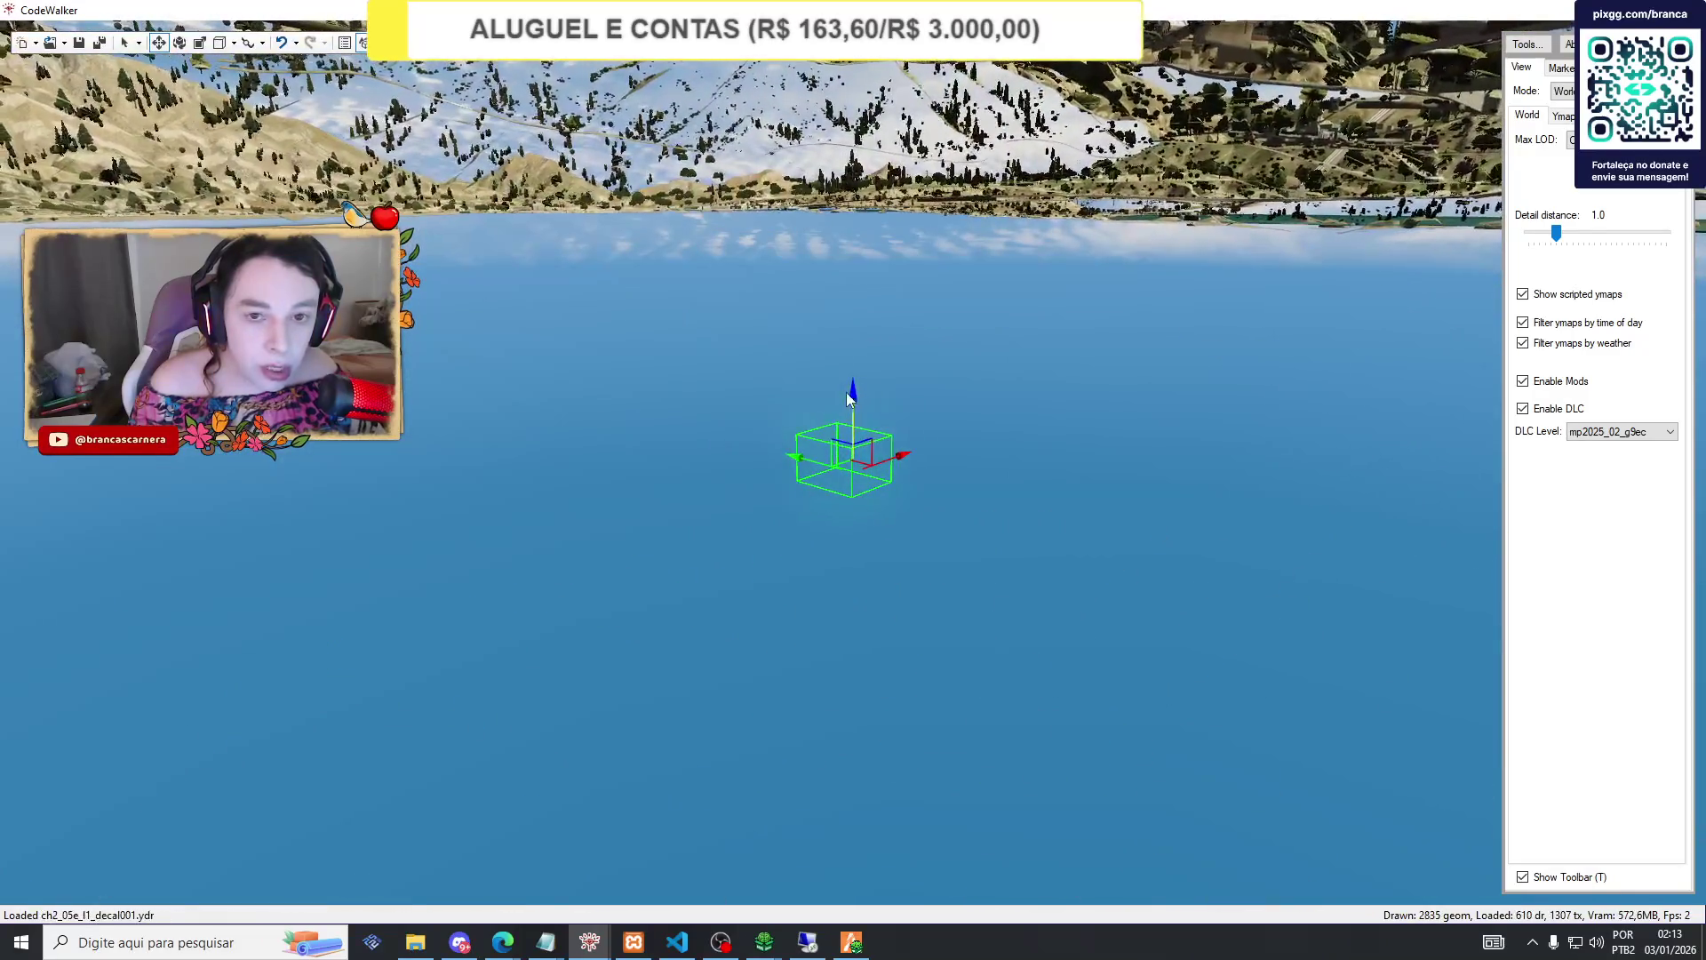
pyautogui.moveTo(851, 389)
pyautogui.mouseDown()
pyautogui.moveTo(853, 58)
pyautogui.moveTo(863, 164)
pyautogui.mouseUp()
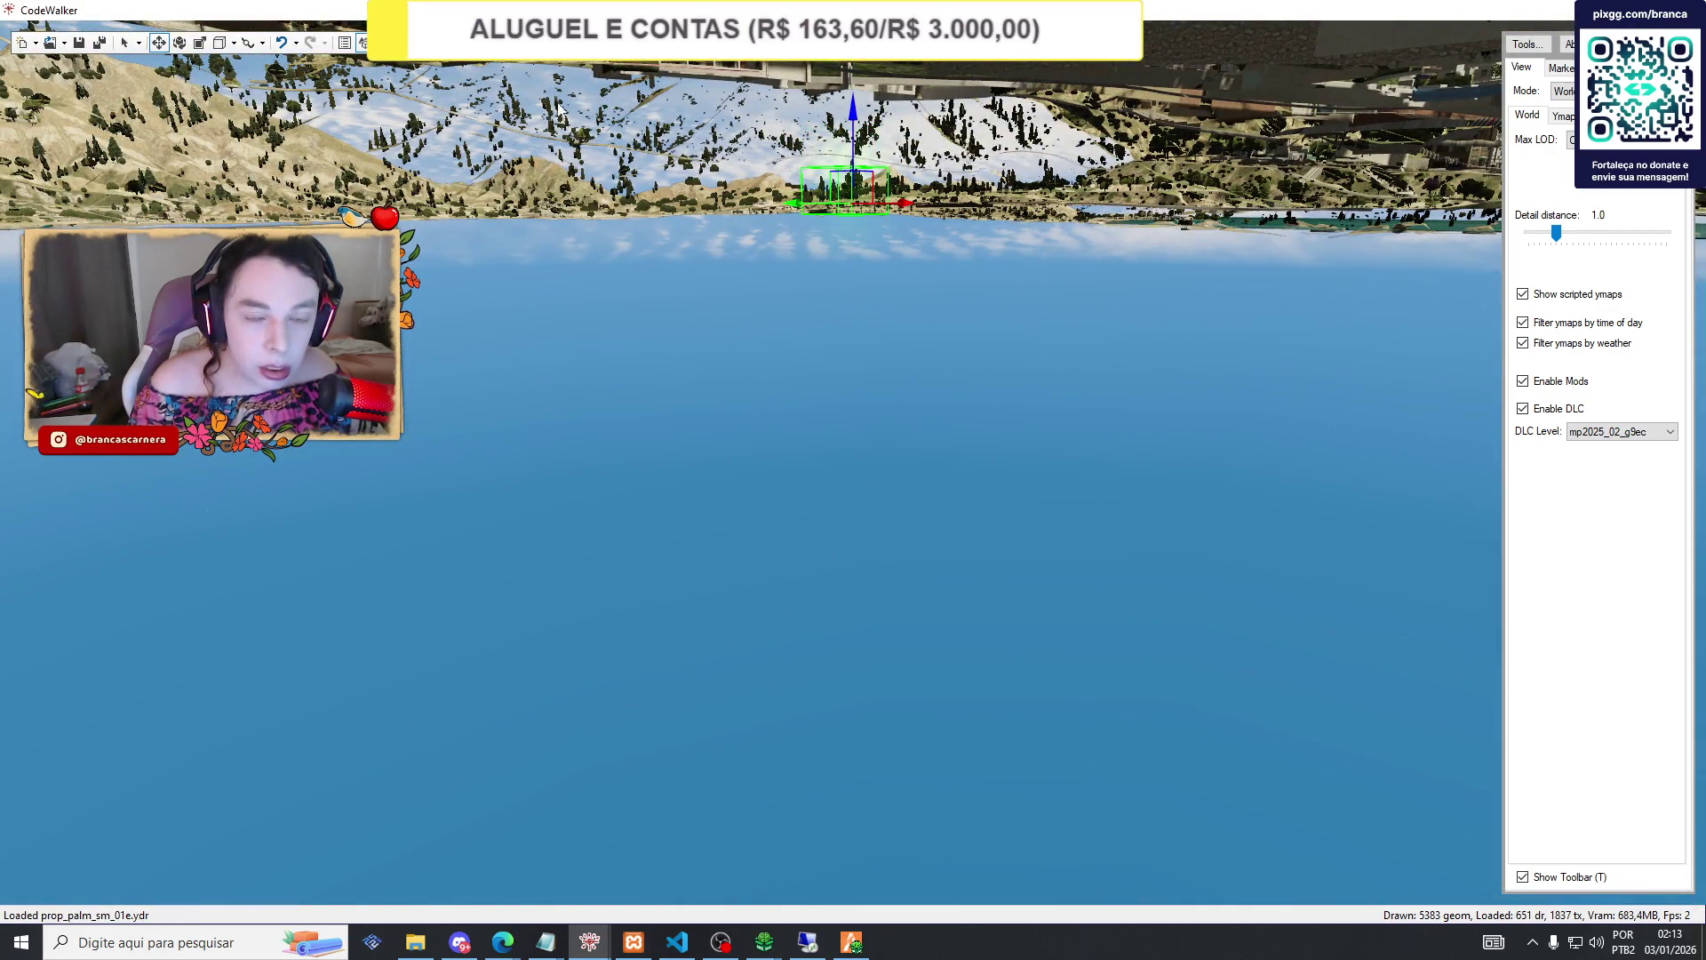
# Open the int_hog_threebroomsticks_milo_ ymap properties, then return to the txAdmin resources page.
pyautogui.moveTo(589, 941)
pyautogui.click(689, 878)
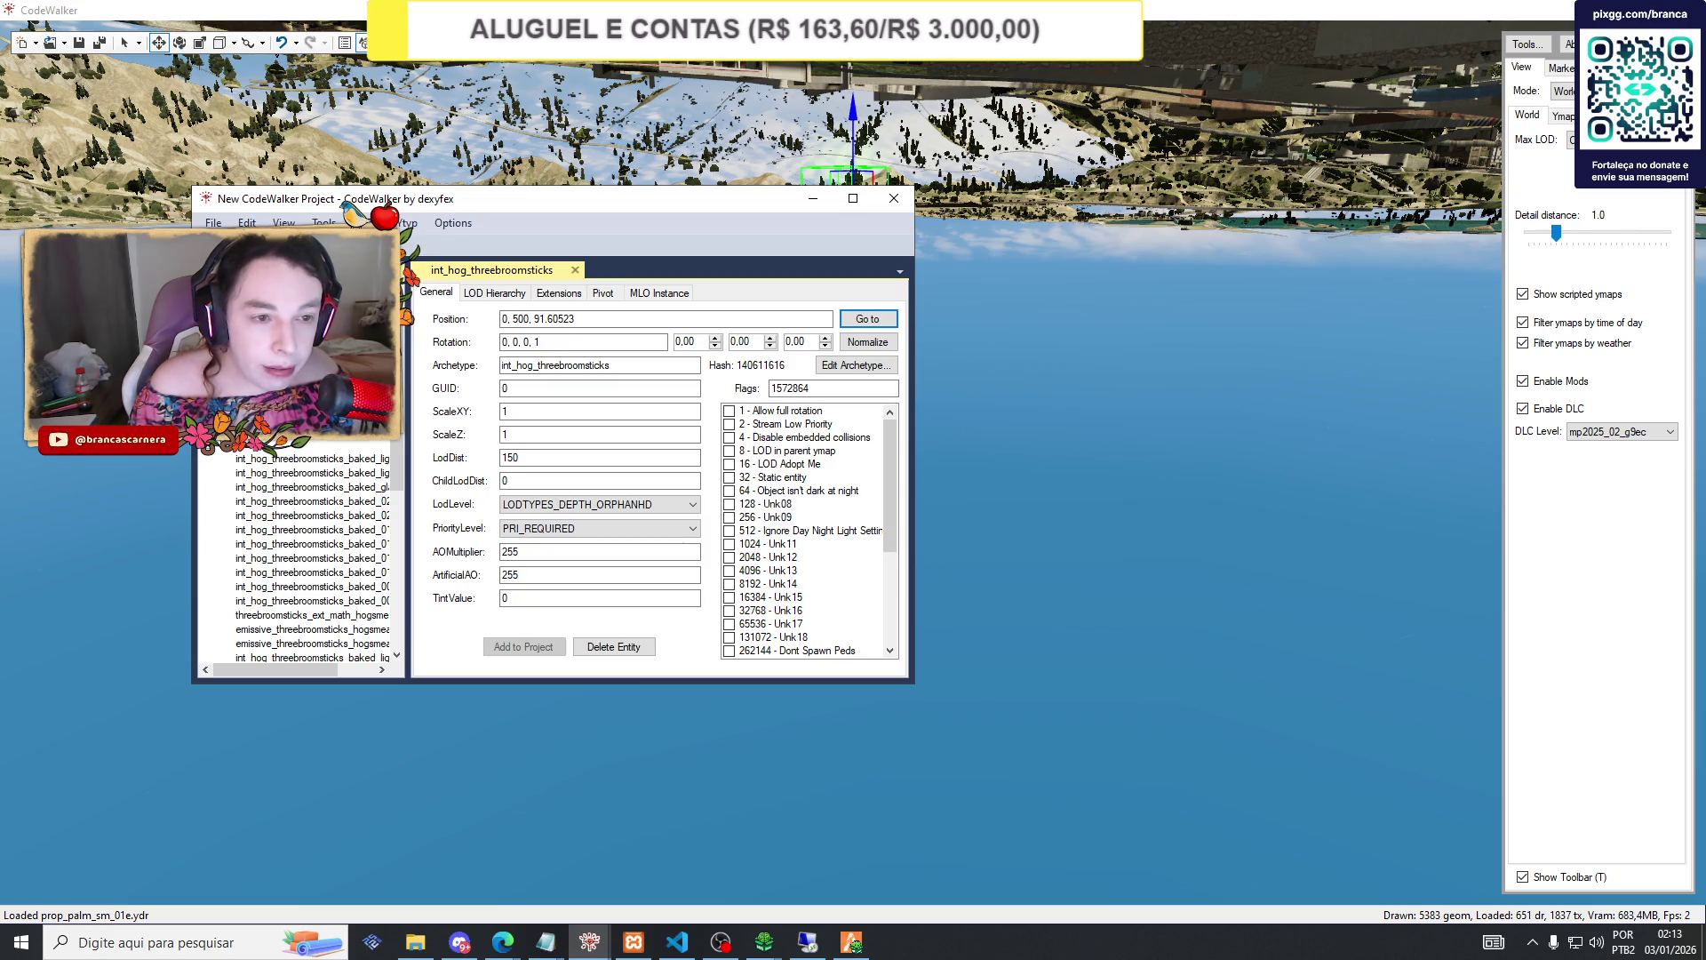
pyautogui.click(267, 293)
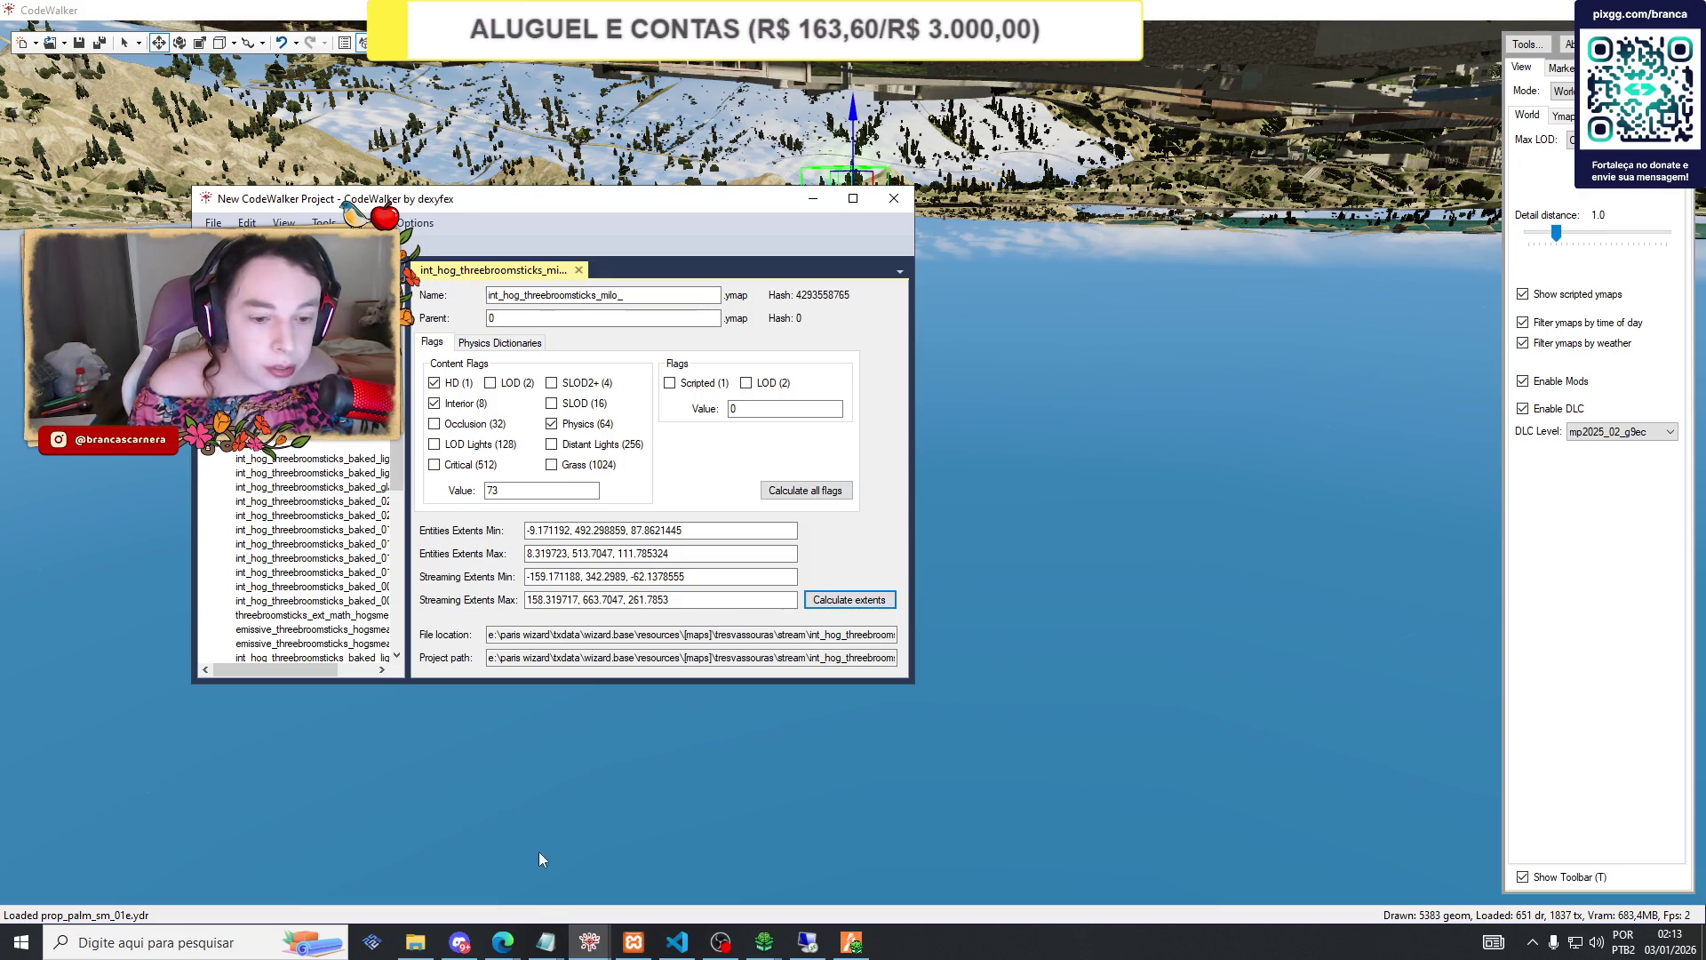
pyautogui.moveTo(503, 942)
pyautogui.click(404, 849)
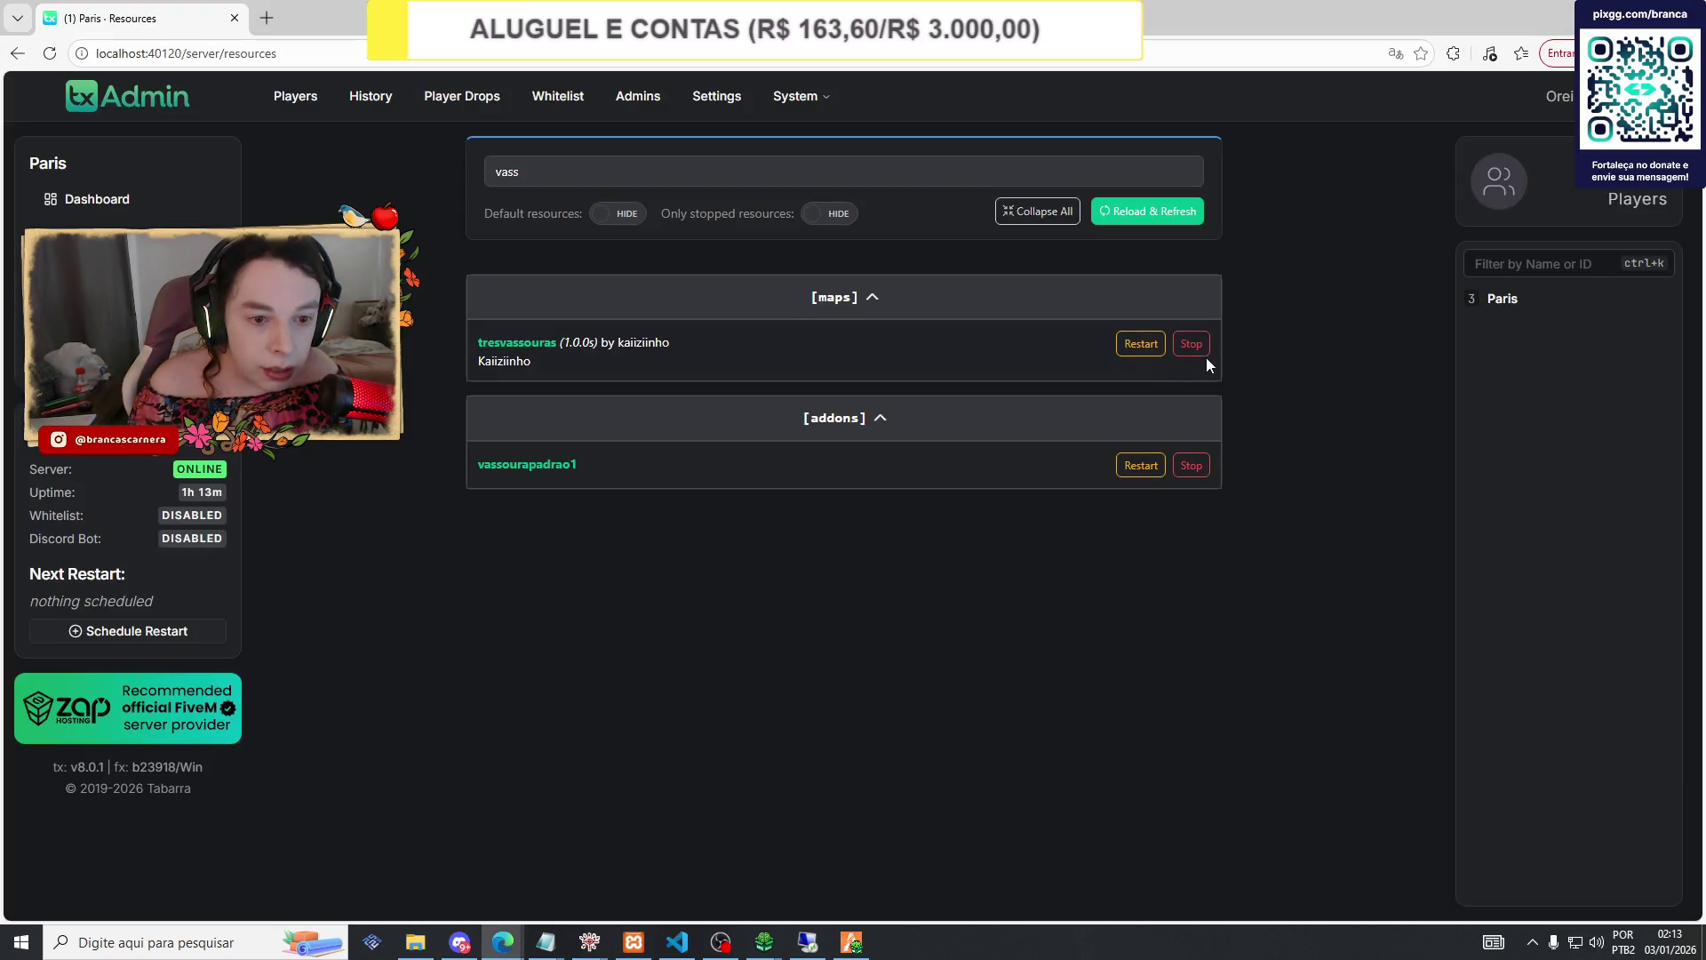
# Stop and restart the tresvassouras resource, dismissing the FiveM crash report in between.
pyautogui.click(1194, 344)
pyautogui.click(1123, 215)
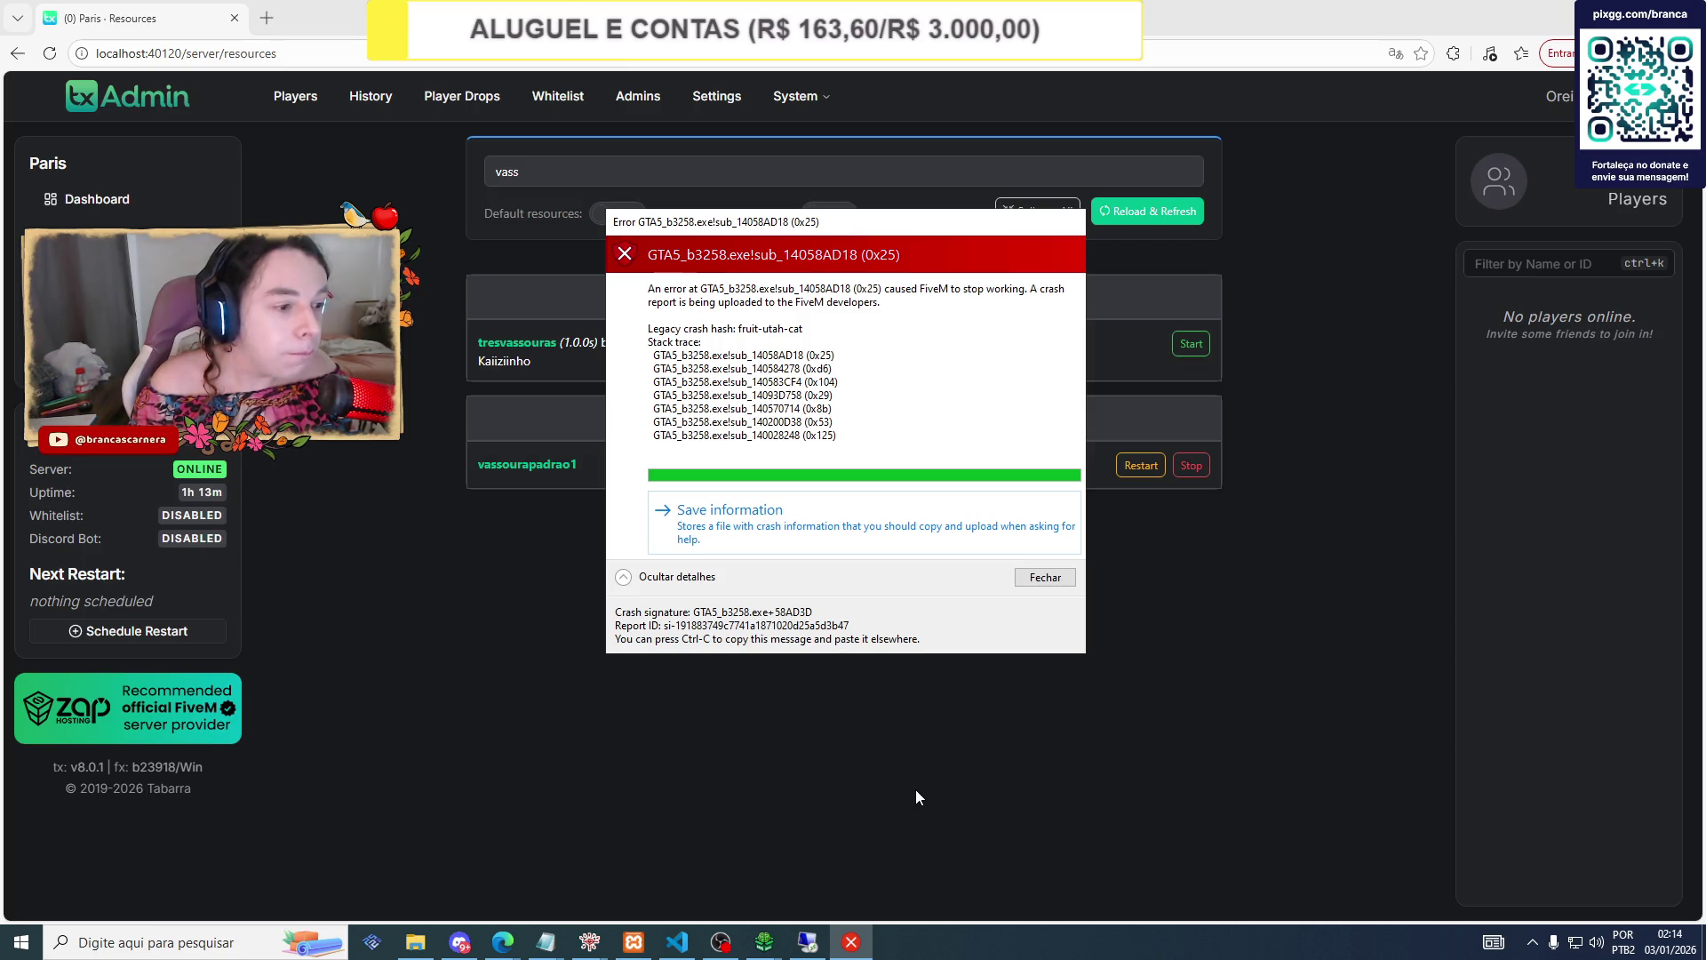
pyautogui.click(1049, 578)
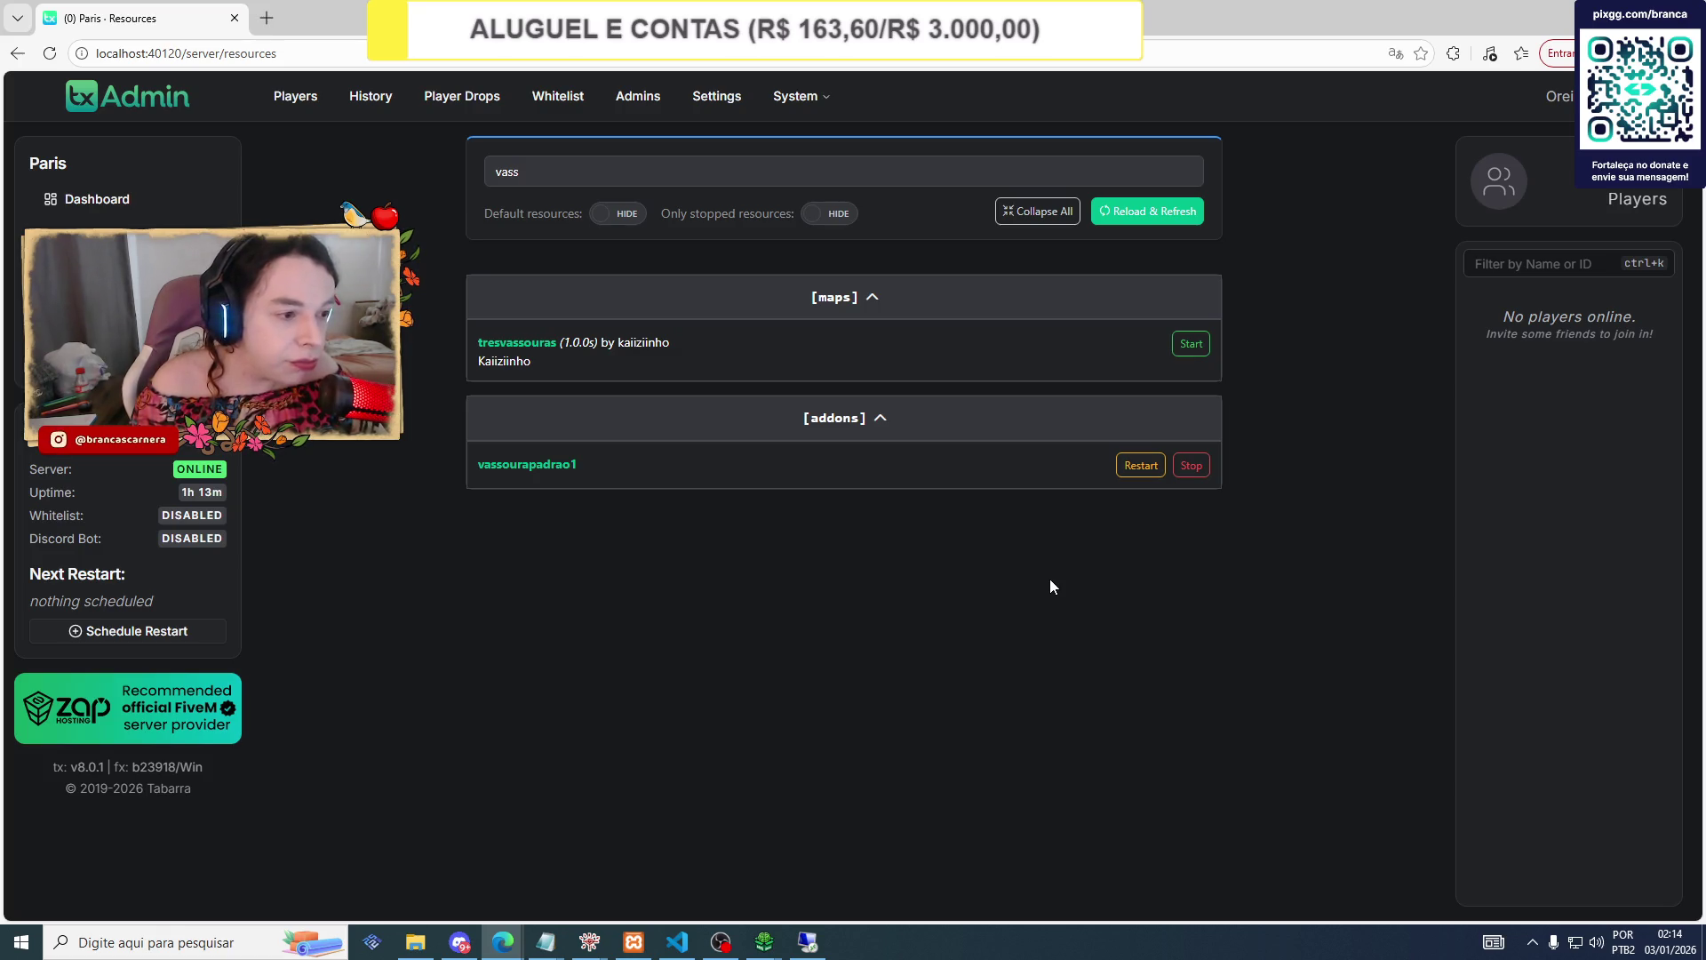
pyautogui.click(1191, 355)
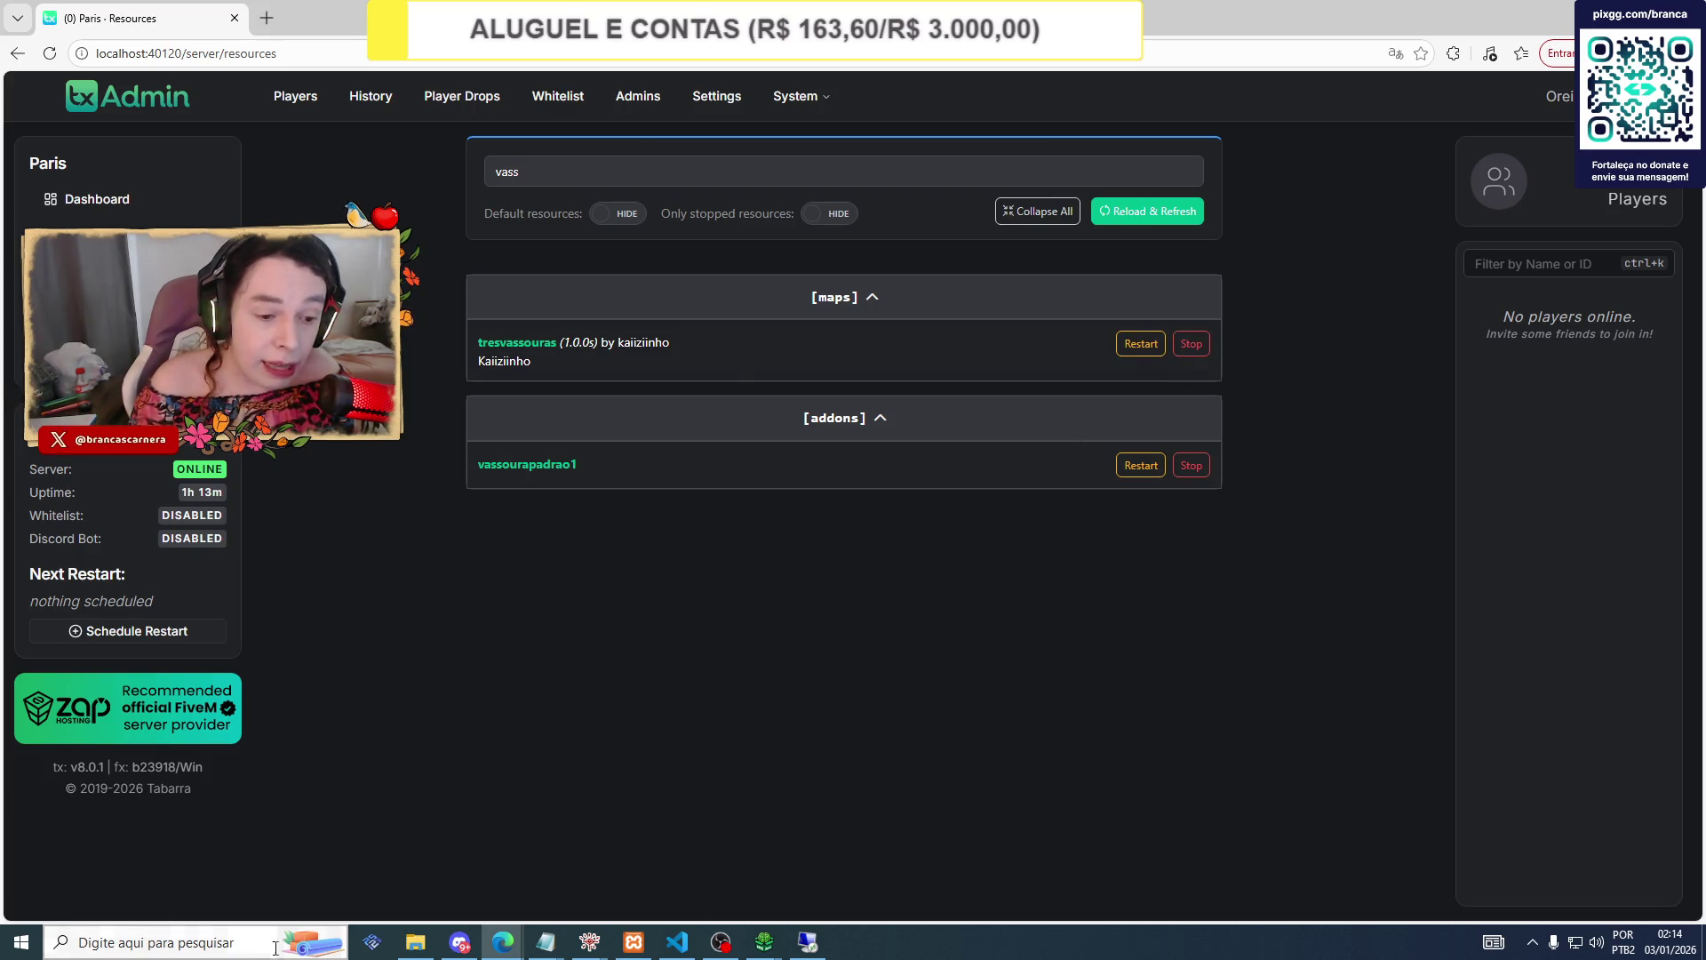
# Launch FiveM, dismiss the account-linking prompt and connect to the Paris server.
pyautogui.click(189, 939)
pyautogui.write('five')
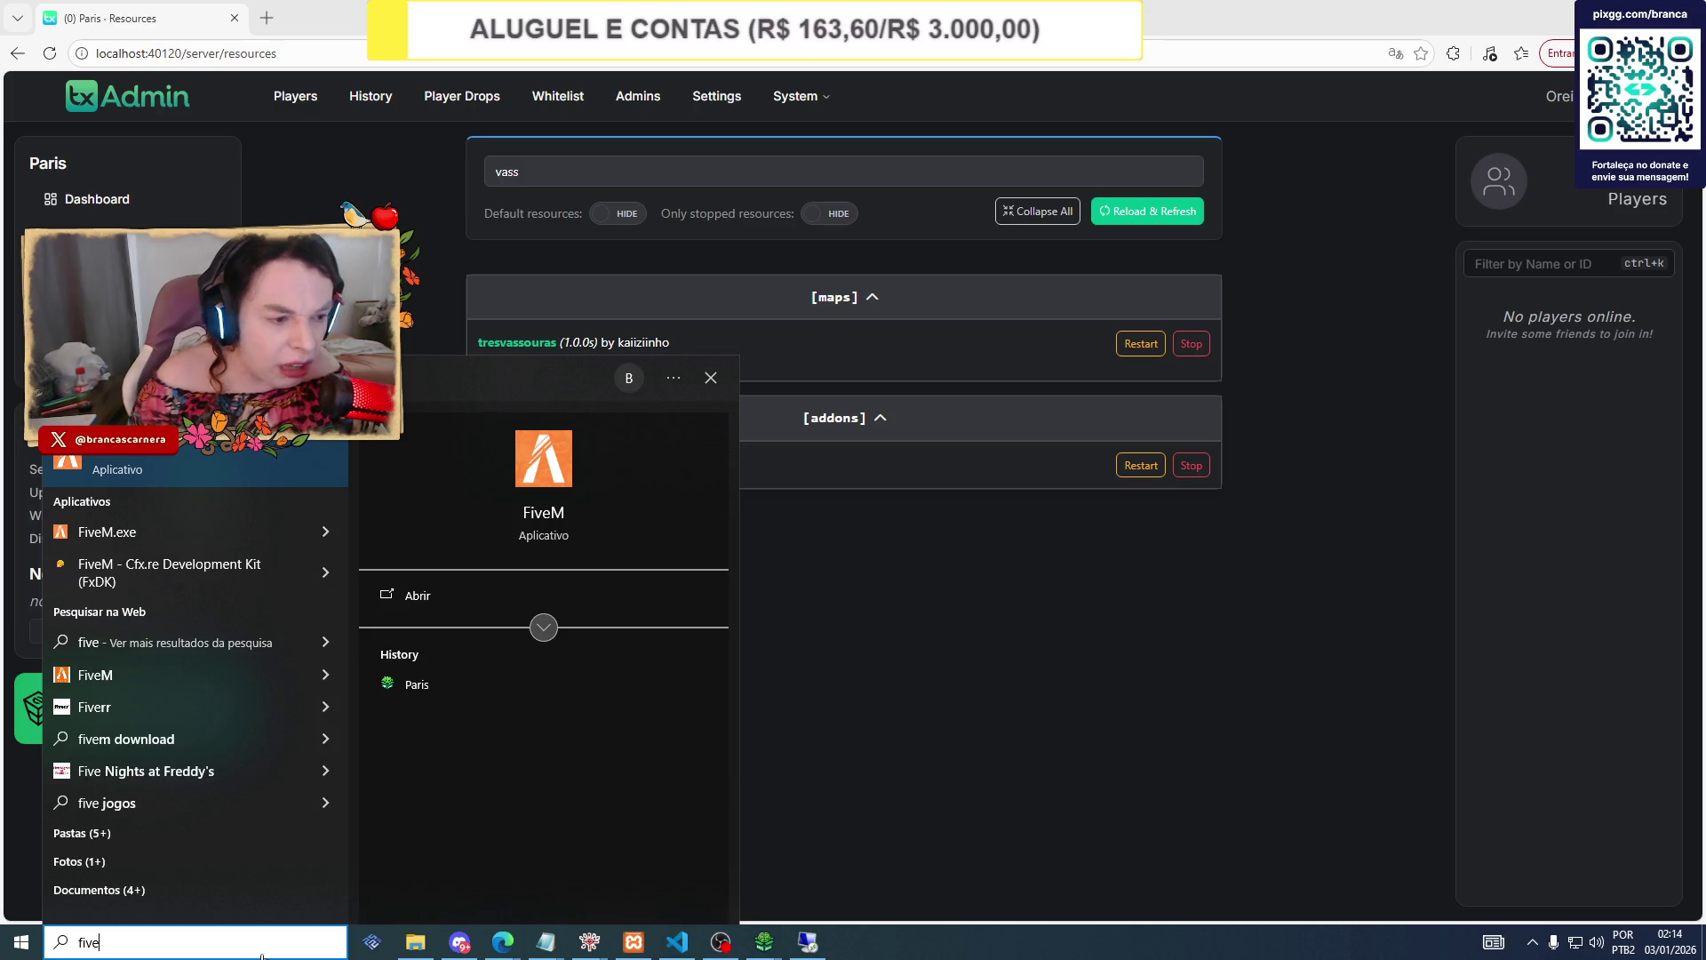
pyautogui.click(255, 576)
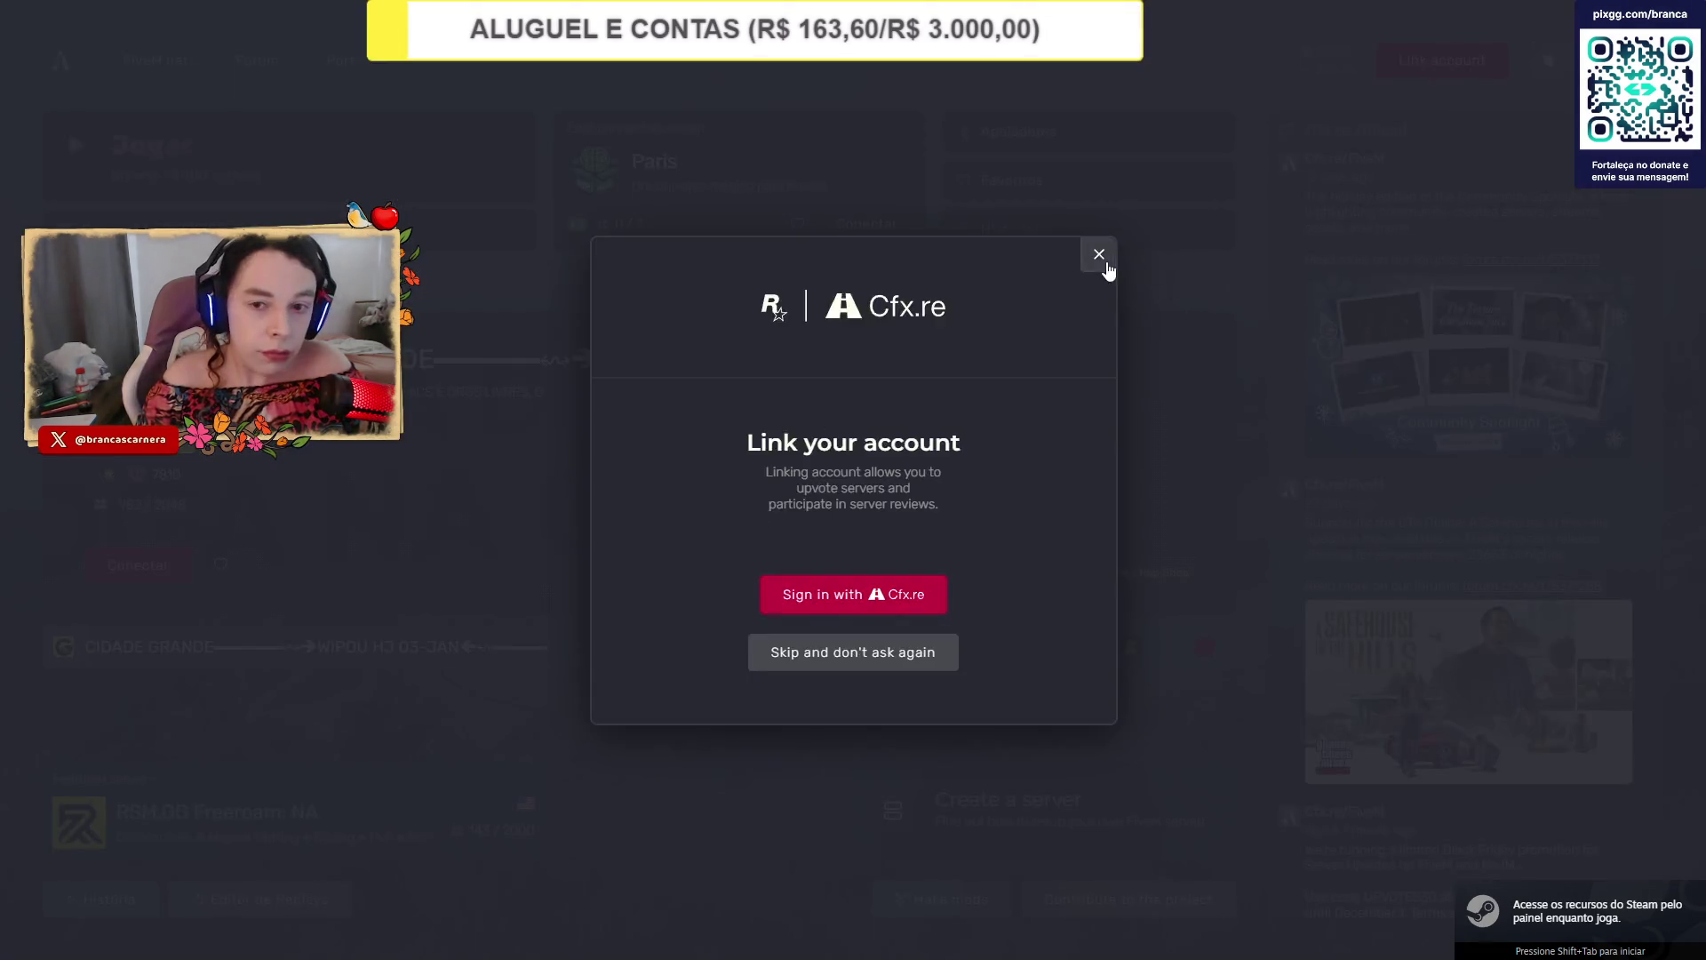
pyautogui.click(1102, 259)
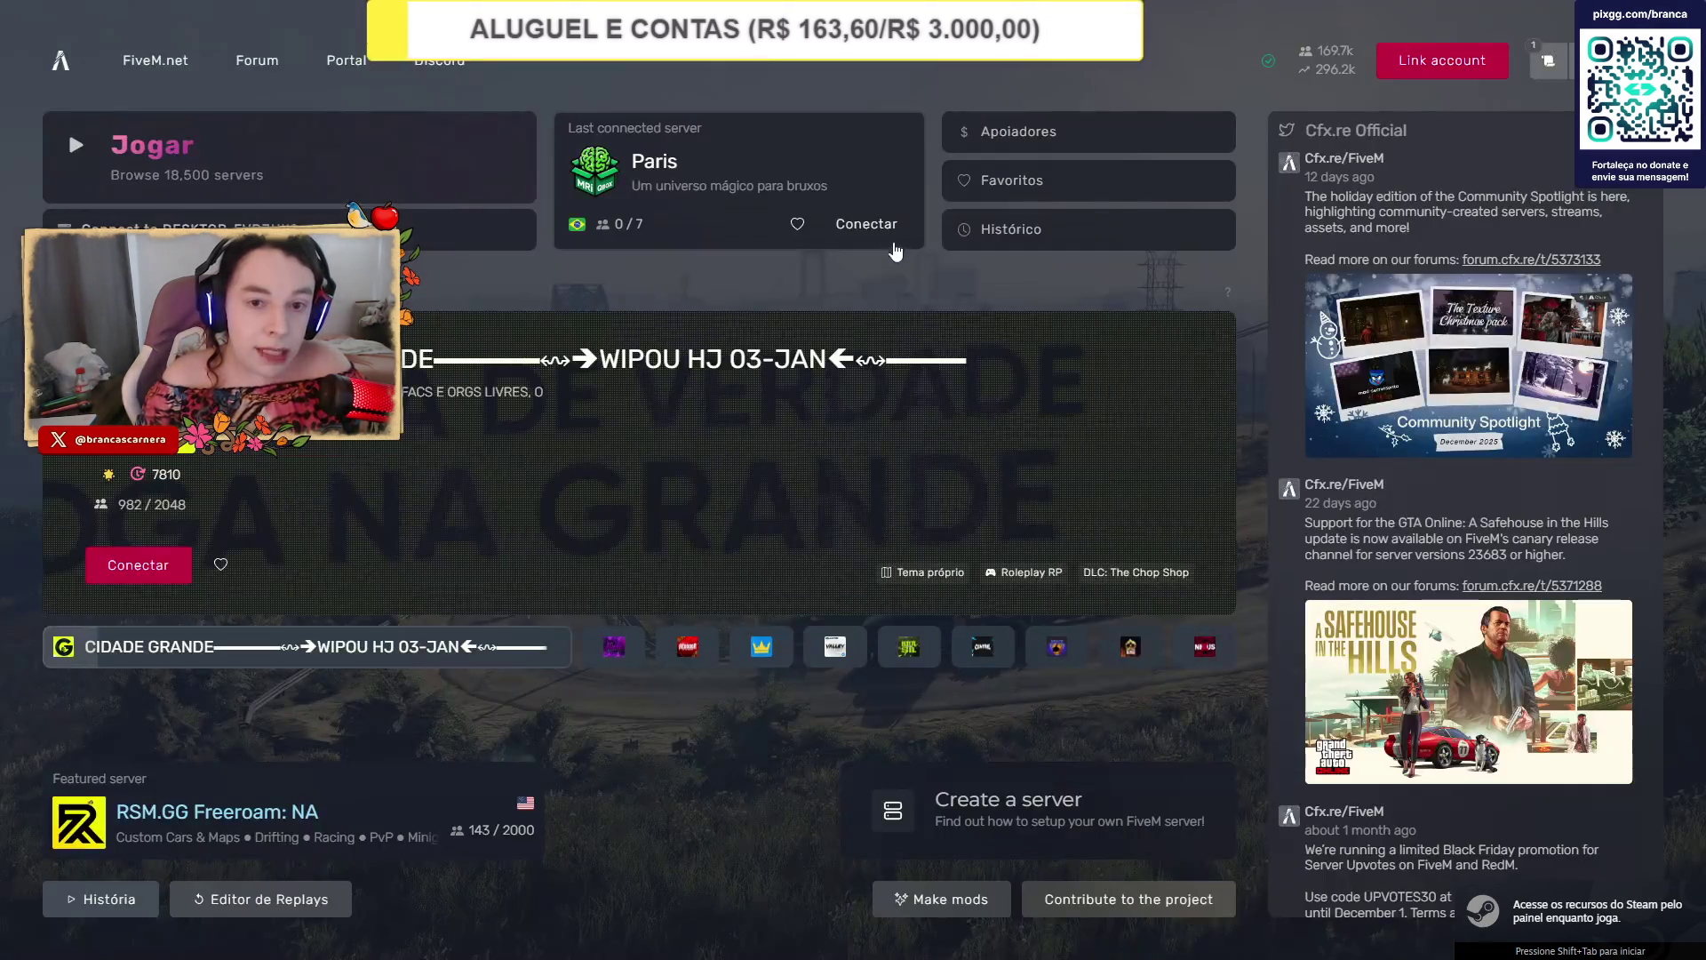
pyautogui.click(876, 233)
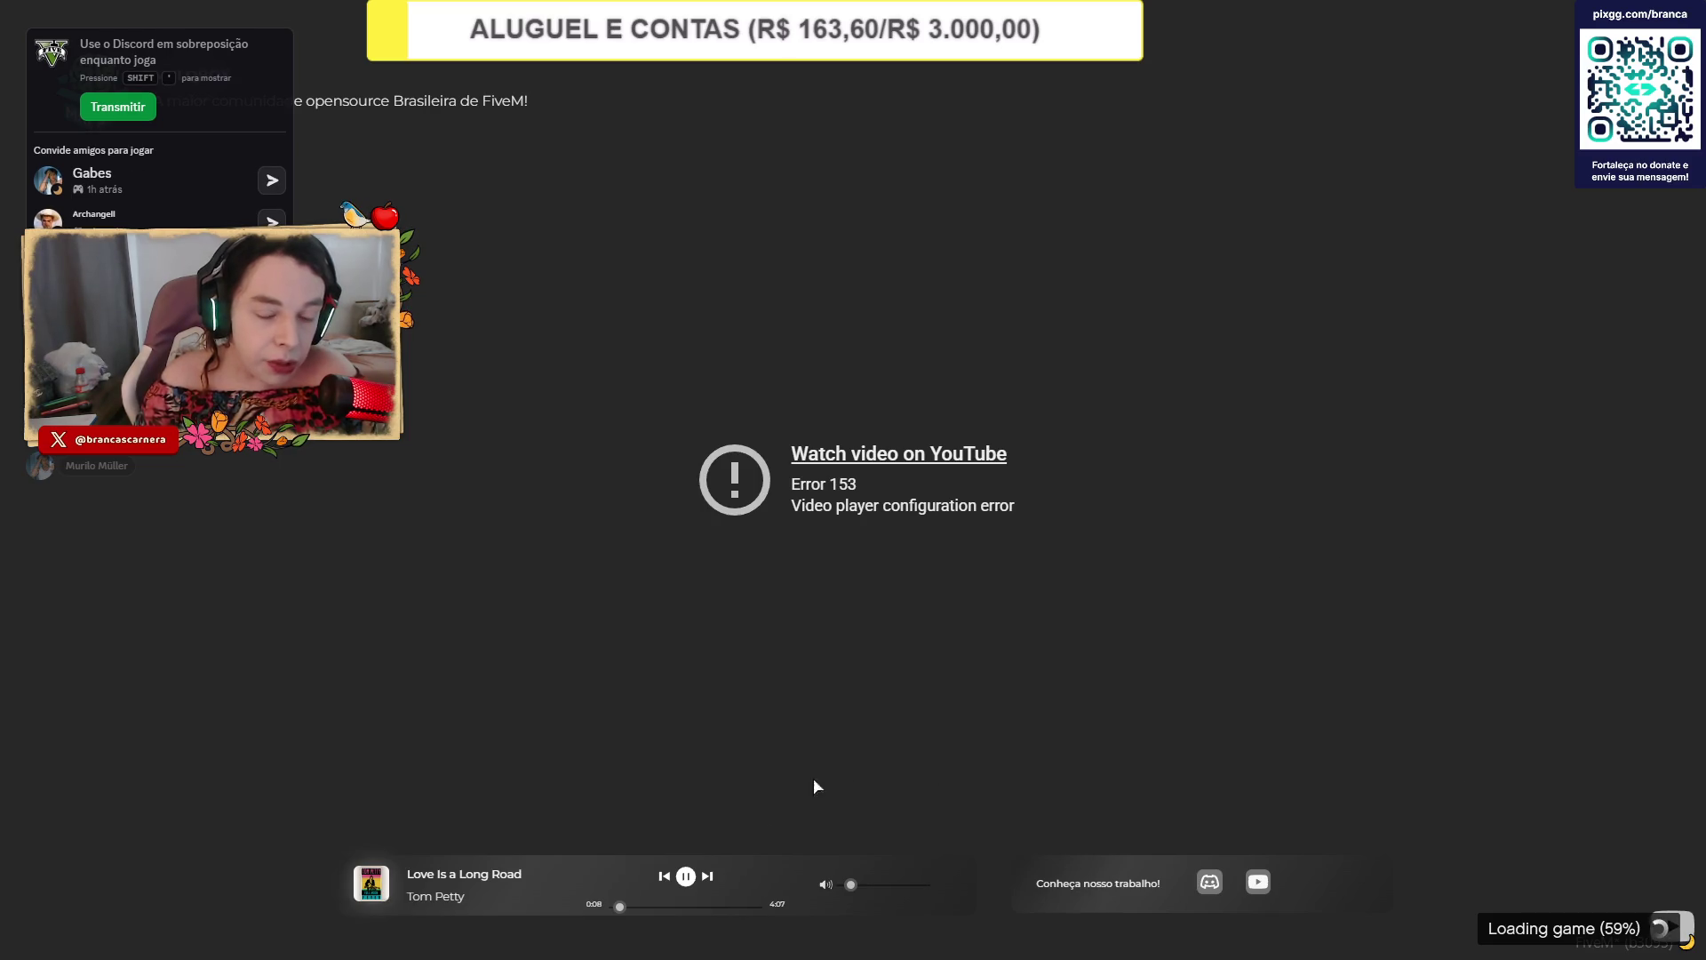
# Raise the loading music volume, choose the saved character and spawn in with Jogar.
pyautogui.moveTo(851, 886)
pyautogui.mouseDown()
pyautogui.moveTo(871, 886)
pyautogui.moveTo(847, 890)
pyautogui.mouseUp()
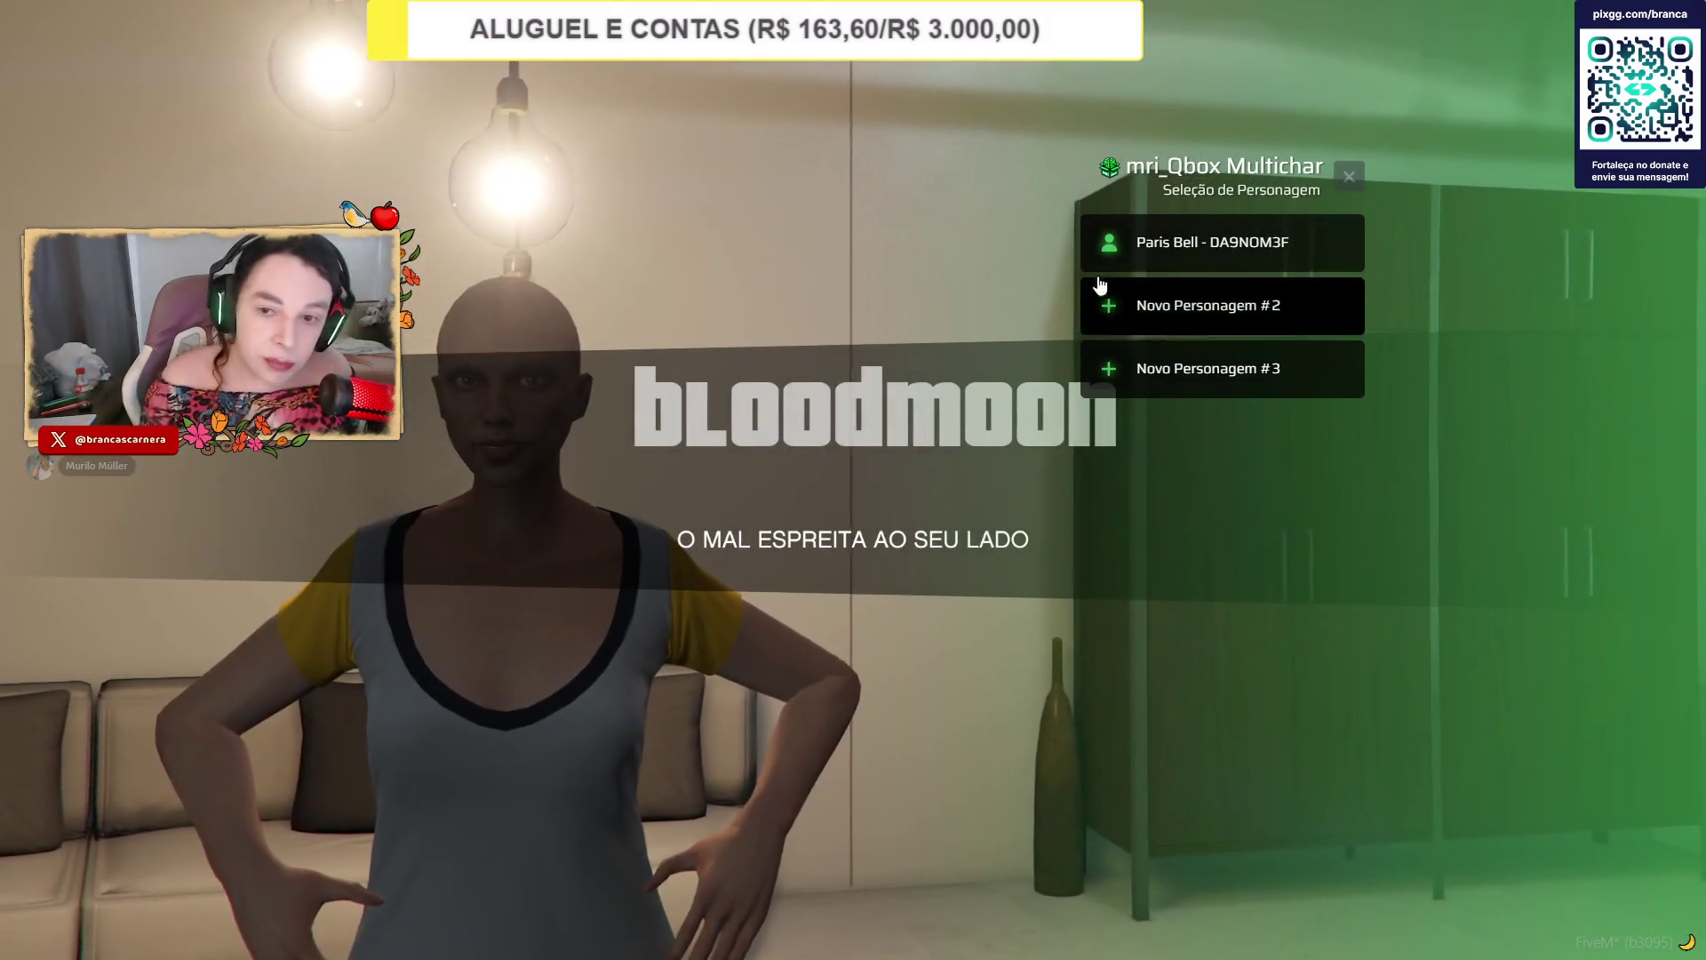
pyautogui.moveTo(1179, 252)
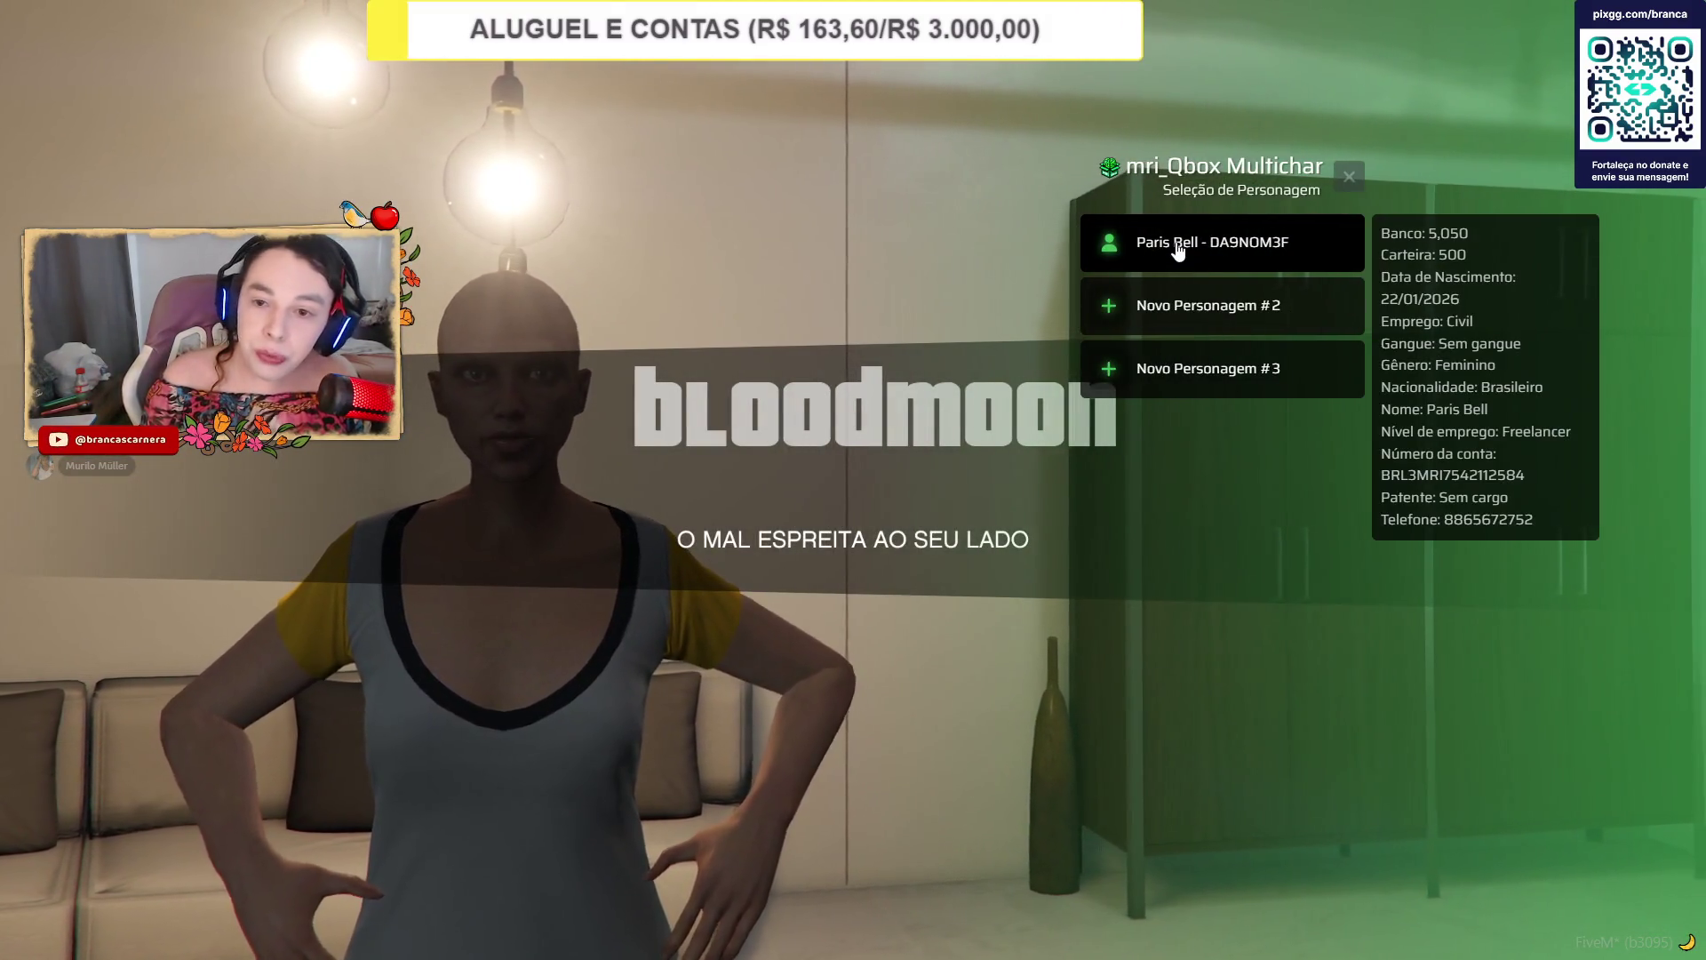
pyautogui.click(1178, 249)
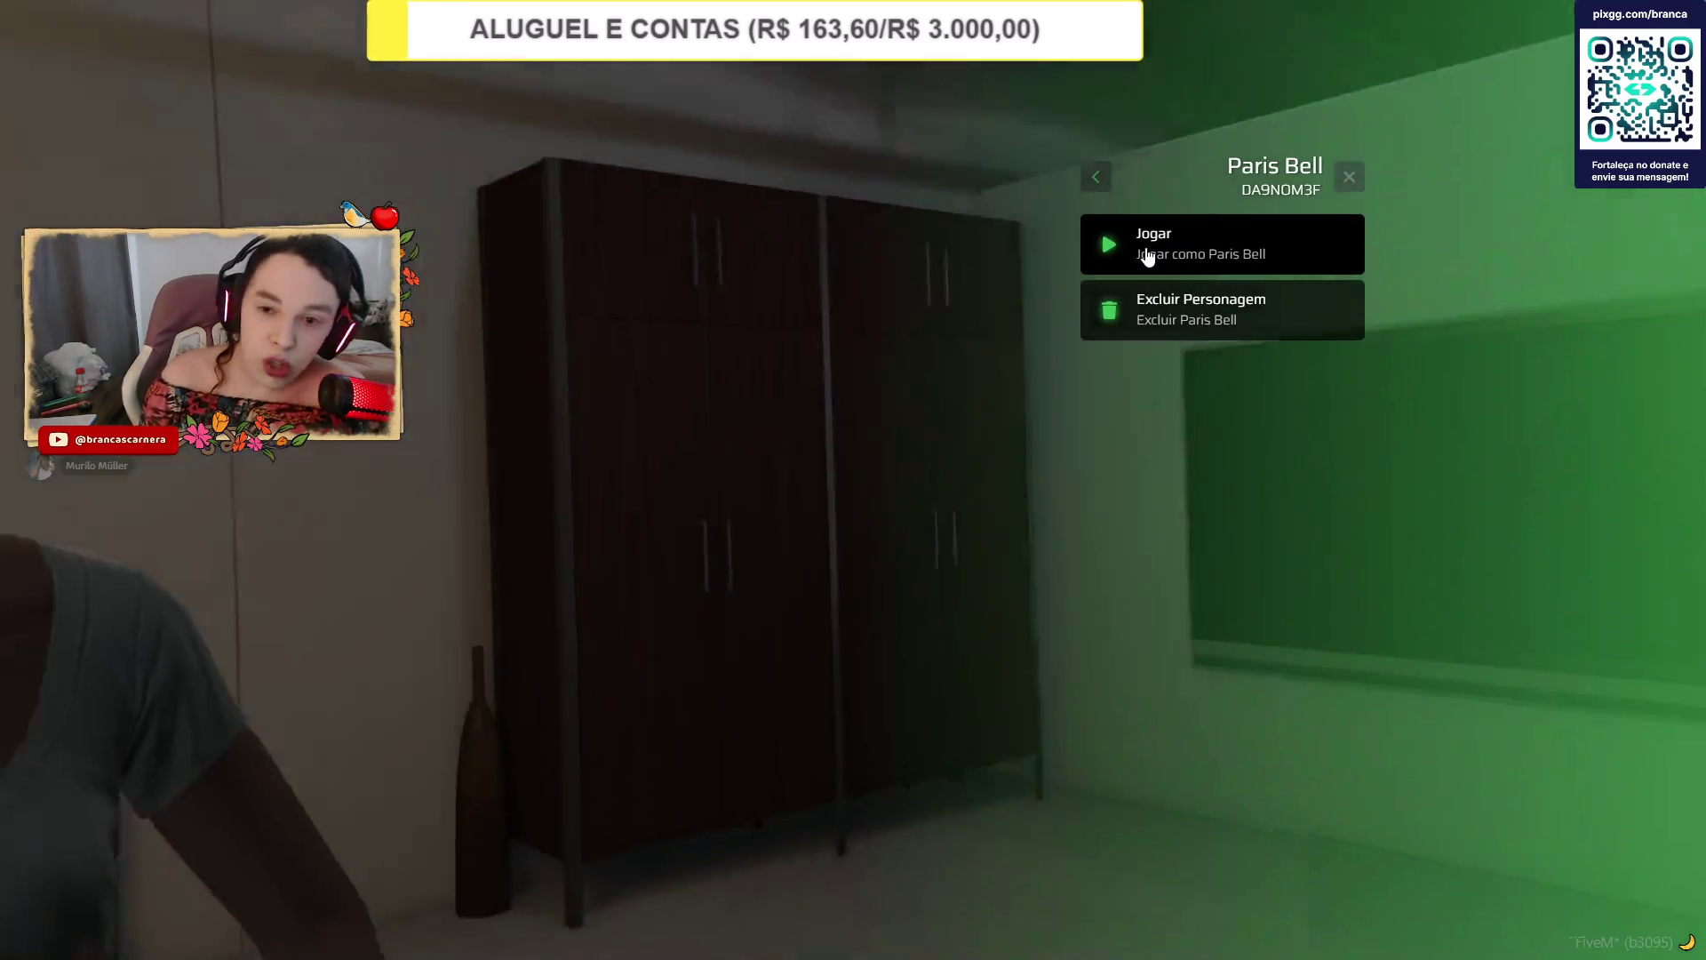
pyautogui.click(1148, 254)
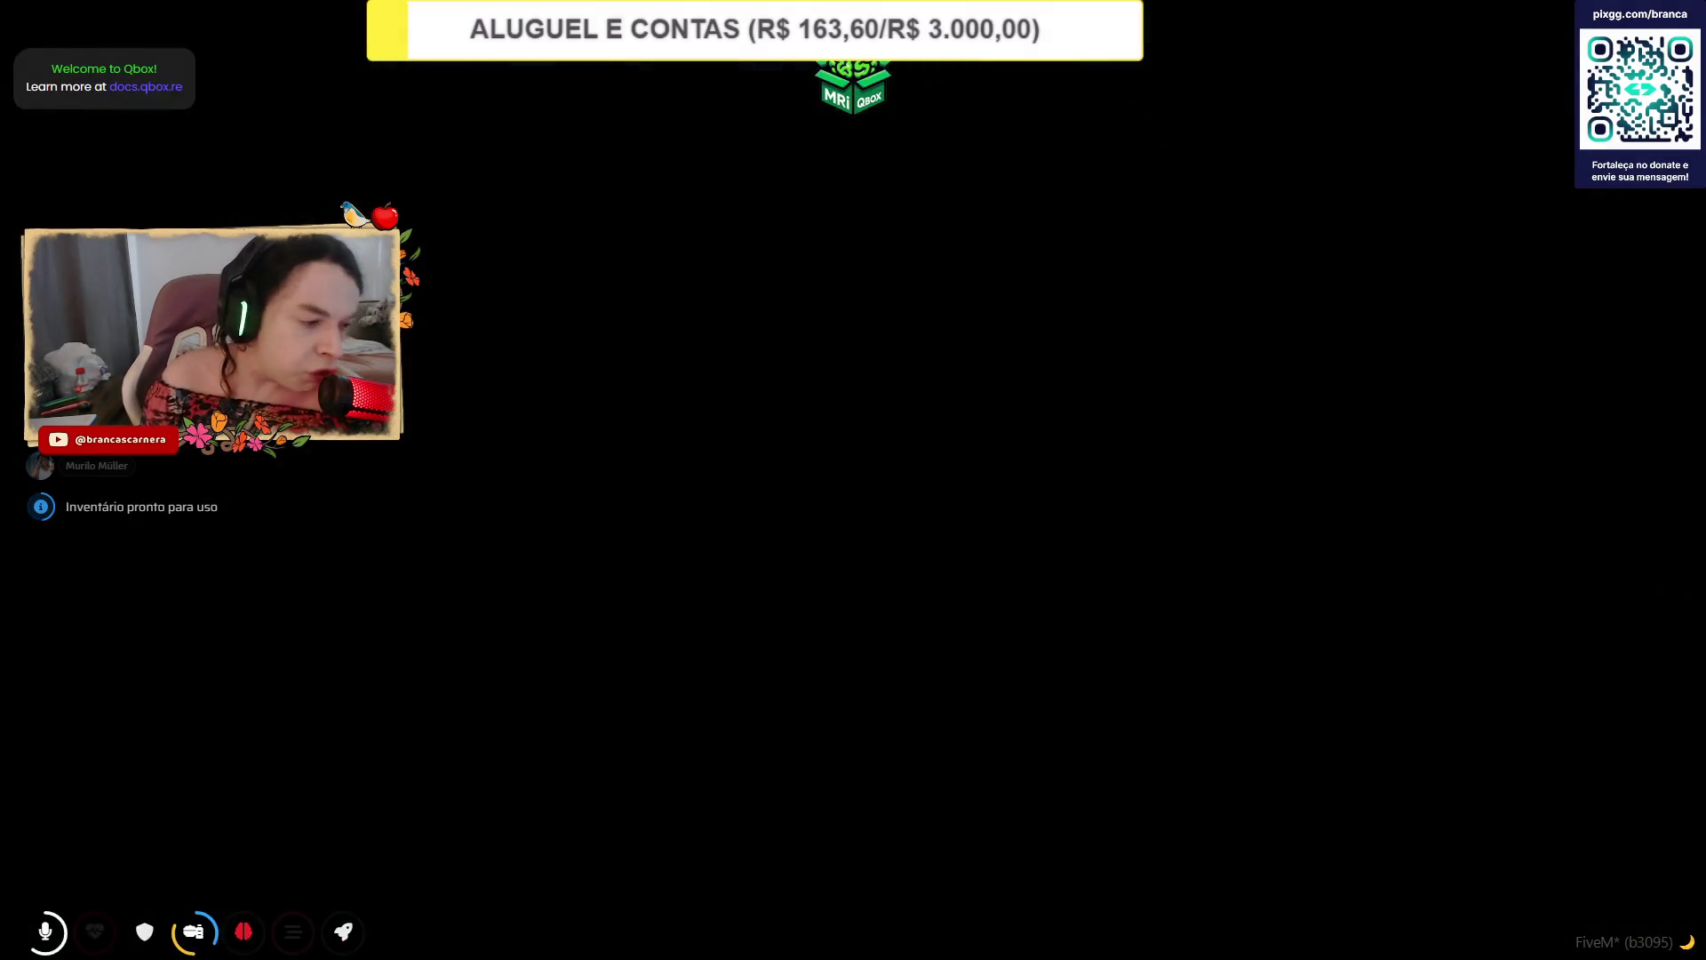
# Teleport the character to 0, 500, 3.23469162 through the F10 admin Ações menu.
pyautogui.press('w')
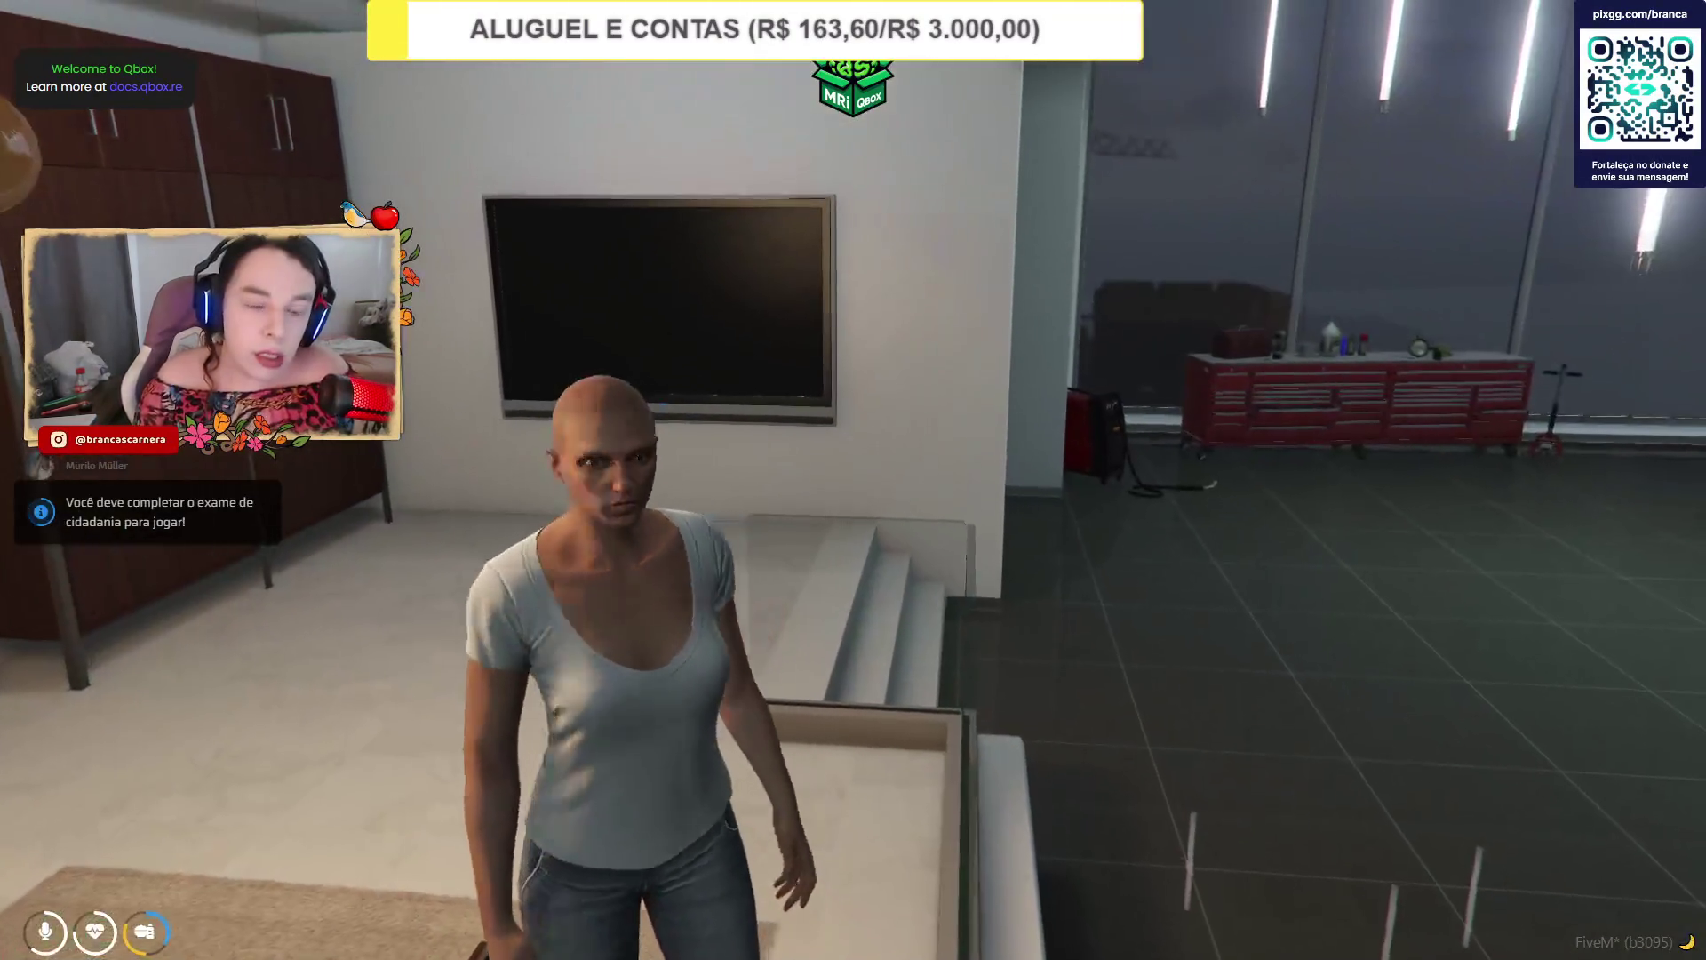
pyautogui.press('F10')
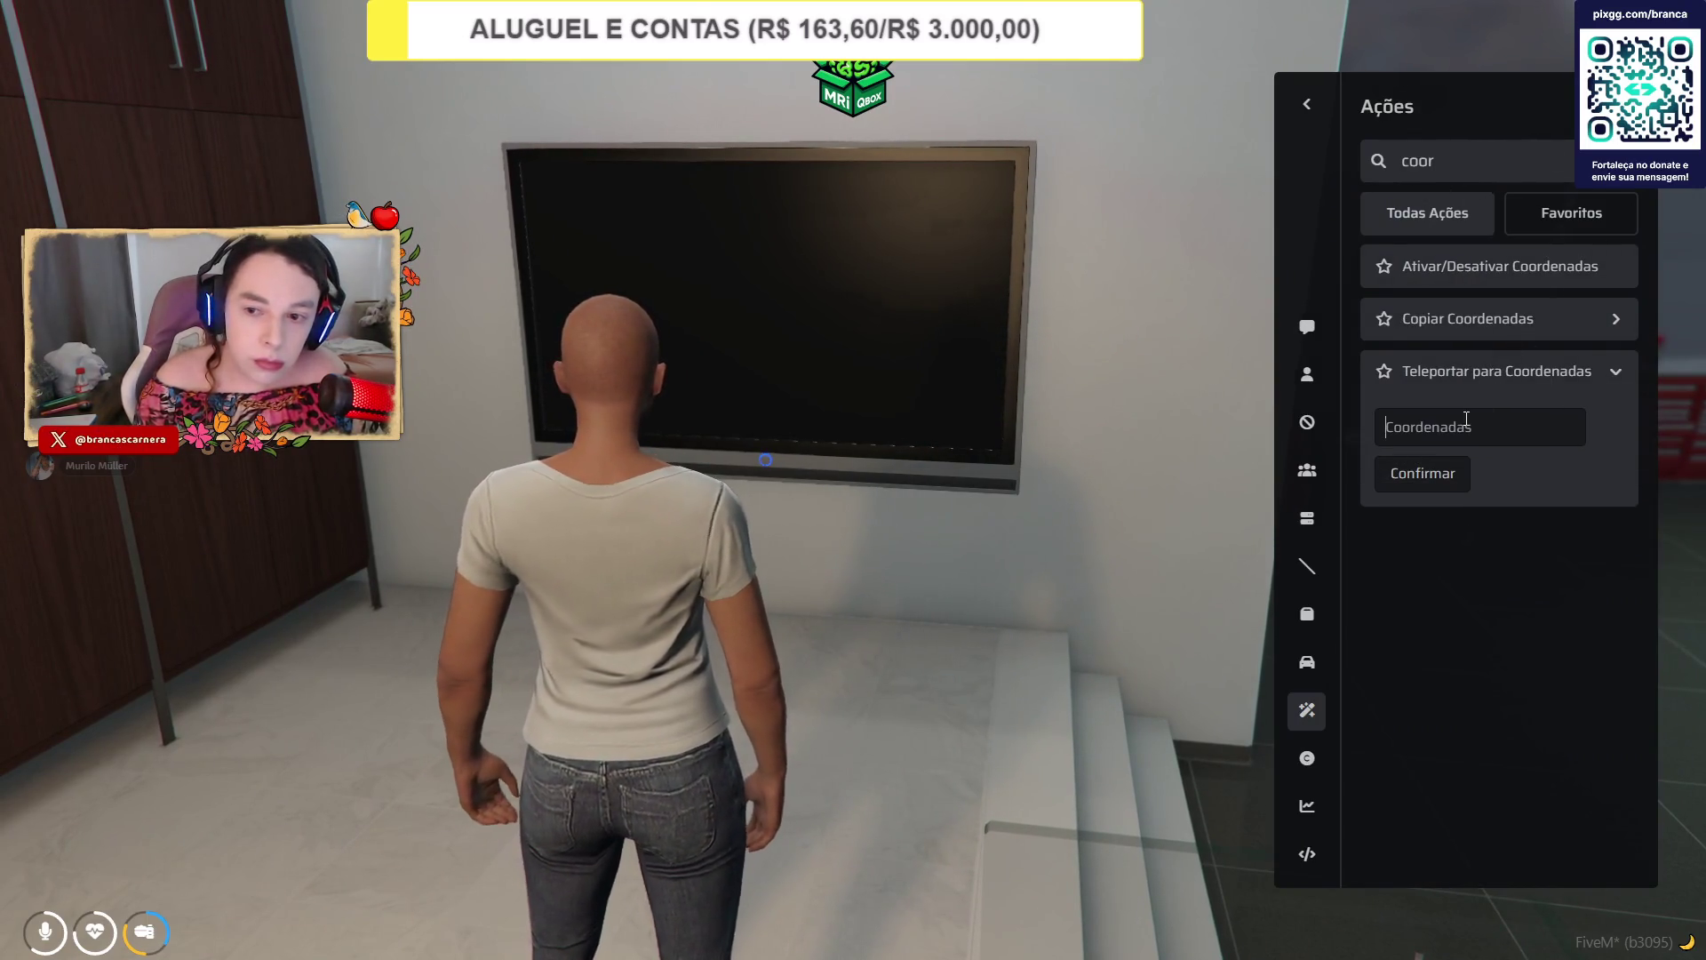
pyautogui.click(1445, 480)
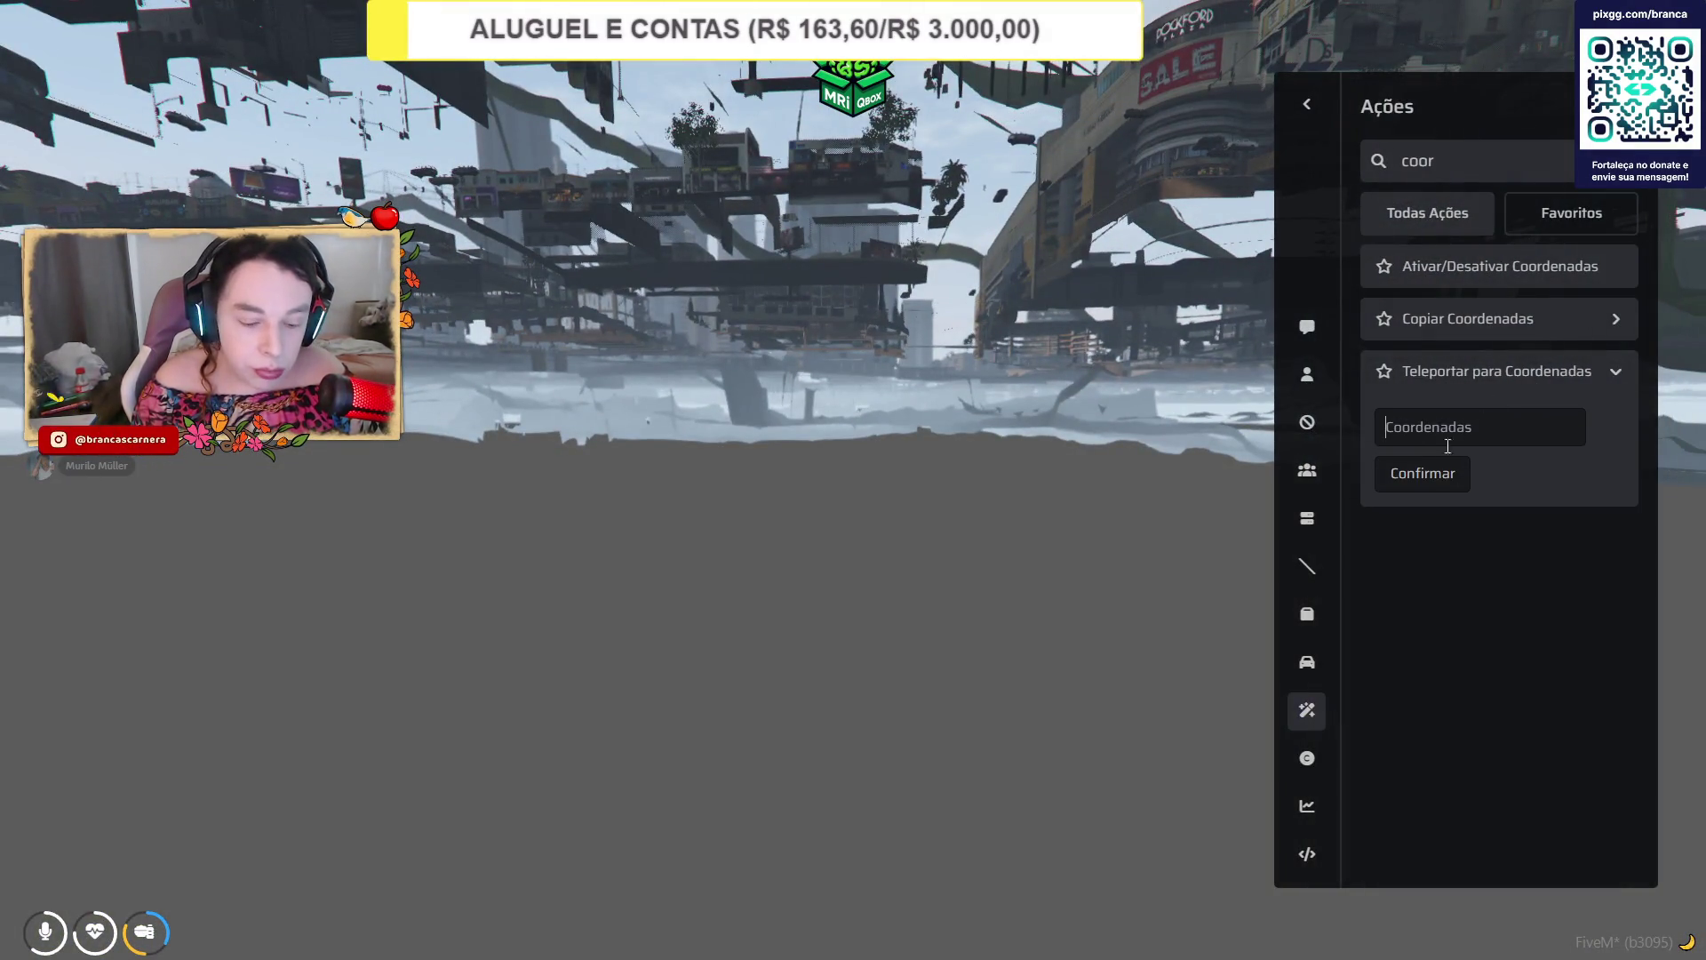
# Teleport to the newly pasted coordinates onto a city street, then return to the txAdmin browser page.
pyautogui.write('0, 500, 3.23469162')
pyautogui.click(1420, 473)
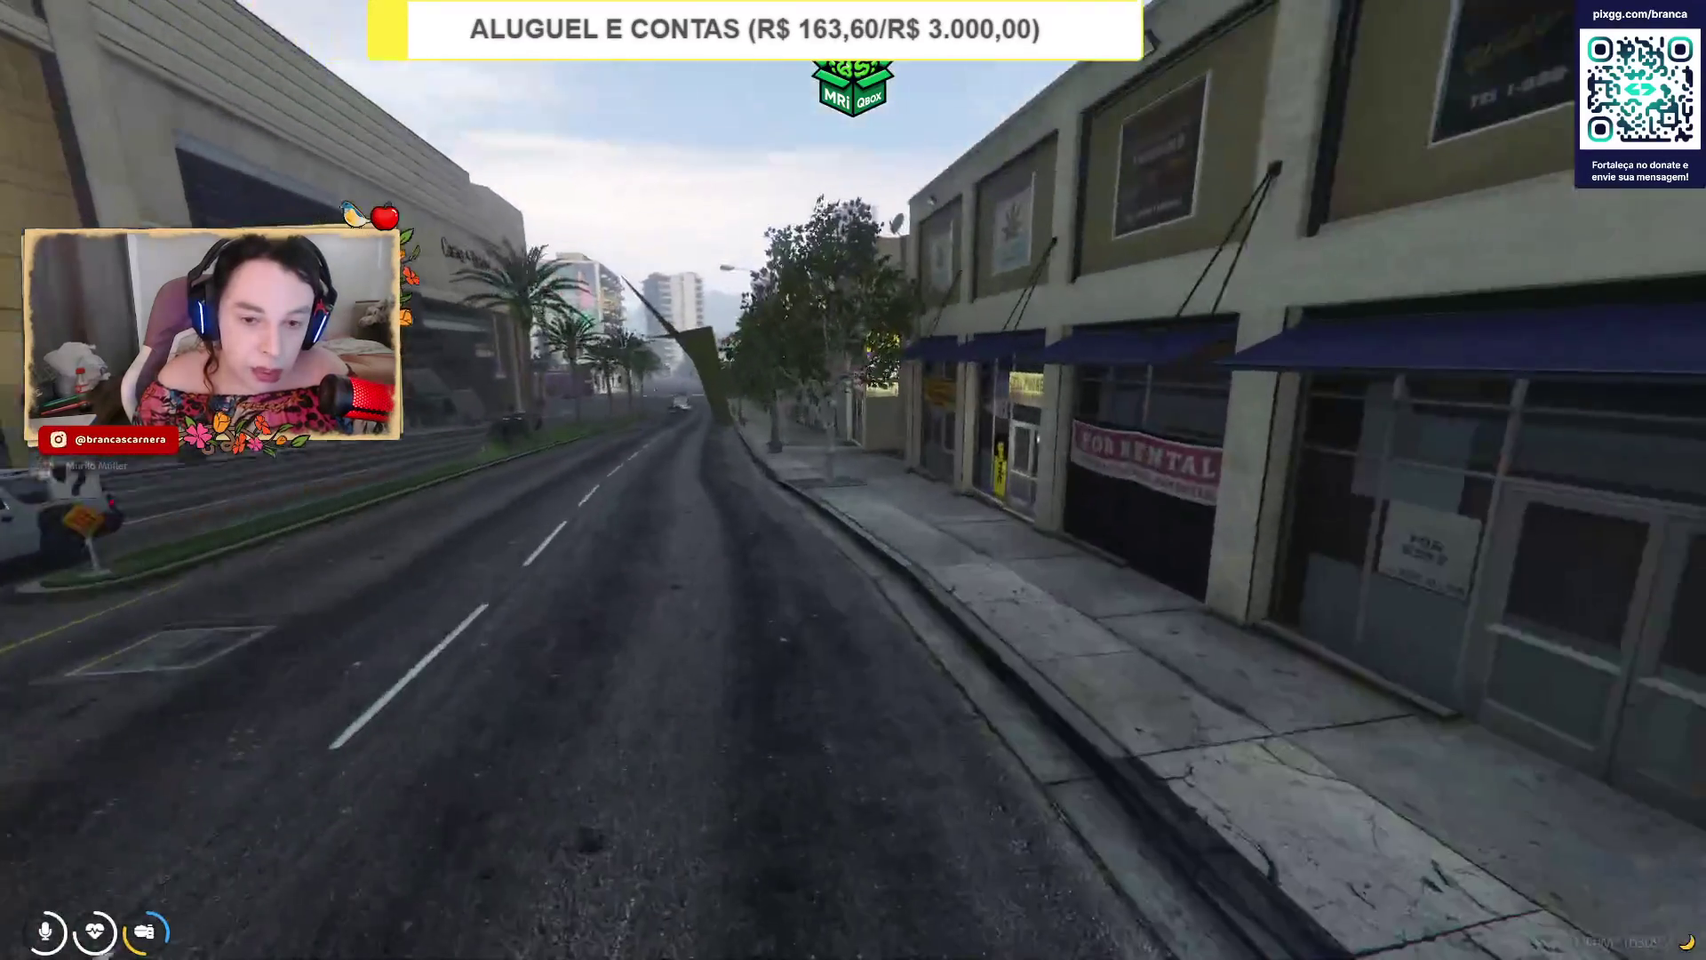
pyautogui.hotkey('alt', 'Tab')
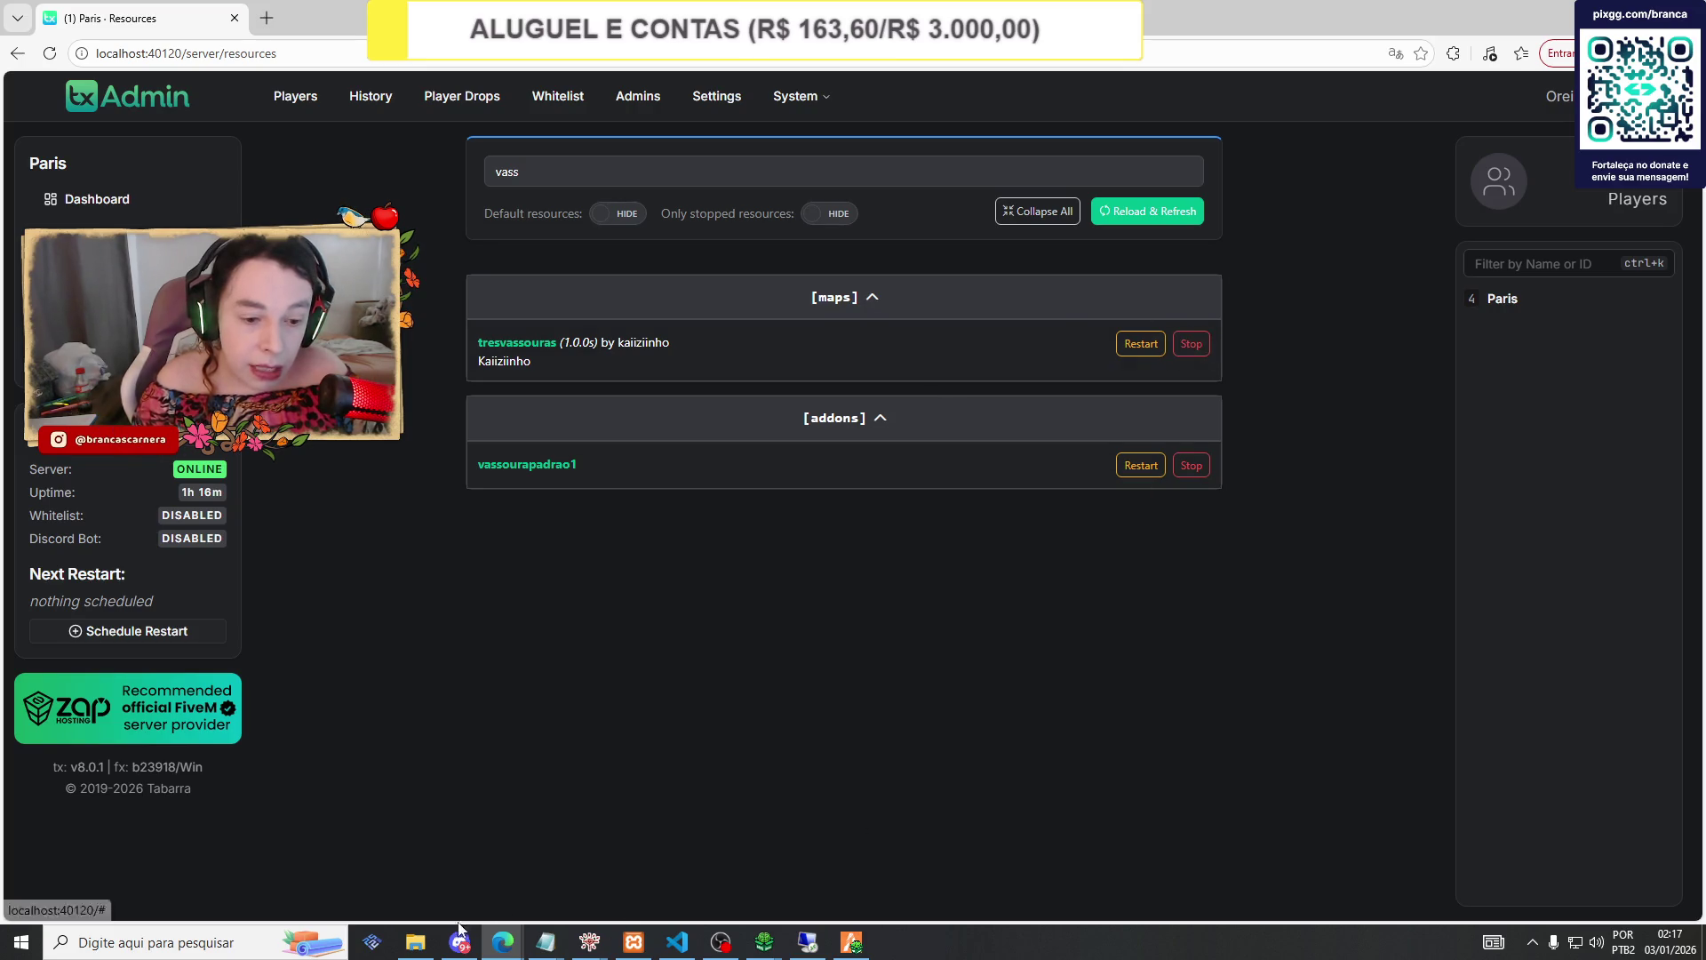
# Review the coordinate notes in kaizinho.txt, then tuck them behind the browser.
pyautogui.moveTo(591, 946)
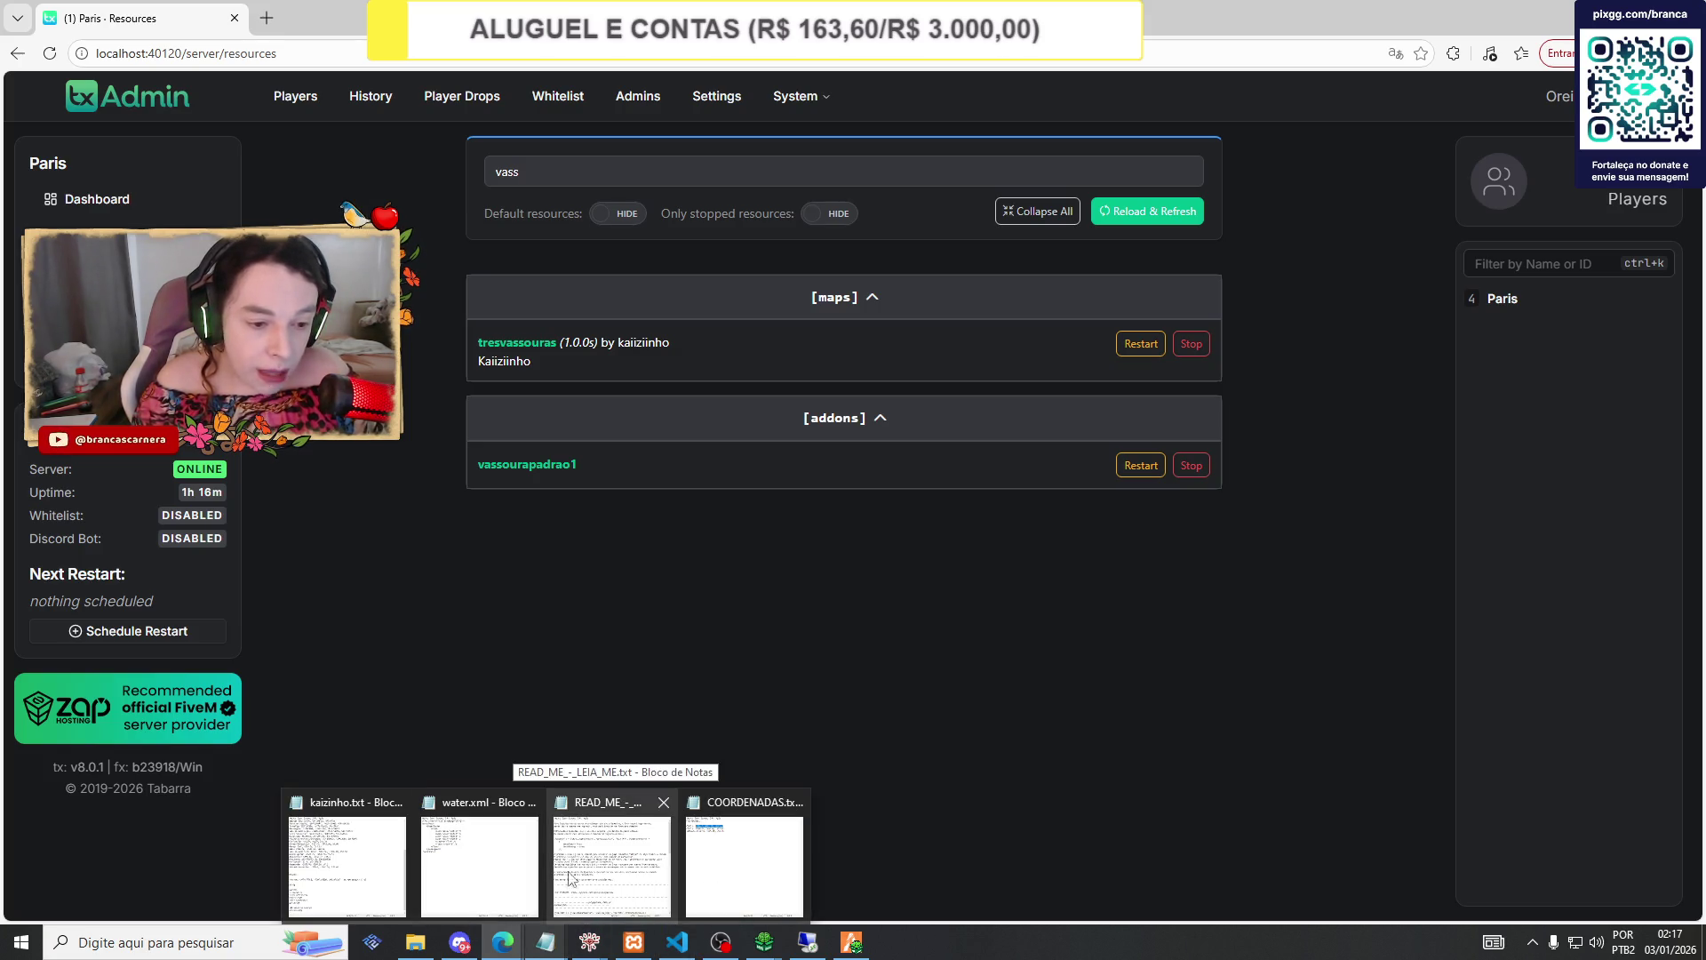
pyautogui.click(382, 862)
pyautogui.scroll(-1, 815, 650)
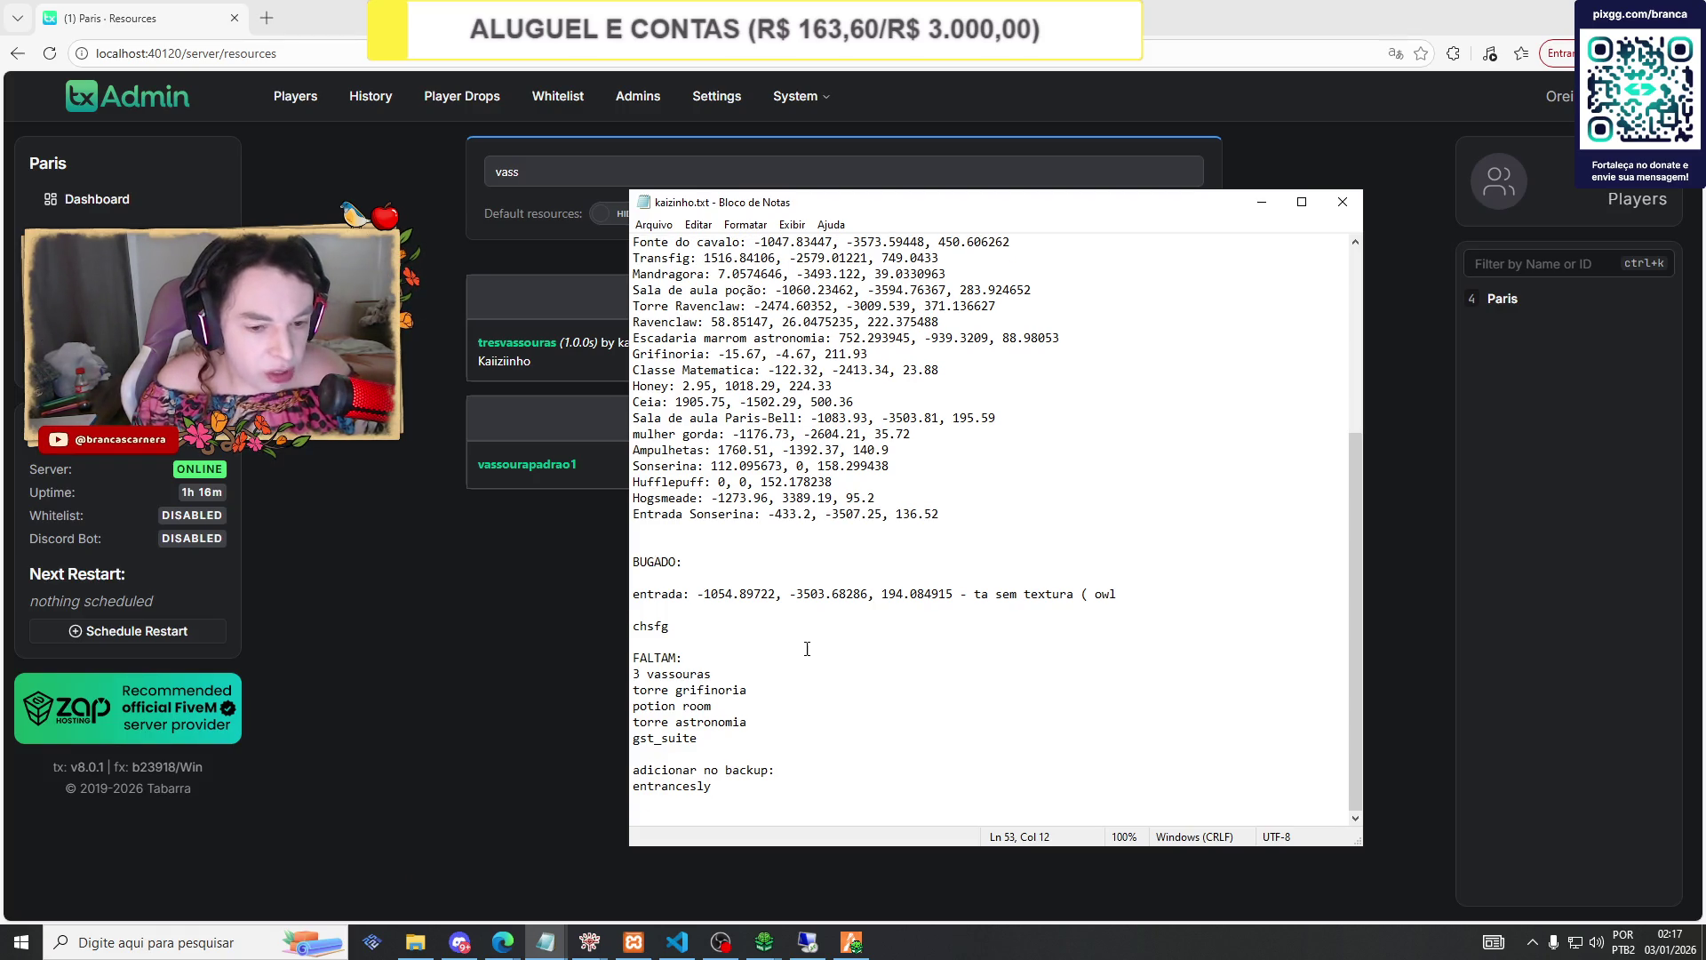
pyautogui.click(537, 695)
# Return to CodeWalker and close the int_hog_threebroomsticks project.
pyautogui.moveTo(722, 949)
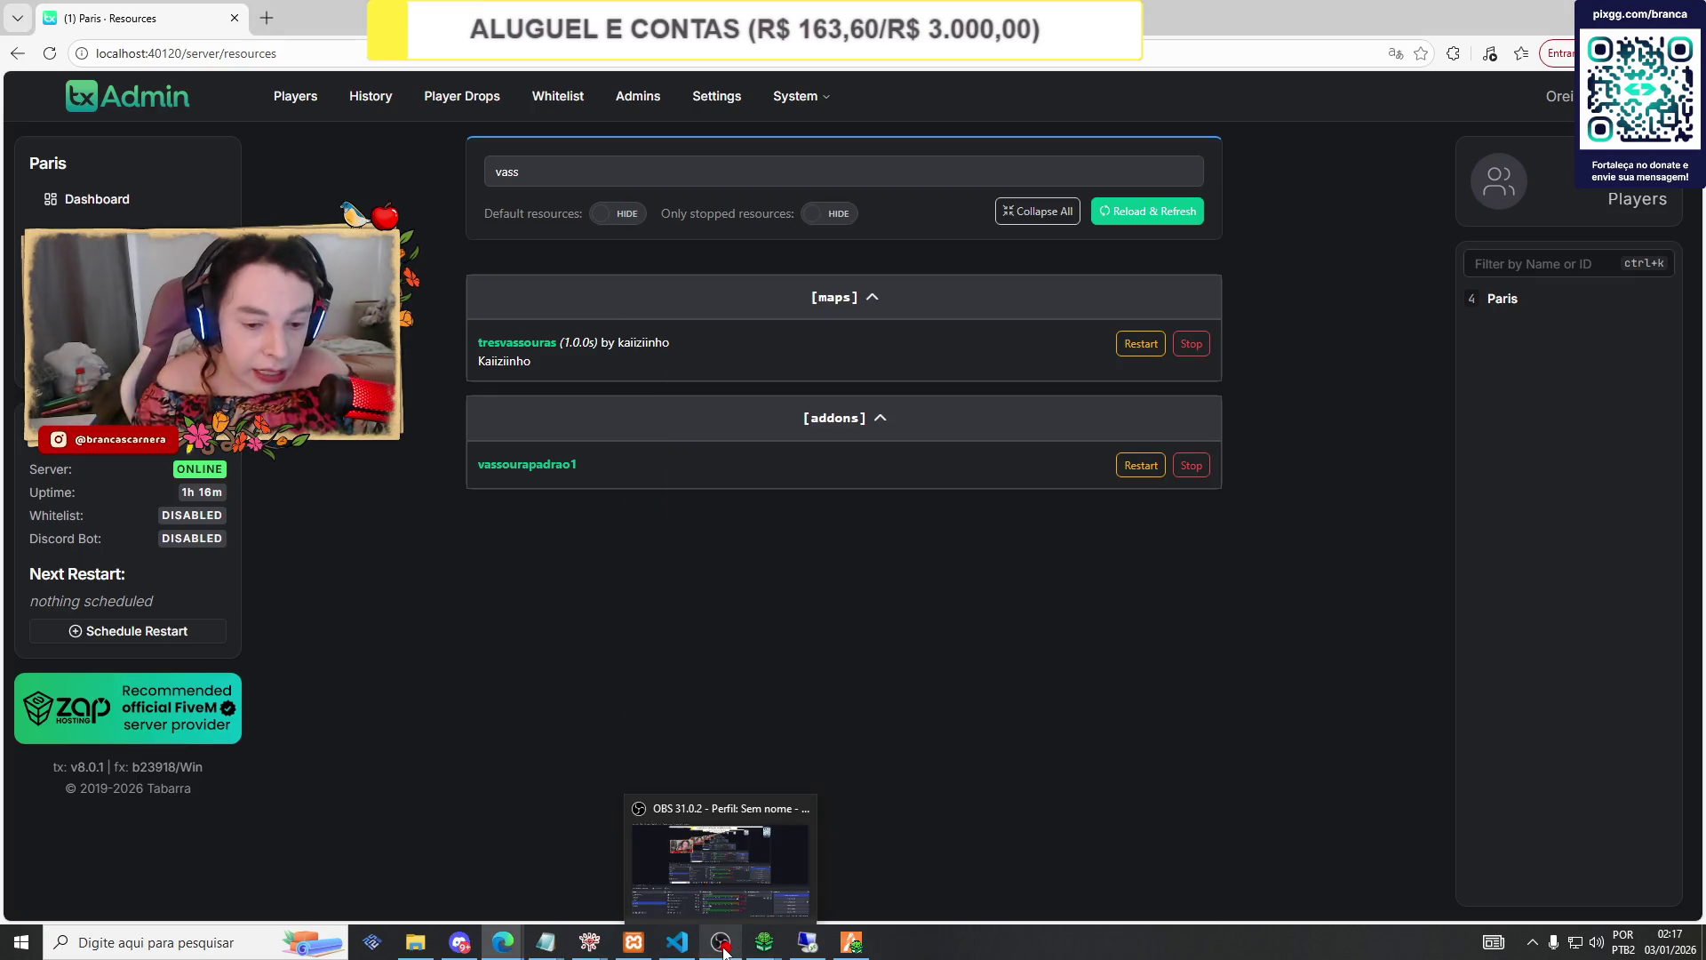
pyautogui.click(591, 943)
pyautogui.click(894, 198)
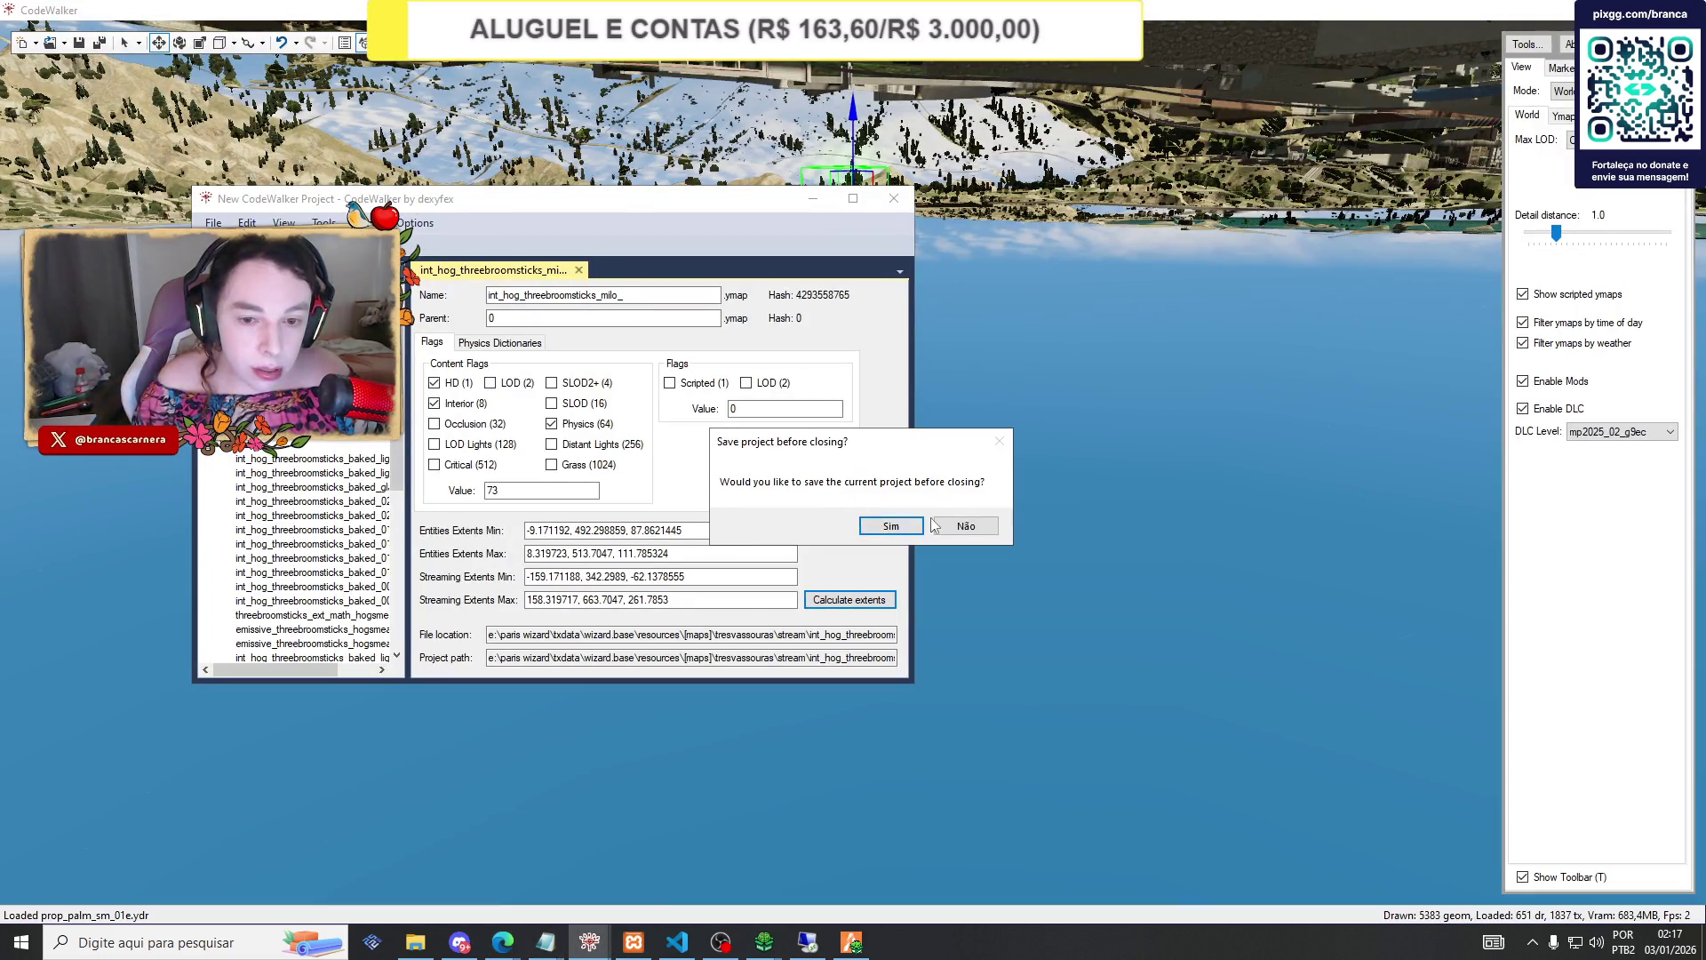
# Discard the current project without saving and start opening a project file.
pyautogui.click(935, 526)
pyautogui.click(64, 43)
pyautogui.click(109, 89)
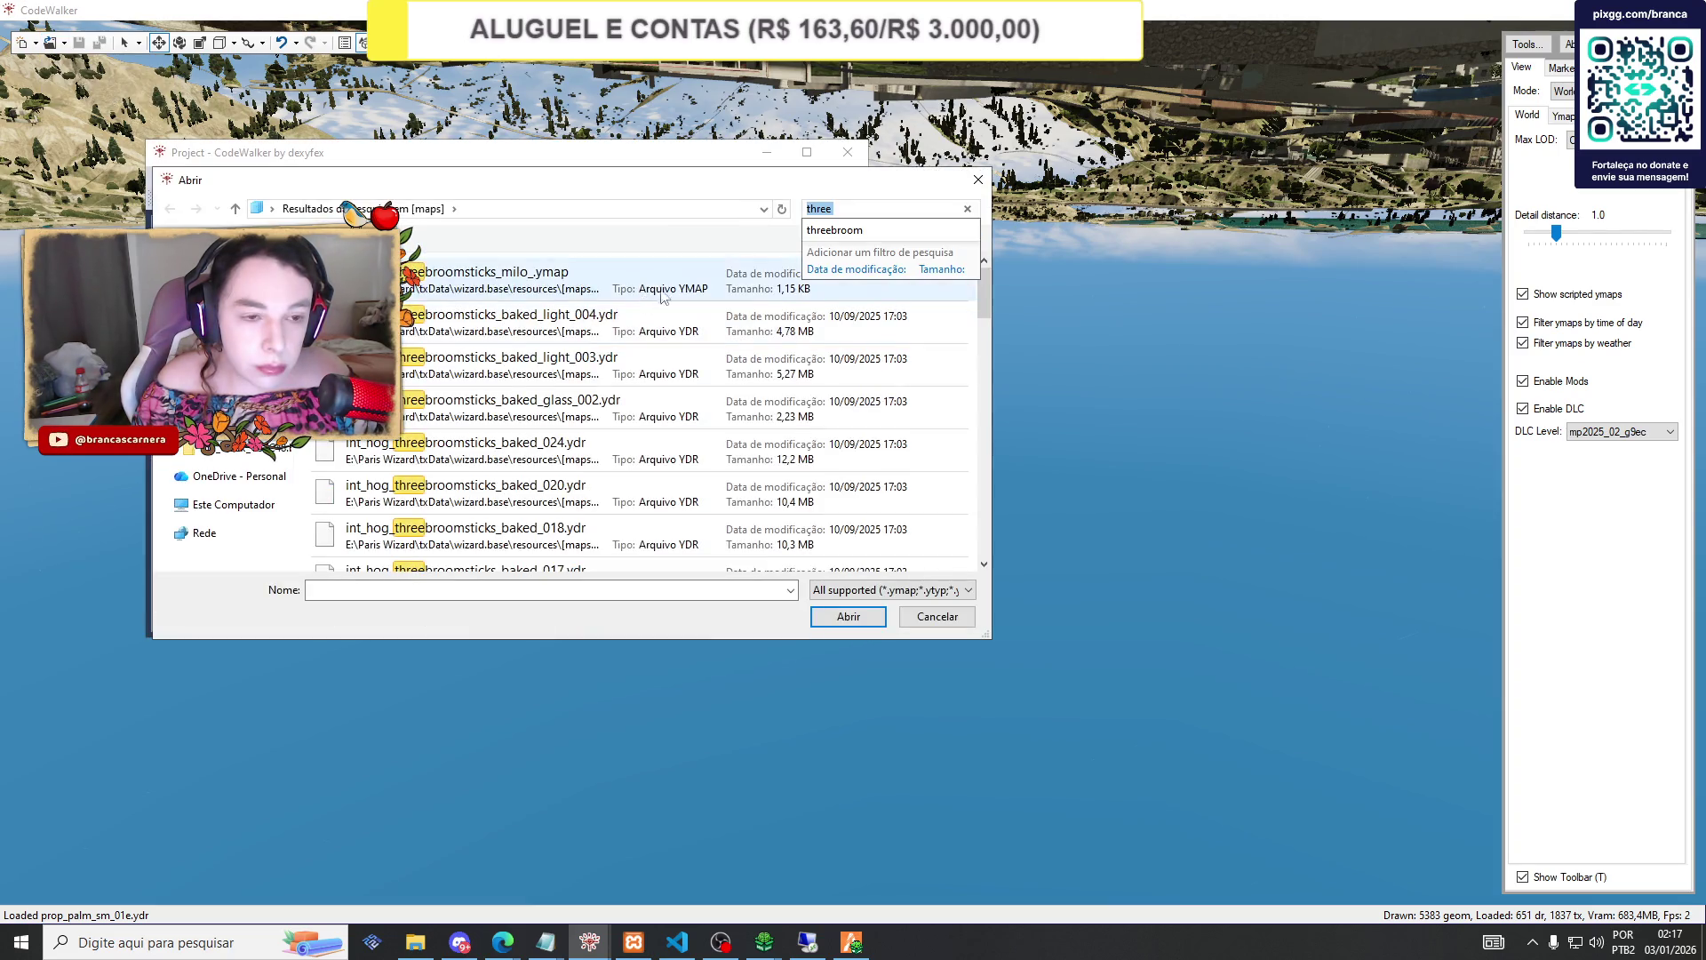
# Search for gryffindortower and select all its baked ydr, ytyp and ymap results.
pyautogui.write('gryd')
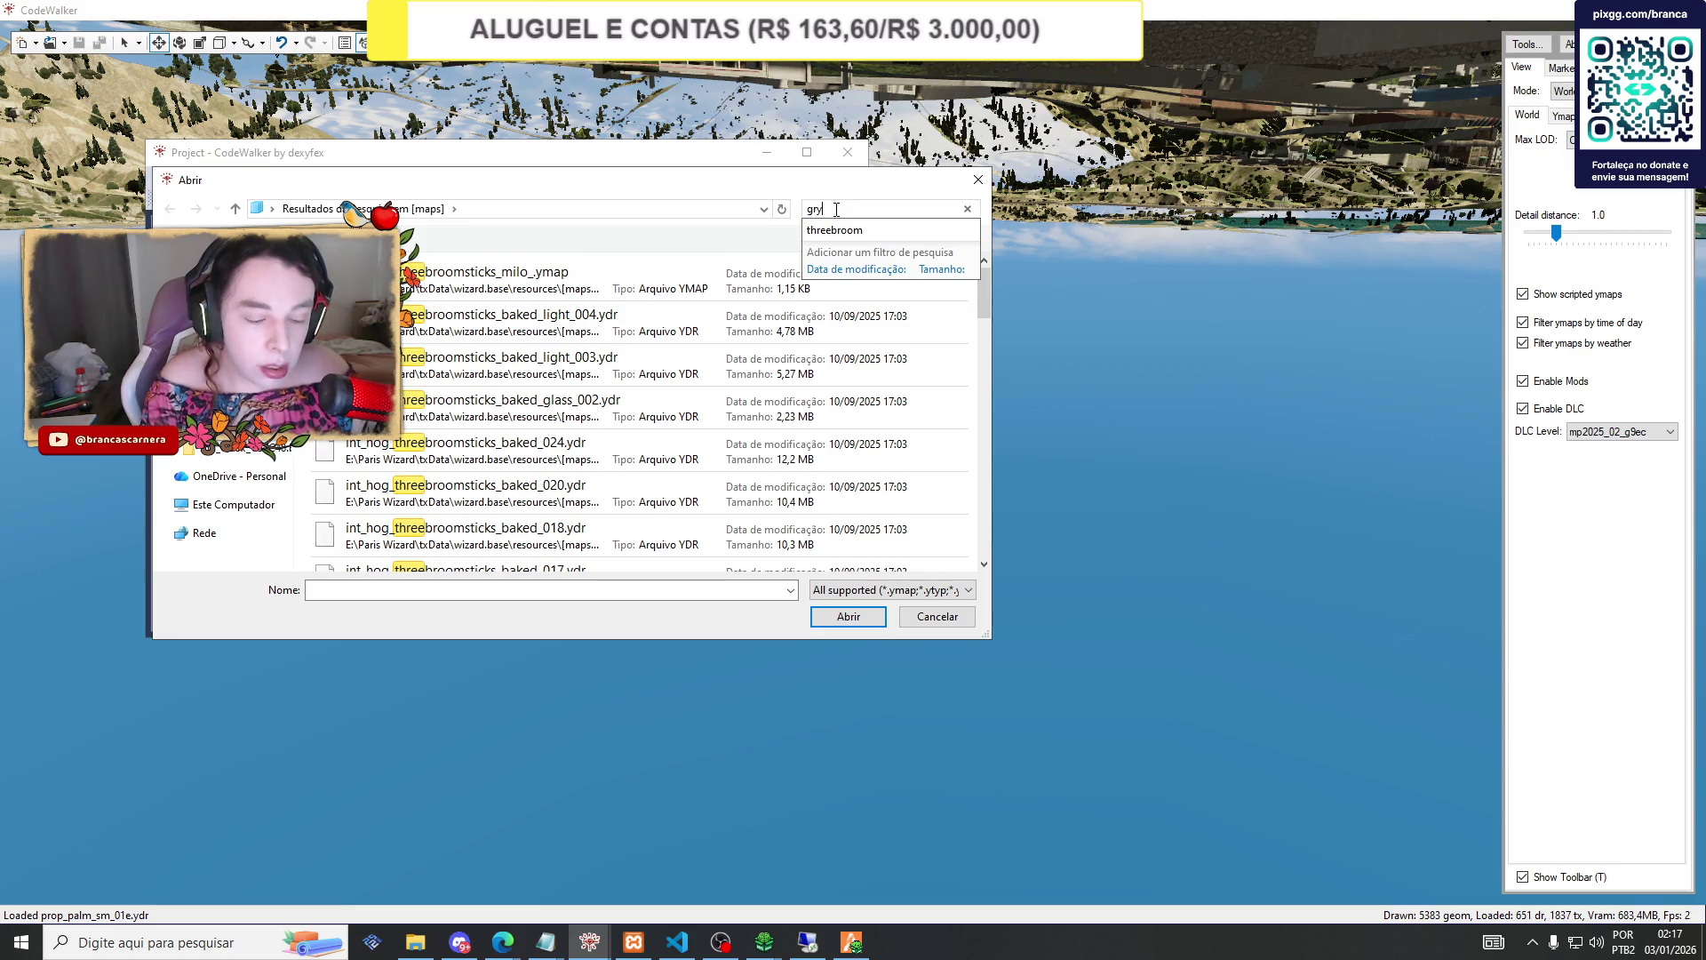
pyautogui.press('BackSpace')
pyautogui.write('f')
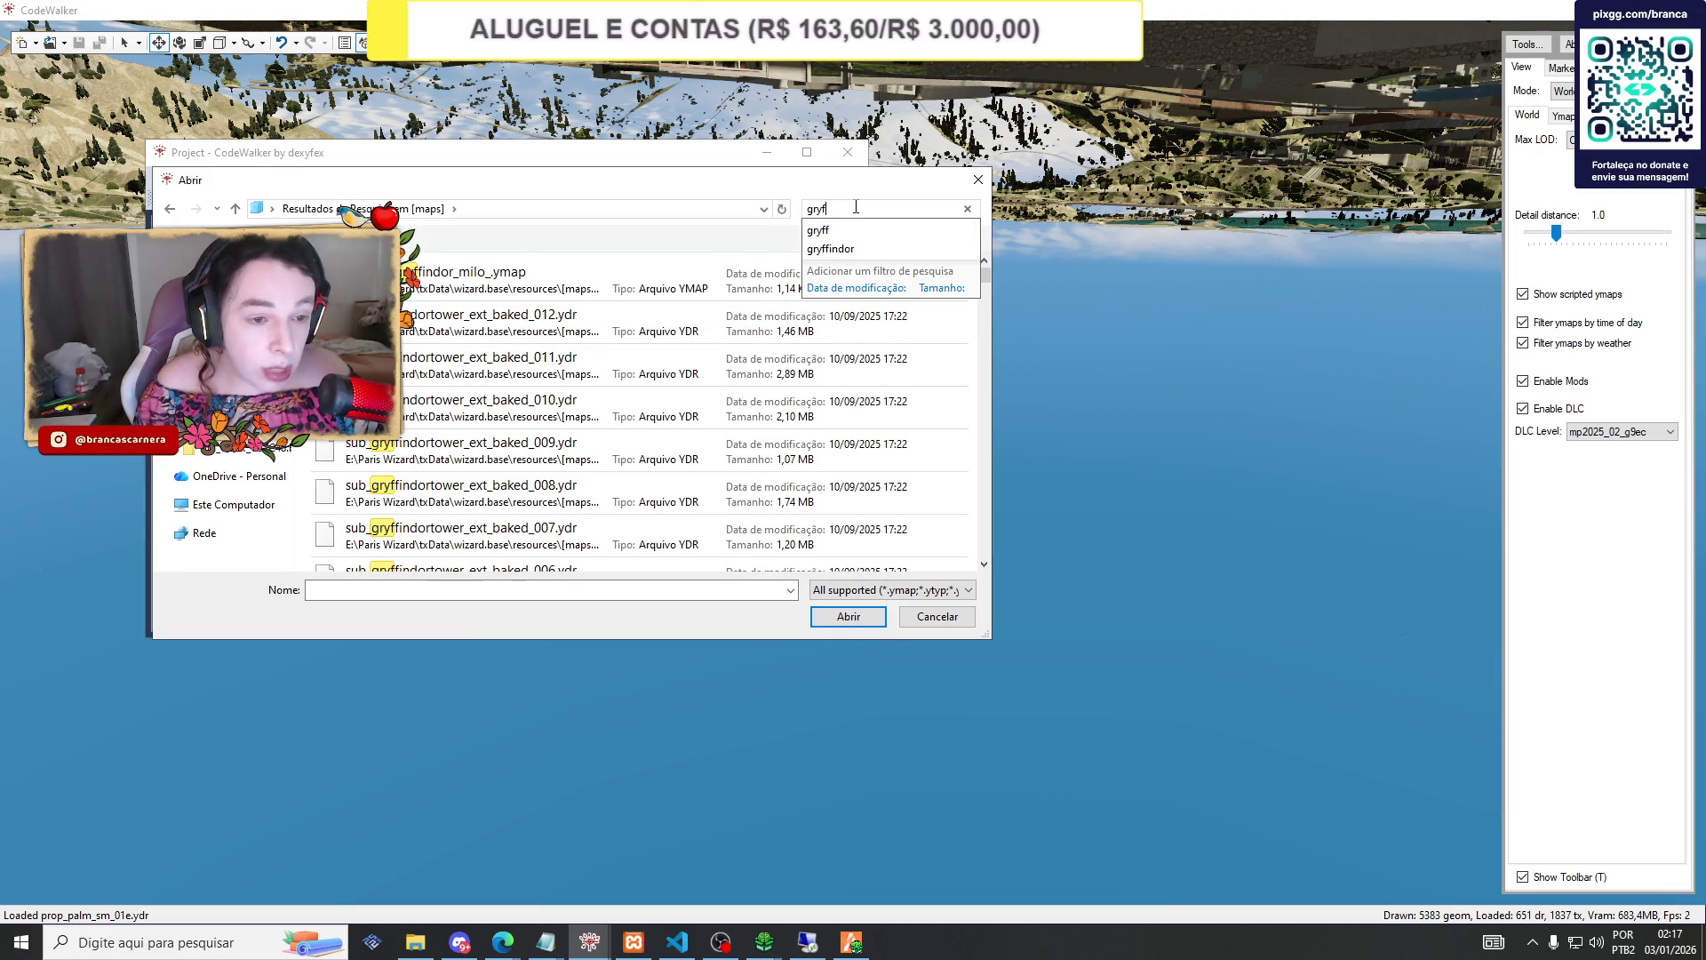
pyautogui.write('f')
pyautogui.write('i')
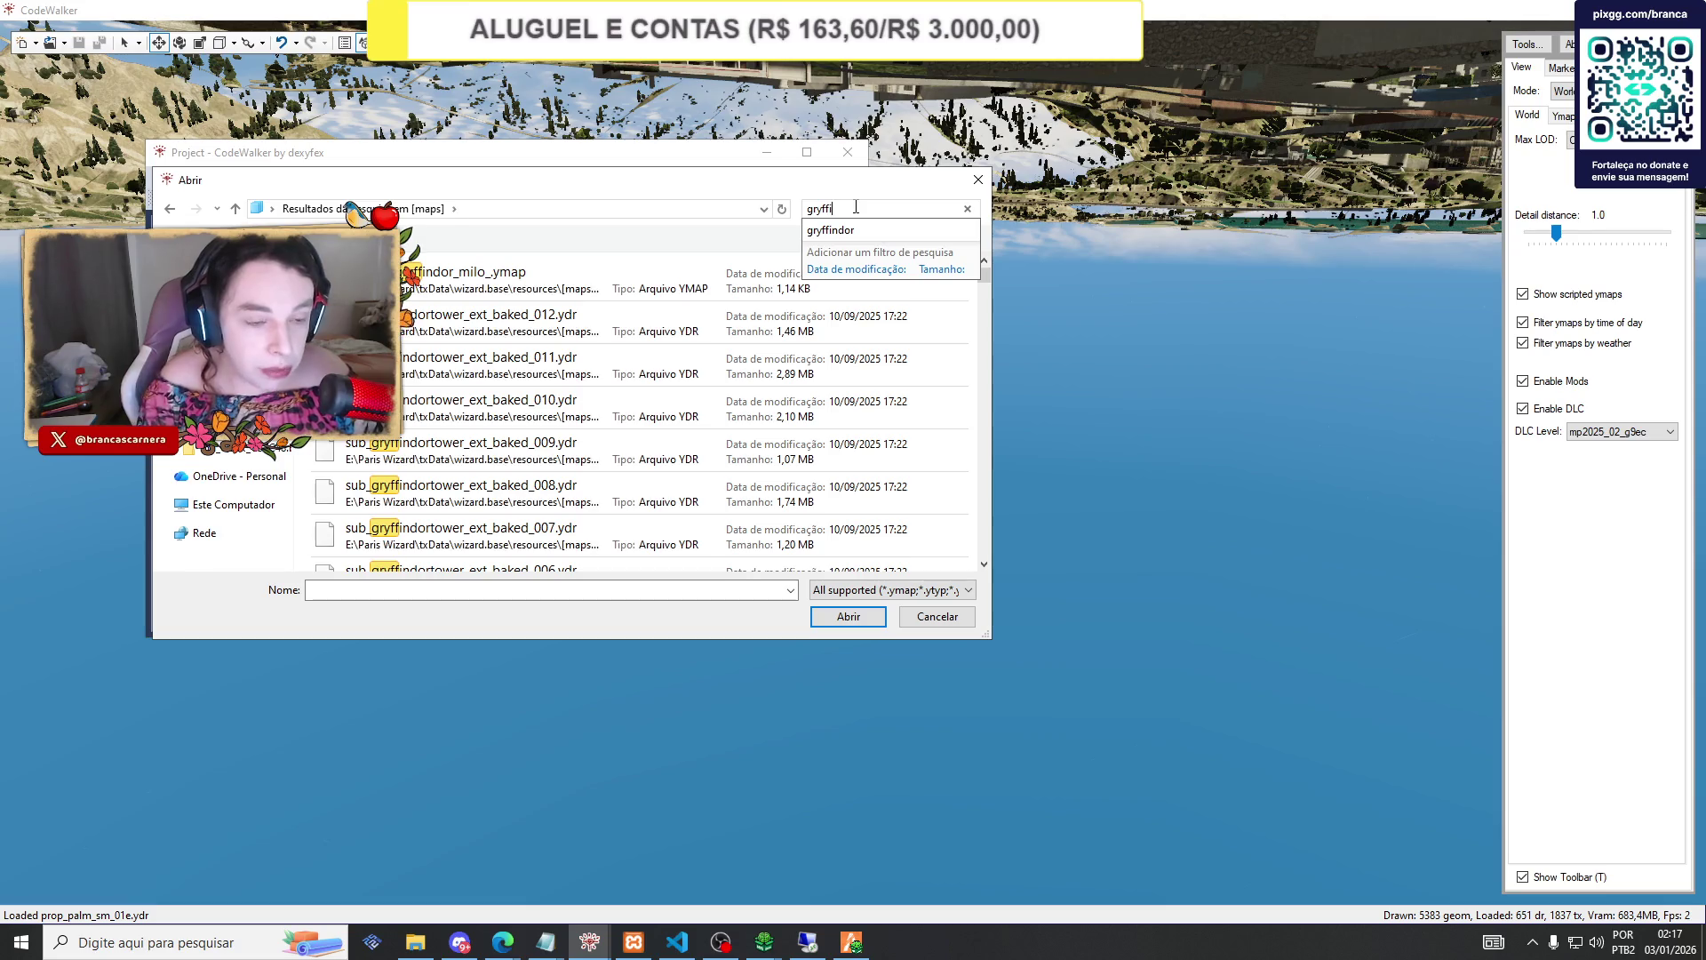
pyautogui.write('ndortower')
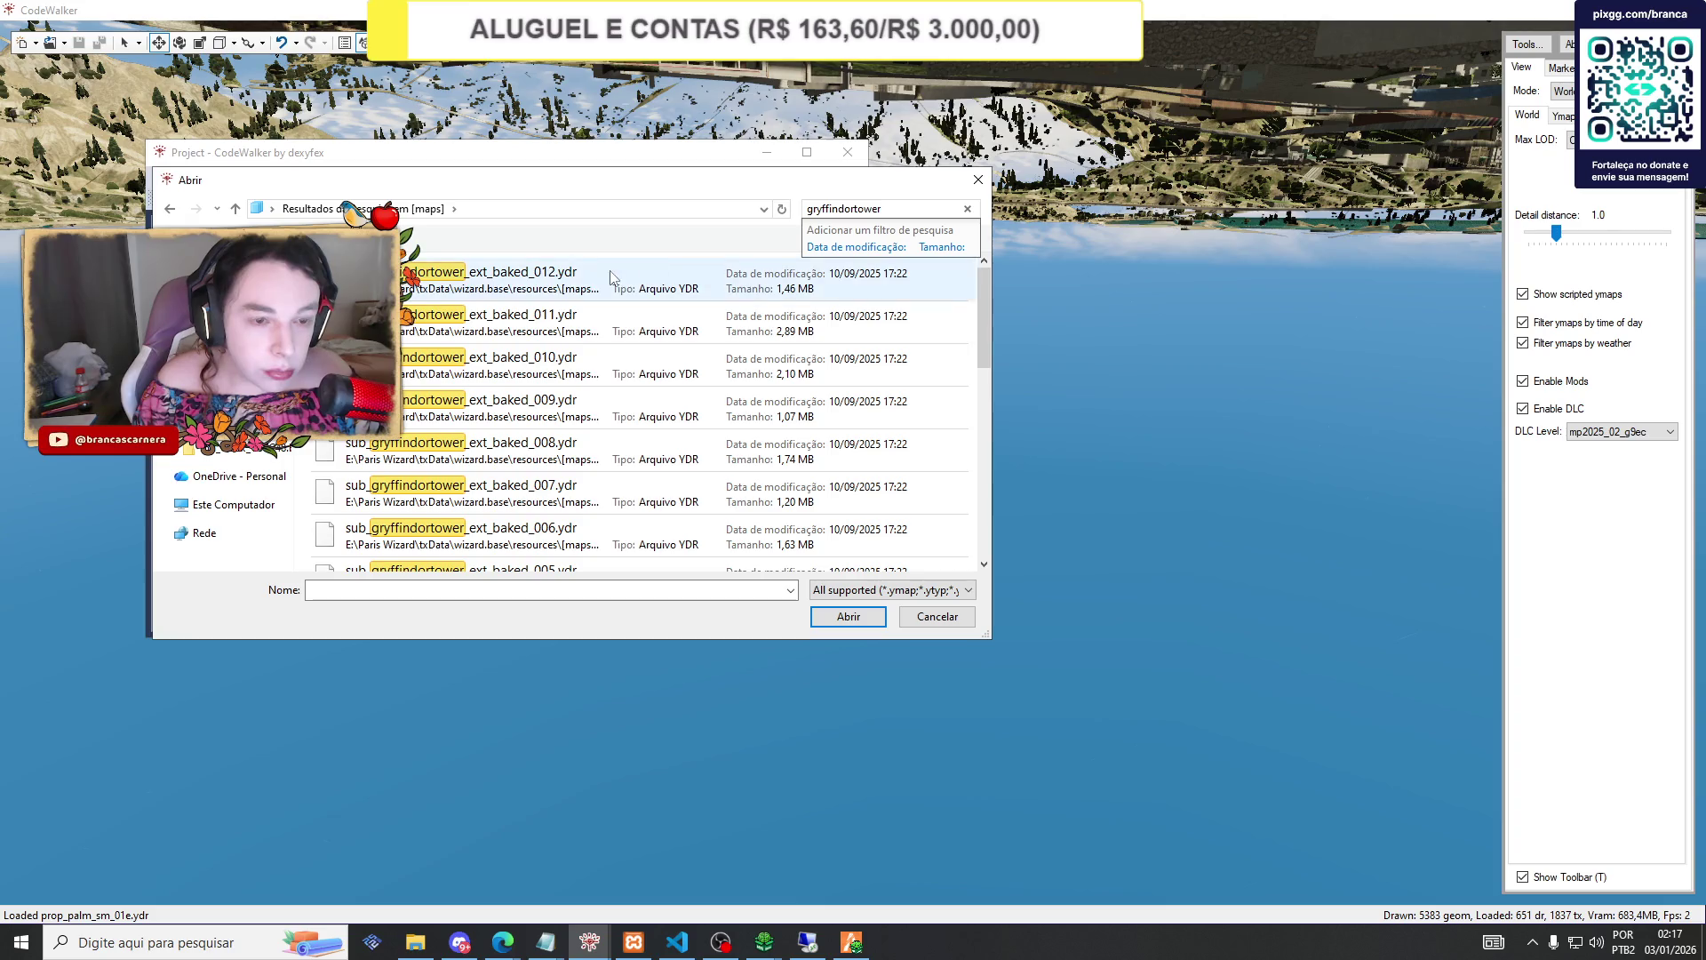
pyautogui.press('Tab')
pyautogui.hotkey('ctrl', 'a')
pyautogui.scroll(-5, 533, 385)
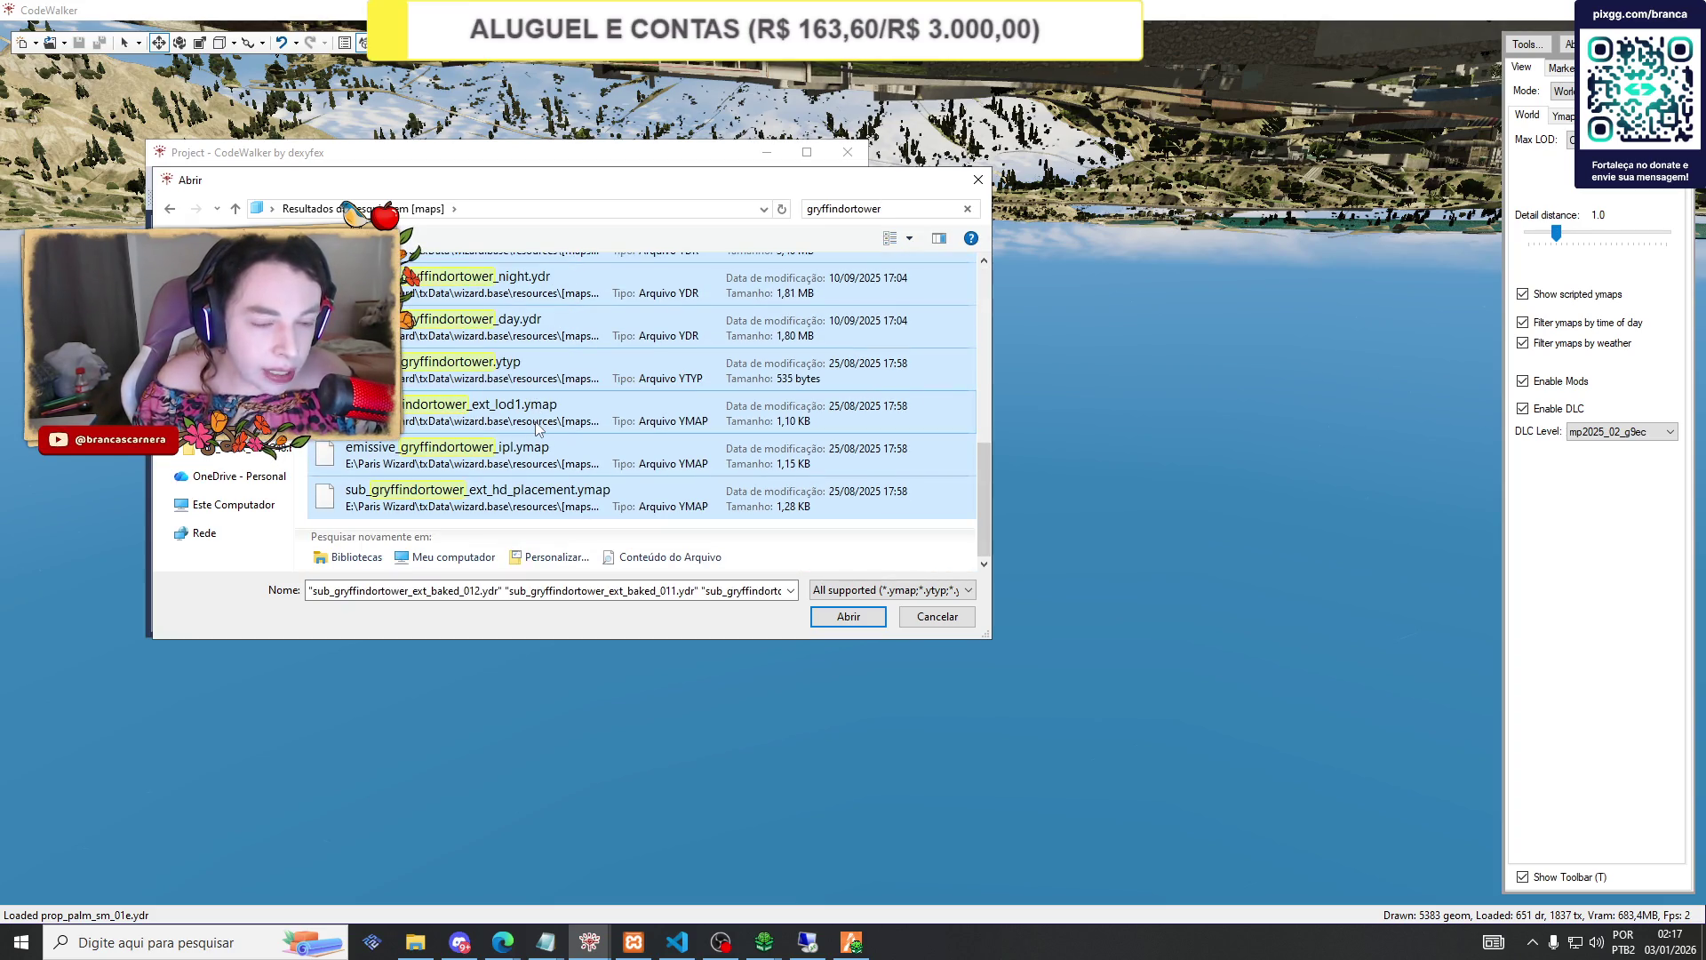
pyautogui.scroll(10, 537, 429)
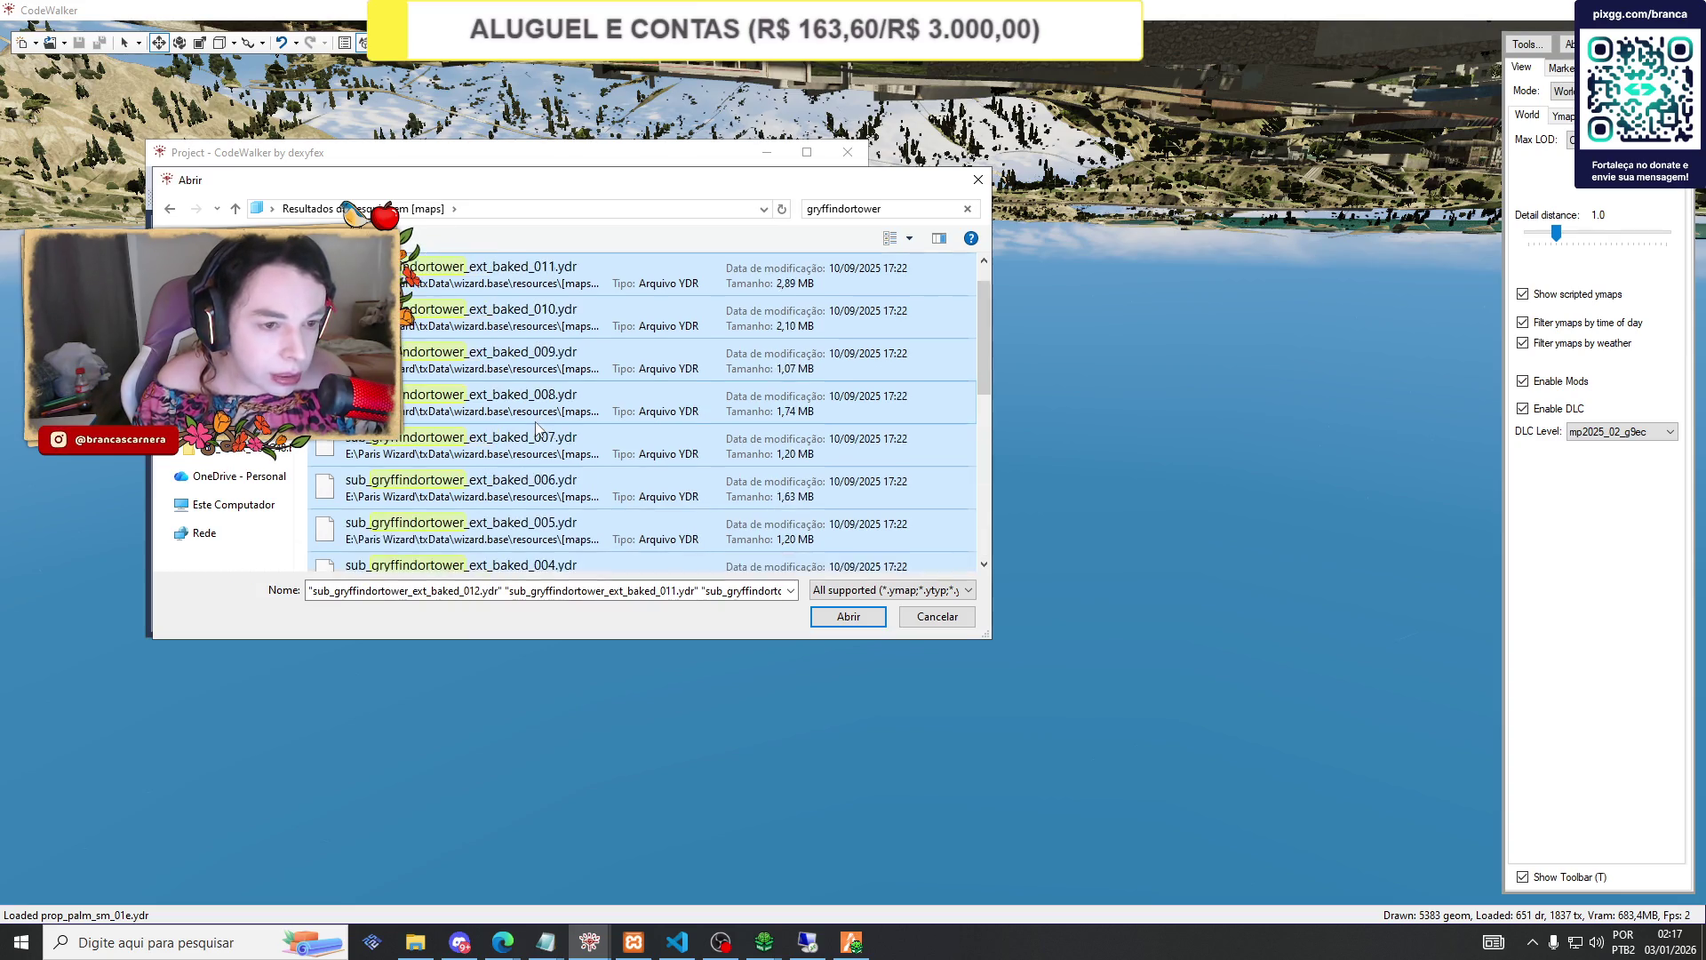
pyautogui.scroll(-3, 535, 428)
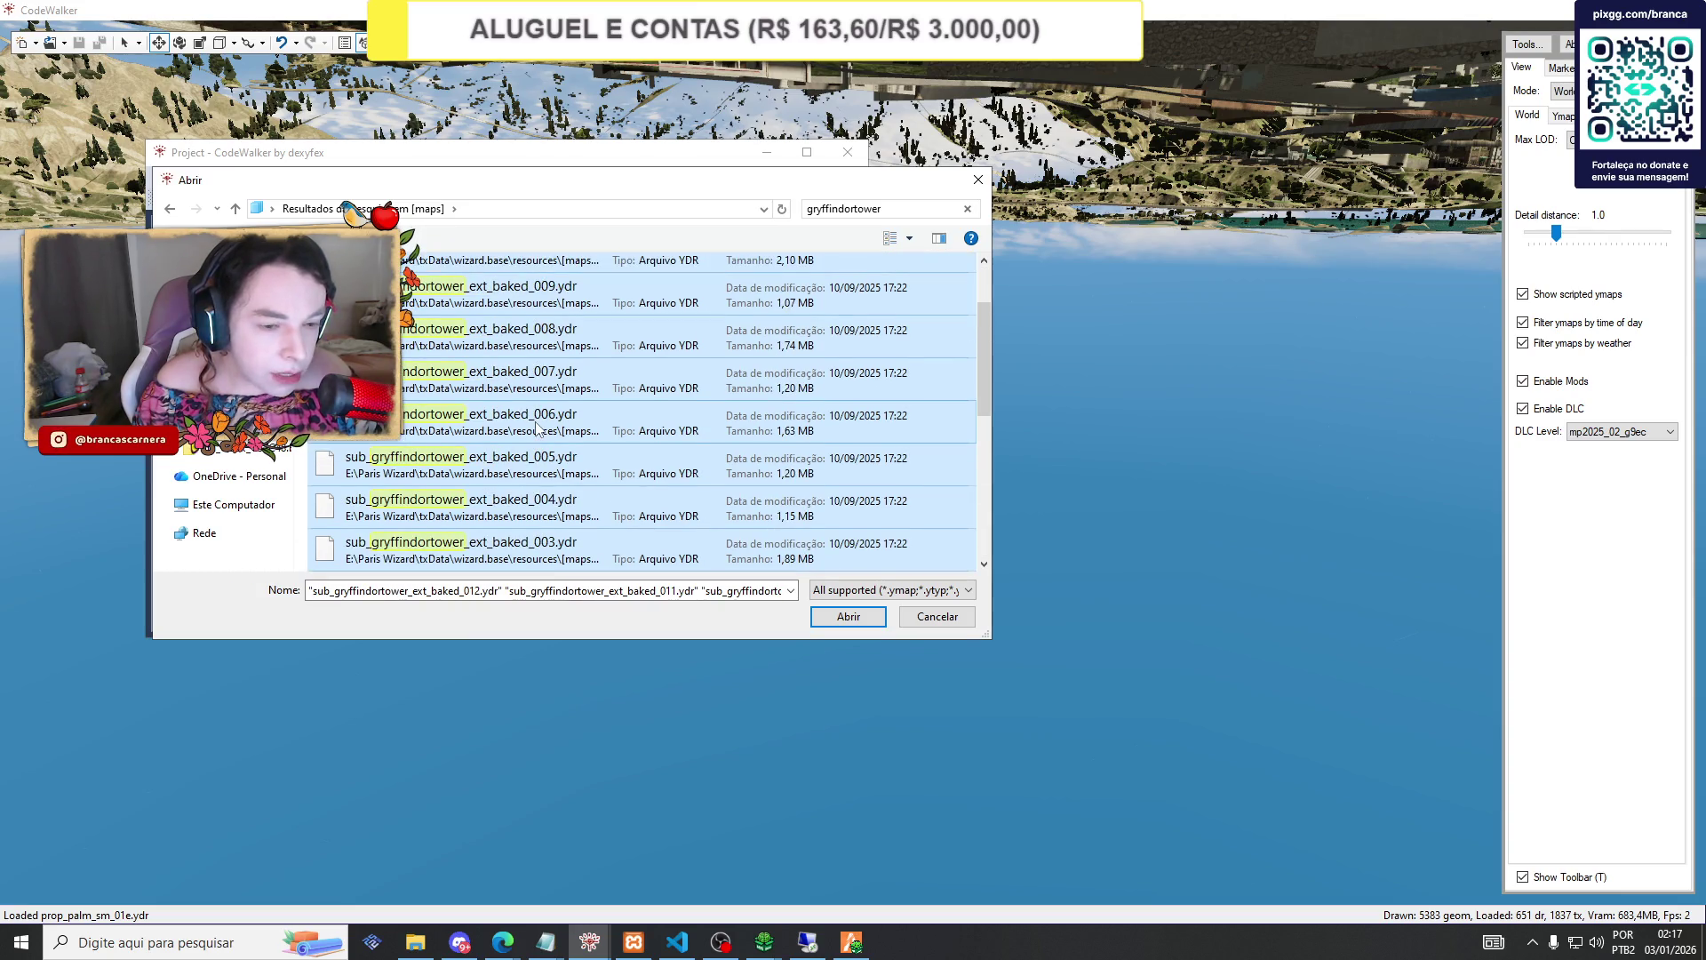
pyautogui.scroll(-2, 536, 429)
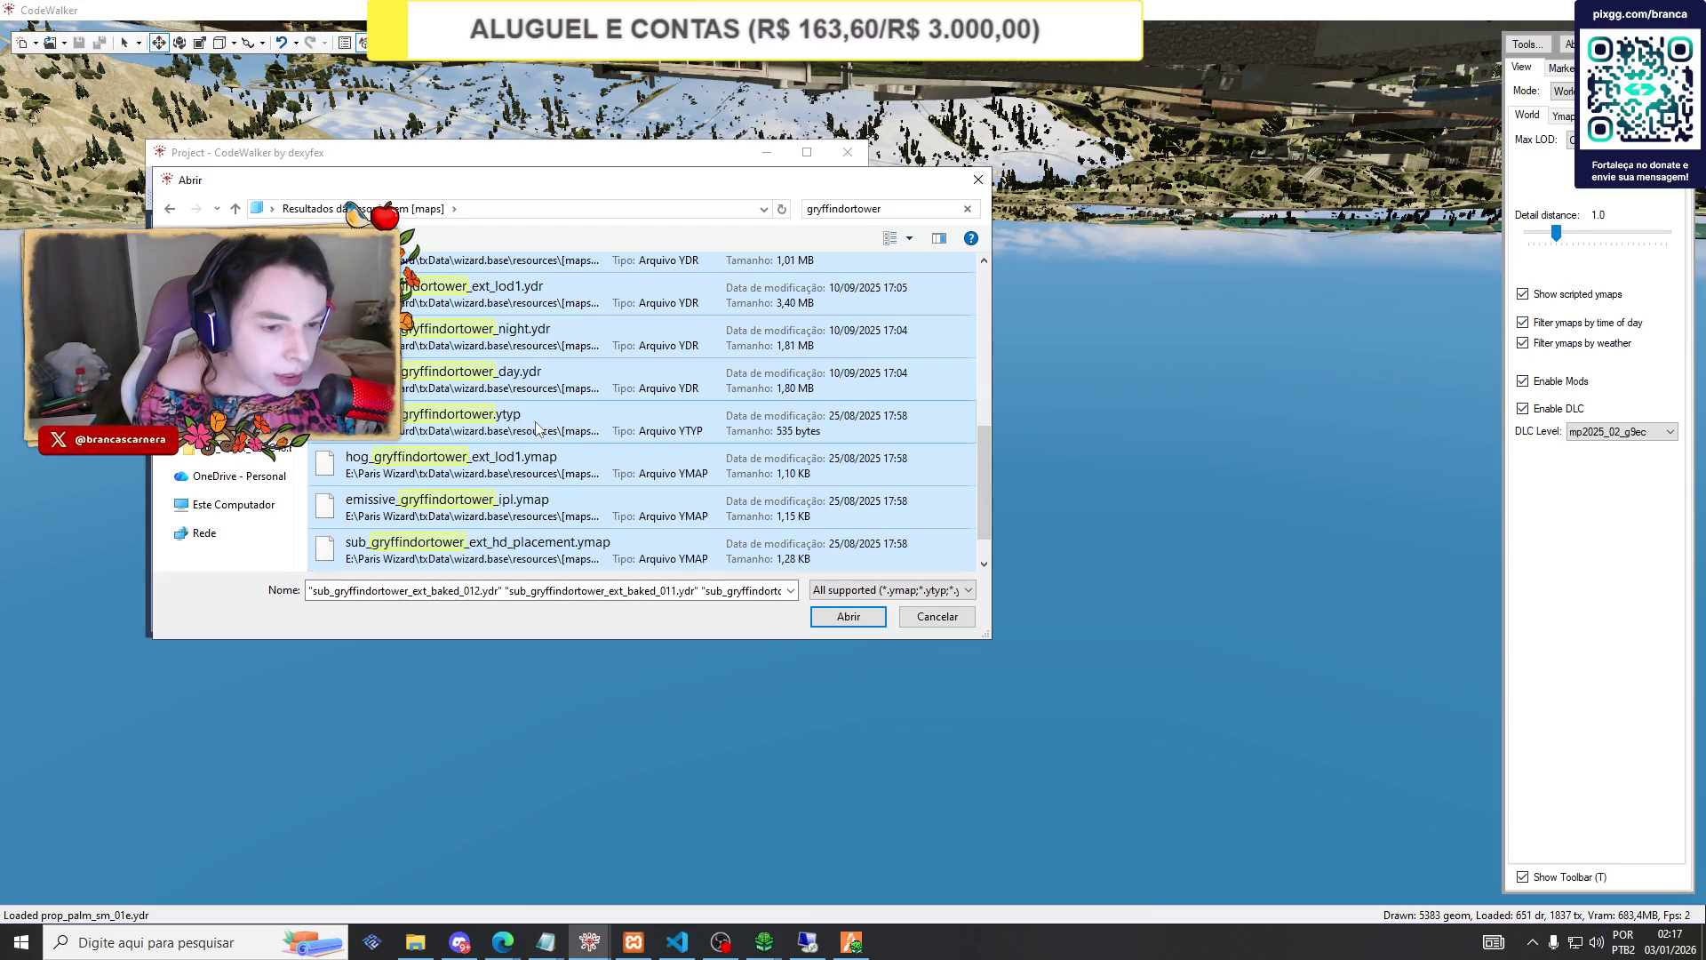
pyautogui.scroll(-2, 536, 428)
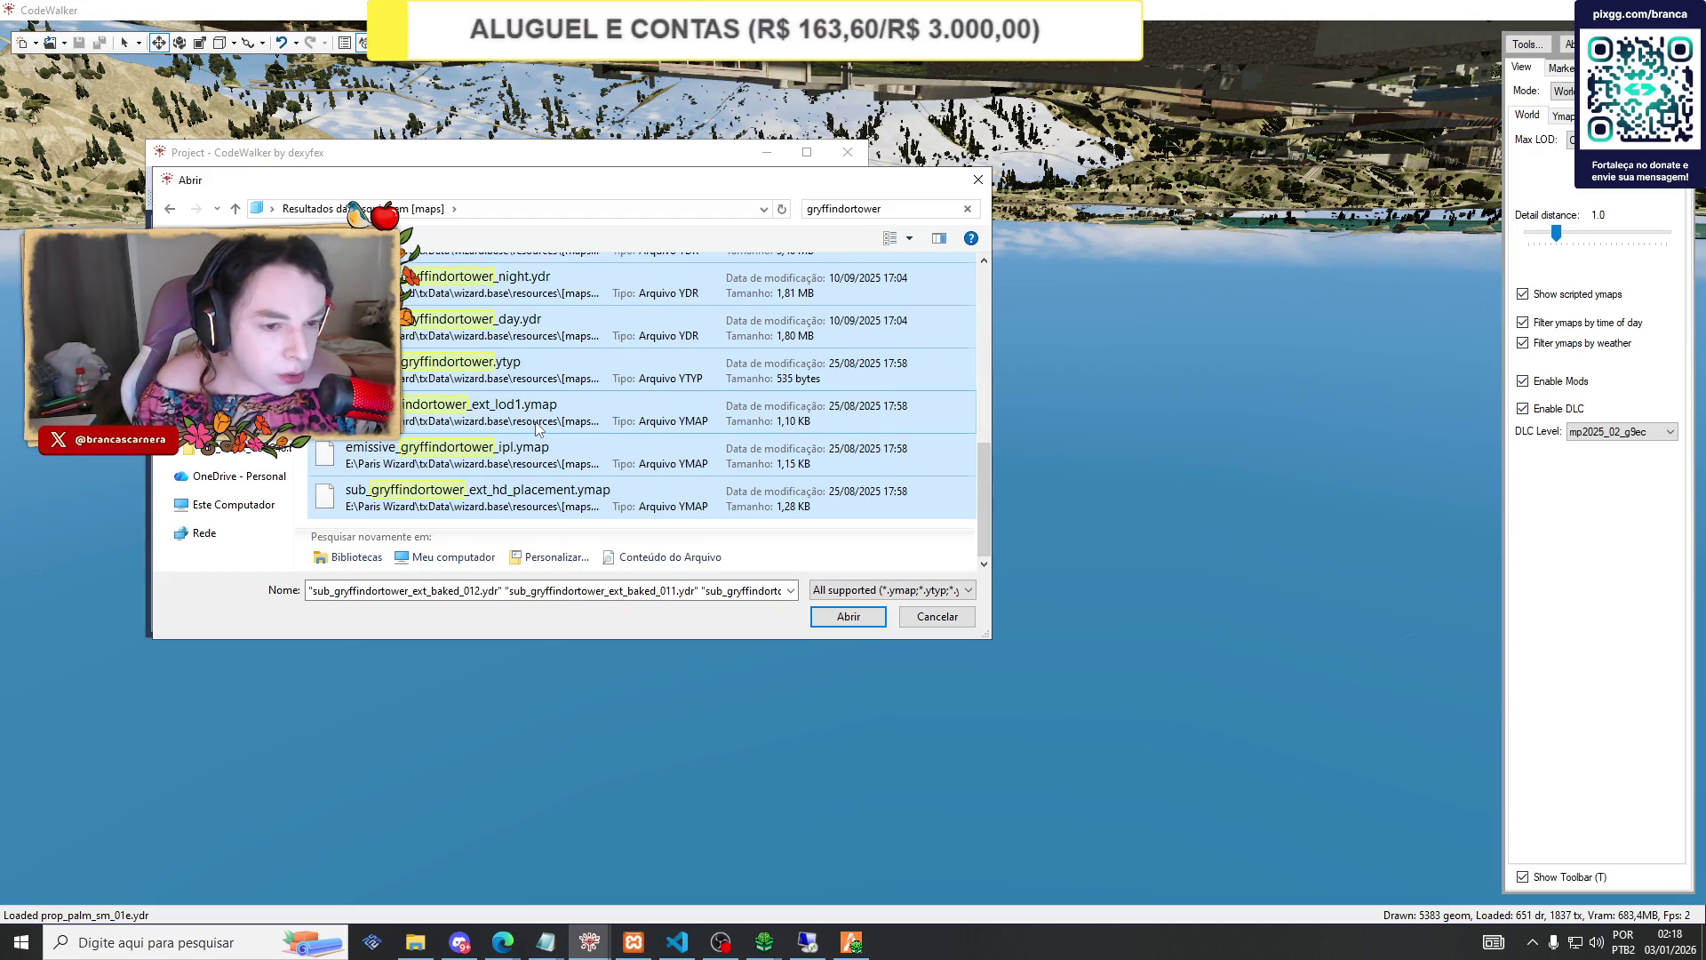
pyautogui.scroll(10, 537, 428)
pyautogui.scroll(-5, 536, 428)
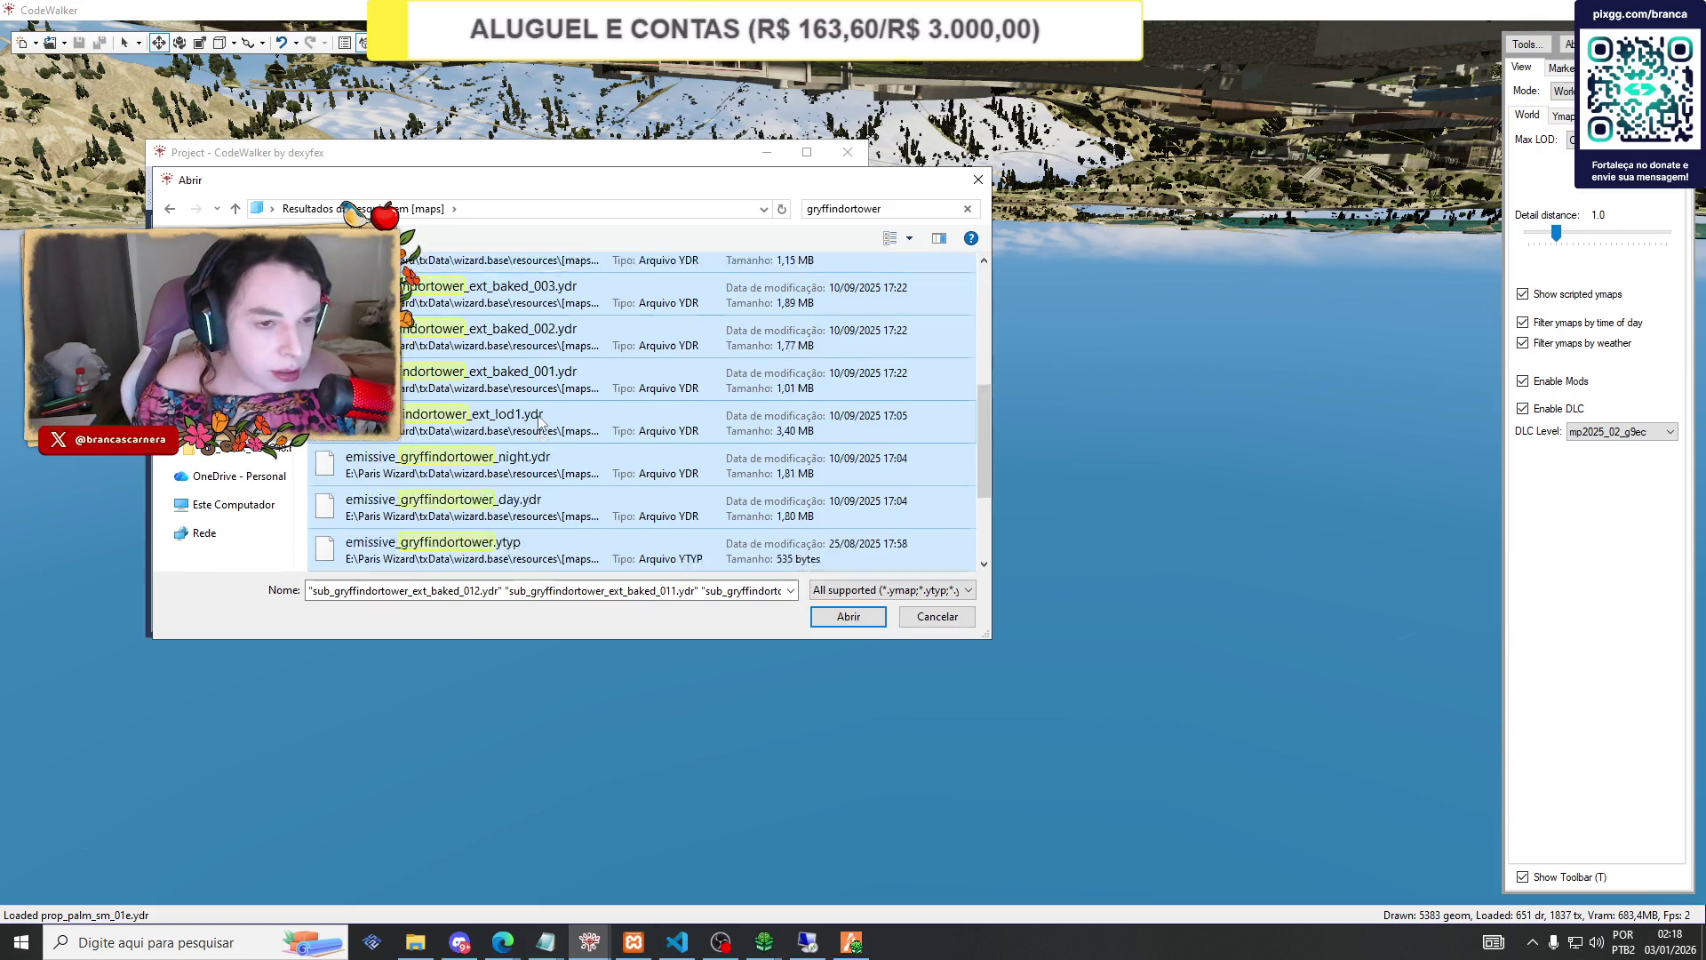
pyautogui.scroll(10, 537, 428)
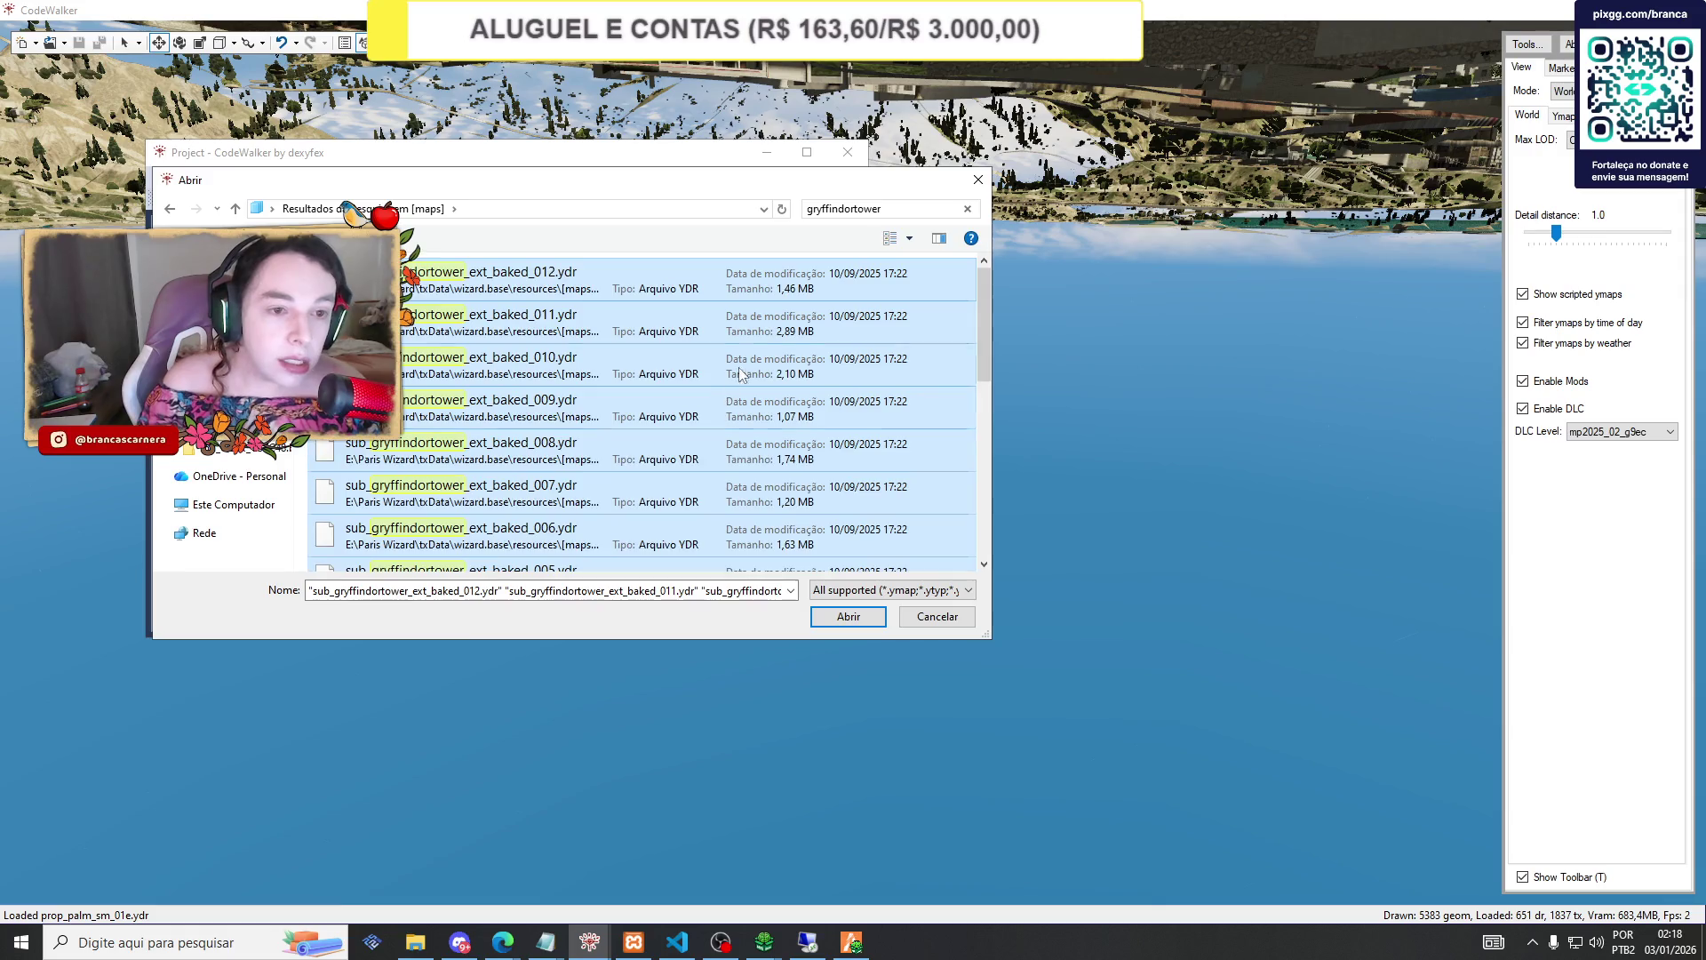
pyautogui.scroll(-10, 745, 349)
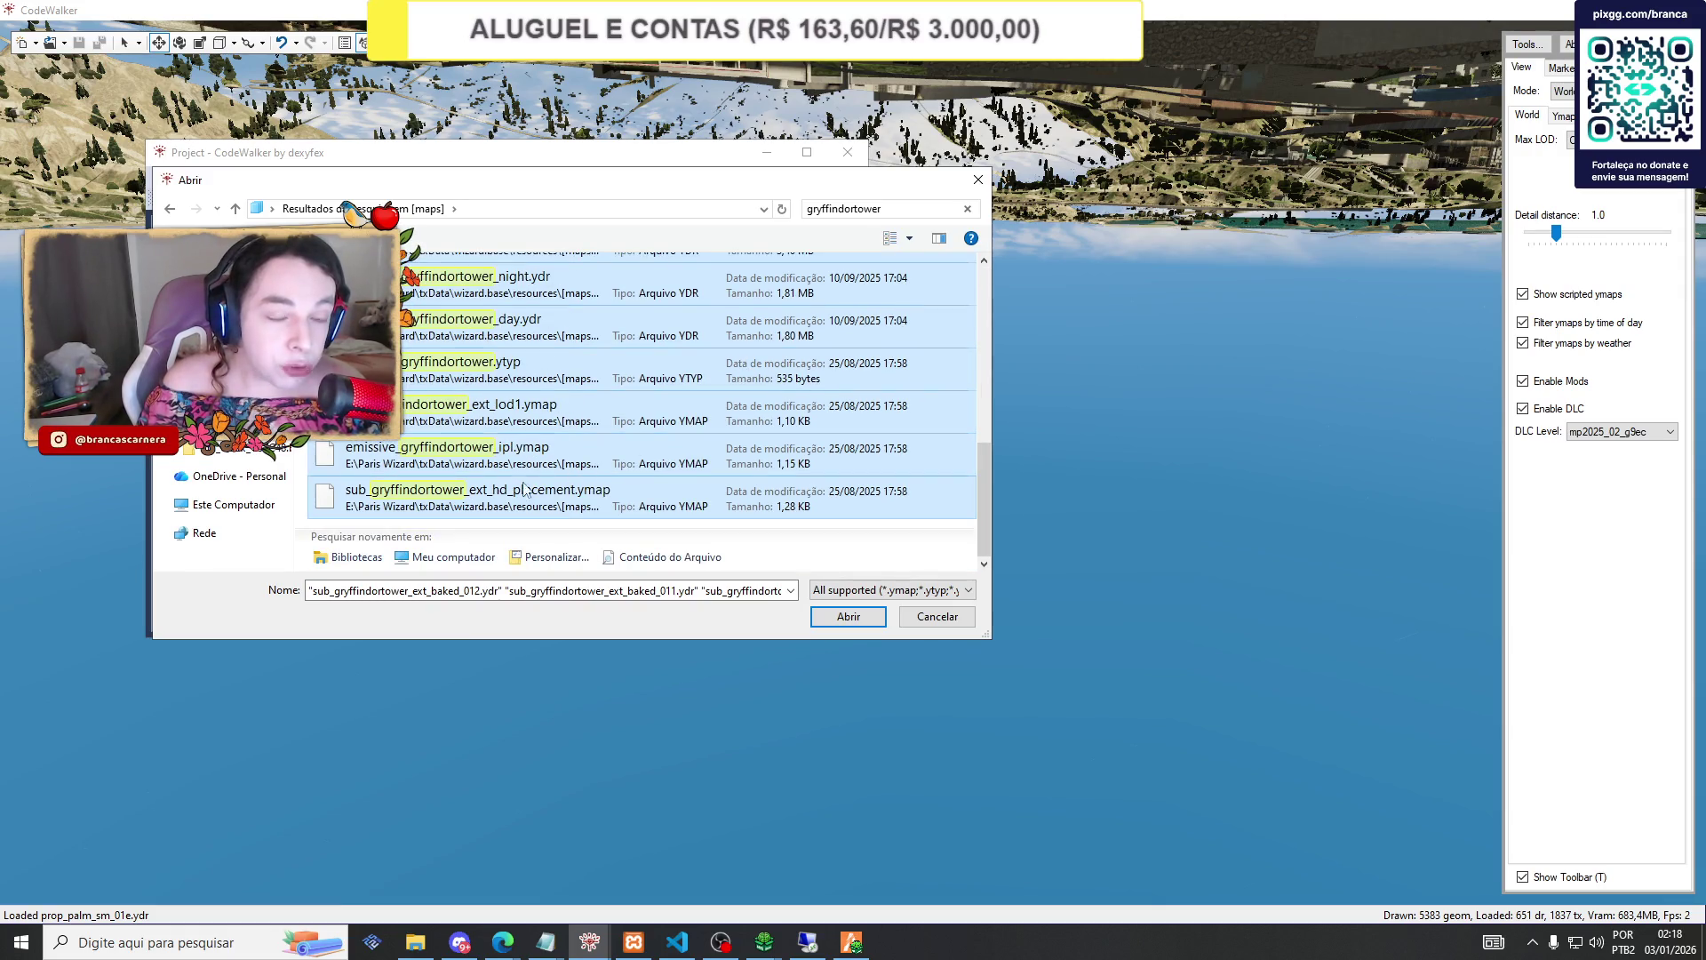
pyautogui.scroll(3, 493, 480)
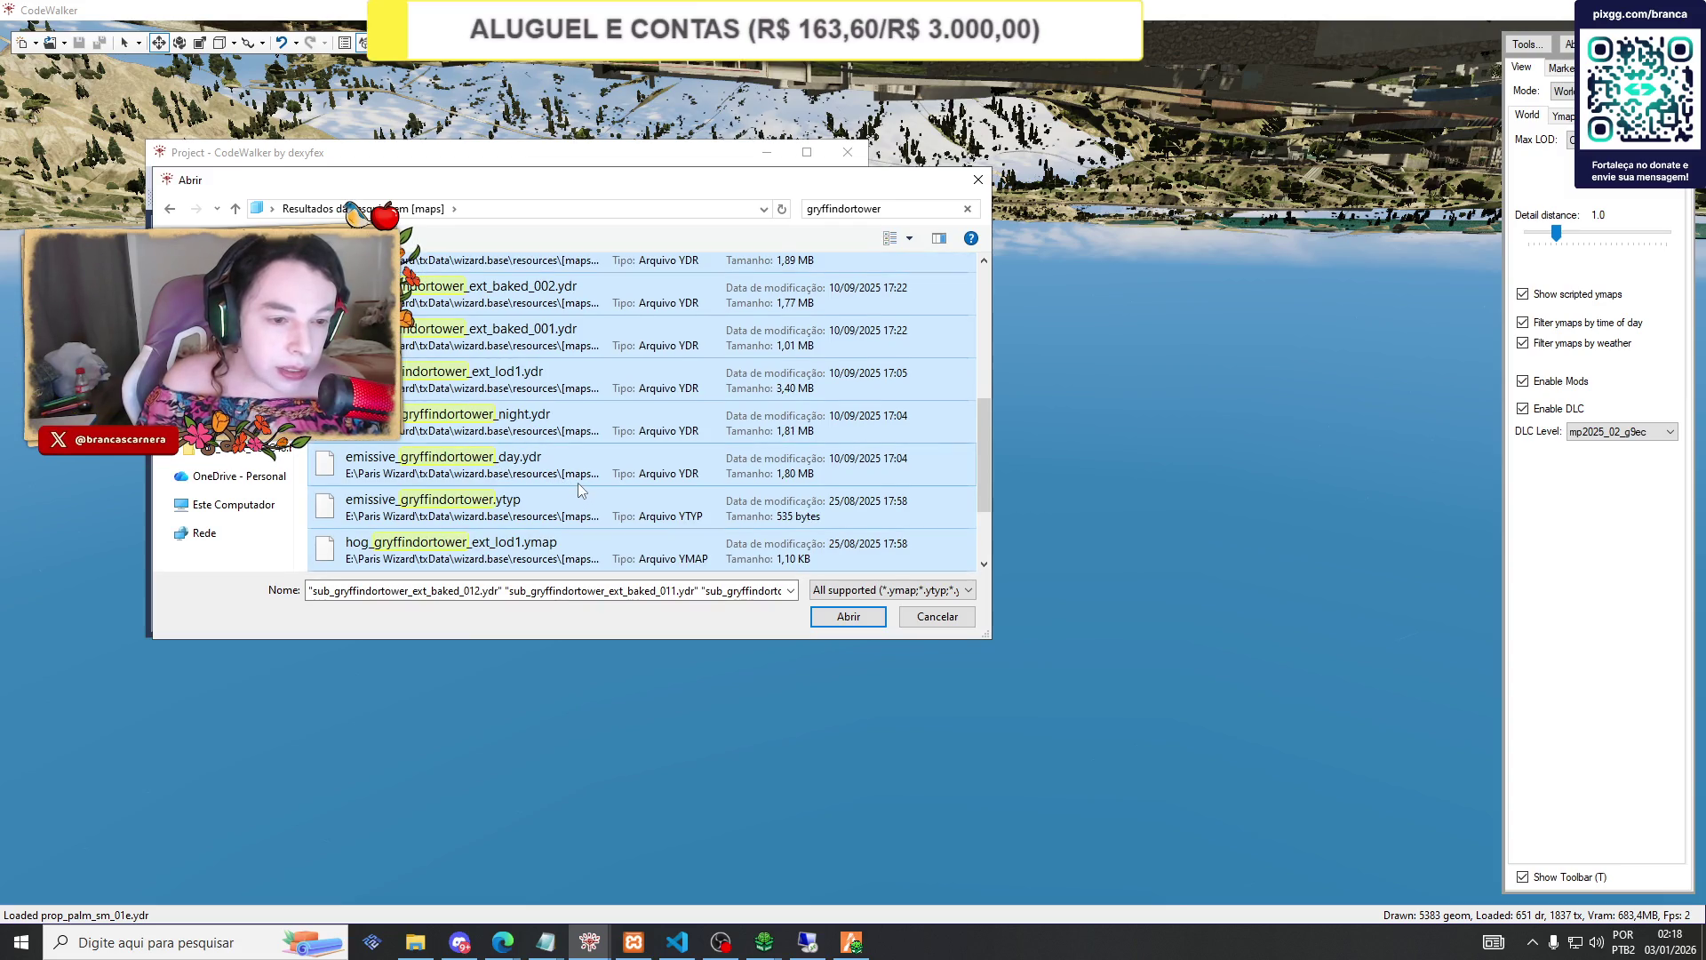
pyautogui.scroll(2, 577, 487)
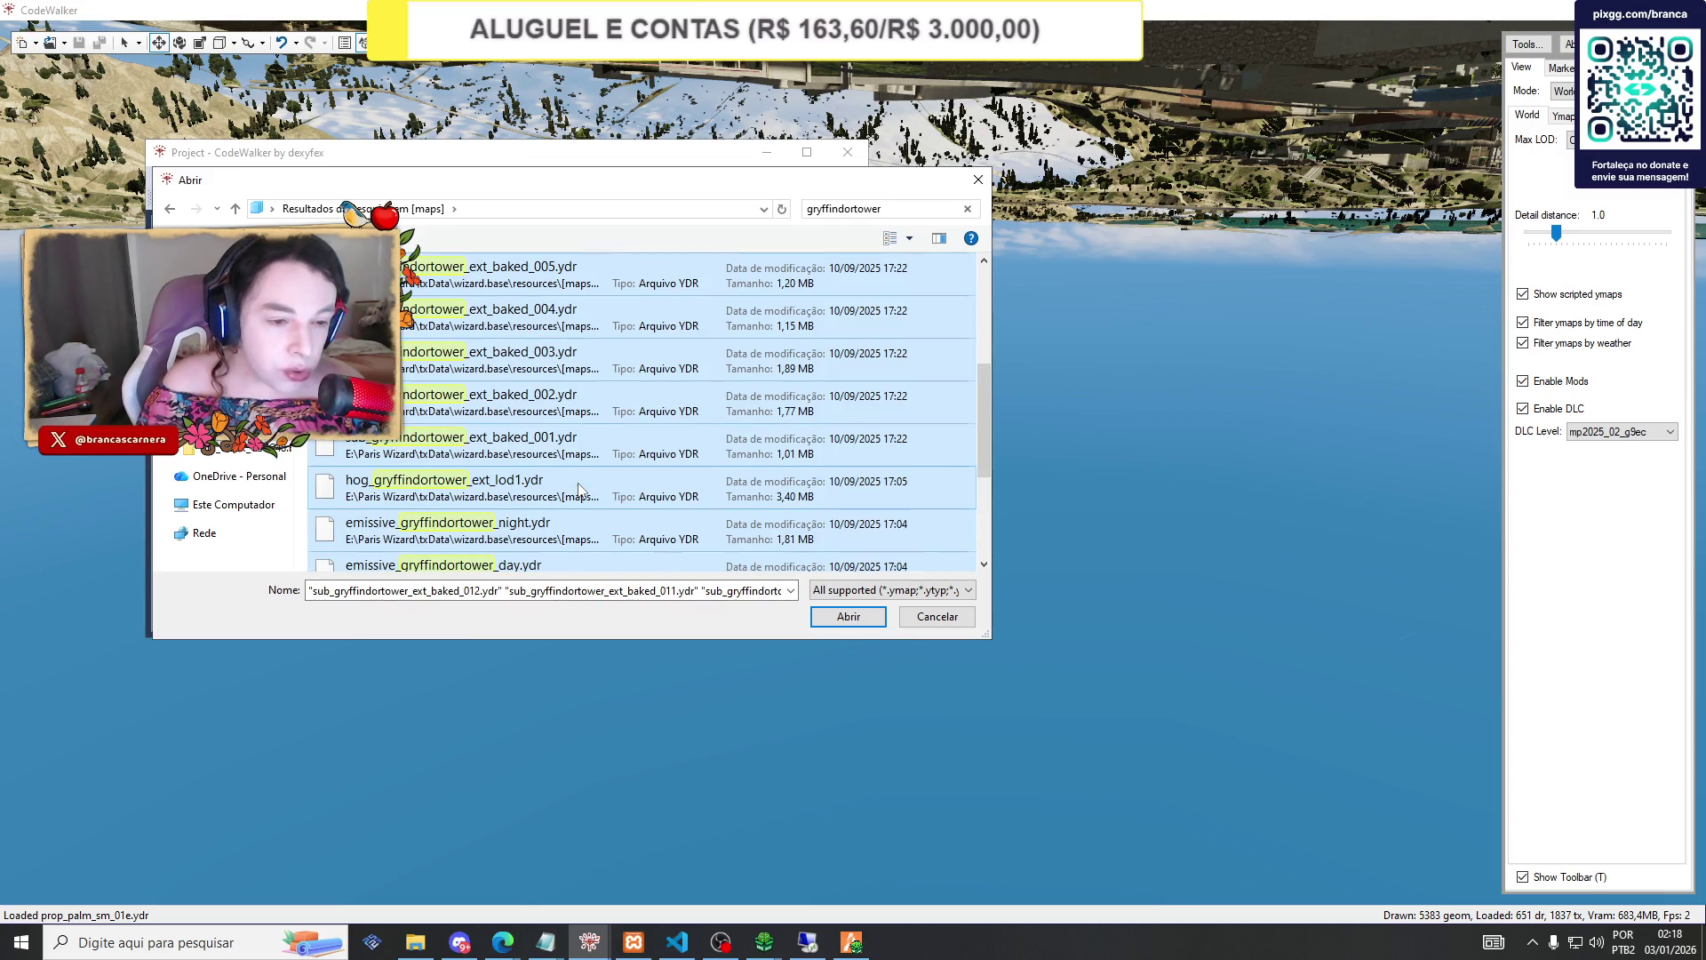
pyautogui.scroll(3, 579, 488)
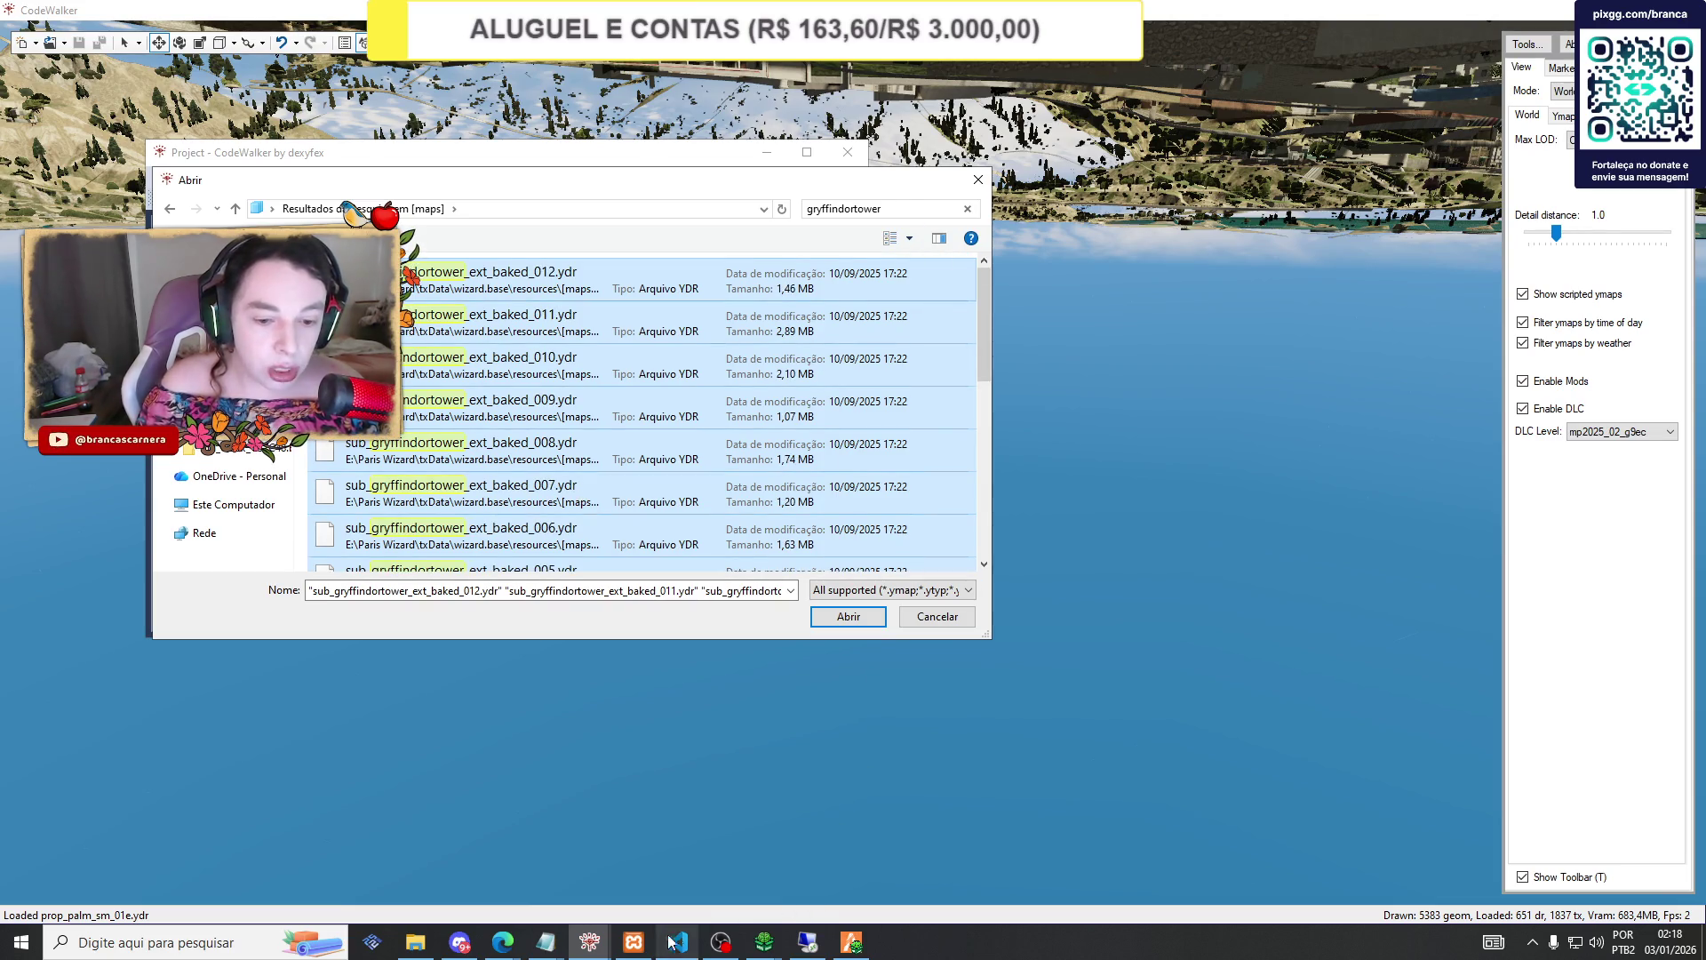
# Delete the 'torre grifinoria' line from kaizinho.txt's FALTAM list, then minimize both Notepad windows.
pyautogui.moveTo(544, 945)
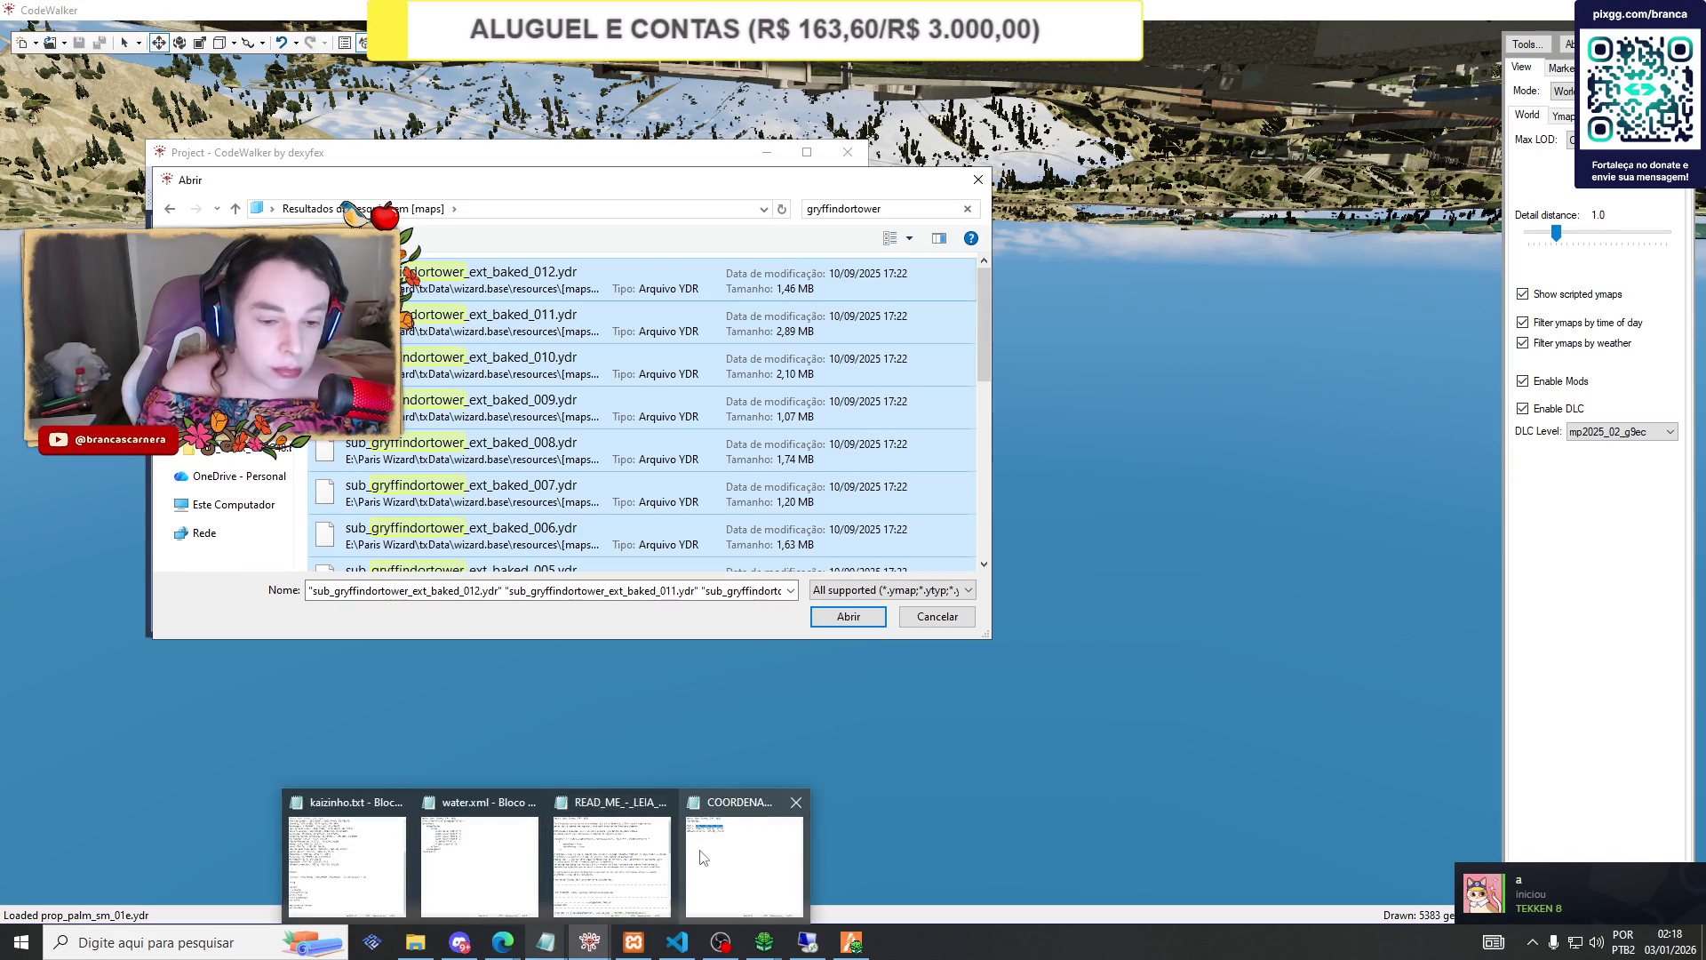
pyautogui.click(745, 858)
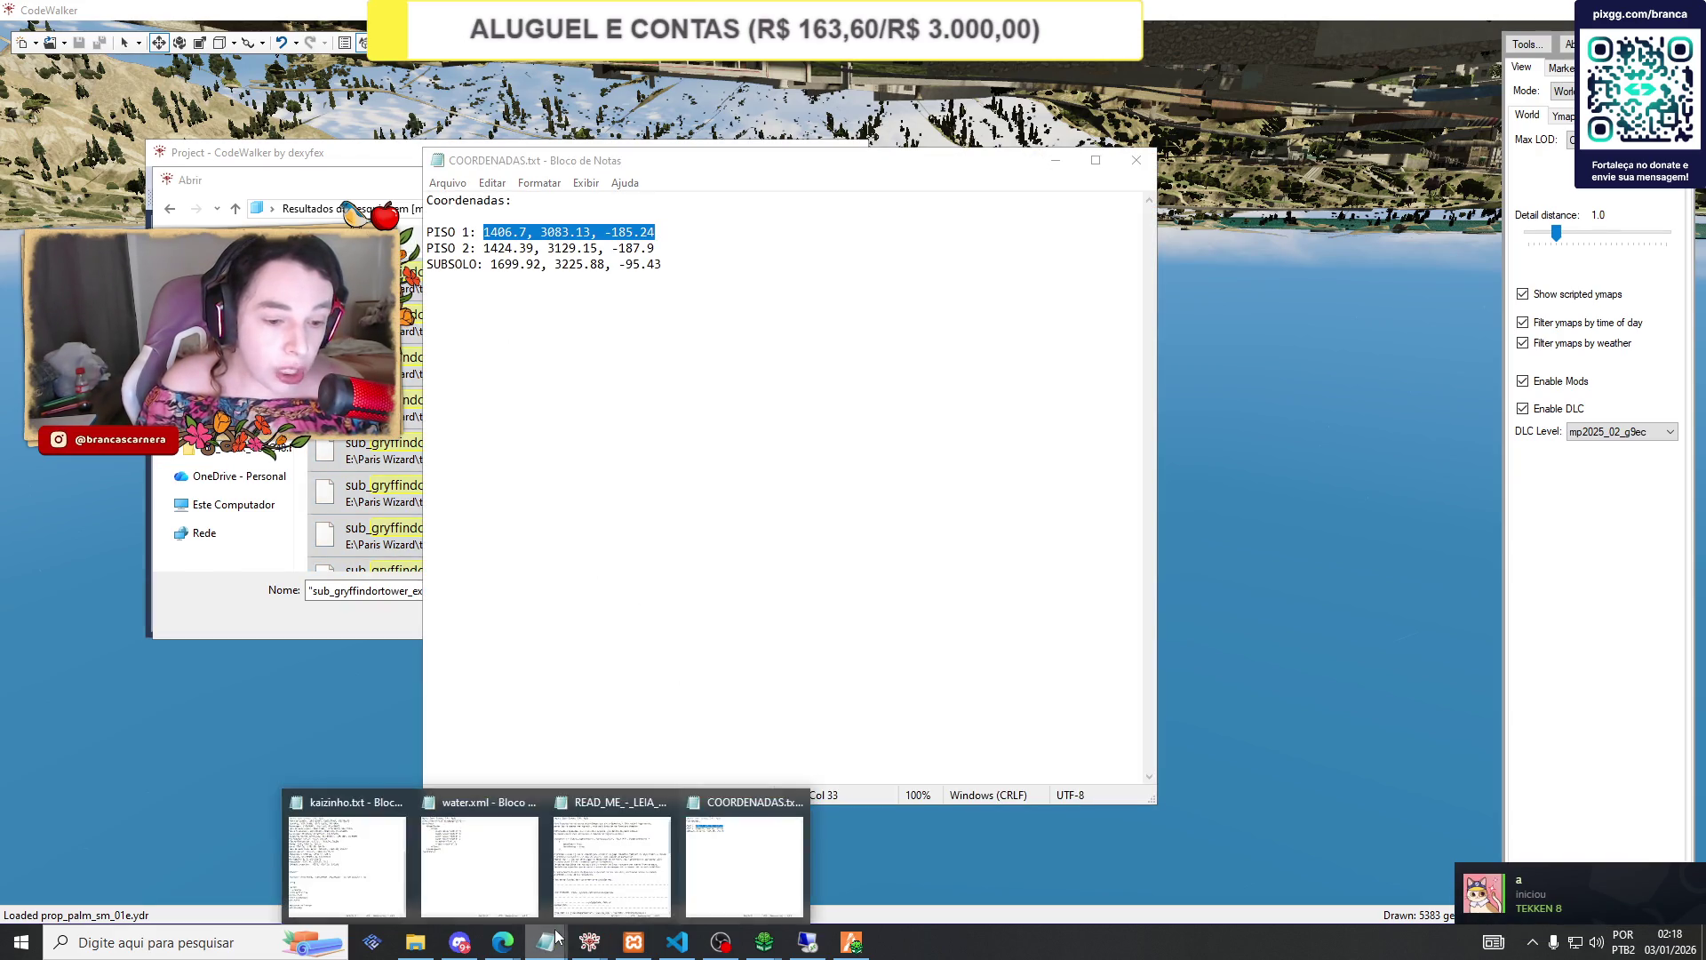
pyautogui.click(355, 845)
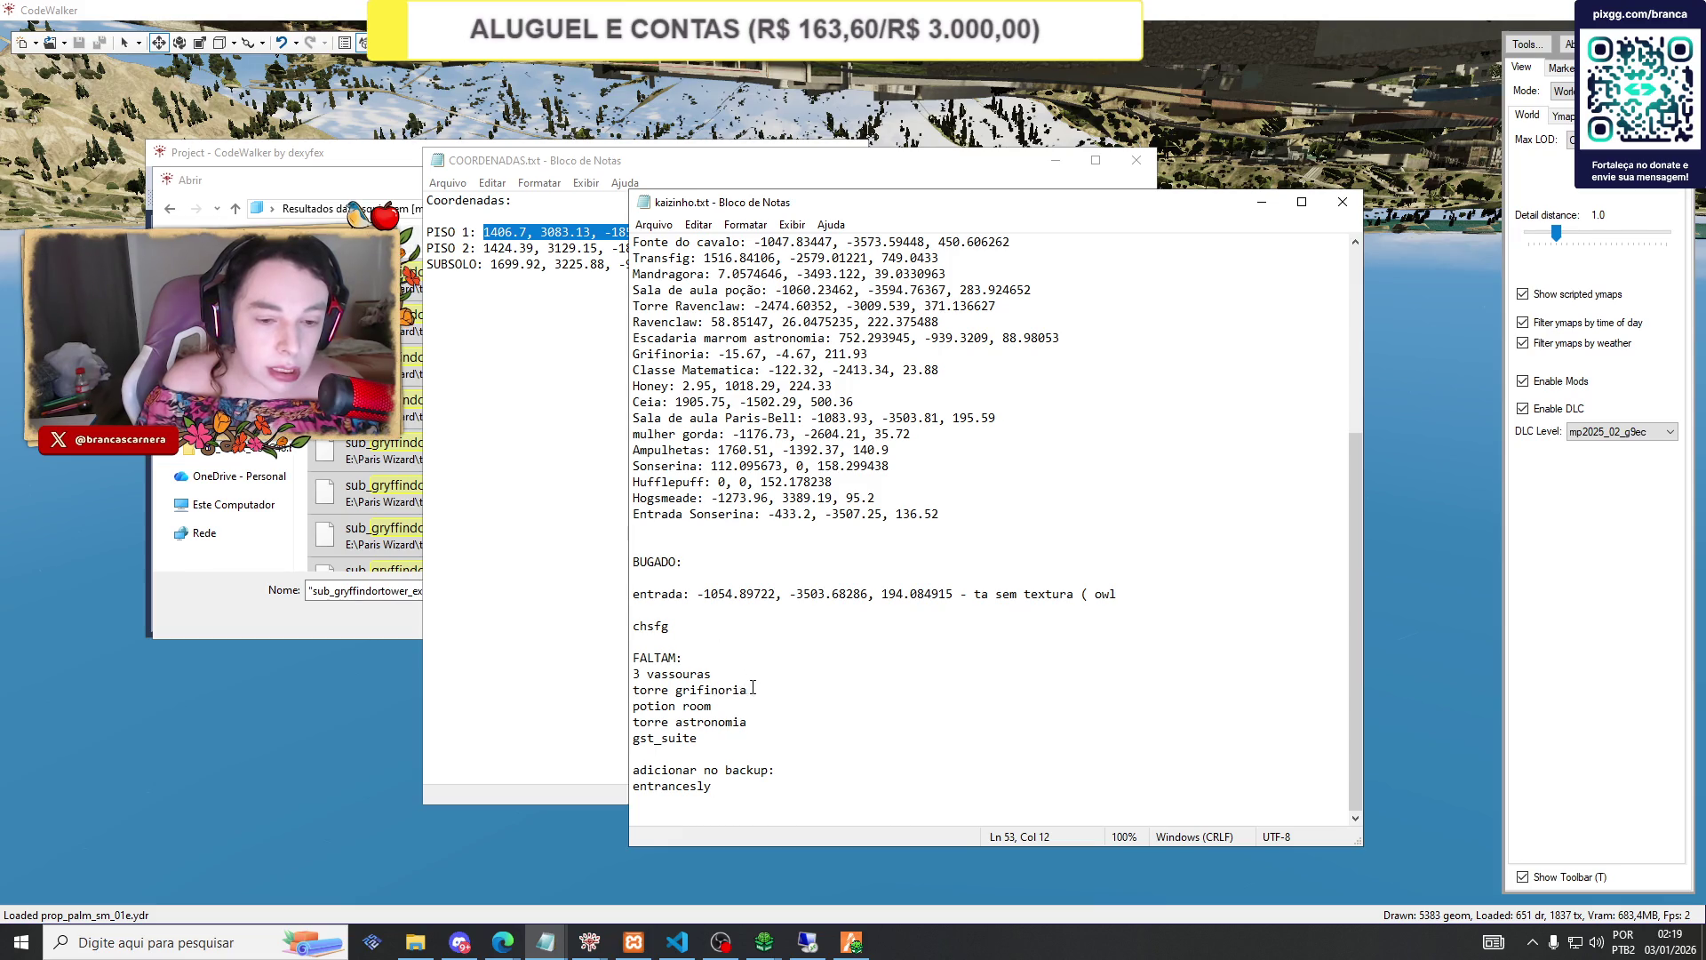
pyautogui.moveTo(753, 690); pyautogui.dragTo(631, 696)
pyautogui.press('BackSpace')
pyautogui.press('BackSpace')
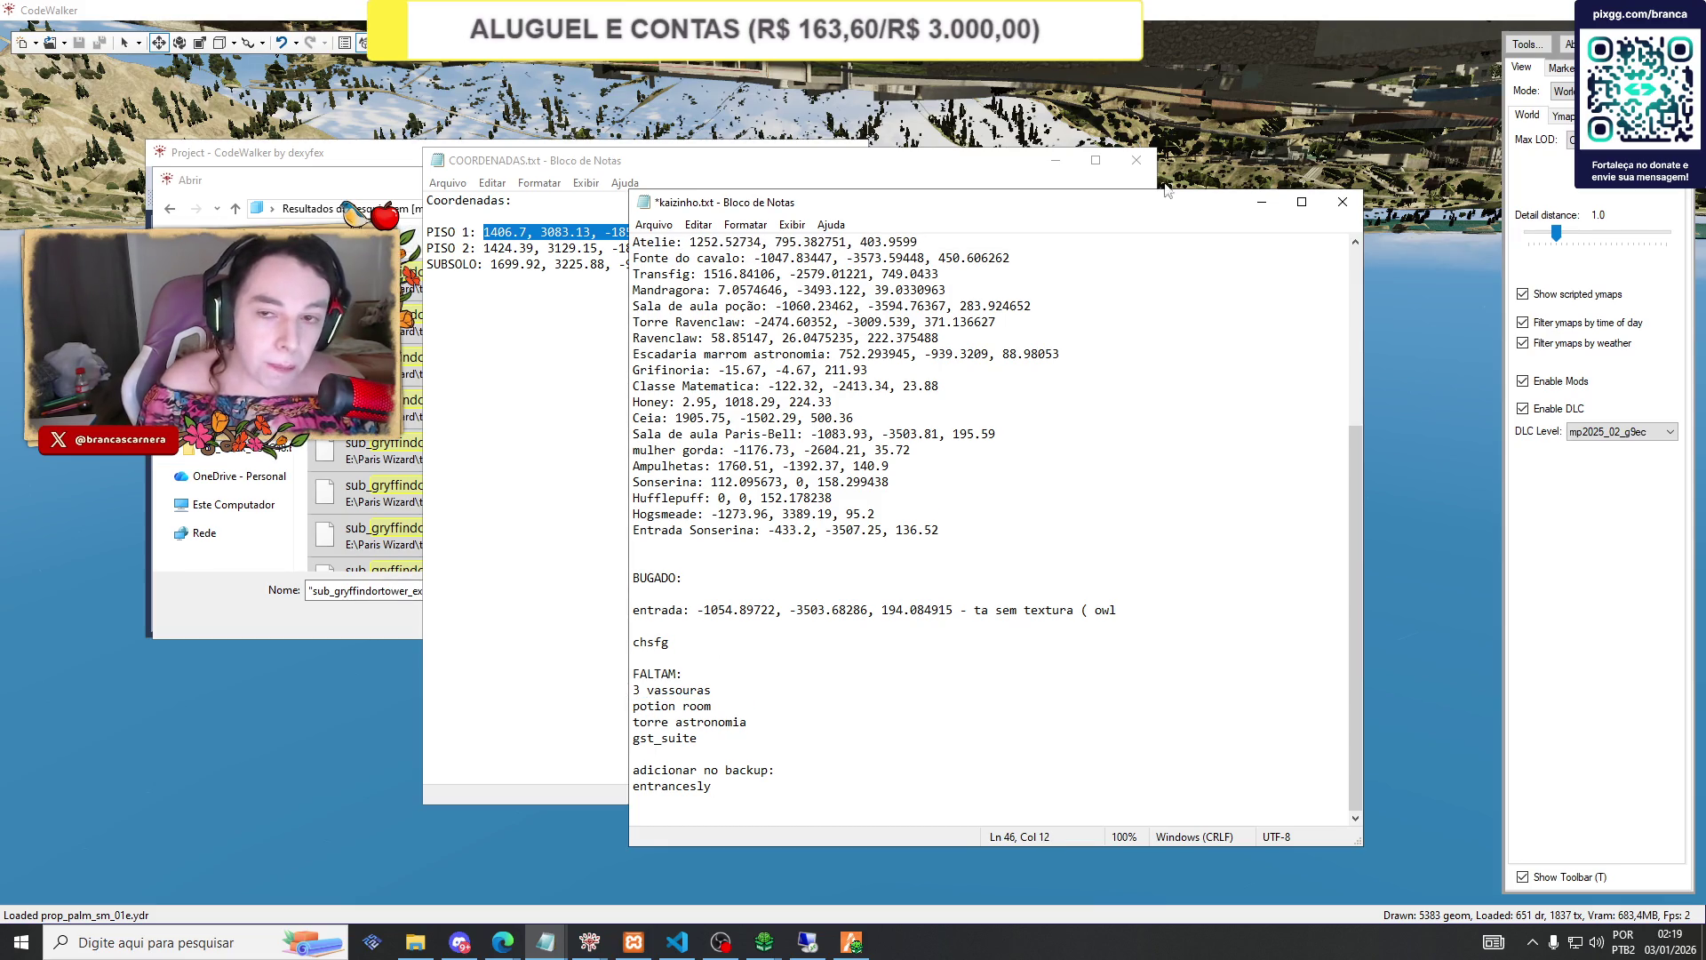
pyautogui.click(1262, 201)
pyautogui.click(1055, 160)
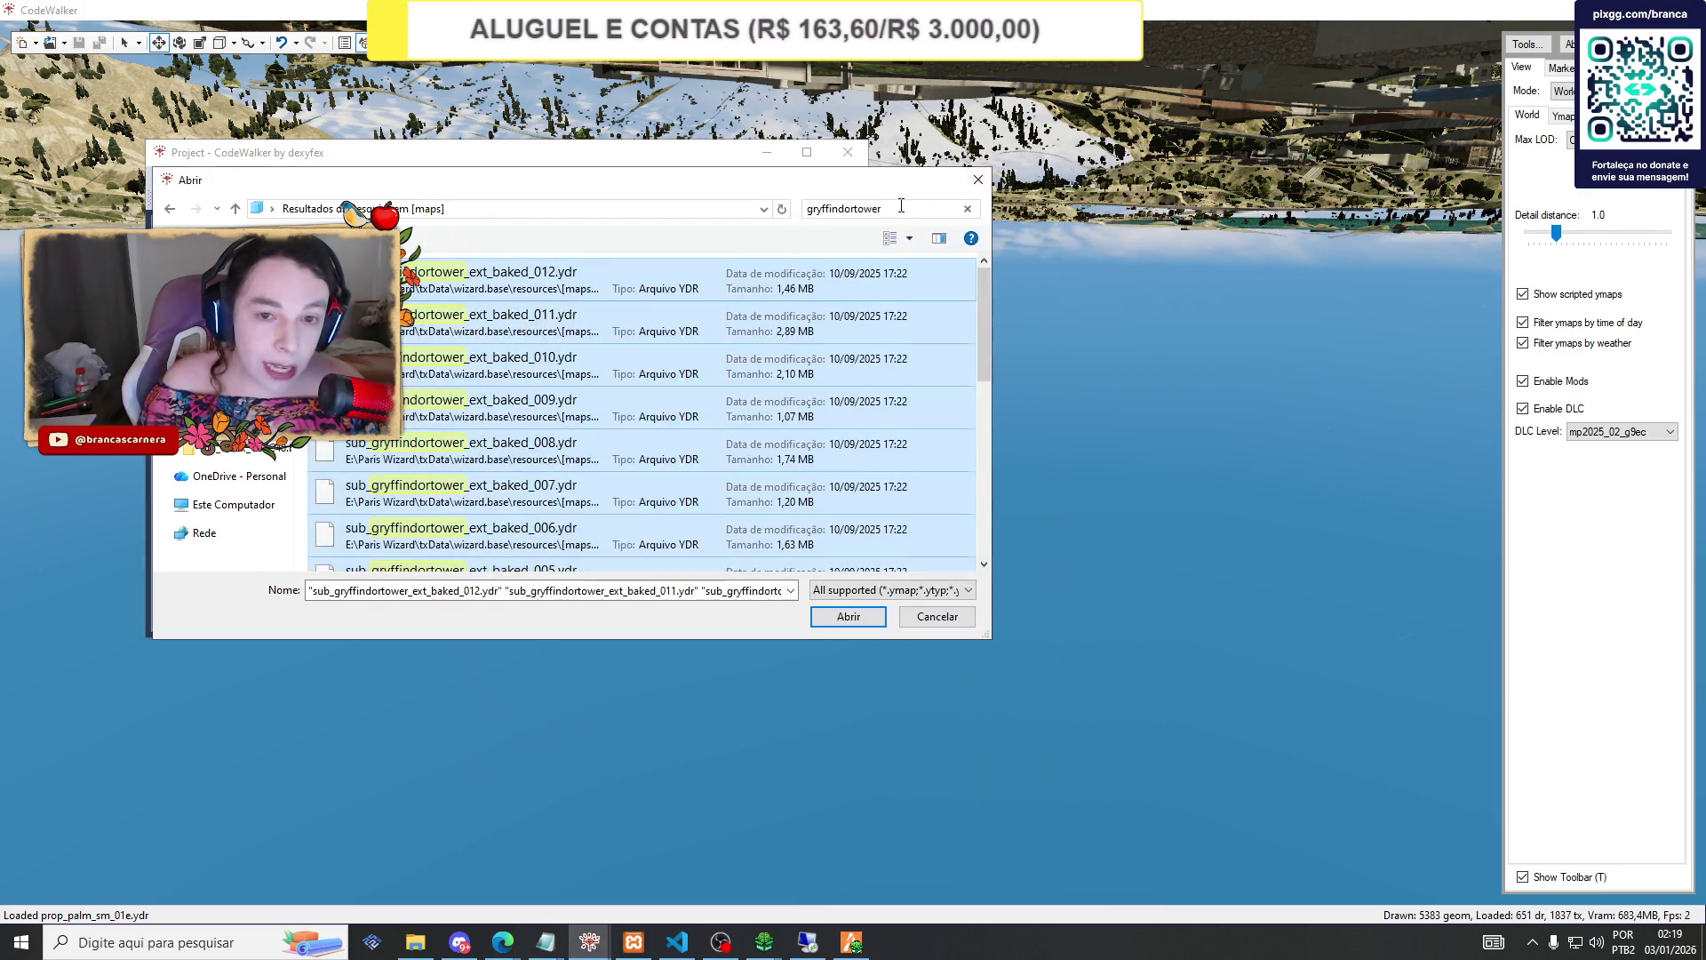
# Search for 'potionroom', select every result and open them into a new project.
pyautogui.click(900, 205)
pyautogui.write('po')
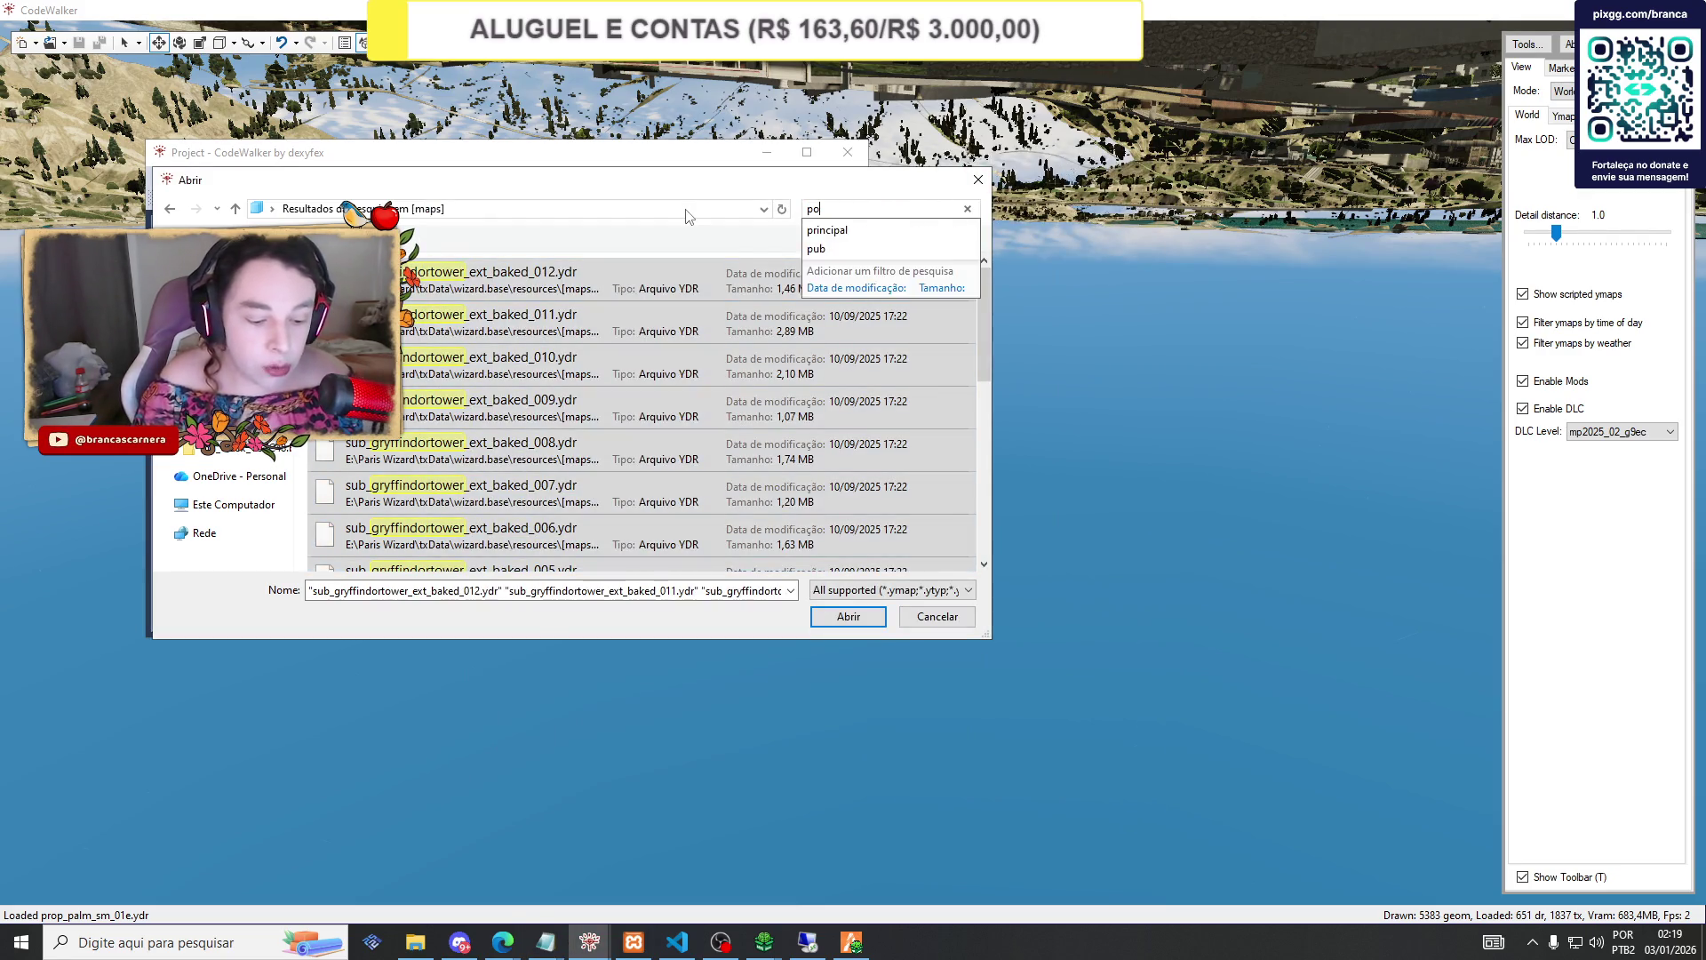
pyautogui.write('tionroom')
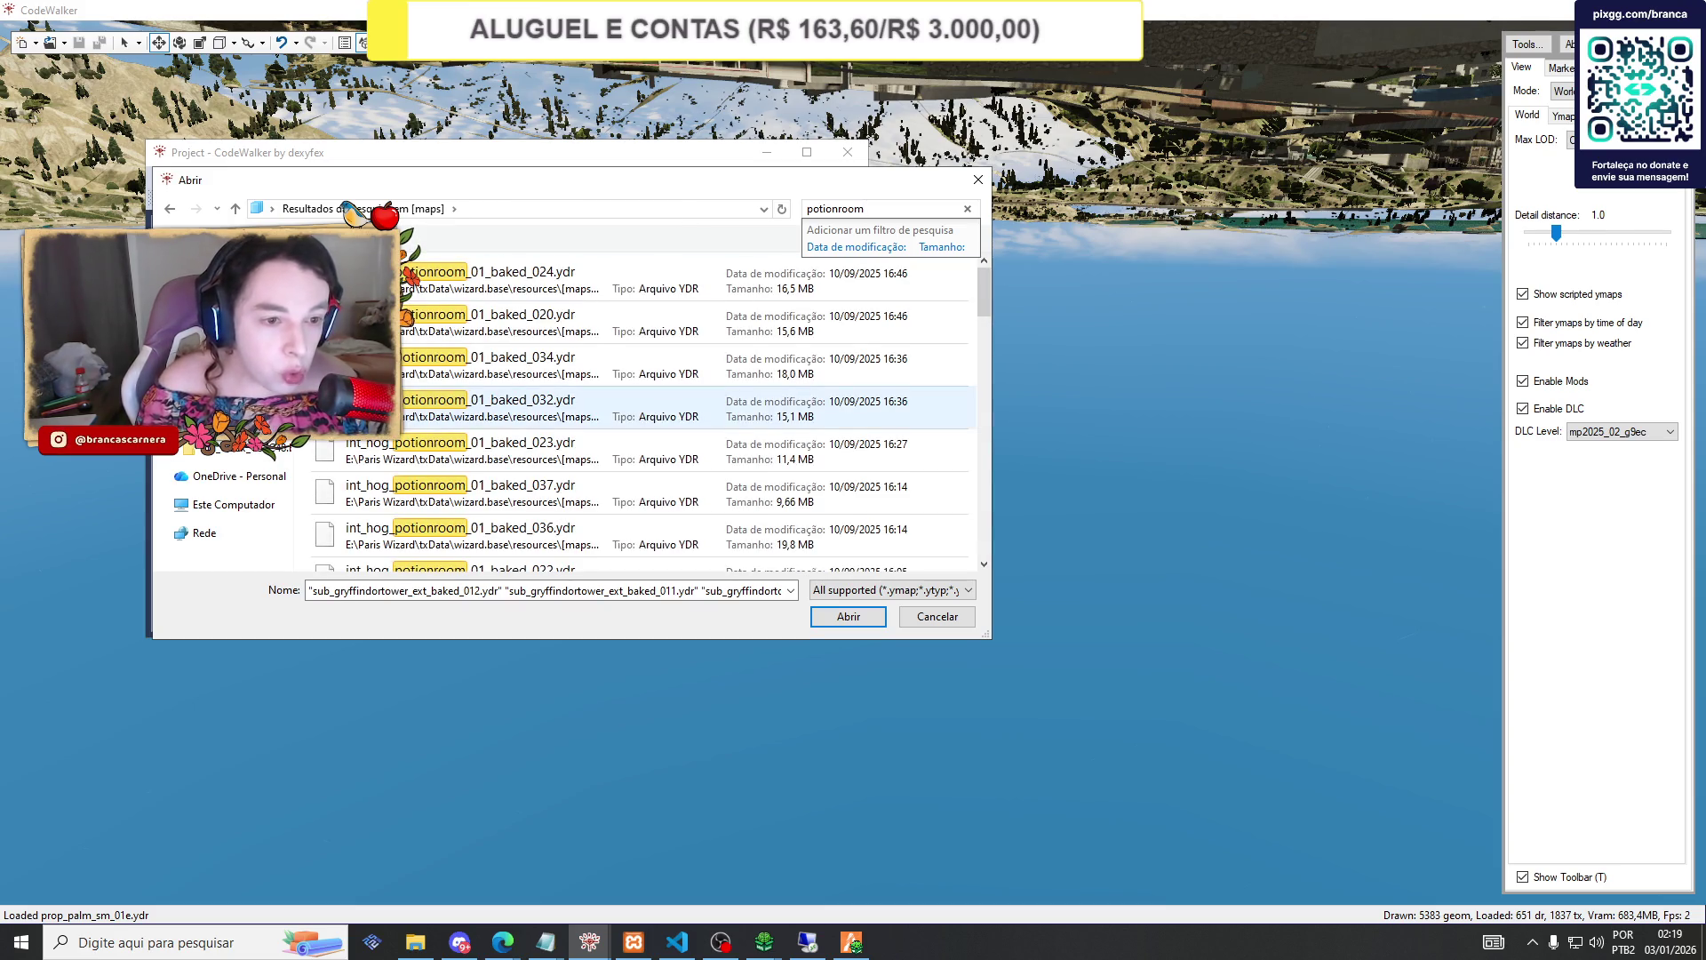
pyautogui.hotkey('ctrl', 'a')
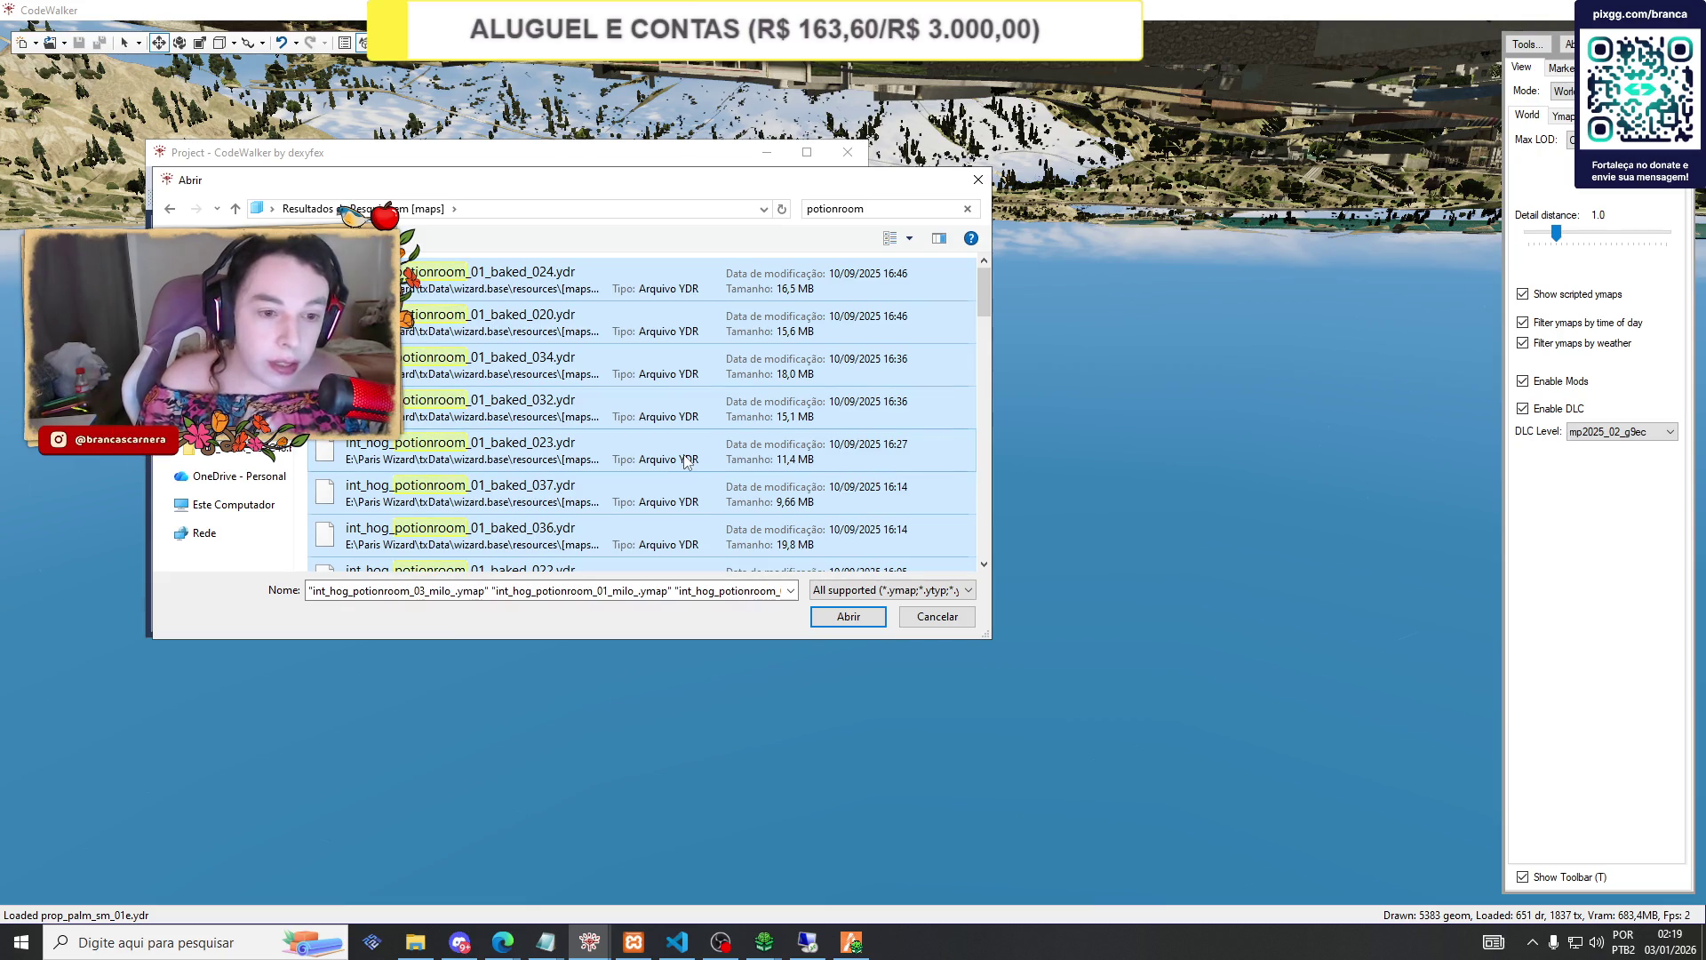
pyautogui.click(854, 618)
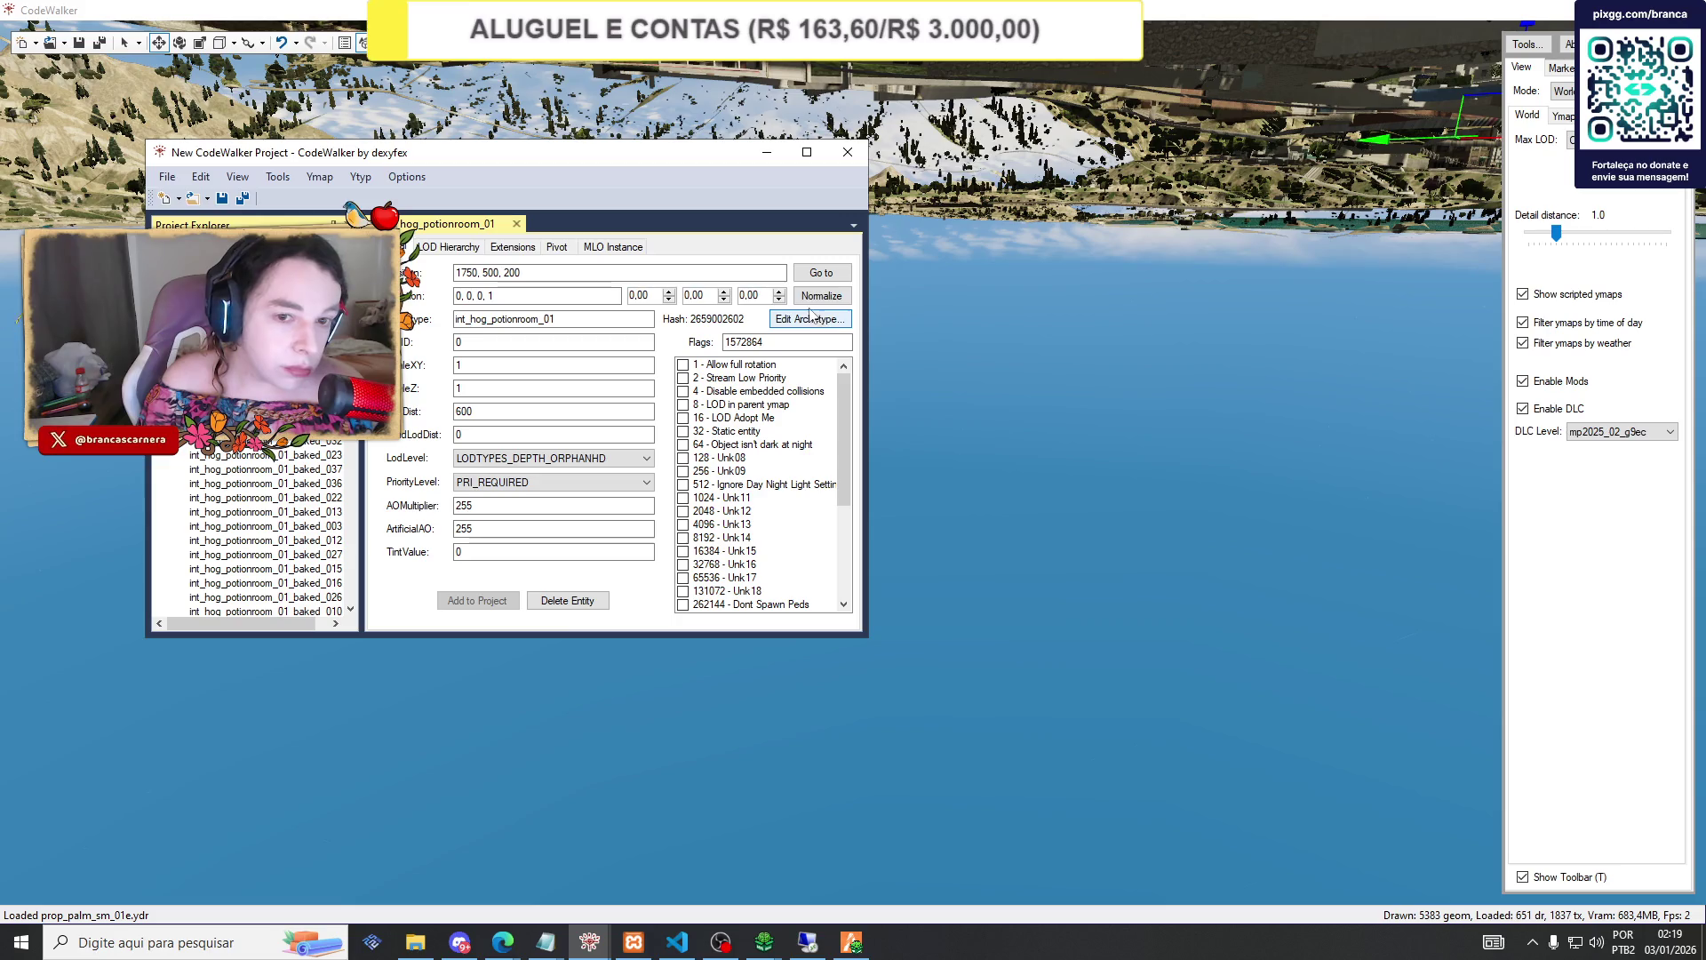
# Jump the camera to int_hog_potionroom_01 and orbit around the potion classroom's desks.
pyautogui.click(821, 272)
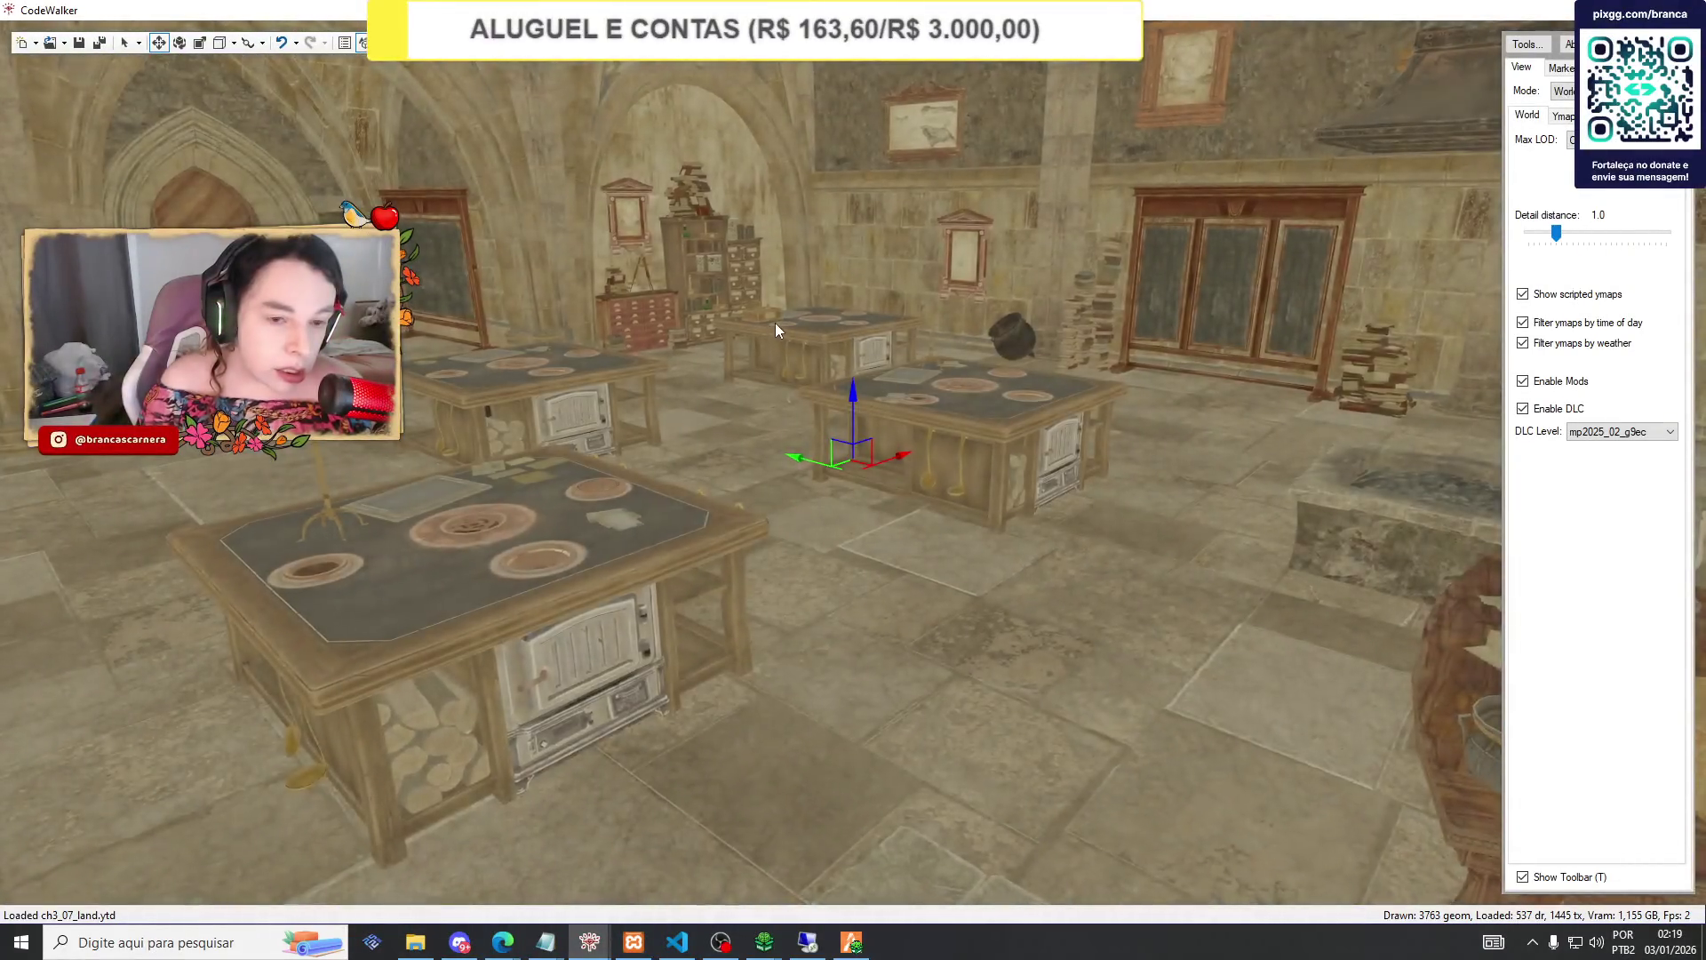
pyautogui.moveTo(775, 323)
pyautogui.mouseDown()
pyautogui.moveTo(1481, 328)
pyautogui.moveTo(974, 253)
pyautogui.moveTo(1057, 253)
pyautogui.moveTo(1008, 272)
pyautogui.moveTo(974, 252)
pyautogui.moveTo(624, 284)
pyautogui.moveTo(457, 272)
pyautogui.mouseUp()
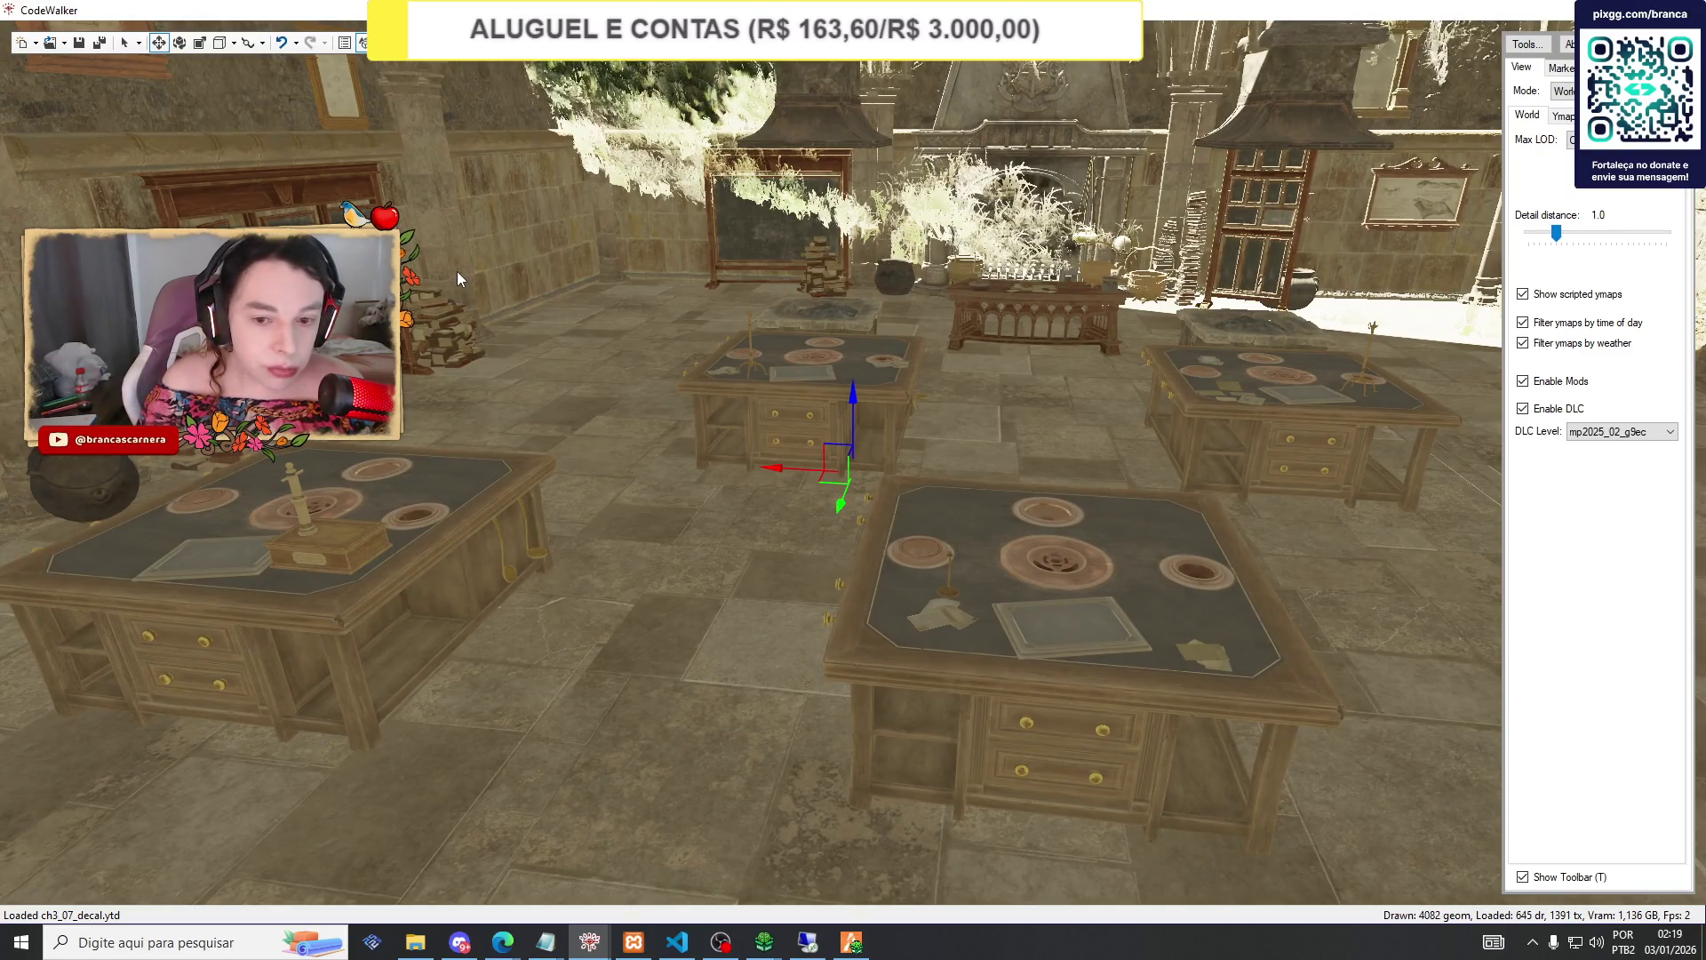
pyautogui.scroll(-5, 457, 272)
pyautogui.scroll(5, 457, 270)
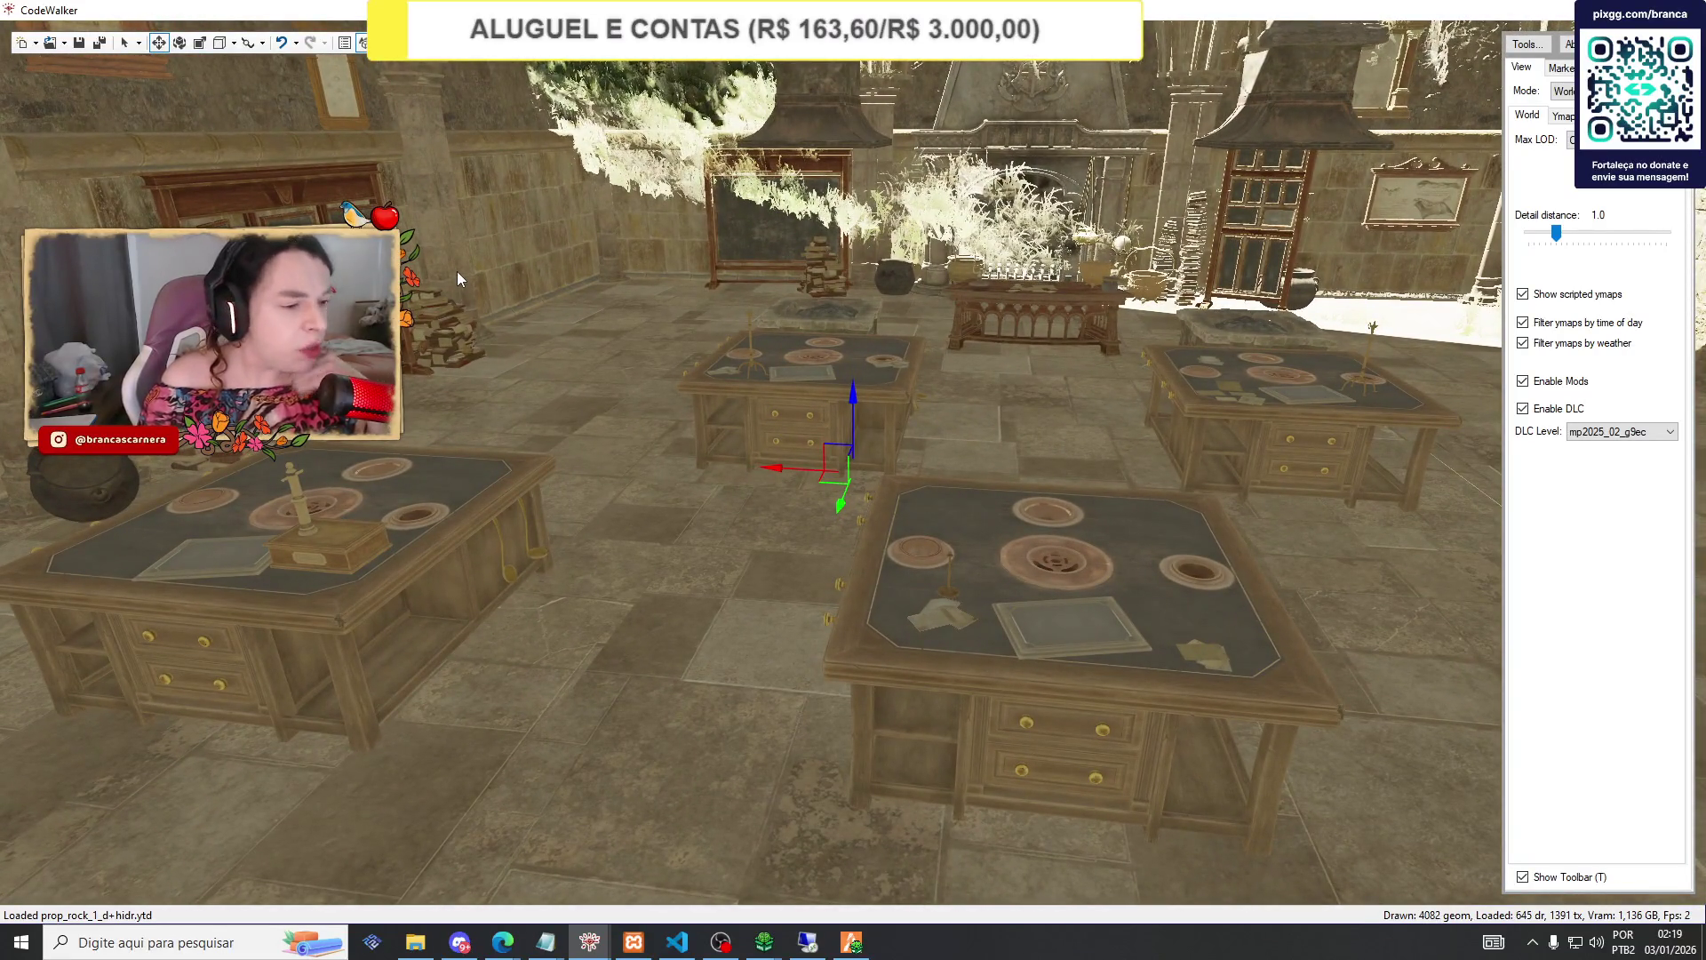
pyautogui.moveTo(546, 942)
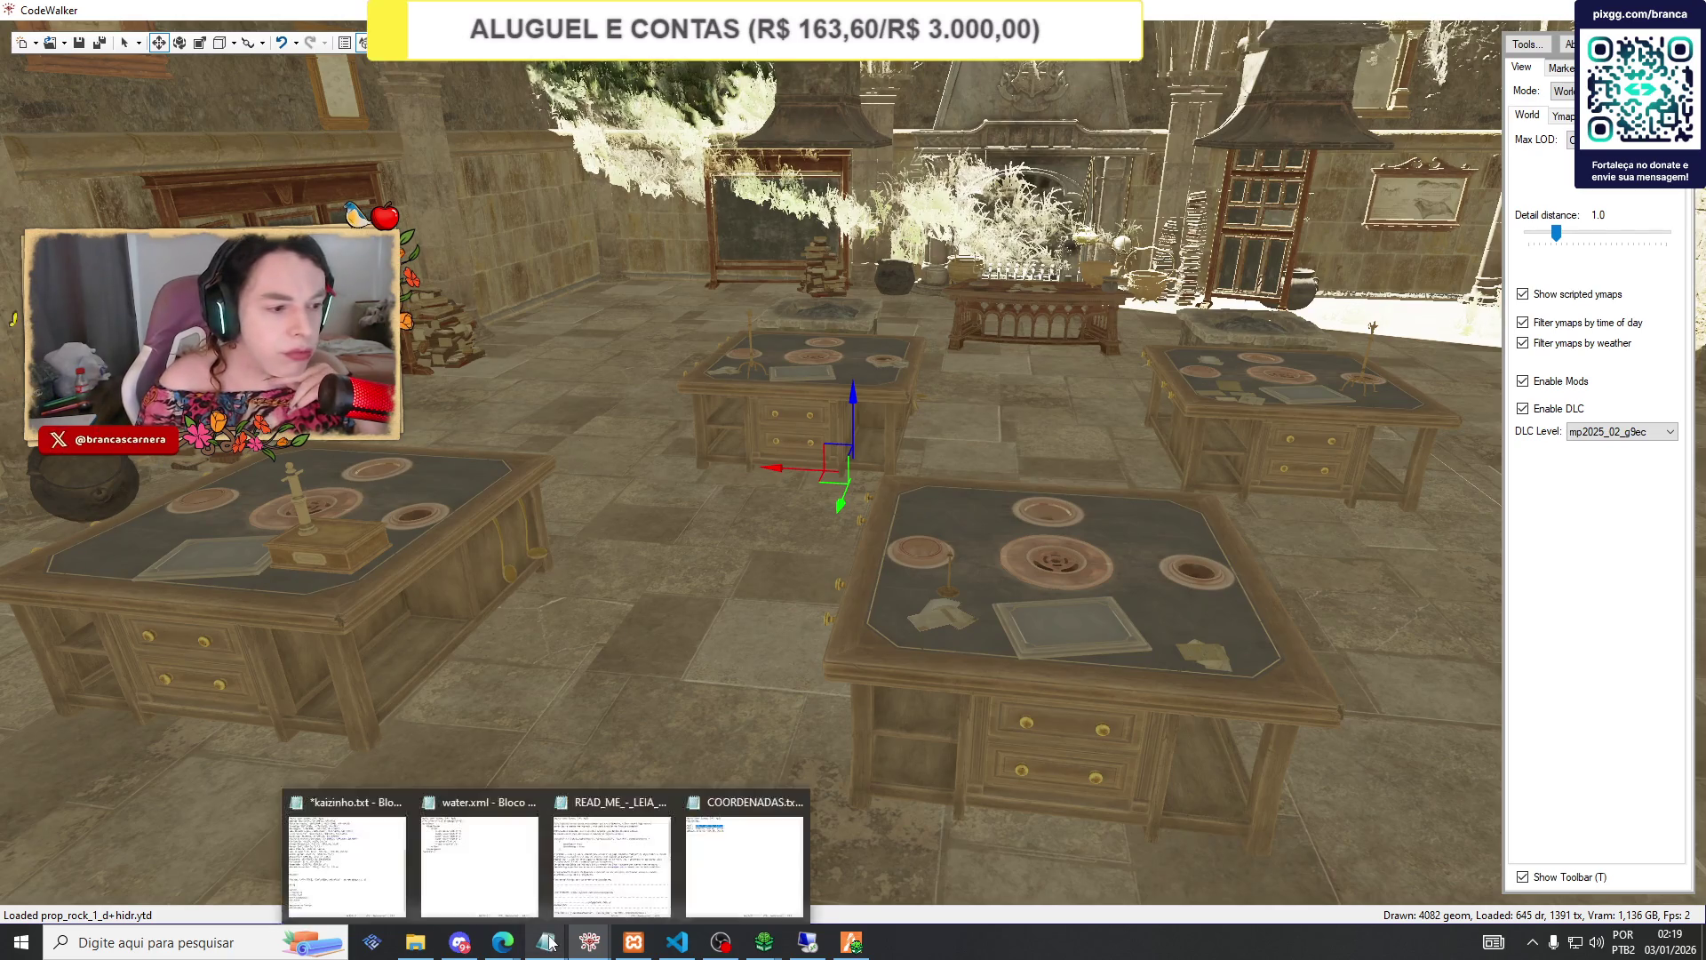
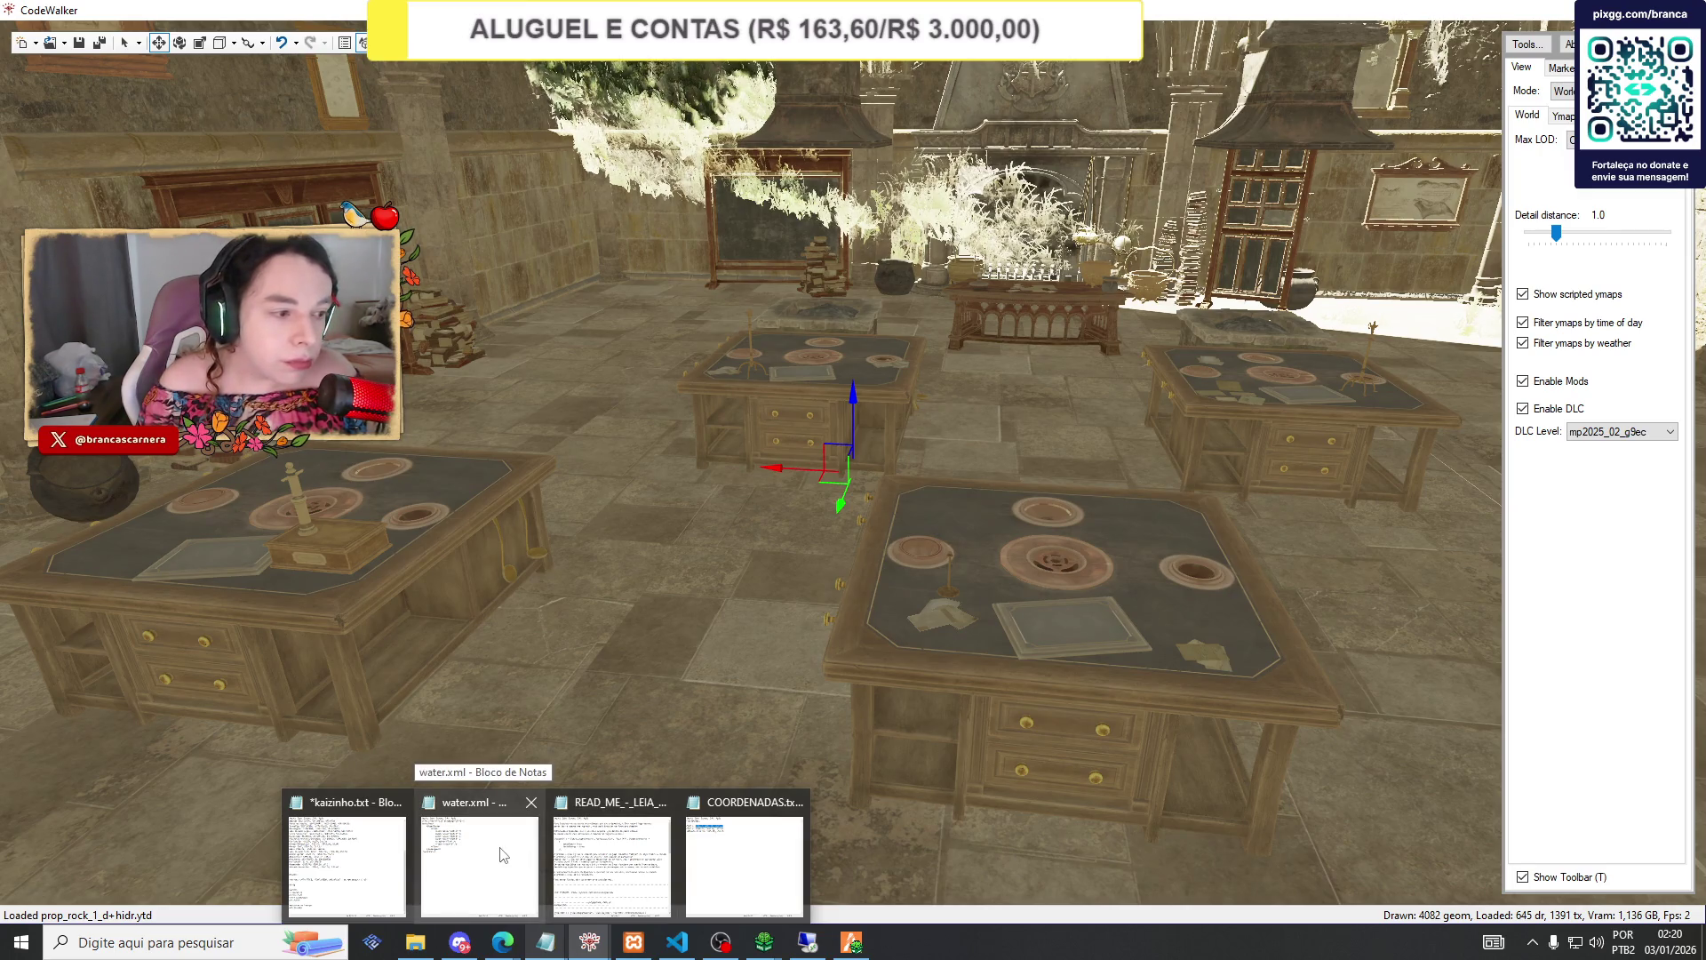
# Read through the kaizinho notes, then put them away and return to CodeWalker.
pyautogui.click(356, 853)
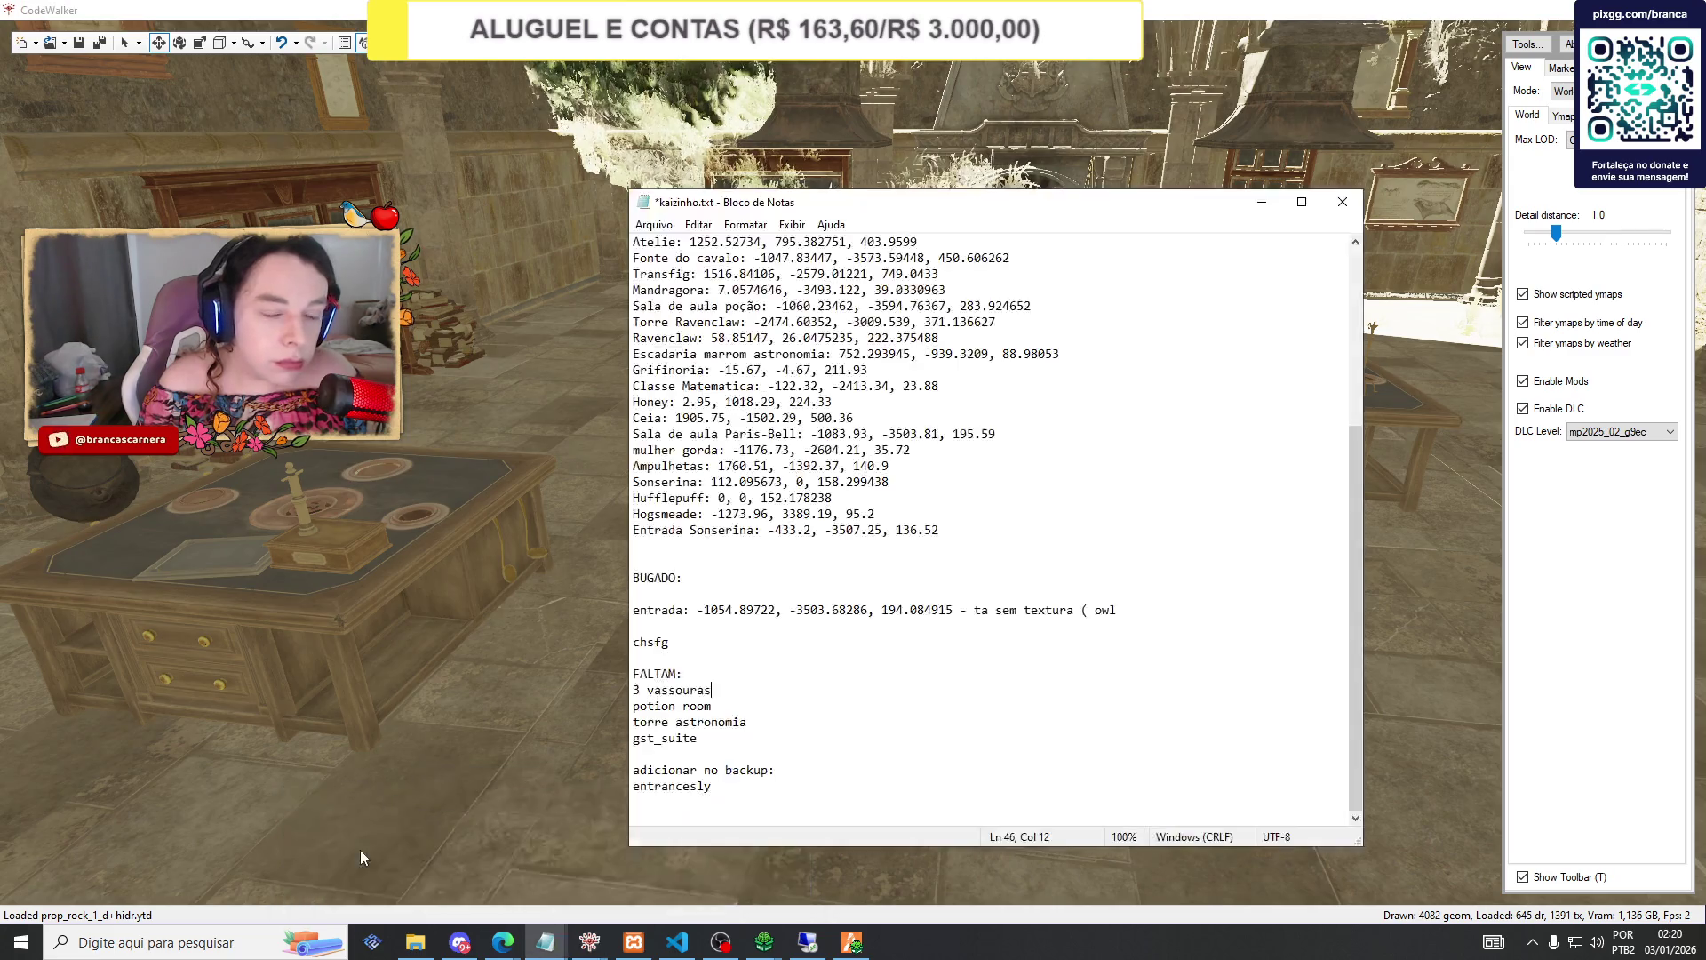
pyautogui.scroll(1, 738, 603)
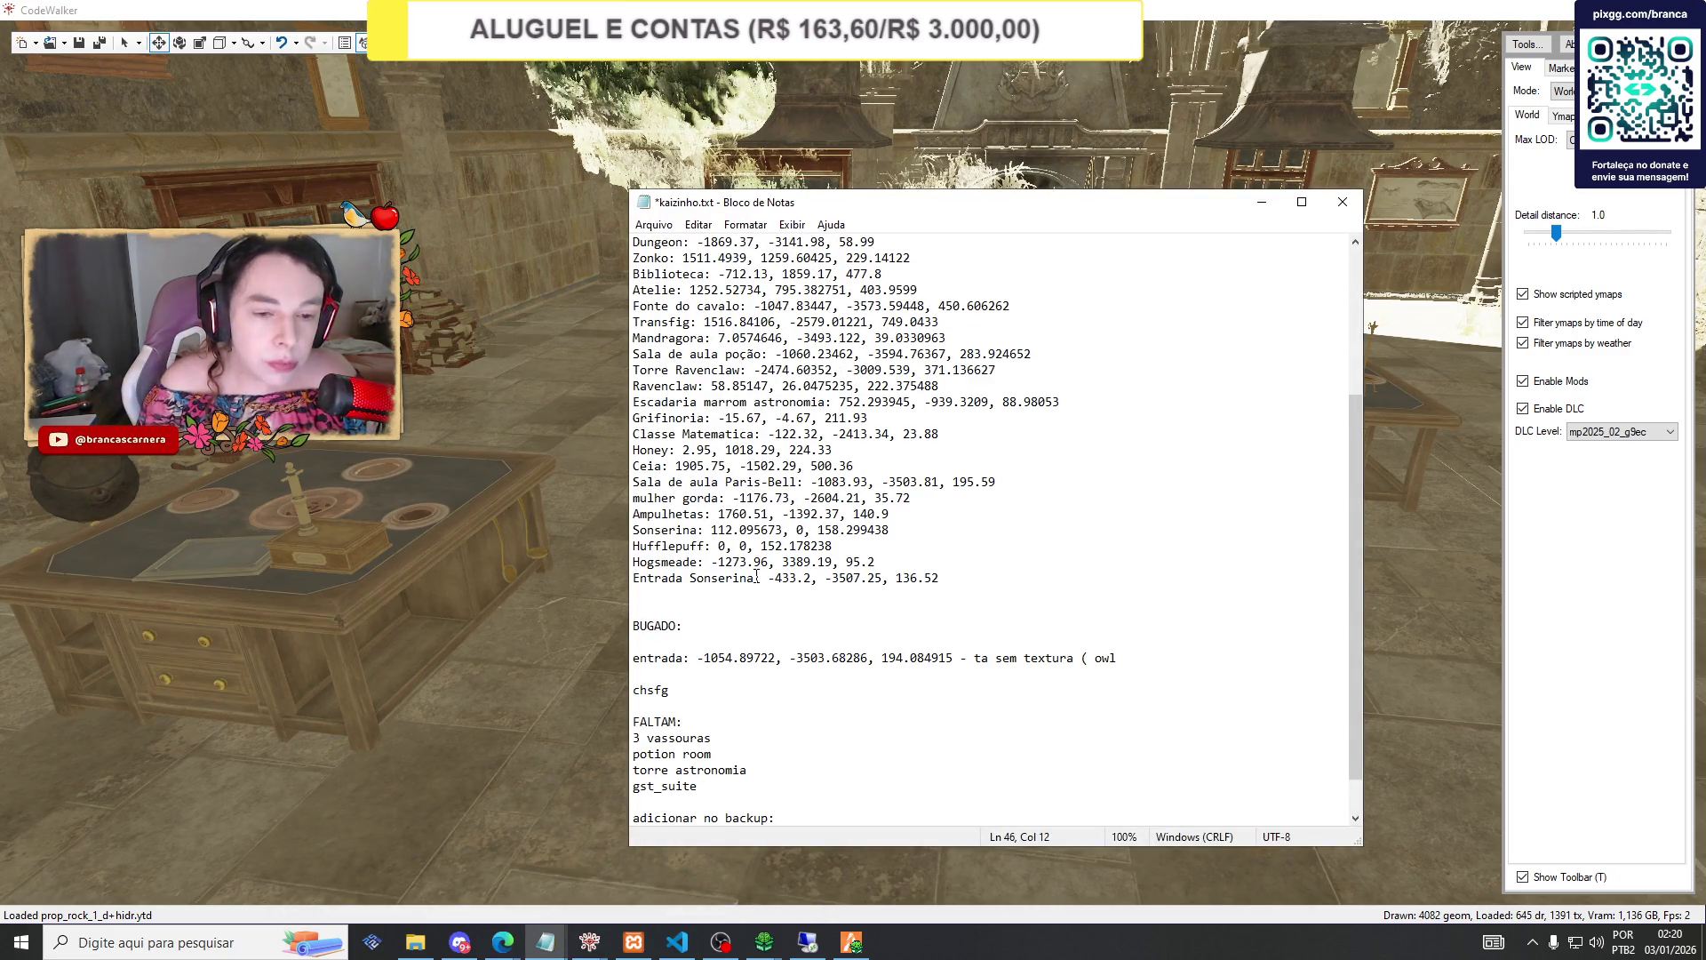
pyautogui.scroll(-1, 756, 577)
pyautogui.scroll(1, 756, 577)
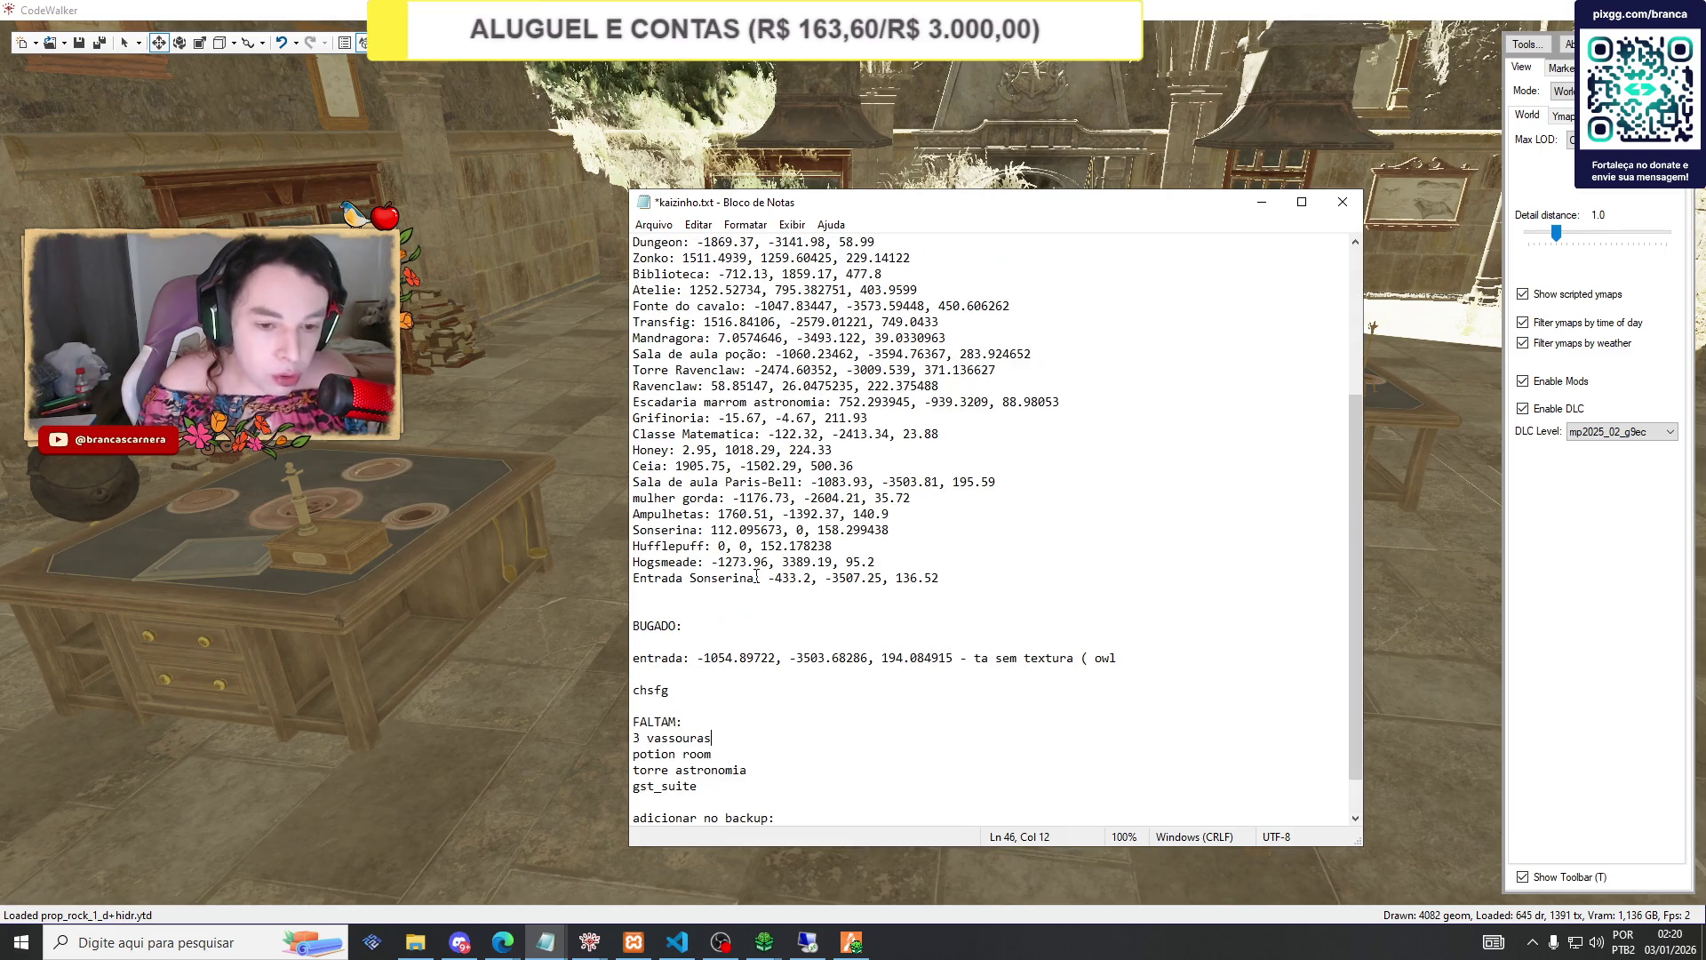
pyautogui.scroll(3, 756, 575)
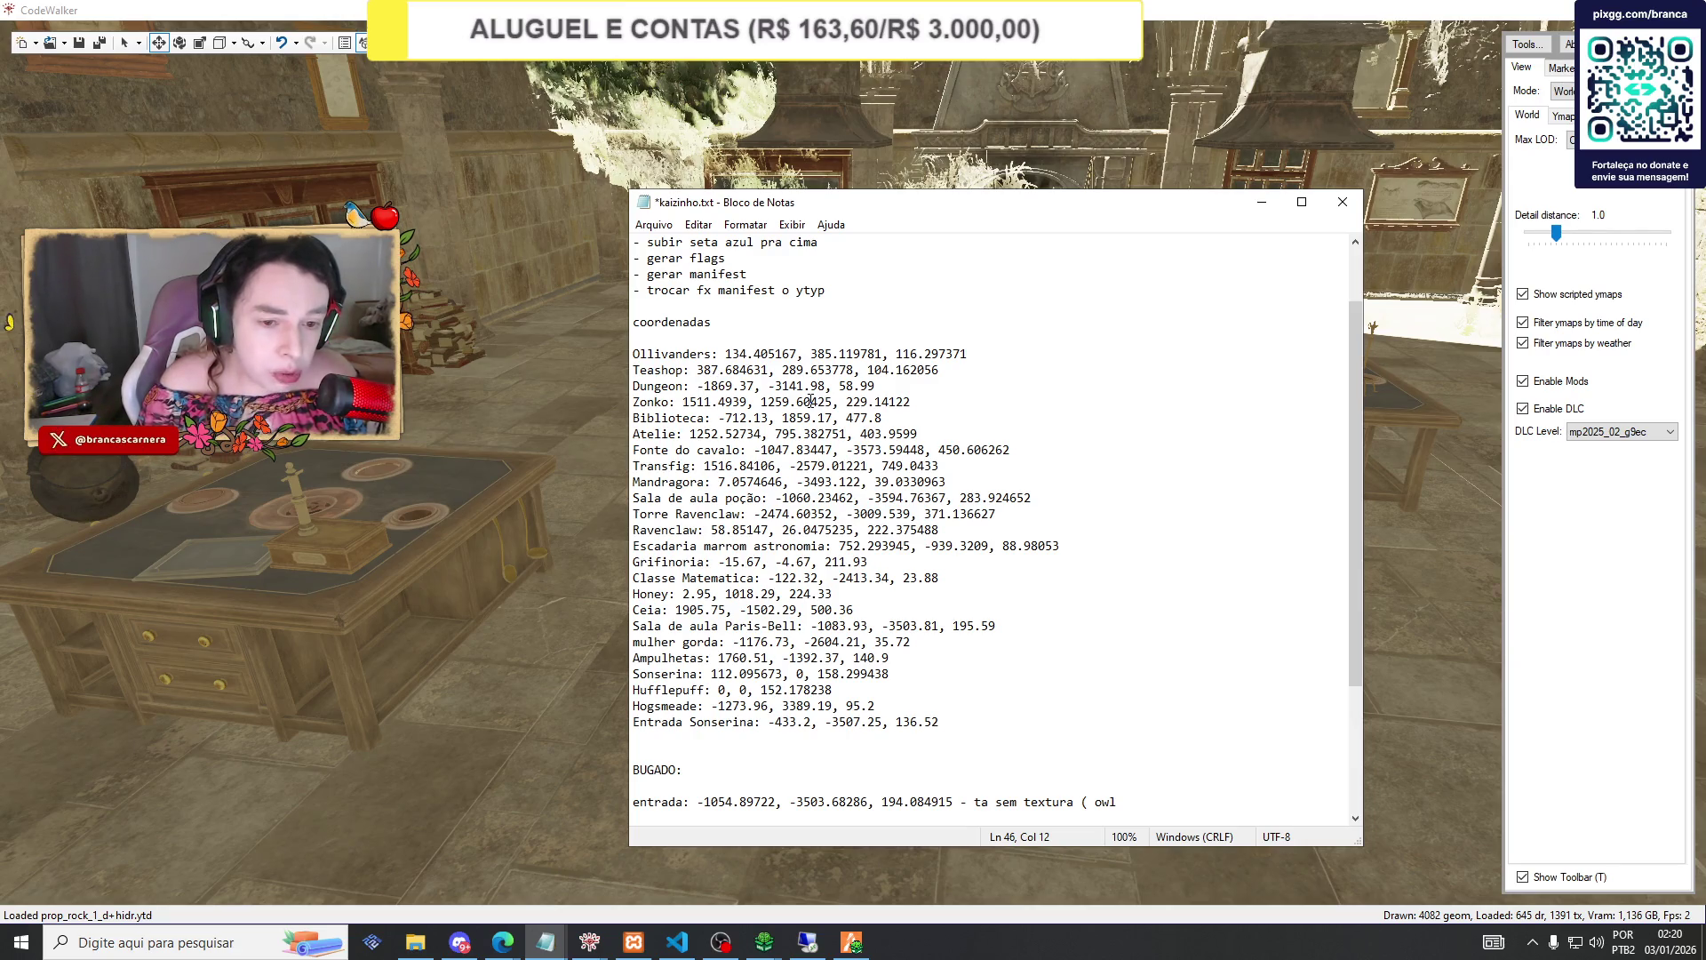
pyautogui.click(1261, 202)
# Orbit the camera around the potion room on the hillside and bring up the entradasly folder.
pyautogui.scroll(-10, 1093, 386)
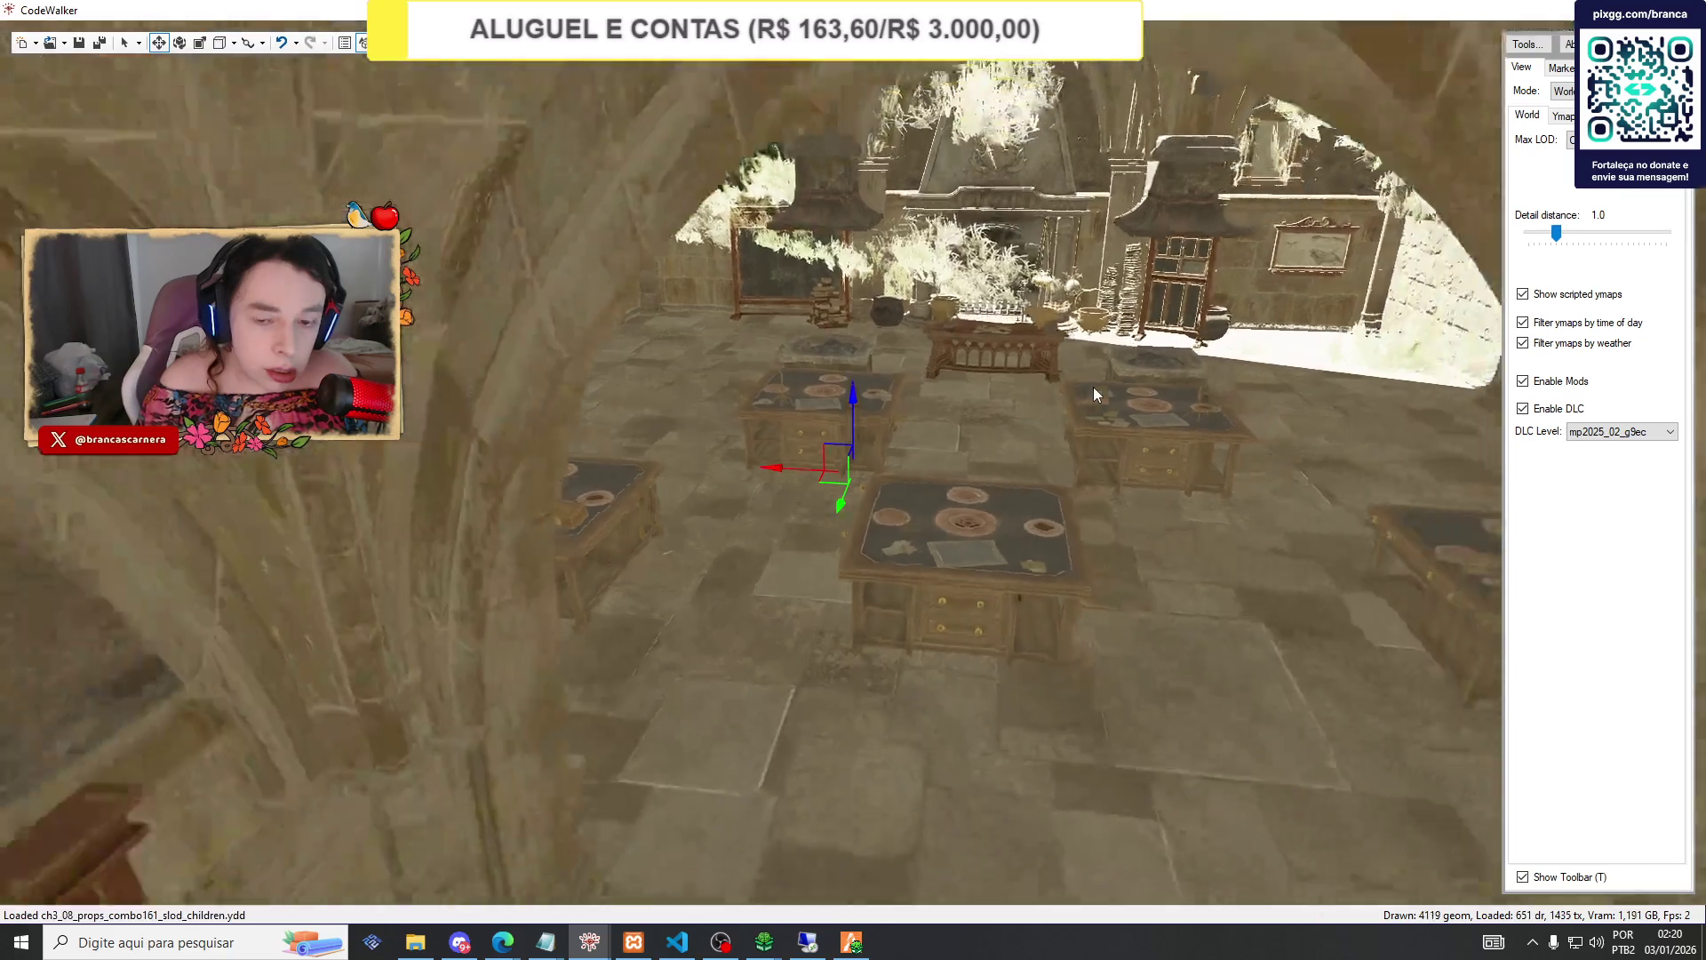
pyautogui.scroll(10, 1093, 391)
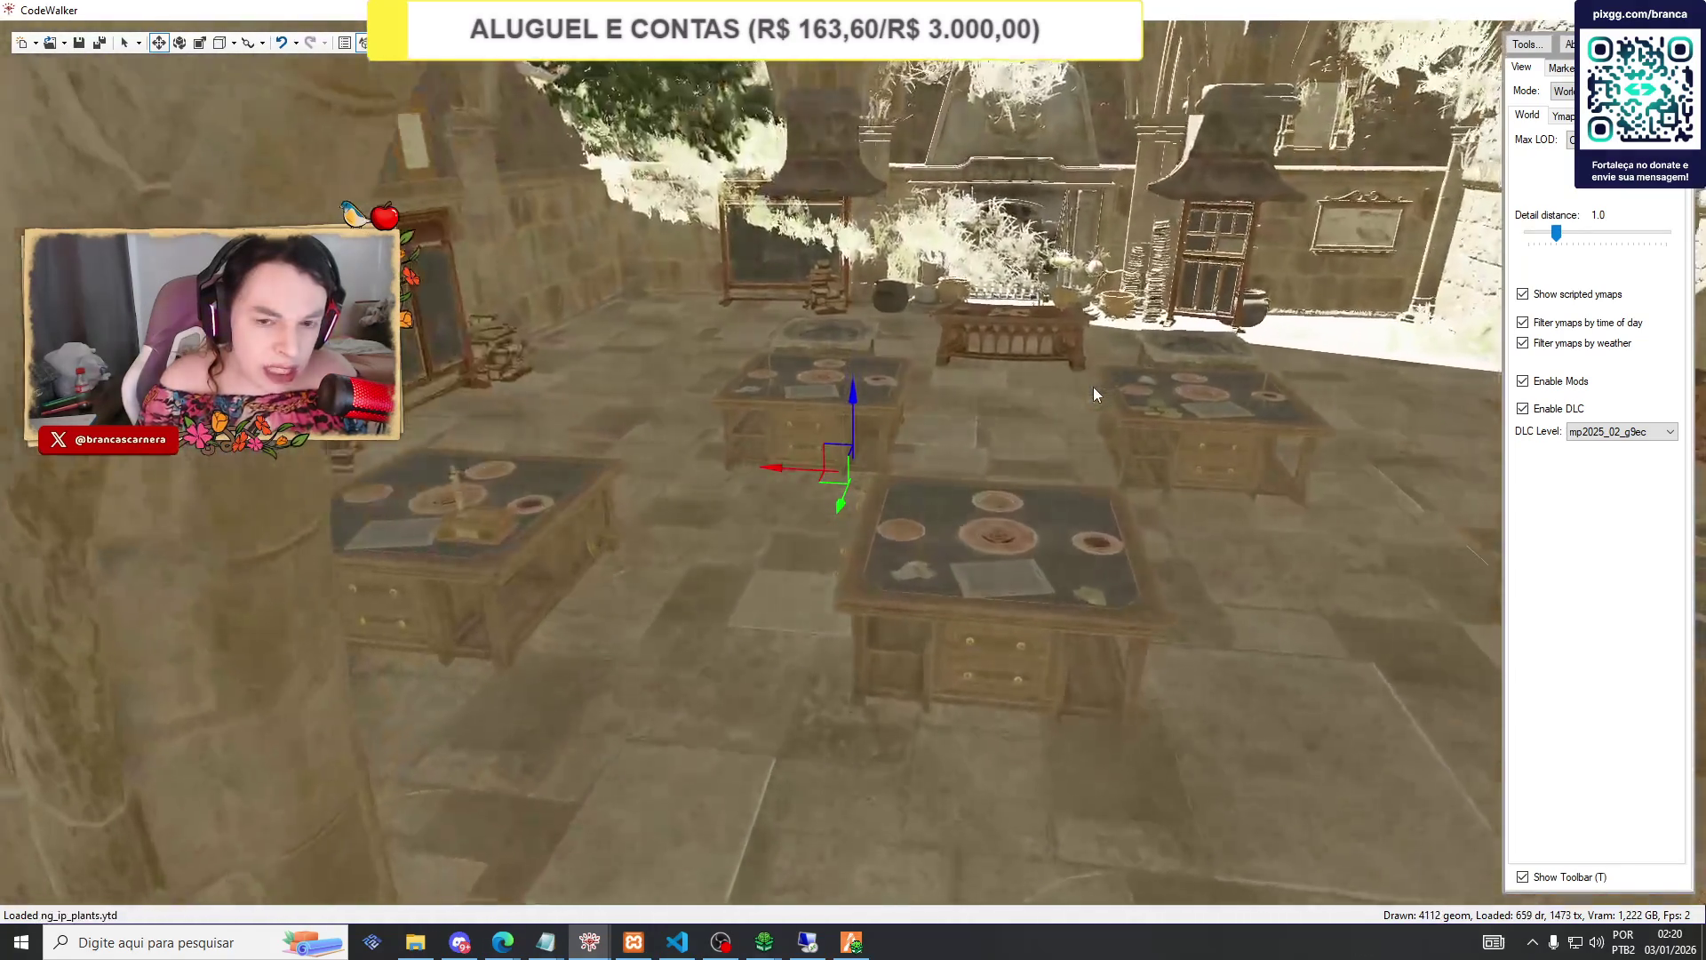
pyautogui.scroll(-5, 1093, 391)
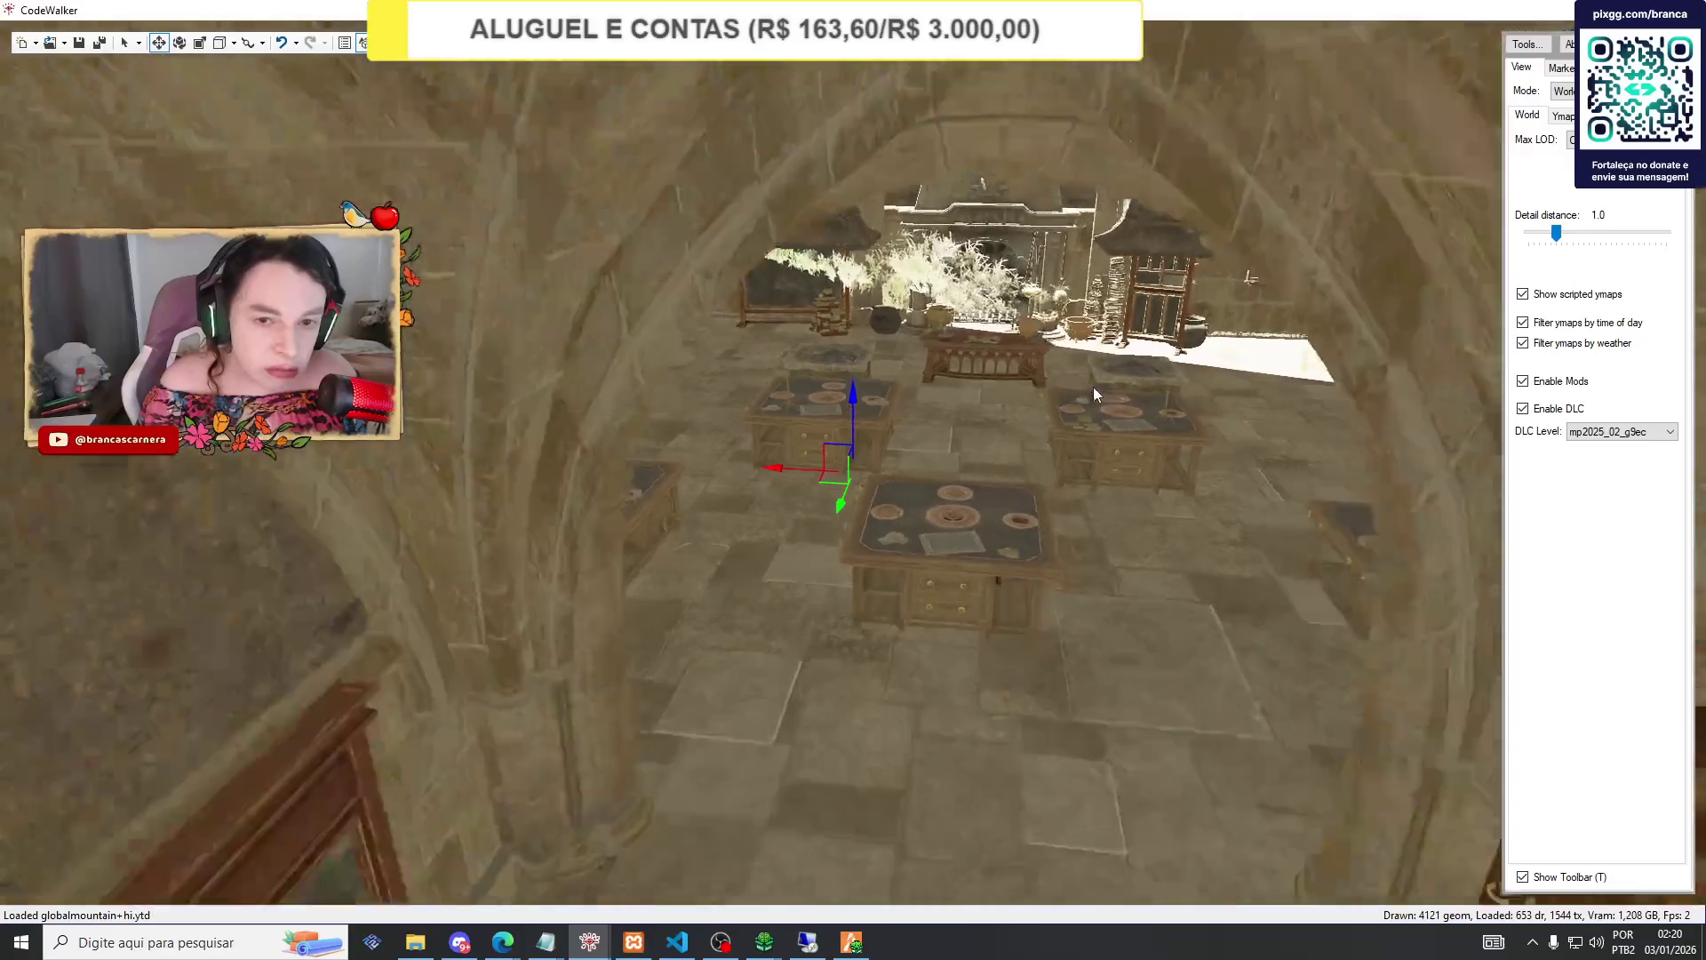
pyautogui.scroll(-5, 1094, 391)
pyautogui.scroll(5, 1086, 386)
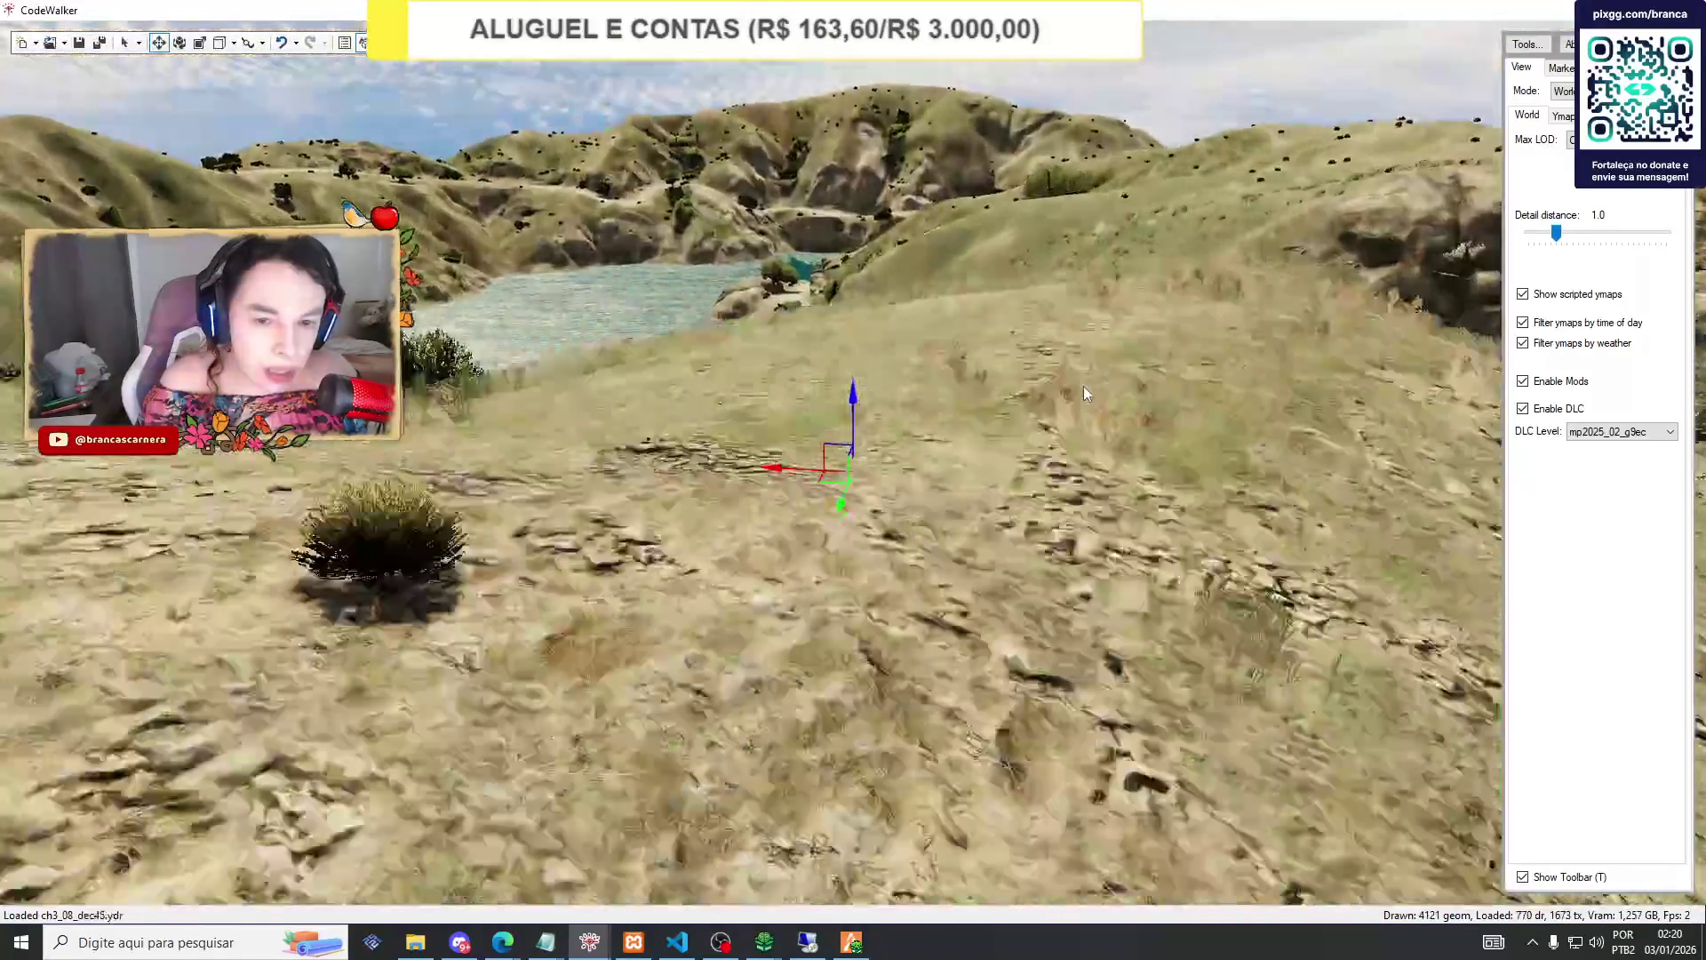
pyautogui.scroll(-5, 1086, 387)
pyautogui.moveTo(853, 409)
pyautogui.mouseDown()
pyautogui.moveTo(898, 158)
pyautogui.moveTo(1010, 183)
pyautogui.moveTo(867, 208)
pyautogui.moveTo(867, 275)
pyautogui.moveTo(1152, 304)
pyautogui.moveTo(1051, 329)
pyautogui.moveTo(891, 301)
pyautogui.mouseUp()
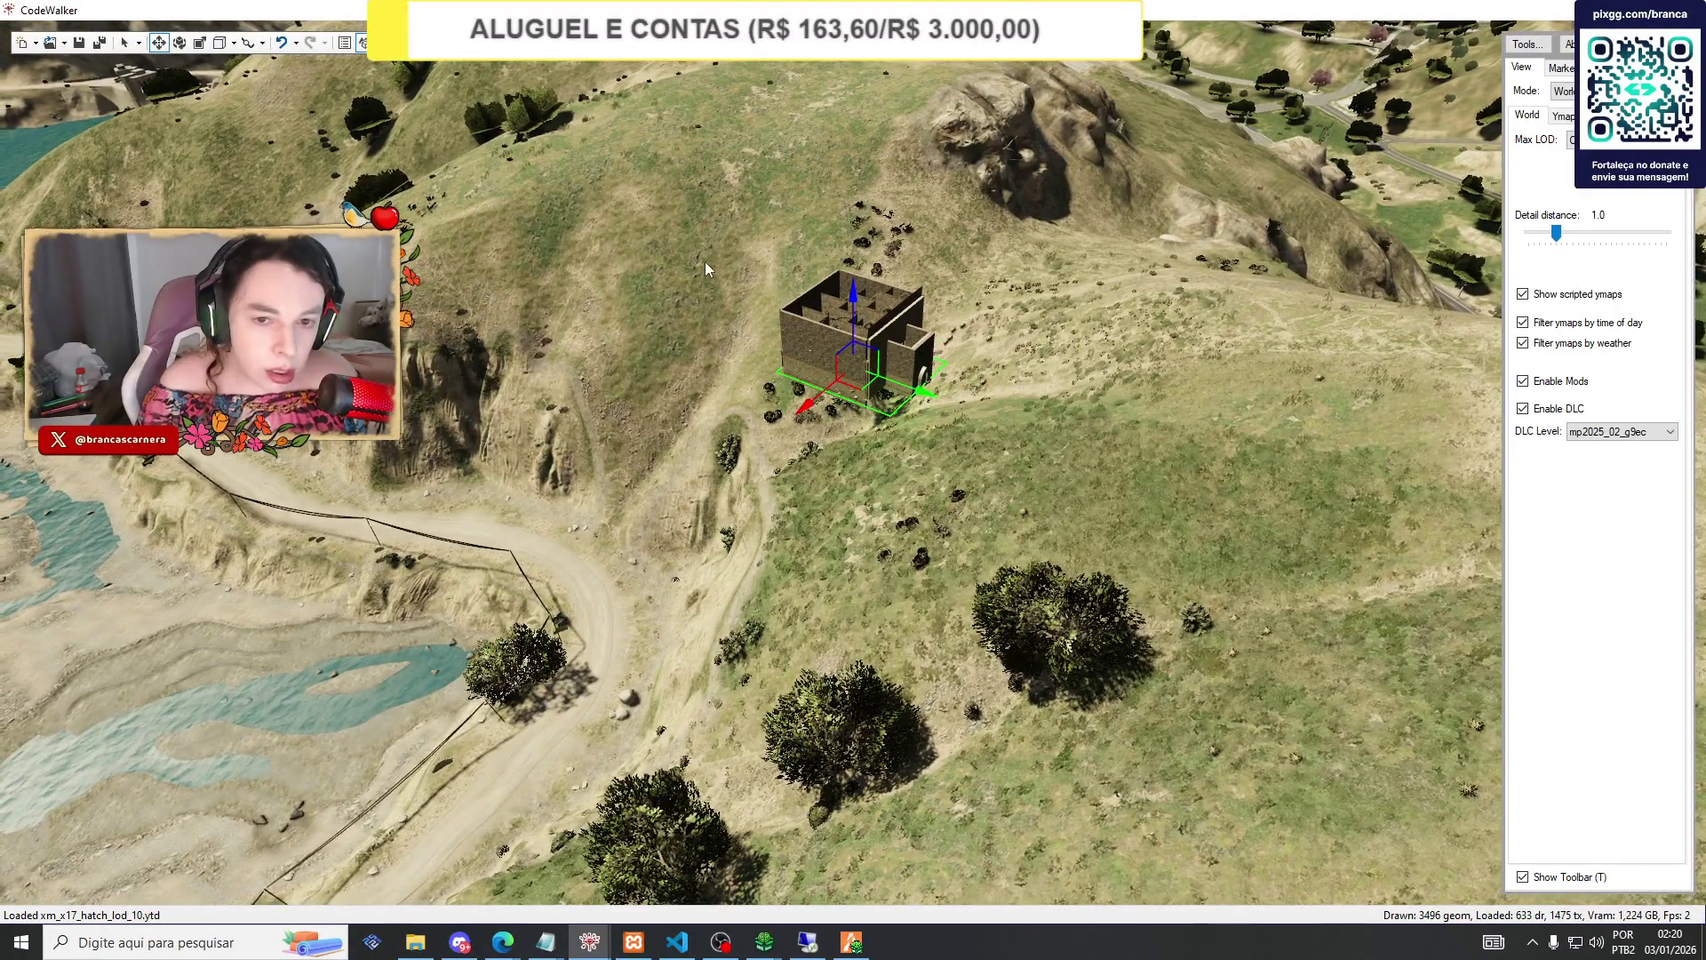
pyautogui.moveTo(1090, 293)
pyautogui.mouseDown()
pyautogui.moveTo(1296, 275)
pyautogui.moveTo(1260, 301)
pyautogui.mouseUp()
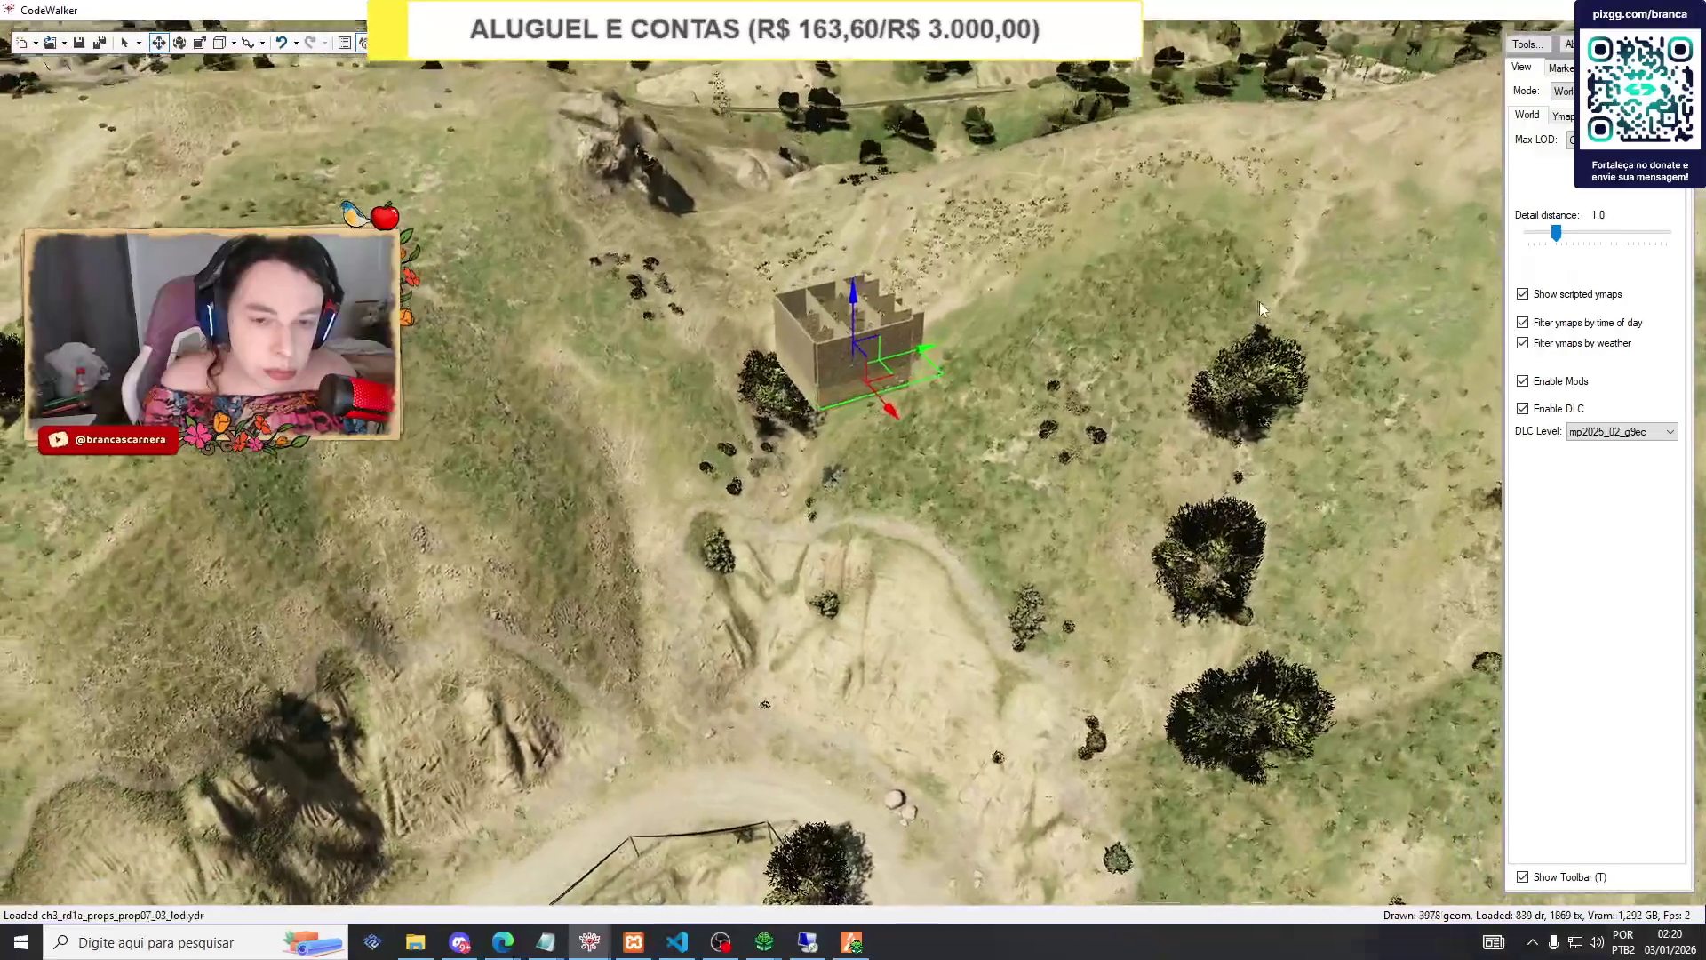
pyautogui.click(415, 942)
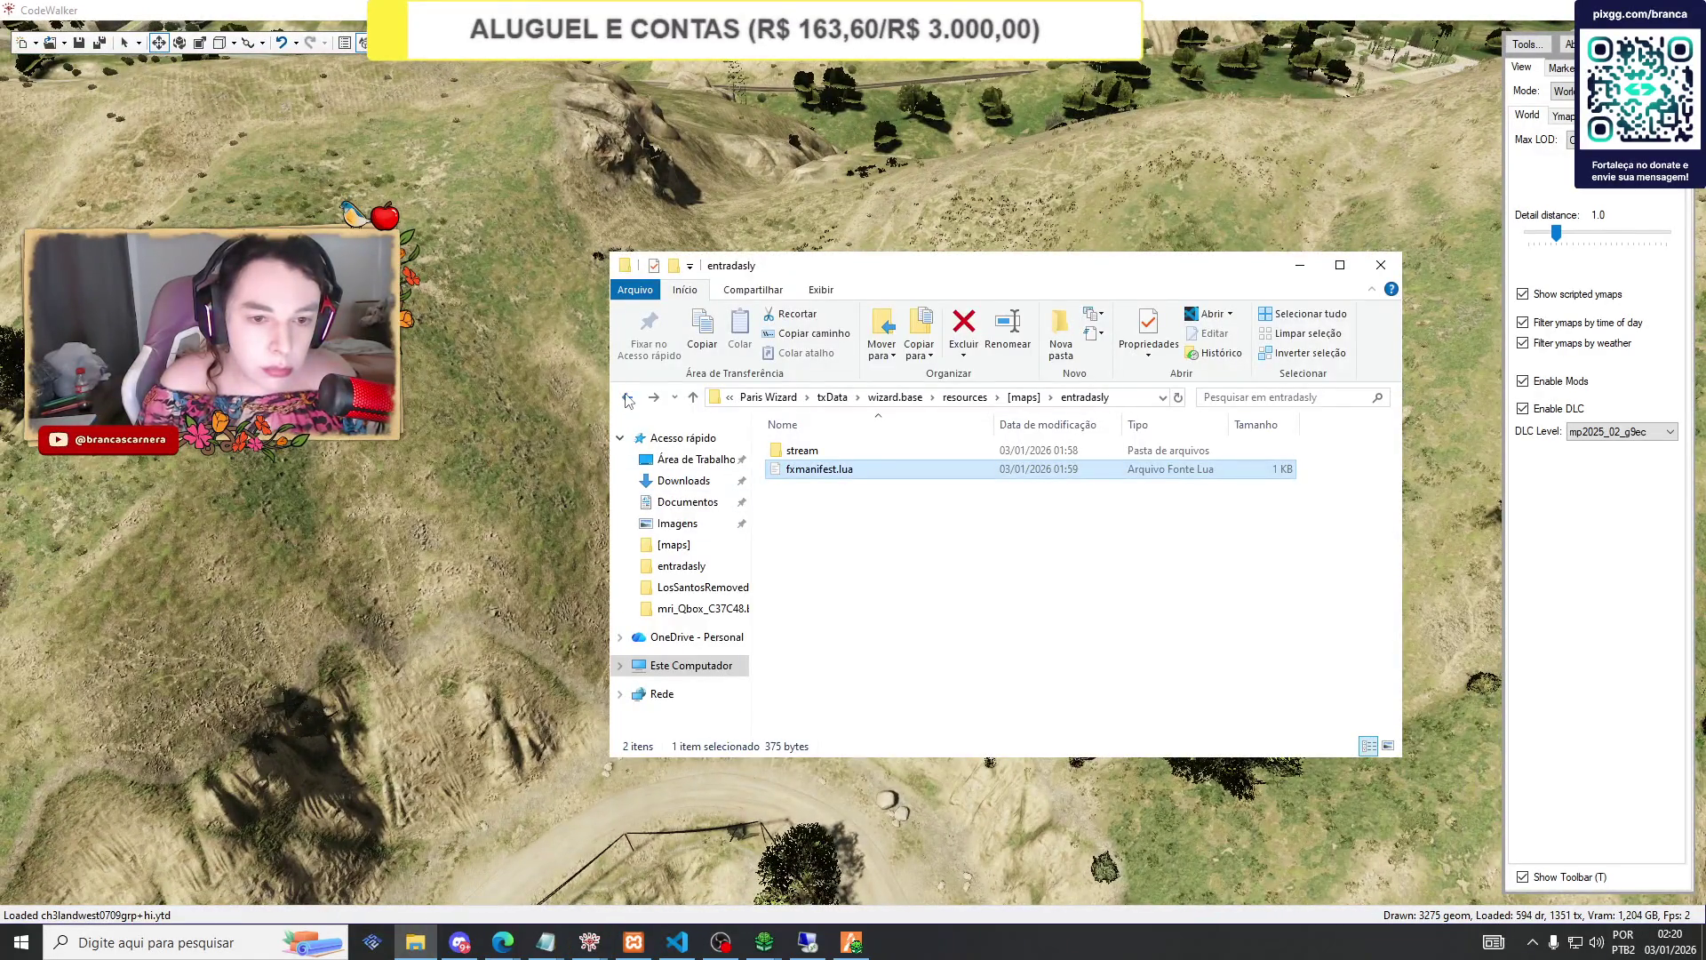
# Create a new folder named potionroom in [maps].
pyautogui.press('BackSpace')
pyautogui.rightClick(778, 684)
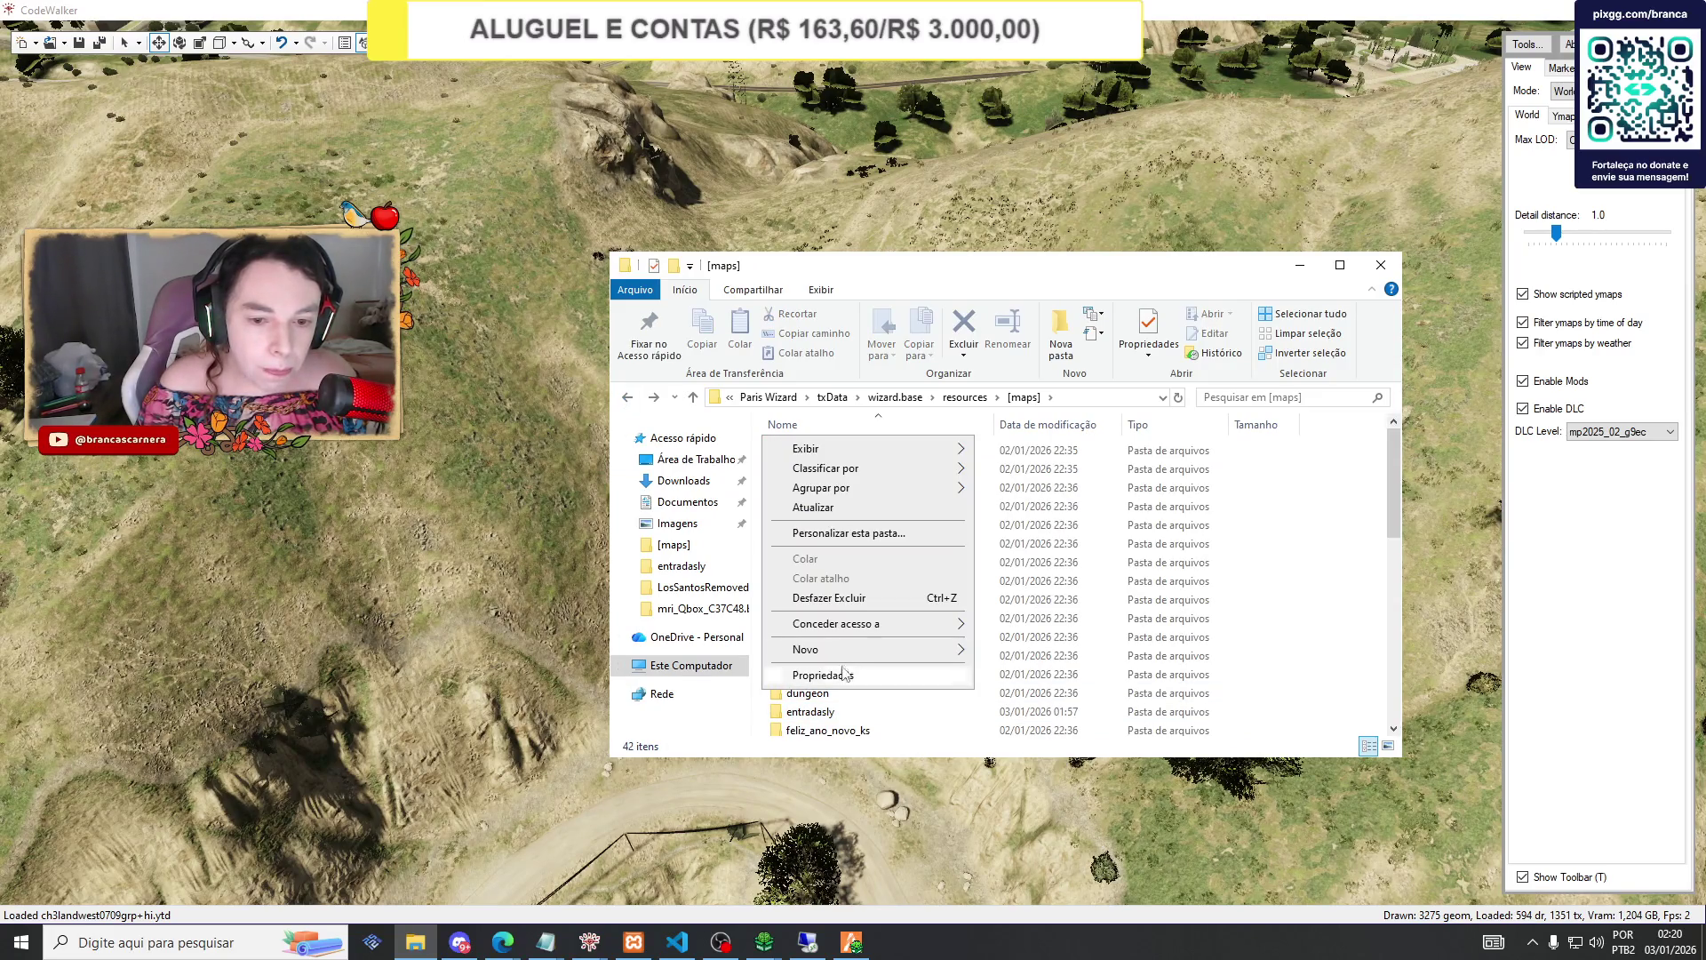
pyautogui.moveTo(853, 652)
pyautogui.click(1002, 654)
pyautogui.write('potio')
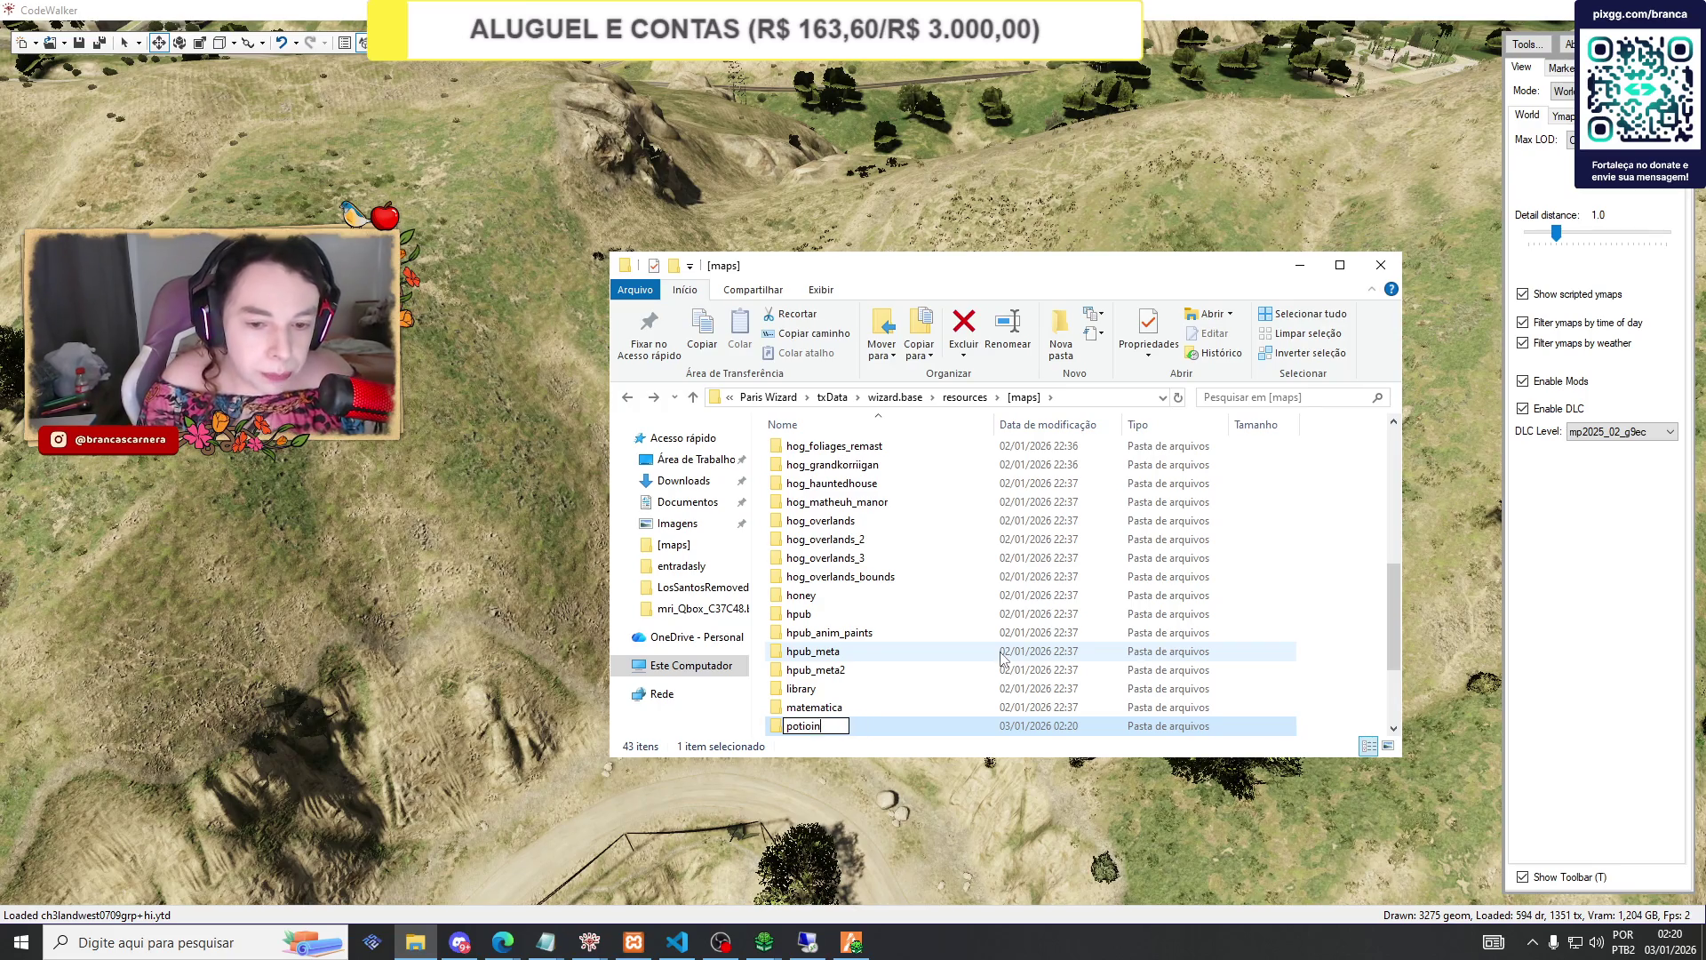
pyautogui.write('nroom')
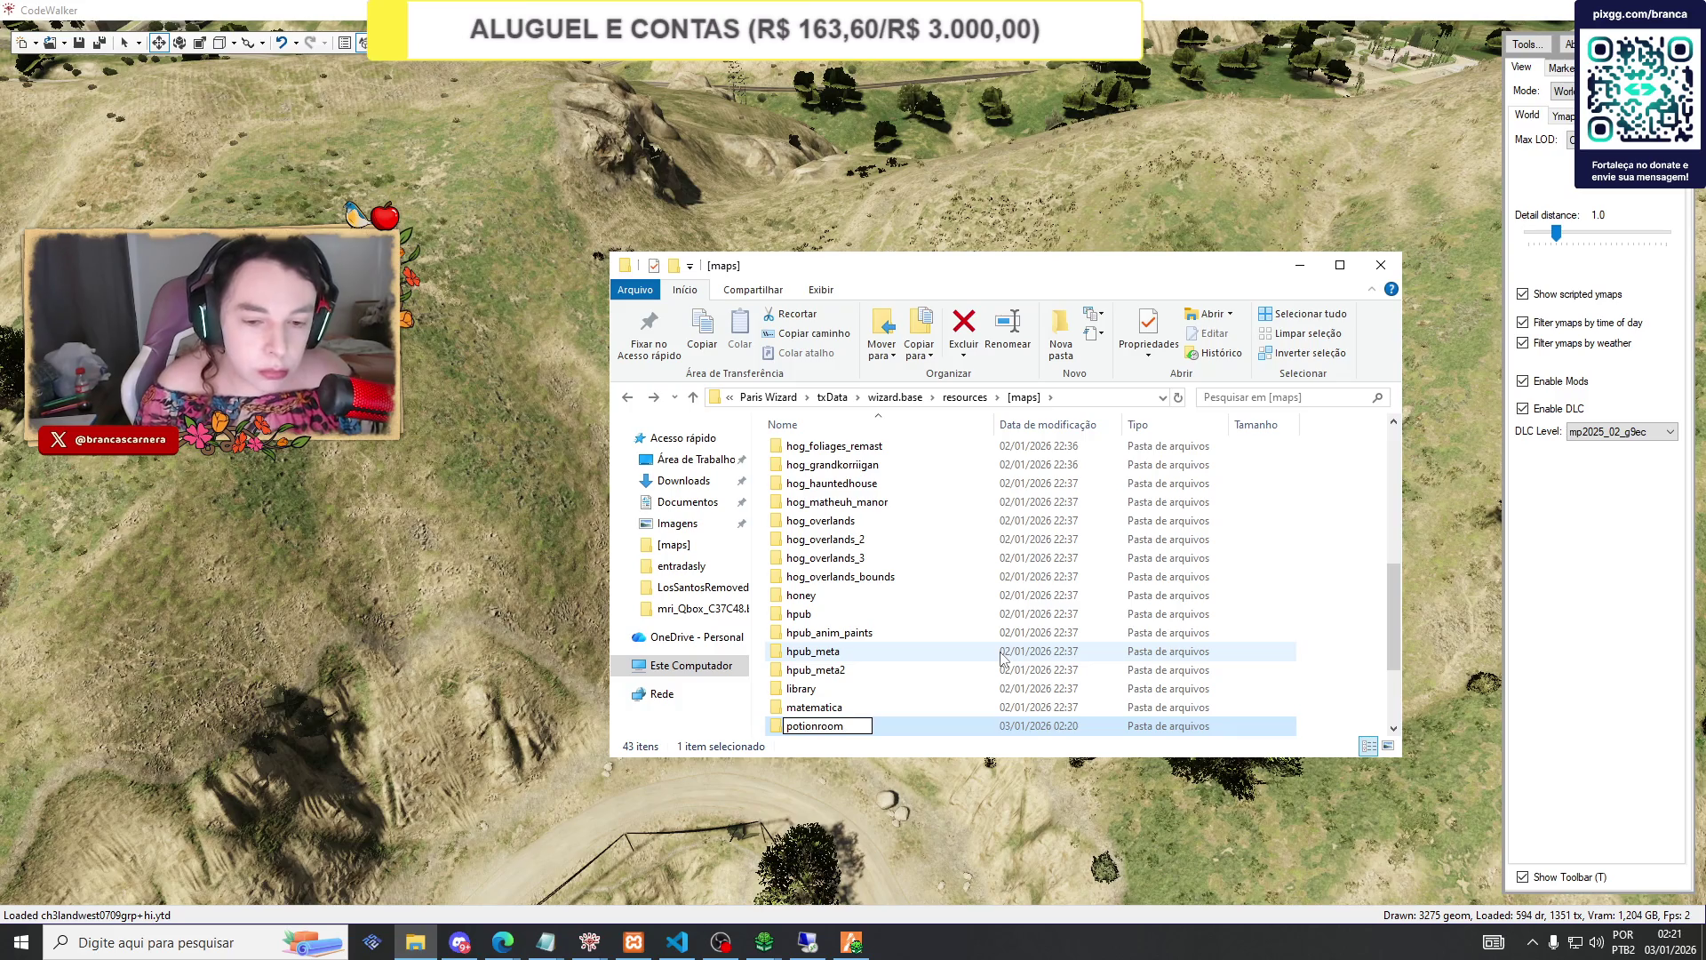
pyautogui.click(1002, 658)
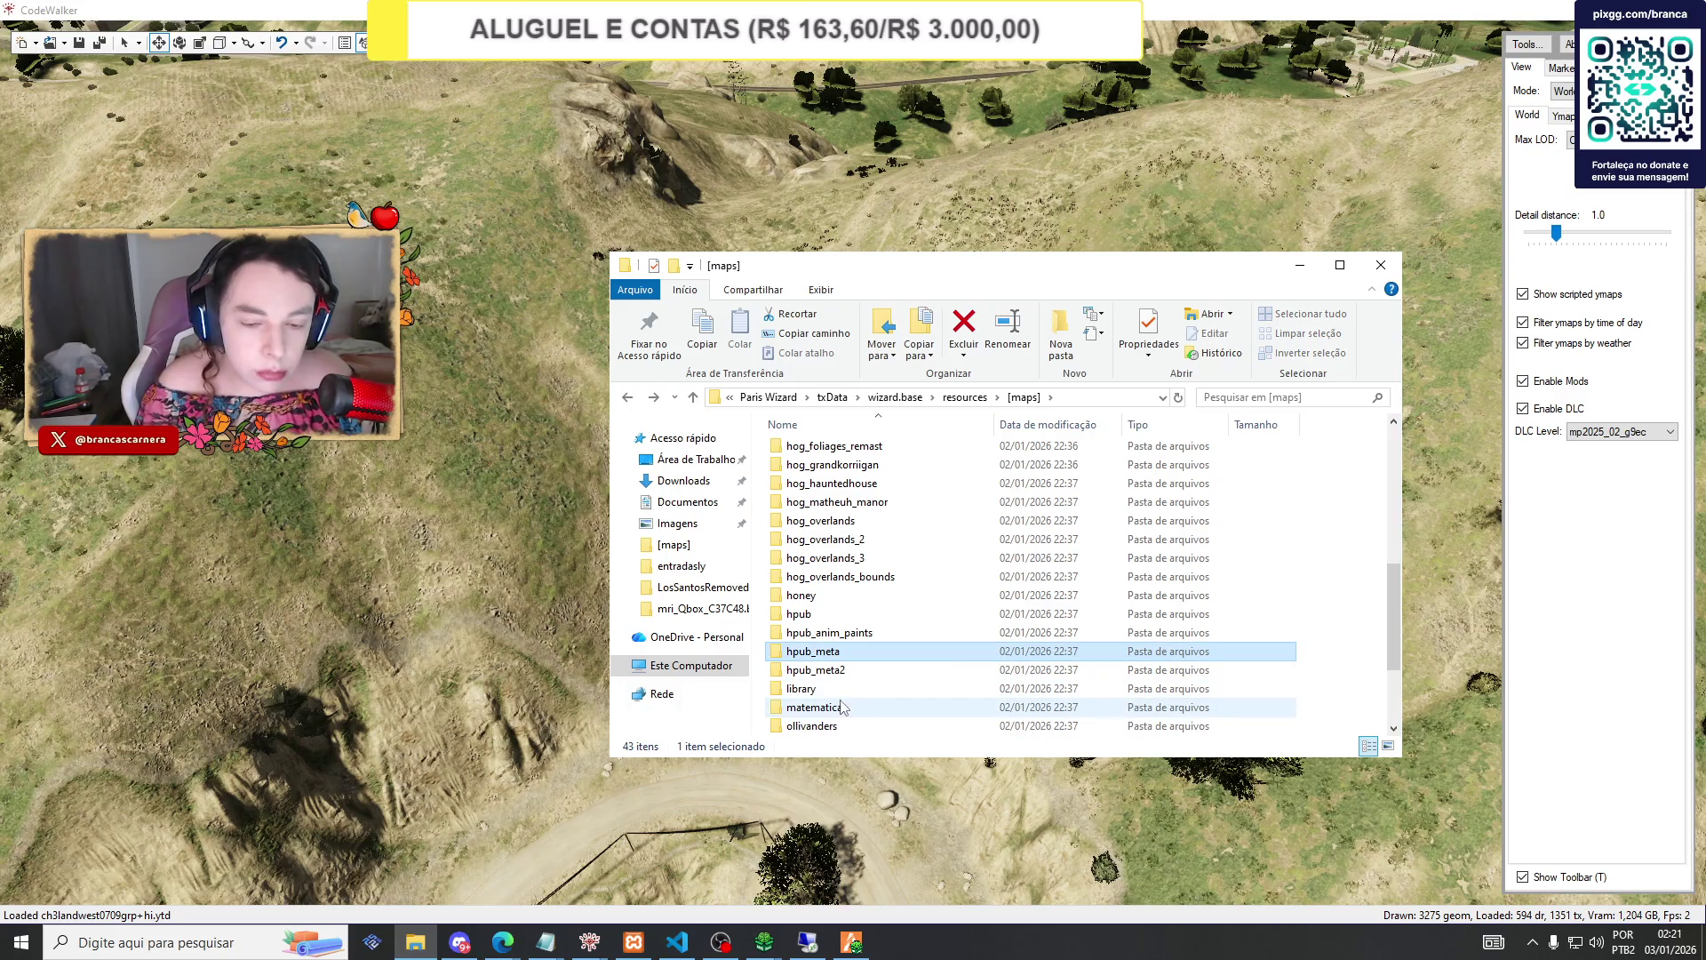
# Copy fxmanifest.lua from the matematica folder into potionroom.
pyautogui.scroll(-1, 833, 673)
pyautogui.doubleClick(813, 652)
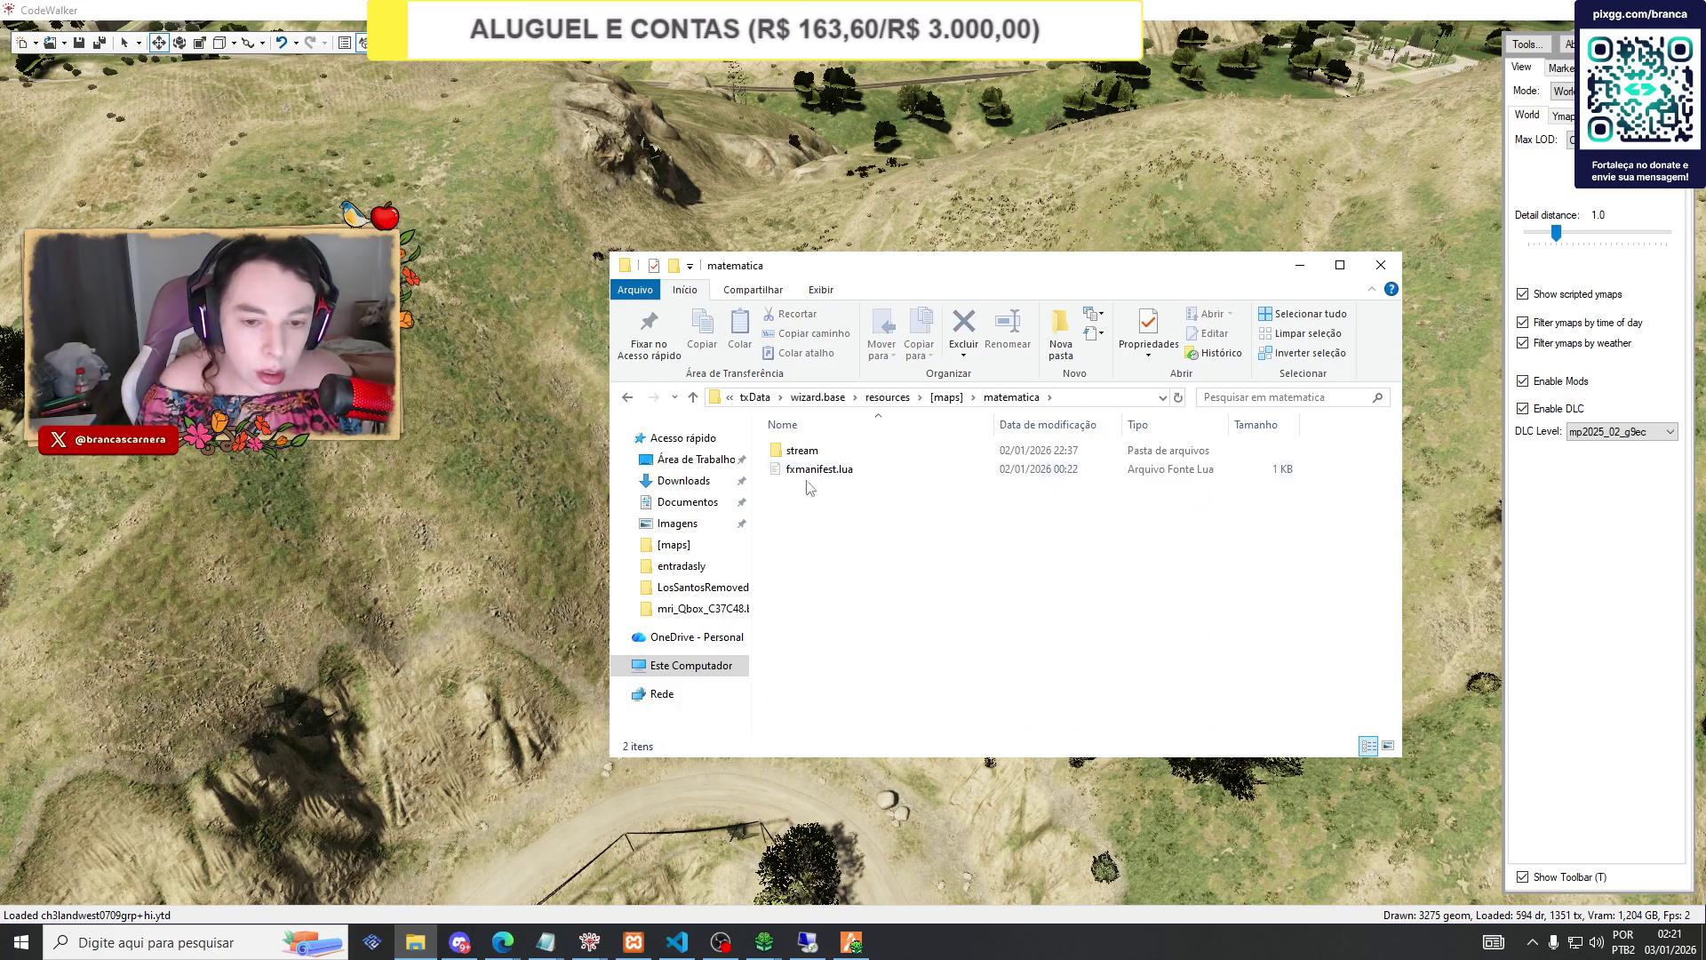
pyautogui.rightClick(804, 469)
pyautogui.click(850, 729)
pyautogui.click(627, 397)
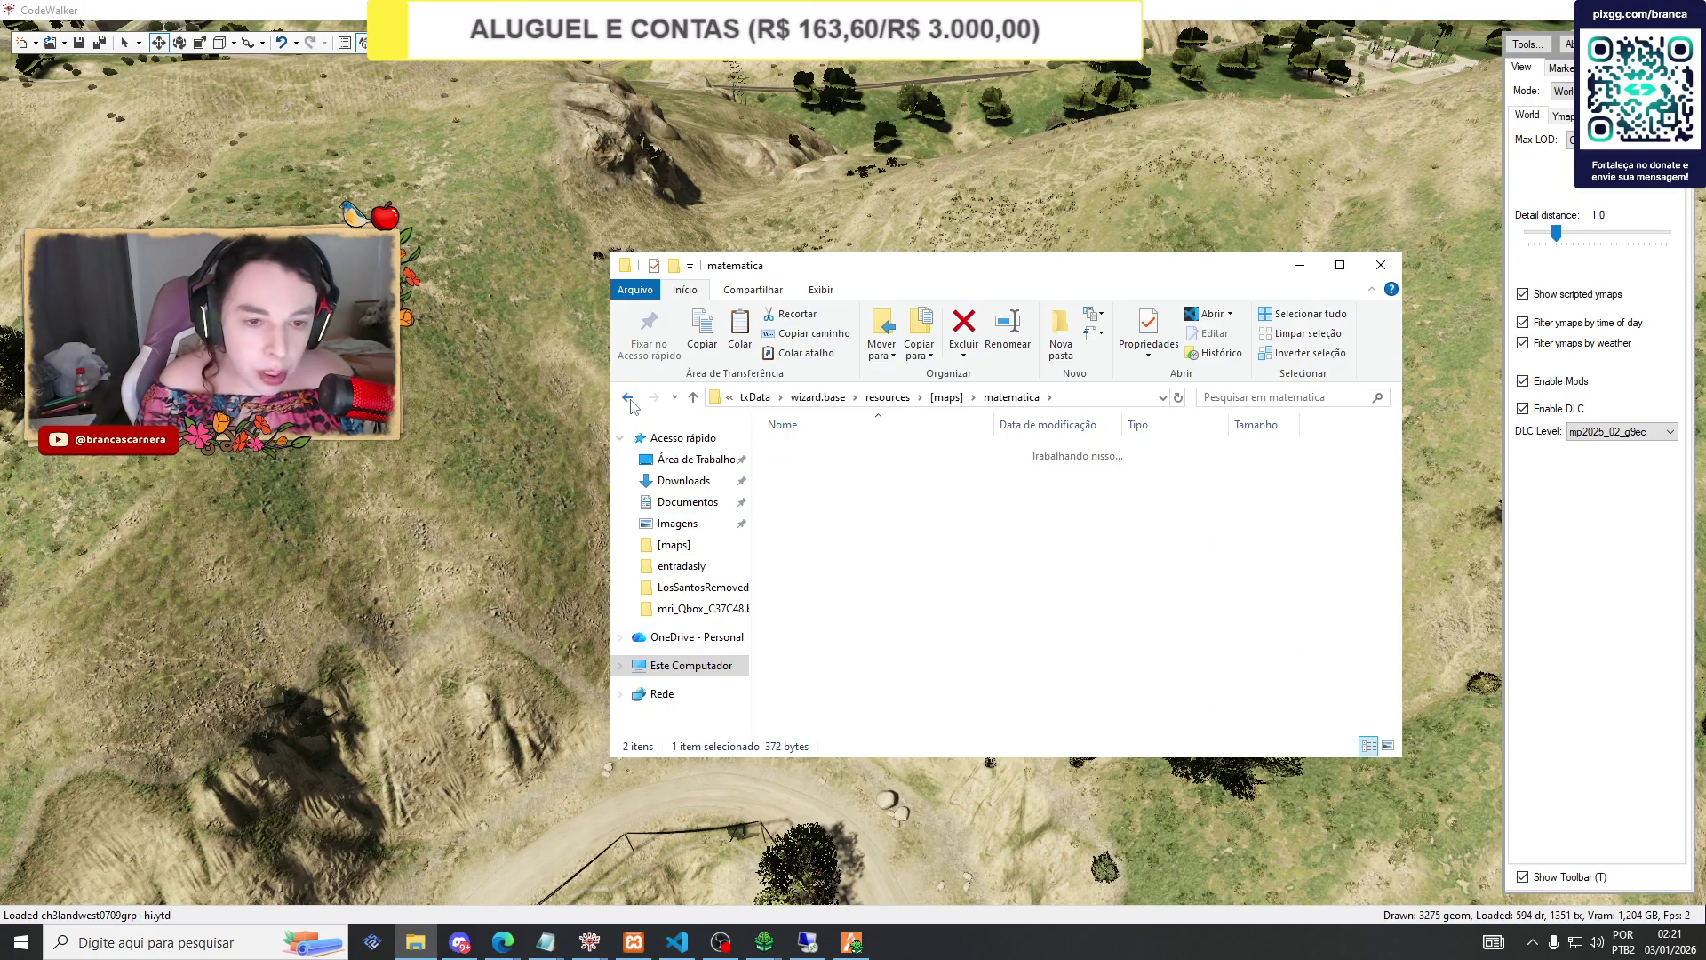
pyautogui.doubleClick(824, 714)
pyautogui.rightClick(812, 617)
pyautogui.click(863, 745)
# Add an empty stream subfolder inside potionroom.
pyautogui.rightClick(828, 620)
pyautogui.moveTo(968, 830)
pyautogui.click(1093, 708)
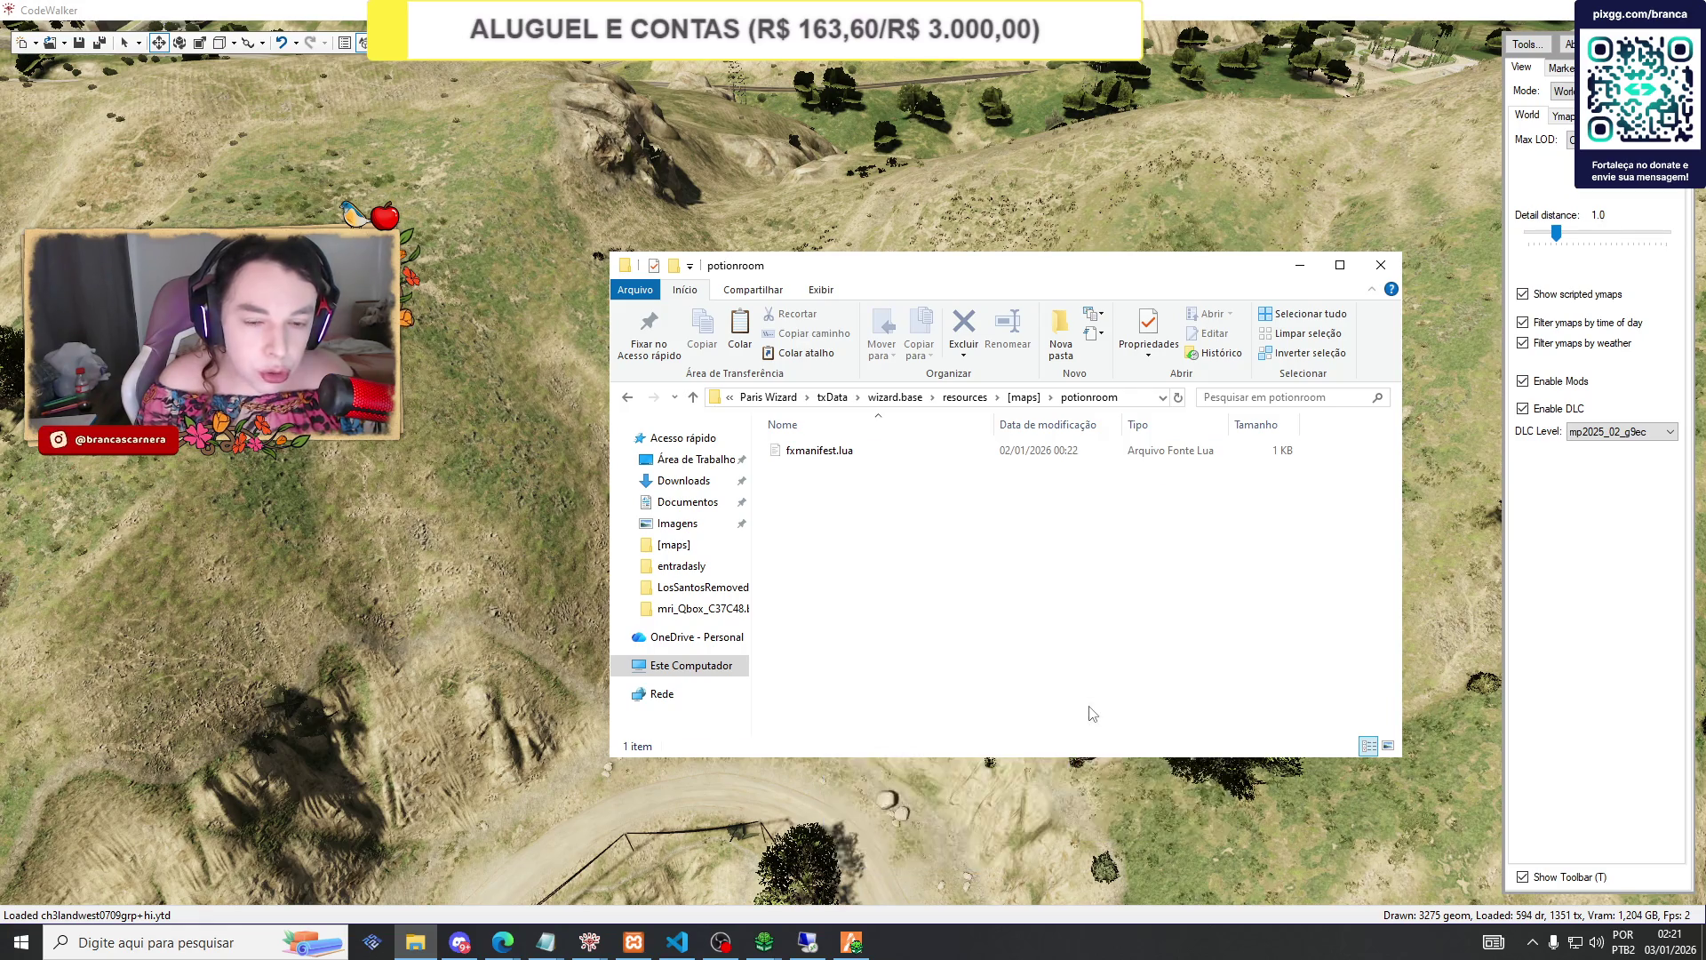
pyautogui.write('stream')
pyautogui.press('Return')
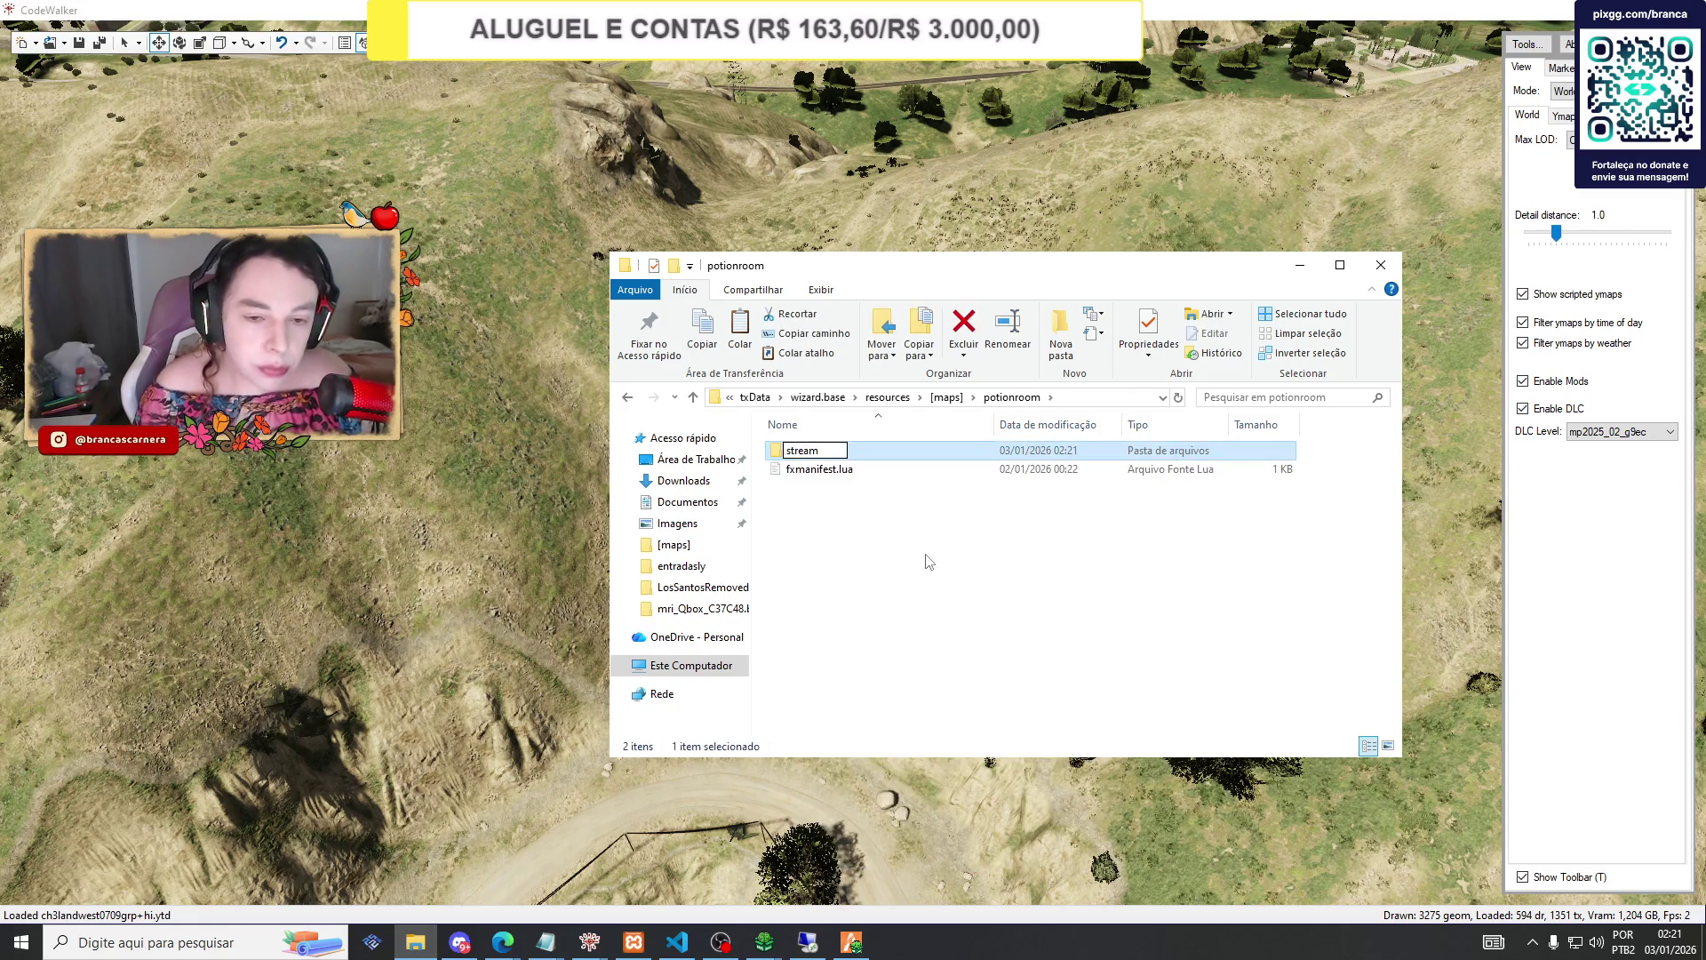
pyautogui.click(464, 322)
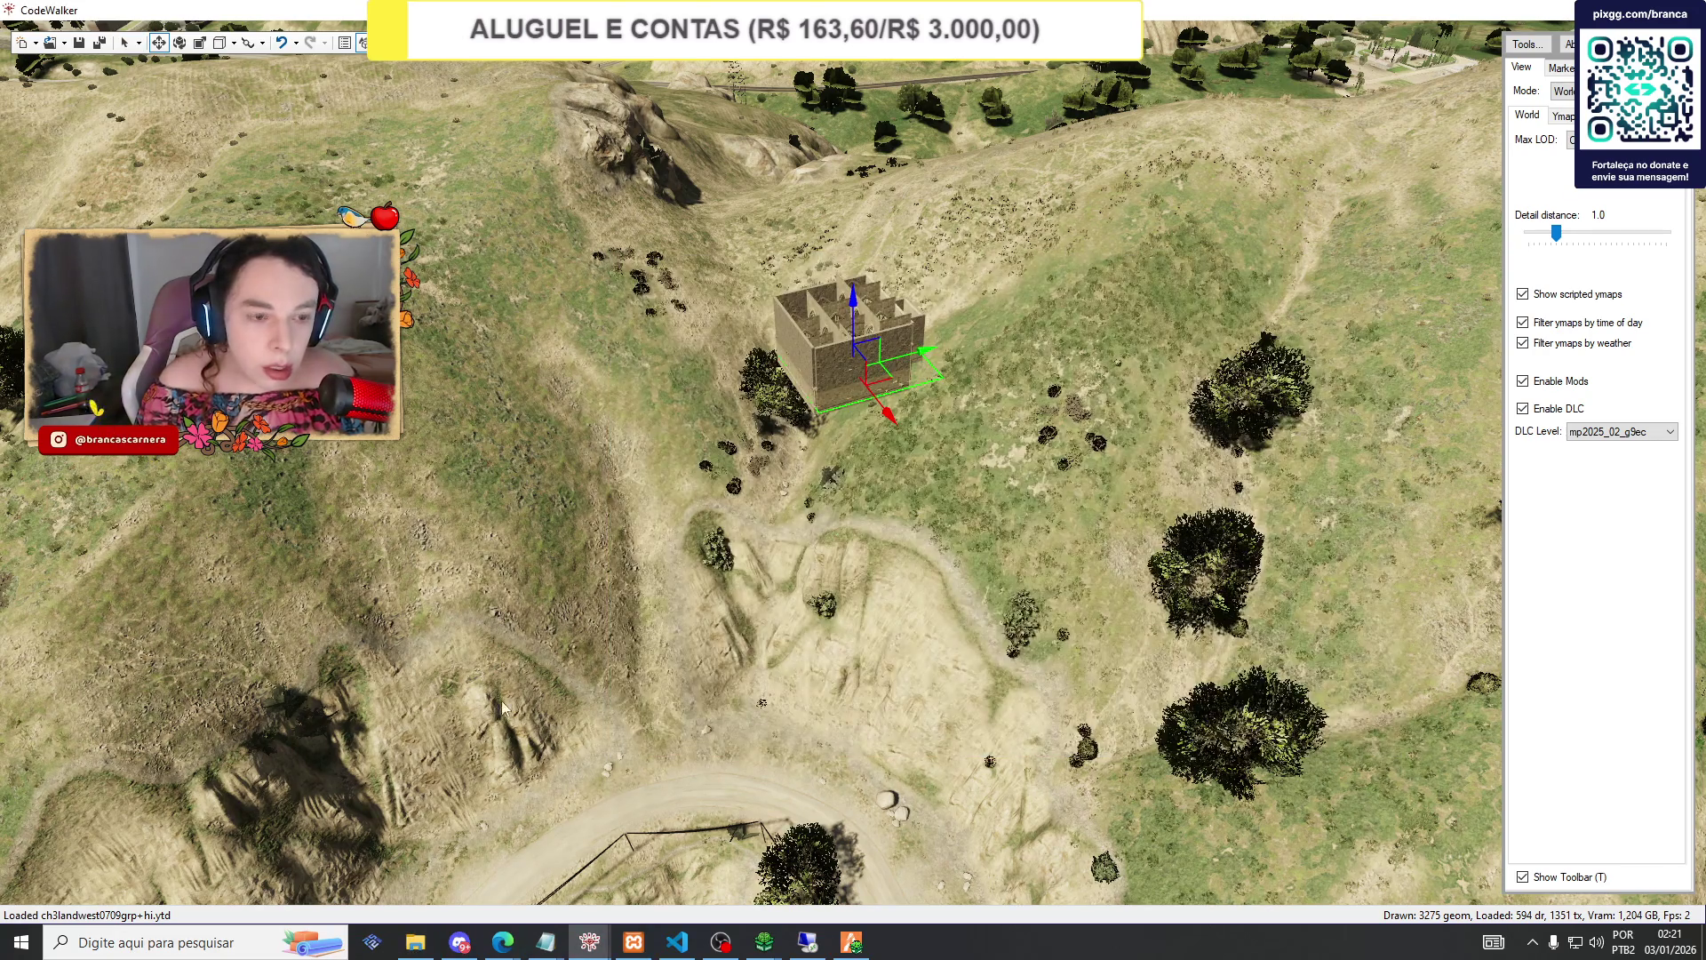
# Recalculate the extents of the int_hog_potionroom_01_milo ymap in the project.
pyautogui.moveTo(589, 942)
pyautogui.click(691, 851)
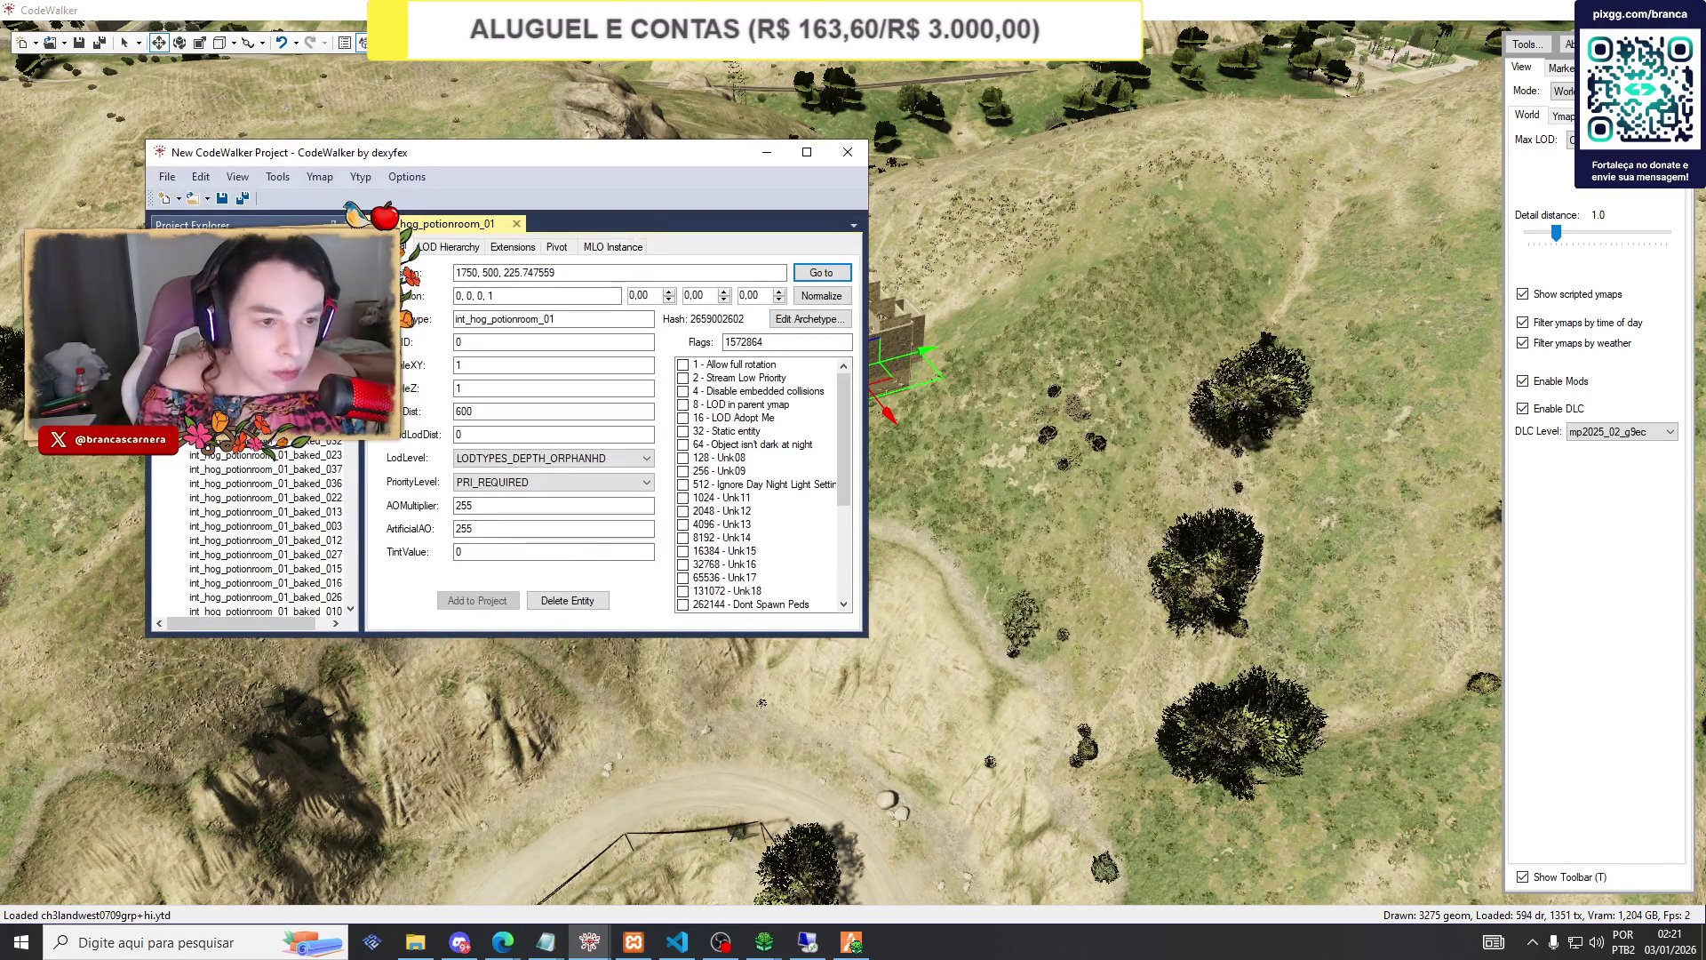
pyautogui.click(465, 364)
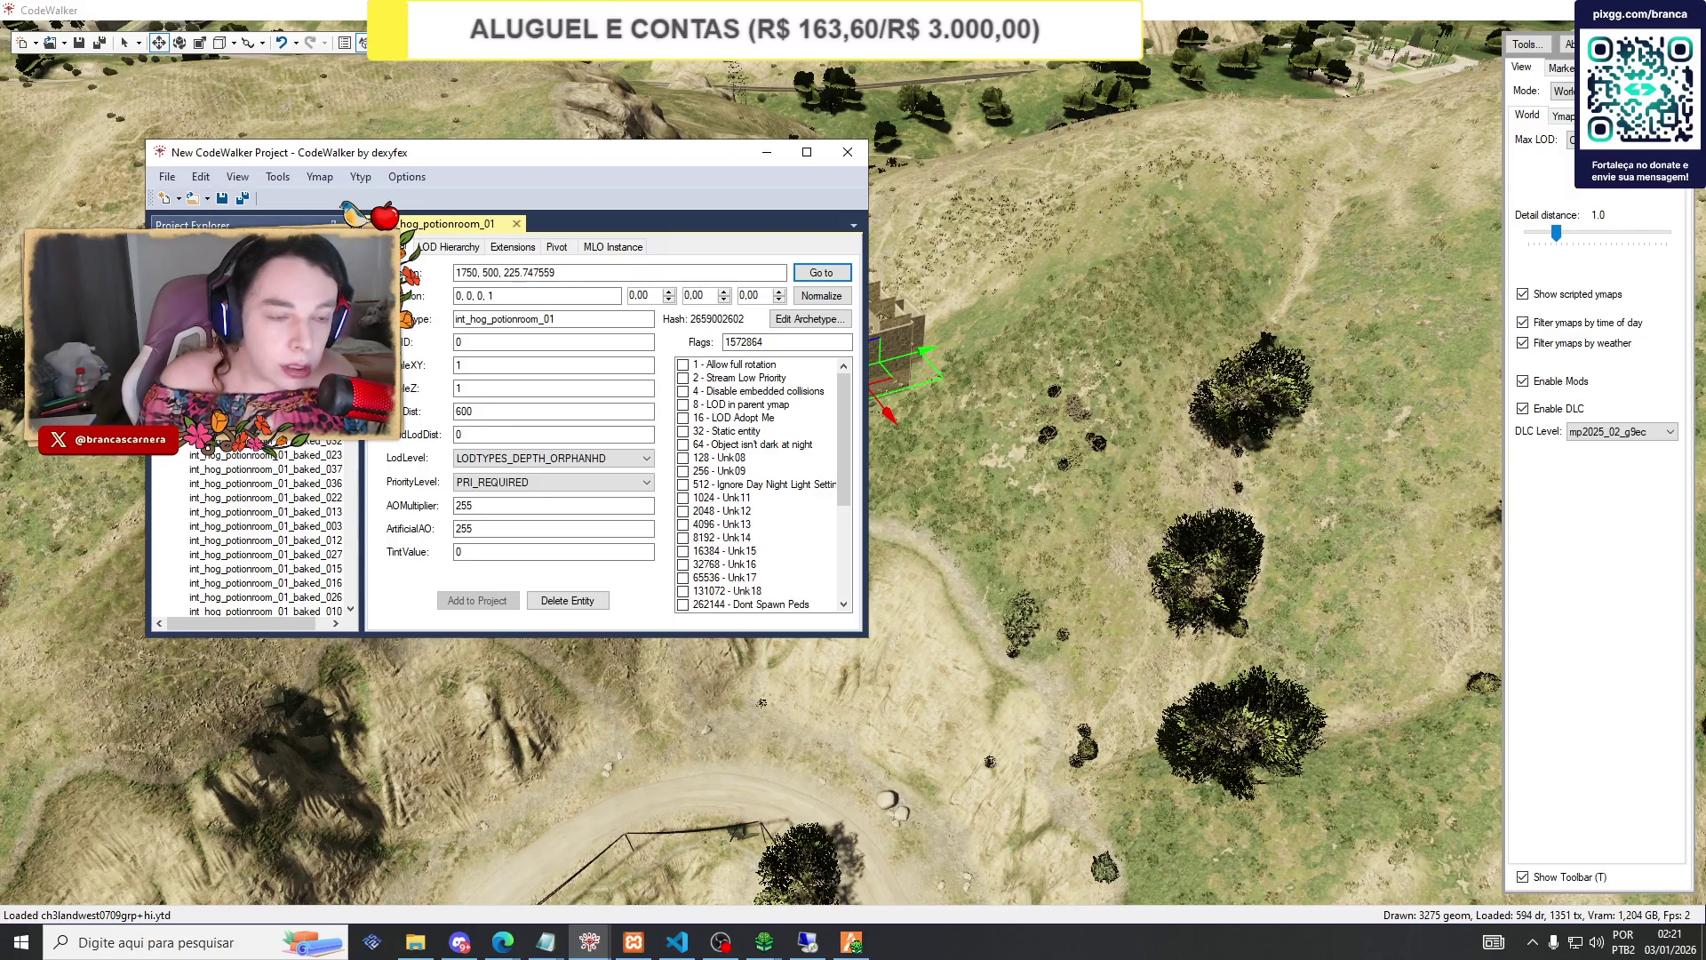
pyautogui.click(224, 317)
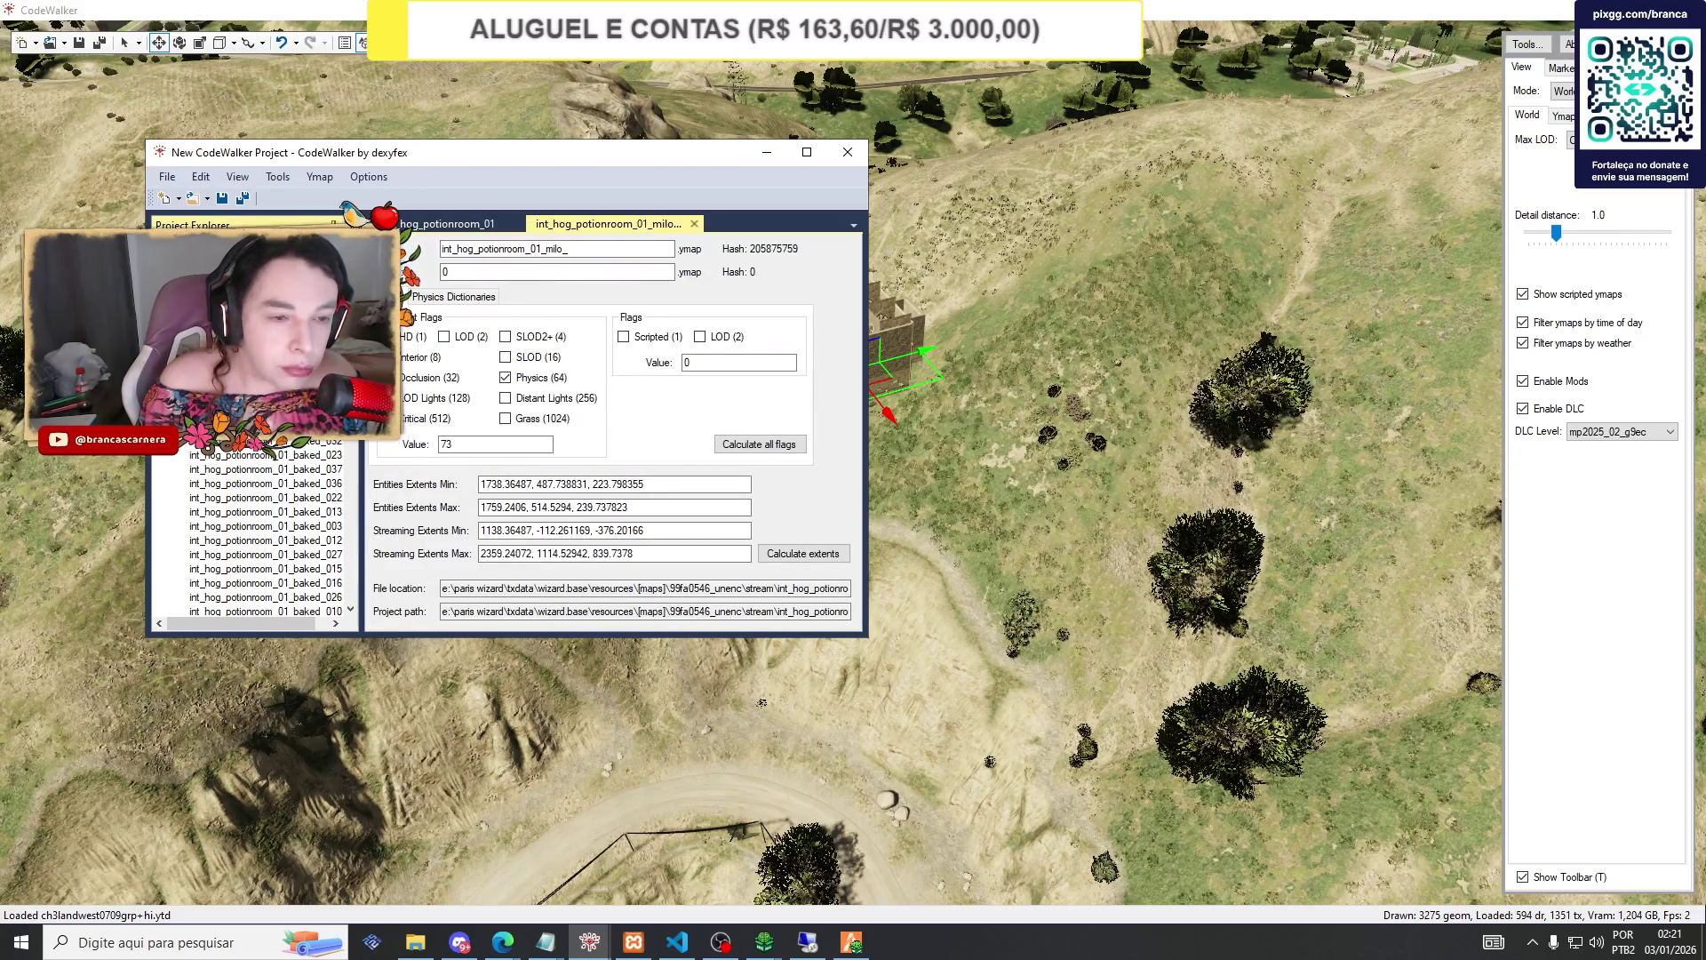
pyautogui.click(224, 346)
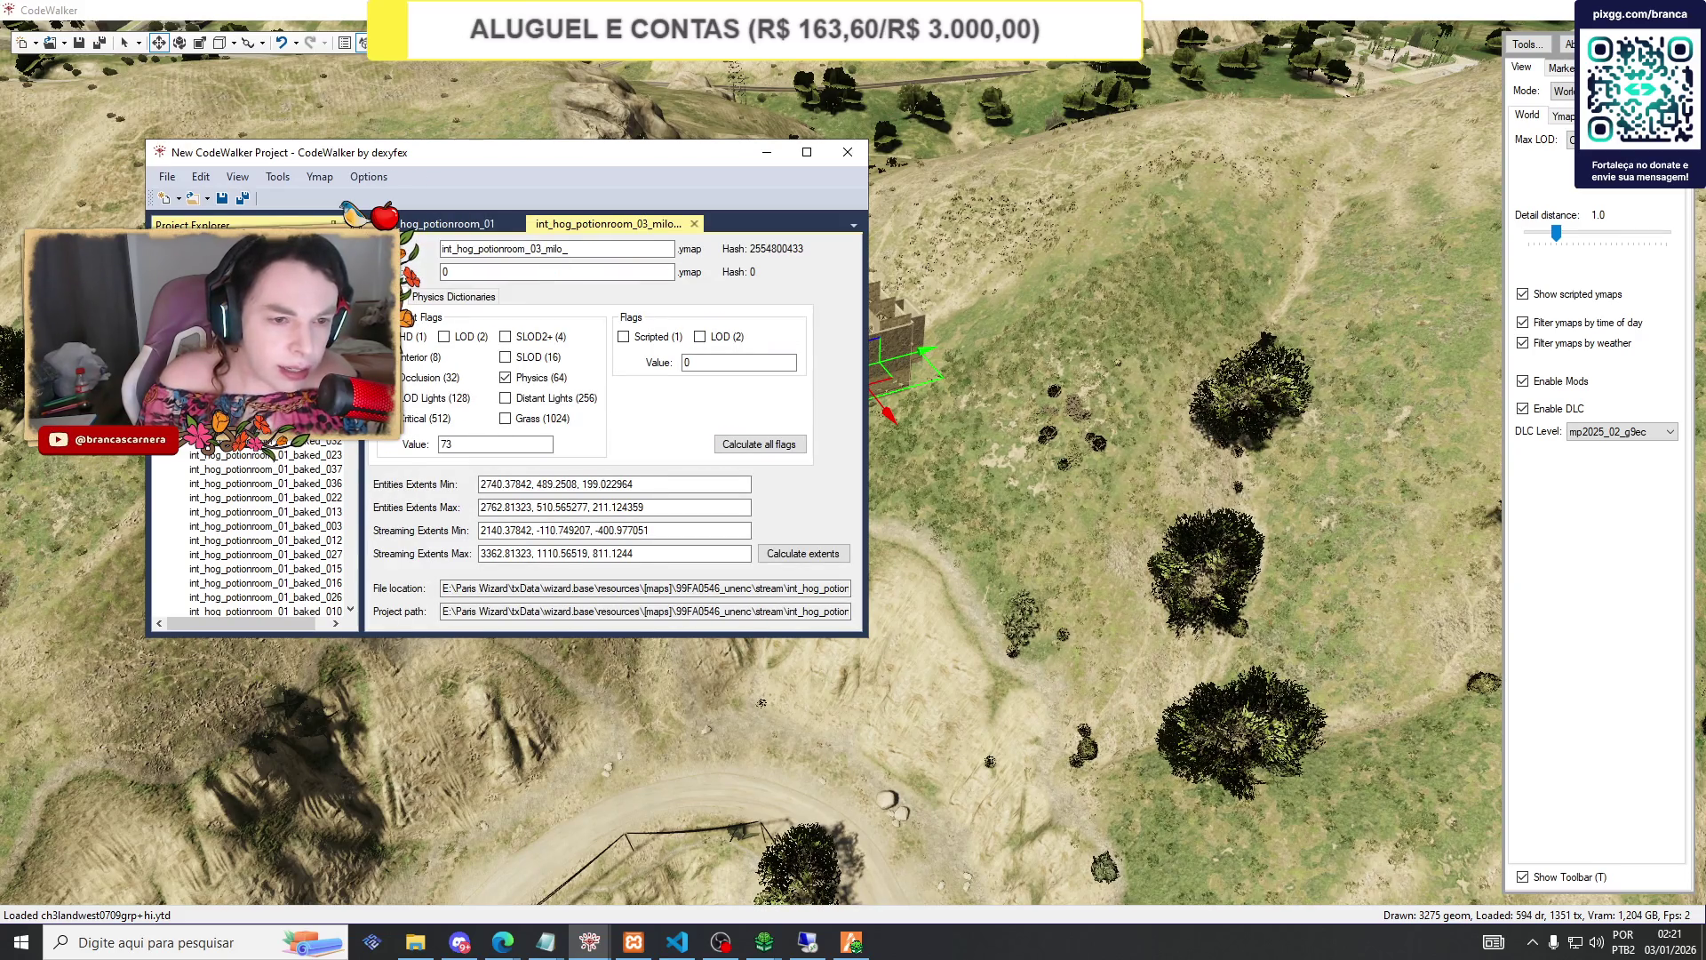
pyautogui.click(224, 317)
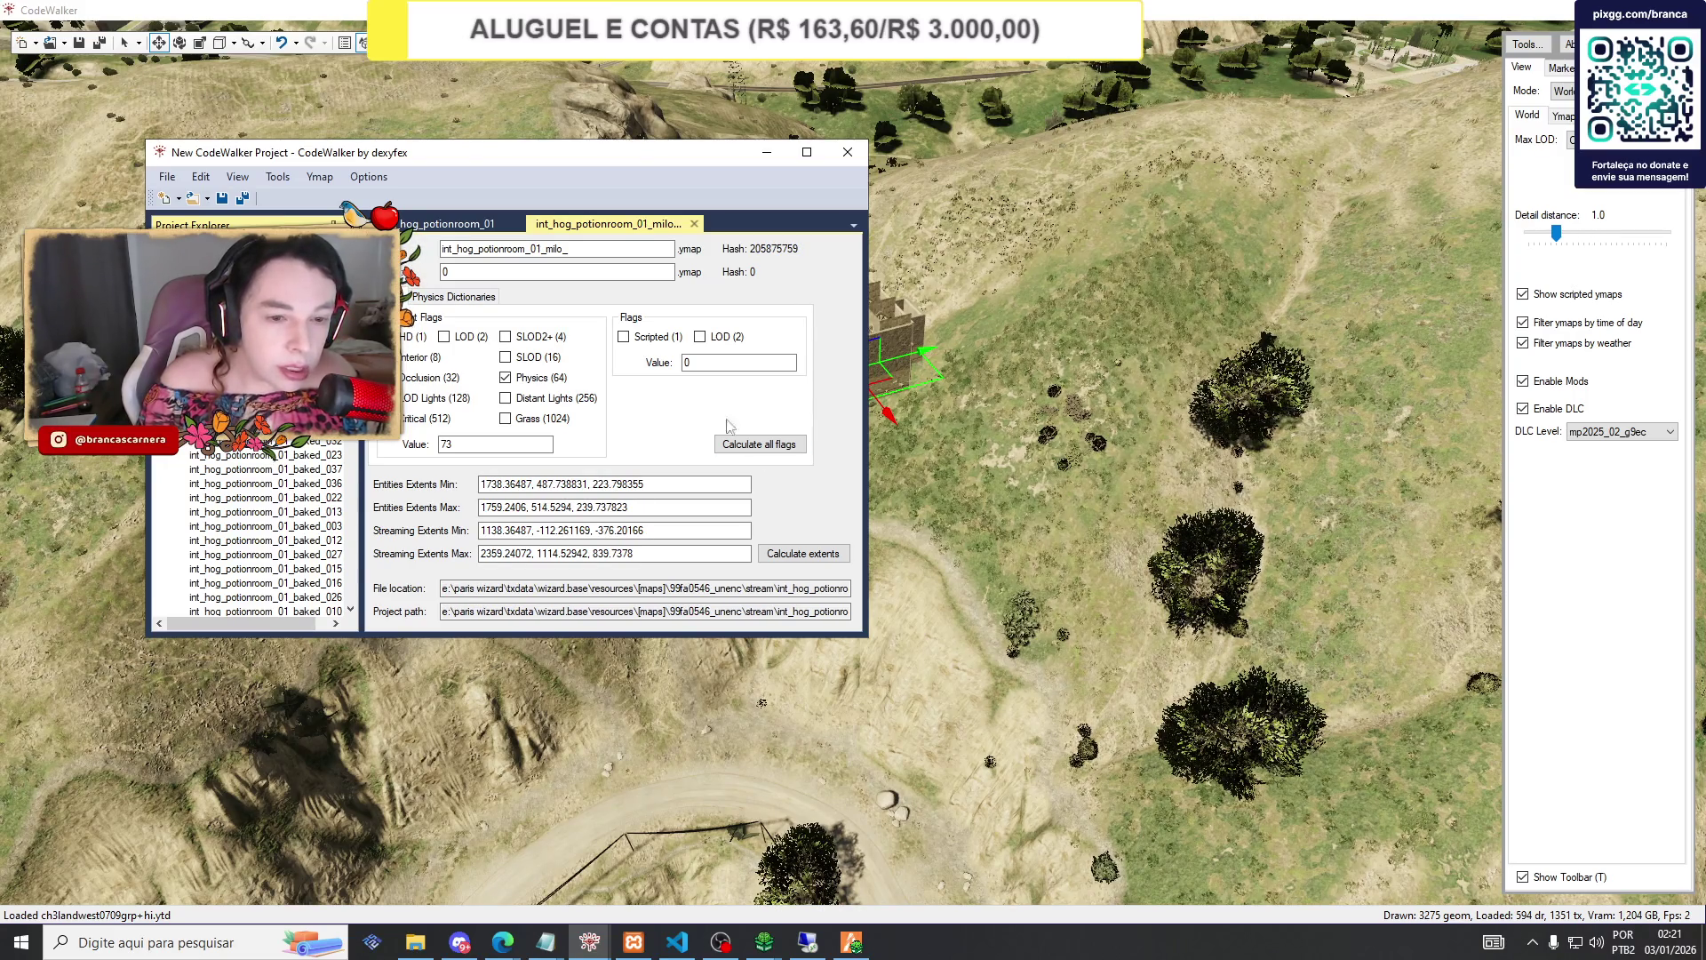
pyautogui.click(803, 553)
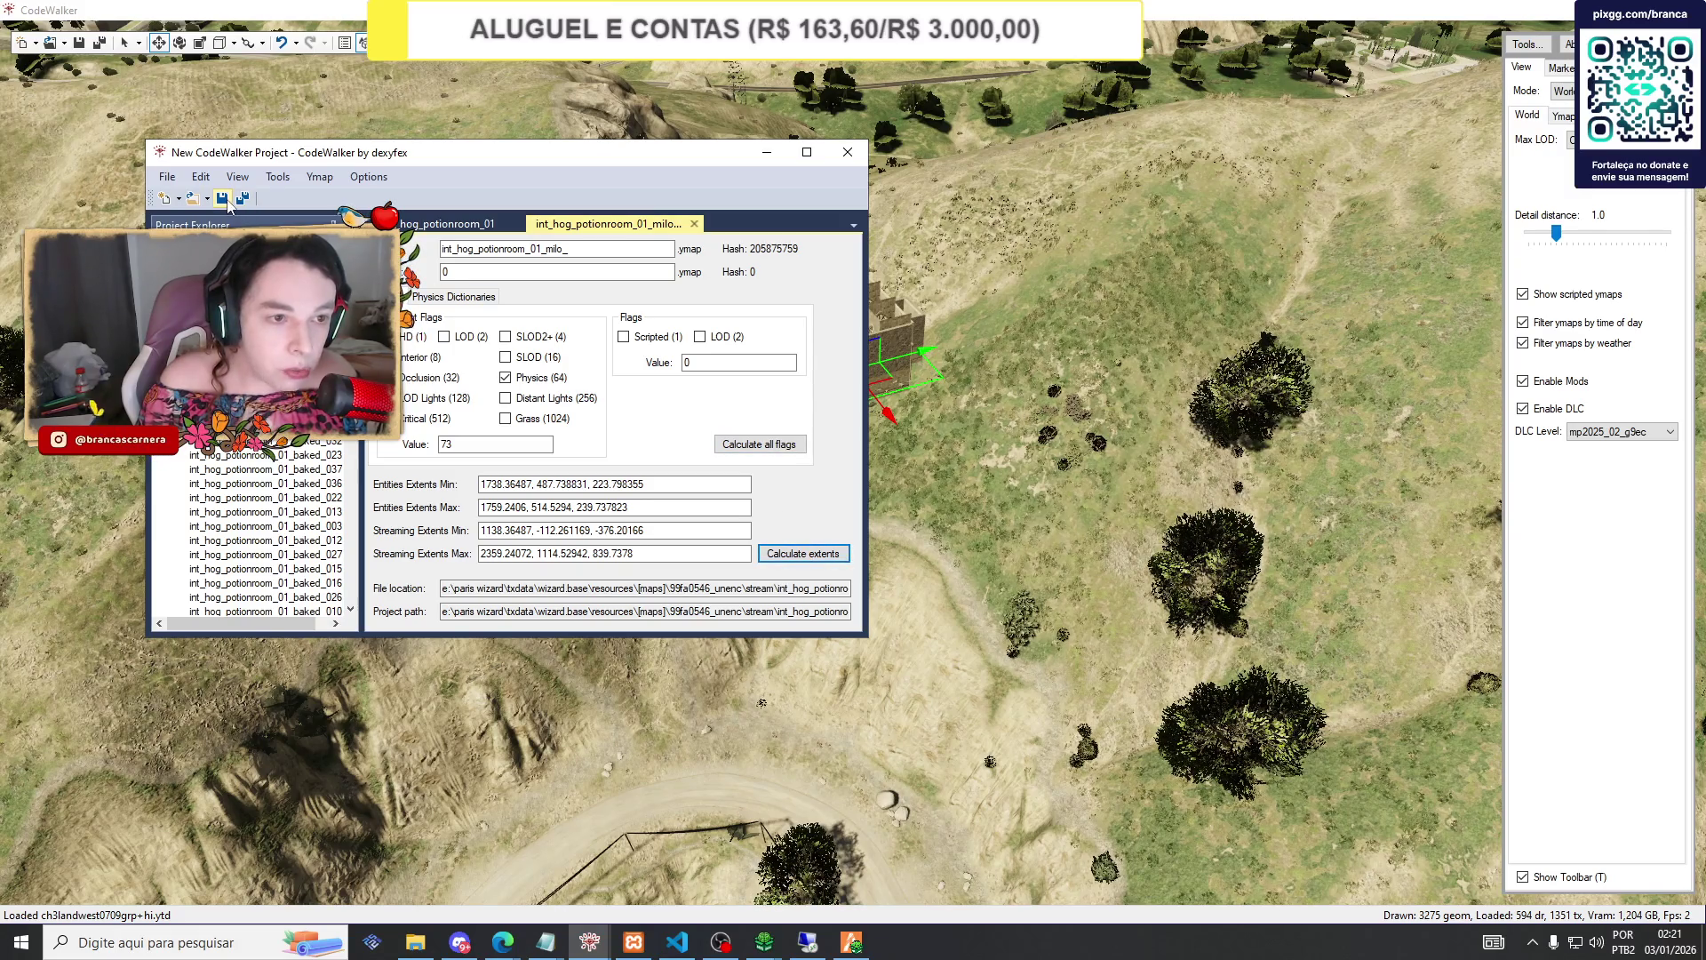
# Generate the project manifest and save _manifest.ymf into potionroom\stream.
pyautogui.click(278, 176)
pyautogui.click(300, 195)
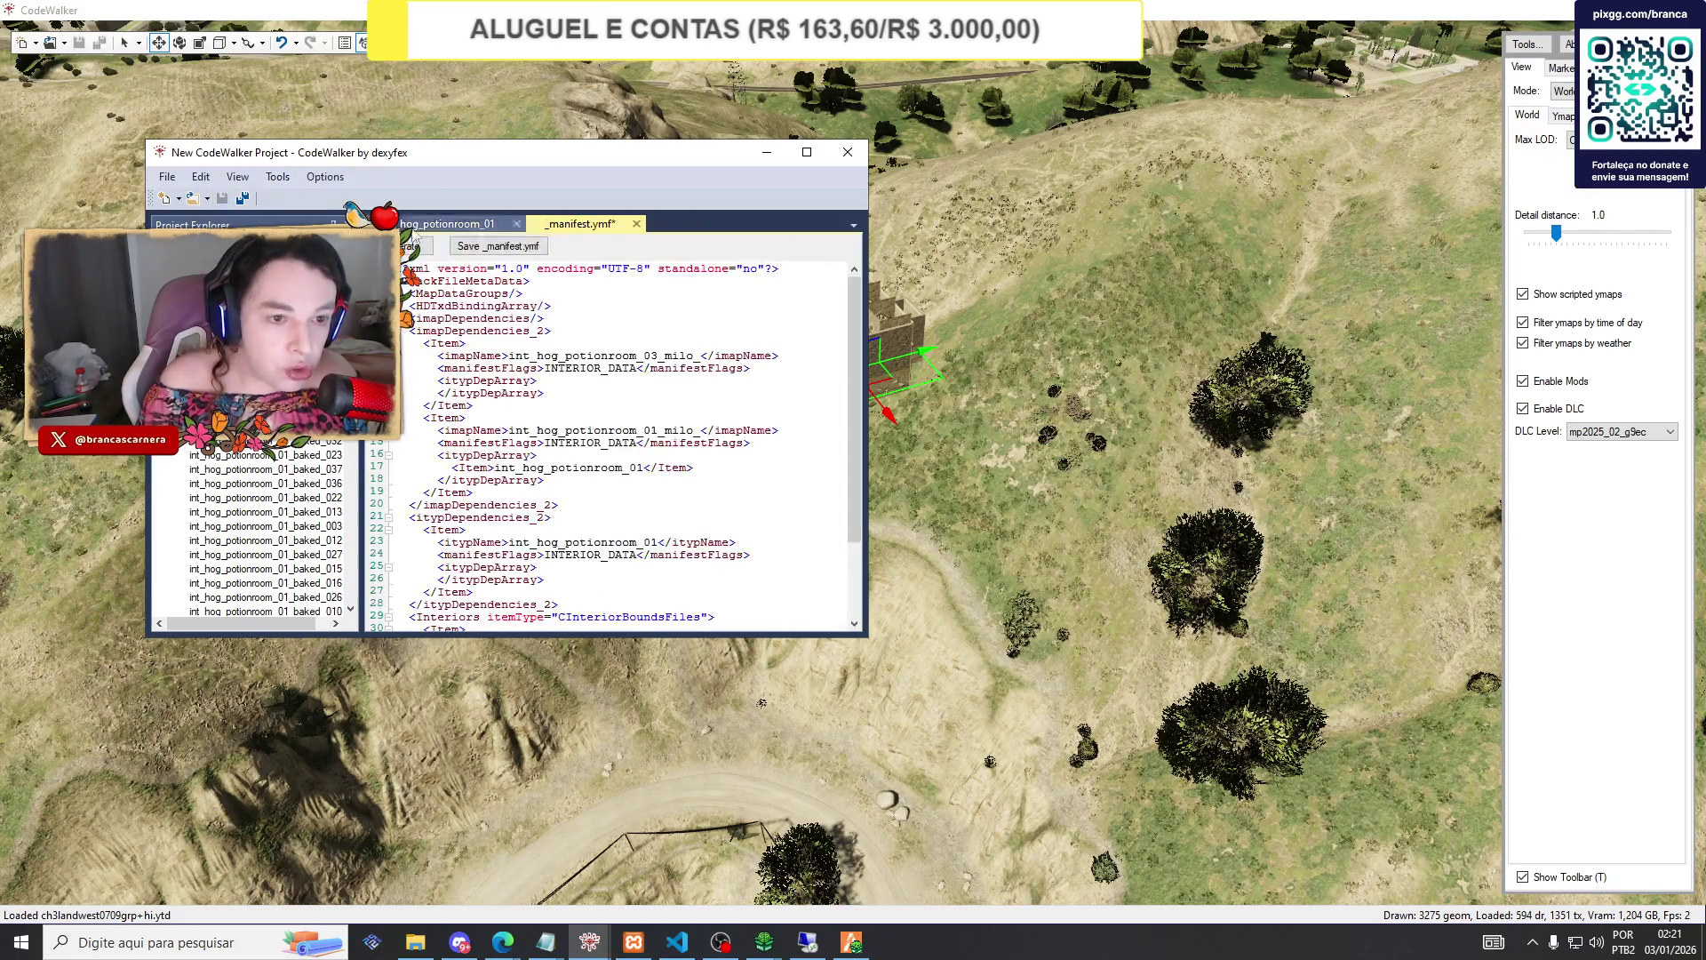
pyautogui.click(487, 250)
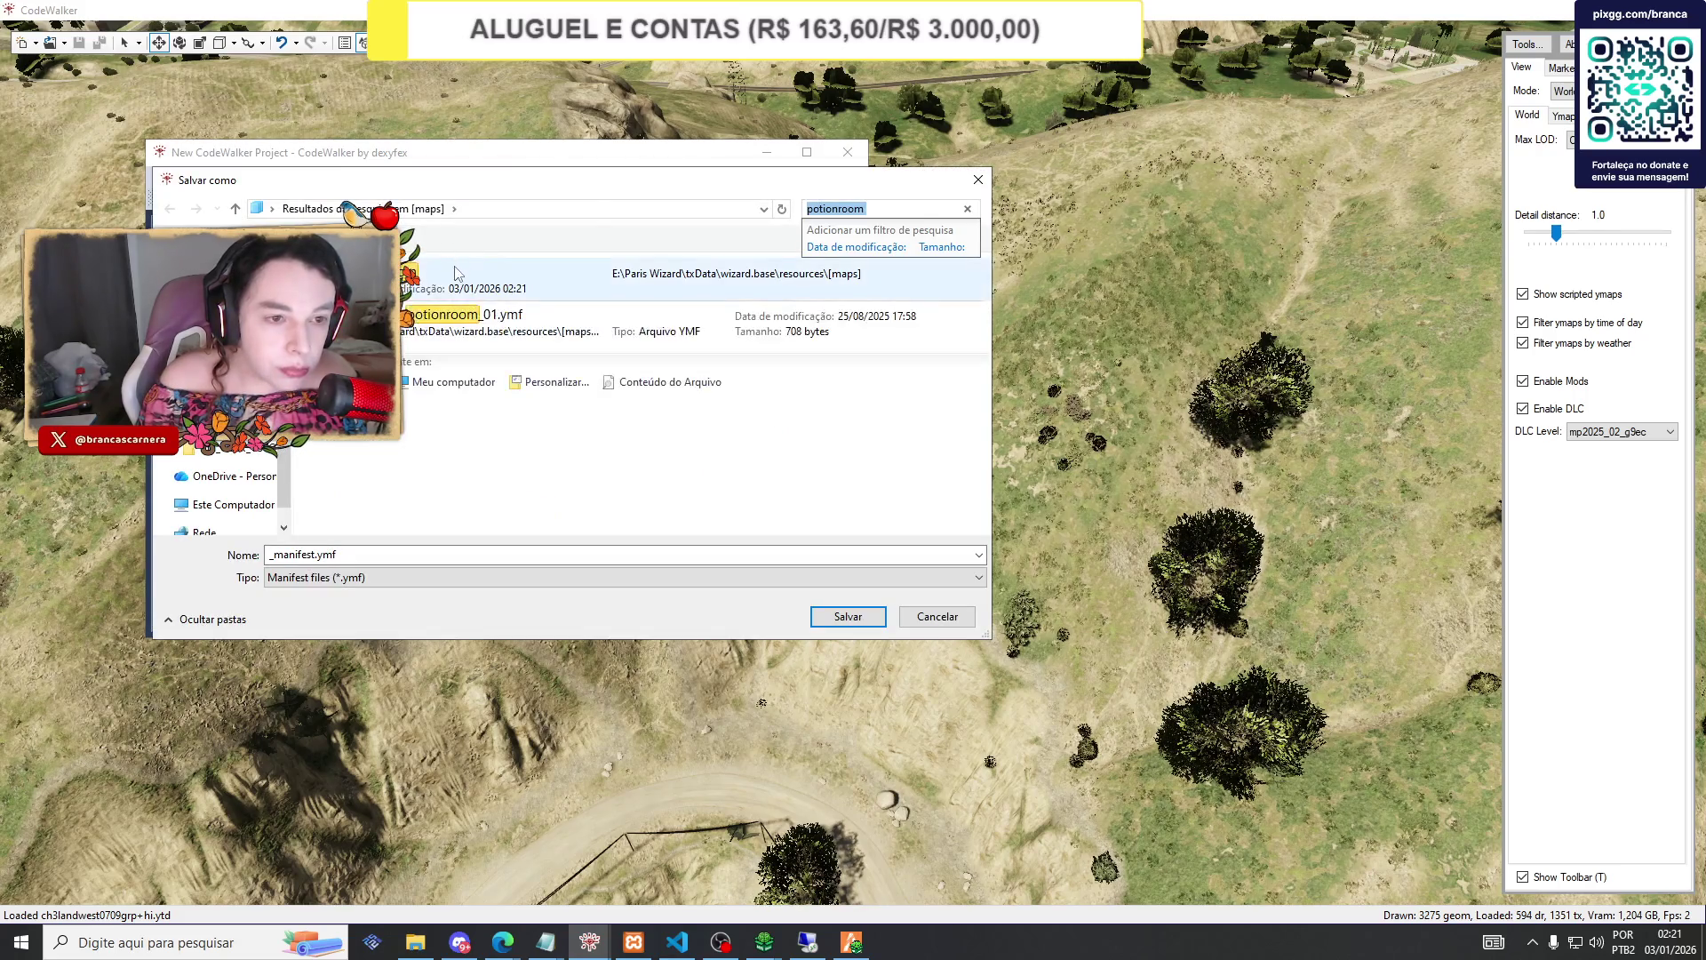
pyautogui.doubleClick(440, 280)
pyautogui.doubleClick(439, 286)
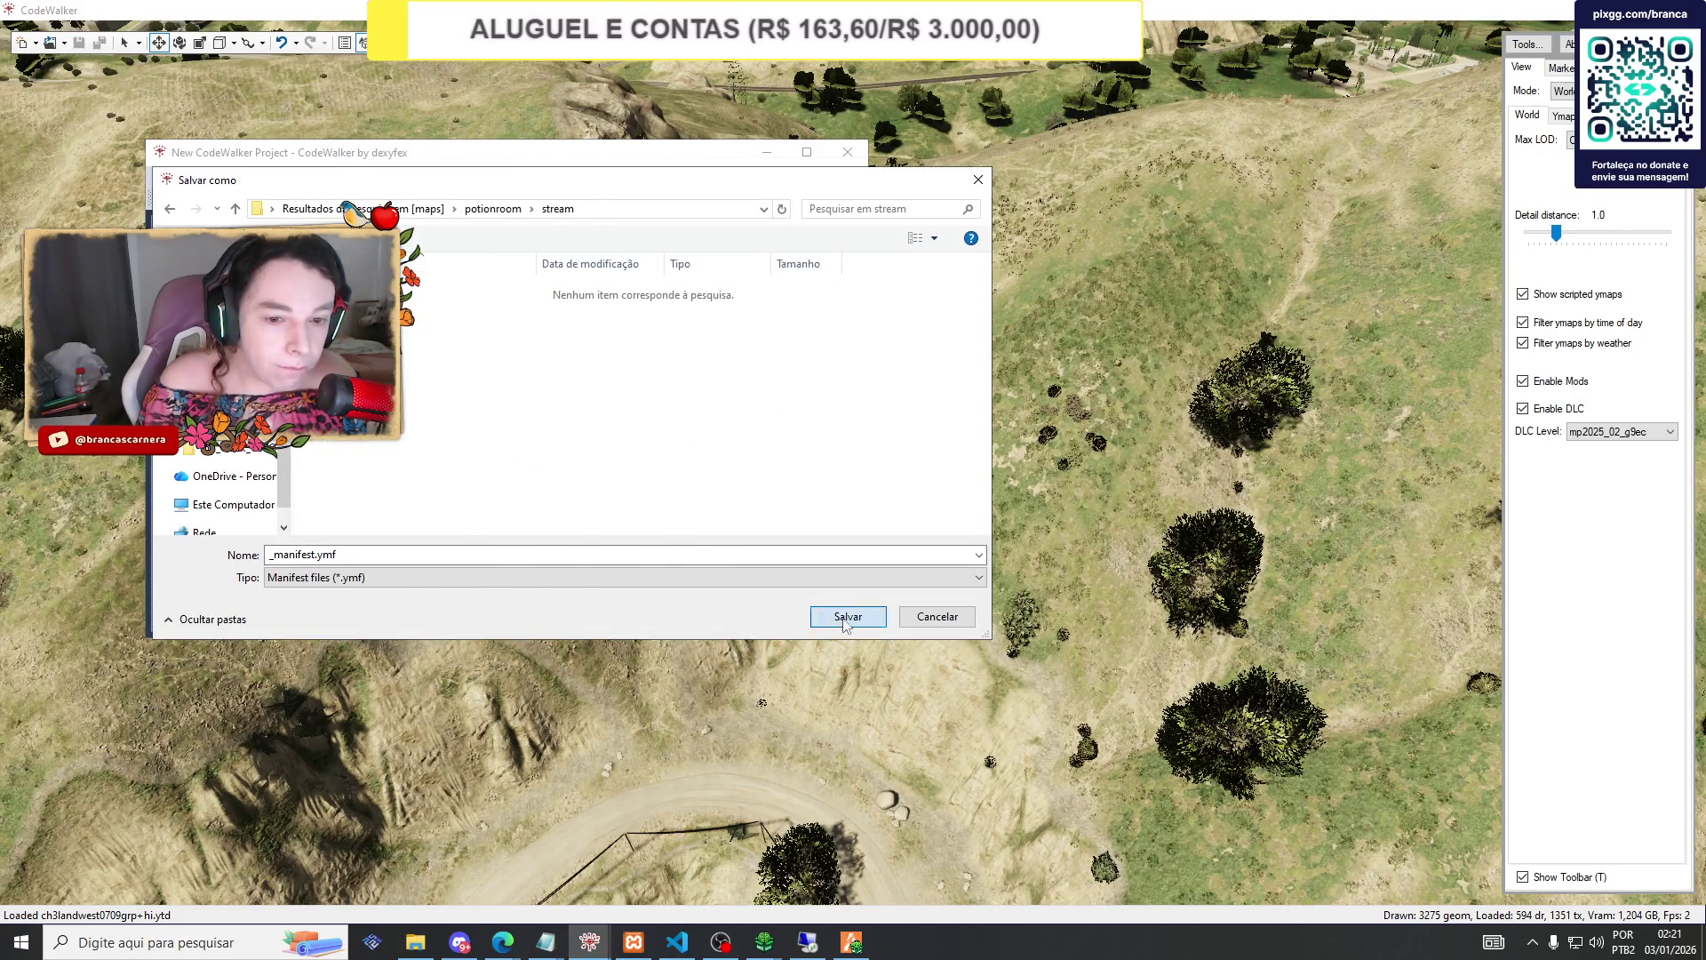
pyautogui.click(848, 616)
pyautogui.click(416, 940)
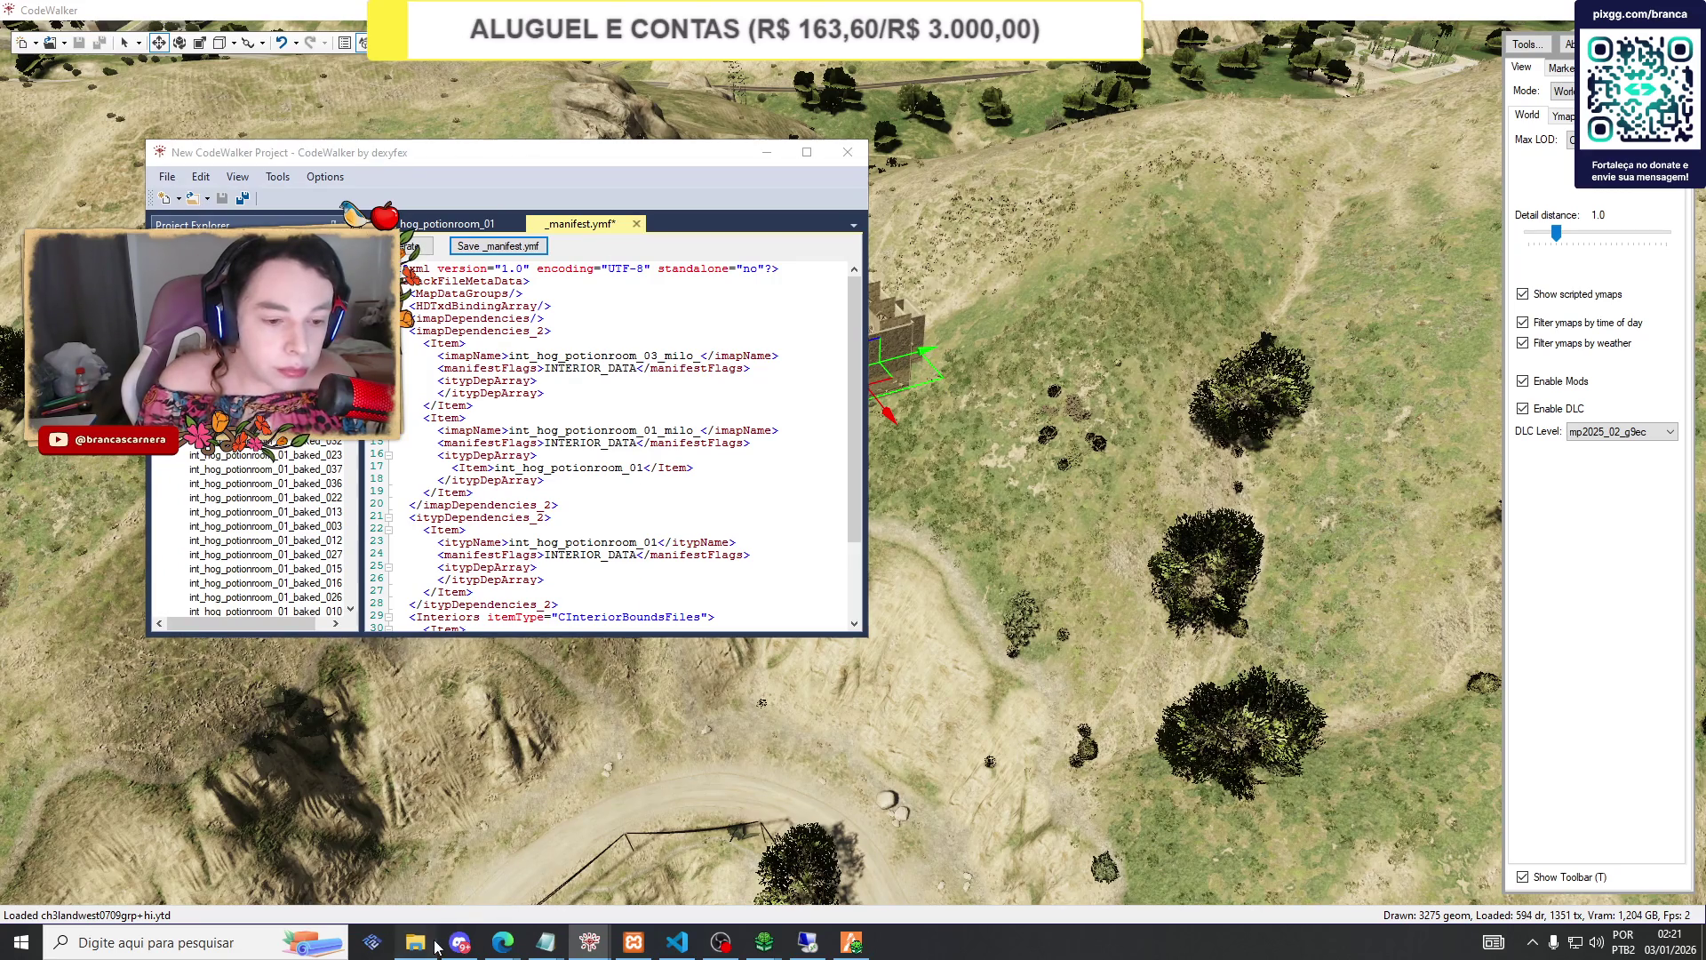
pyautogui.click(853, 676)
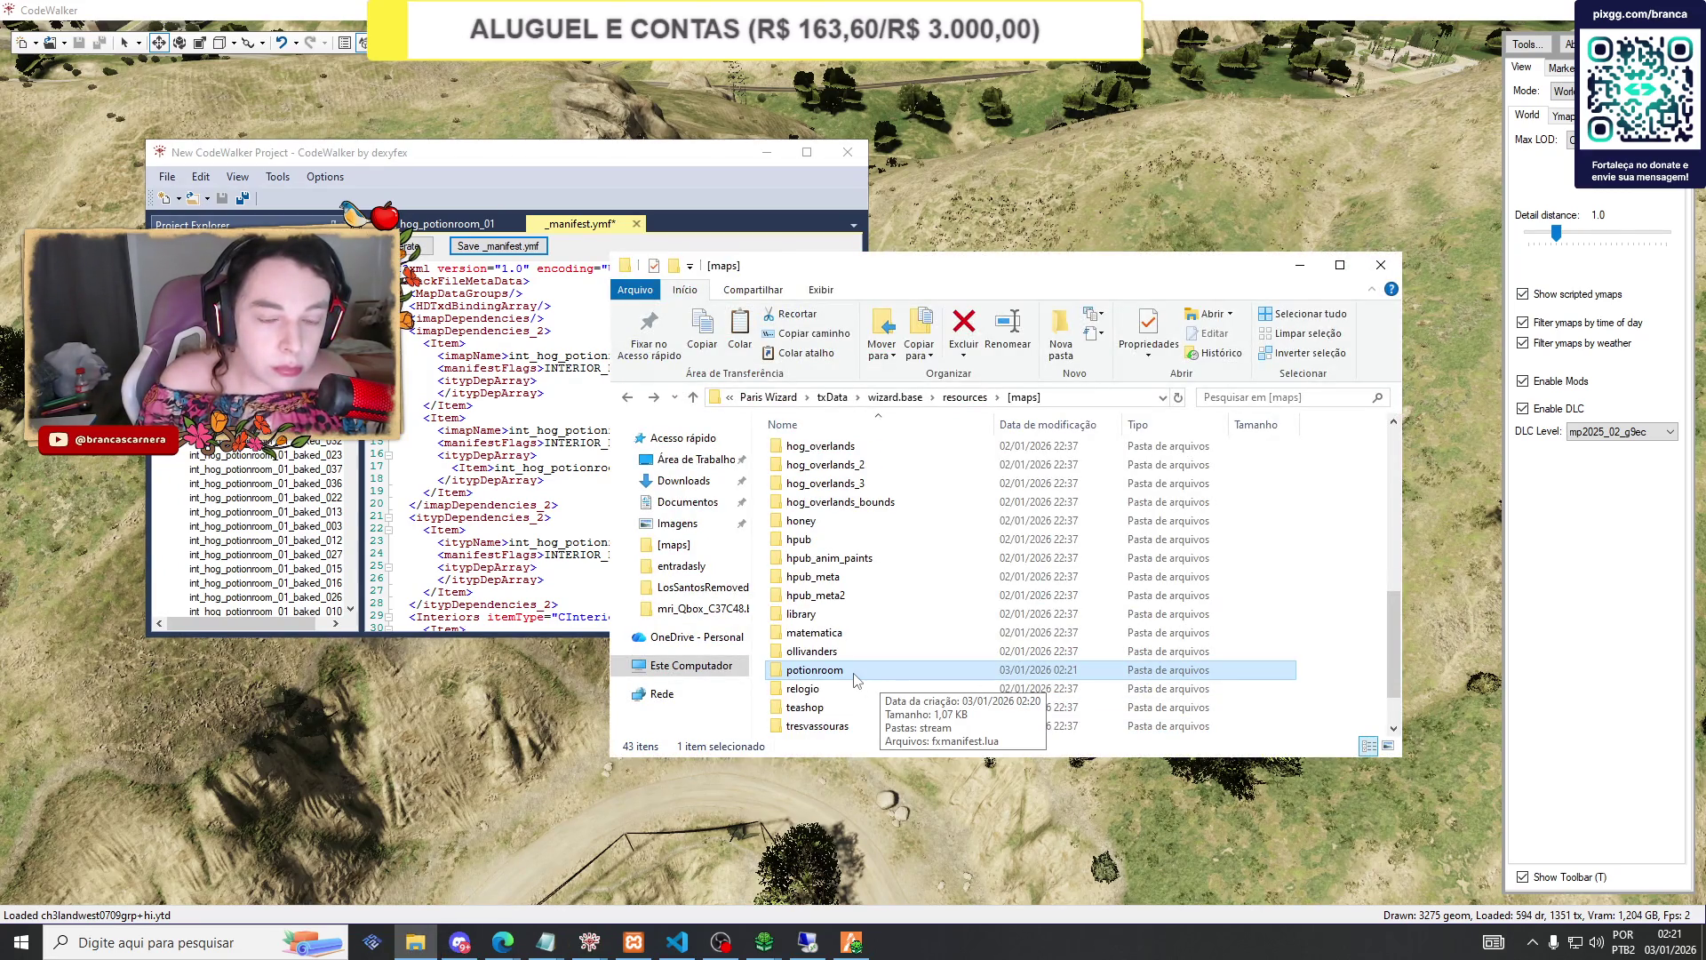
# Search [maps] for the potionroom_01 files and cut all 41 matches.
pyautogui.click(1231, 397)
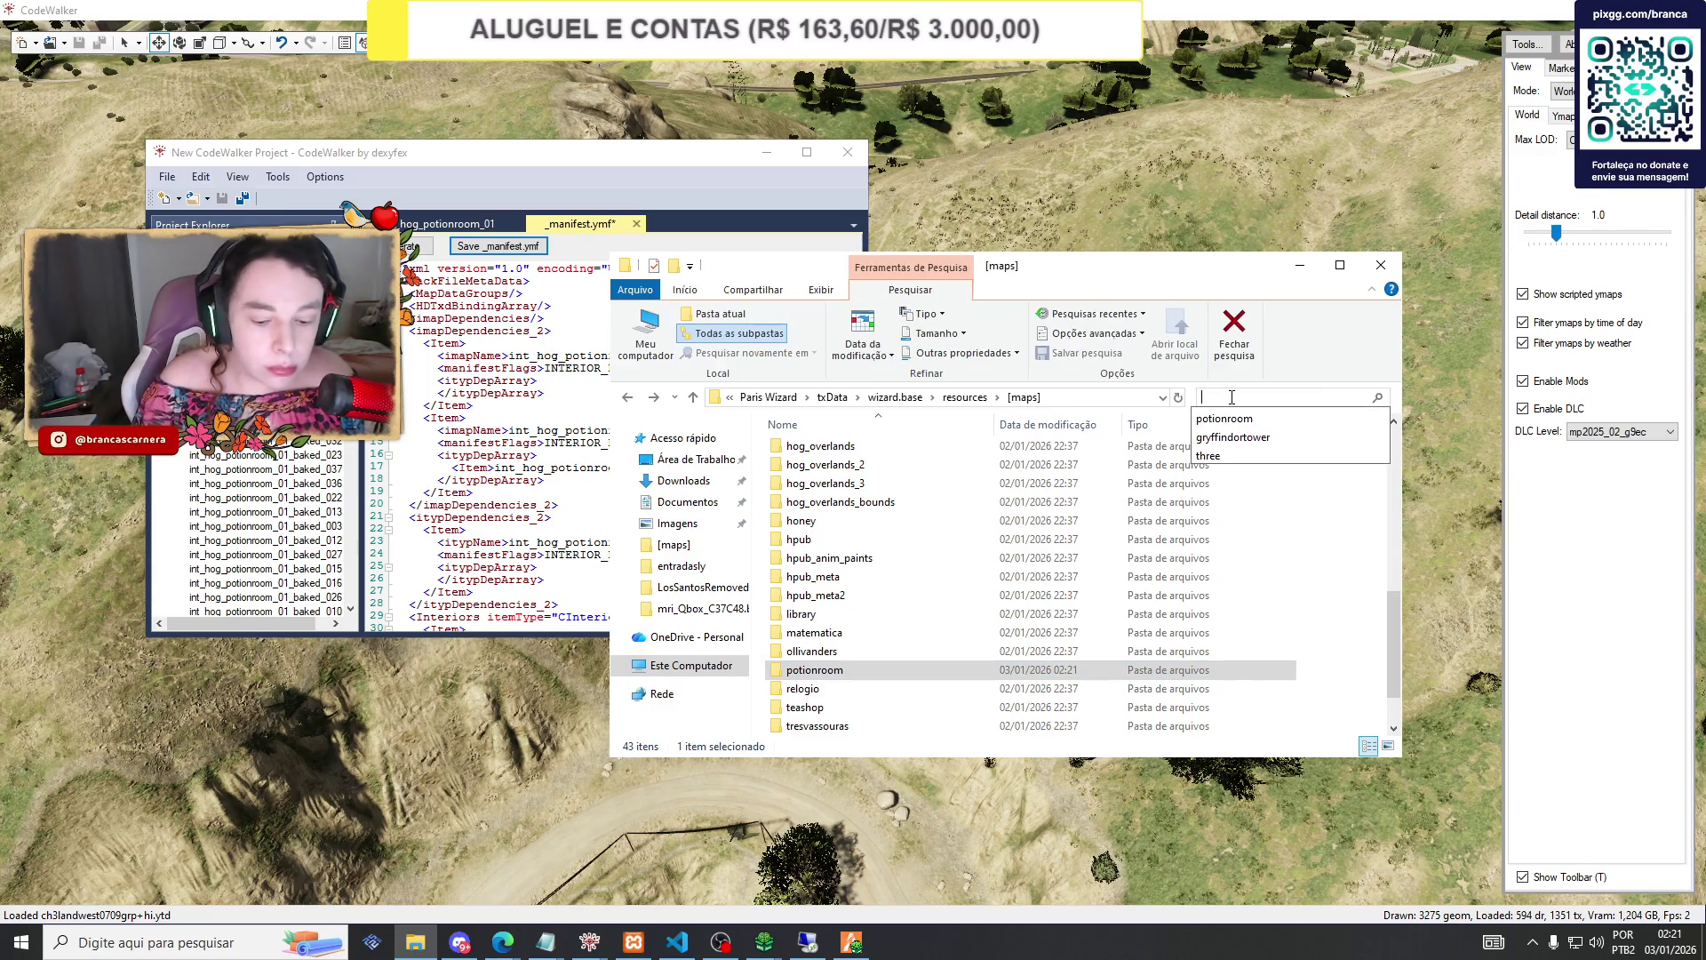
pyautogui.write('potrionroom')
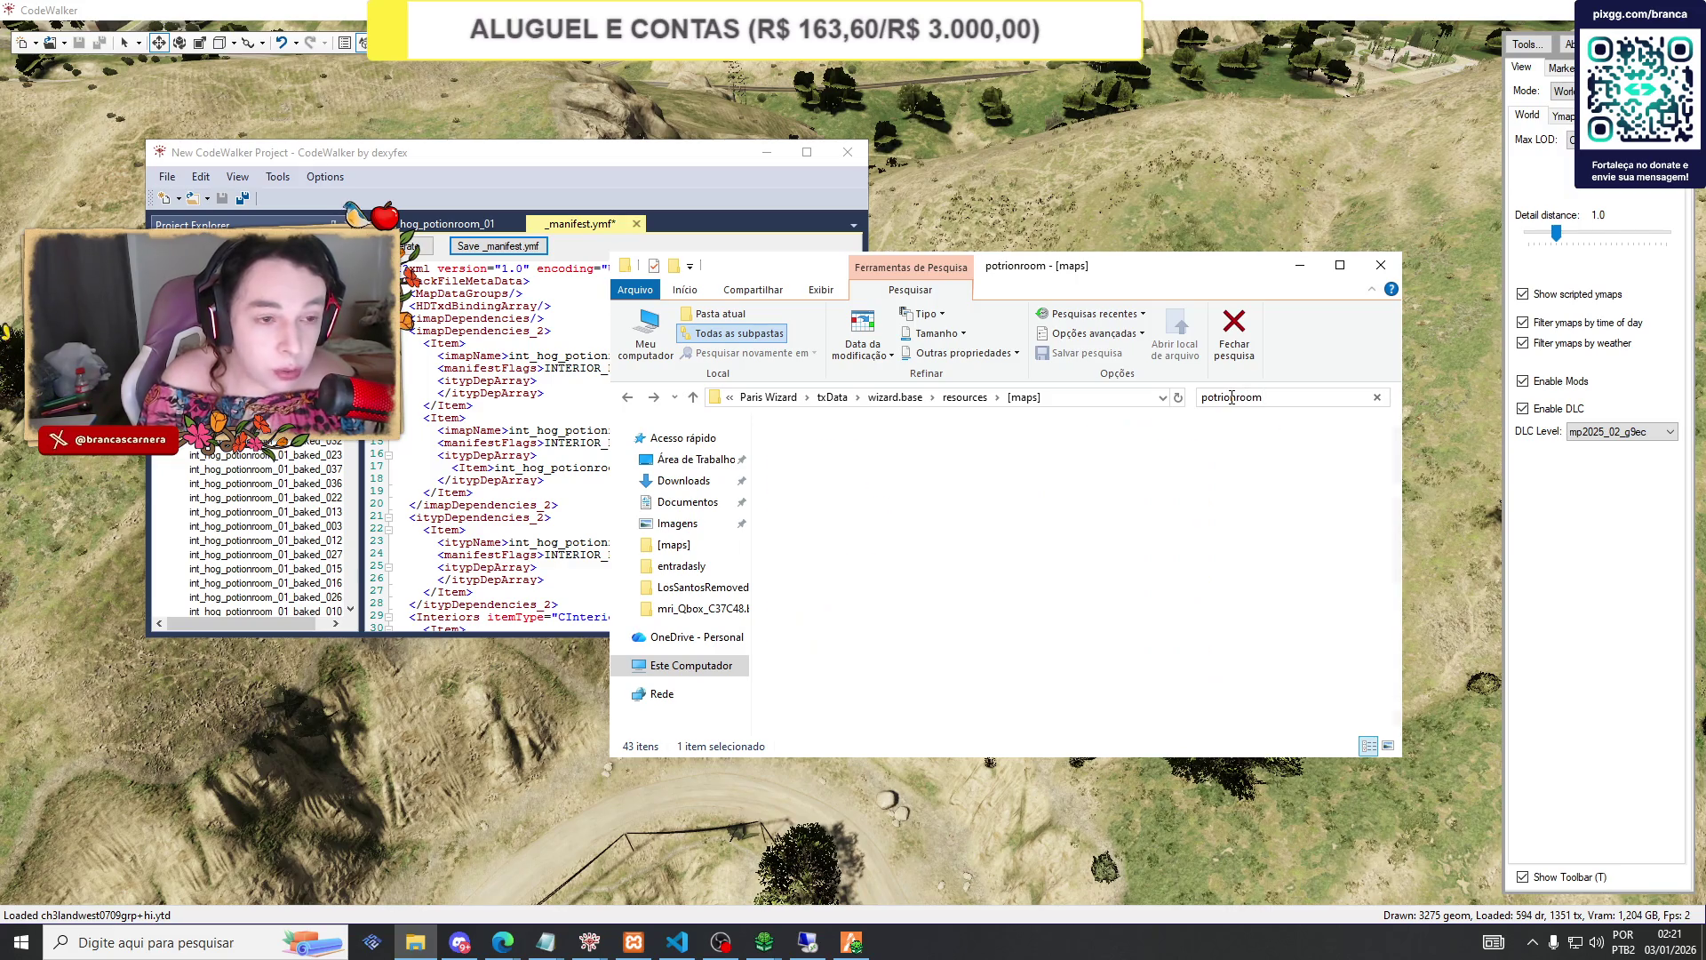
pyautogui.write('01')
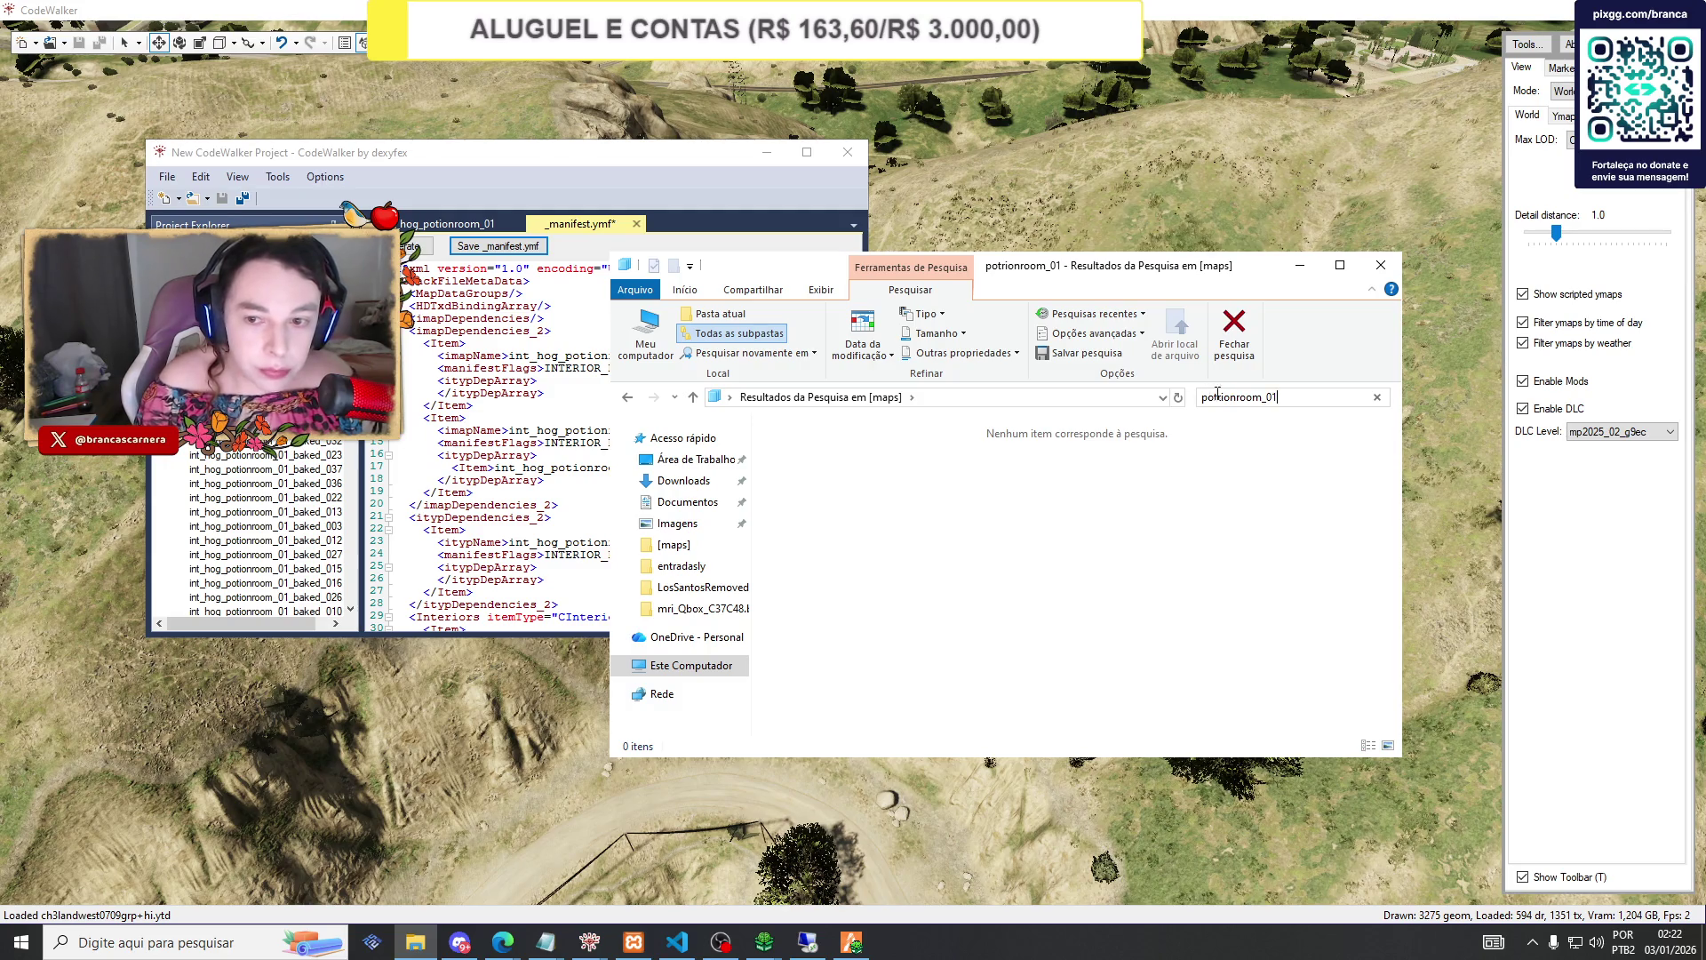
pyautogui.press('Delete')
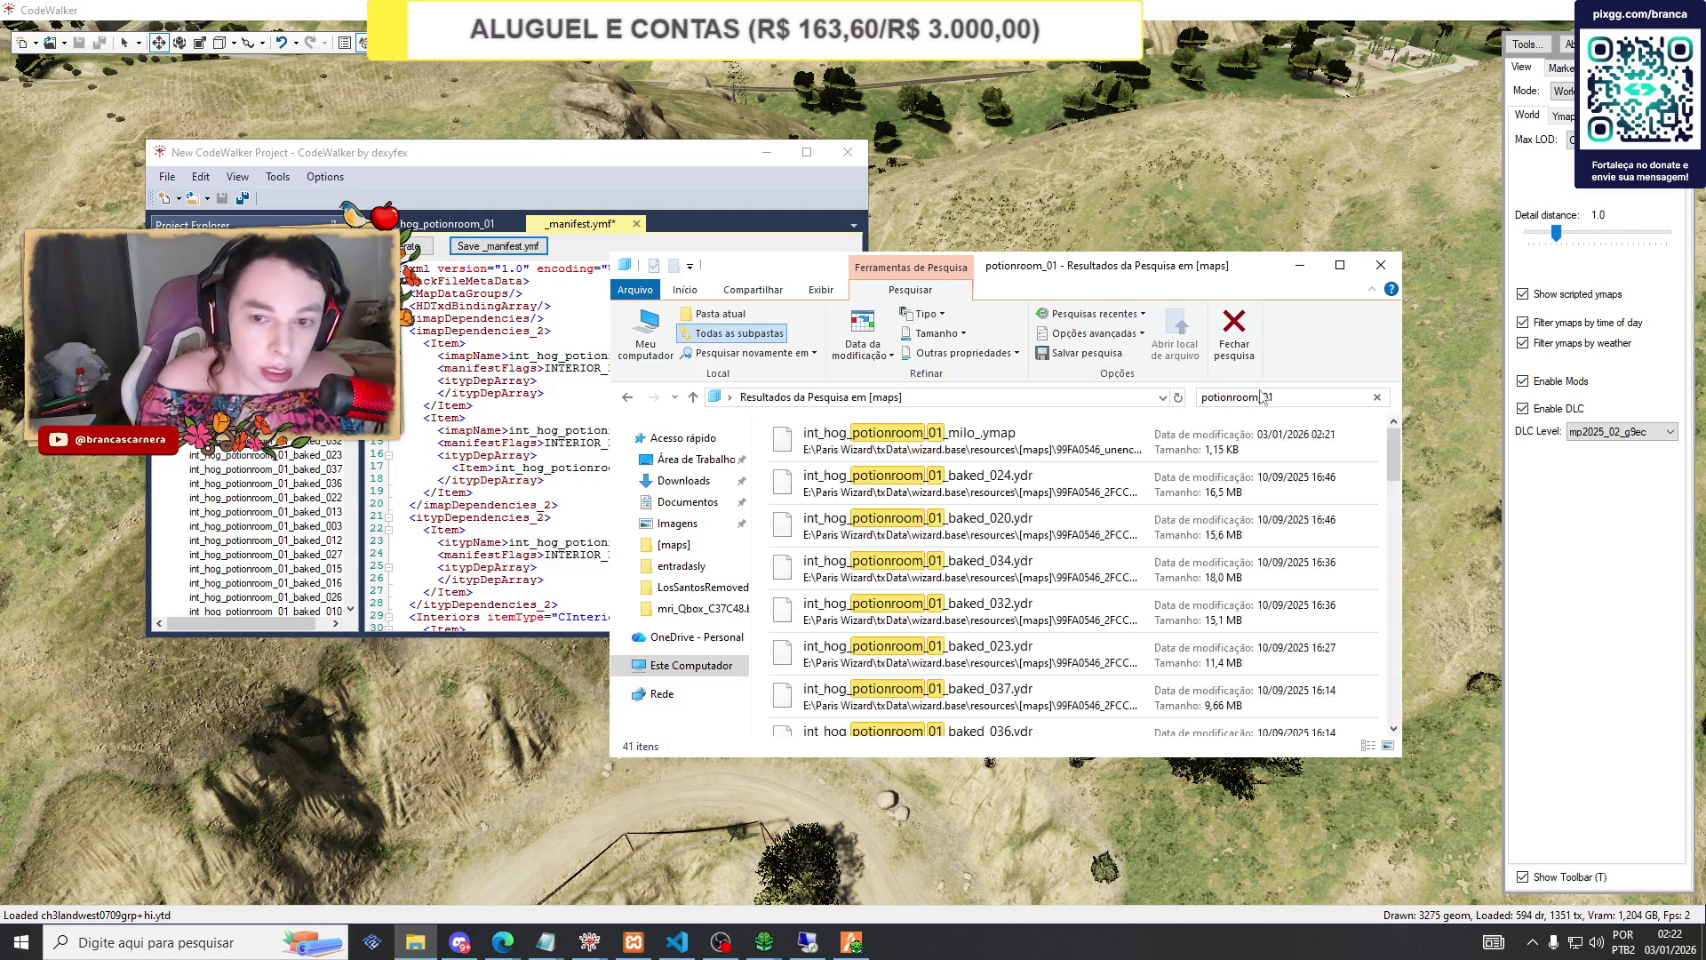
pyautogui.hotkey('ctrl', 'a')
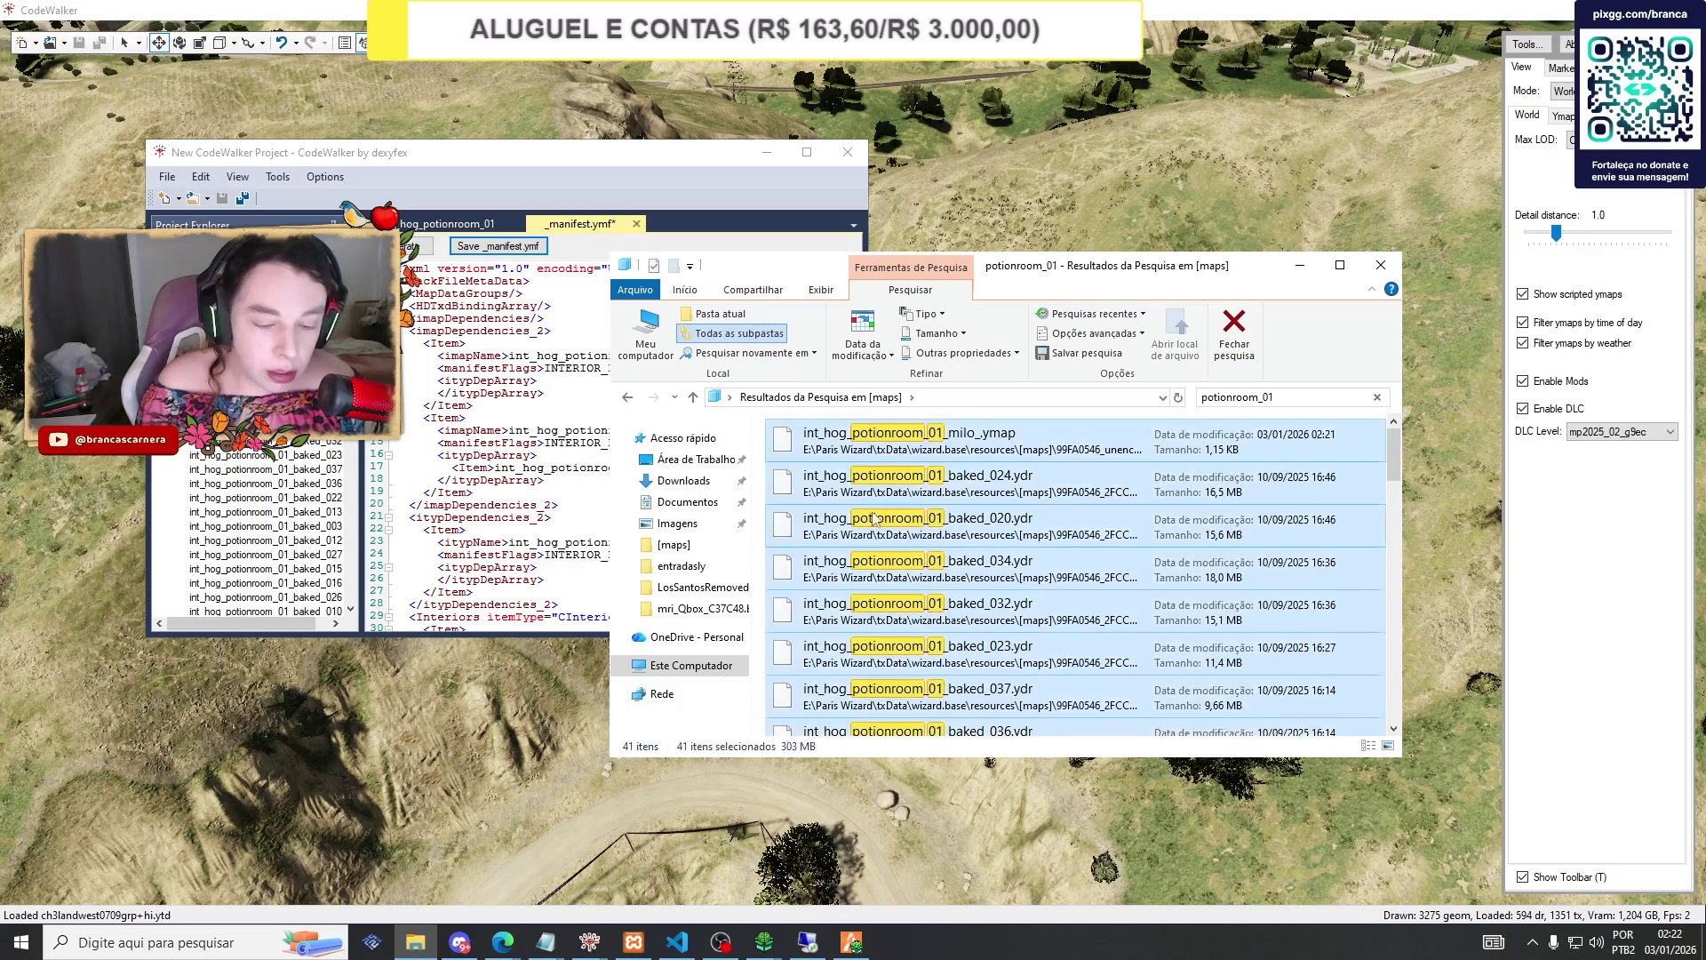
pyautogui.scroll(-5, 981, 537)
pyautogui.rightClick(982, 537)
pyautogui.click(1076, 719)
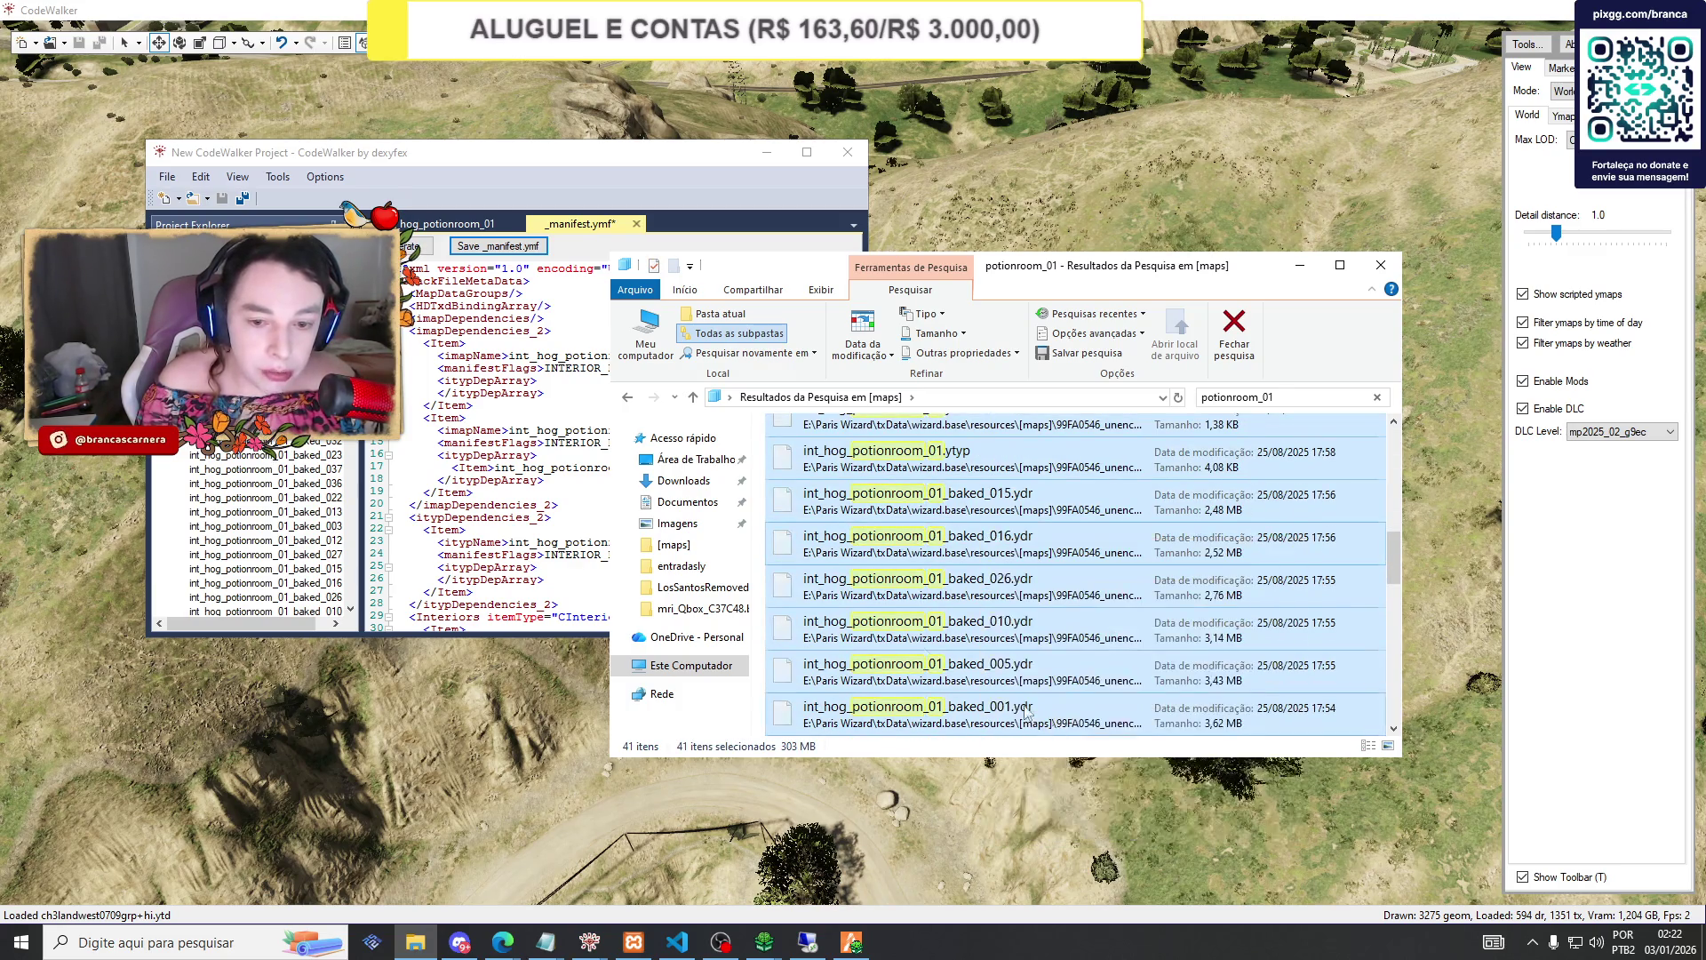
# Paste the 41 potionroom_01 files into potionroom's stream folder.
pyautogui.scroll(-5, 880, 586)
pyautogui.scroll(10, 876, 569)
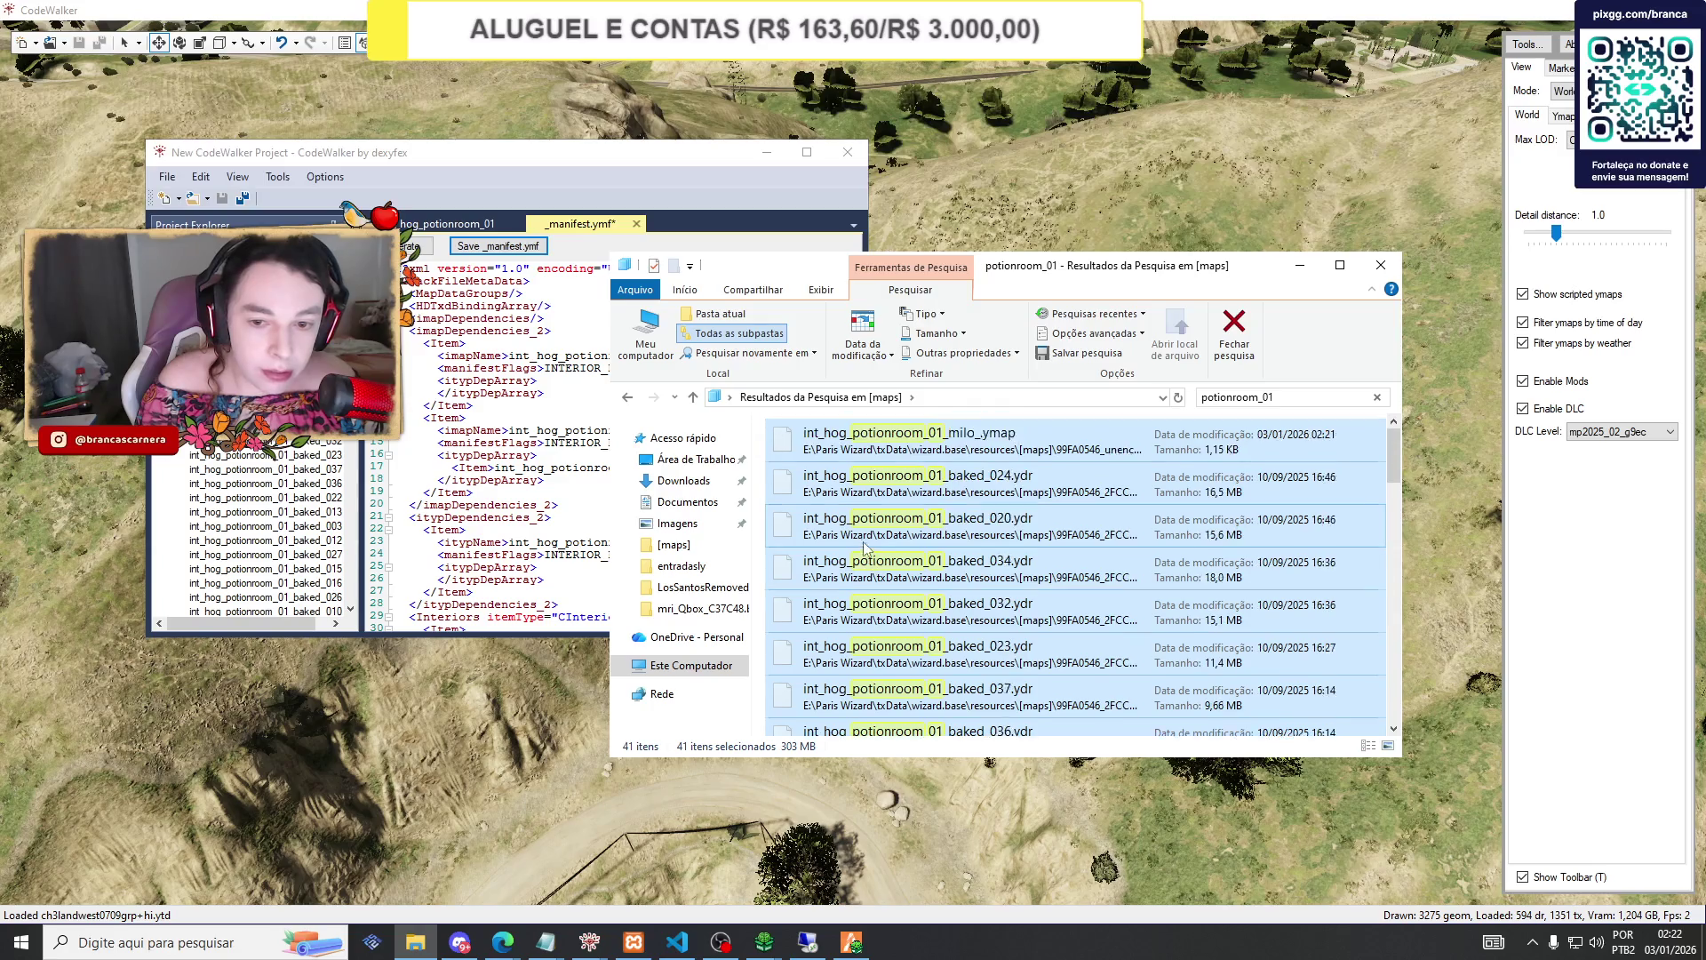
pyautogui.click(635, 400)
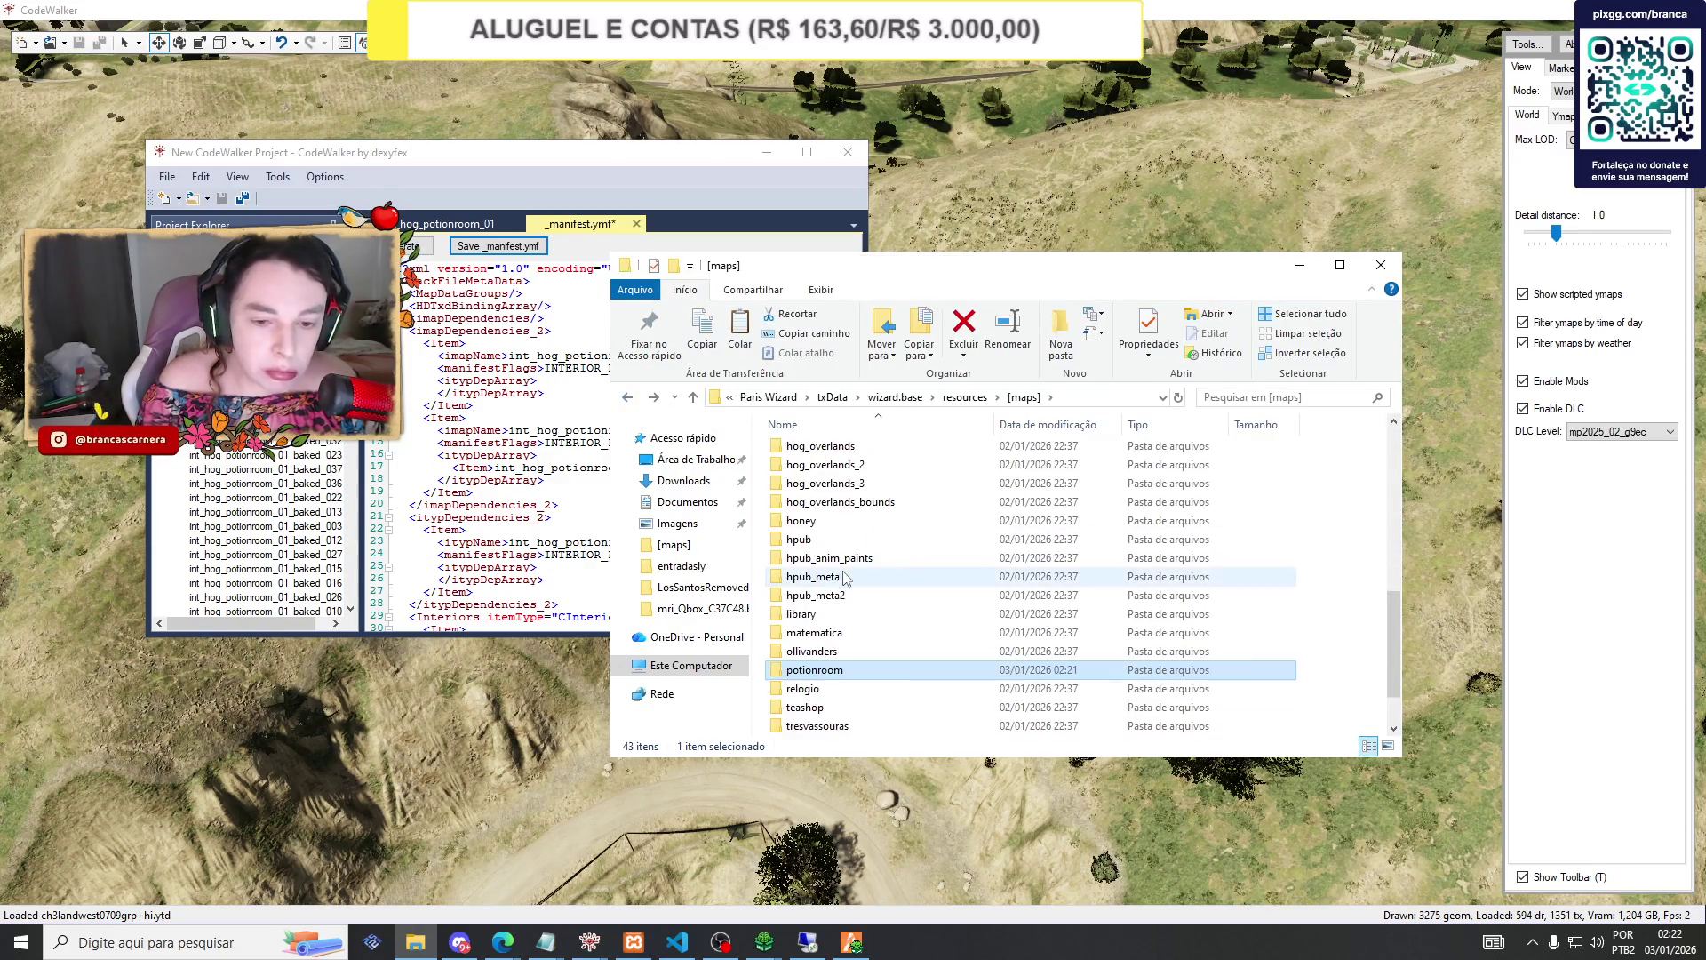
pyautogui.doubleClick(817, 668)
pyautogui.doubleClick(793, 453)
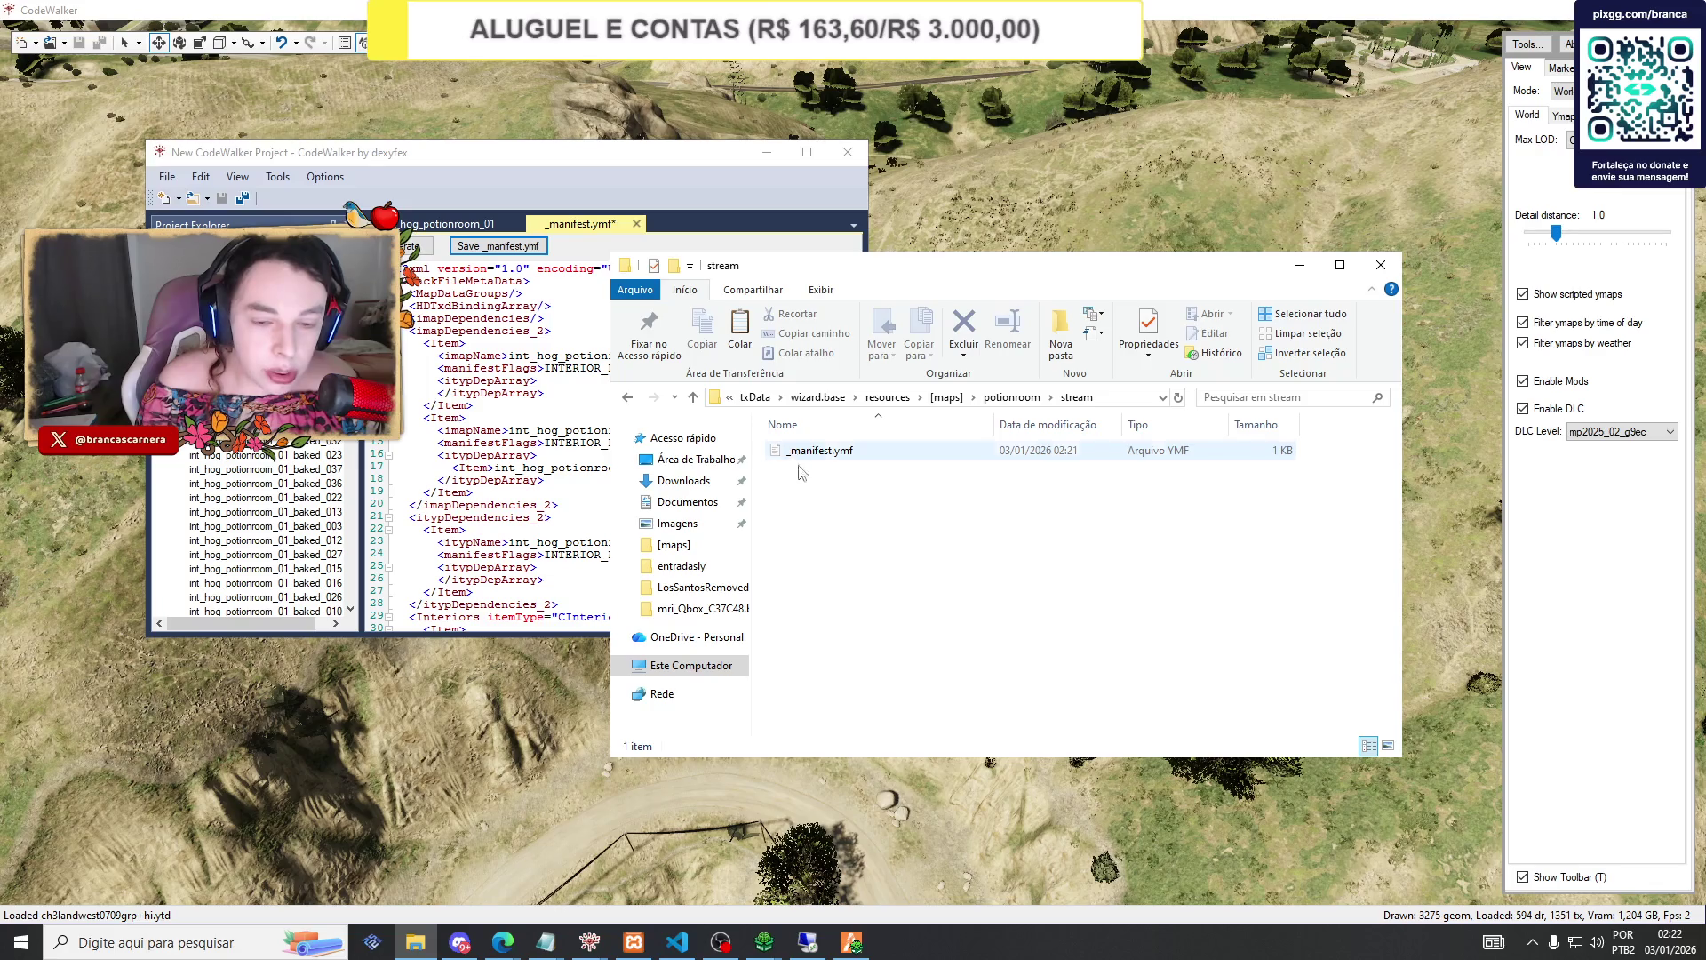
pyautogui.rightClick(830, 534)
pyautogui.click(871, 658)
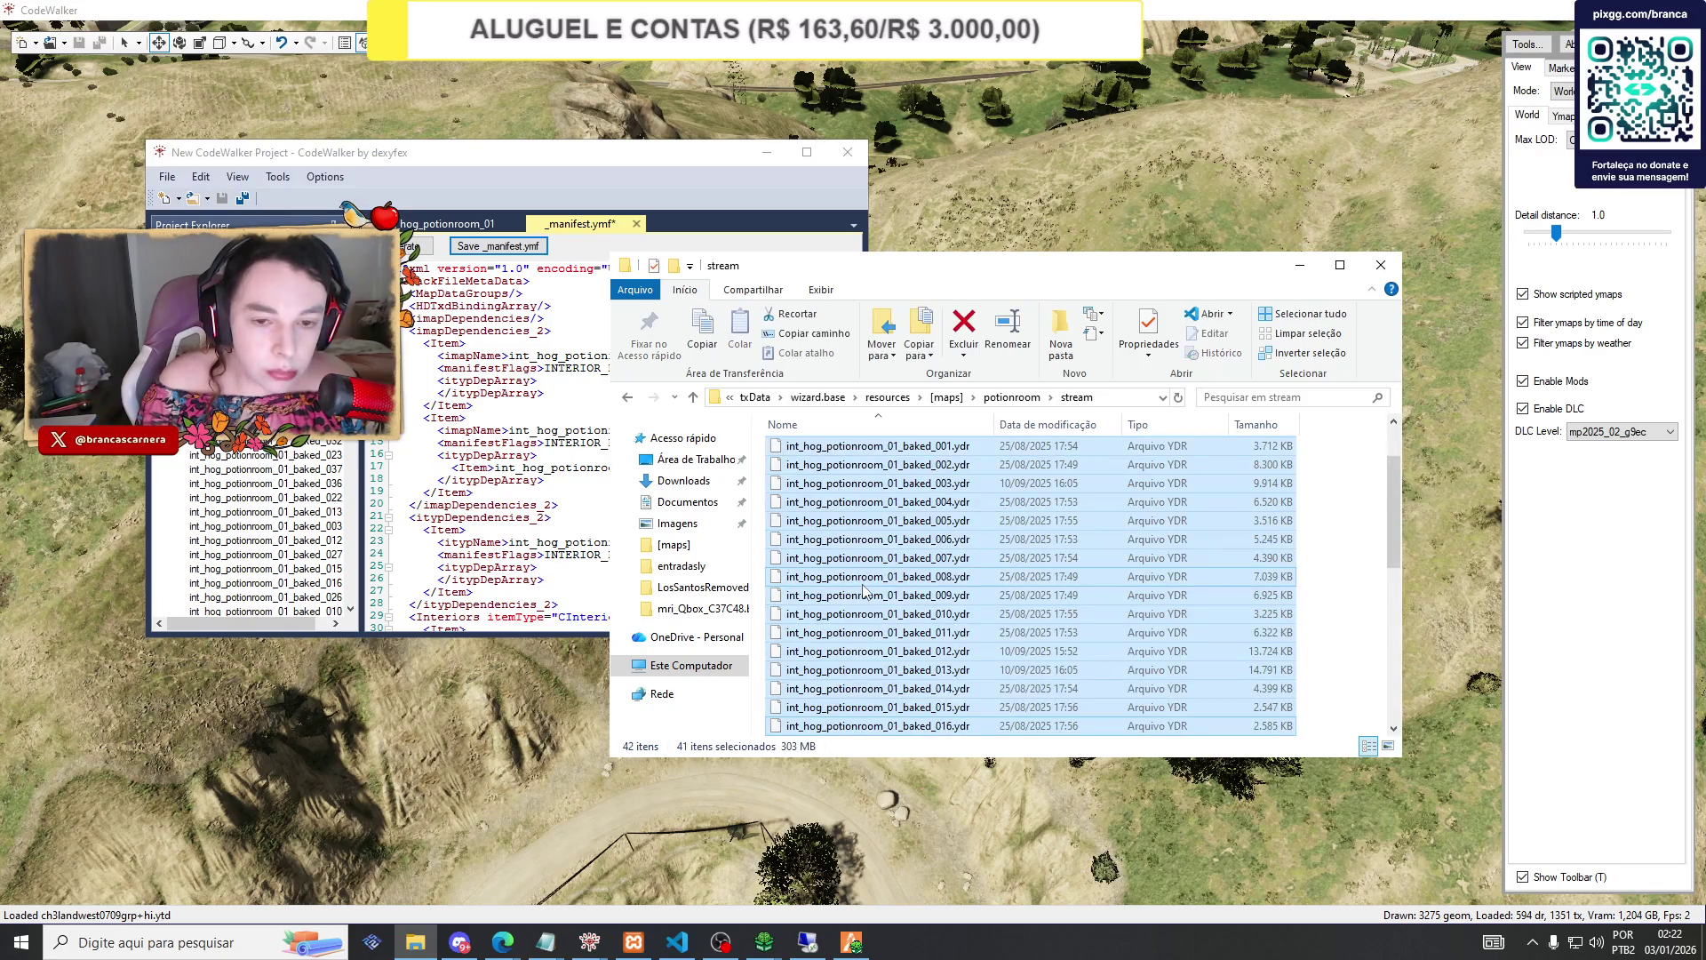
pyautogui.click(853, 540)
# Check the int_hog_potionroom_01.ytyp name in stream, then open potionroom's fxmanifest.lua.
pyautogui.click(1230, 399)
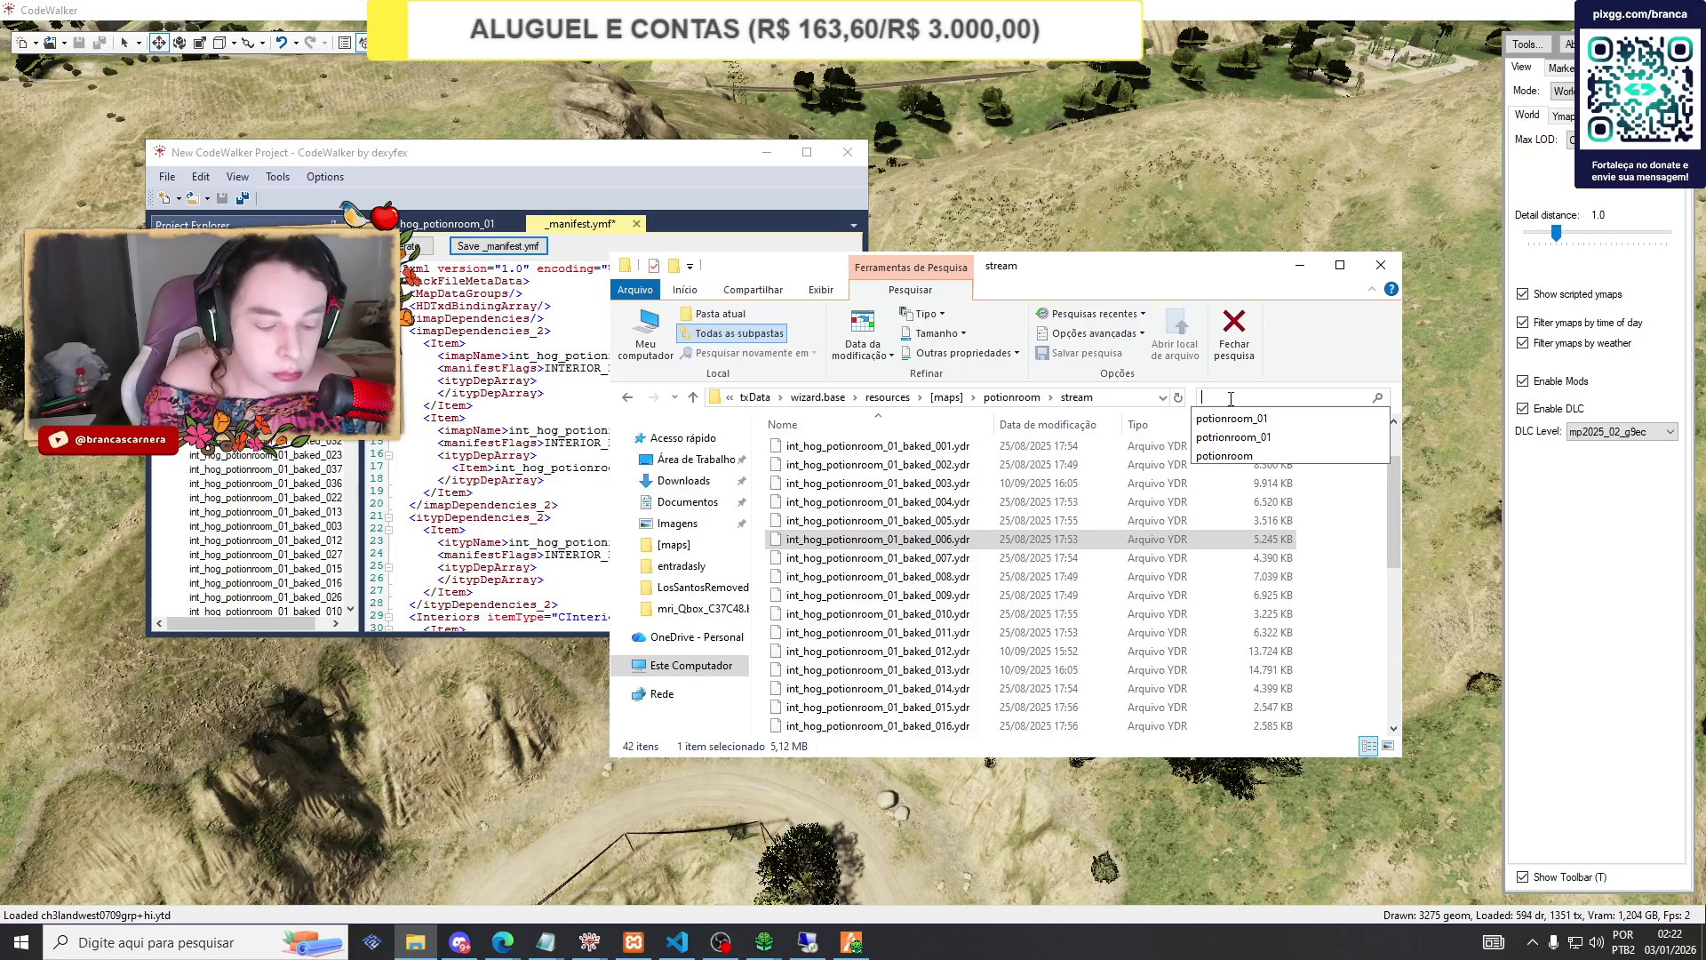
pyautogui.write('ytyp')
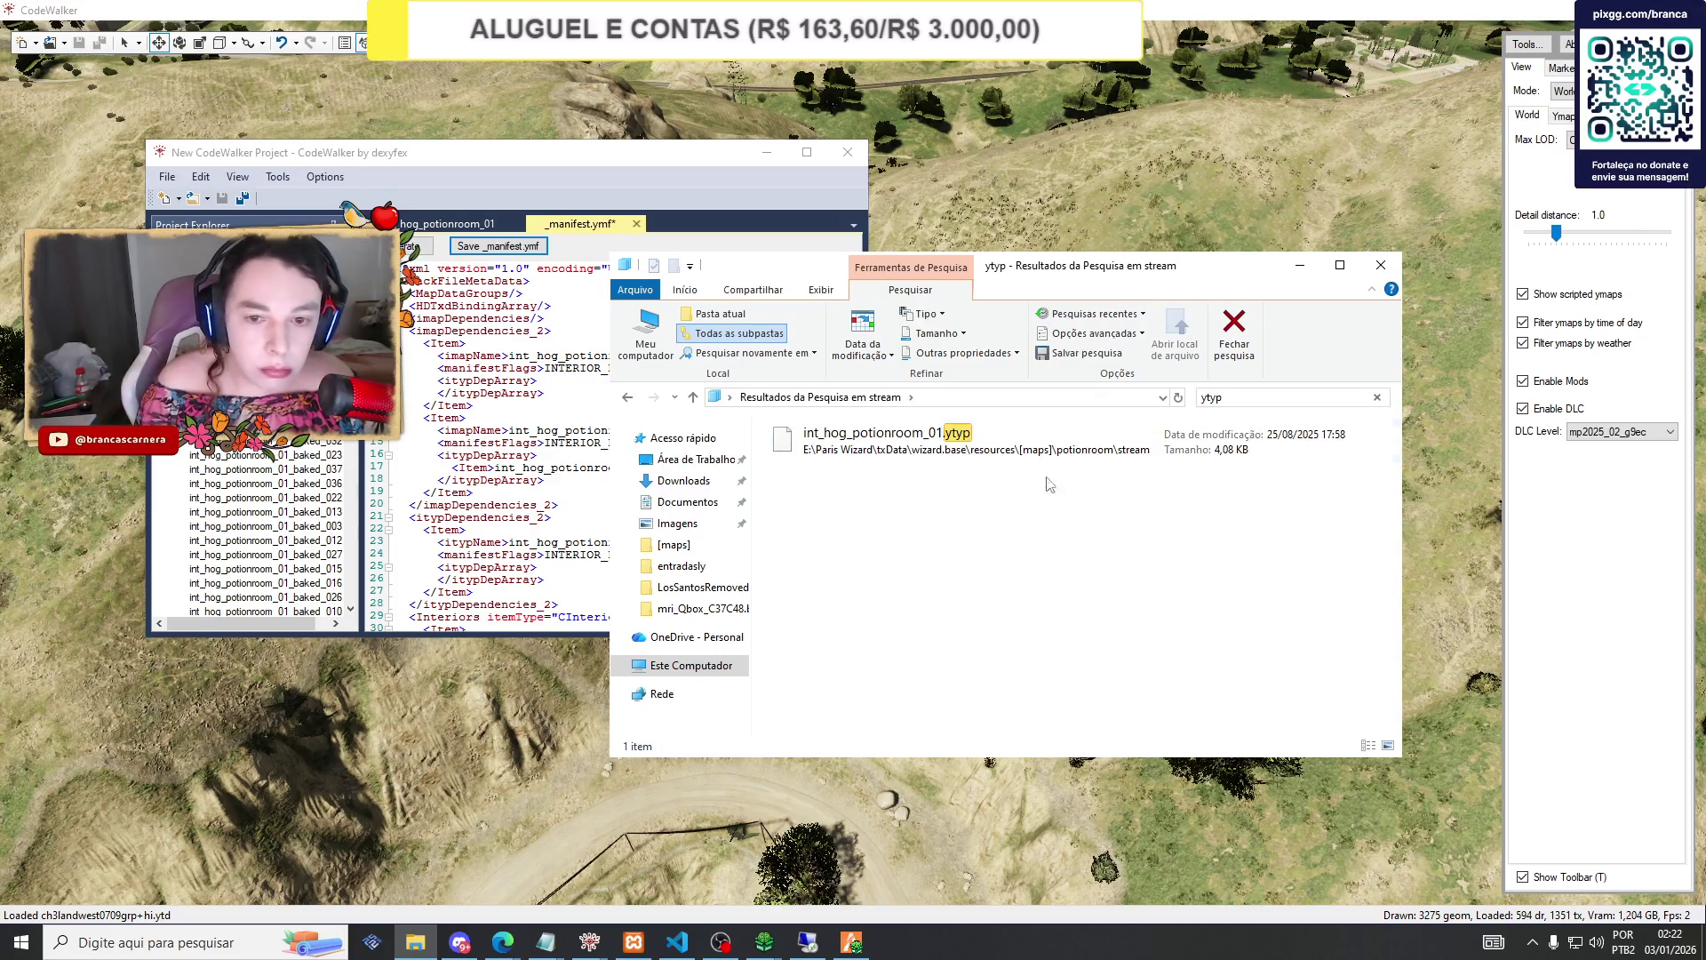
pyautogui.rightClick(959, 456)
pyautogui.click(1022, 760)
pyautogui.rightClick(855, 432)
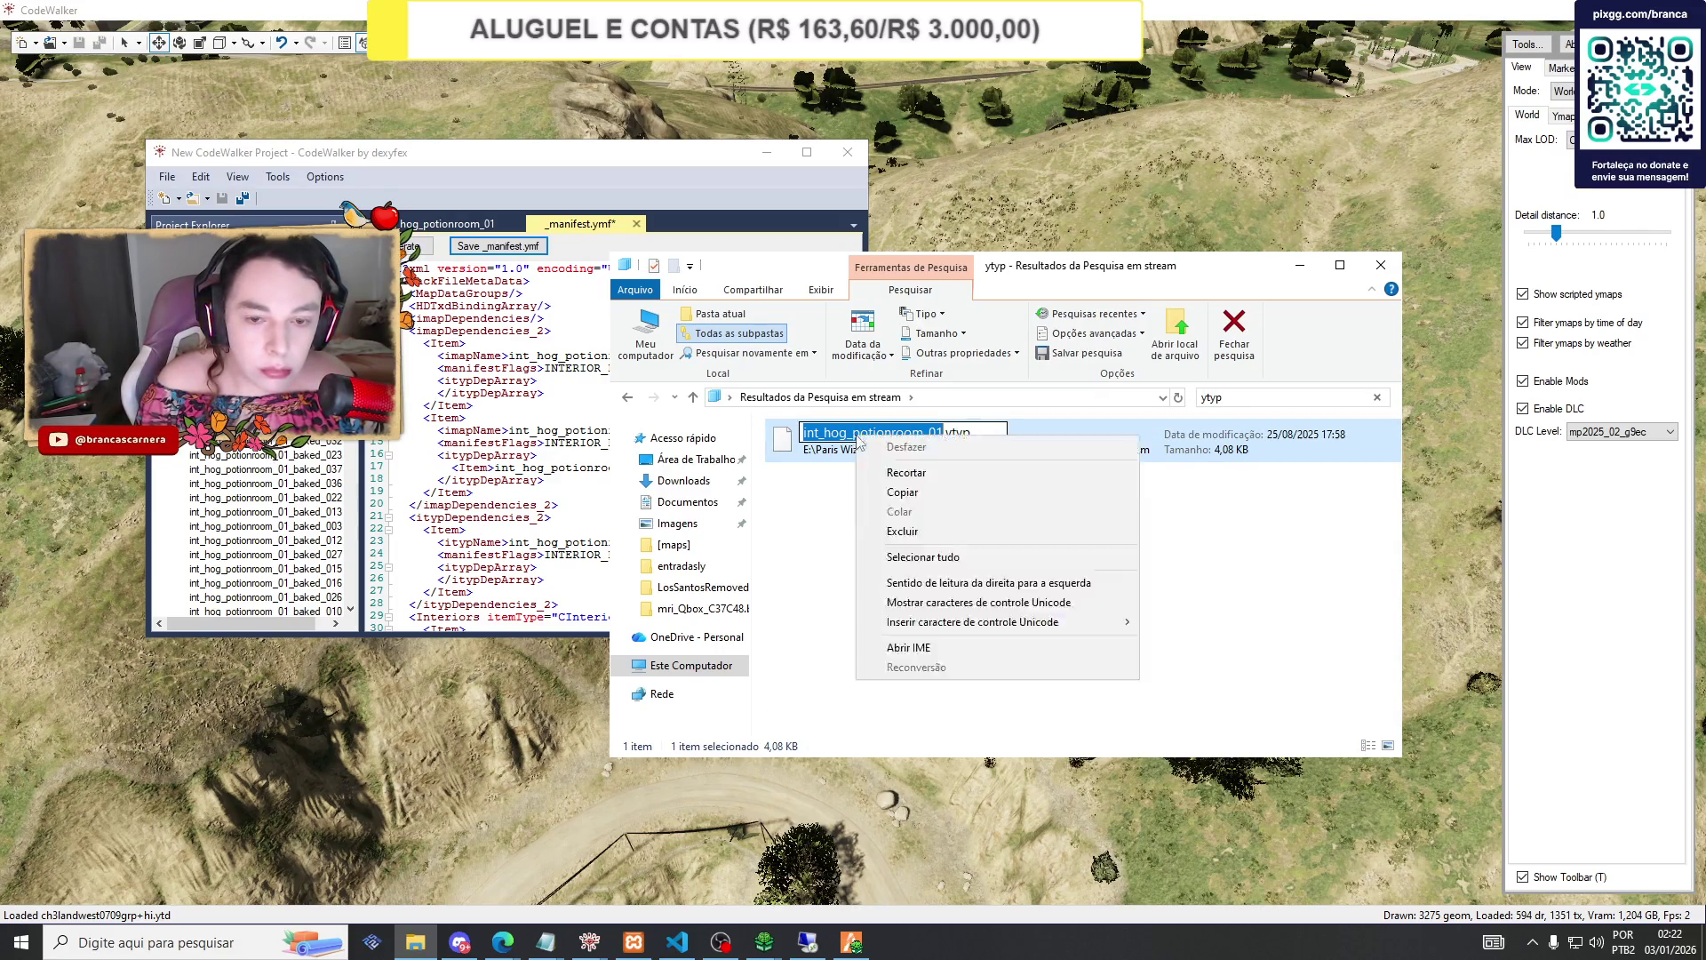
pyautogui.click(867, 489)
pyautogui.click(628, 399)
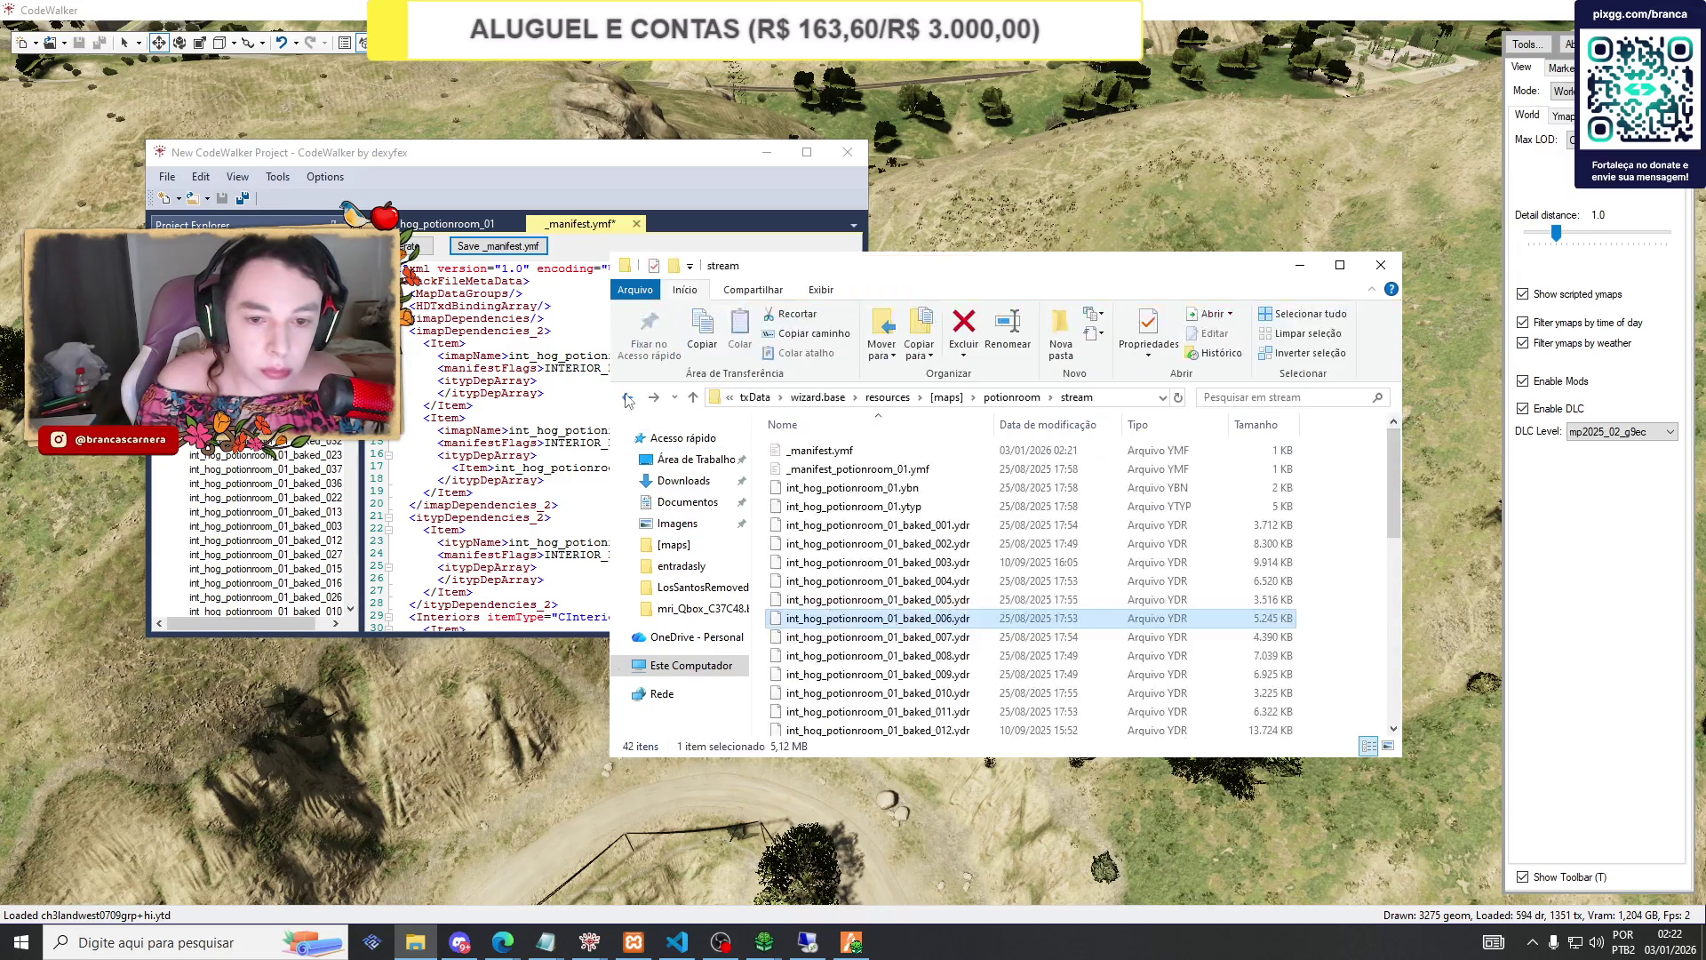
pyautogui.click(628, 399)
pyautogui.doubleClick(813, 468)
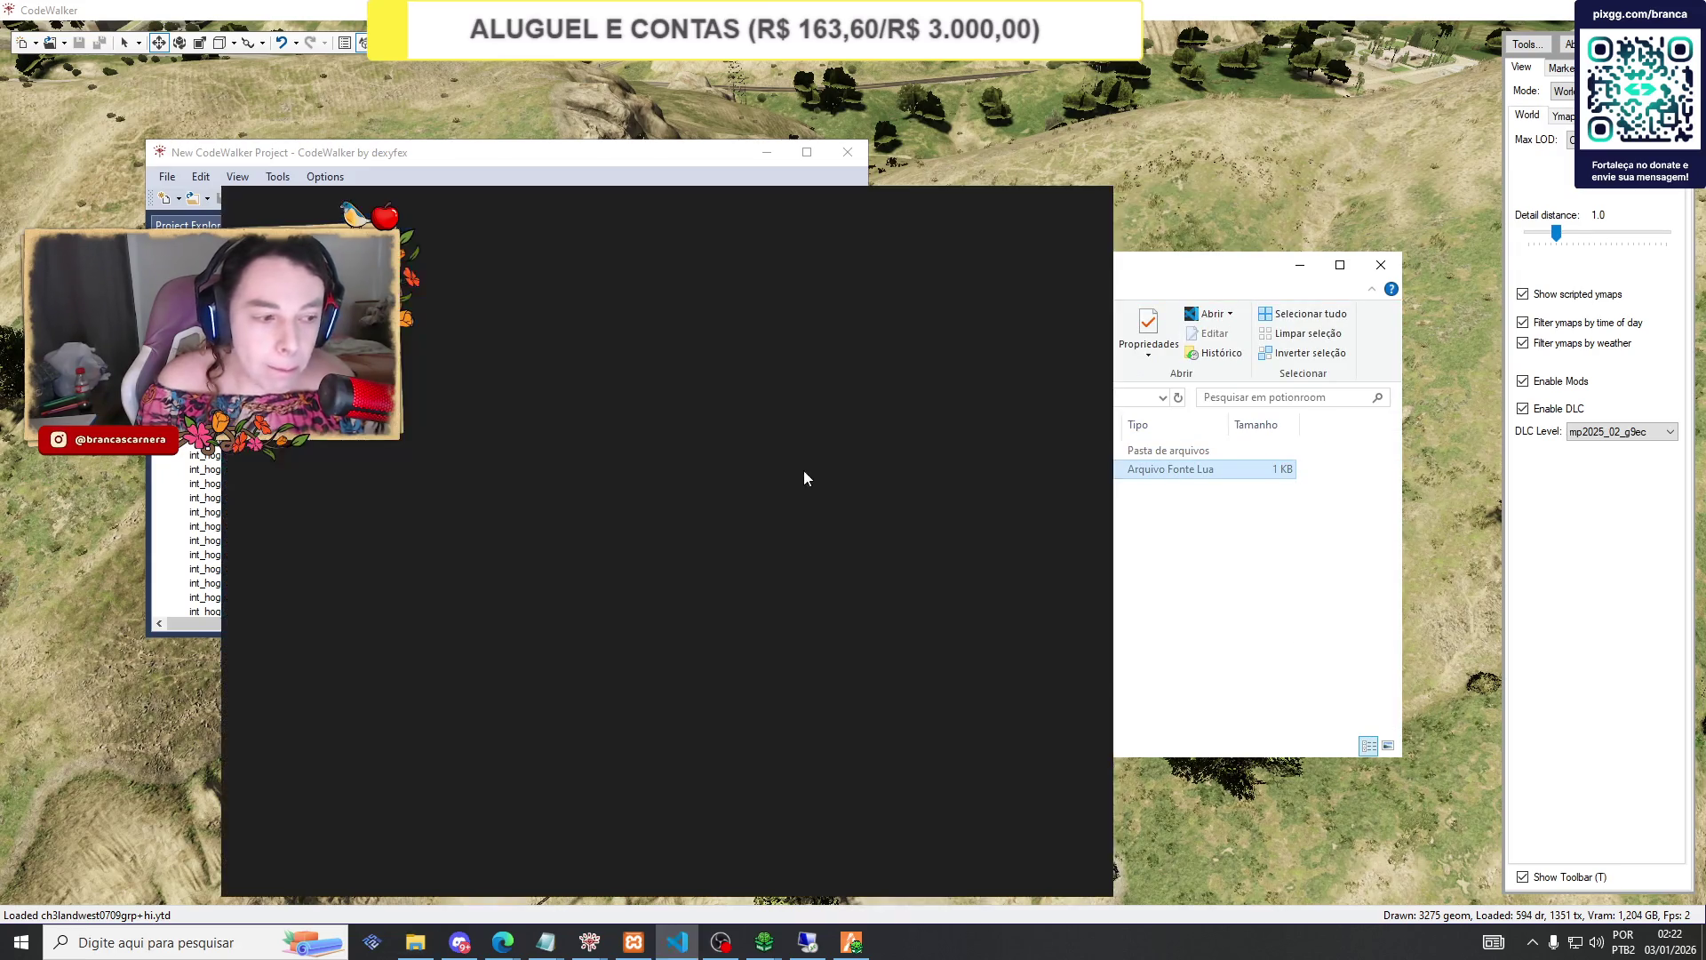
# Change line 9's DLC_ITYP_REQUEST from int_hog_math_classroom_2.ytyp to int_hog_potionroom_01.ytyp.
pyautogui.moveTo(530, 436); pyautogui.dragTo(709, 442)
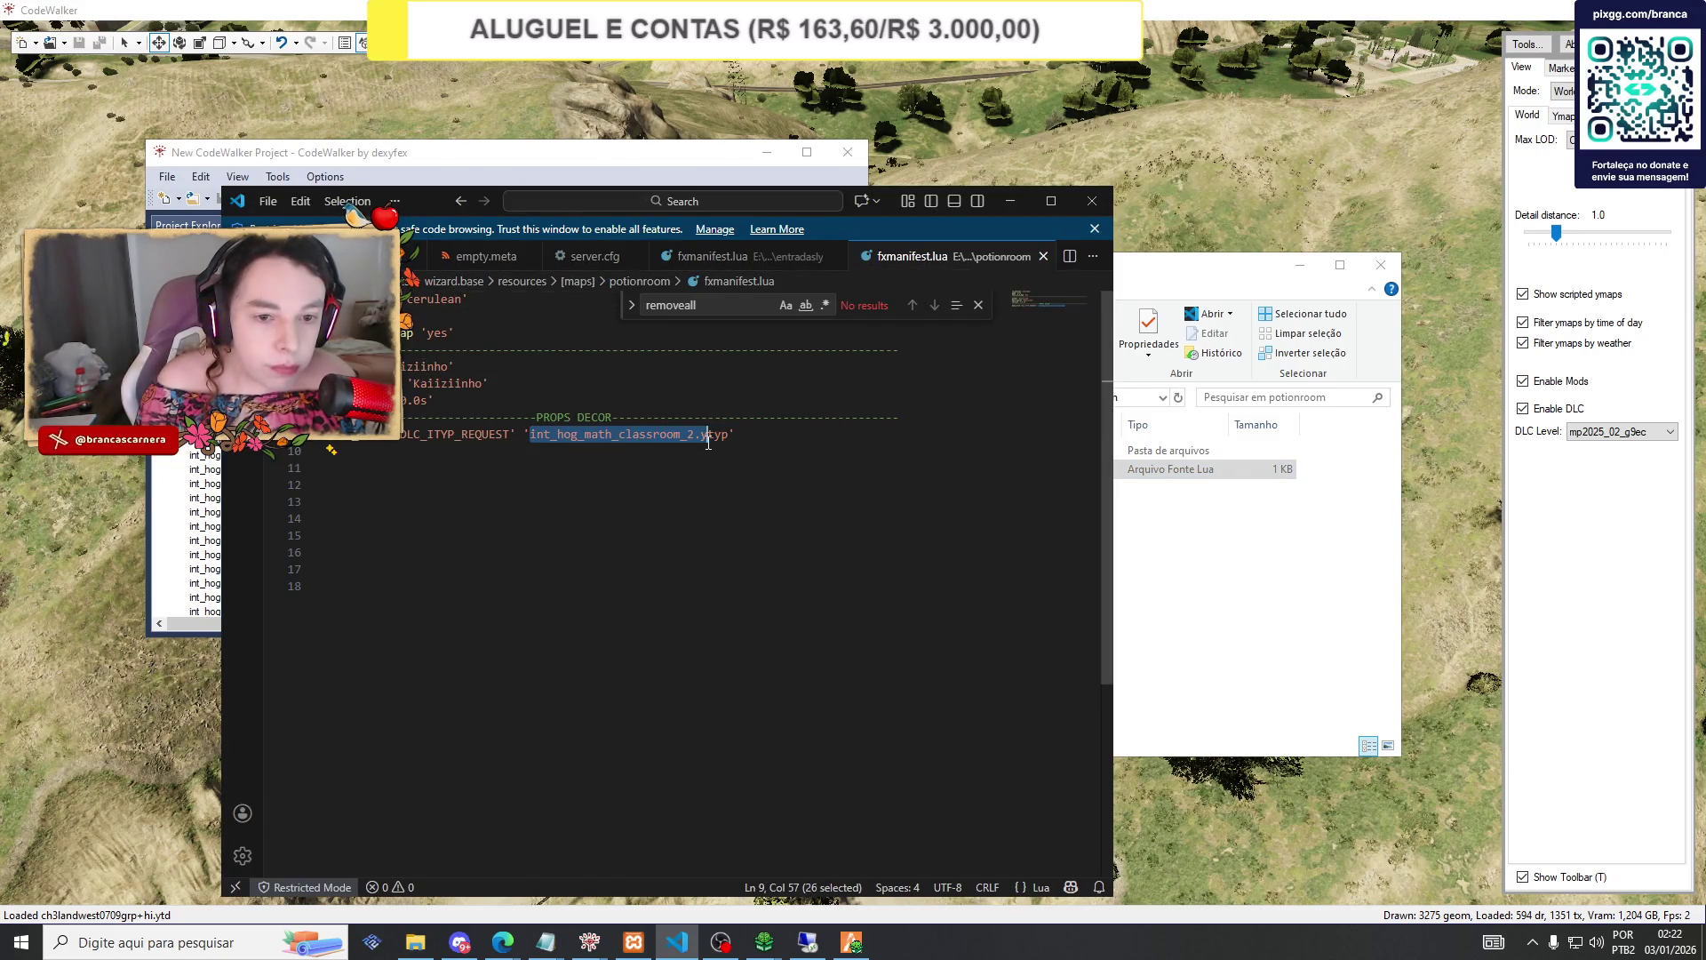
pyautogui.write('int_hog_potionroom_01')
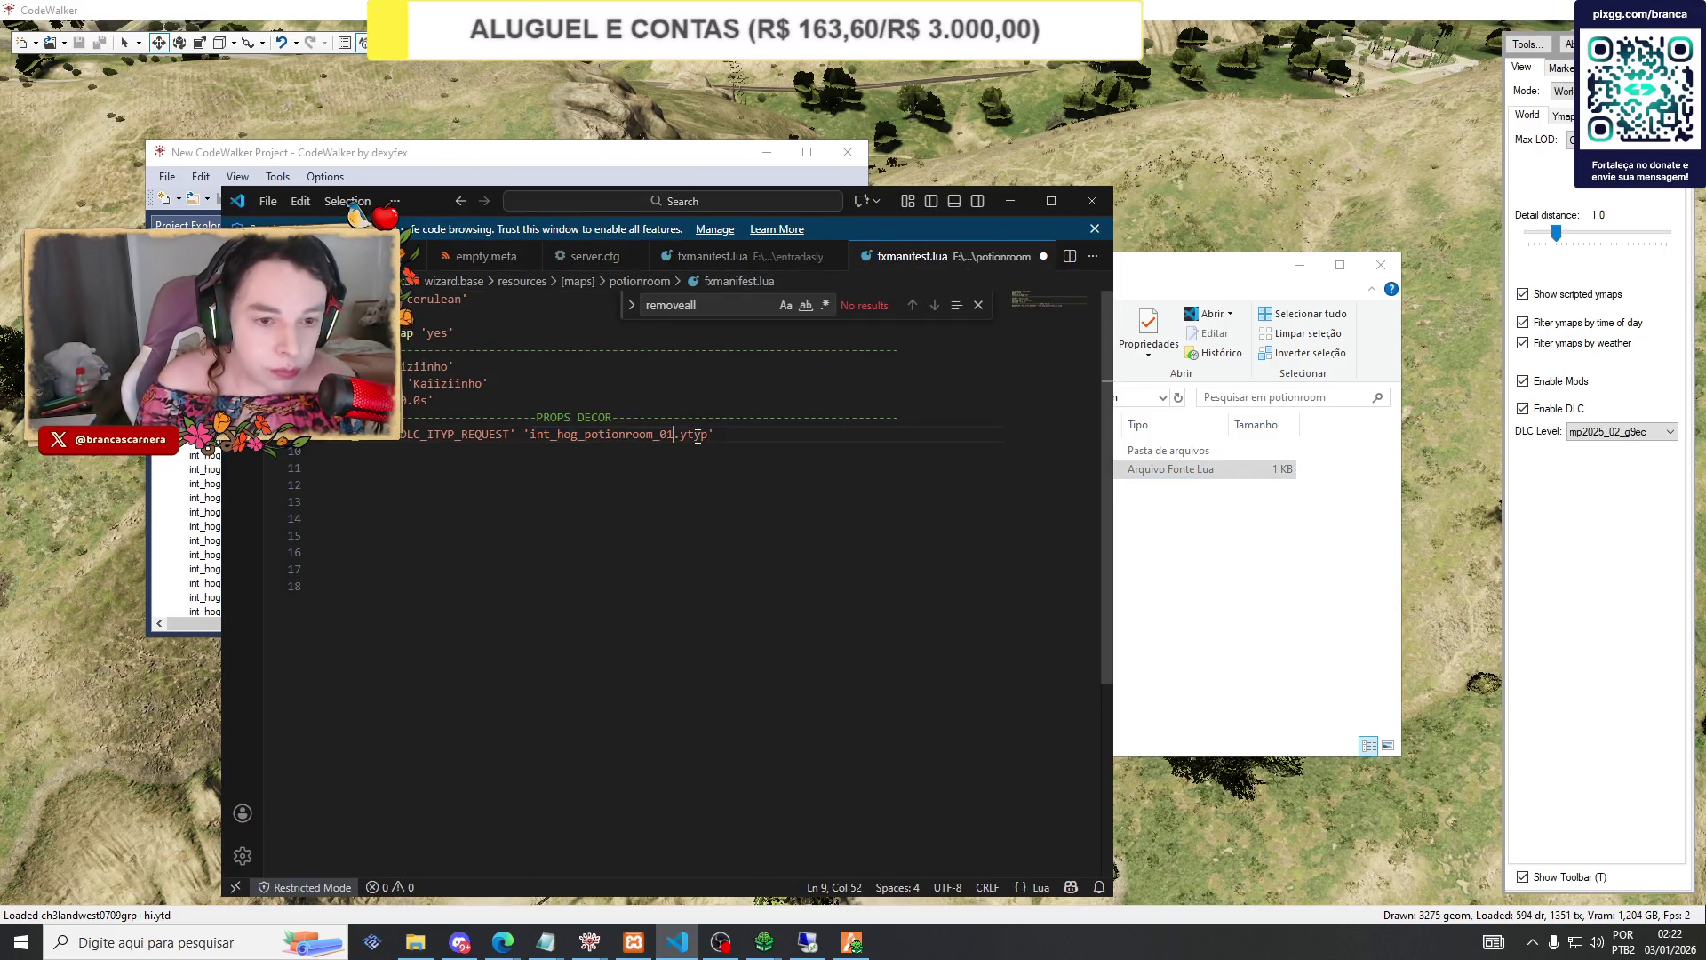
pyautogui.click(1010, 201)
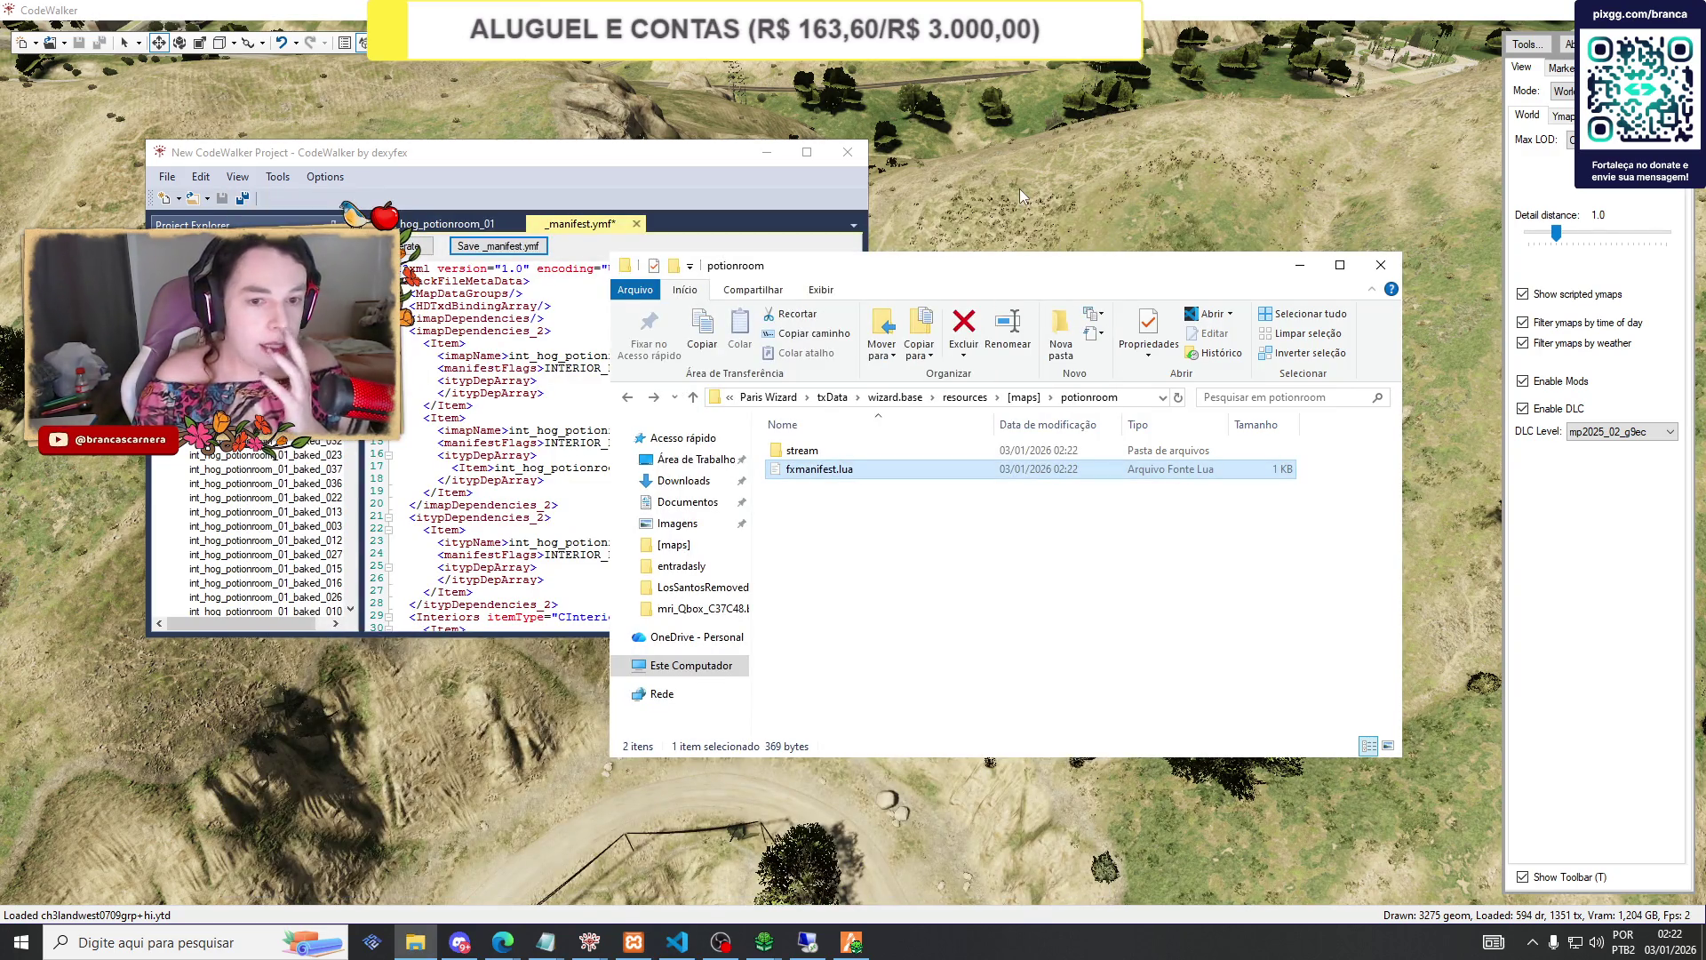
# Delete the old _manifest_potionroom_01.ymf from potionroom's stream folder, leaving 41 files.
pyautogui.doubleClick(822, 451)
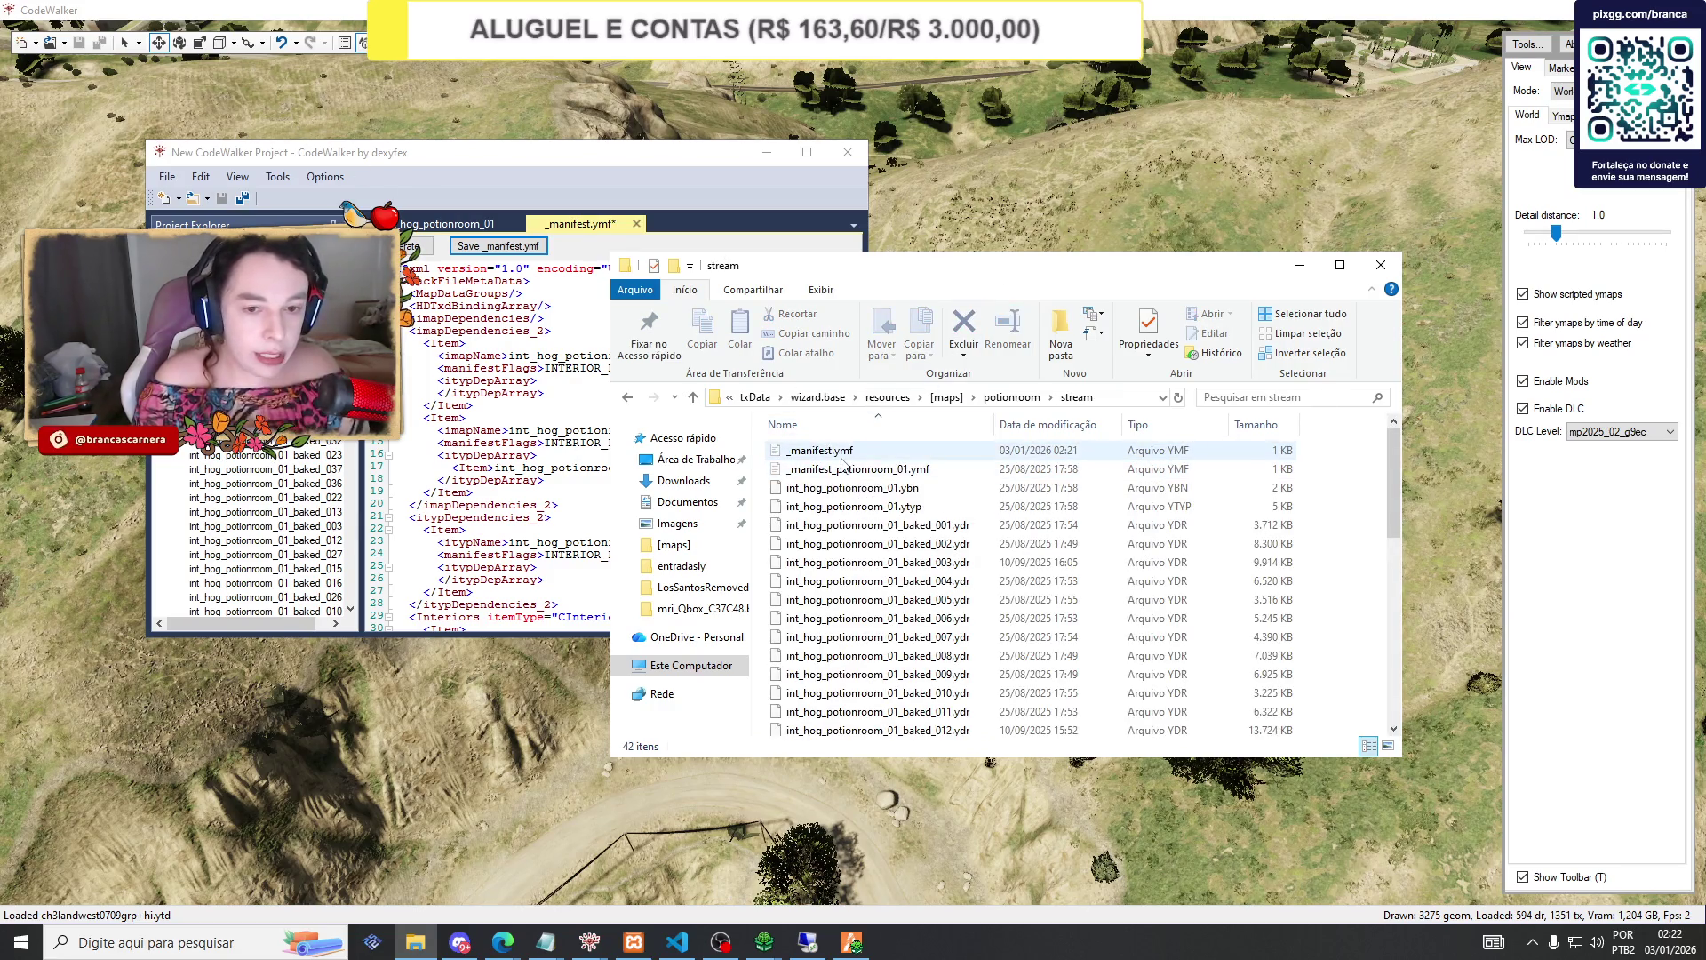
pyautogui.click(846, 471)
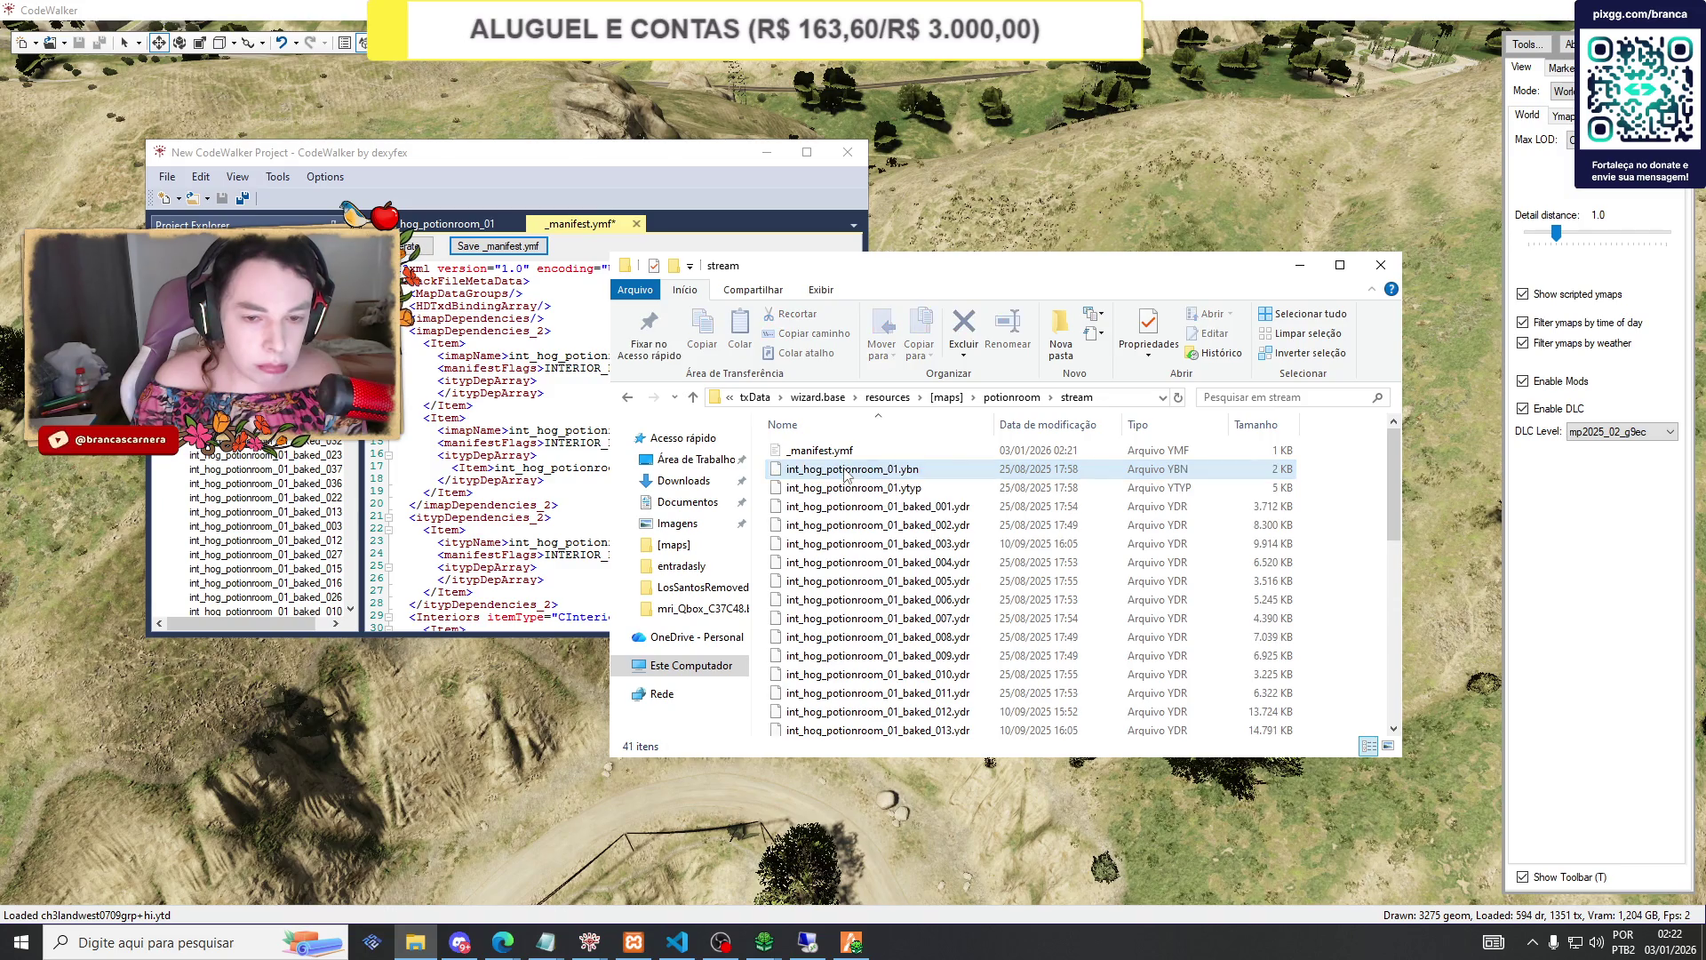
pyautogui.click(1298, 266)
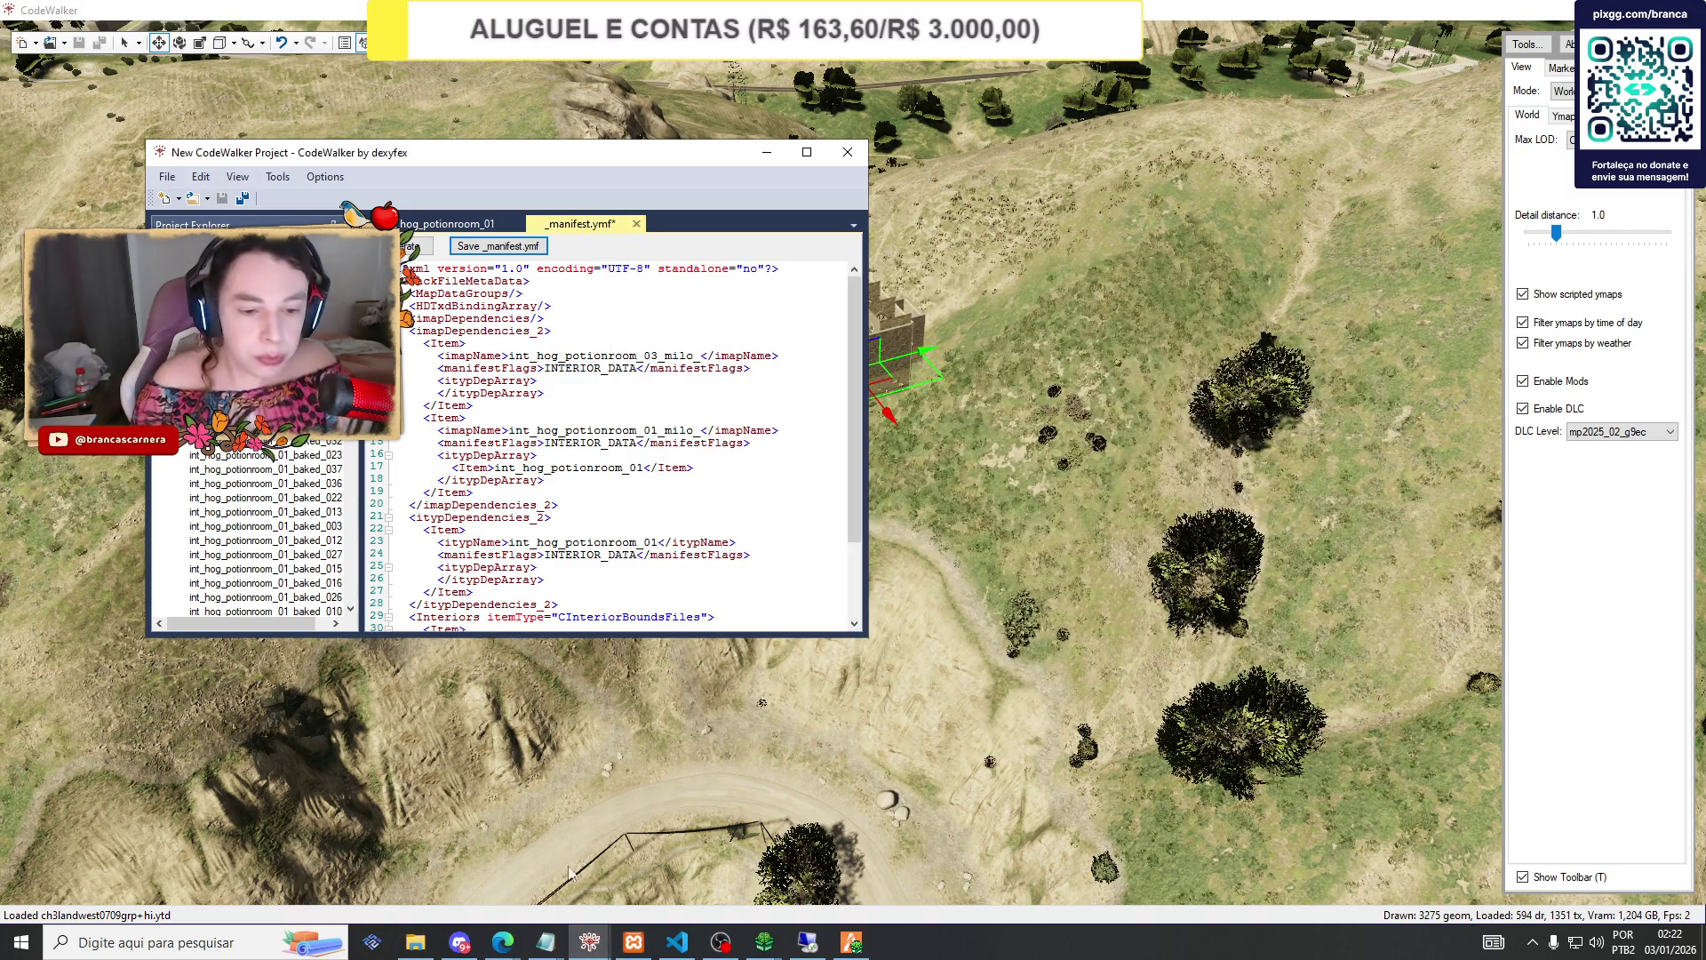
# Reload txAdmin's resource list, filter for 'potion' and start the potionroom resource.
pyautogui.moveTo(511, 944)
pyautogui.click(405, 866)
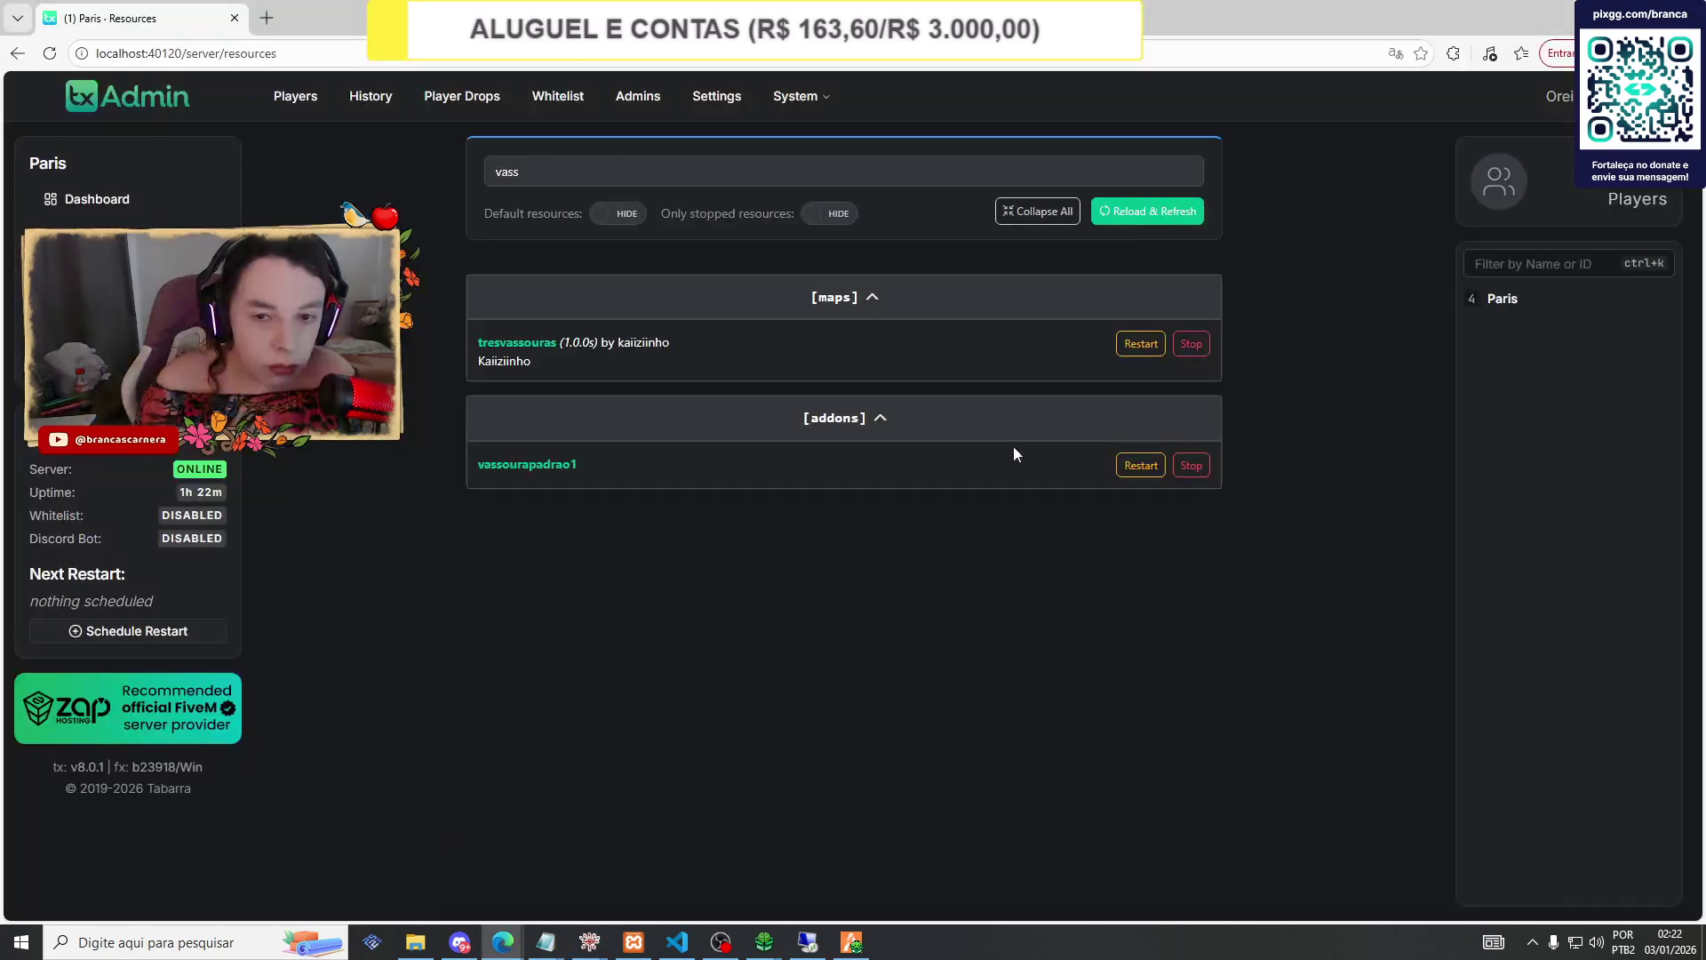
pyautogui.click(1146, 210)
pyautogui.tripleClick(568, 171)
pyautogui.write('potion')
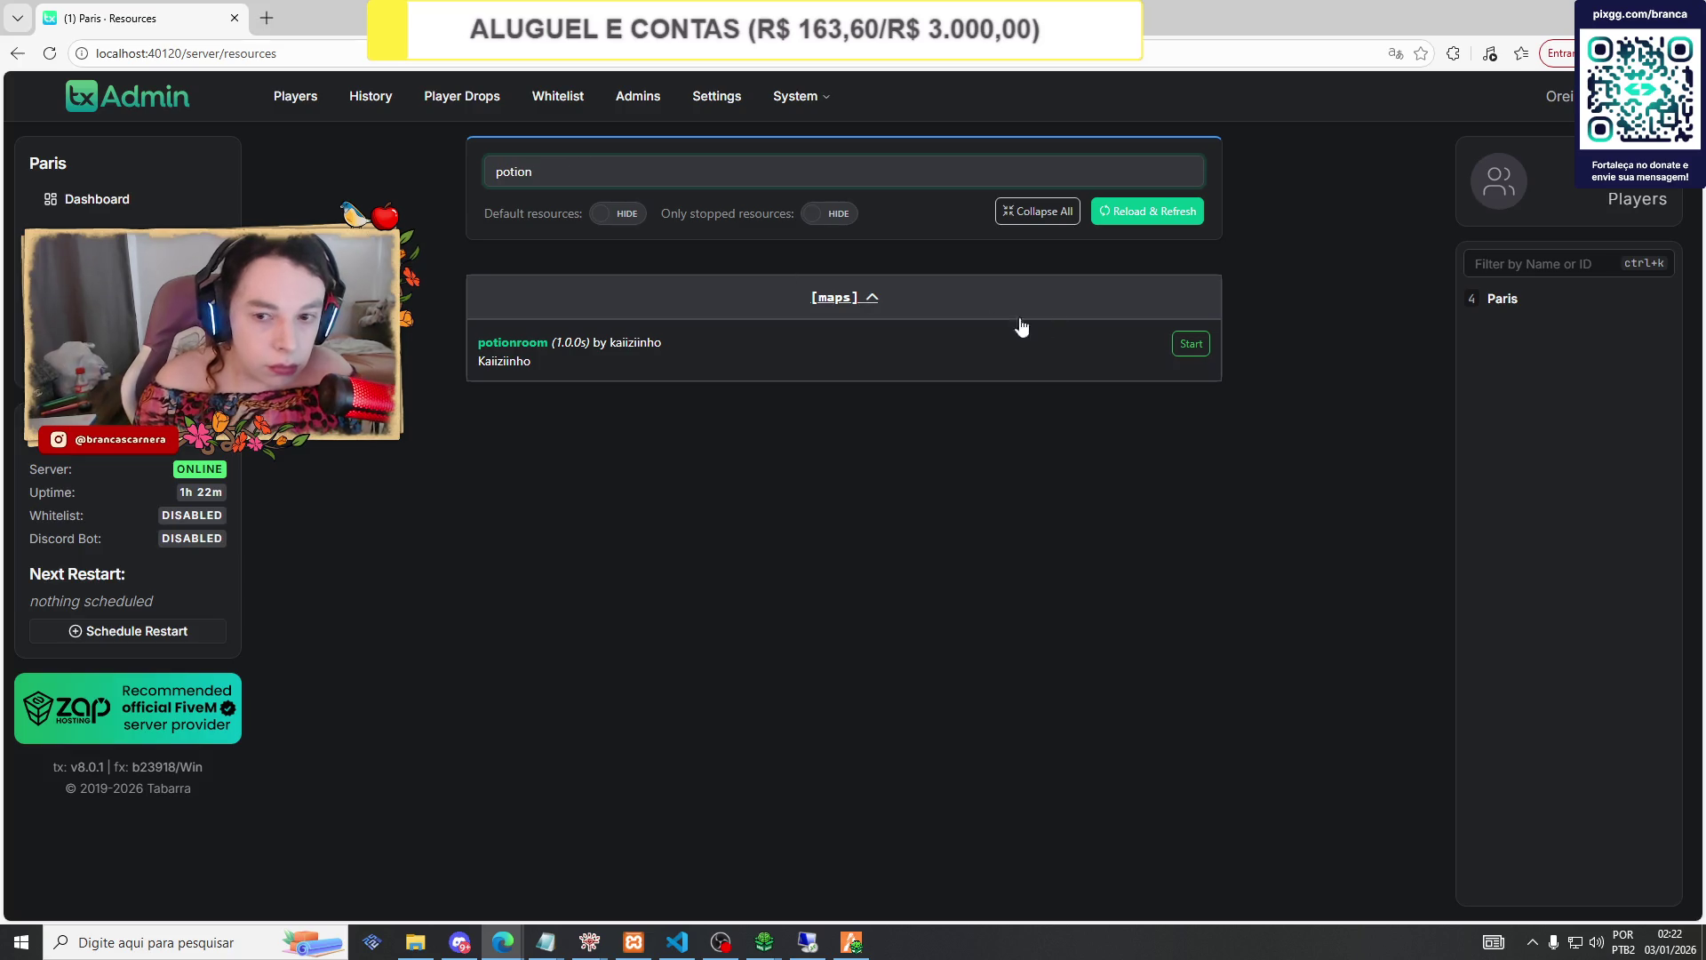
pyautogui.click(1191, 344)
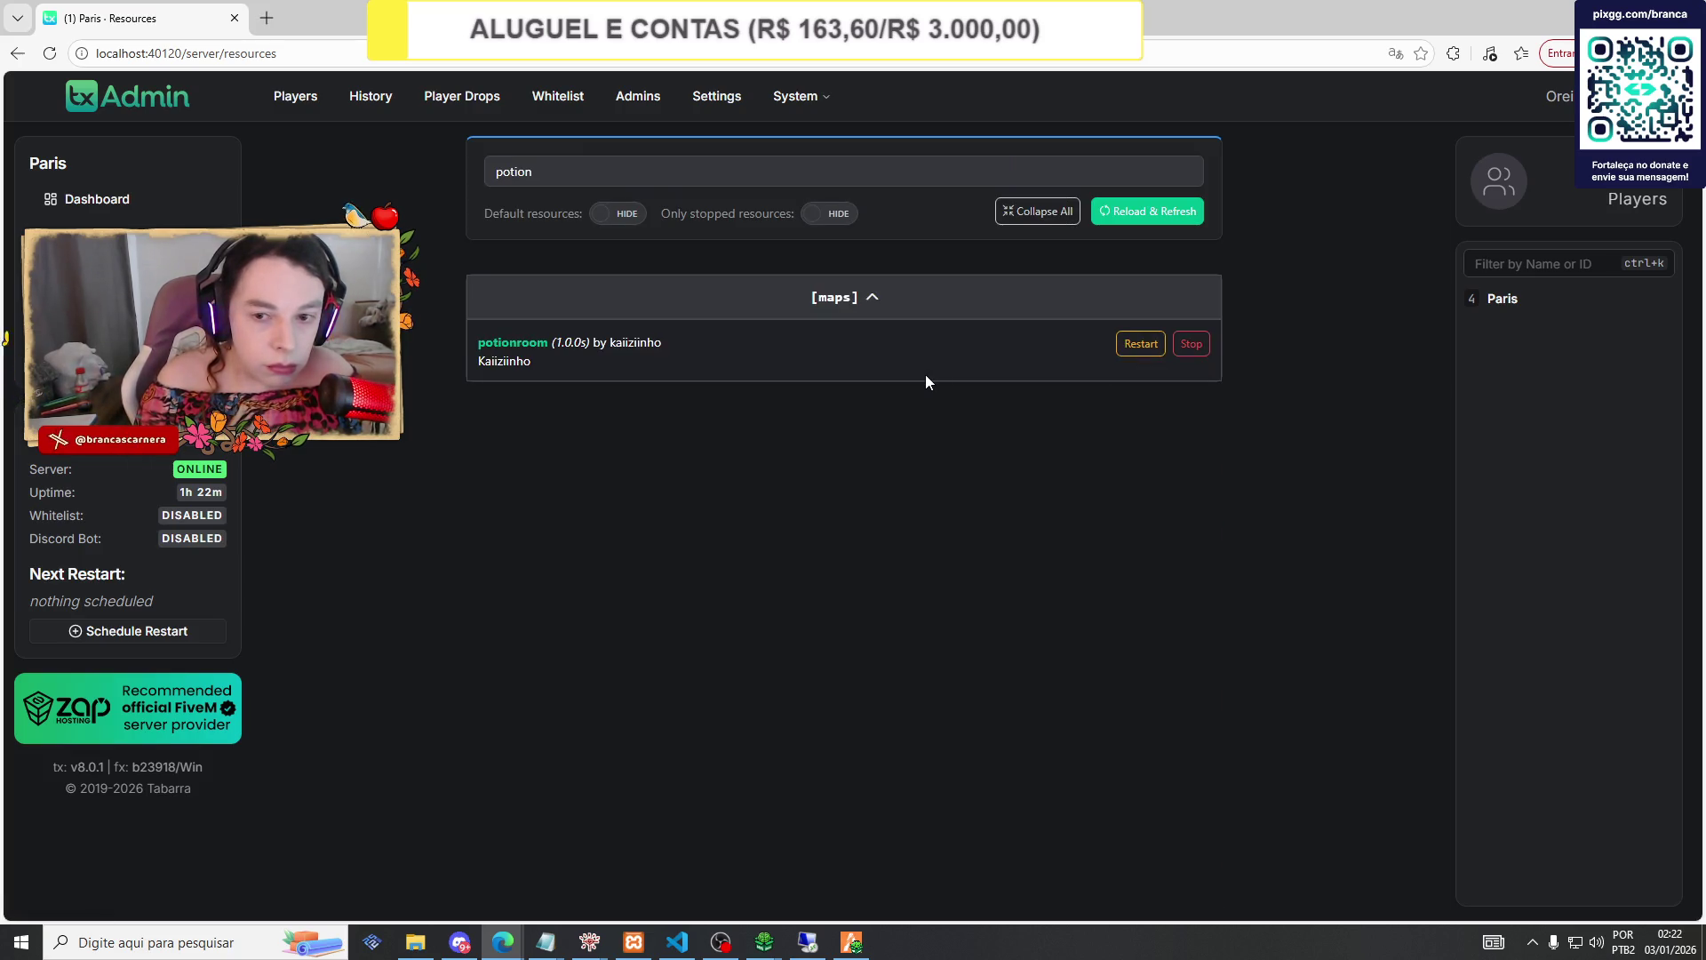
pyautogui.moveTo(585, 951)
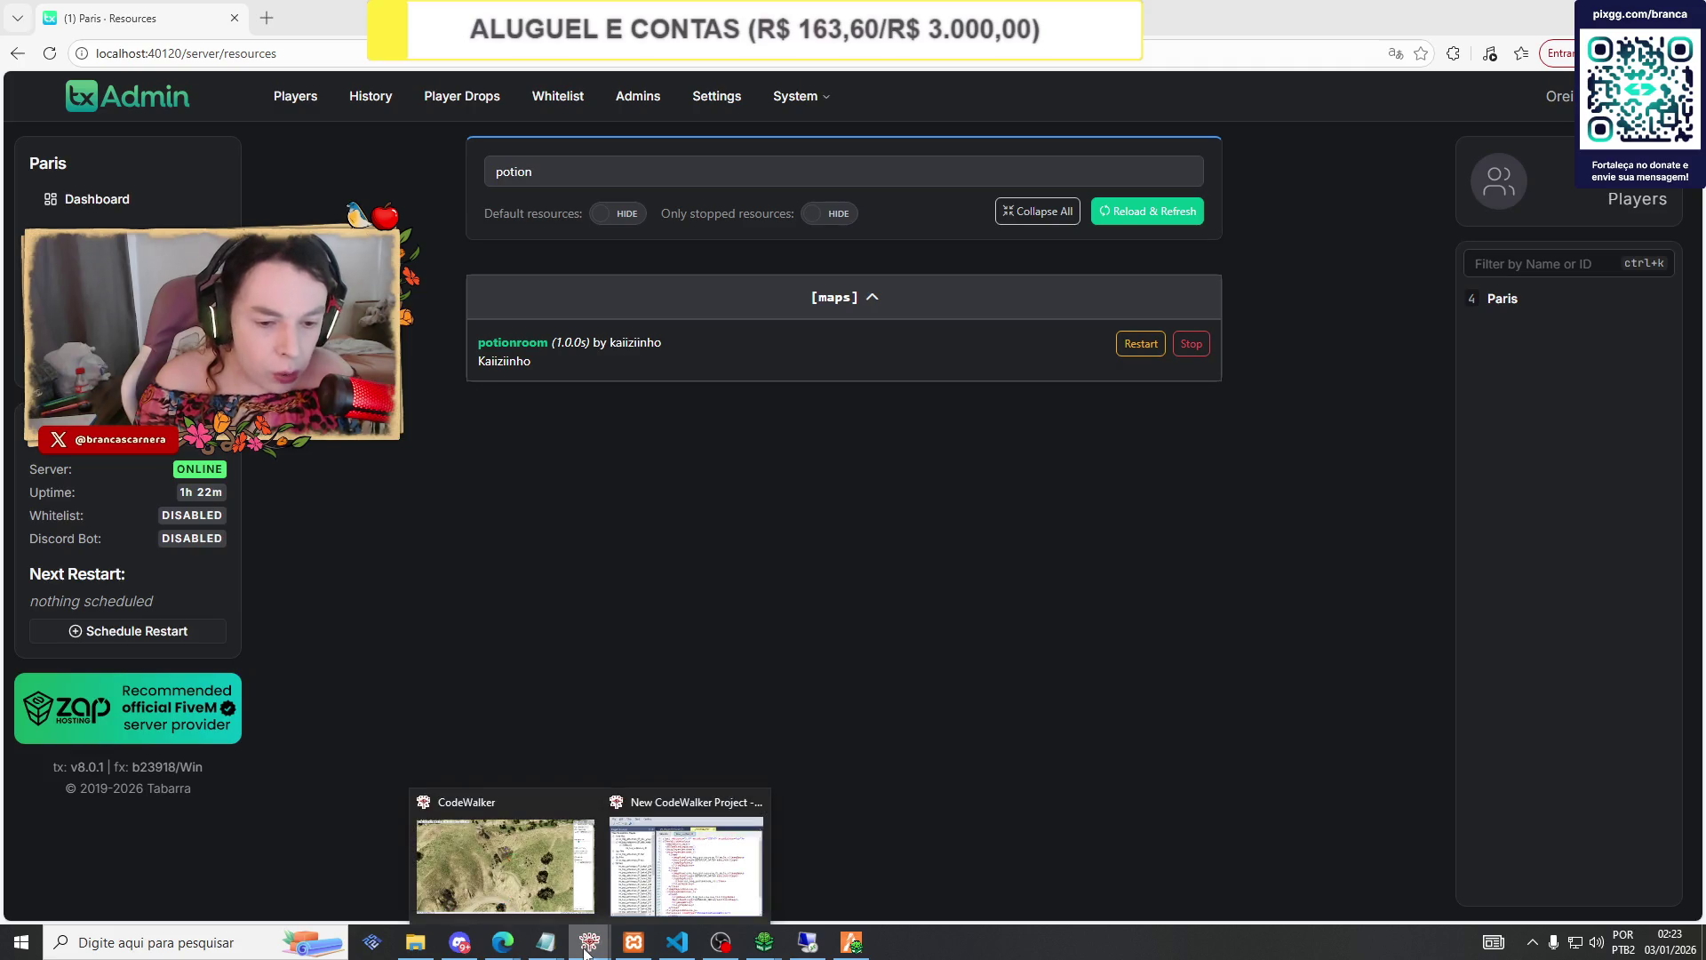
pyautogui.click(551, 851)
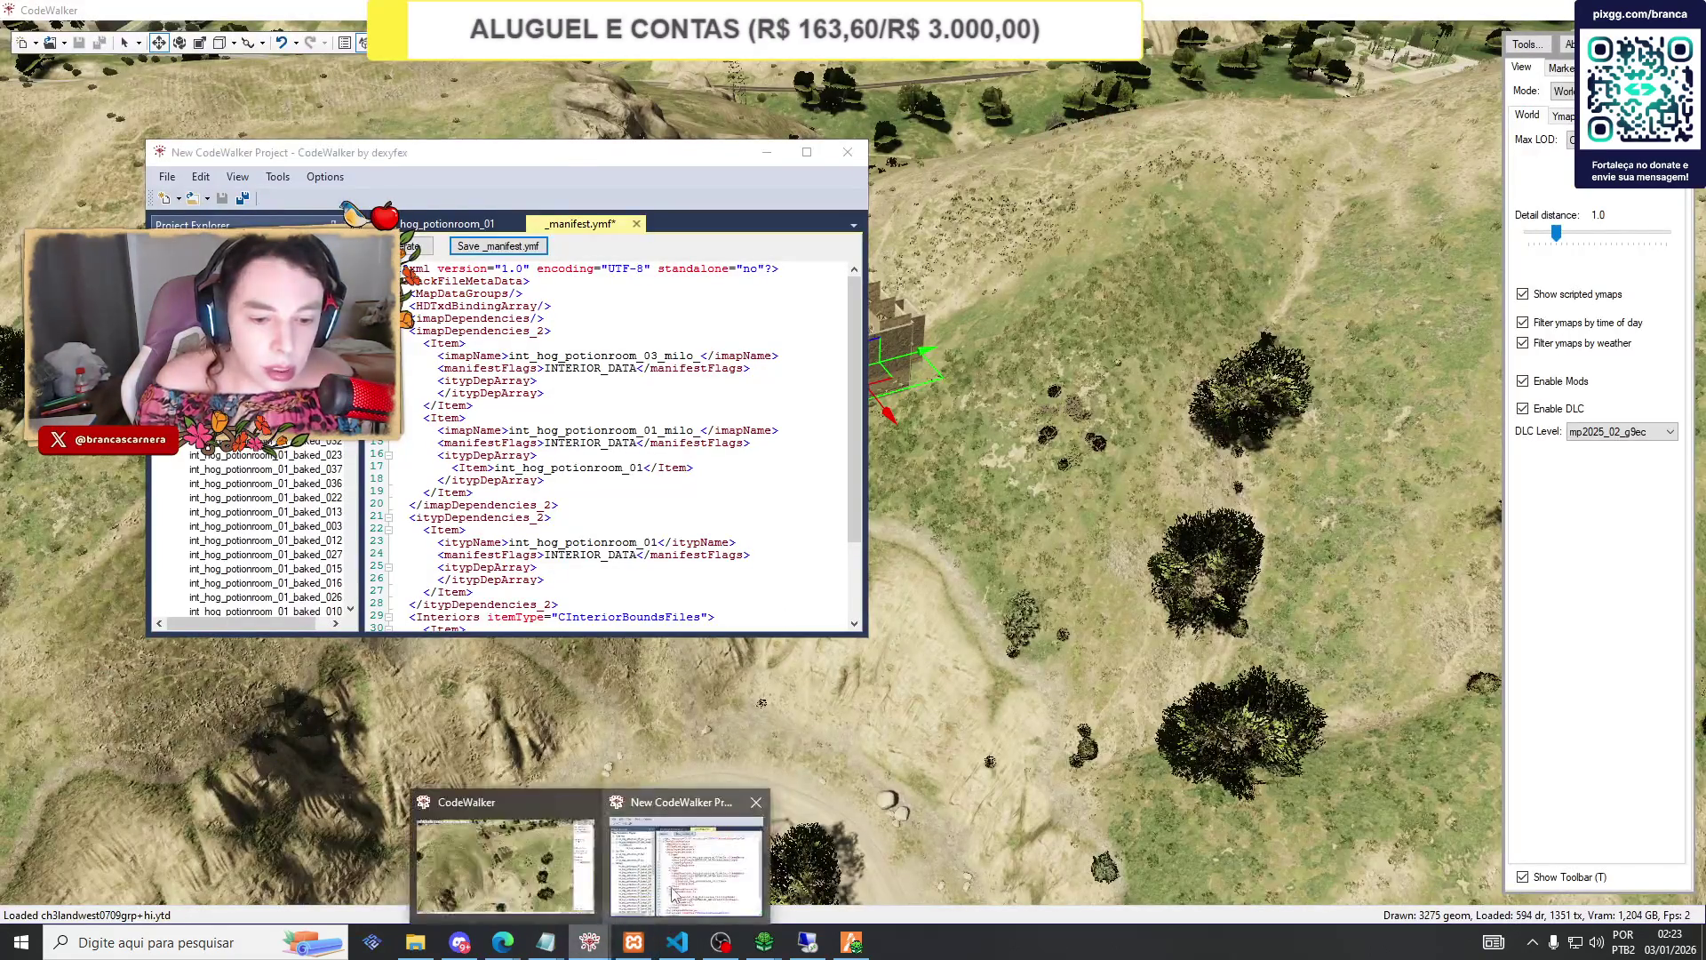
# Teleport in FiveM to the hog_potionroom_01 entity position 1750, 500, 225.747559.
pyautogui.click(447, 223)
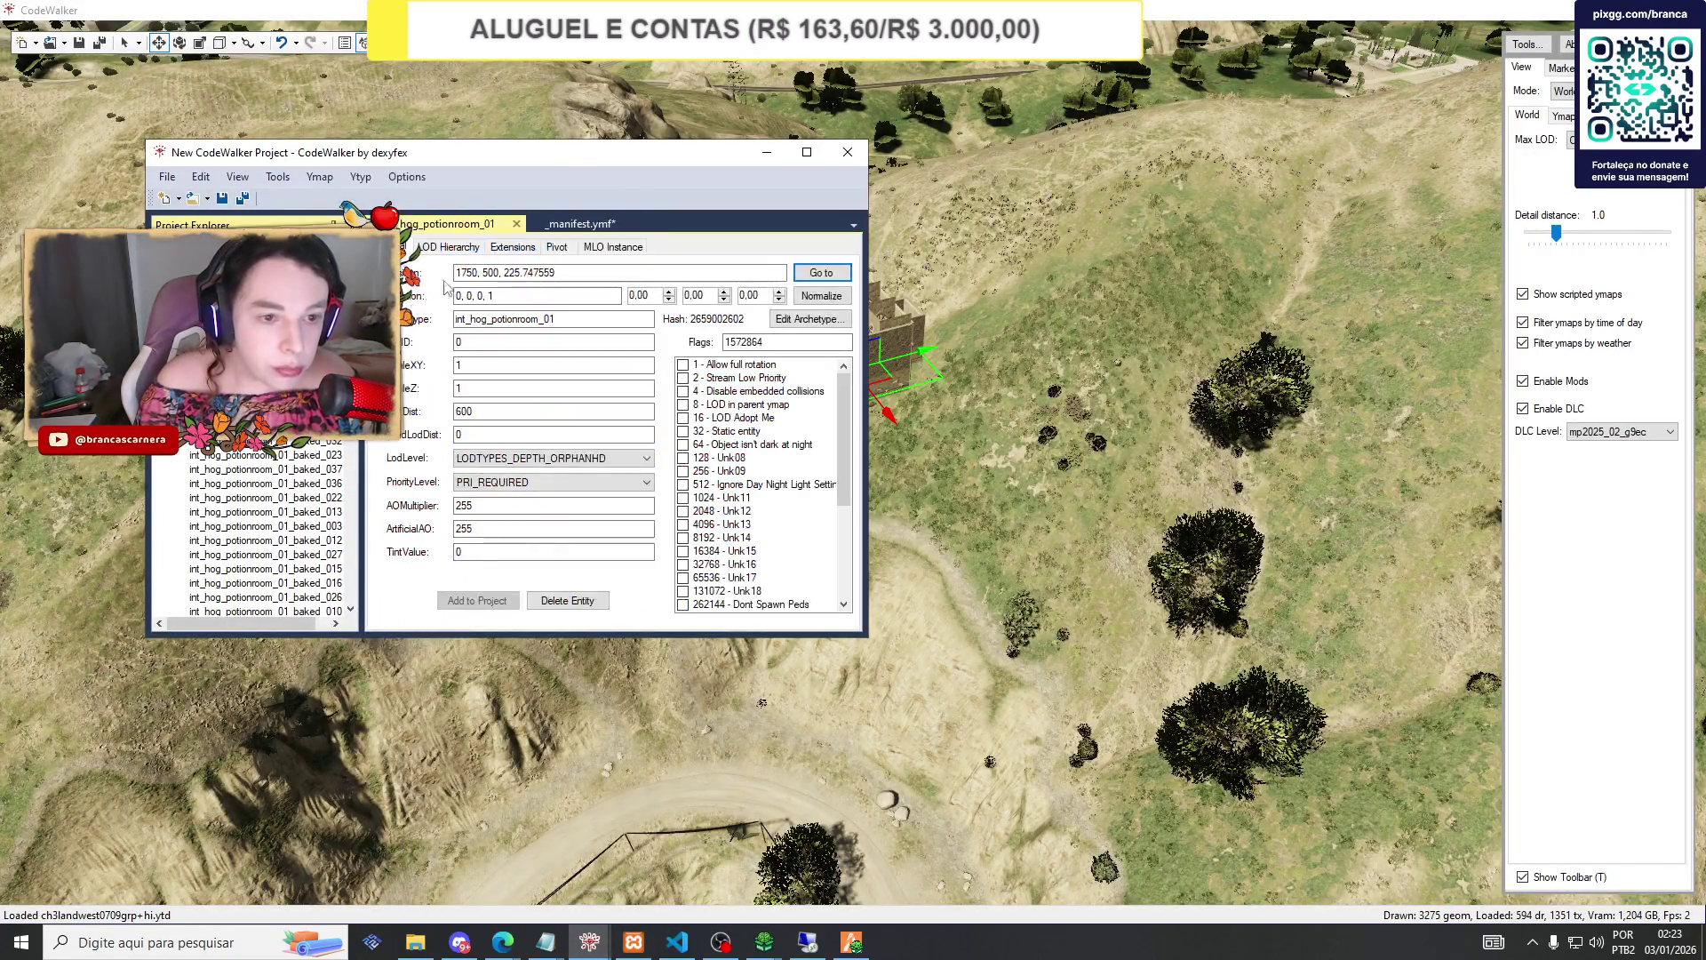
pyautogui.click(849, 944)
pyautogui.click(1422, 382)
pyautogui.write('1750, 500, 225.747559')
pyautogui.click(1419, 472)
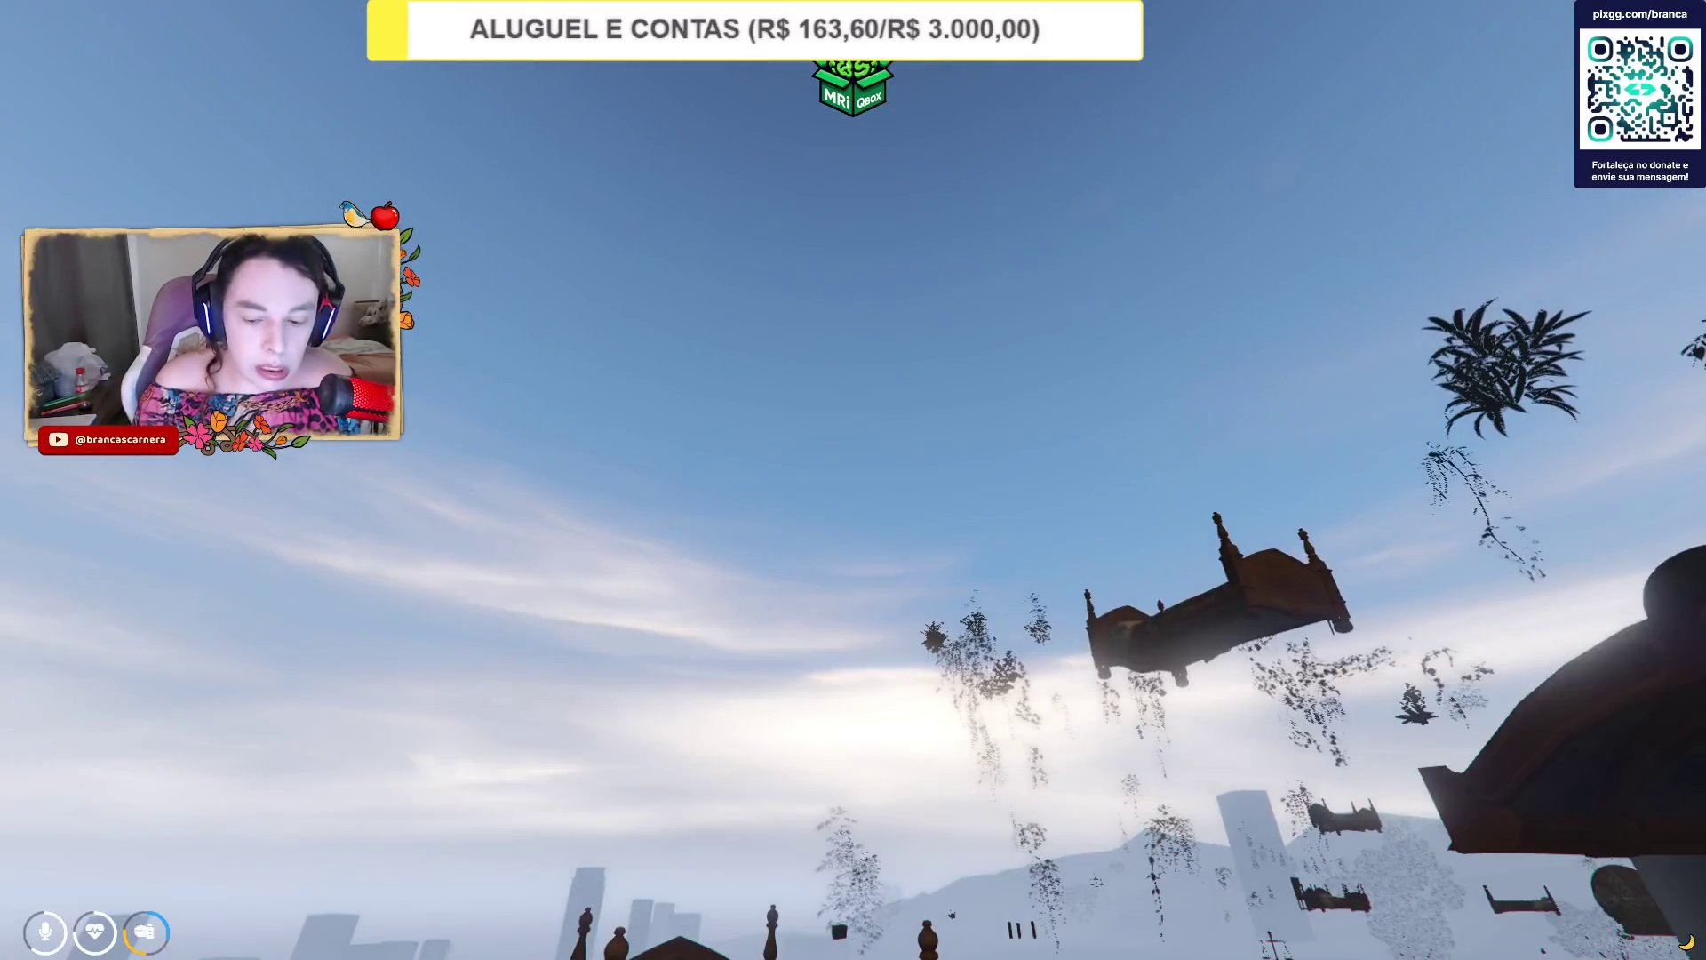
# Open and close the F1 admin Ações menu while inside the potion room interior.
pyautogui.press('F1')
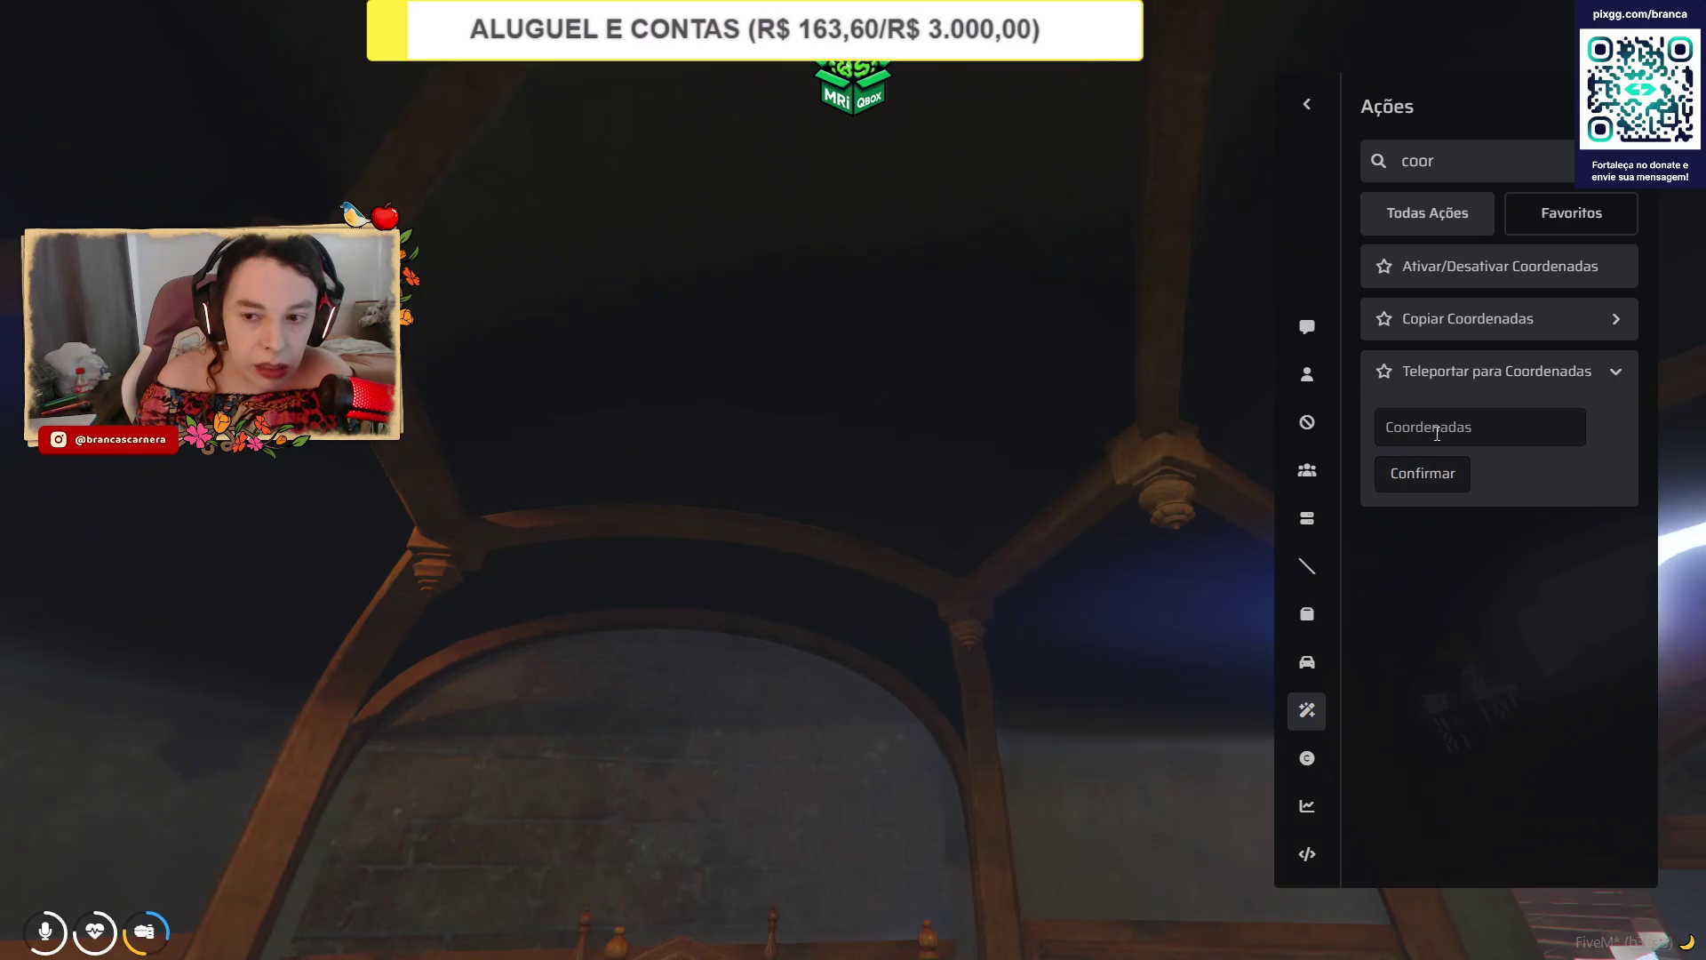
pyautogui.press('Escape')
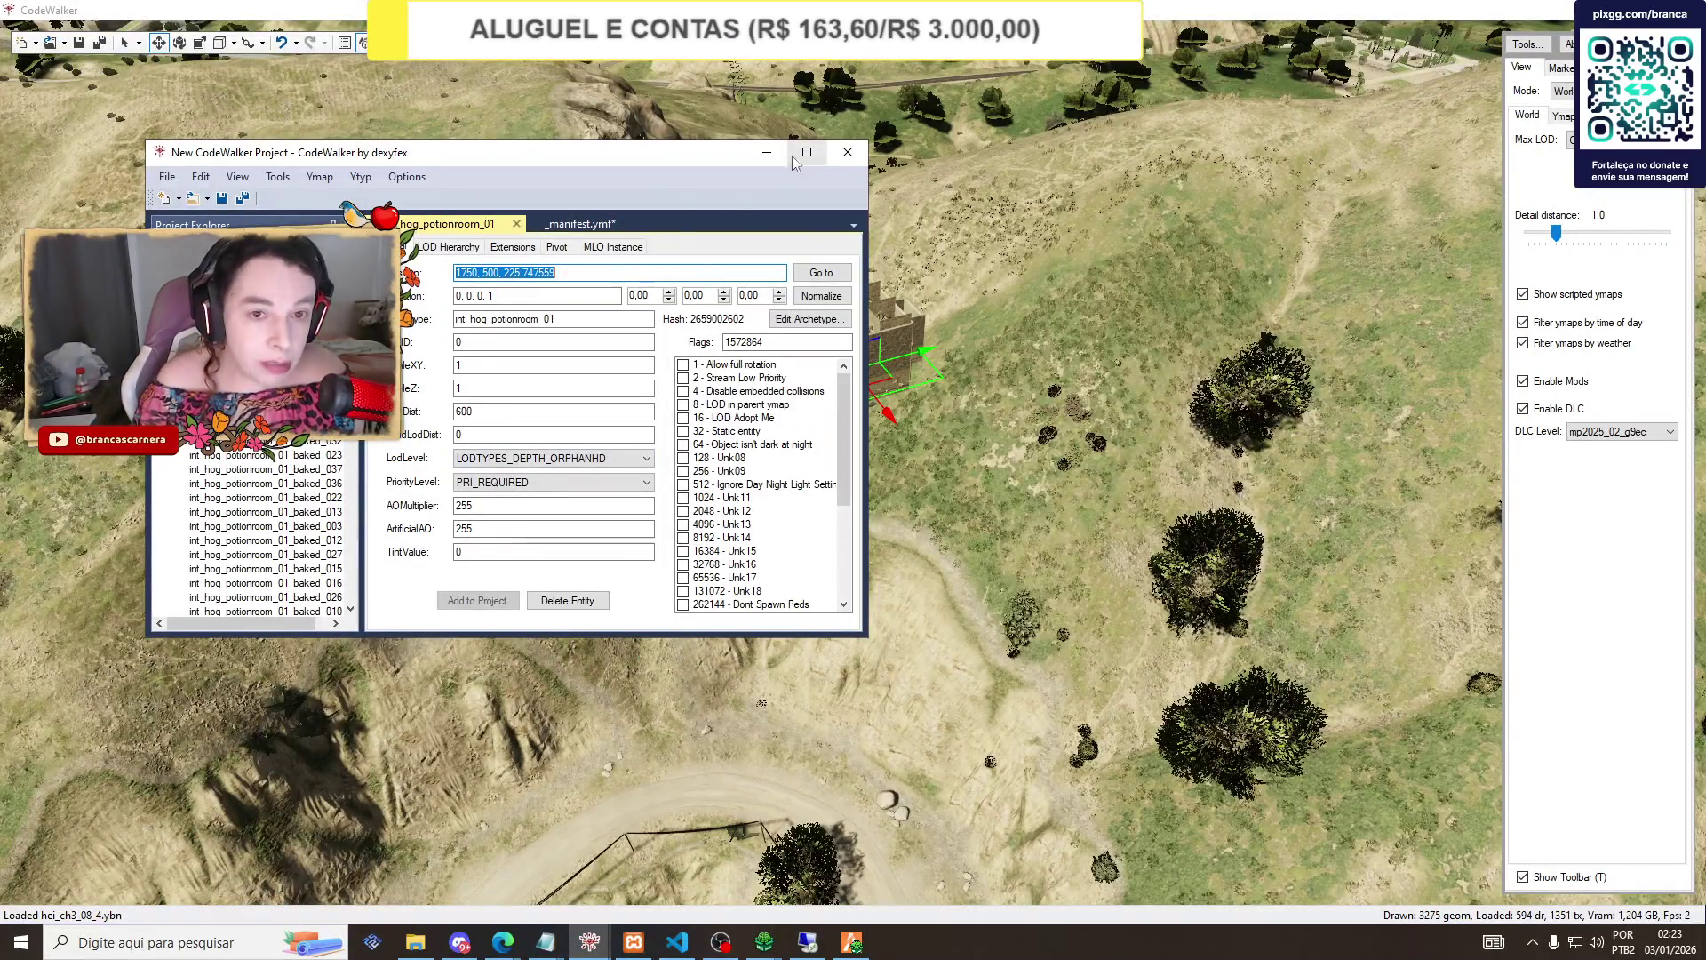
# Move the potionroom entity beside the freeway to 1236.334, 500, 124.246025 and inspect it.
pyautogui.click(766, 153)
pyautogui.scroll(-5, 766, 197)
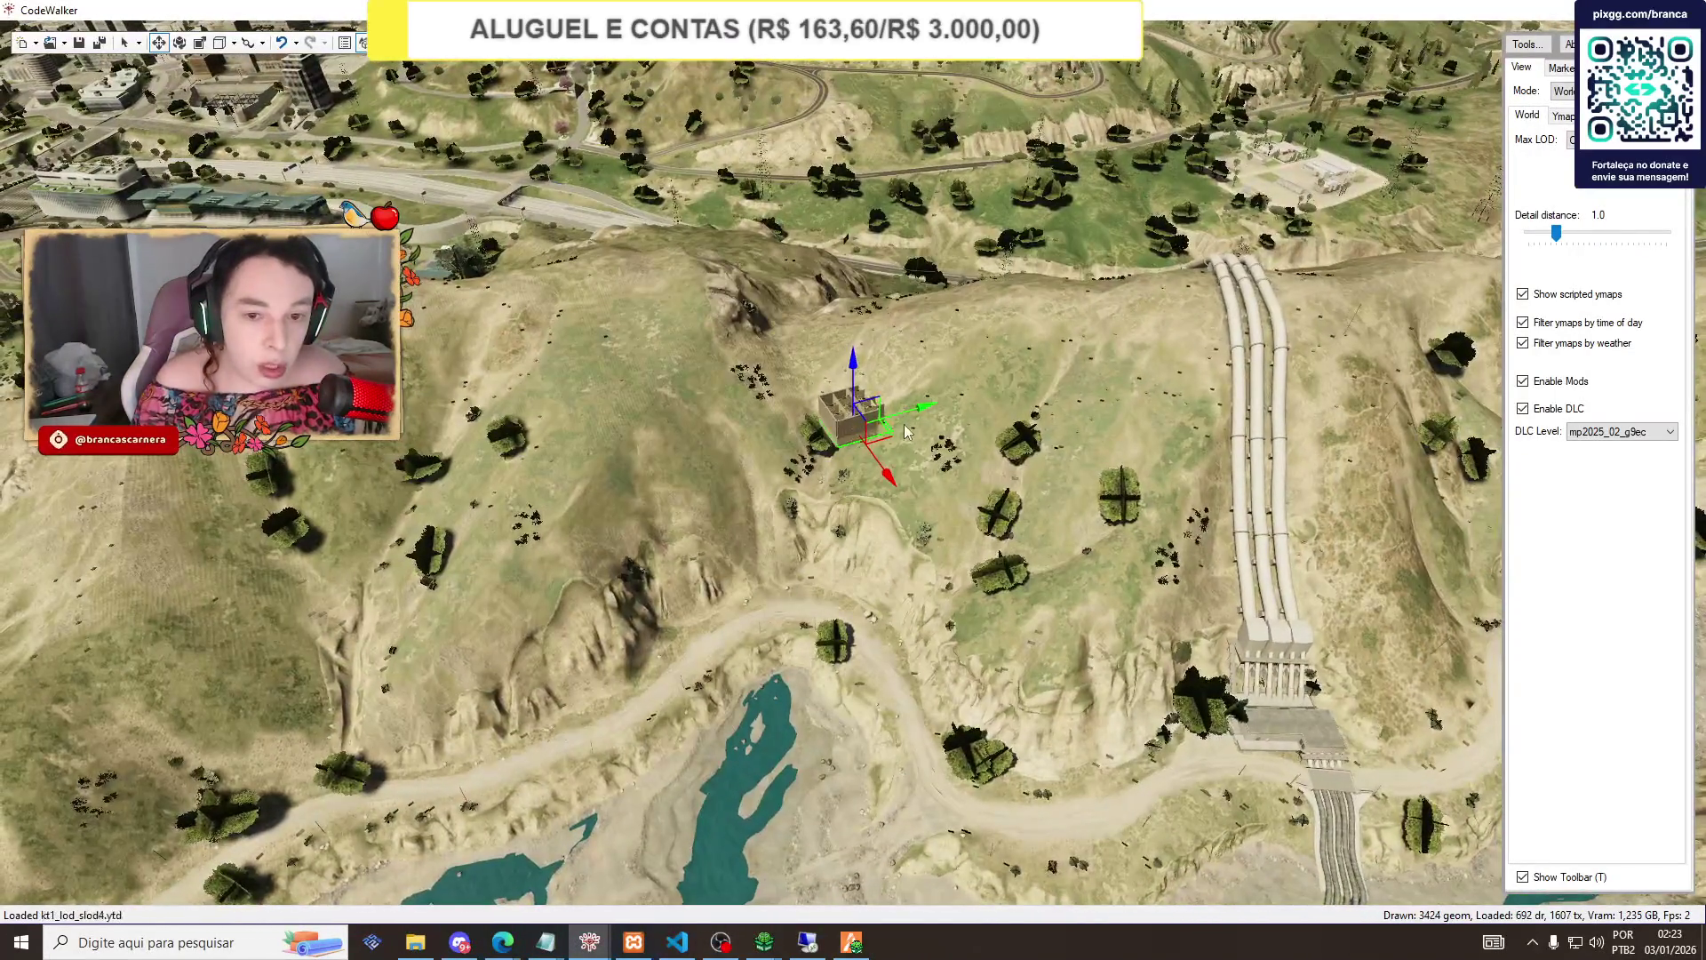
pyautogui.moveTo(886, 475)
pyautogui.mouseDown()
pyautogui.moveTo(711, 244)
pyautogui.moveTo(631, 240)
pyautogui.moveTo(664, 248)
pyautogui.moveTo(631, 224)
pyautogui.mouseUp()
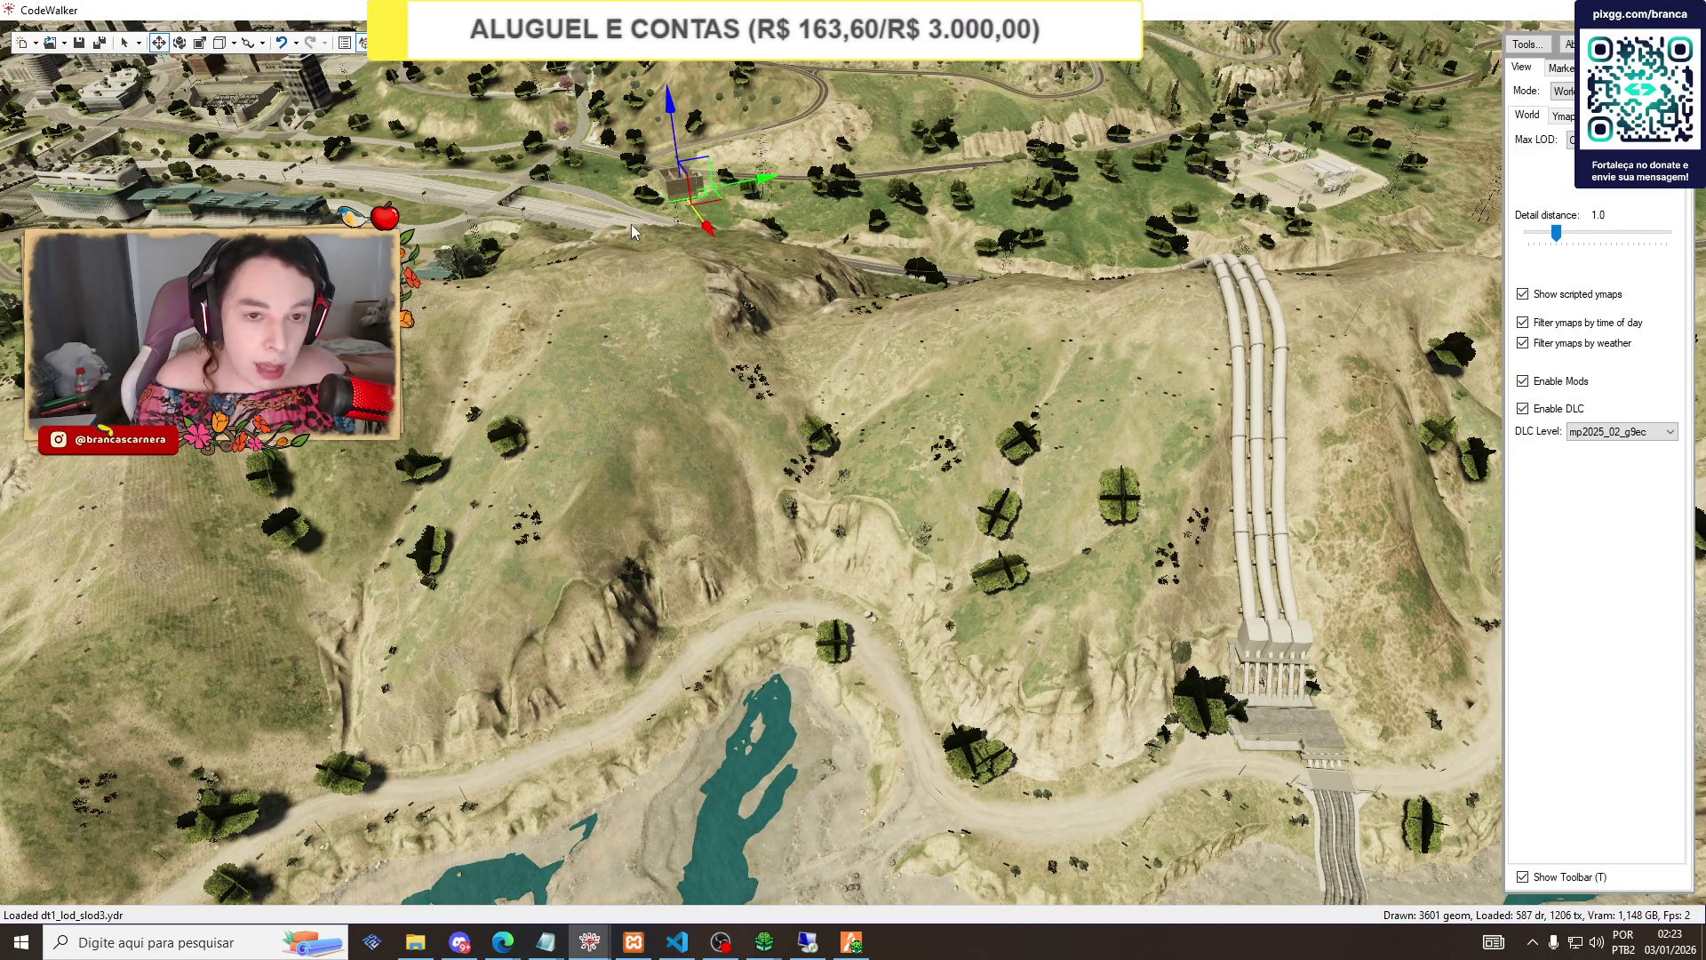
pyautogui.scroll(-3, 813, 211)
pyautogui.moveTo(812, 210)
pyautogui.mouseDown()
pyautogui.moveTo(829, 68)
pyautogui.moveTo(169, 82)
pyautogui.moveTo(411, 185)
pyautogui.moveTo(632, 222)
pyautogui.moveTo(1026, 451)
pyautogui.moveTo(942, 475)
pyautogui.mouseUp()
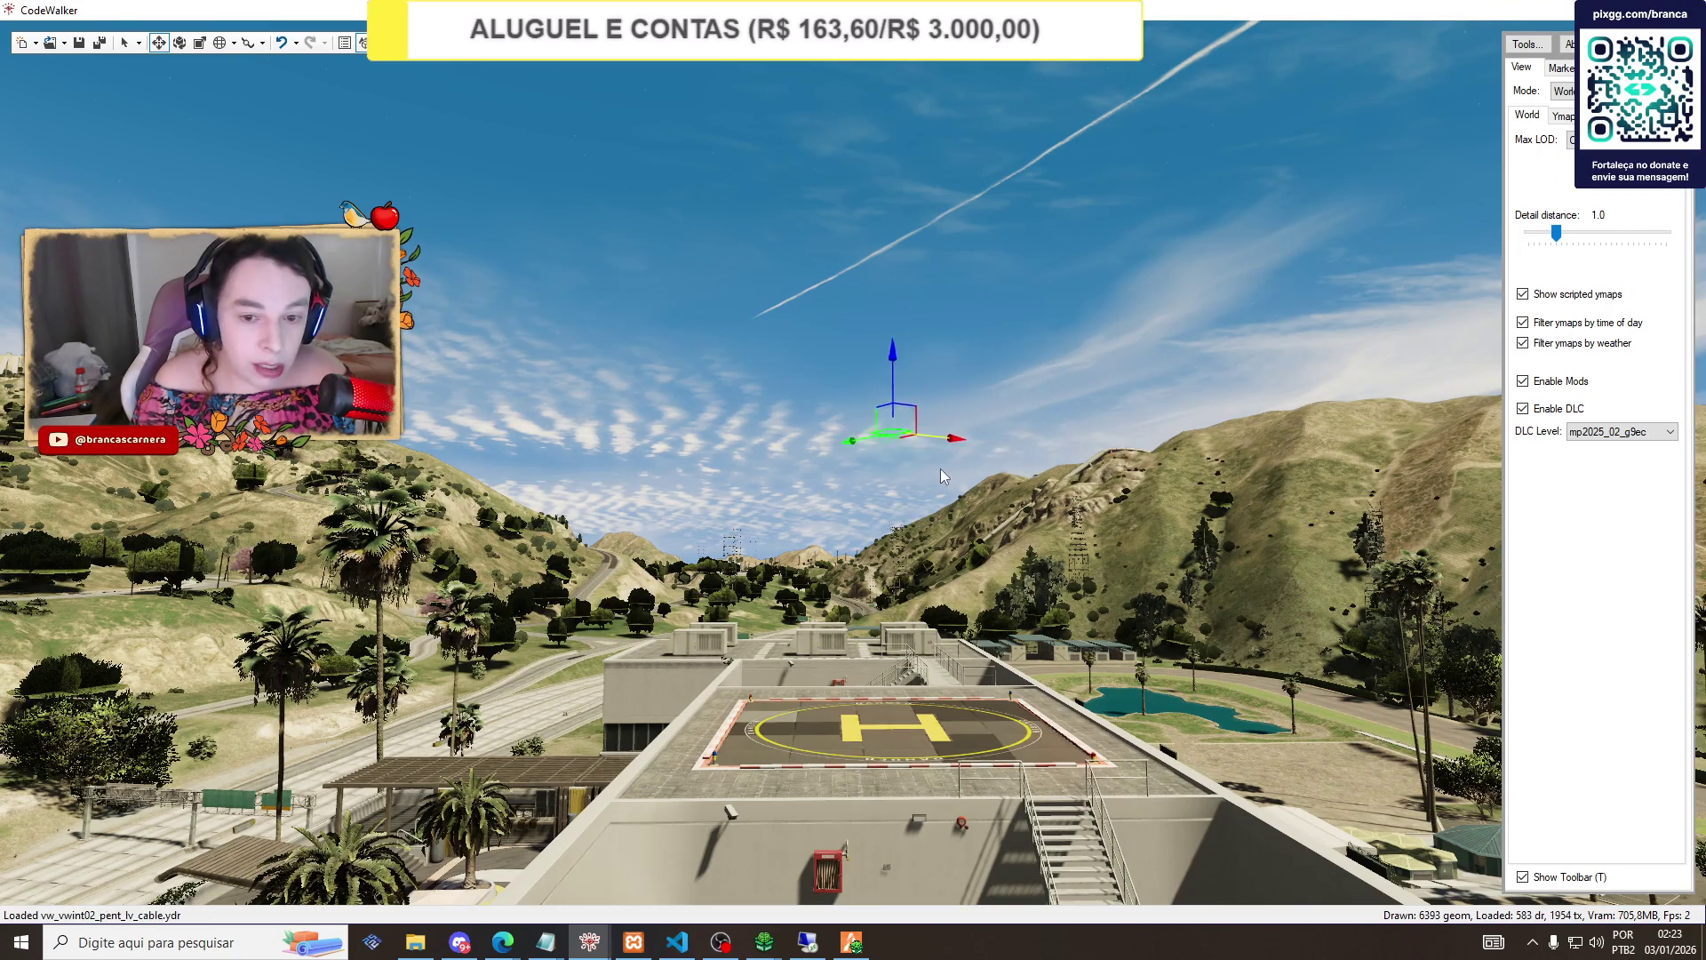
pyautogui.moveTo(846, 503)
pyautogui.mouseDown()
pyautogui.moveTo(850, 519)
pyautogui.moveTo(854, 471)
pyautogui.moveTo(851, 505)
pyautogui.mouseUp()
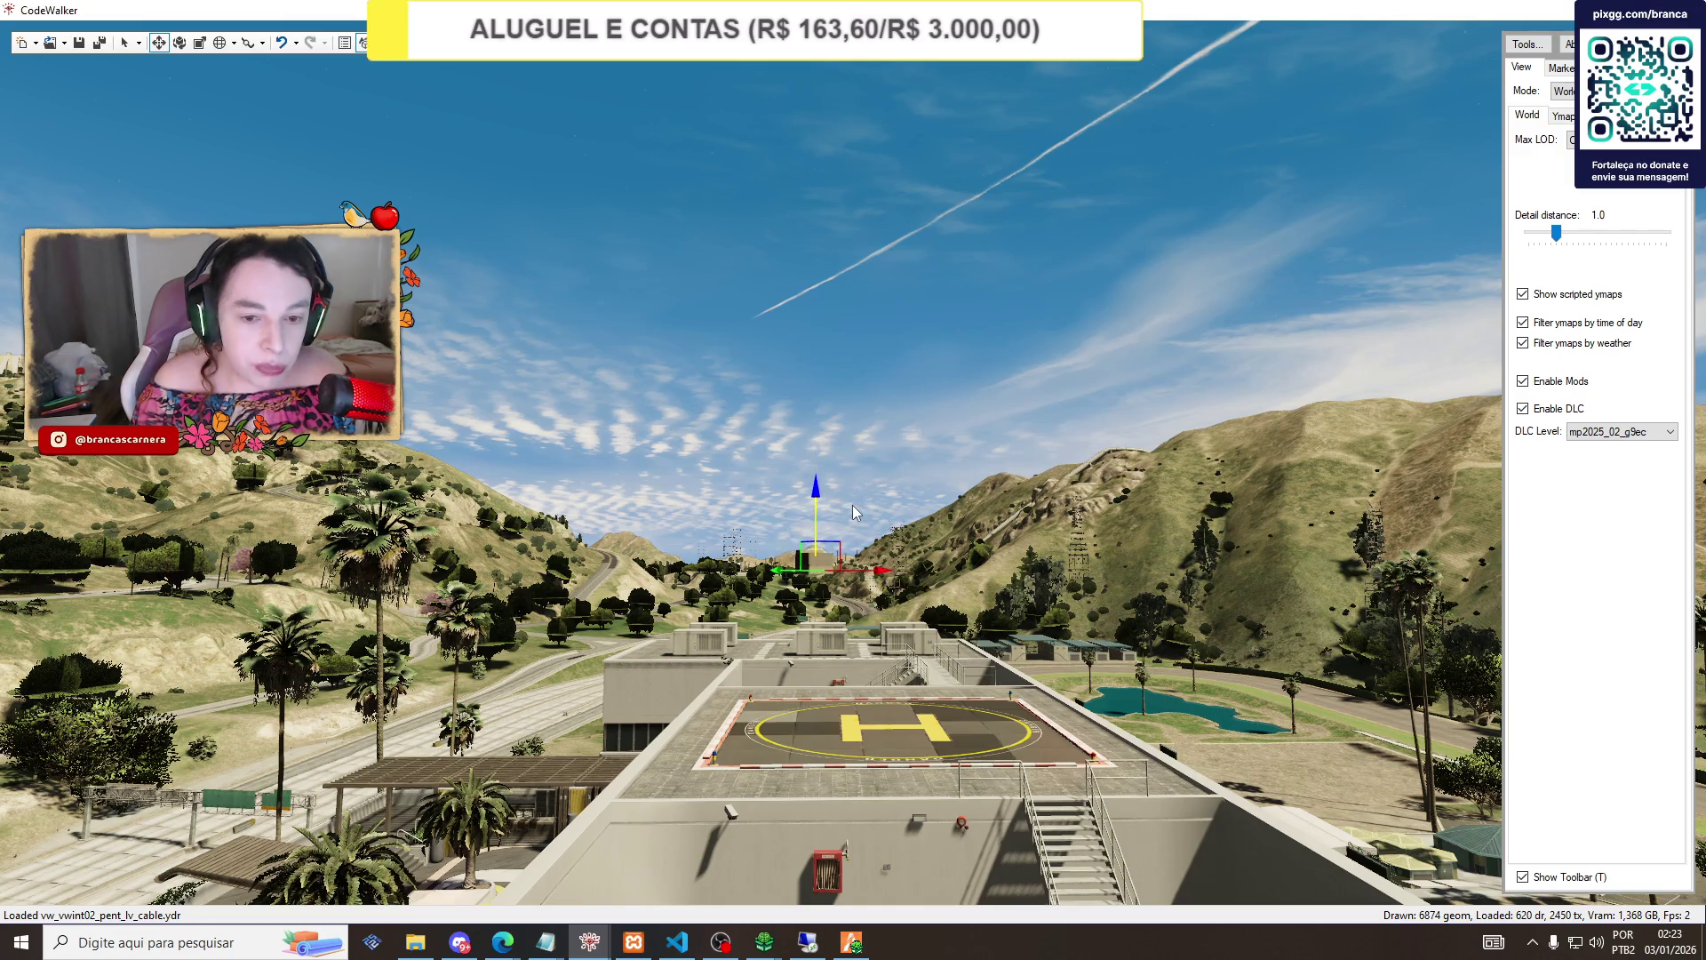
pyautogui.press('w')
pyautogui.press('w')
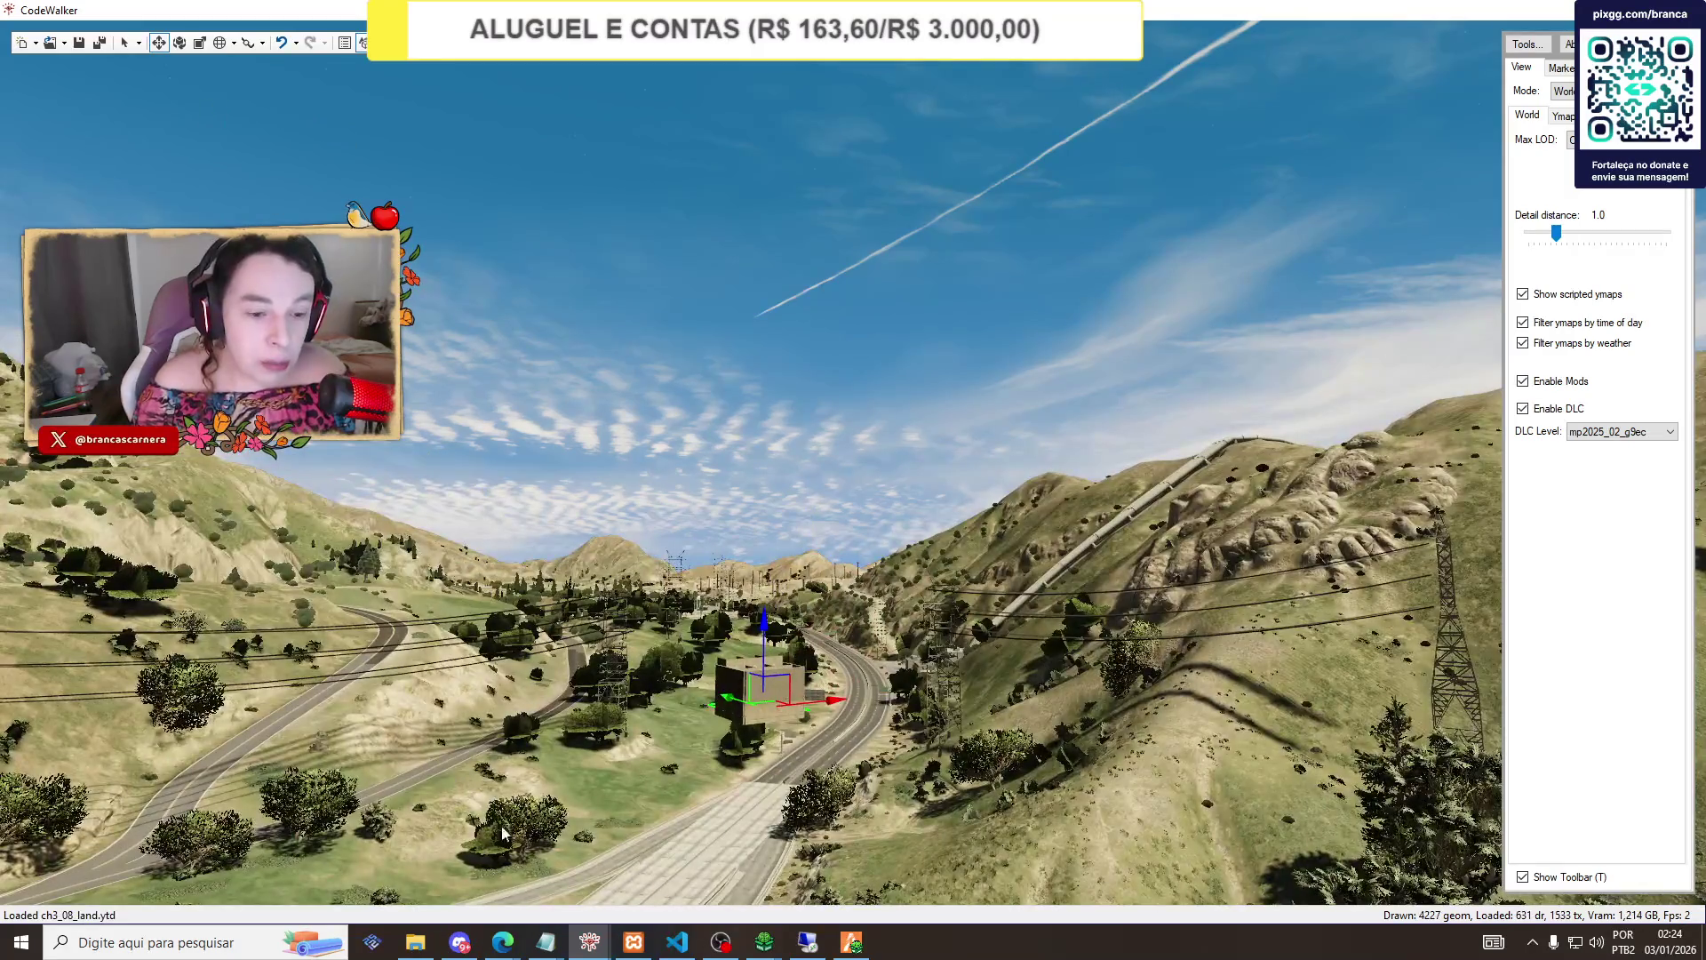
pyautogui.moveTo(591, 947)
pyautogui.click(692, 869)
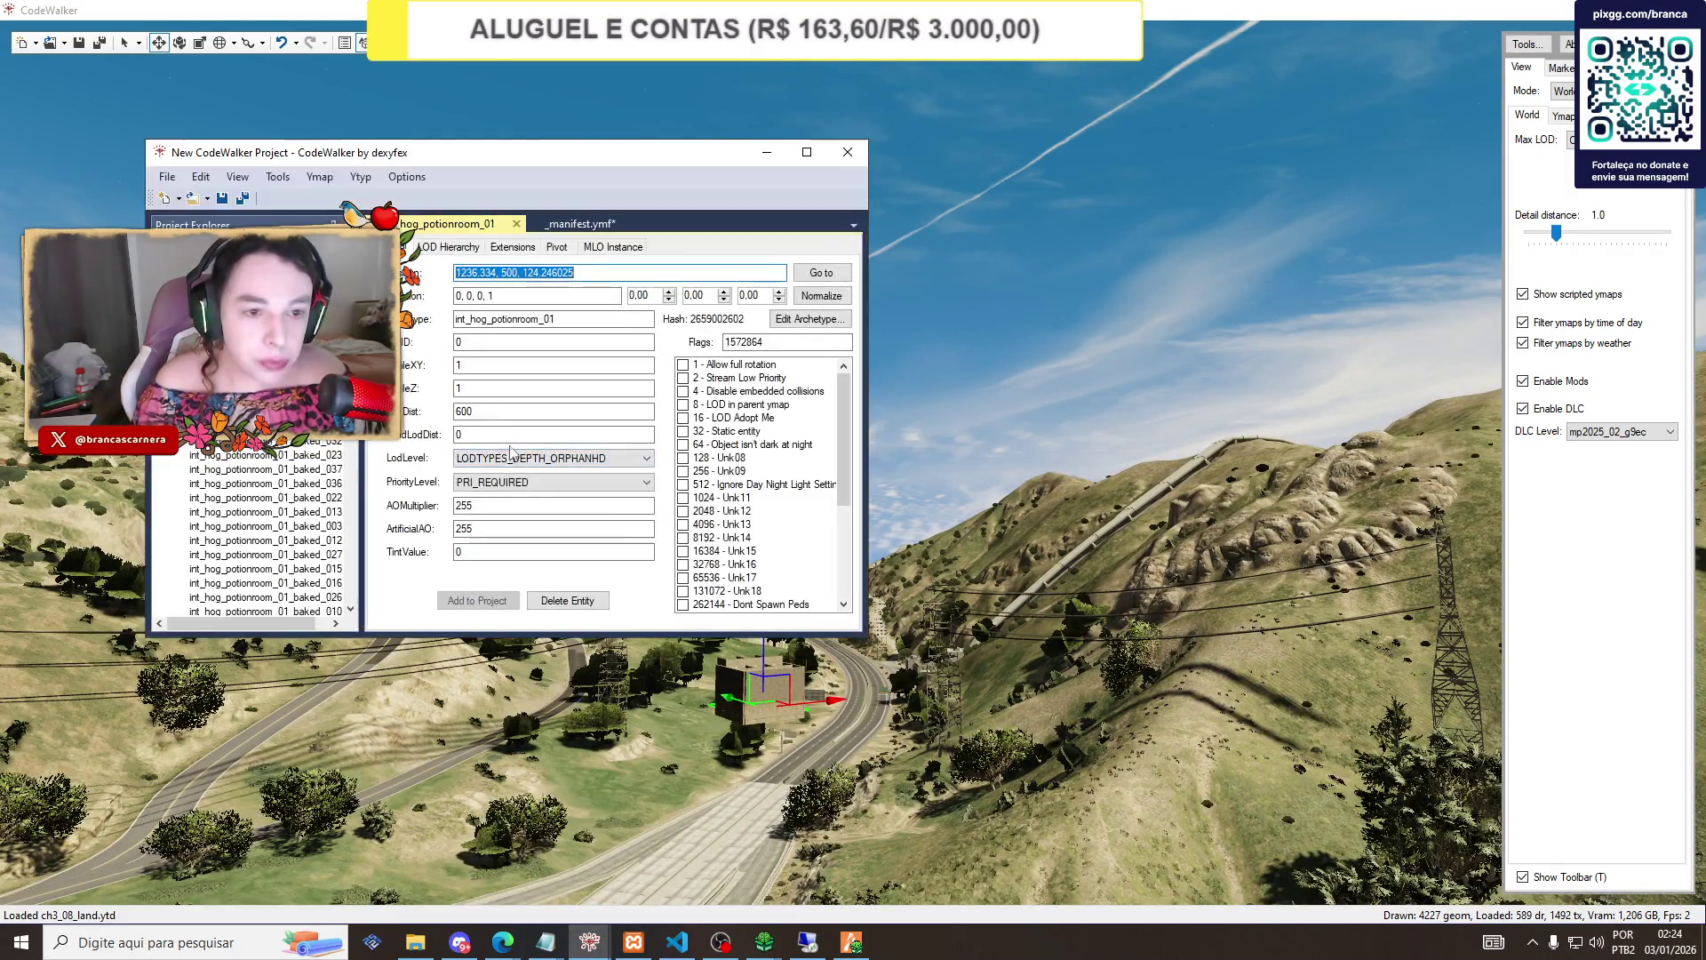
# Save the edited ymap over the existing int_hog_potionroom_01_milo_.ymap file.
pyautogui.click(494, 365)
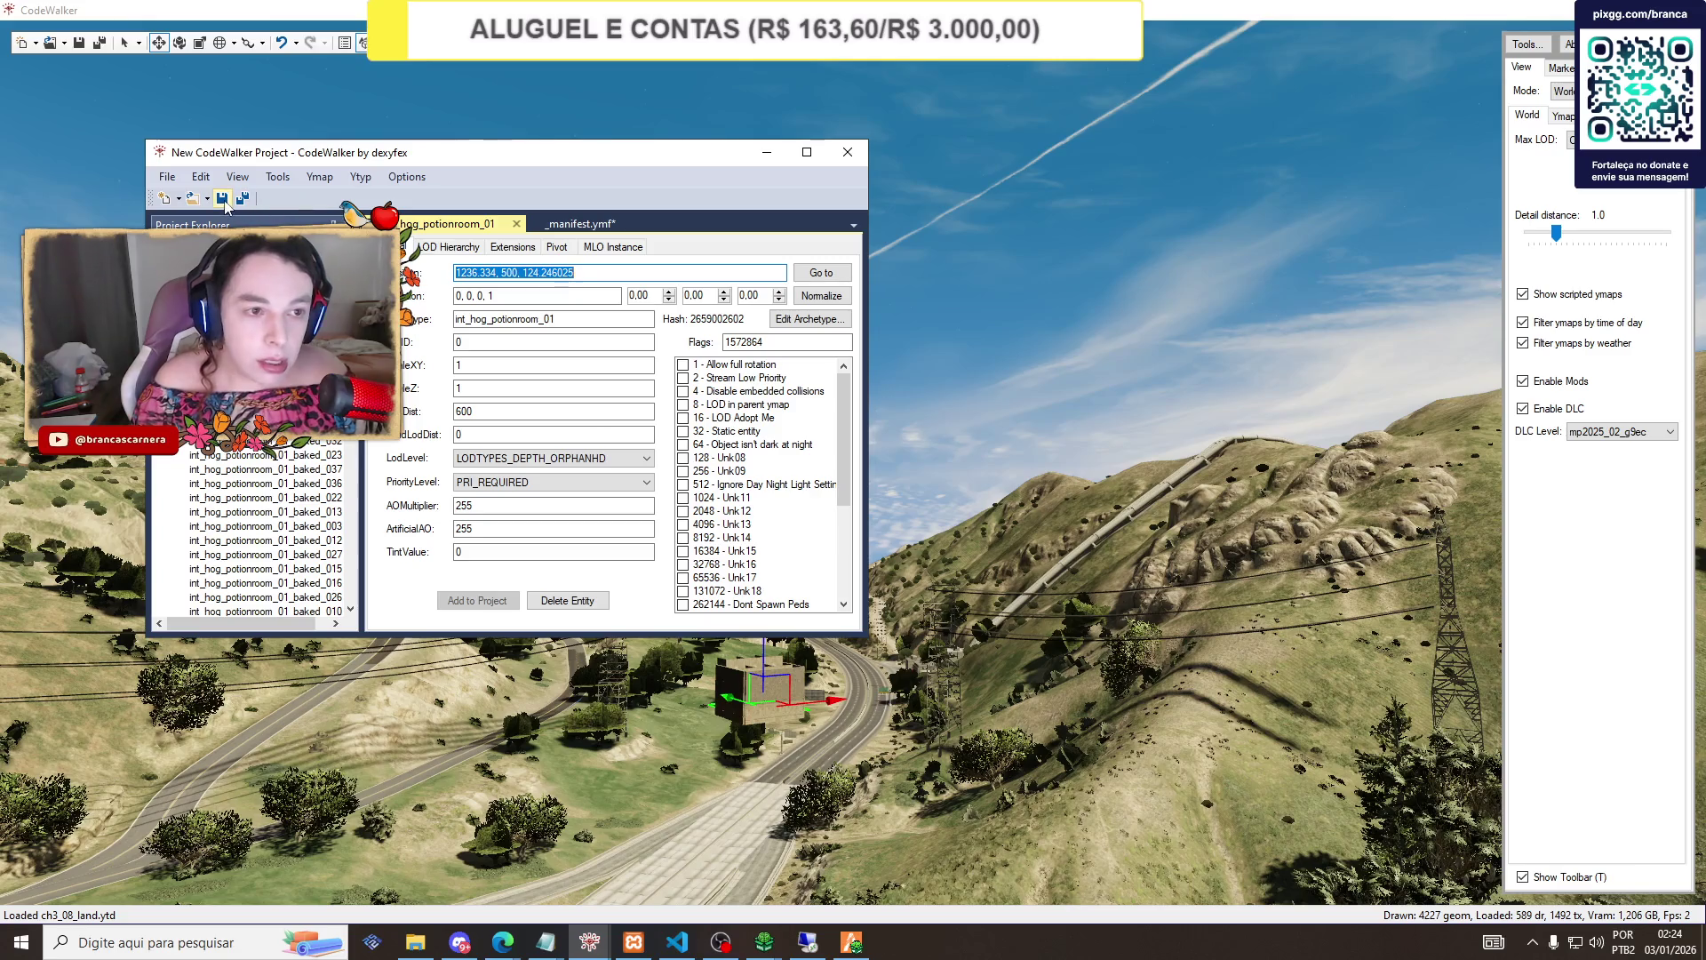
pyautogui.click(223, 199)
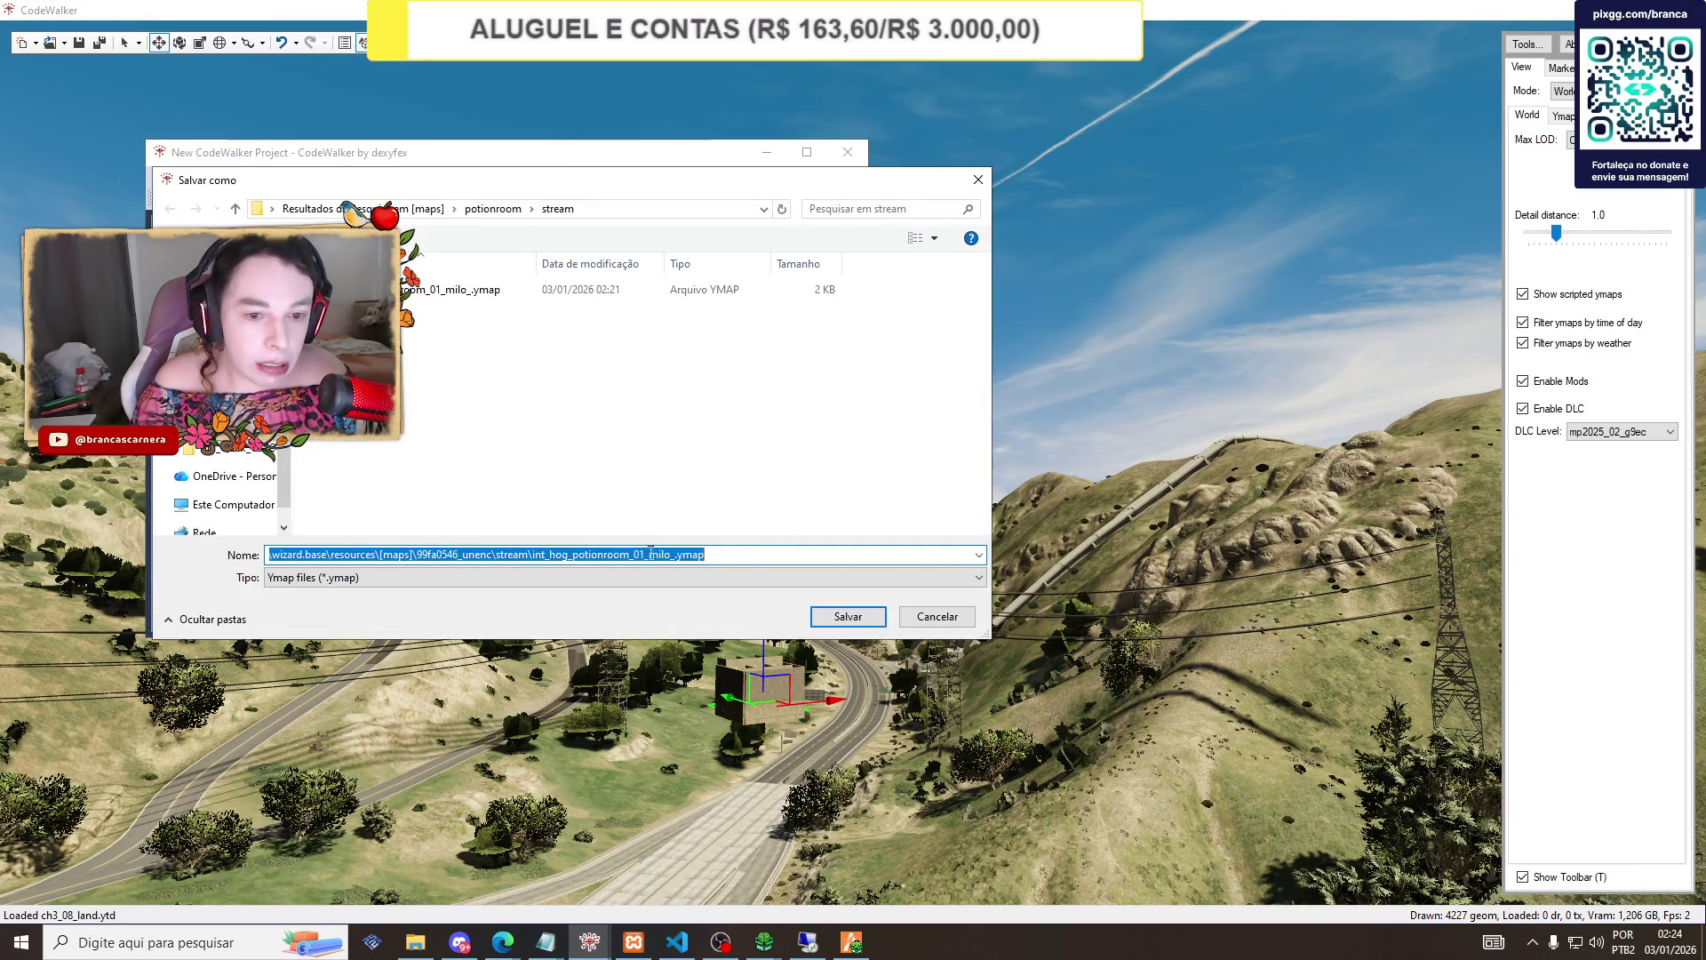
pyautogui.click(463, 291)
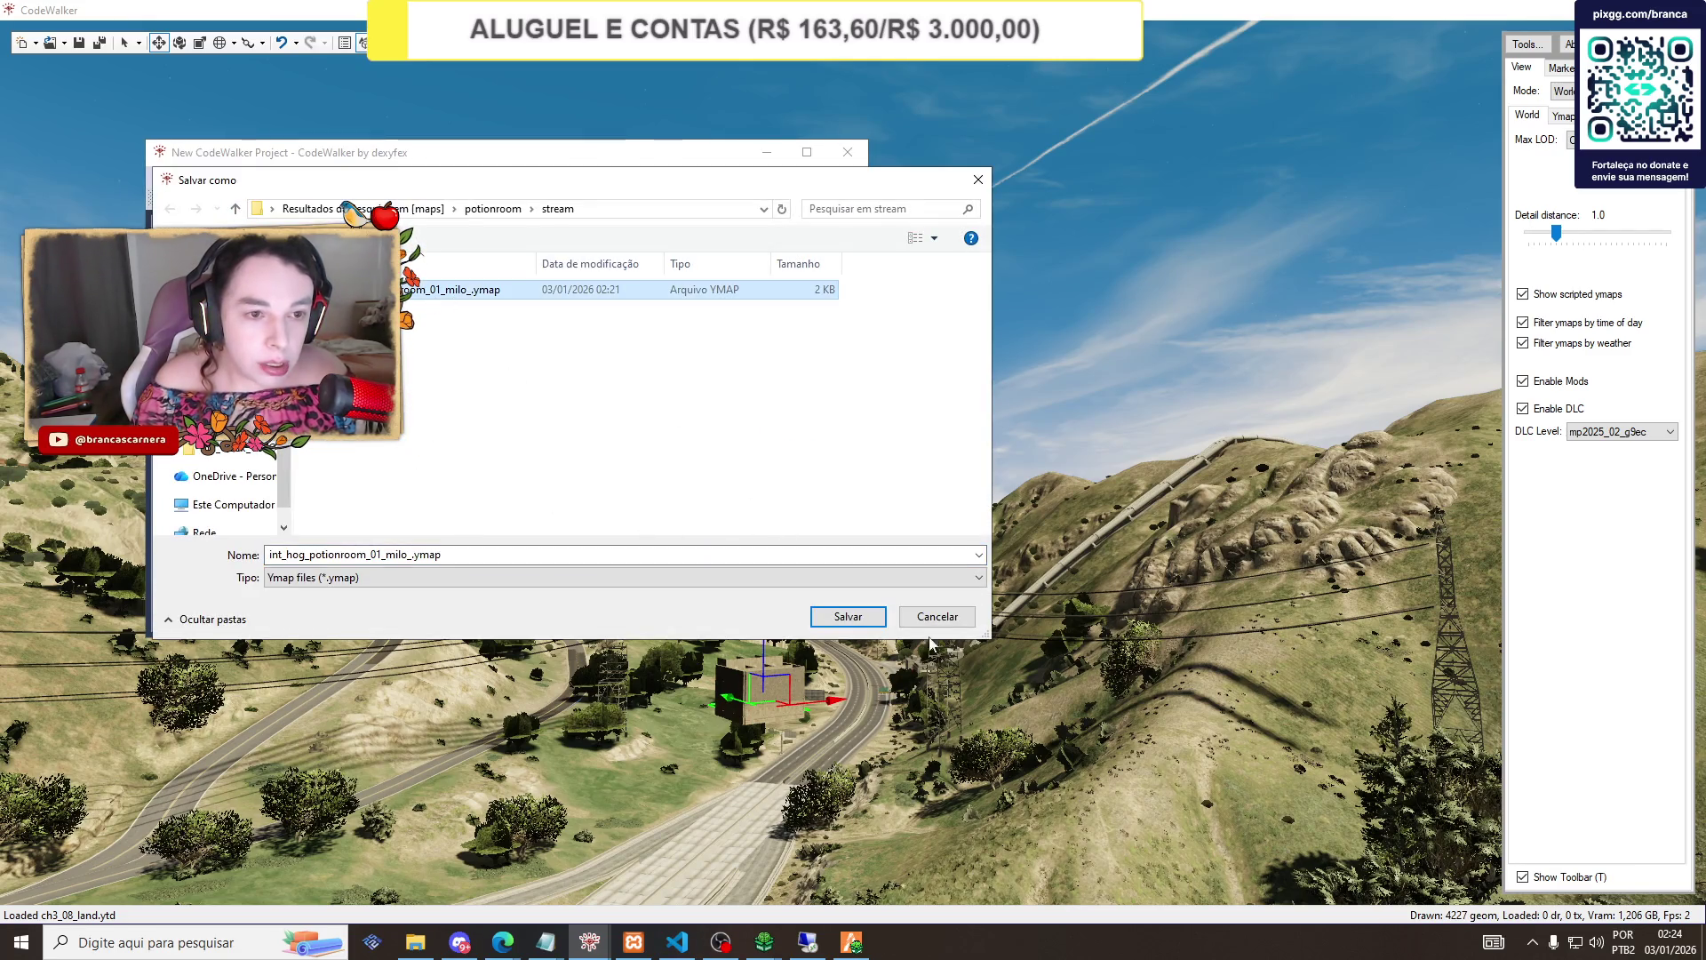
pyautogui.click(848, 616)
pyautogui.click(891, 474)
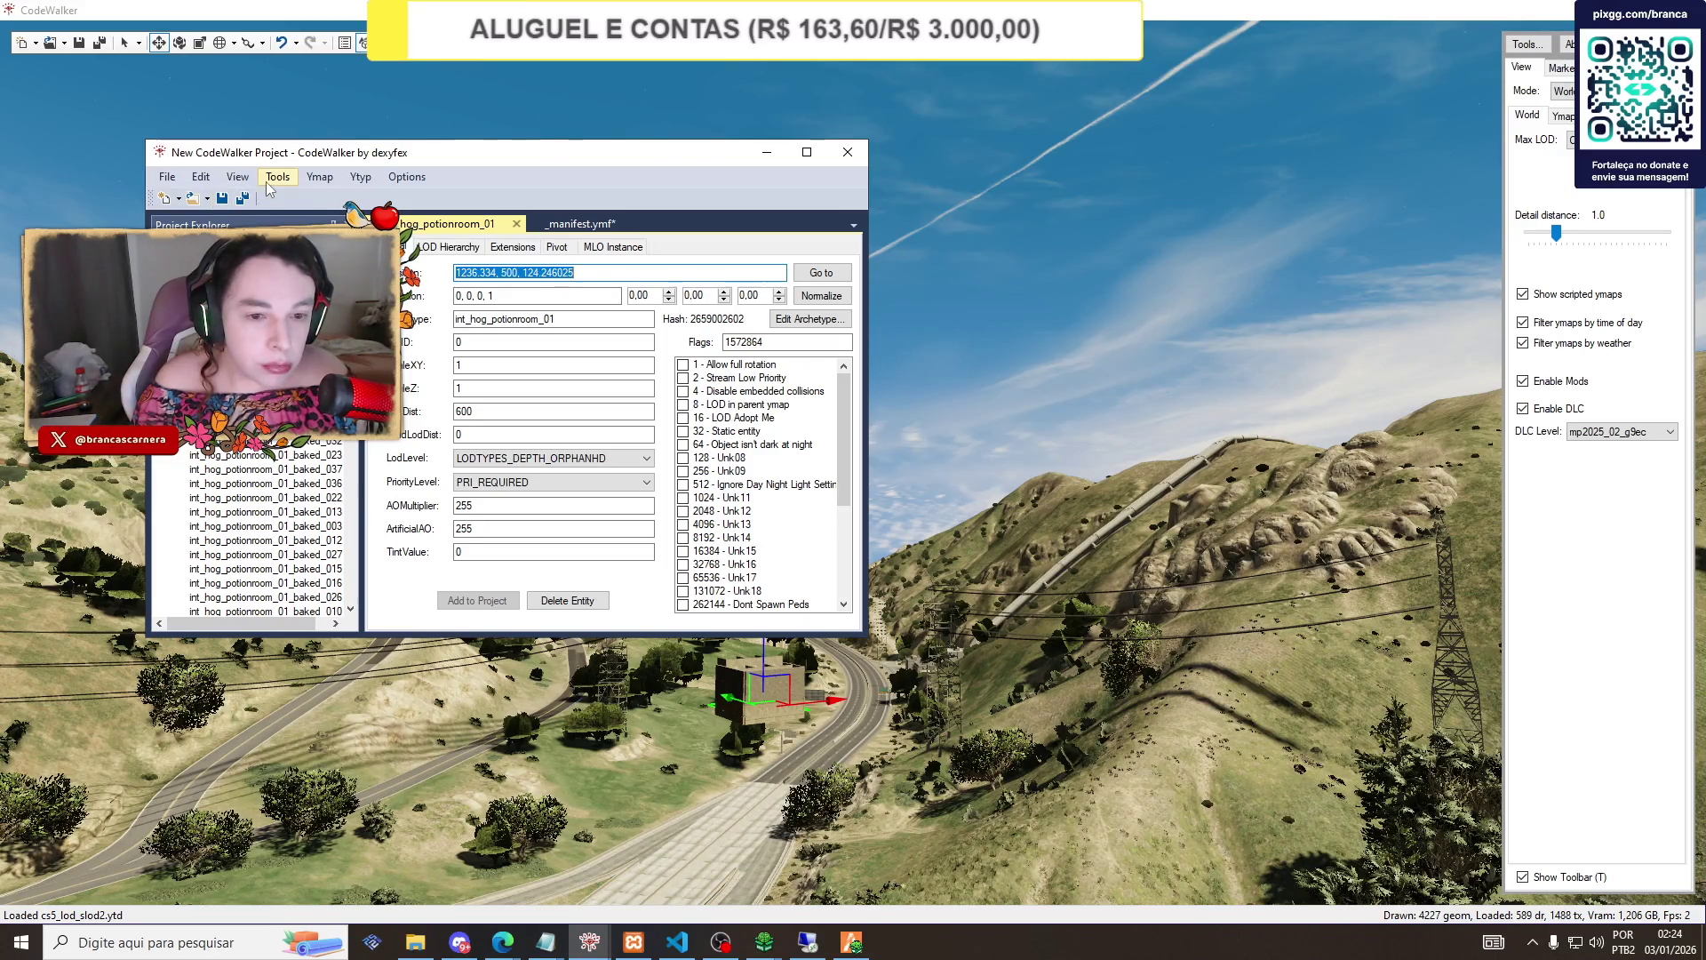
# Recalculate all flags and extents for the potionroom ymap and save it again.
pyautogui.click(205, 258)
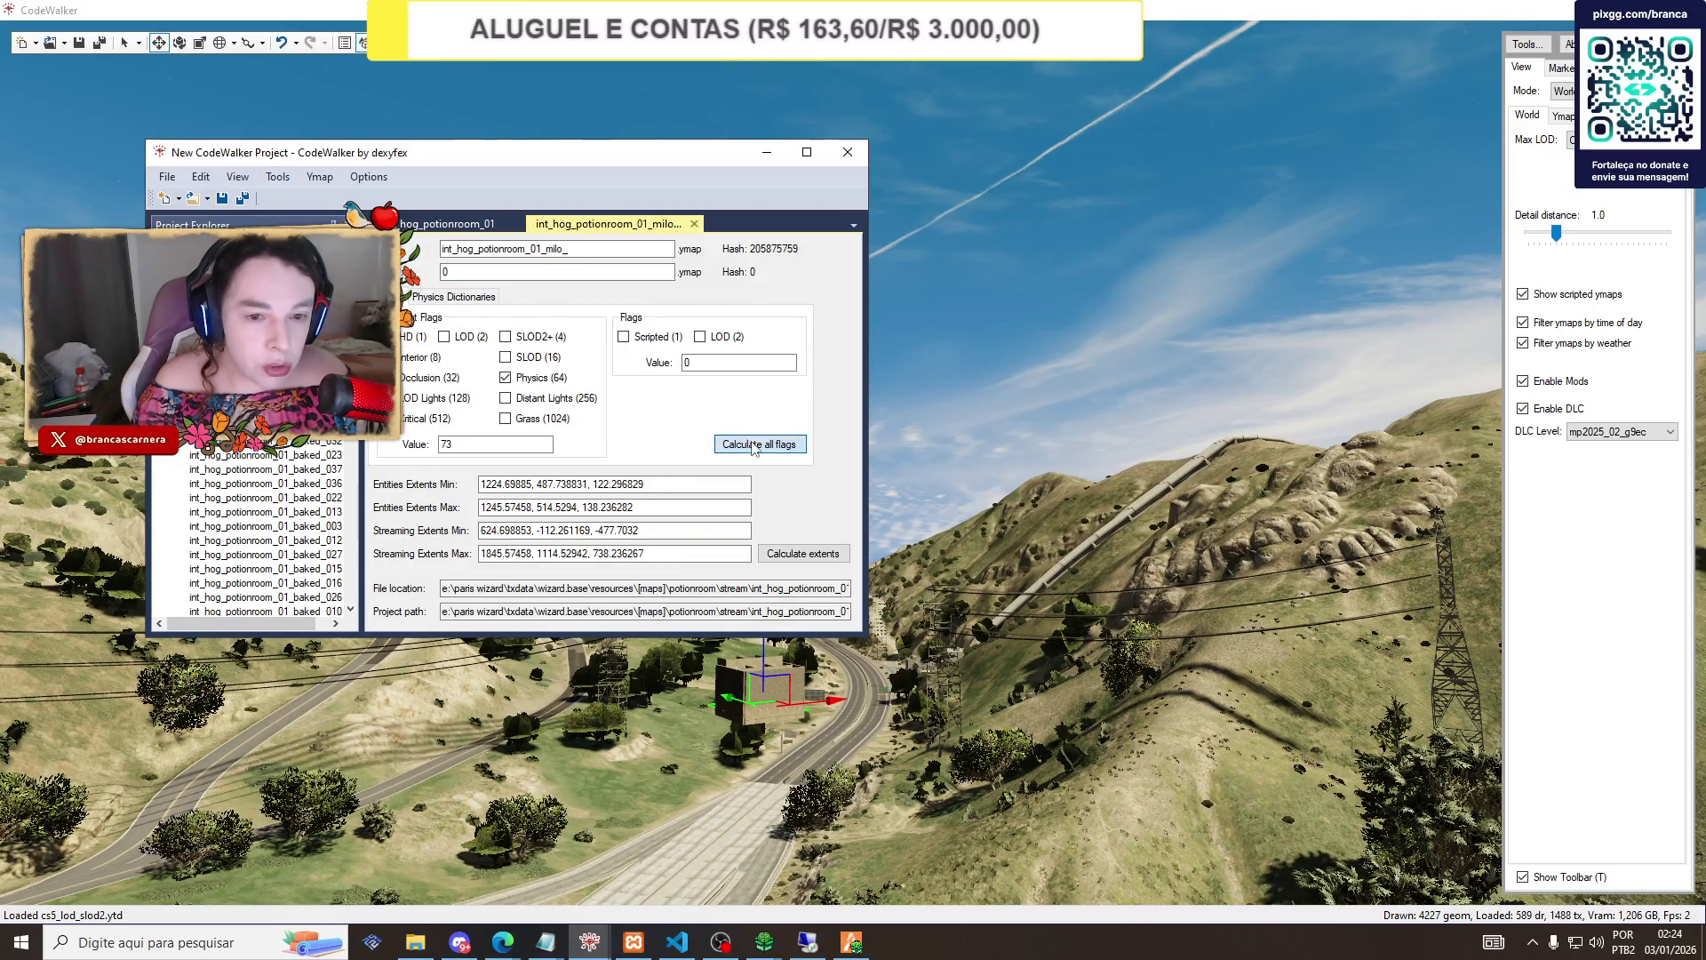
pyautogui.click(791, 556)
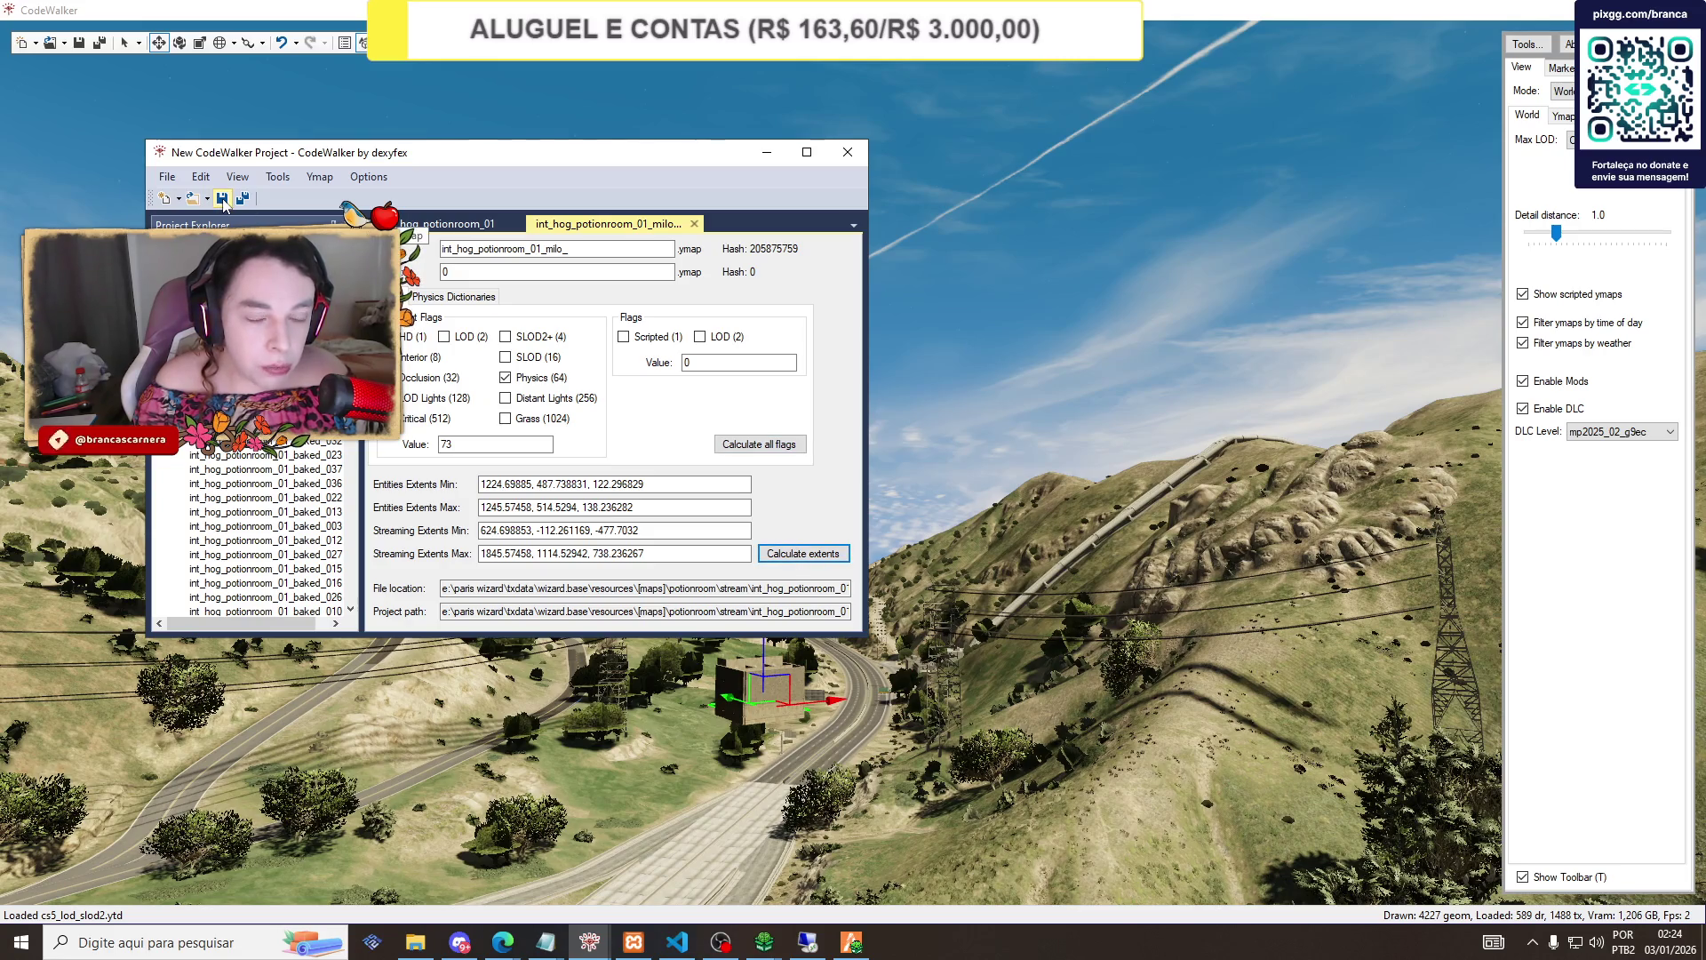
pyautogui.click(851, 942)
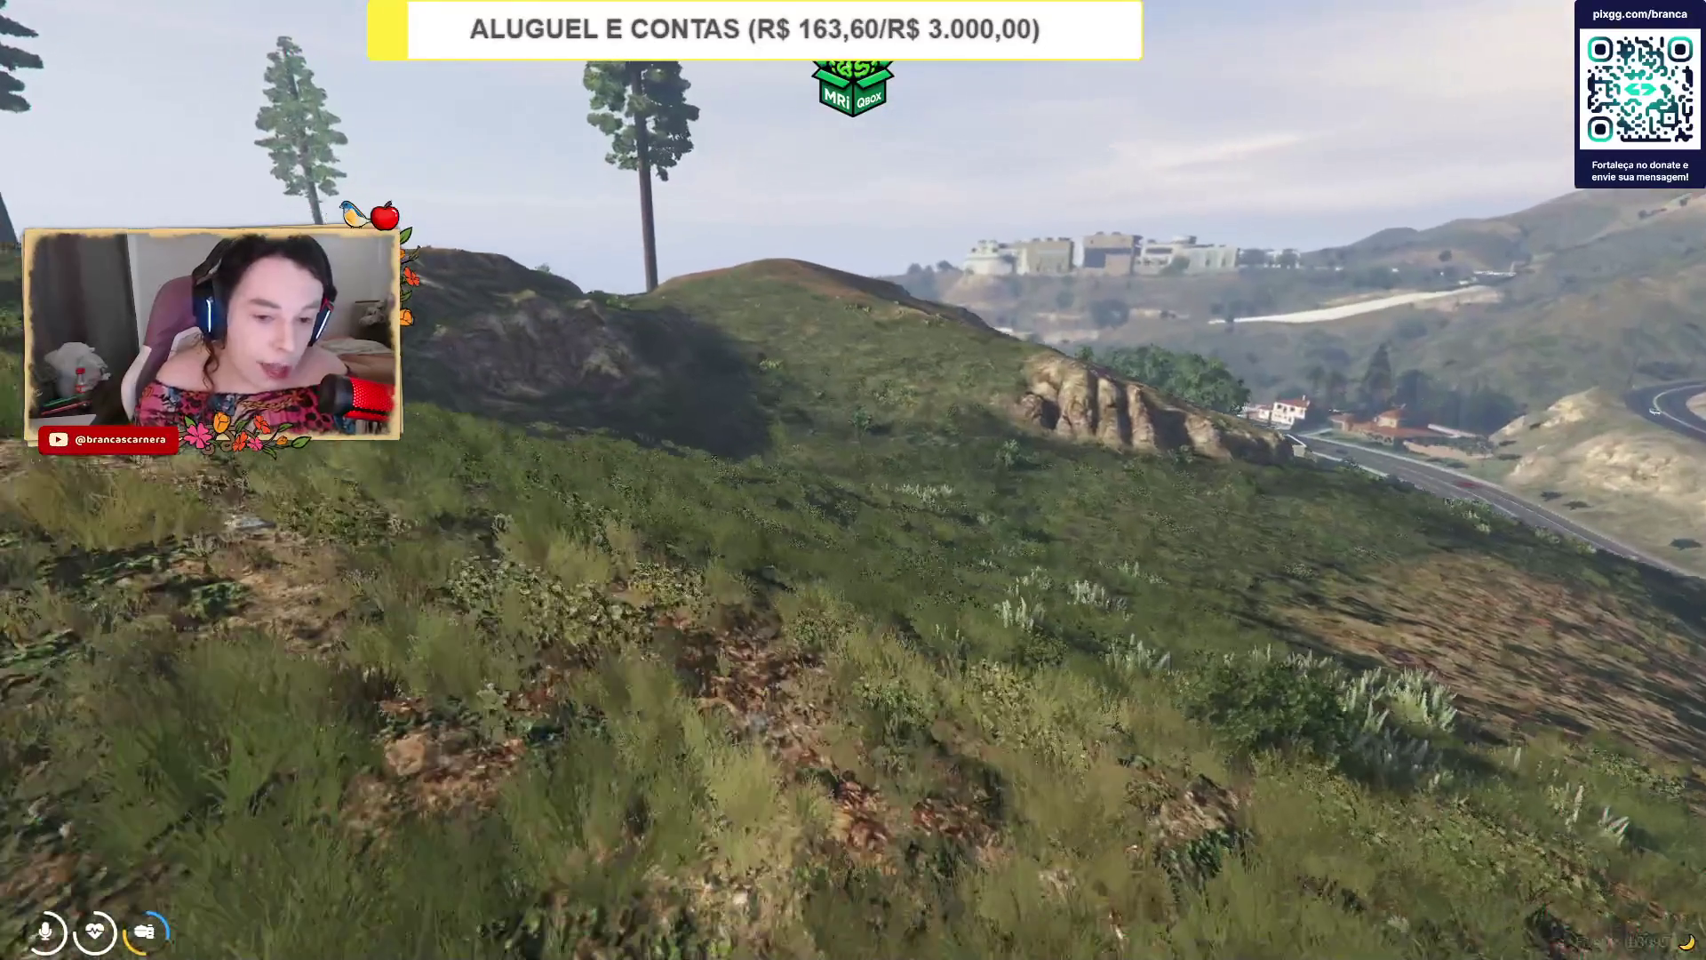
pyautogui.hotkey('alt', 'Tab')
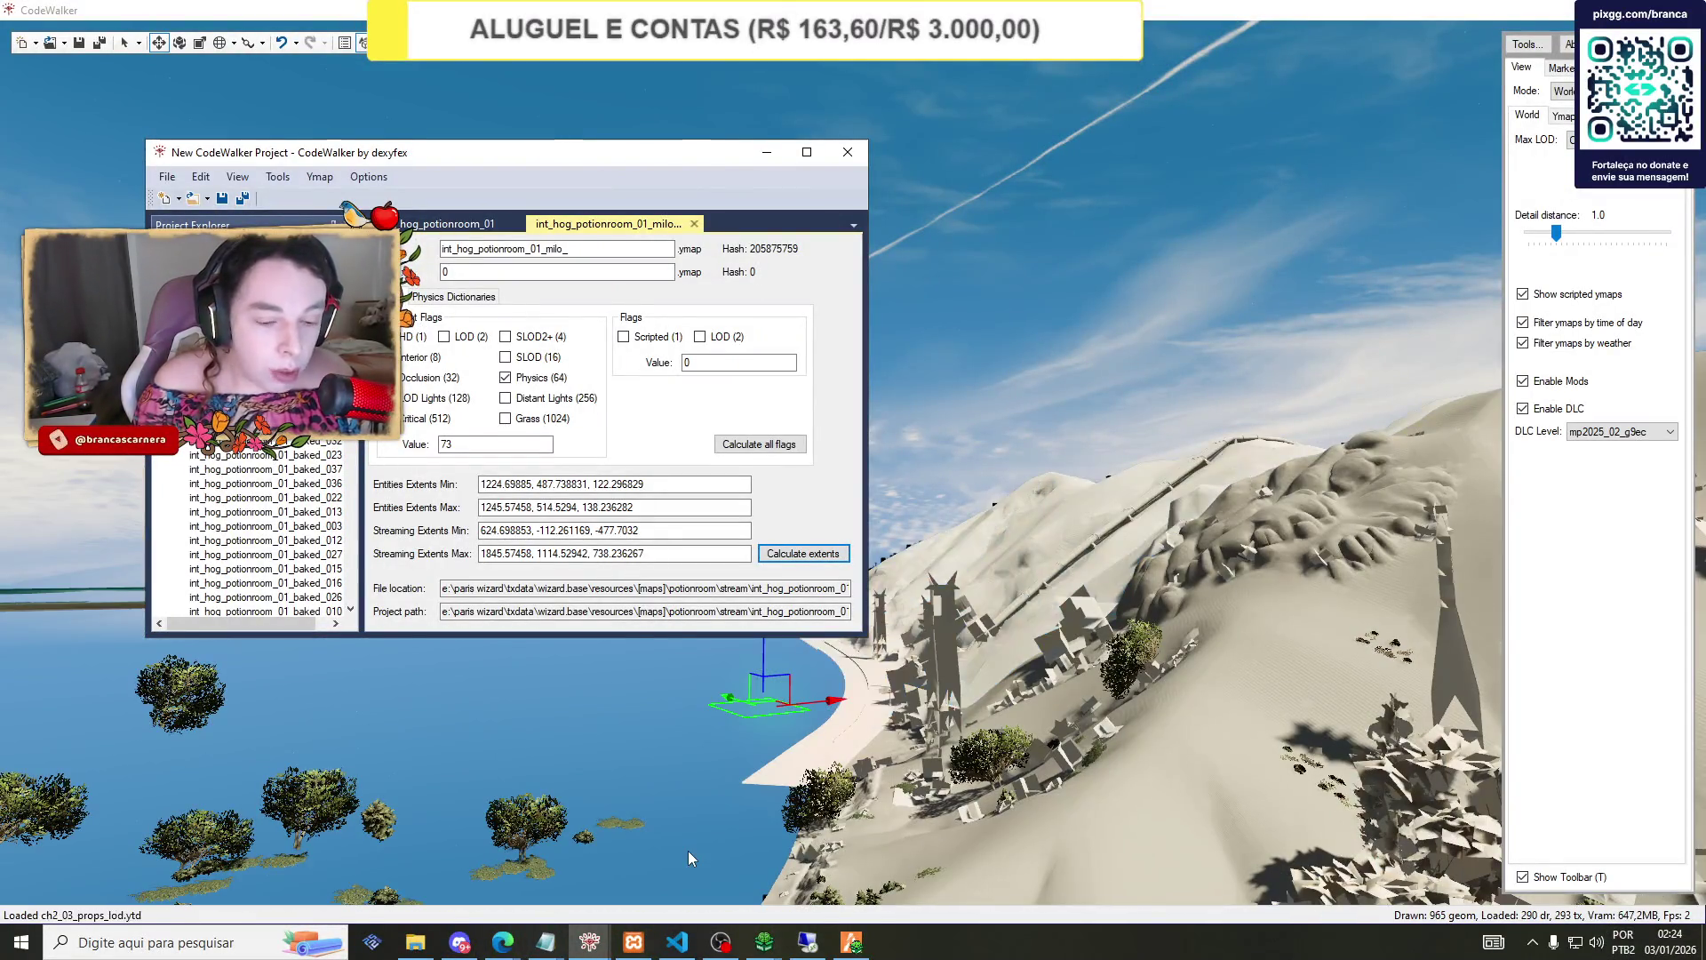
# Stop and then start the potionroom resource on the txAdmin Resources page.
pyautogui.moveTo(502, 942)
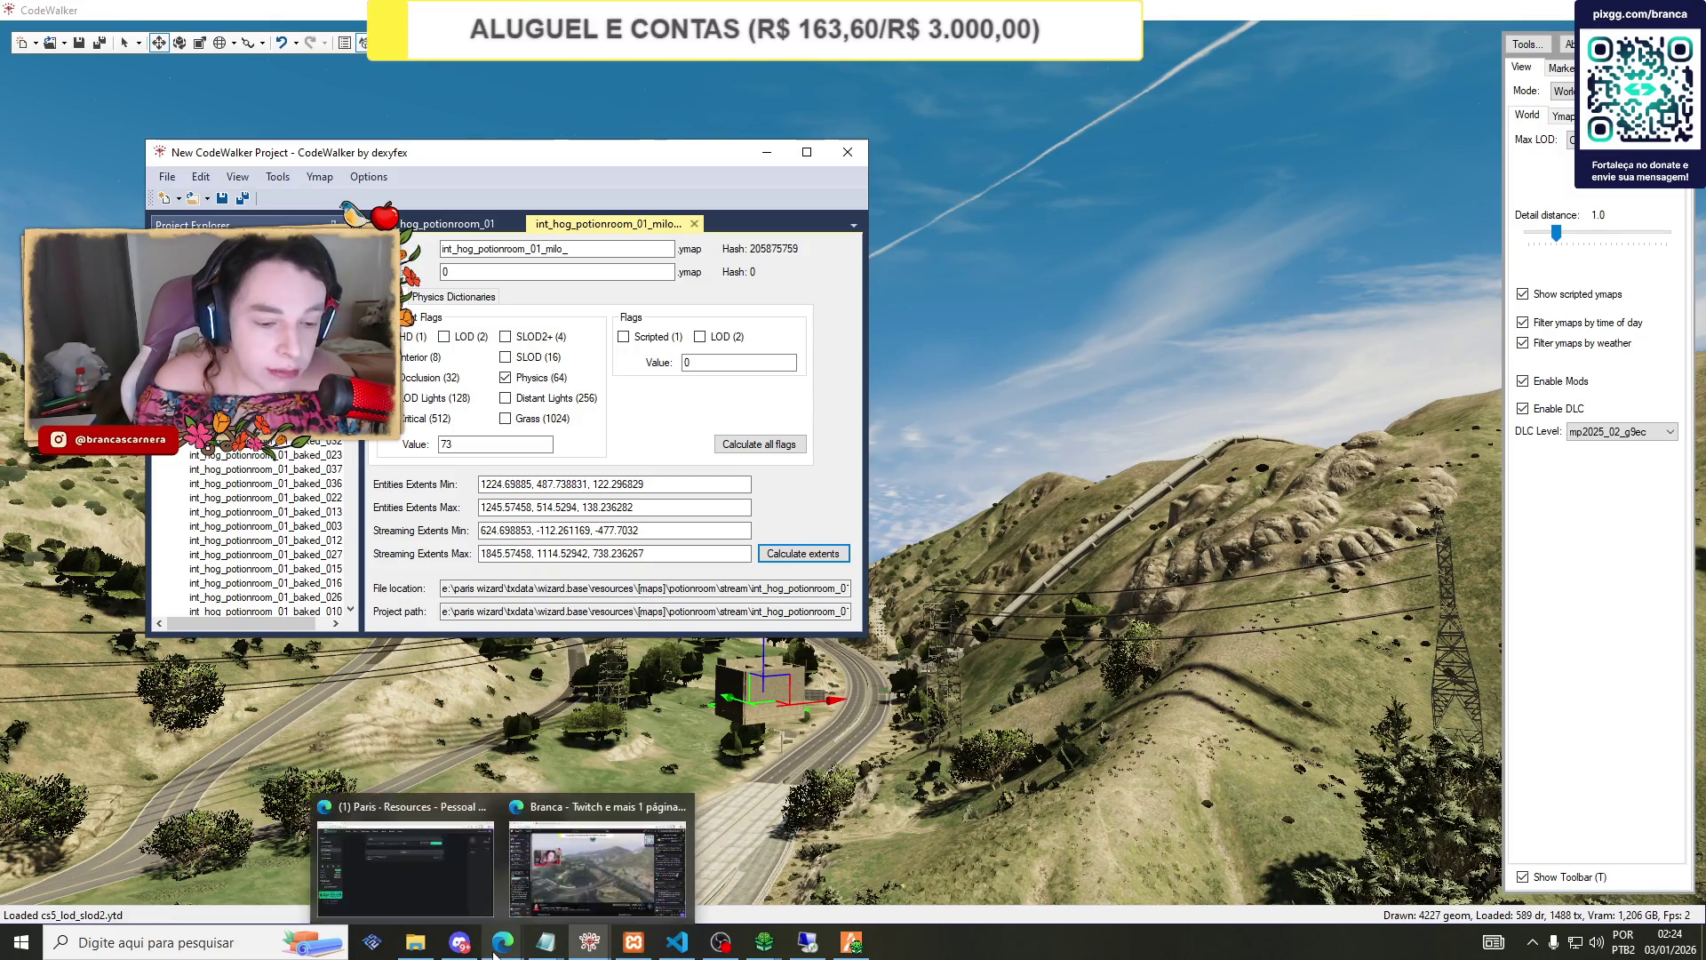
pyautogui.click(446, 869)
pyautogui.click(1191, 343)
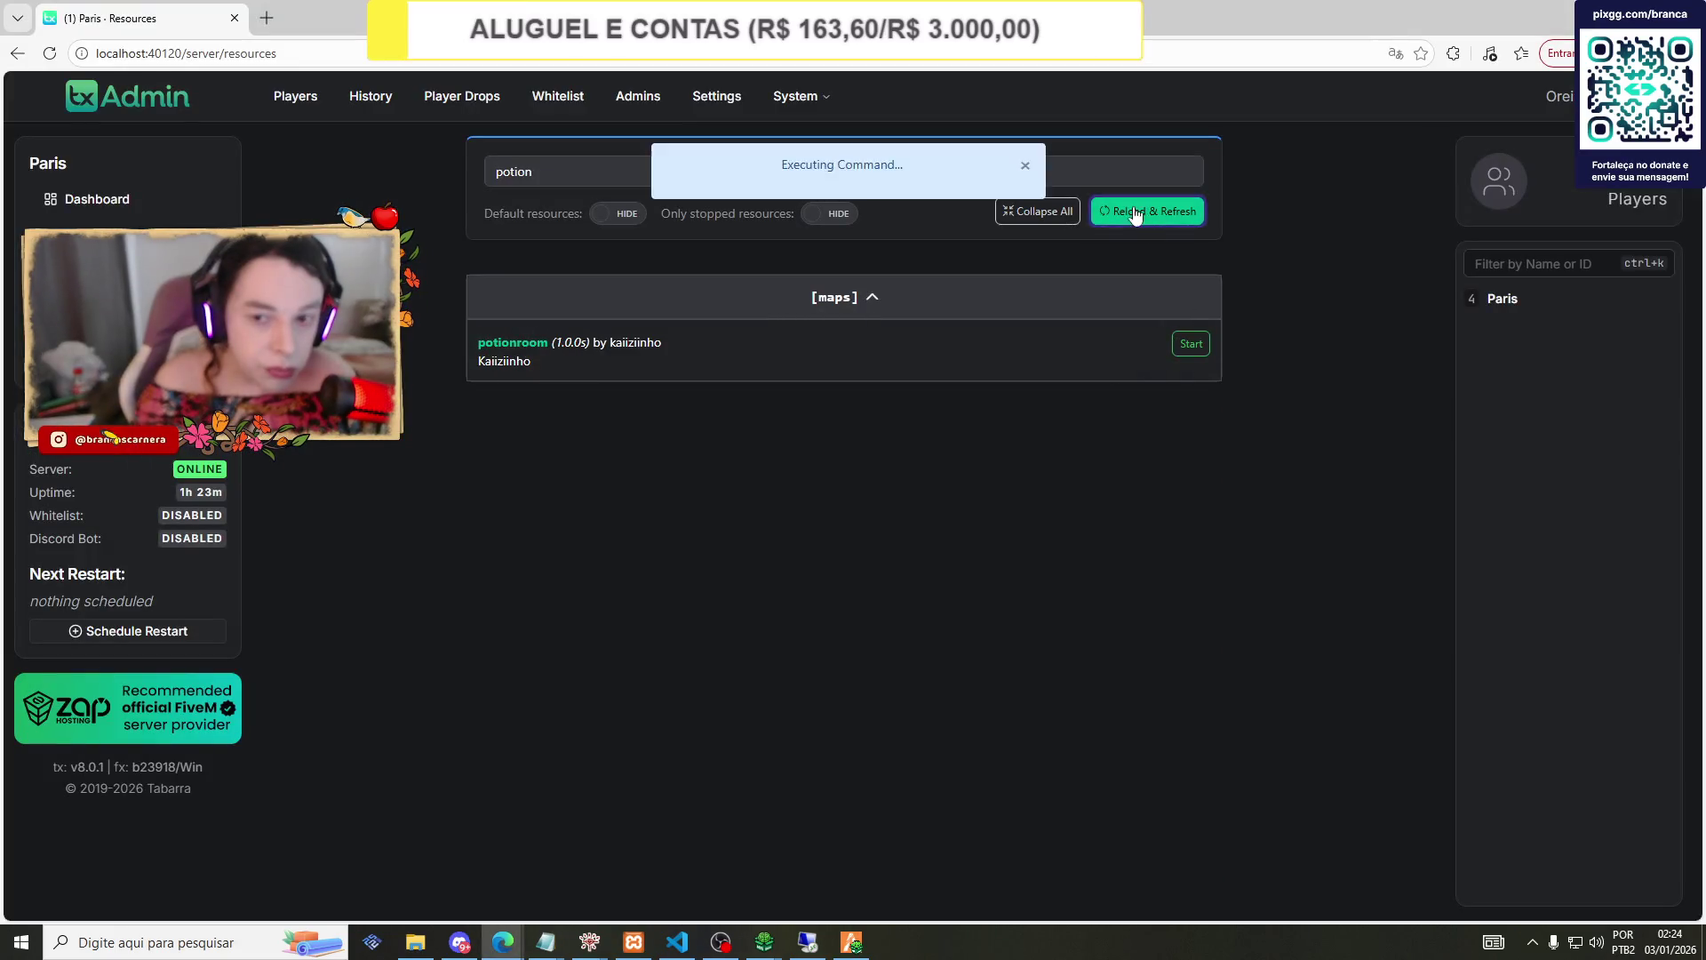
pyautogui.click(1195, 349)
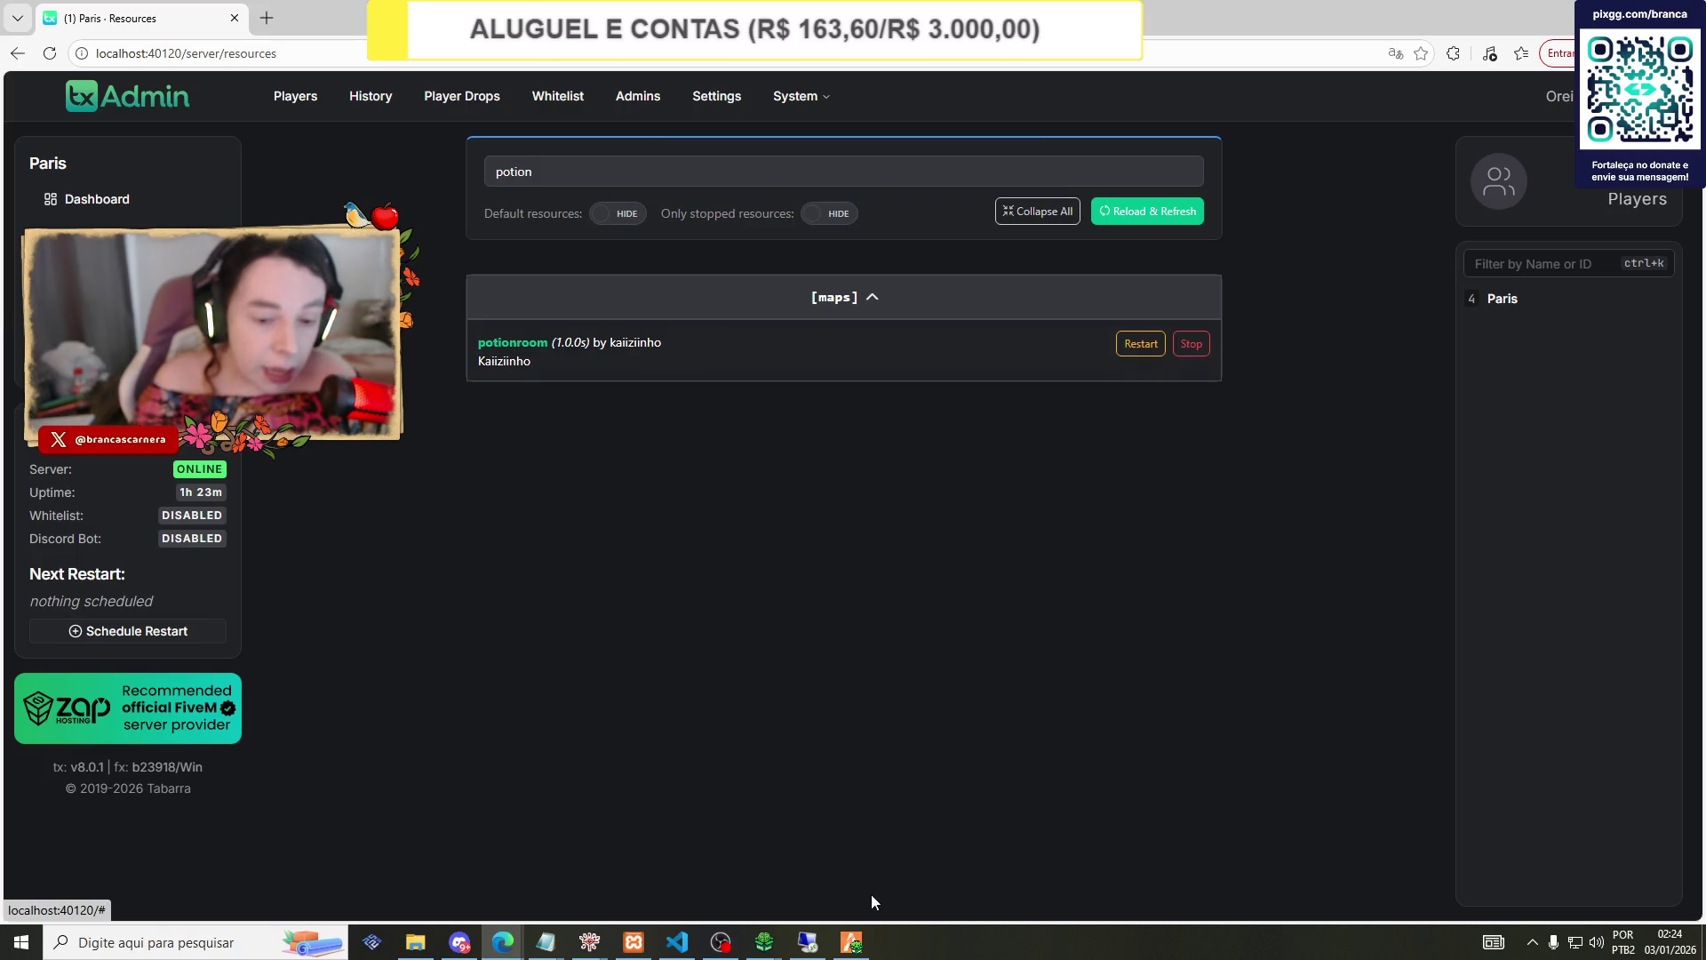
# Dismiss the FiveM Fatal Error dialog to close the crashed game.
pyautogui.click(855, 944)
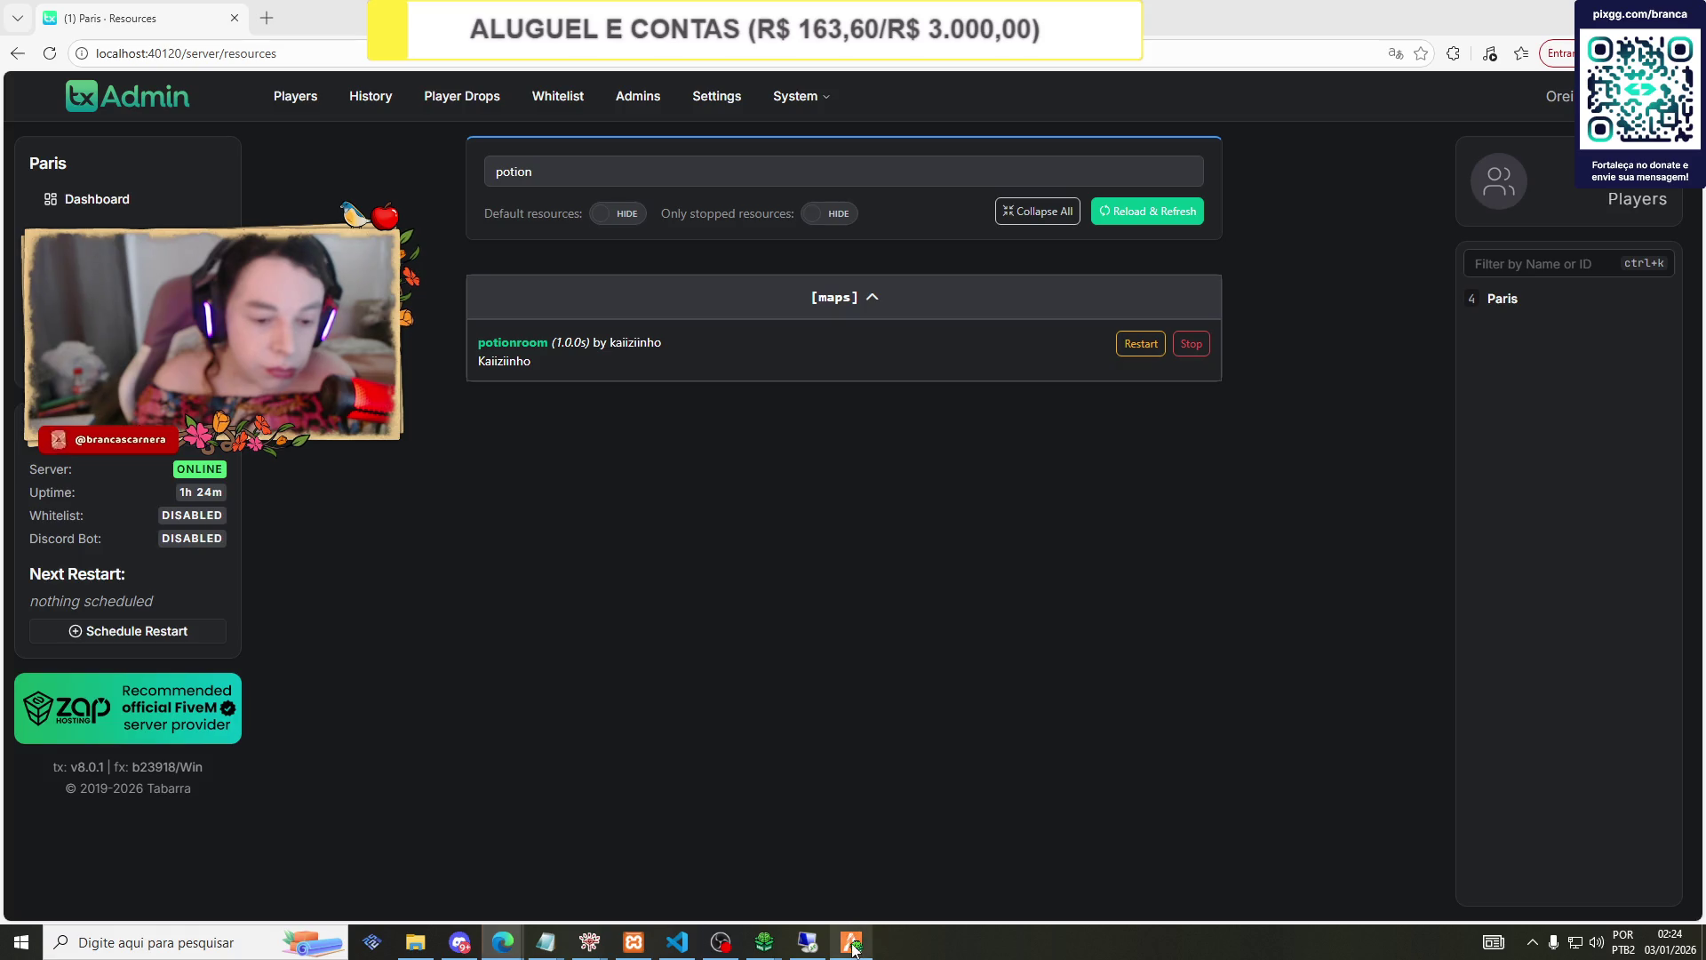
pyautogui.moveTo(503, 950)
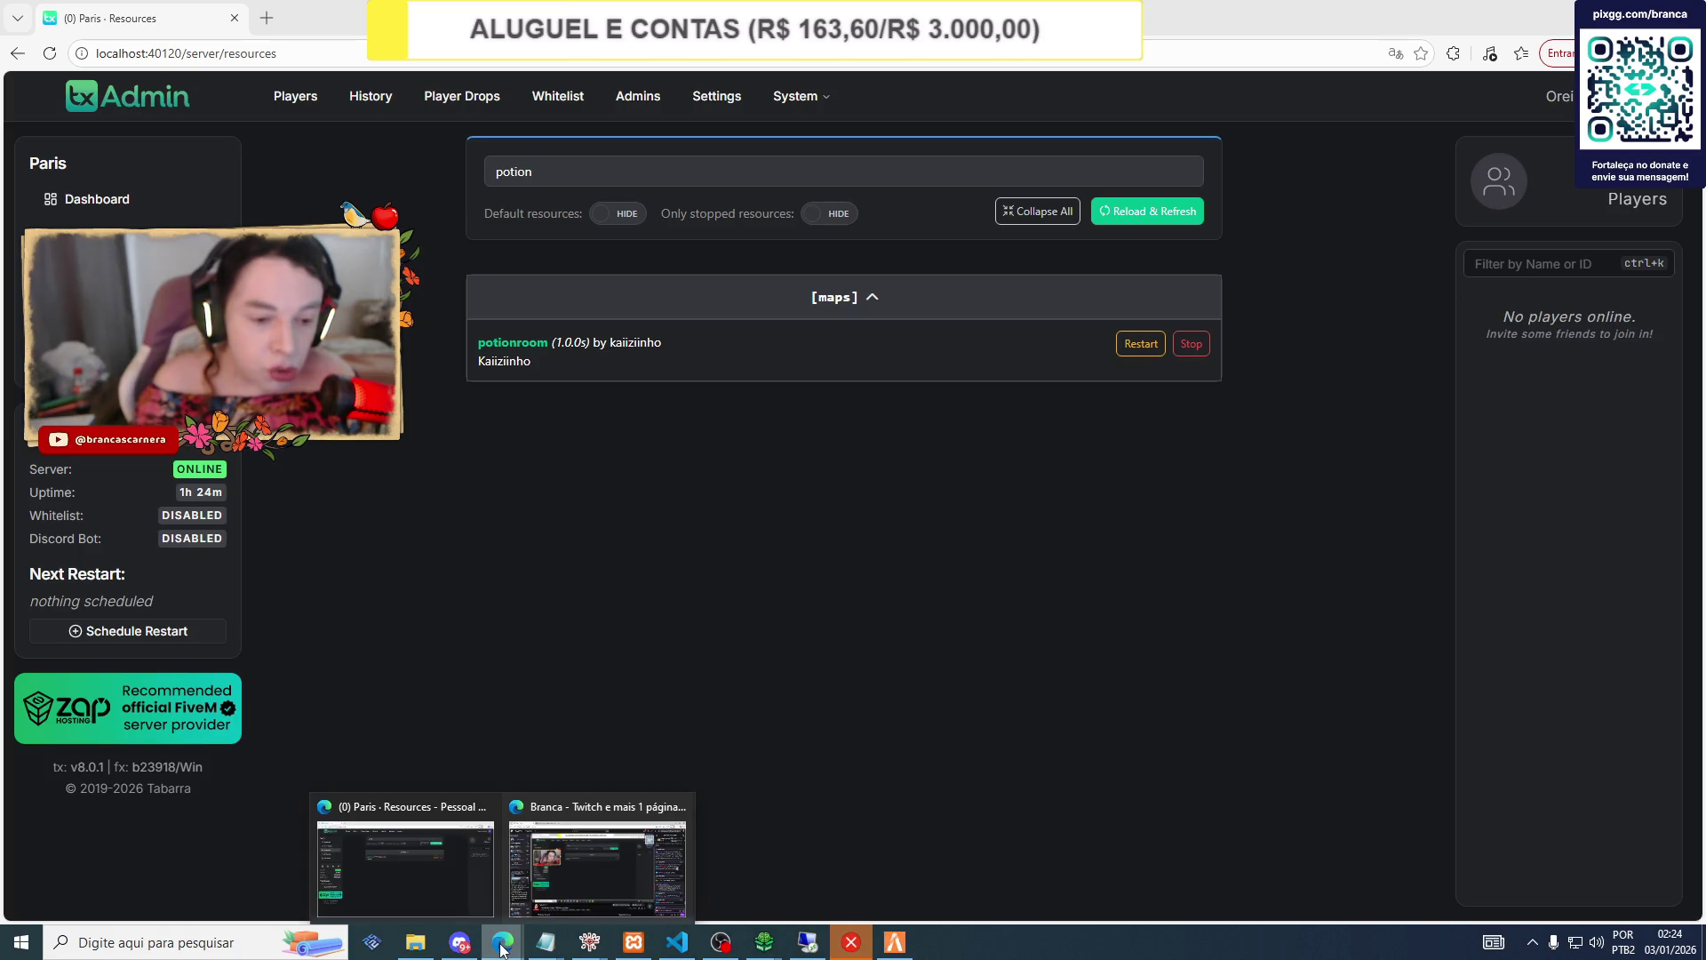
pyautogui.click(850, 943)
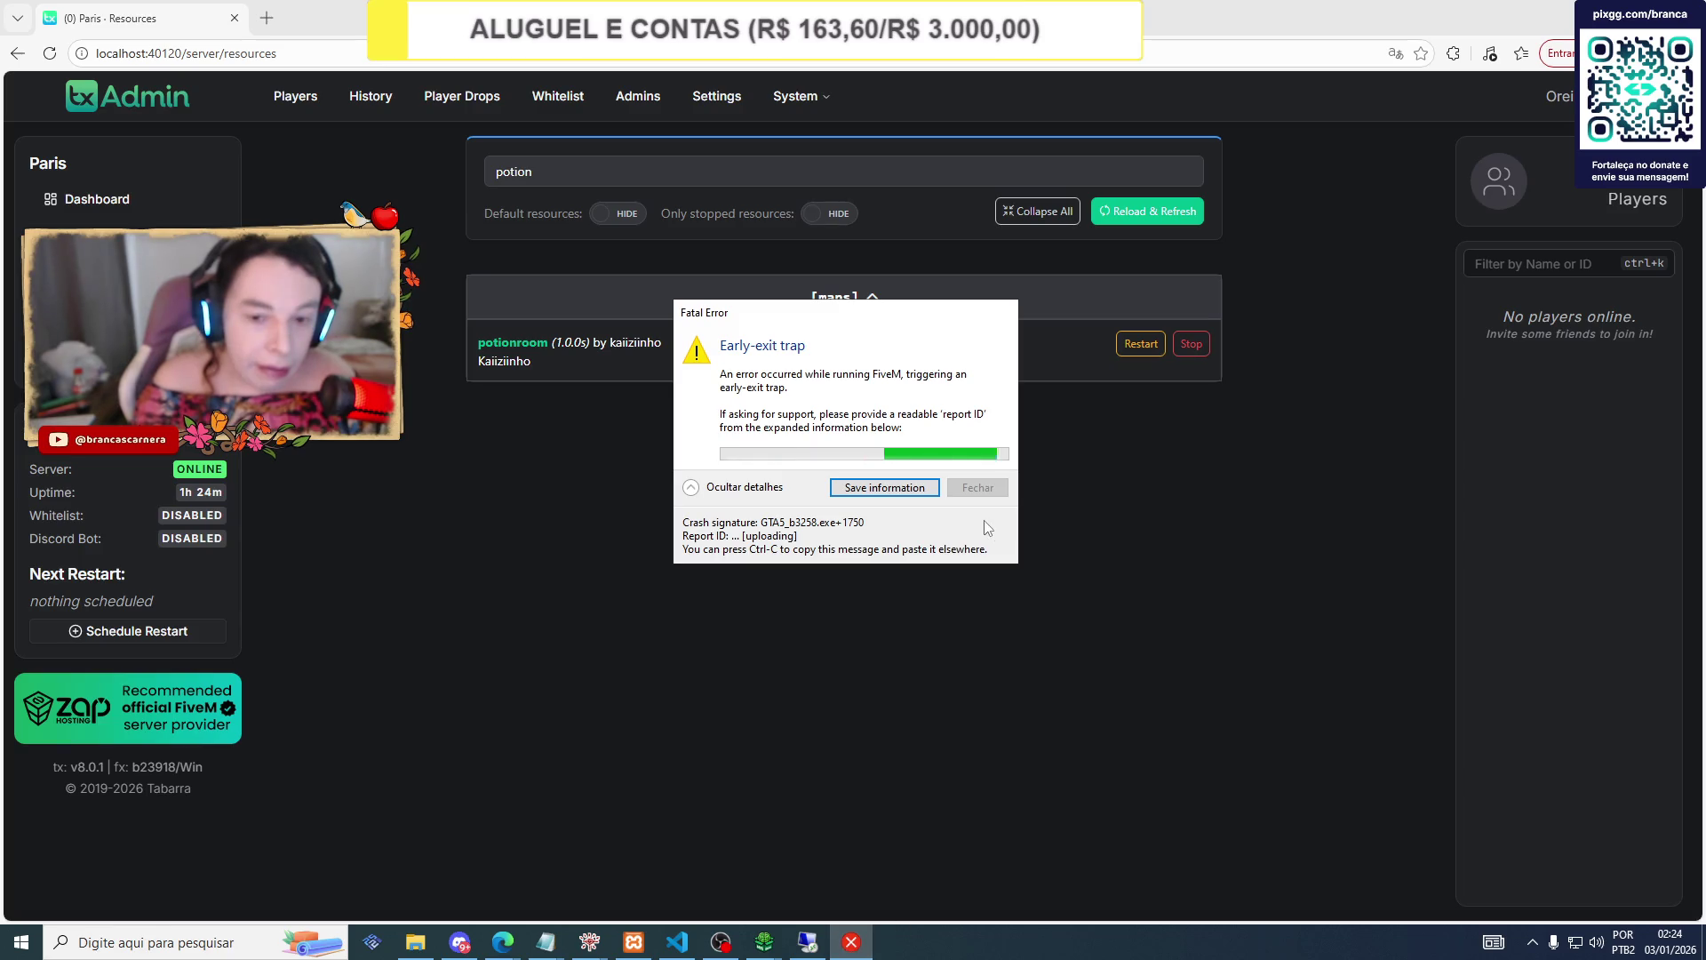
pyautogui.click(977, 487)
pyautogui.click(125, 942)
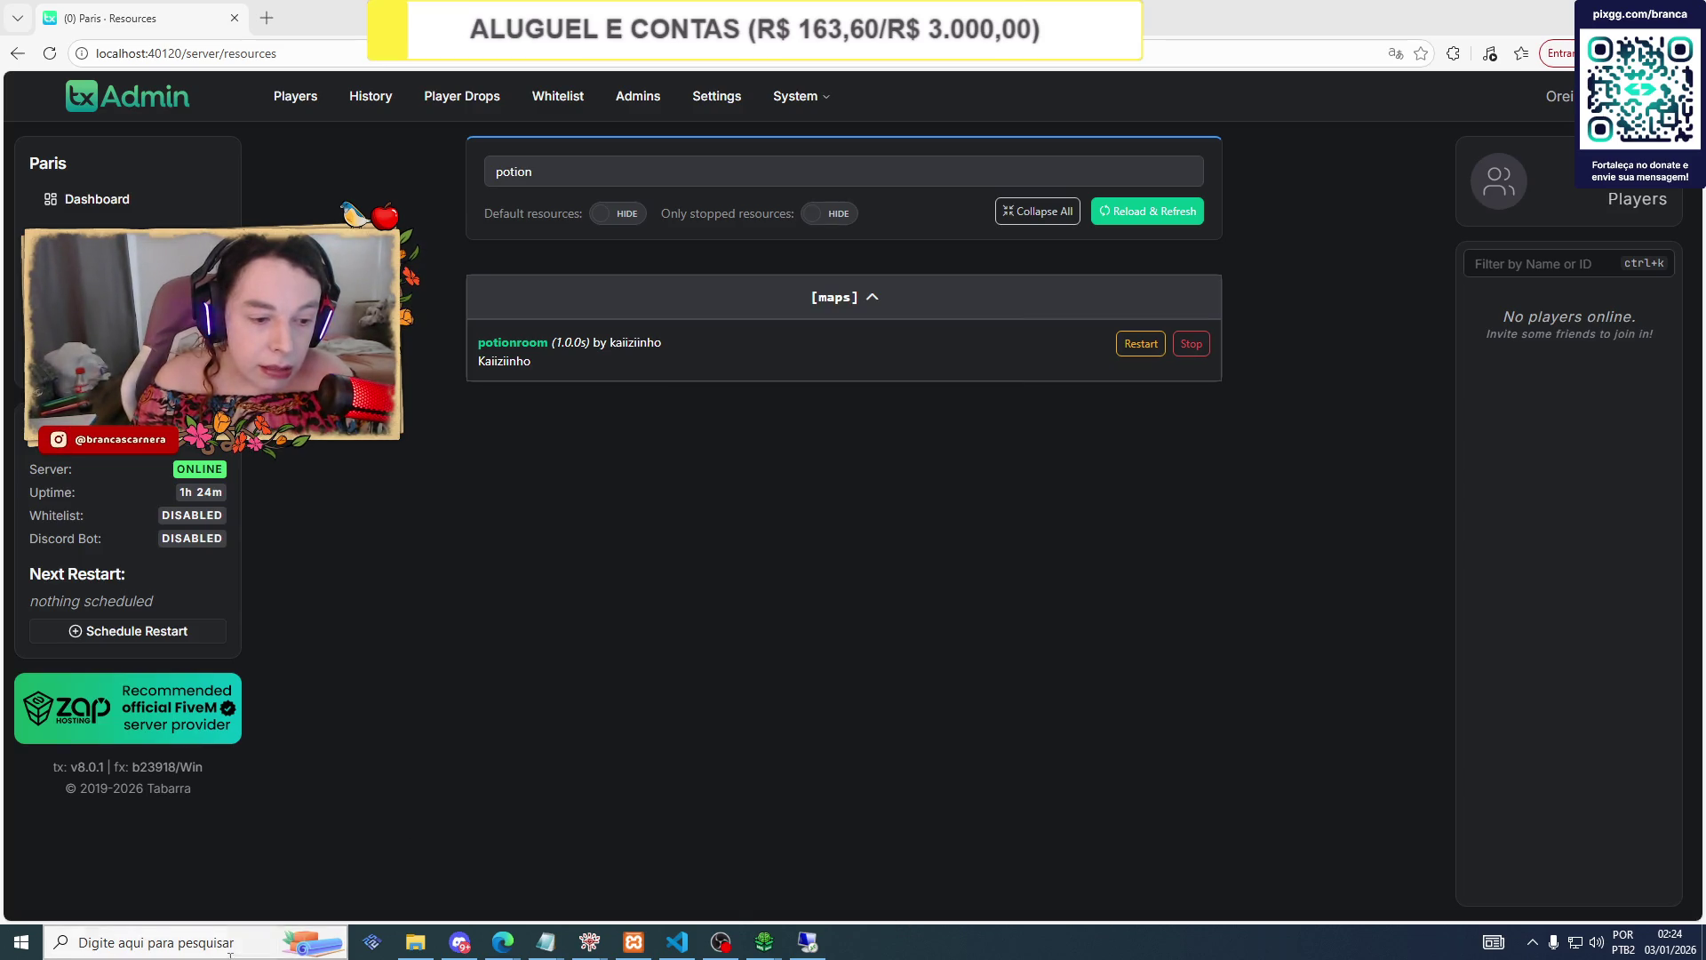
# Relaunch FiveM via a 'five' search, skip the link-account prompt, and connect to the local server.
pyautogui.write('five')
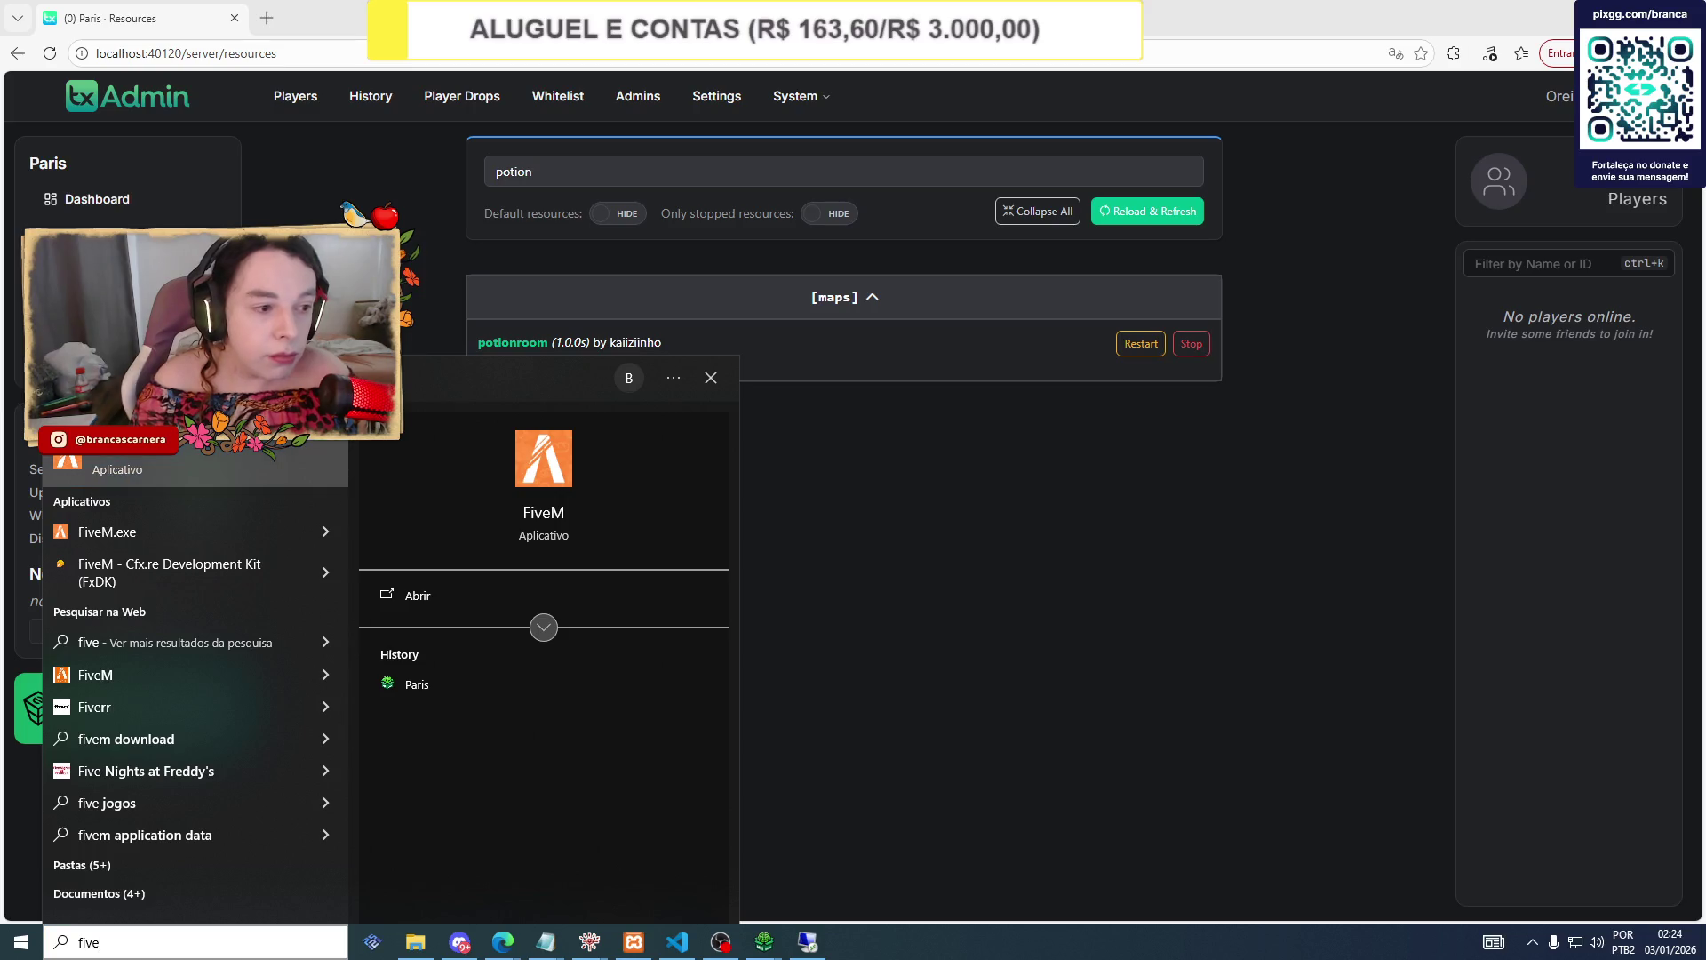
pyautogui.click(184, 453)
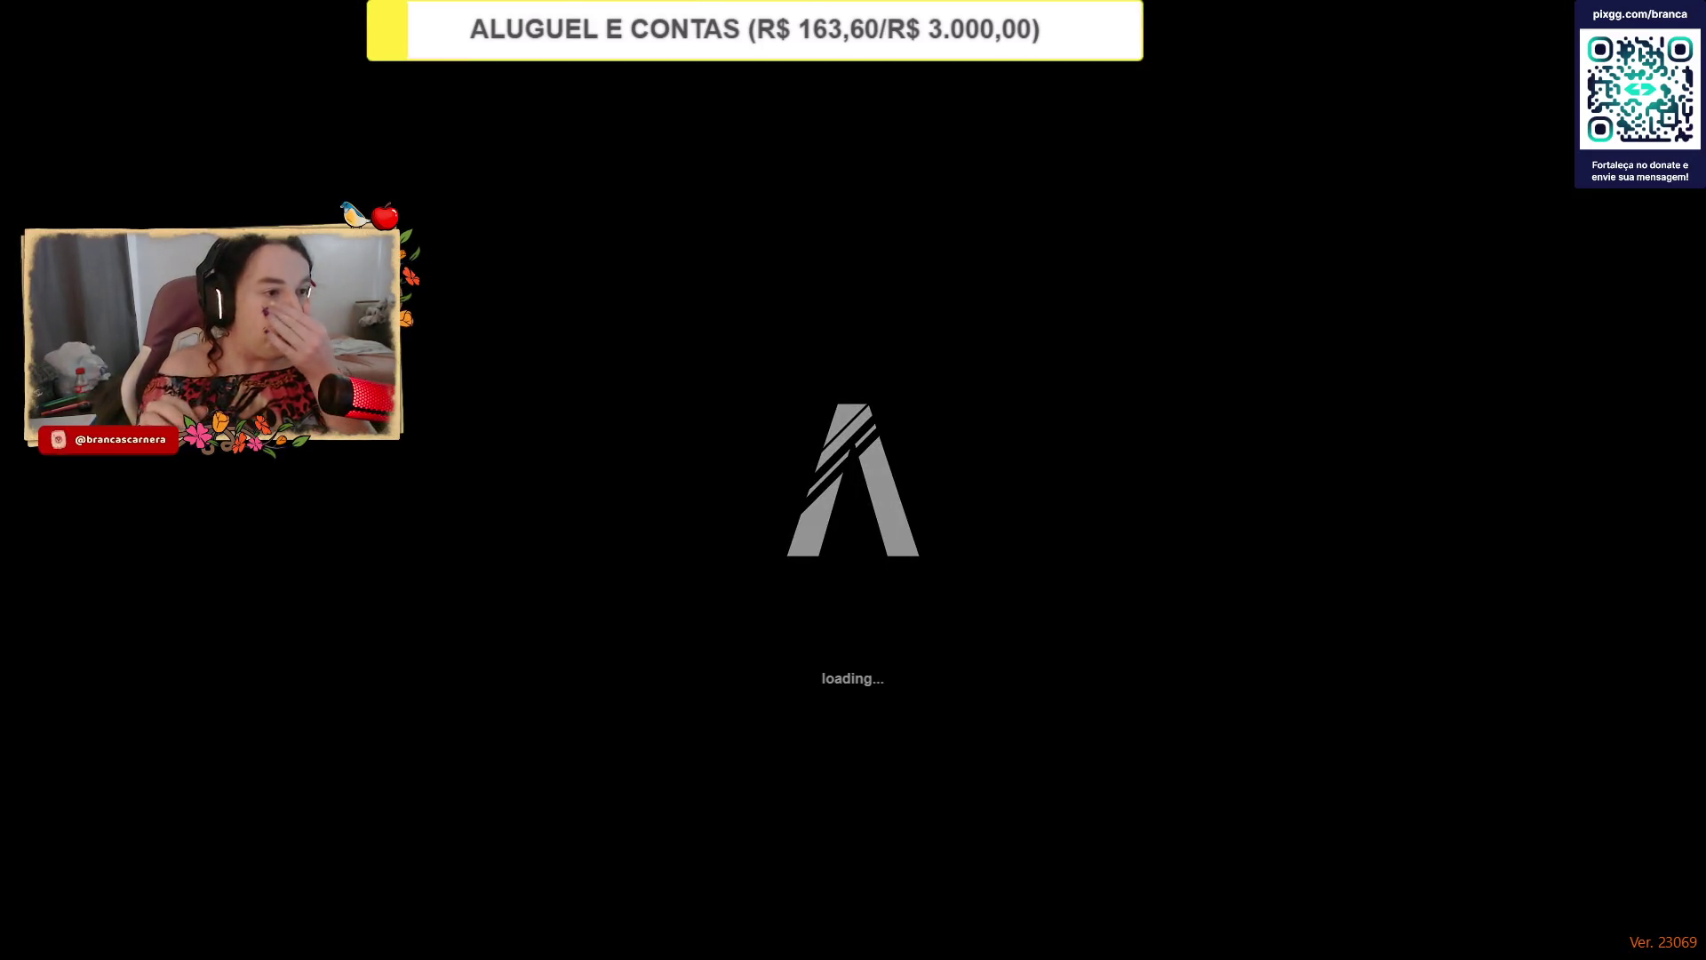
pyautogui.hotkey('alt', 'Tab')
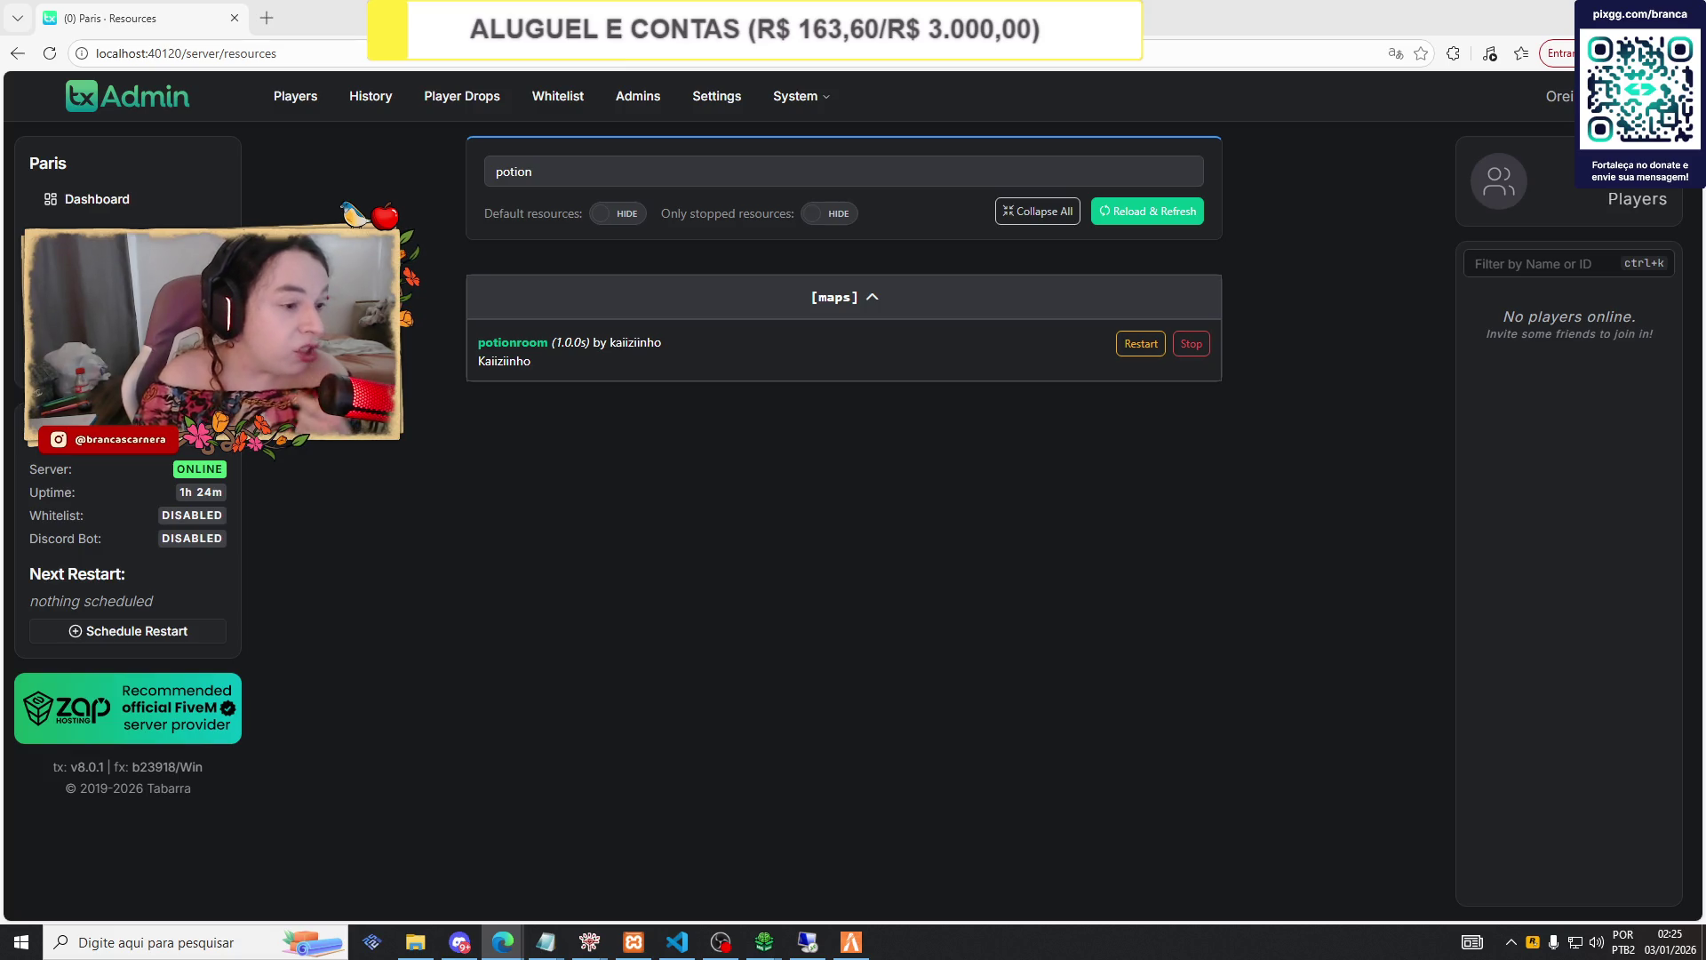
pyautogui.moveTo(849, 940)
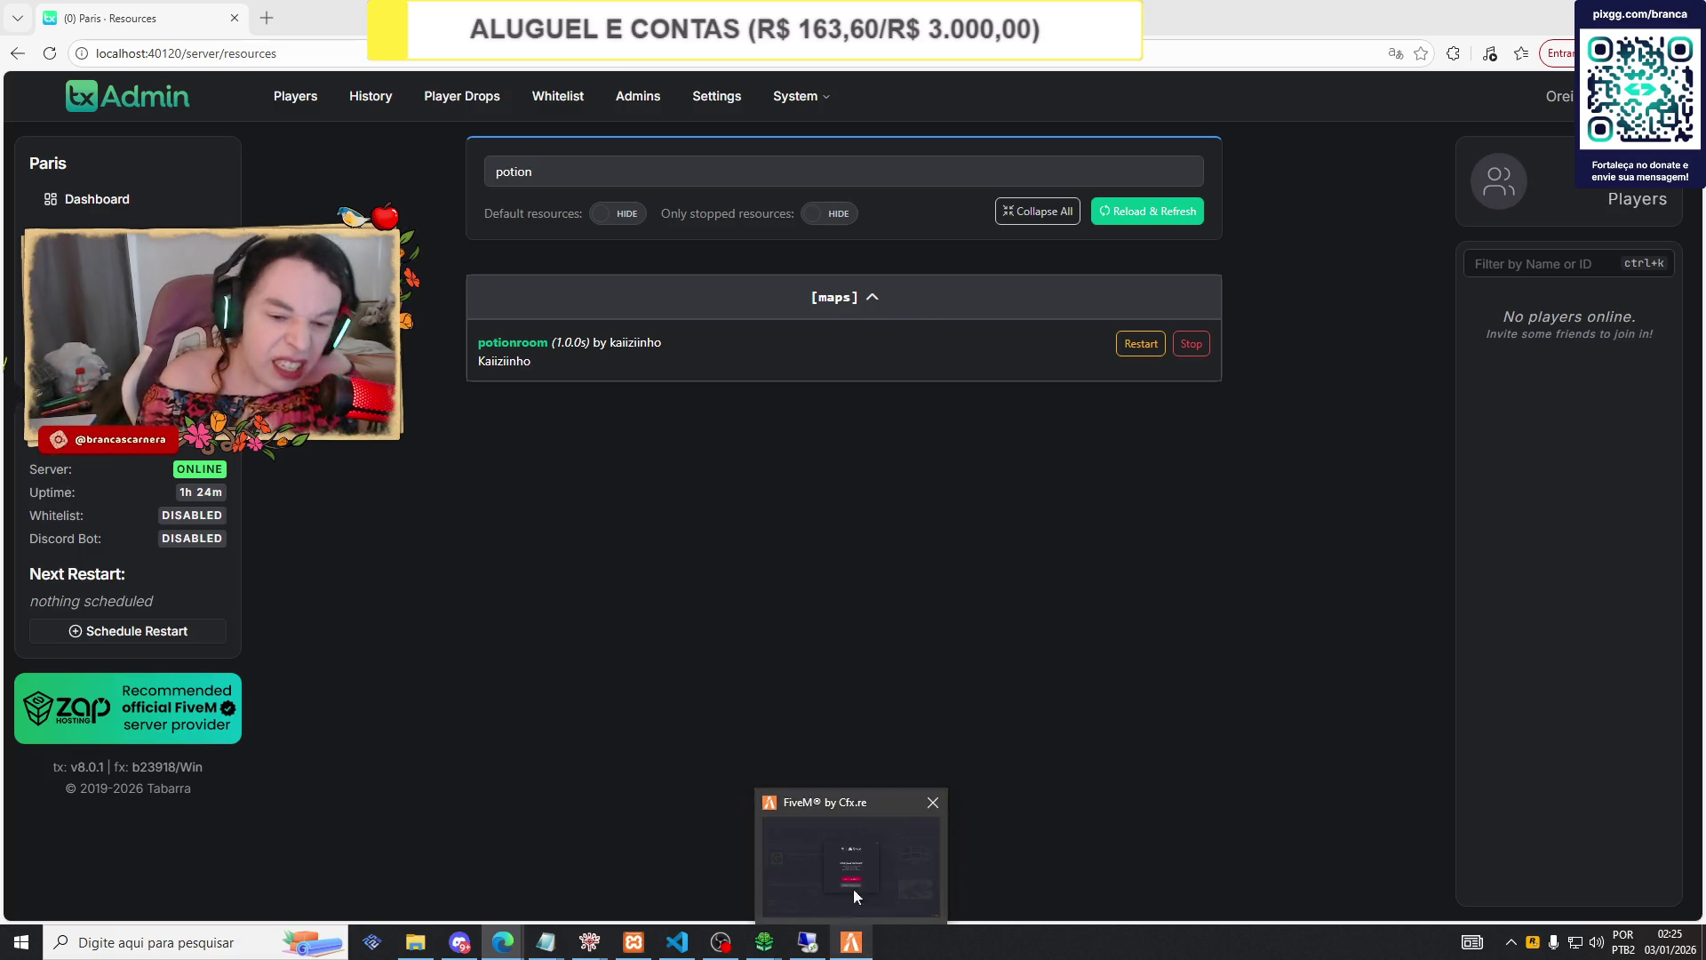
pyautogui.click(853, 889)
pyautogui.click(1098, 255)
pyautogui.click(878, 235)
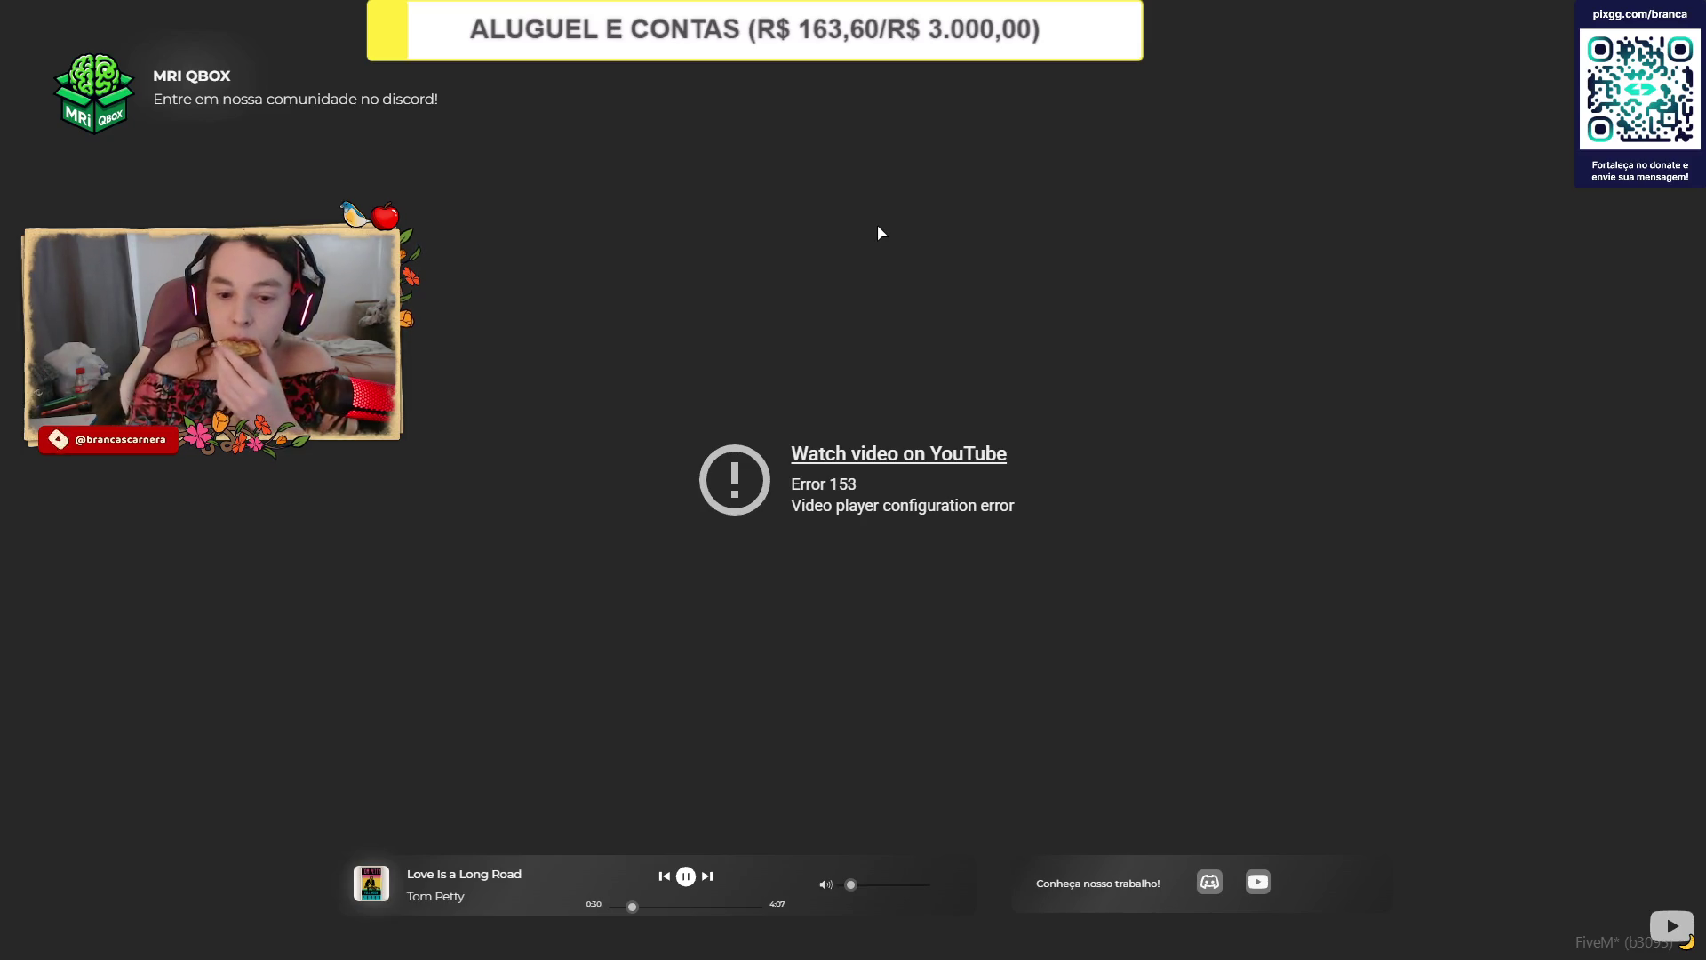
# Lower the loading music, spawn the existing character, and look around in first-person.
pyautogui.click(842, 885)
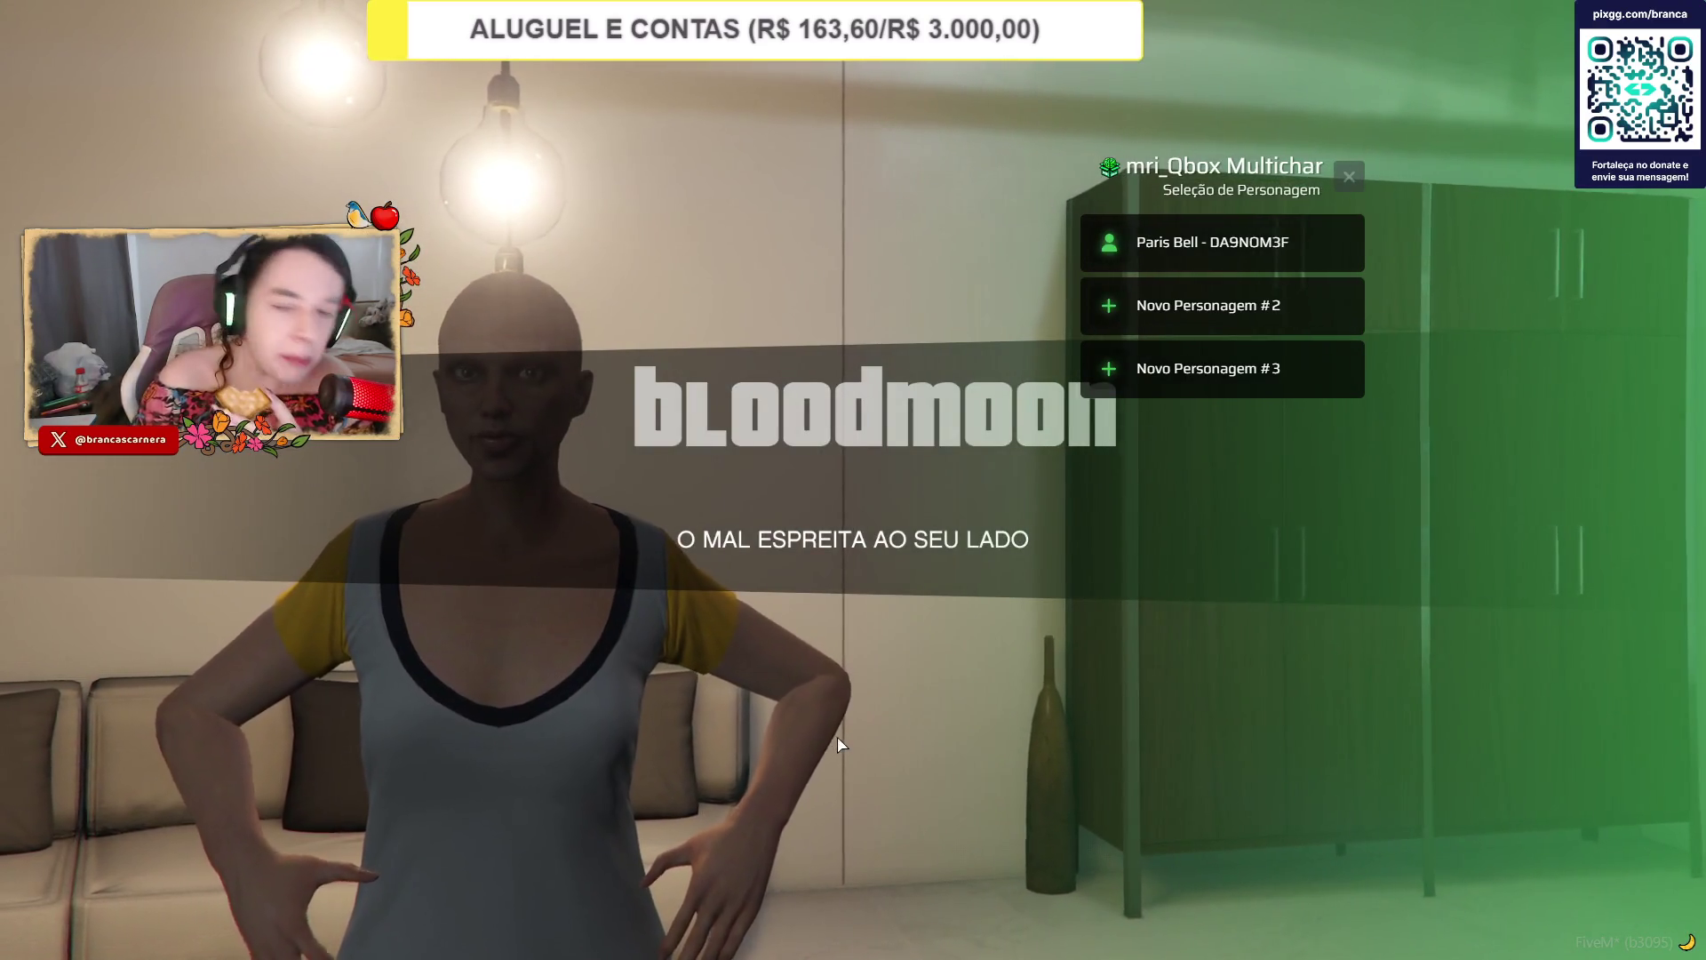
pyautogui.click(1156, 244)
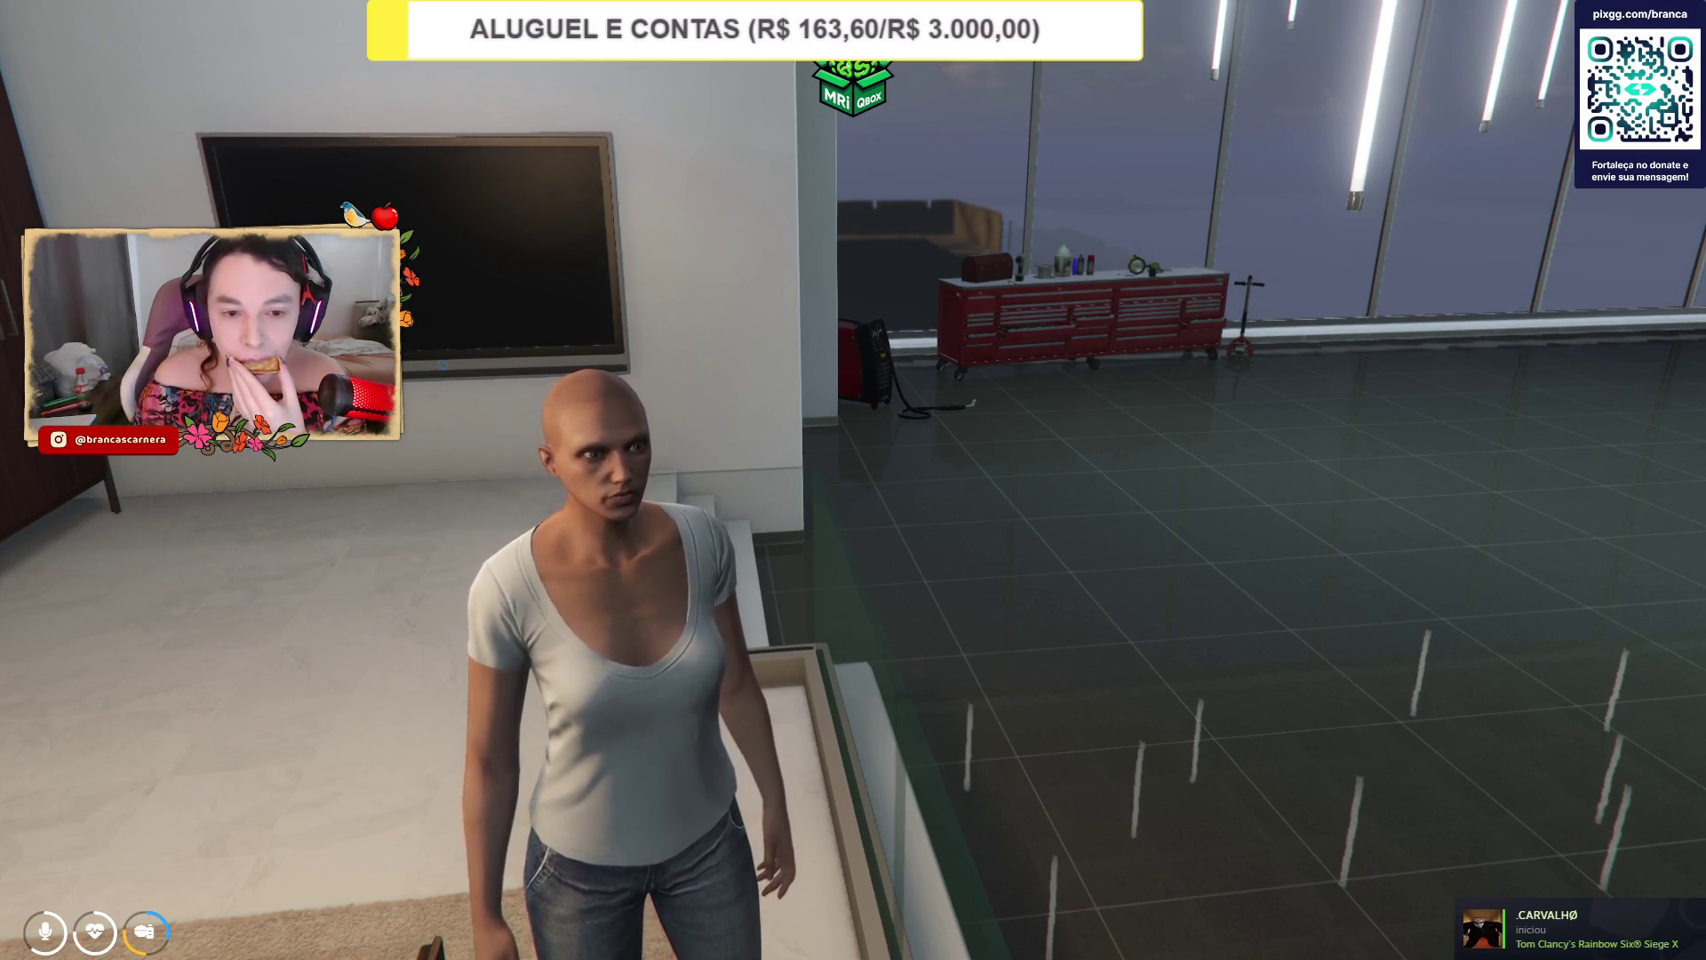
pyautogui.press('v')
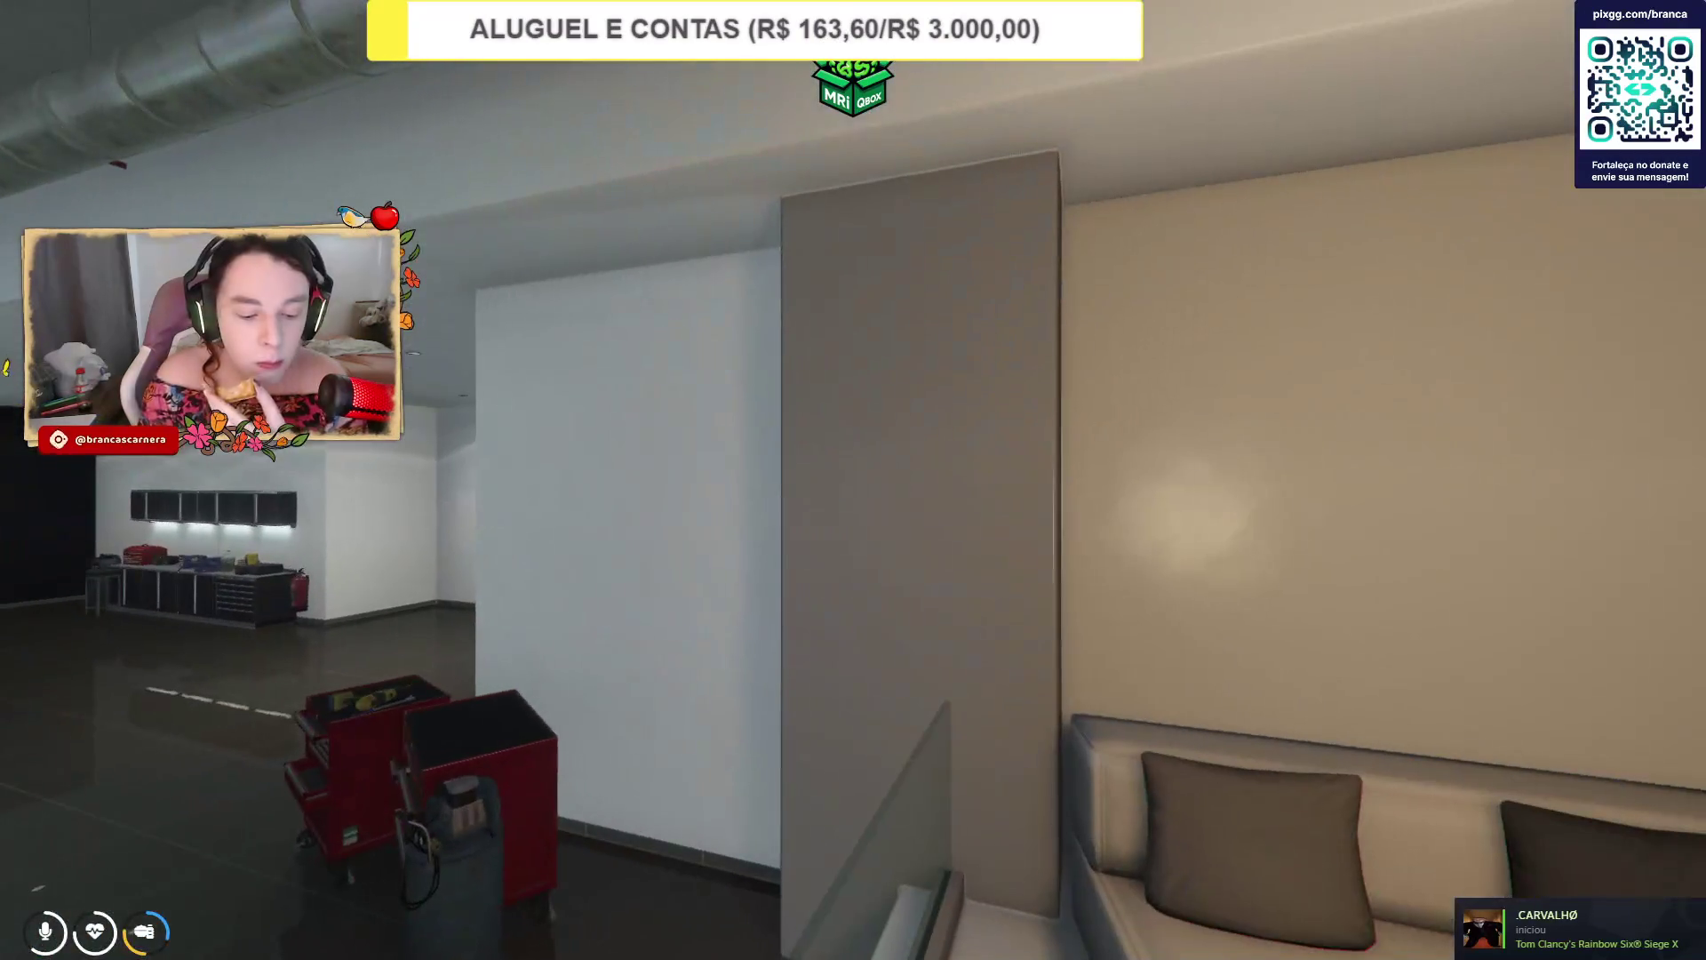
pyautogui.press('v')
pyautogui.press('v')
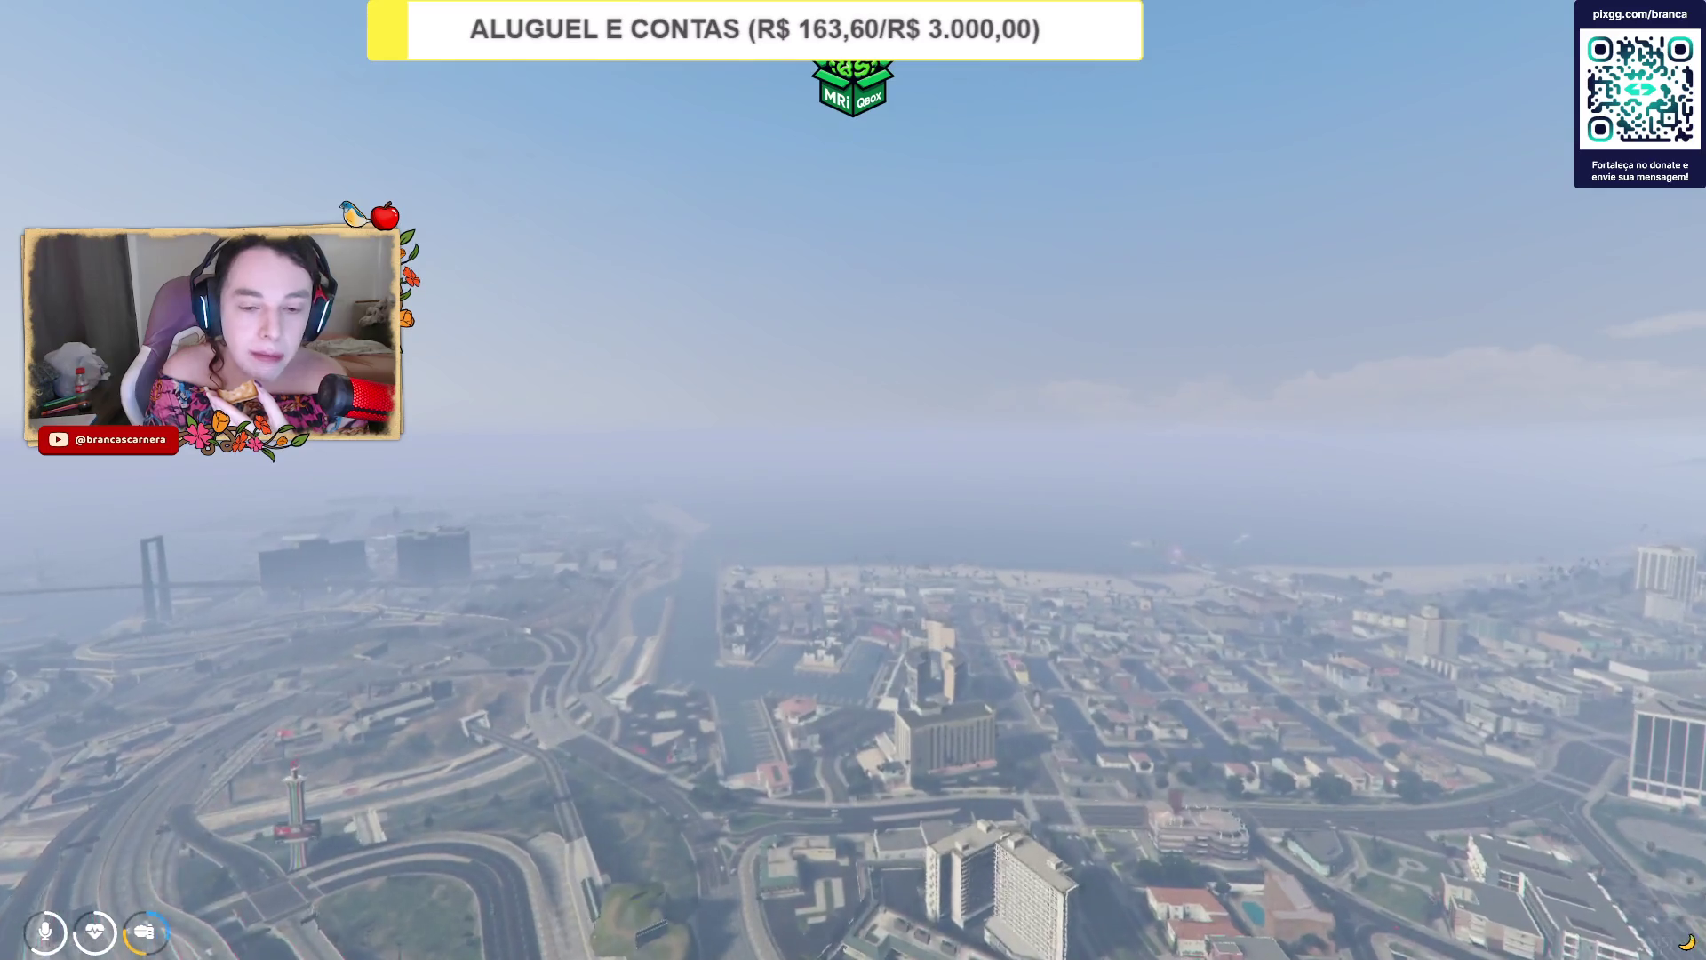
# Teleport to the pasted coordinates with the admin menu's Teleportar para Coordenadas action, then show the F8 console.
pyautogui.press('F7')
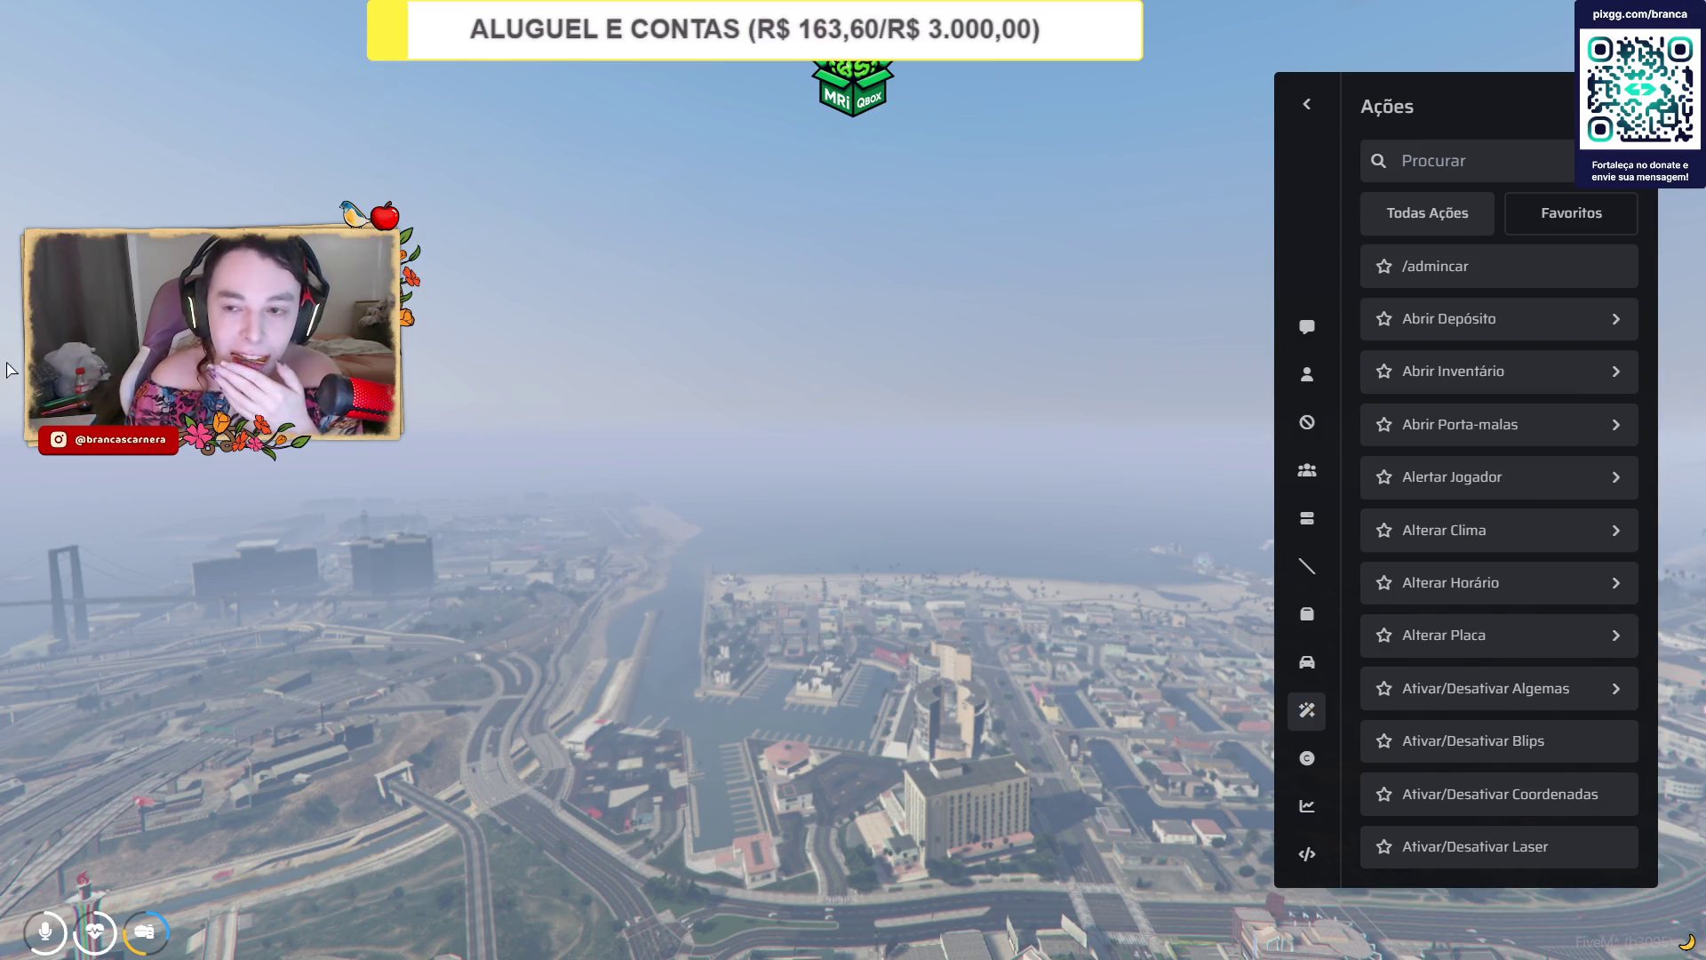
pyautogui.click(1454, 160)
pyautogui.write('coor')
pyautogui.click(1454, 374)
pyautogui.write('1750, 500, 225.747559')
pyautogui.click(1422, 472)
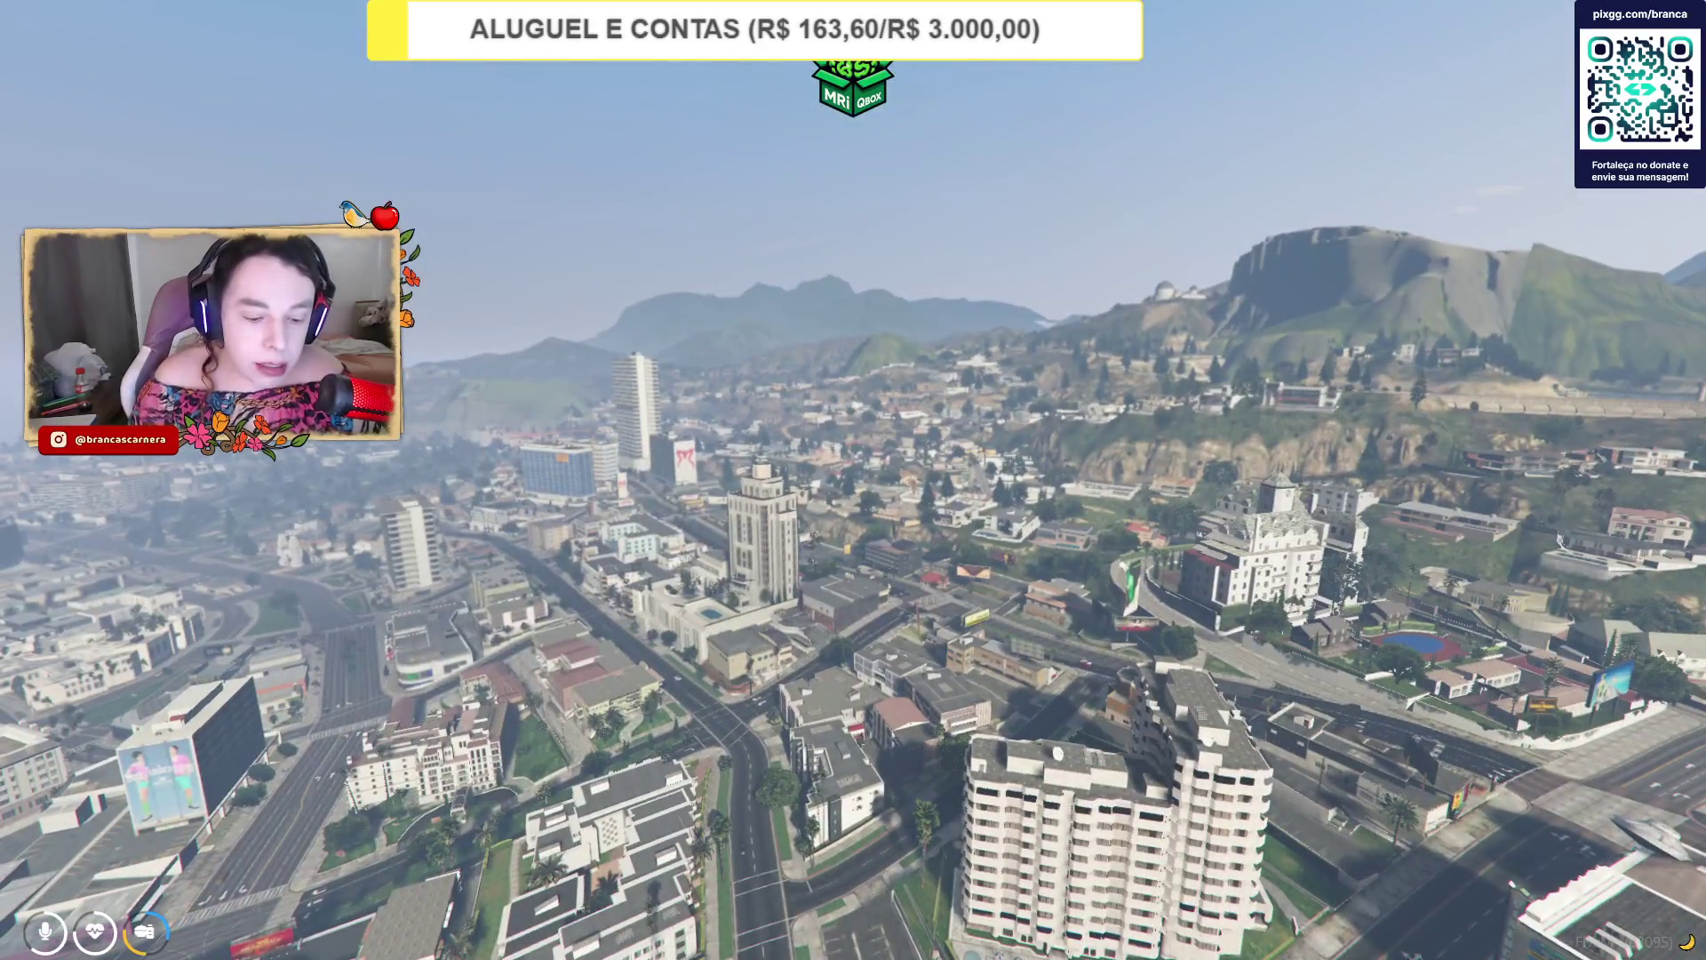
pyautogui.press('F8')
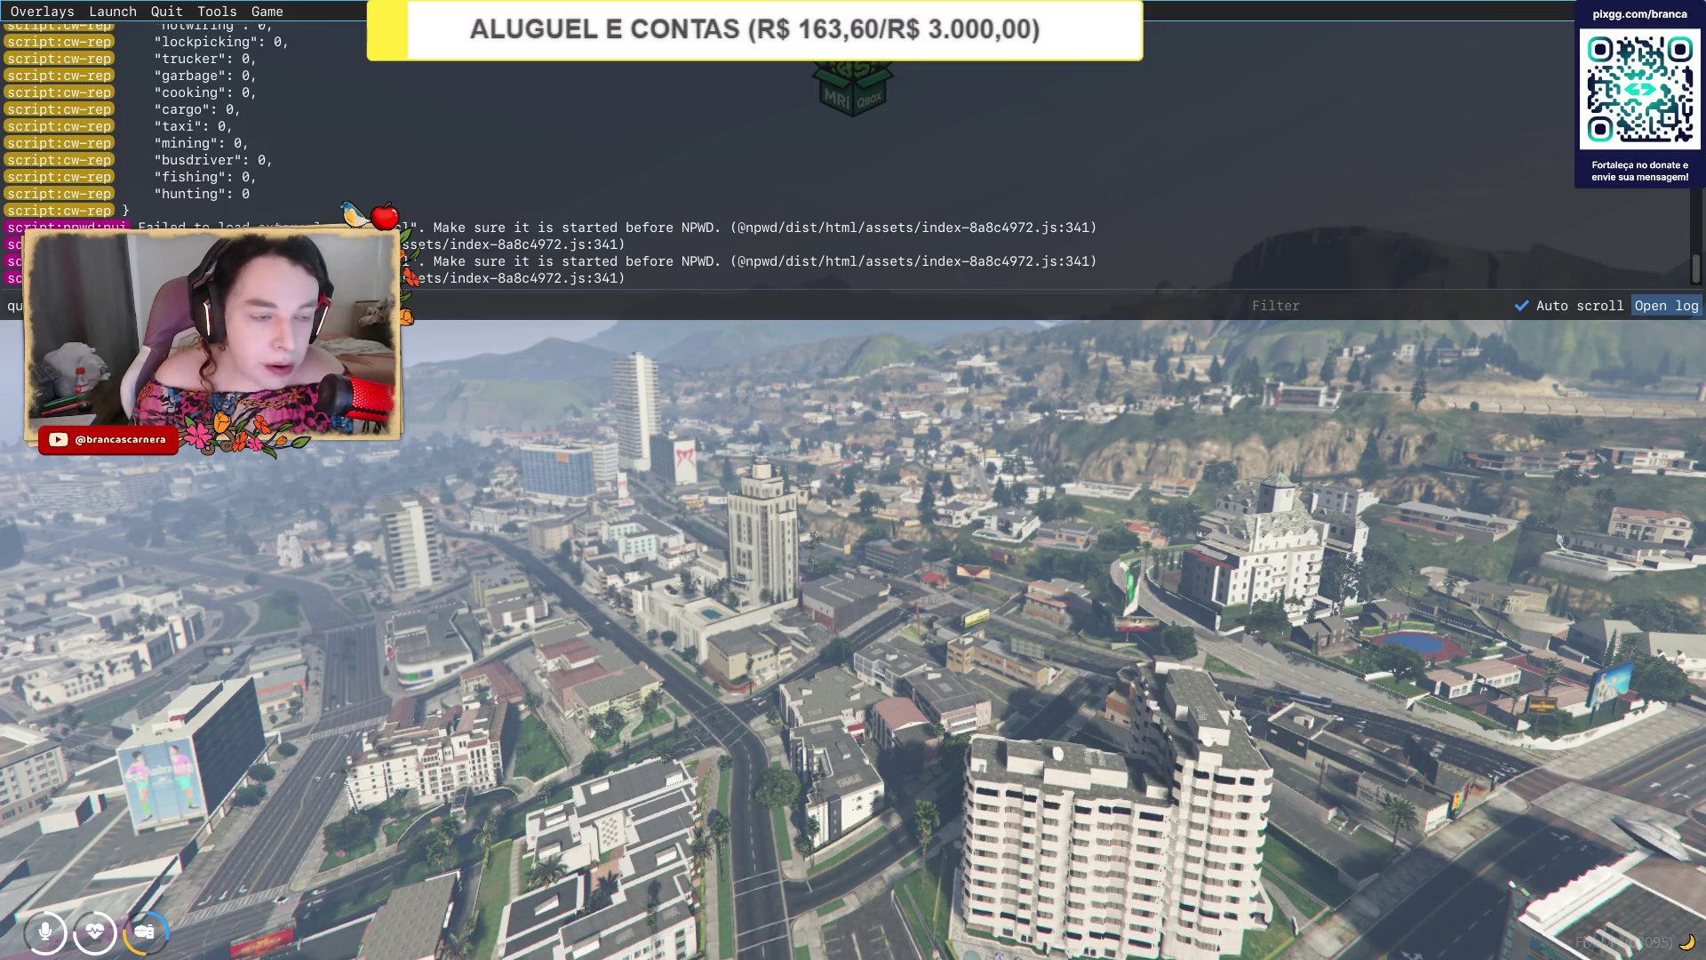
# Open the potionroom folder's fxmanifest.lua to check its contents.
pyautogui.hotkey('alt', 'Tab')
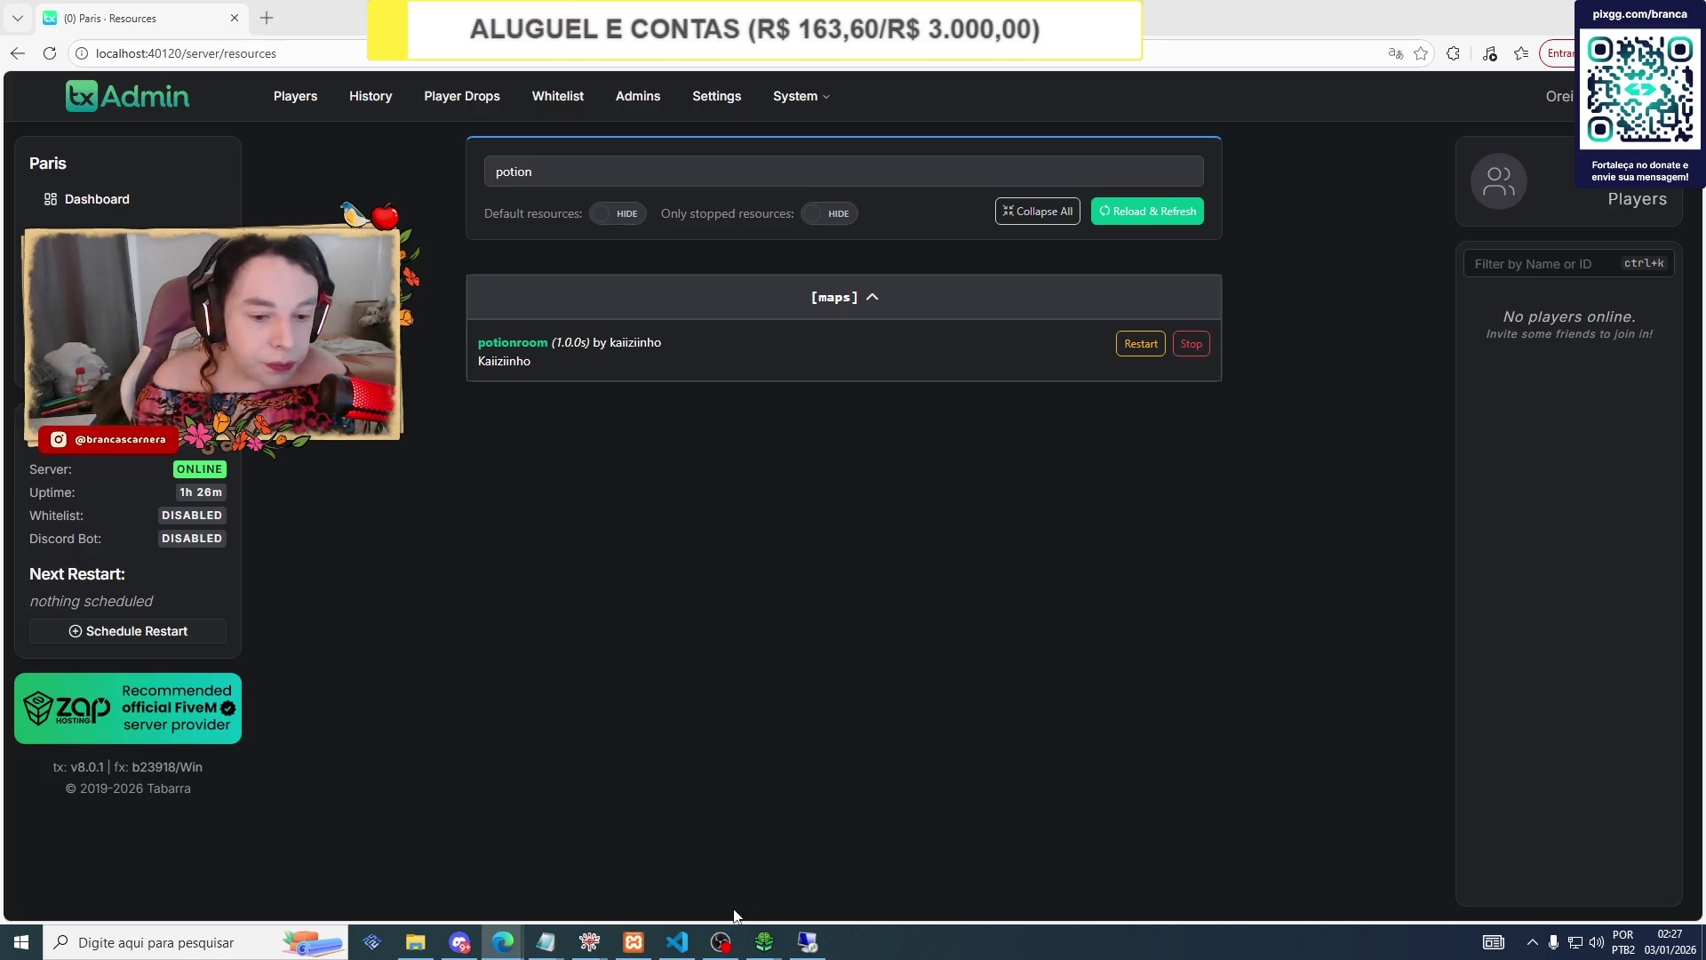
pyautogui.moveTo(416, 941)
pyautogui.click(463, 868)
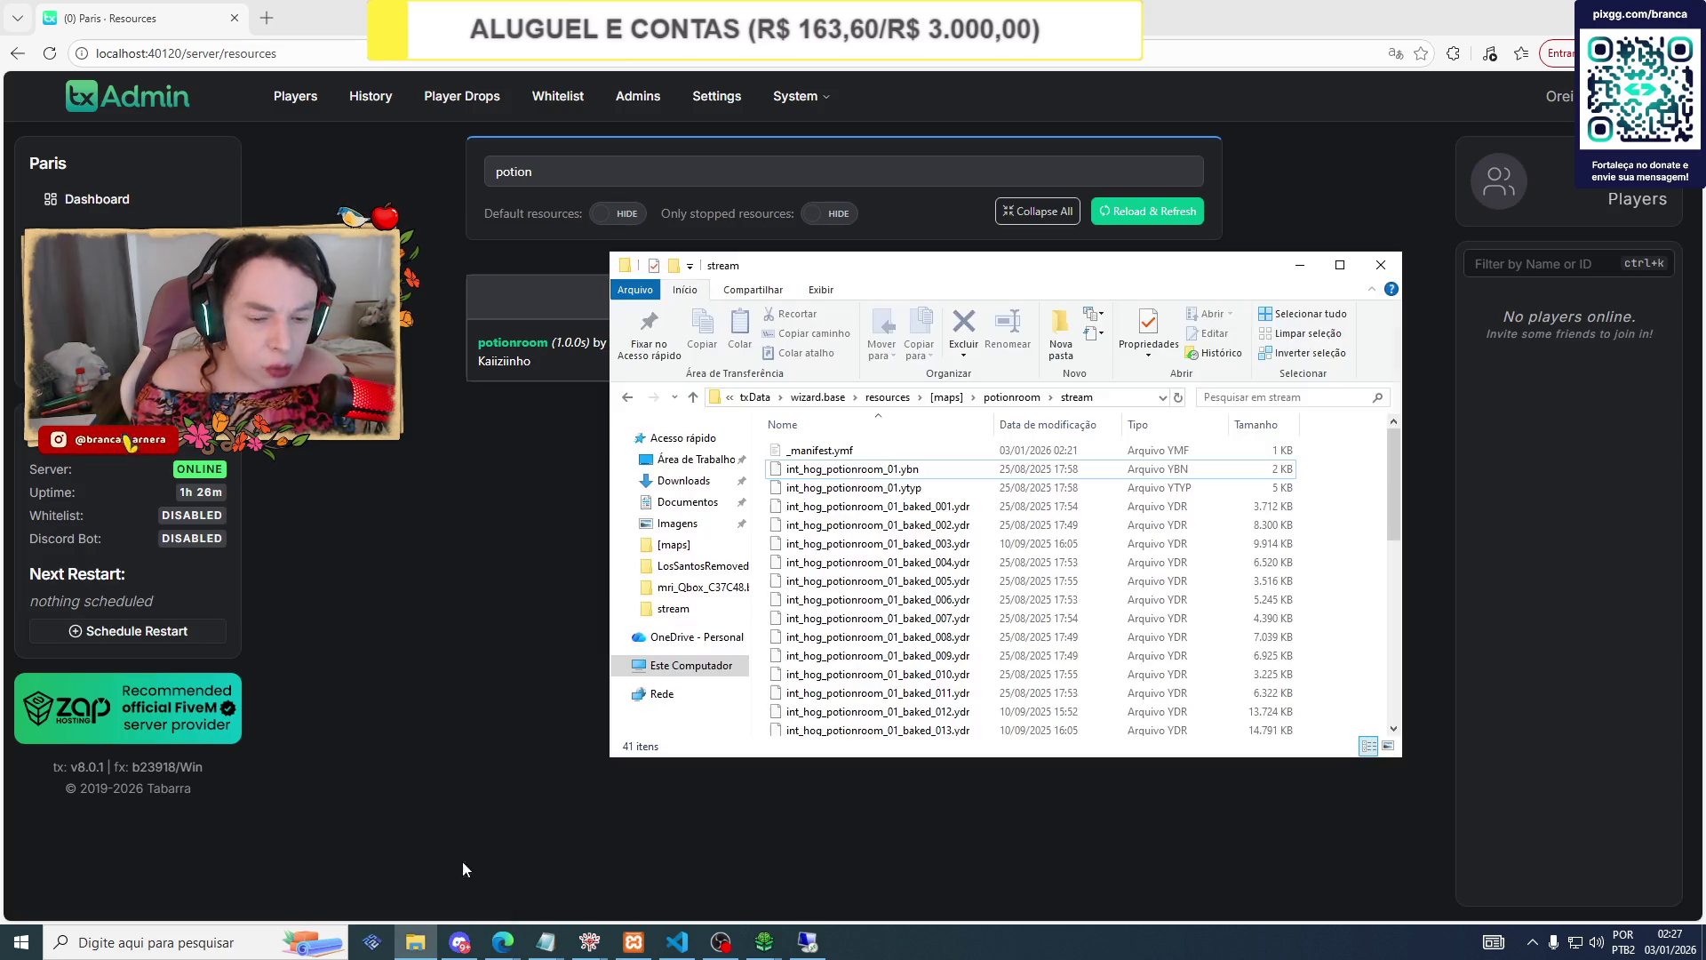
pyautogui.press('BackSpace')
pyautogui.doubleClick(786, 469)
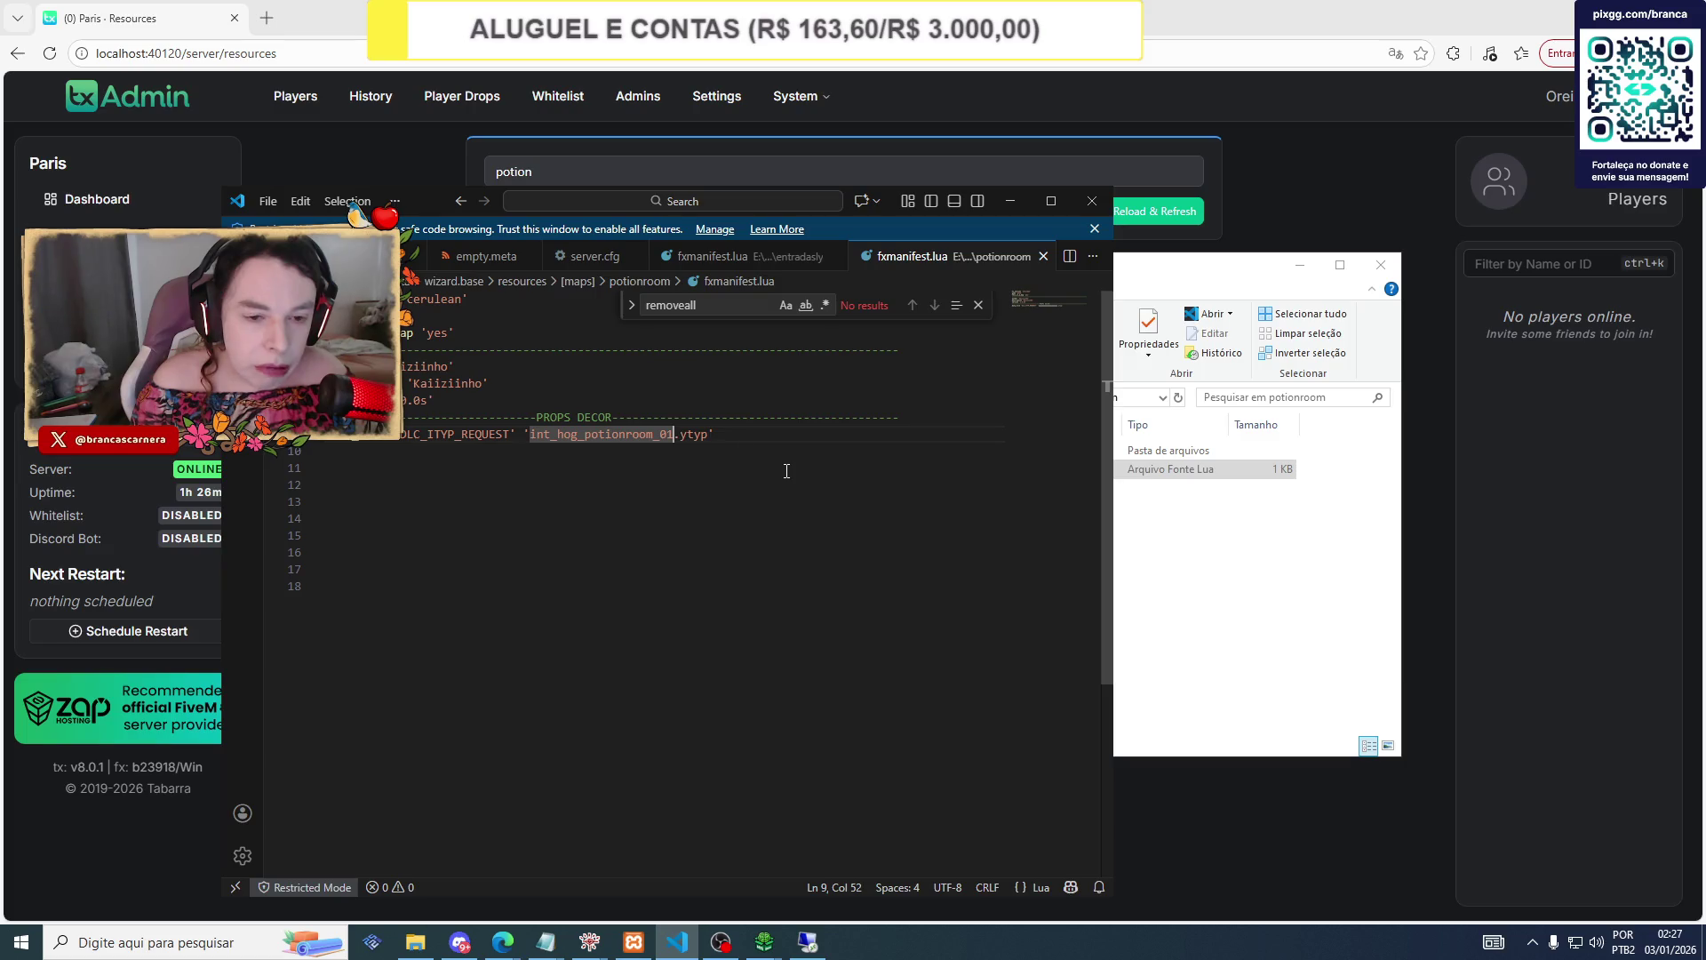
# Close the manifest and restart the potionroom resource in txAdmin.
pyautogui.click(1092, 201)
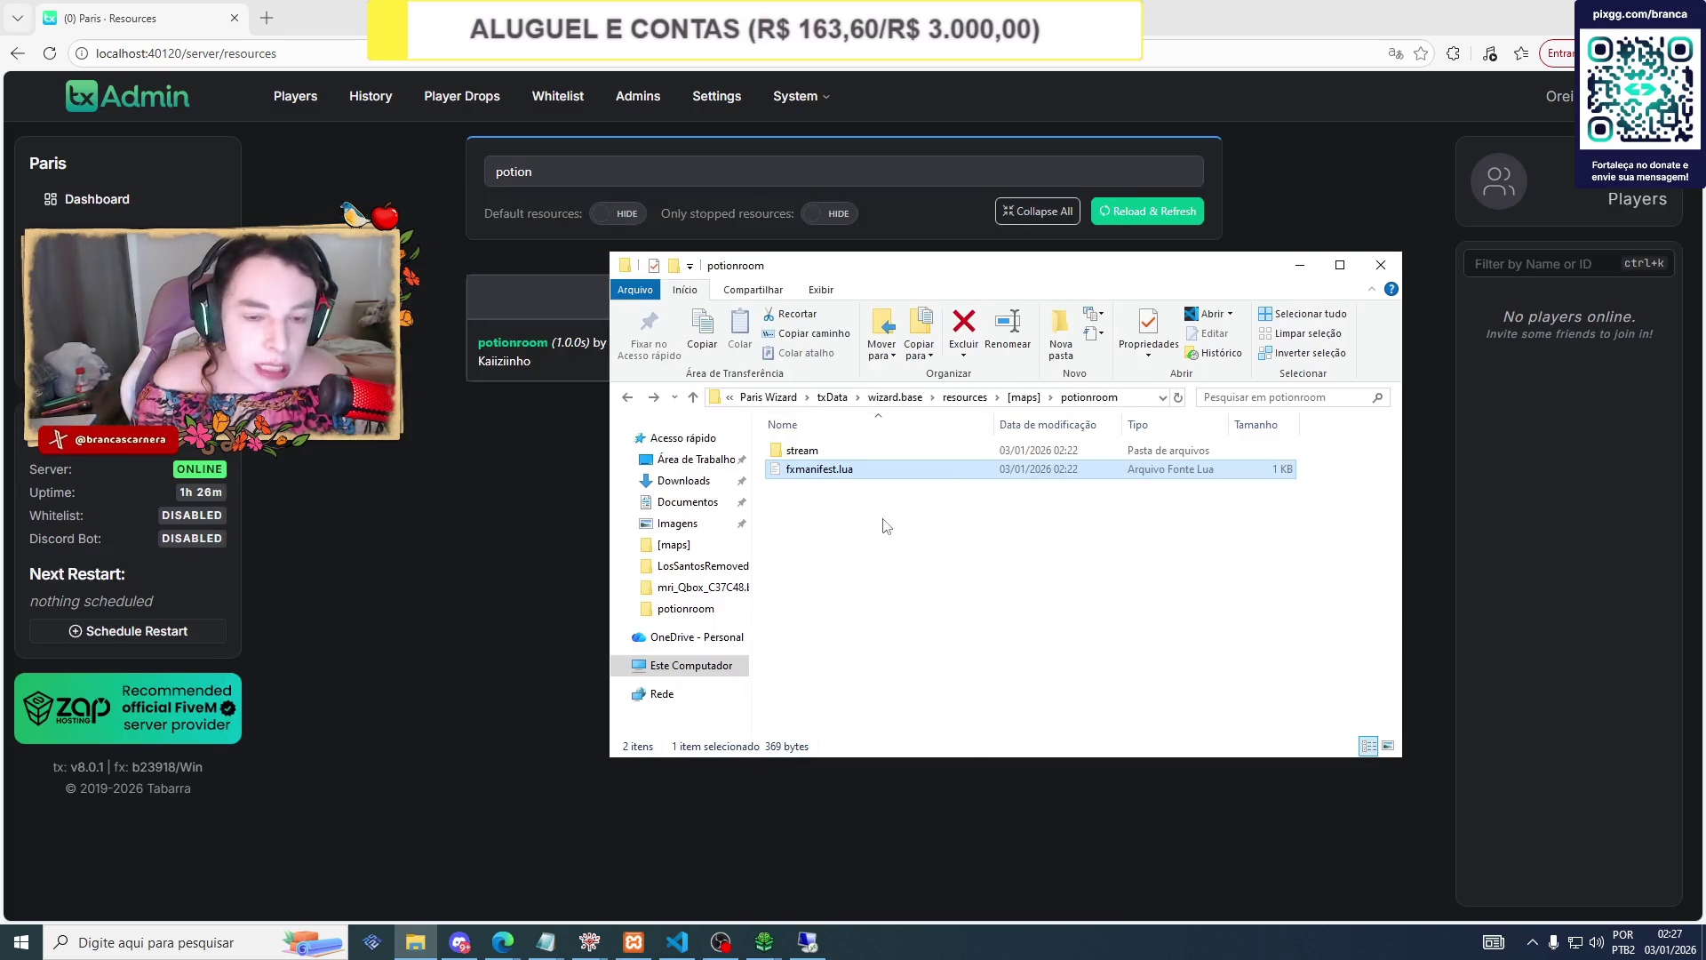
pyautogui.click(501, 418)
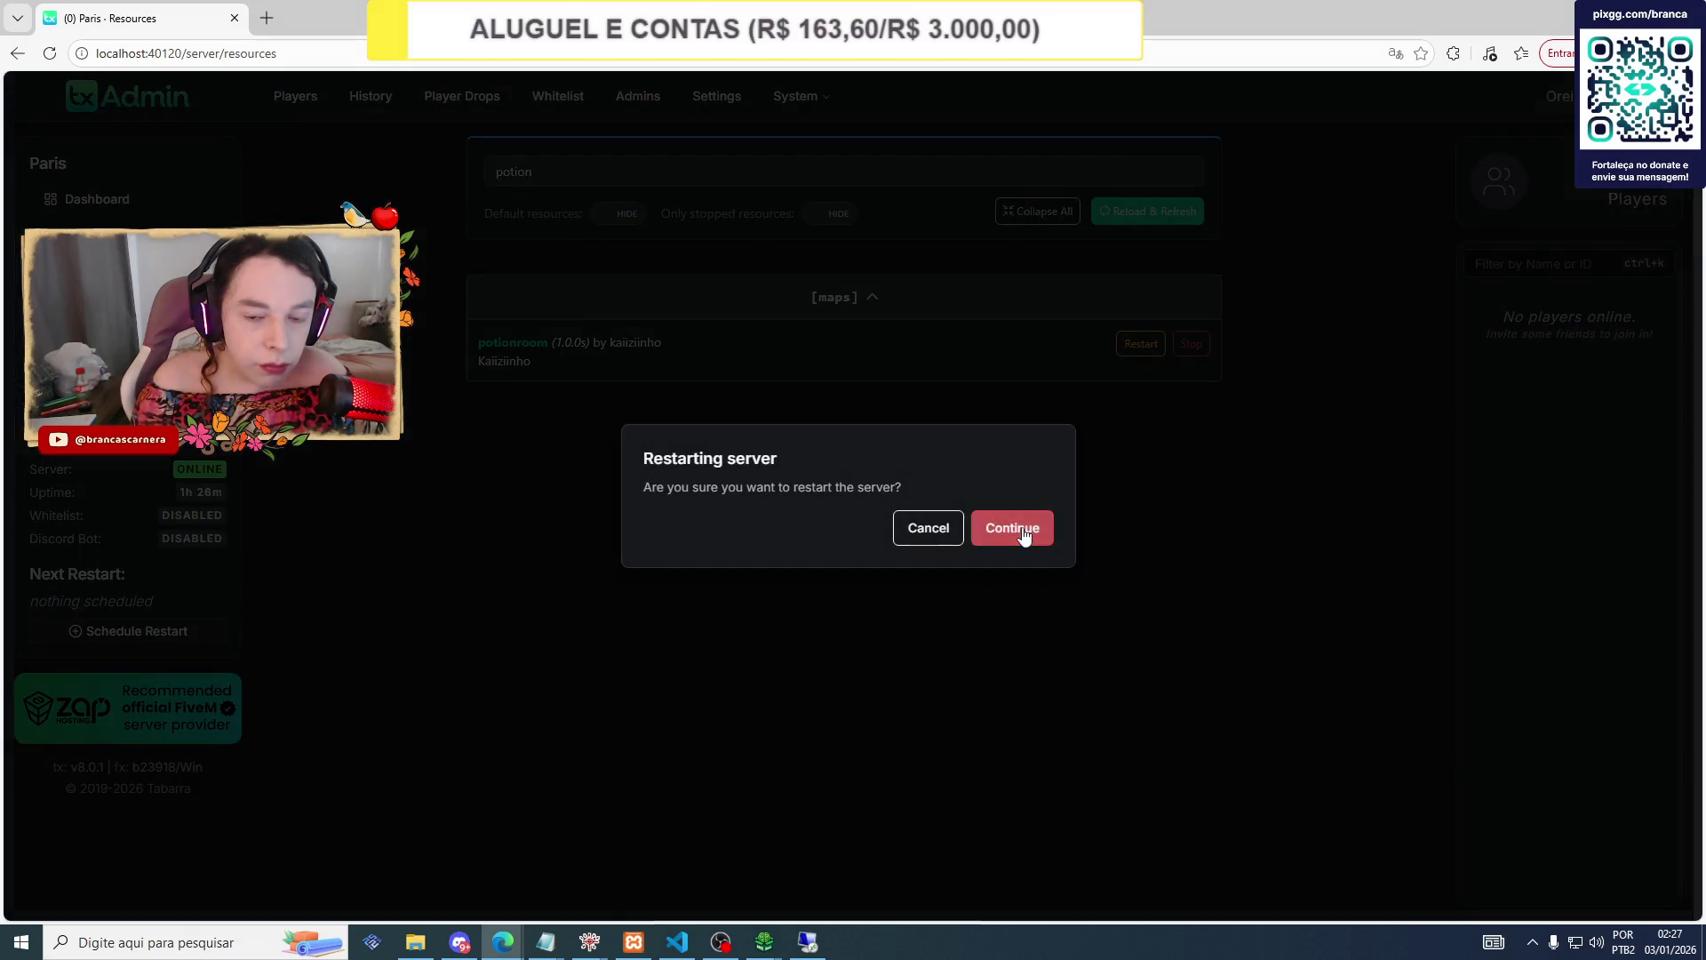
pyautogui.click(1022, 526)
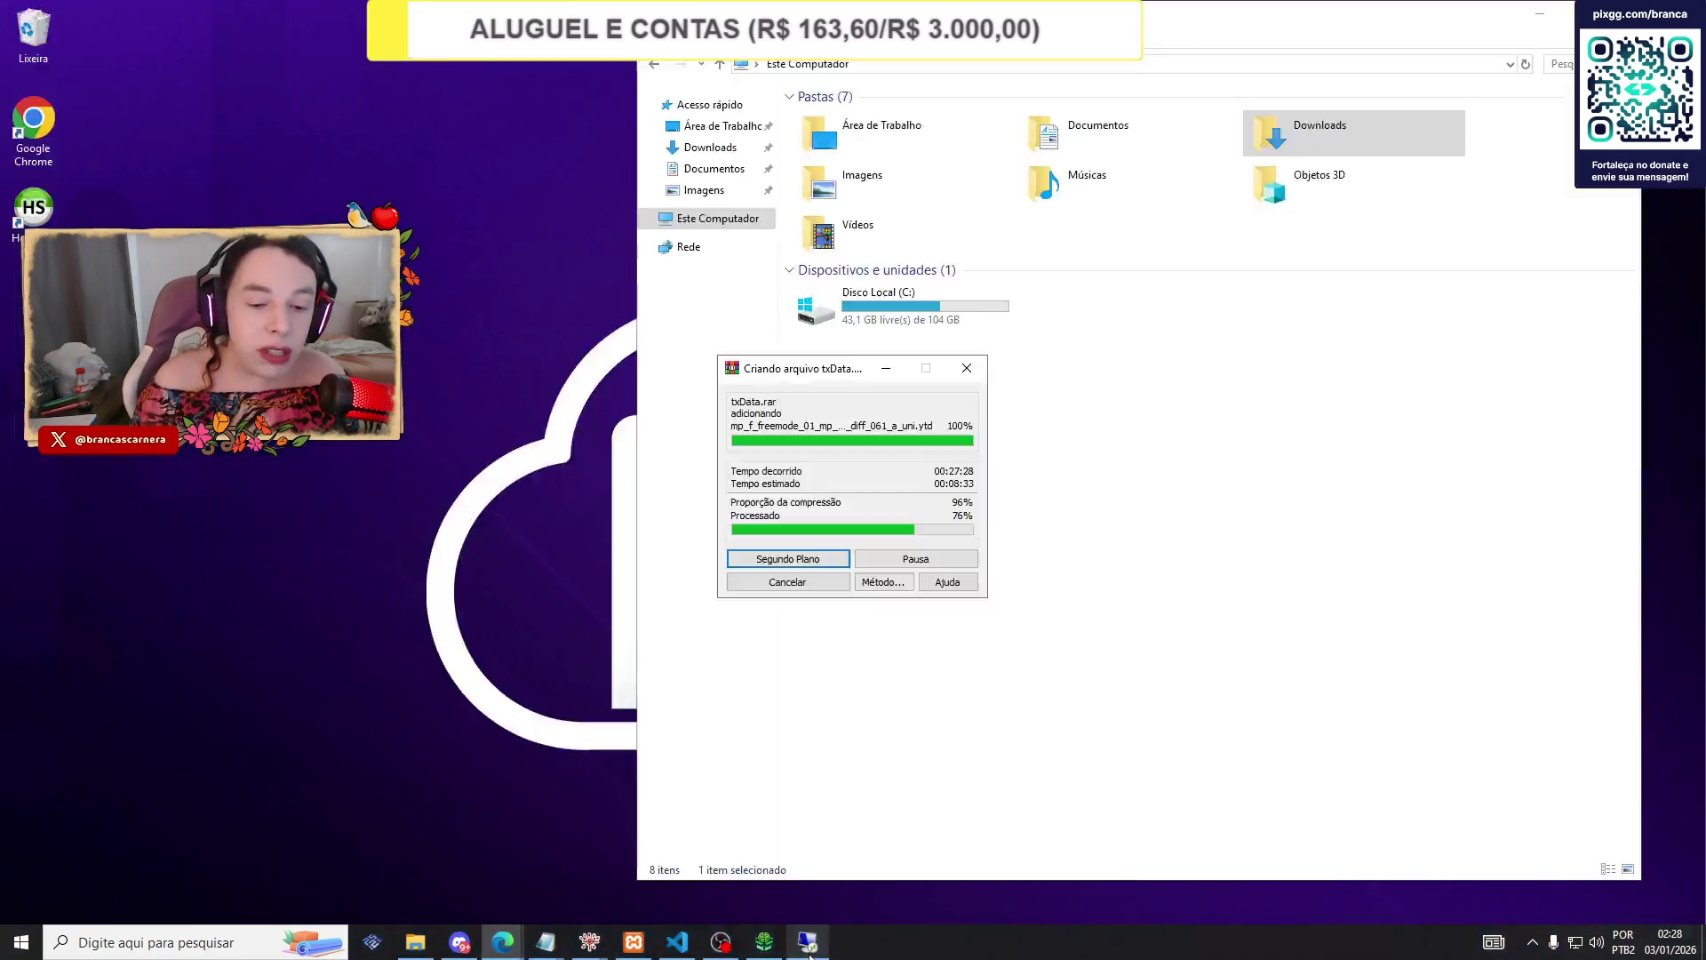
# Browse the folders inside Downloads.rar, including the SQL scripts and 109-file folder, then close it.
pyautogui.click(710, 147)
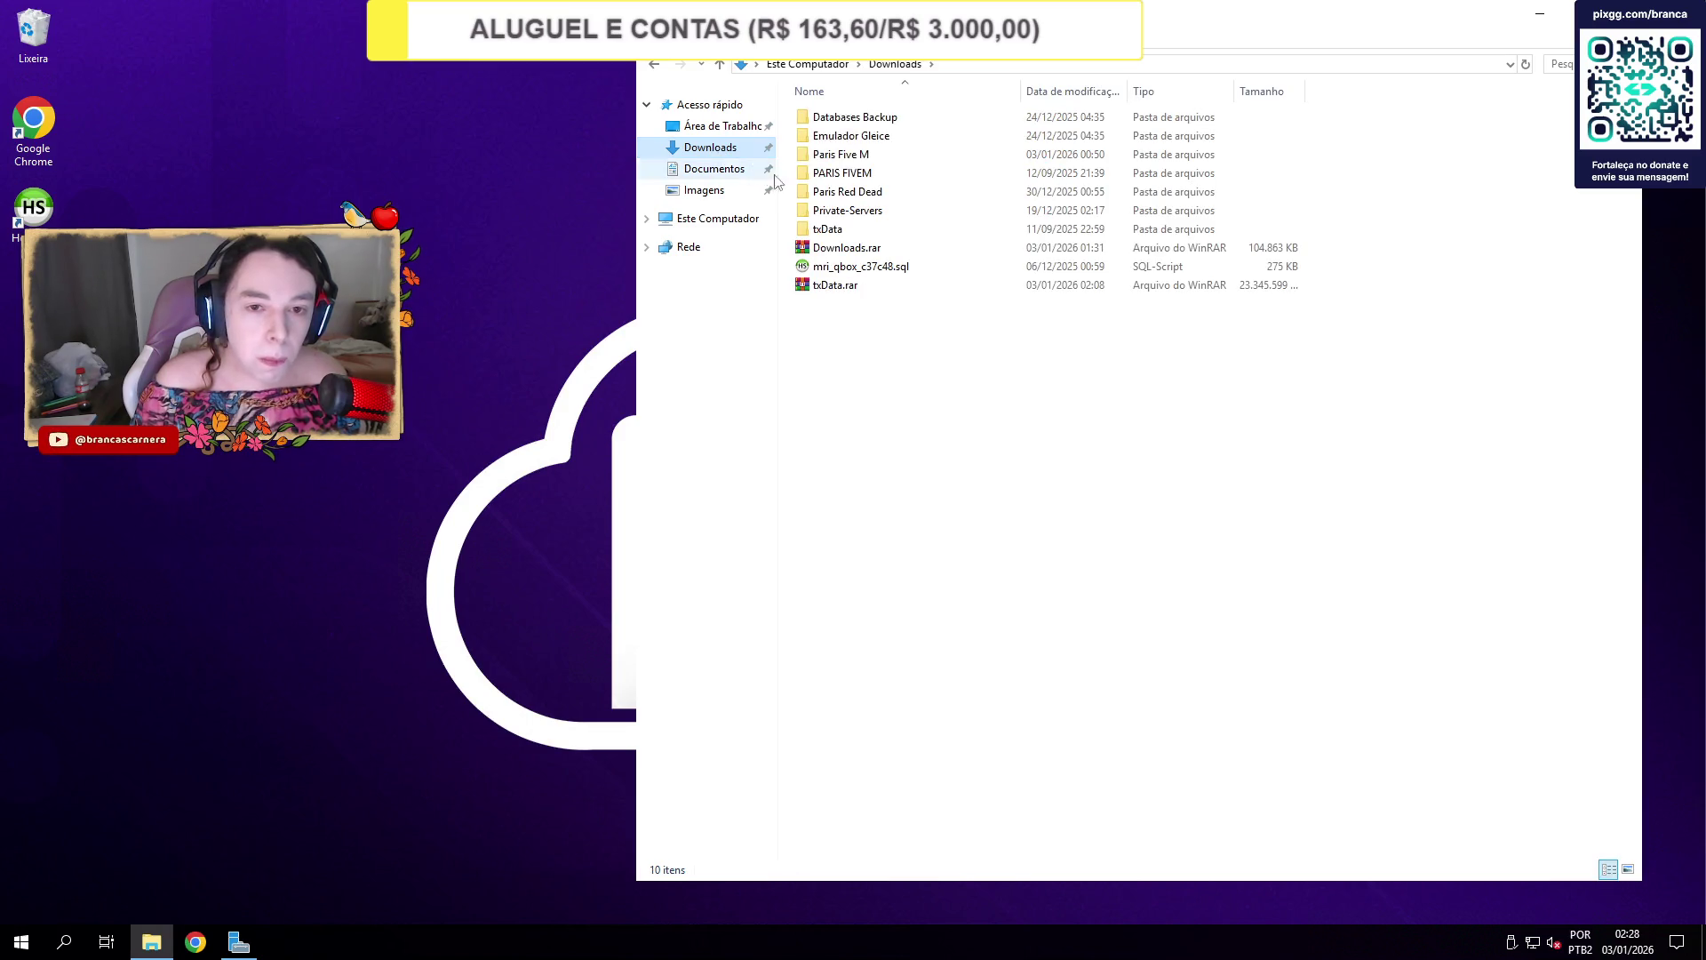
pyautogui.doubleClick(875, 249)
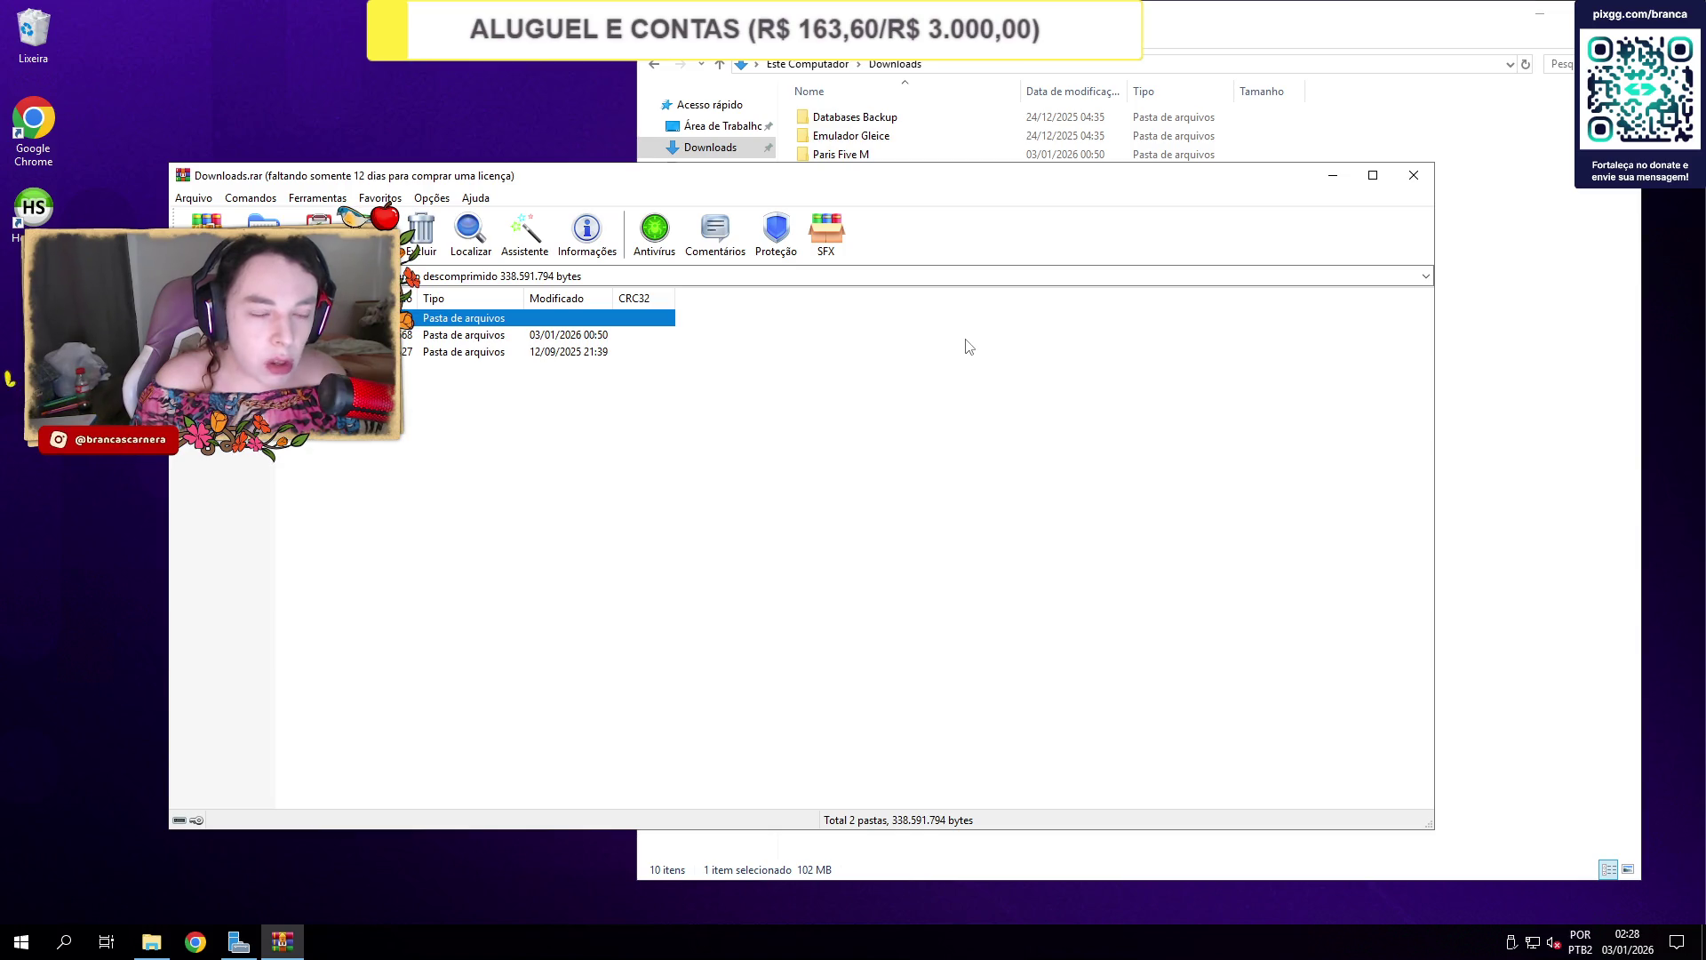
pyautogui.press('Return')
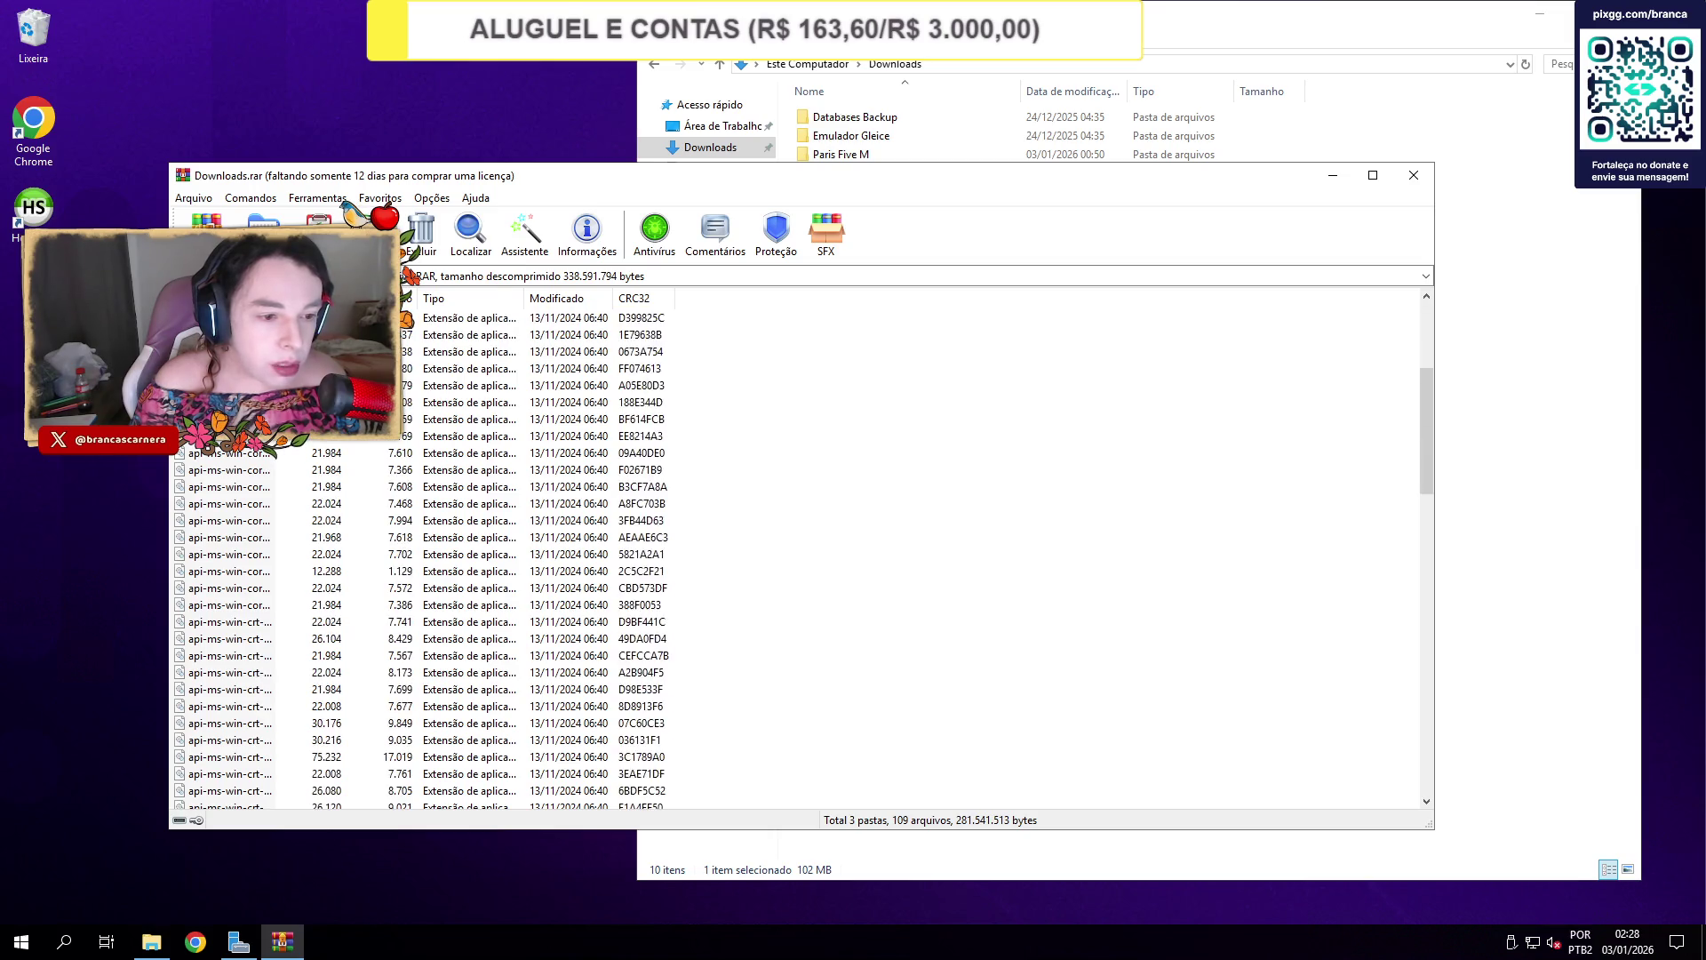
pyautogui.press('BackSpace')
pyautogui.press('Return')
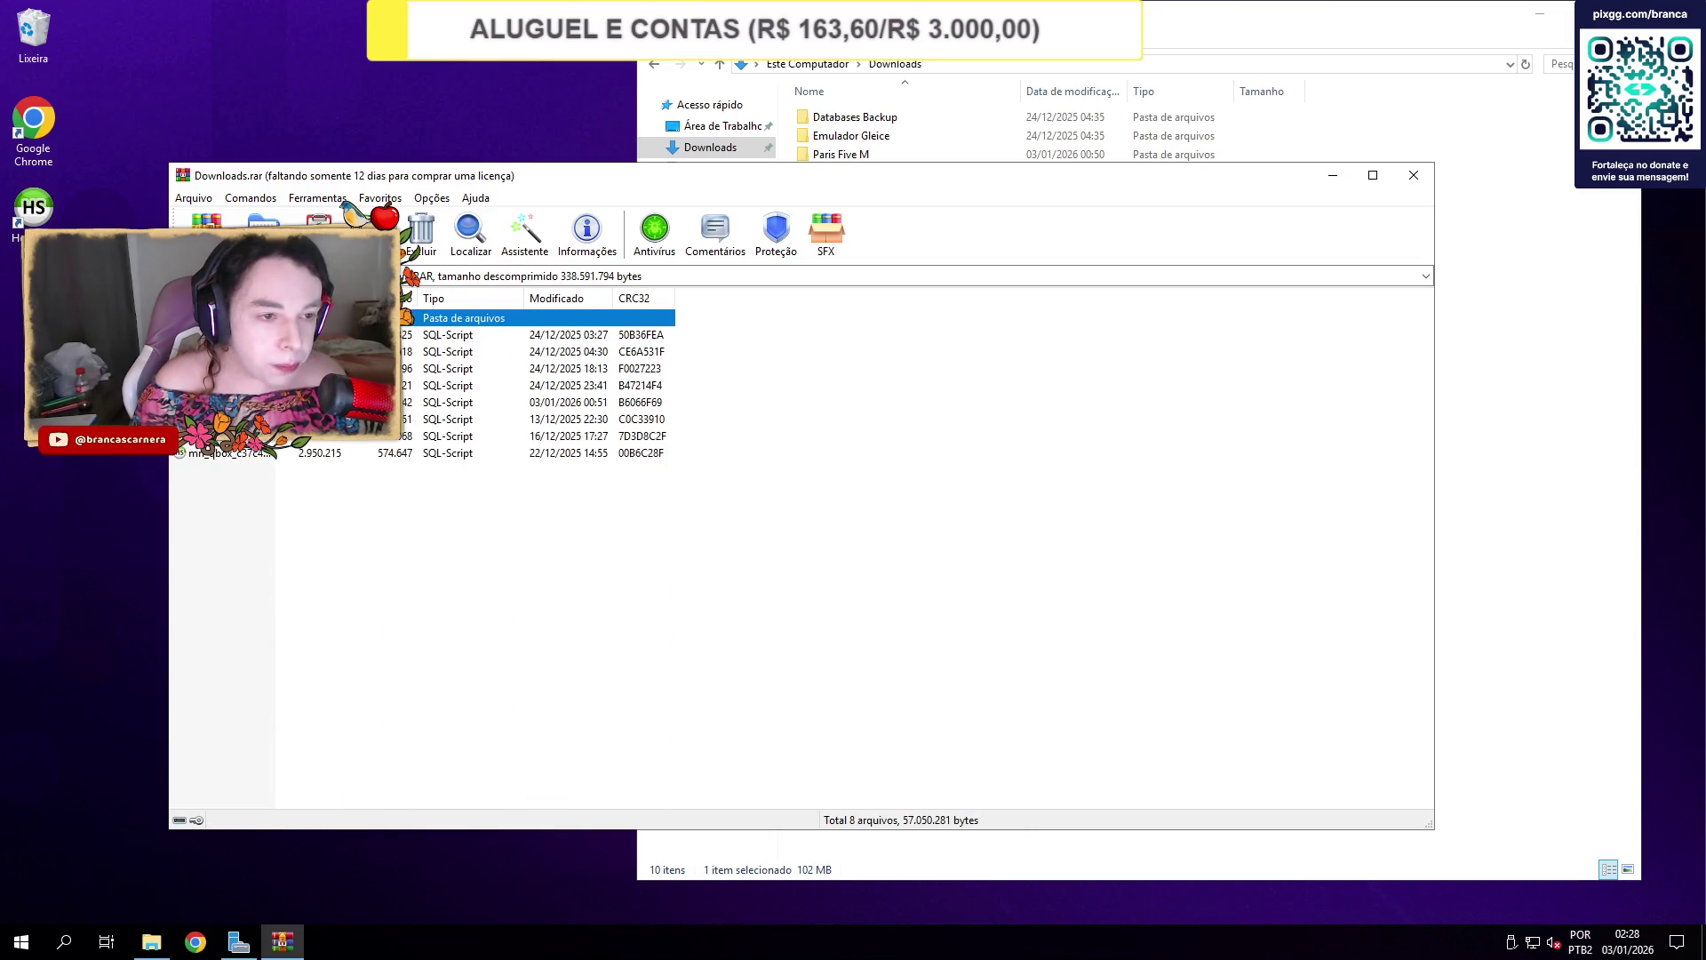
pyautogui.press('BackSpace')
pyautogui.press('Down')
pyautogui.press('Return')
pyautogui.scroll(-5, 423, 428)
pyautogui.scroll(-20, 423, 428)
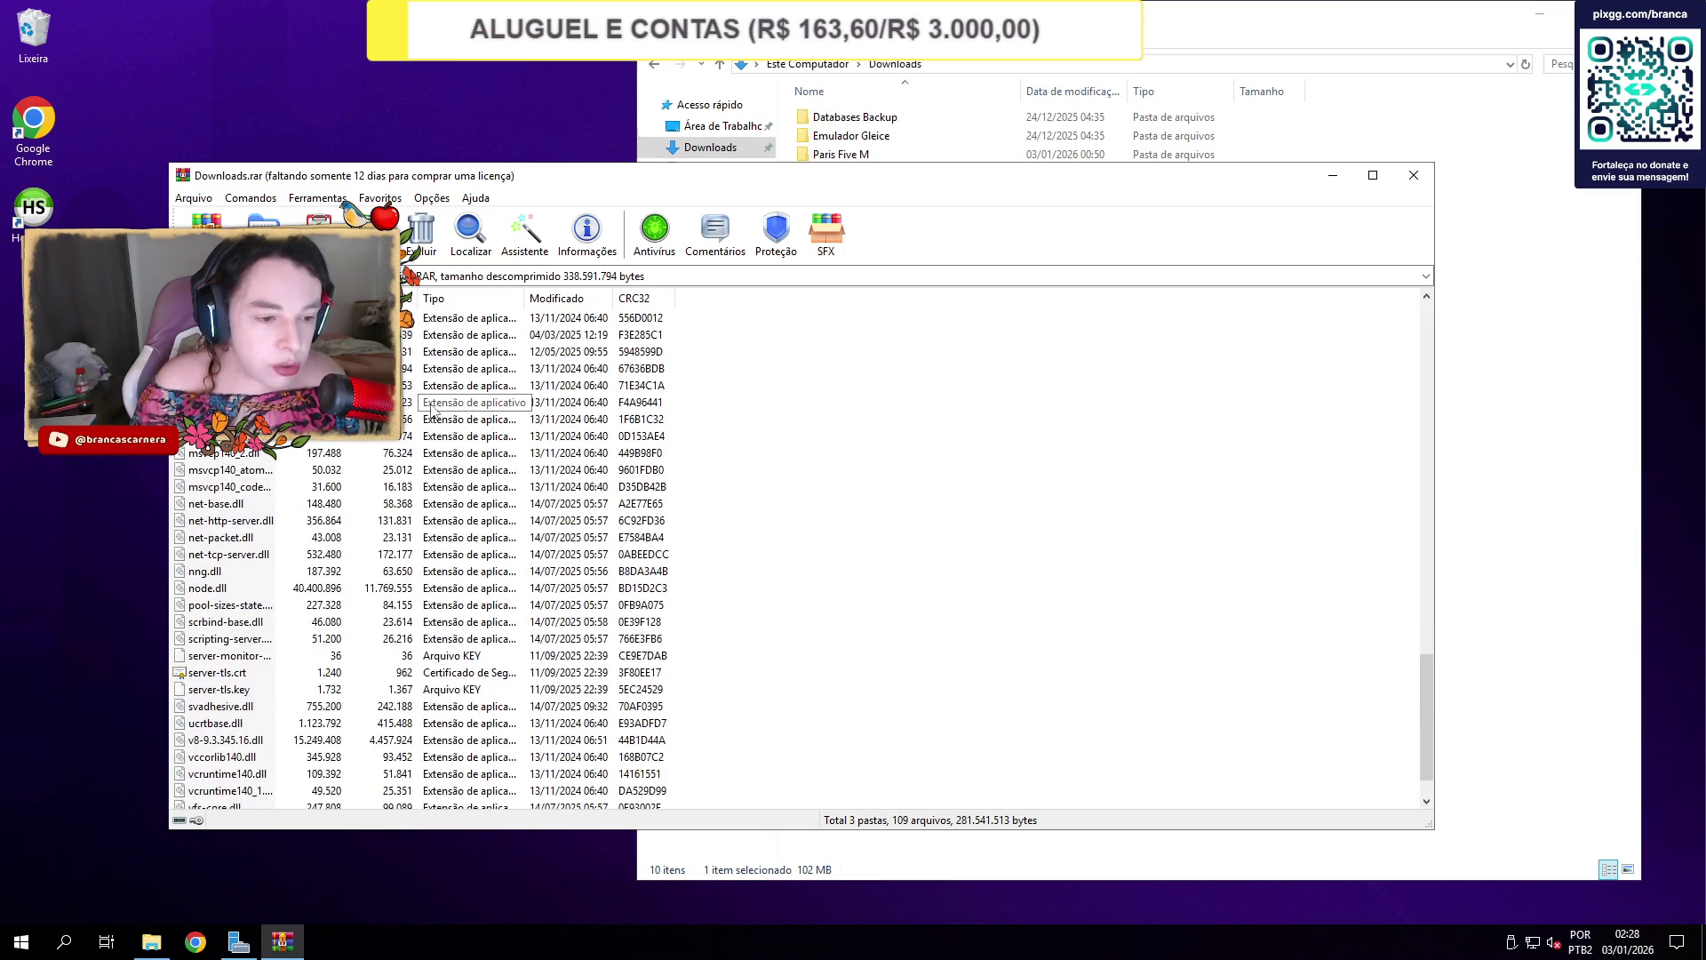
pyautogui.scroll(10, 857, 400)
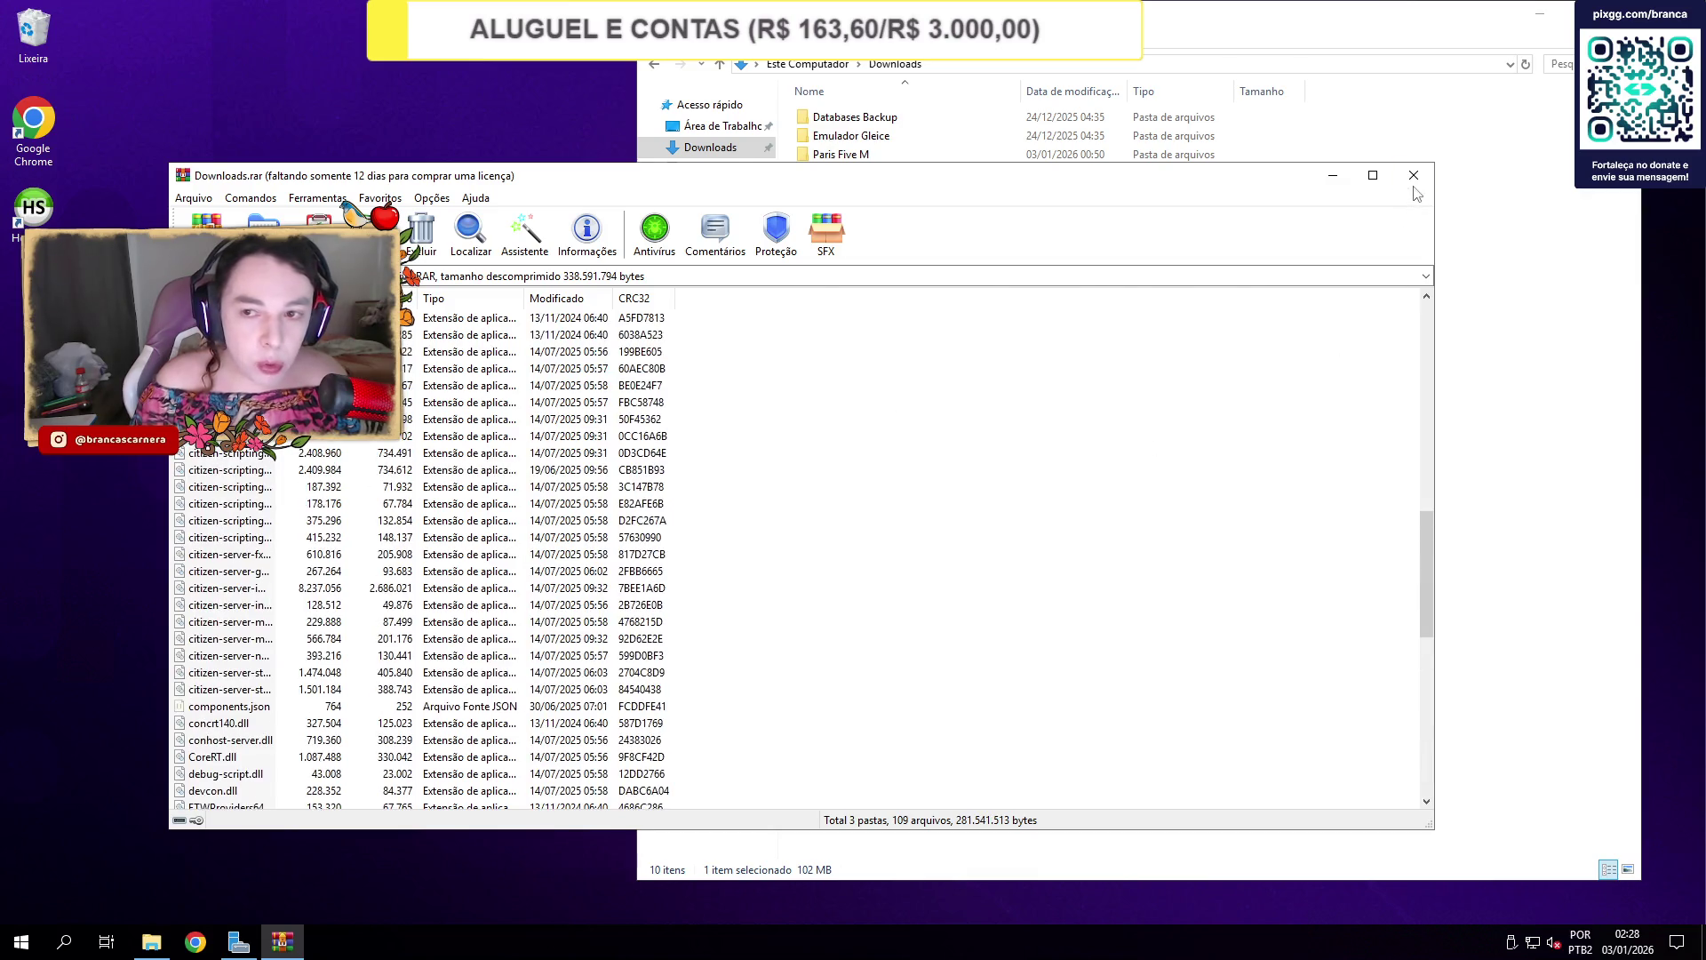
pyautogui.click(1414, 175)
# Look into the txData folder's mri_Qbox_C37C48.base resources, then return to Downloads.
pyautogui.doubleClick(826, 230)
pyautogui.click(860, 153)
pyautogui.doubleClick(851, 140)
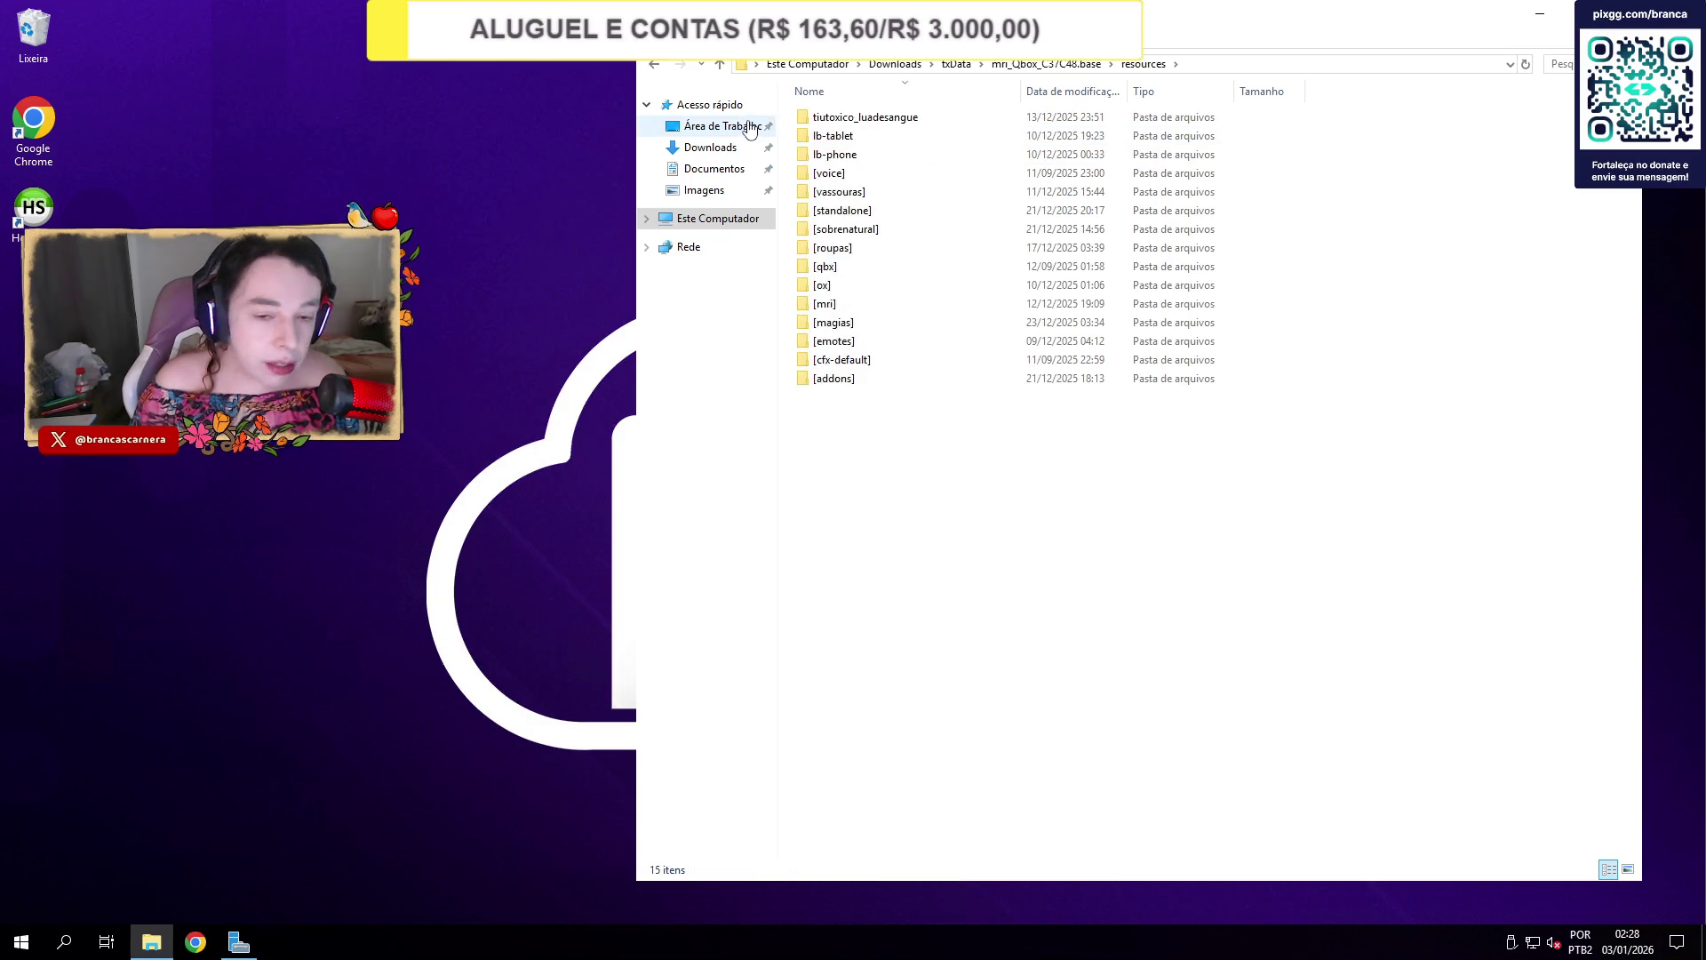
pyautogui.click(658, 67)
pyautogui.click(657, 67)
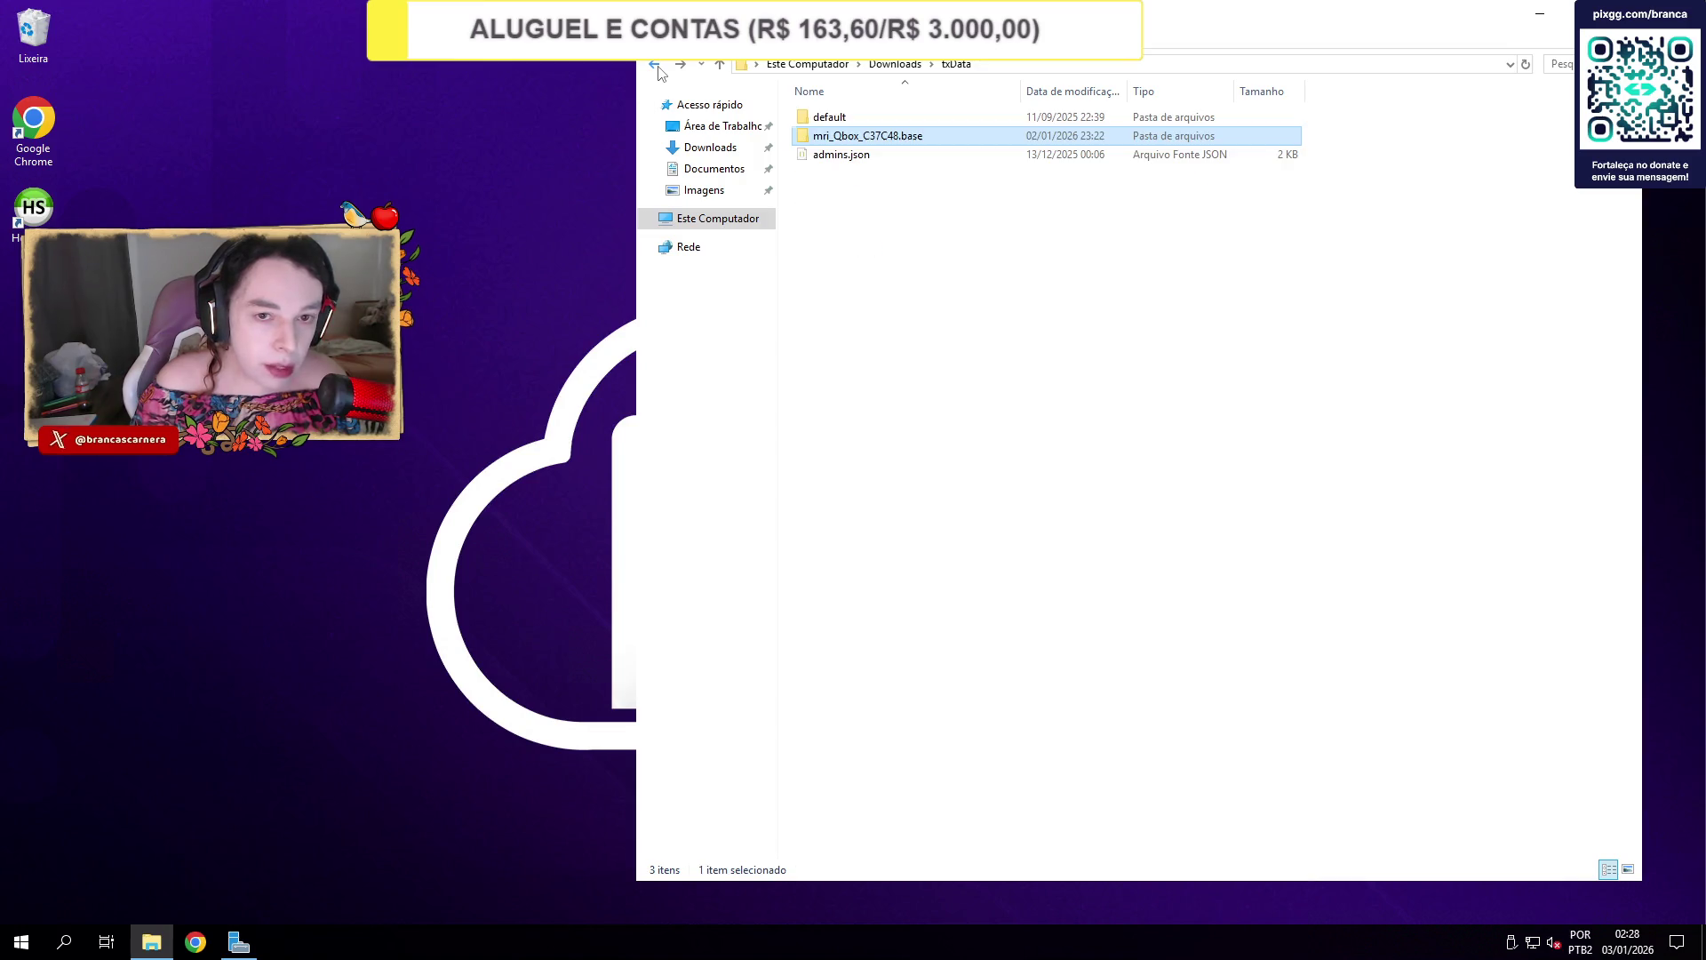
pyautogui.click(658, 66)
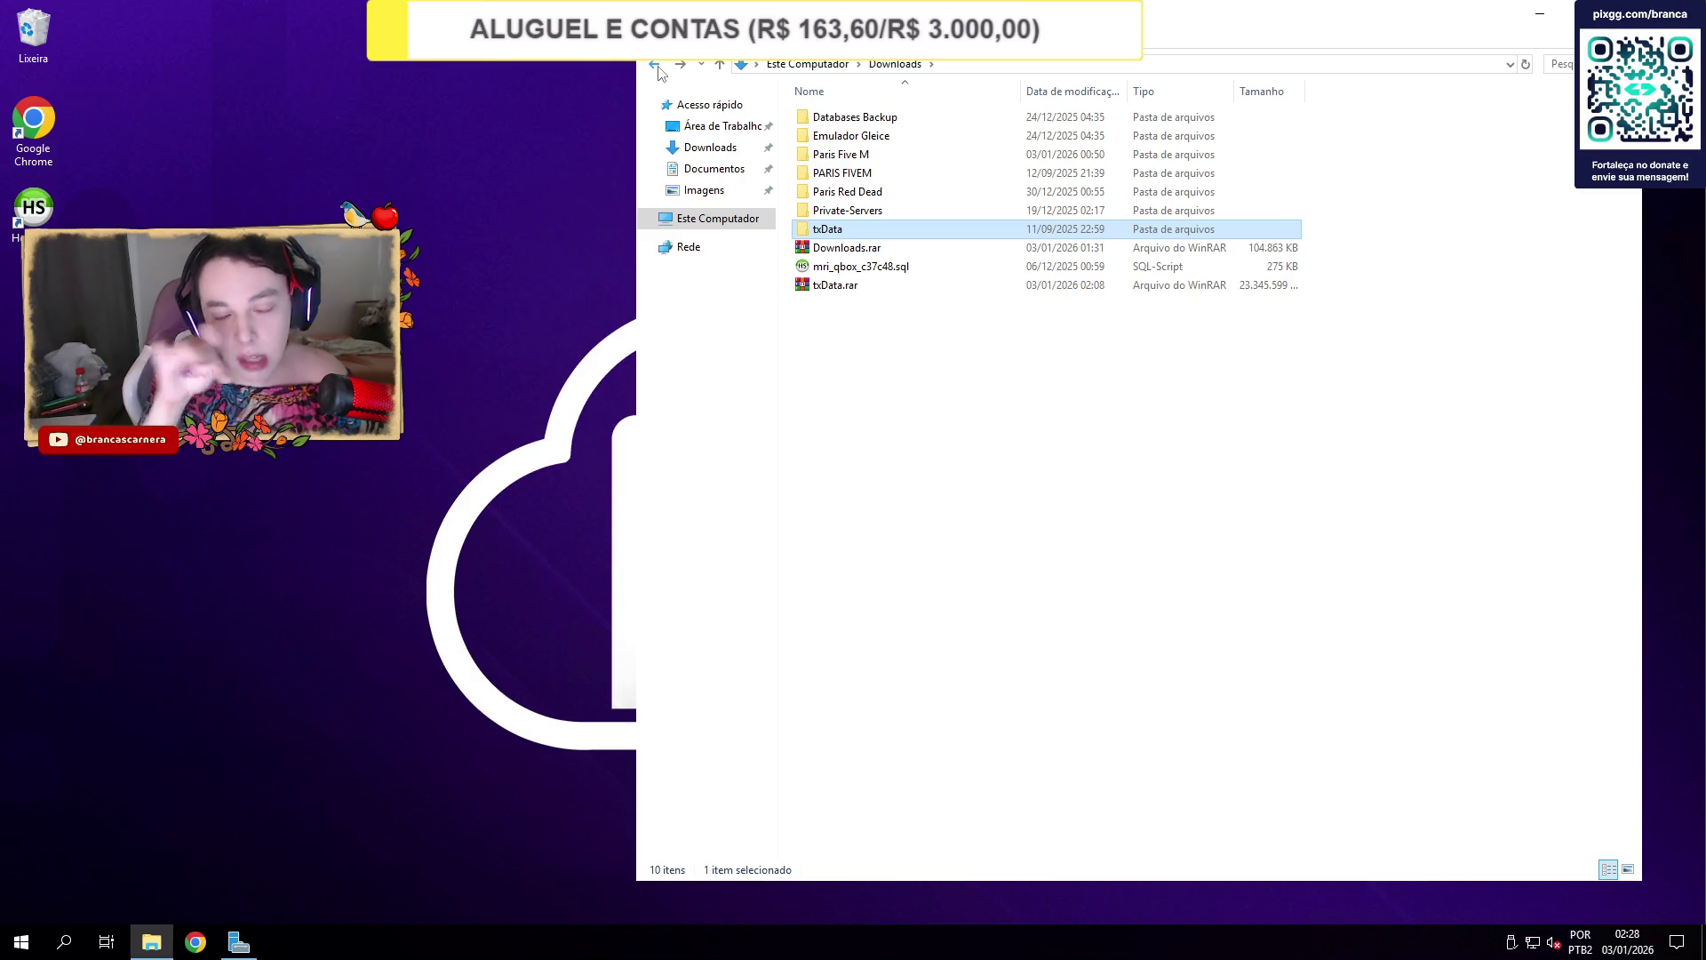
# Open txData.rar, drill down to txData\resources\[addons]\[maps], then close the archive.
pyautogui.click(875, 290)
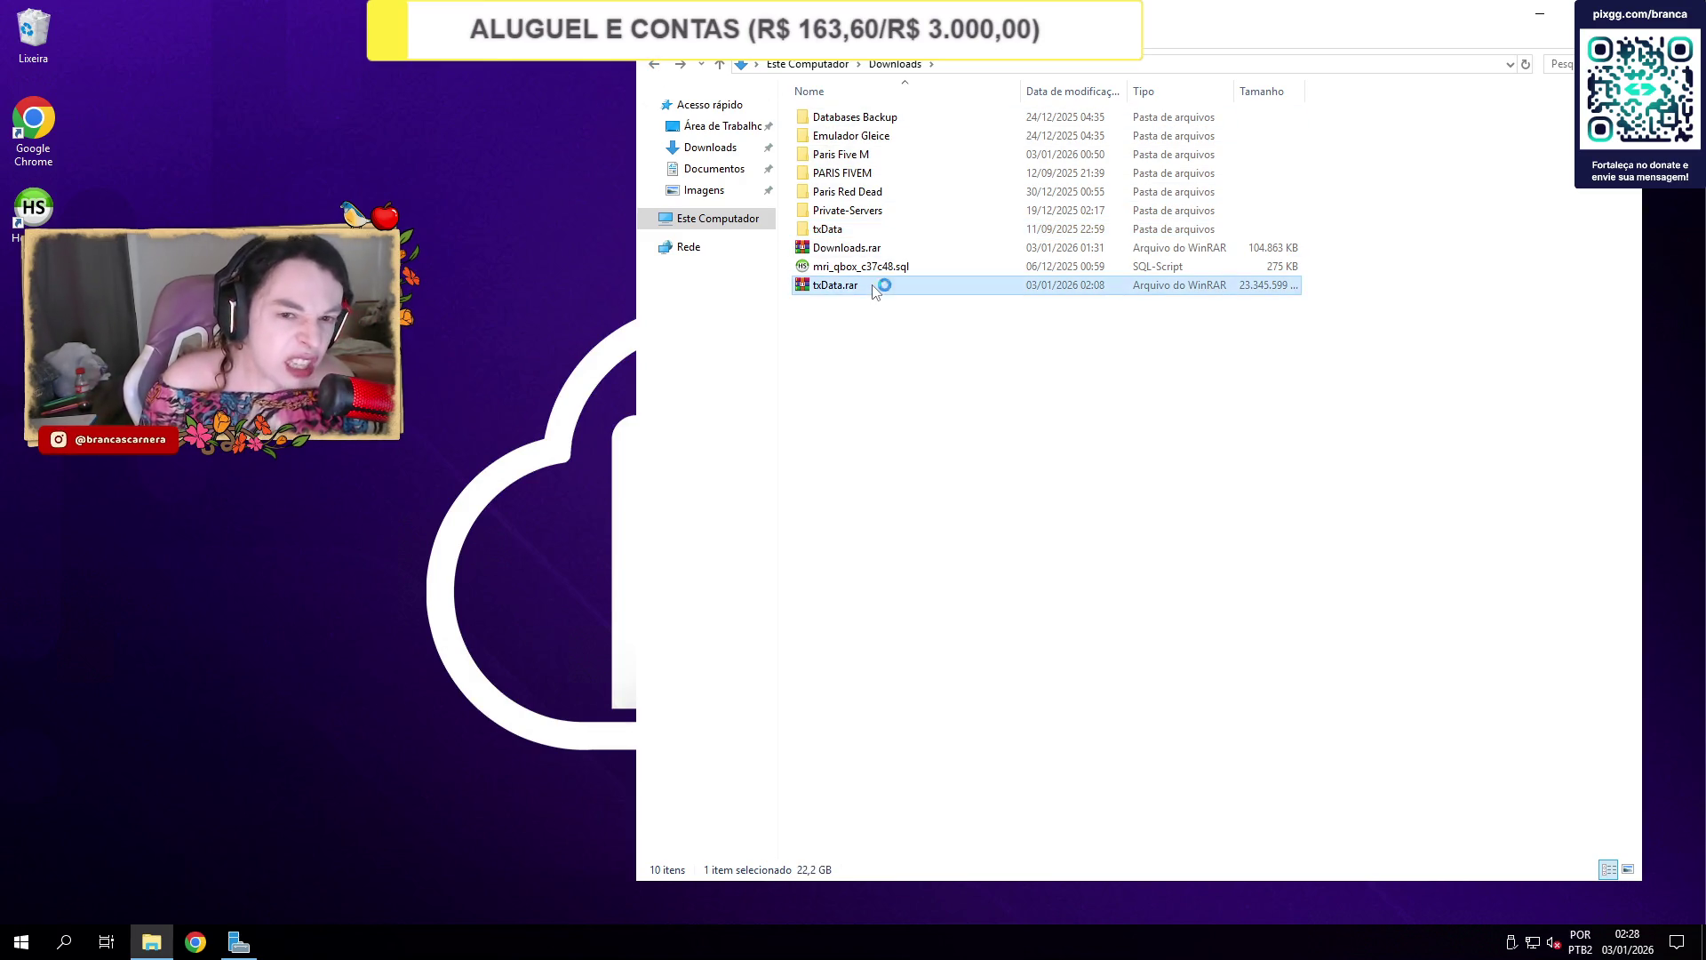
pyautogui.doubleClick(875, 290)
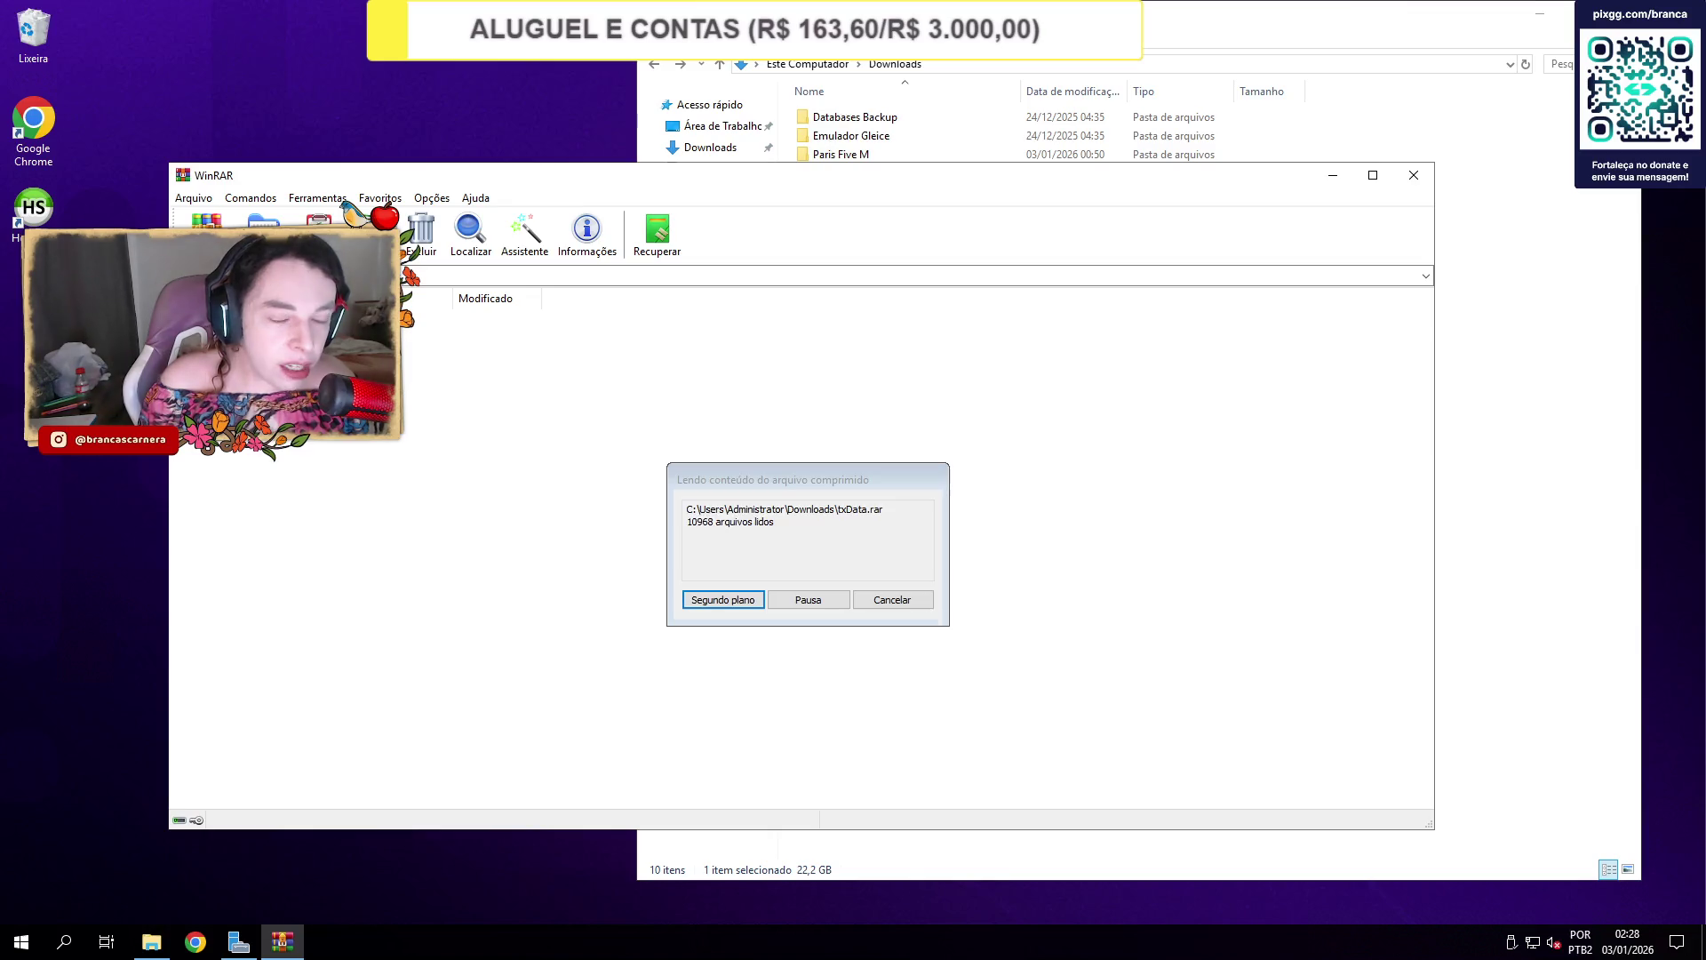
pyautogui.press('Down')
pyautogui.press('Return')
pyautogui.press('Down')
pyautogui.press('Return')
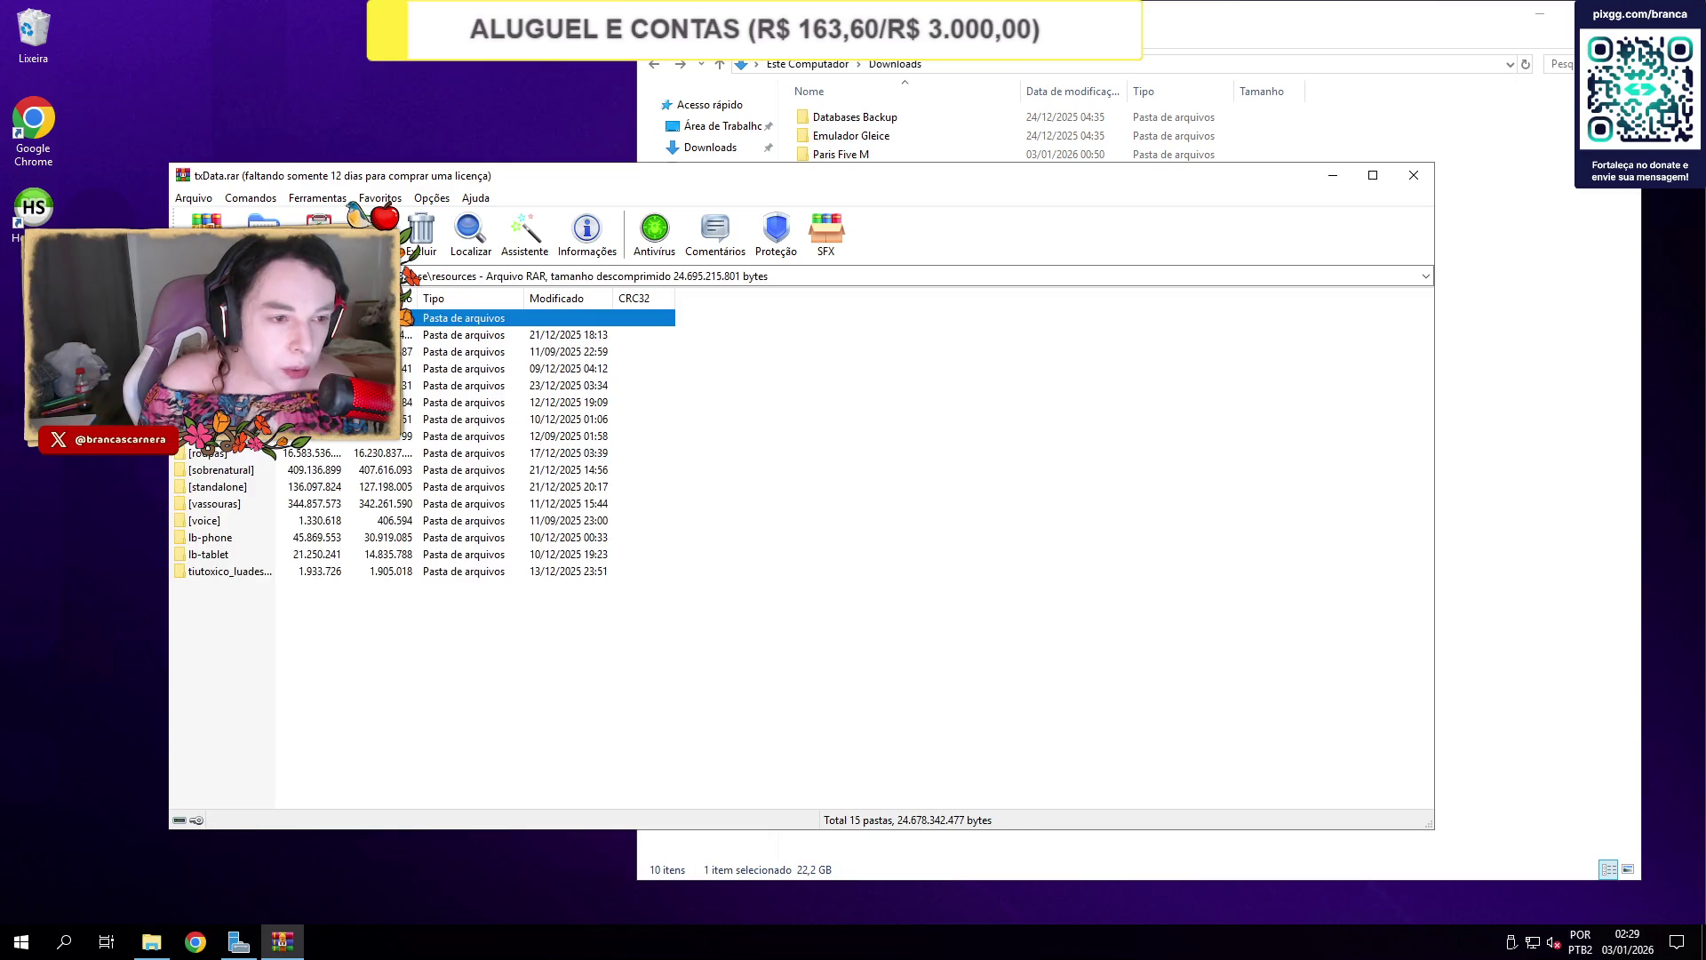
pyautogui.press('Down')
pyautogui.press('Return')
pyautogui.press('Down')
pyautogui.press('Return')
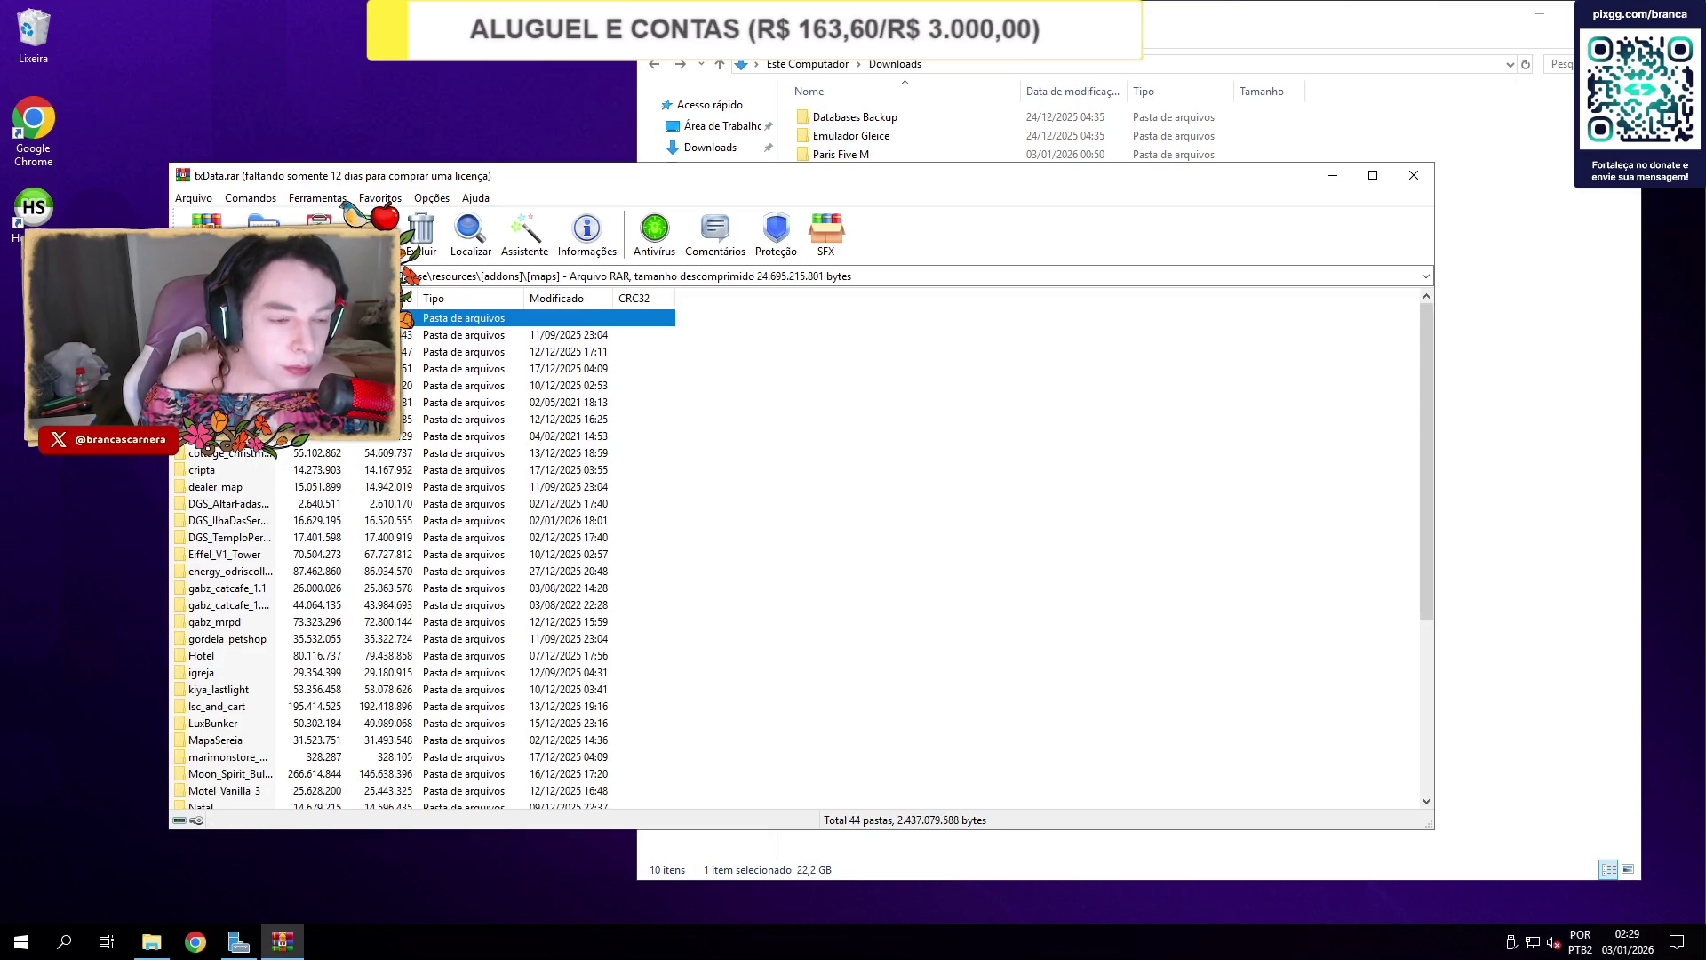
pyautogui.scroll(-5, 444, 413)
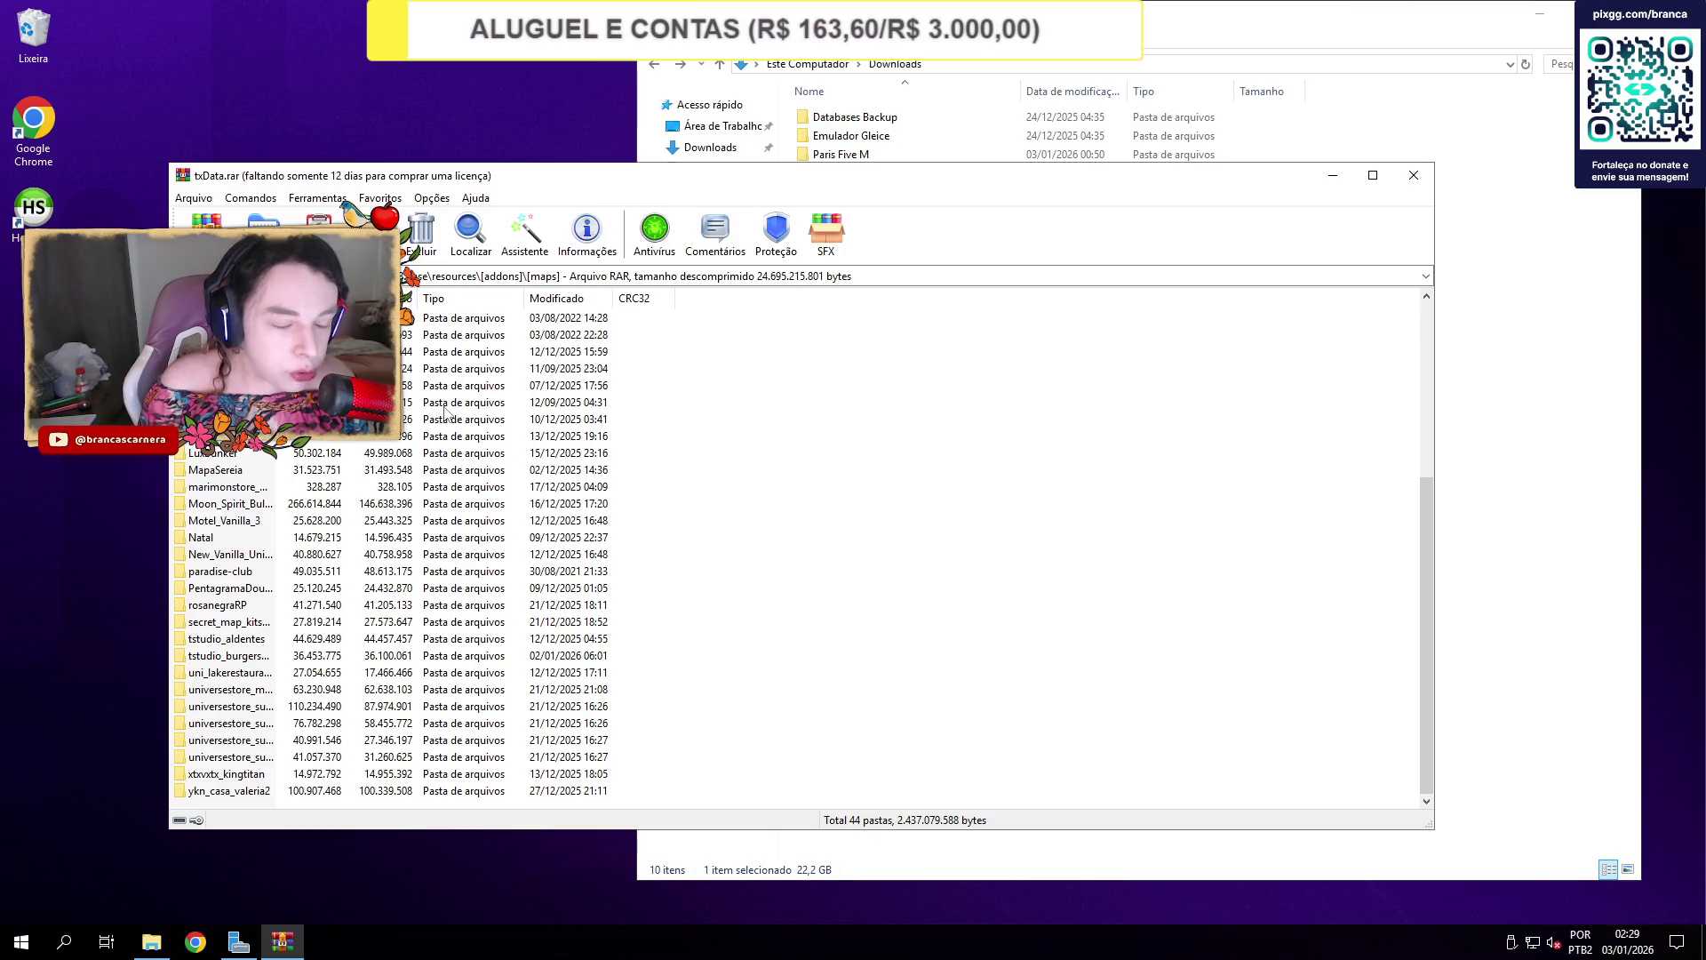
pyautogui.scroll(5, 445, 413)
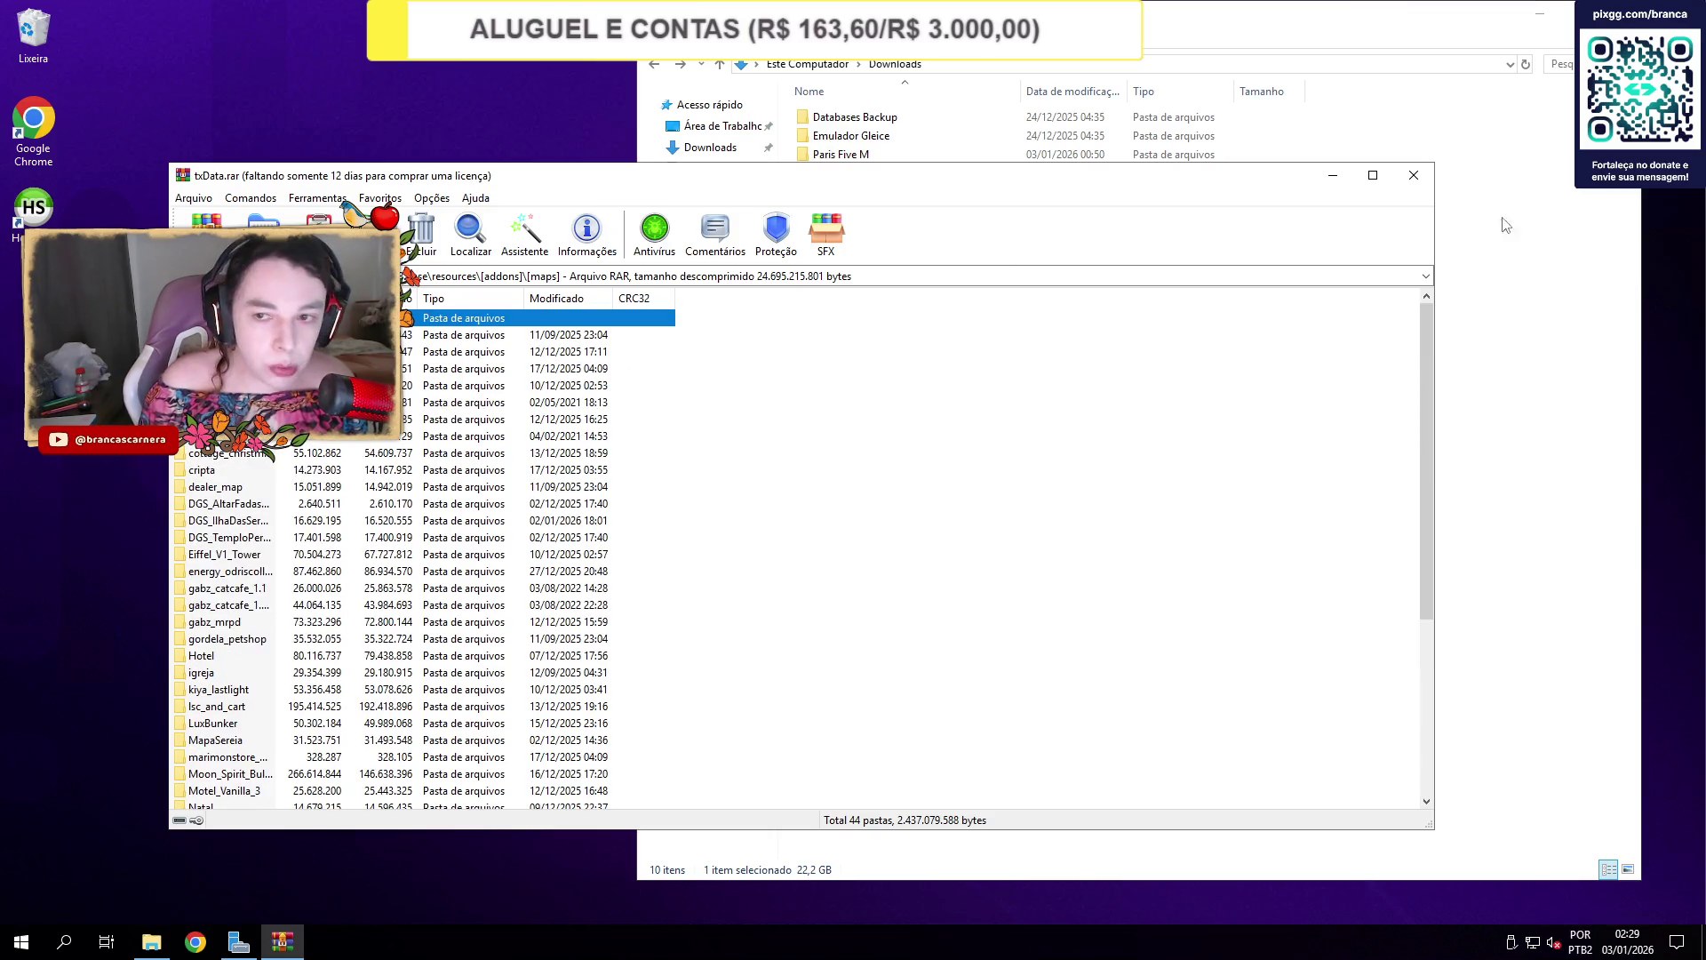
pyautogui.click(1424, 183)
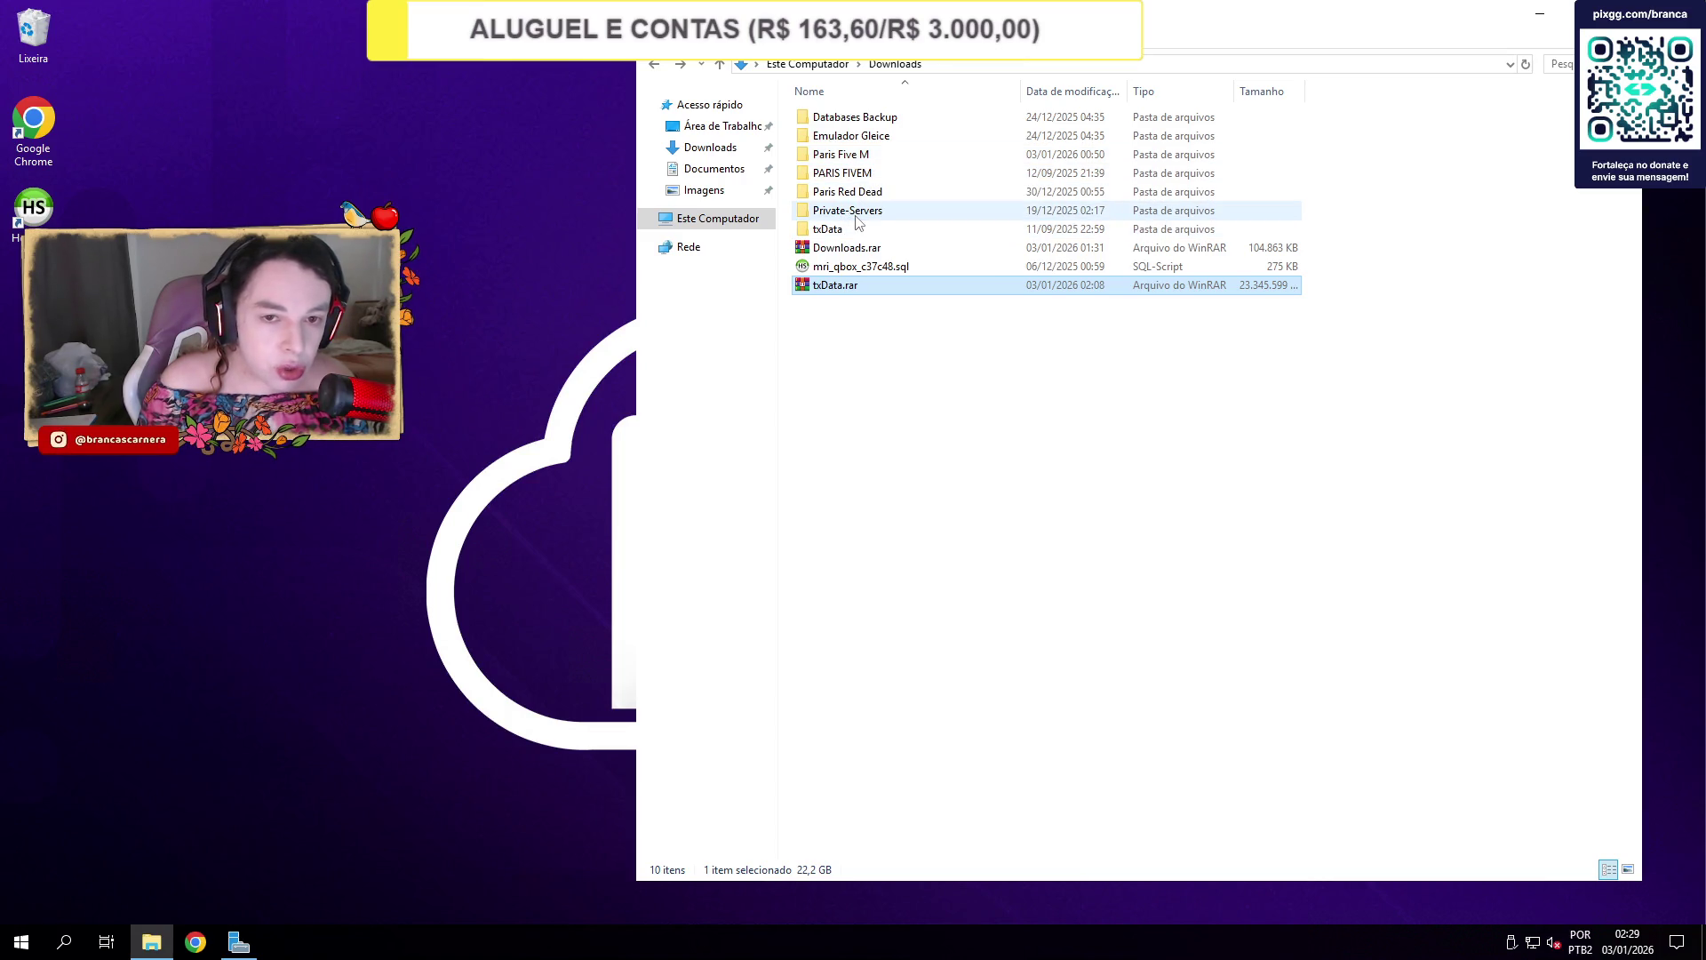
# Check the sizes of the Private-Servers and Emulador Gleice folders in Properties.
pyautogui.rightClick(858, 222)
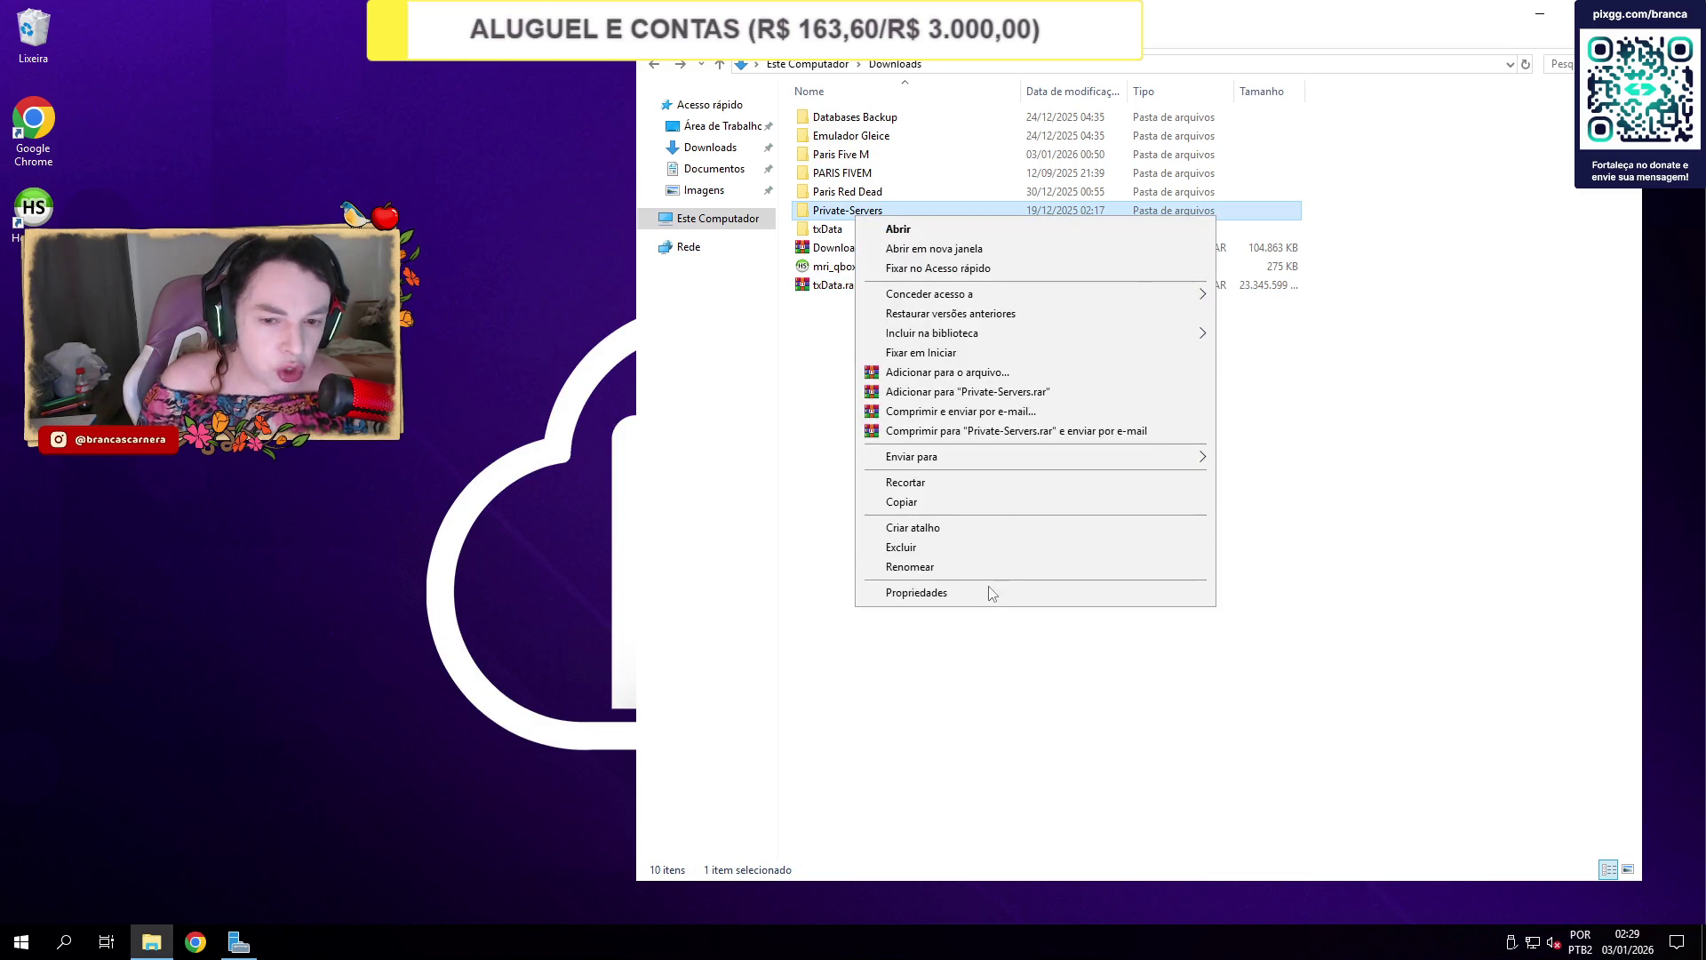
pyautogui.click(989, 591)
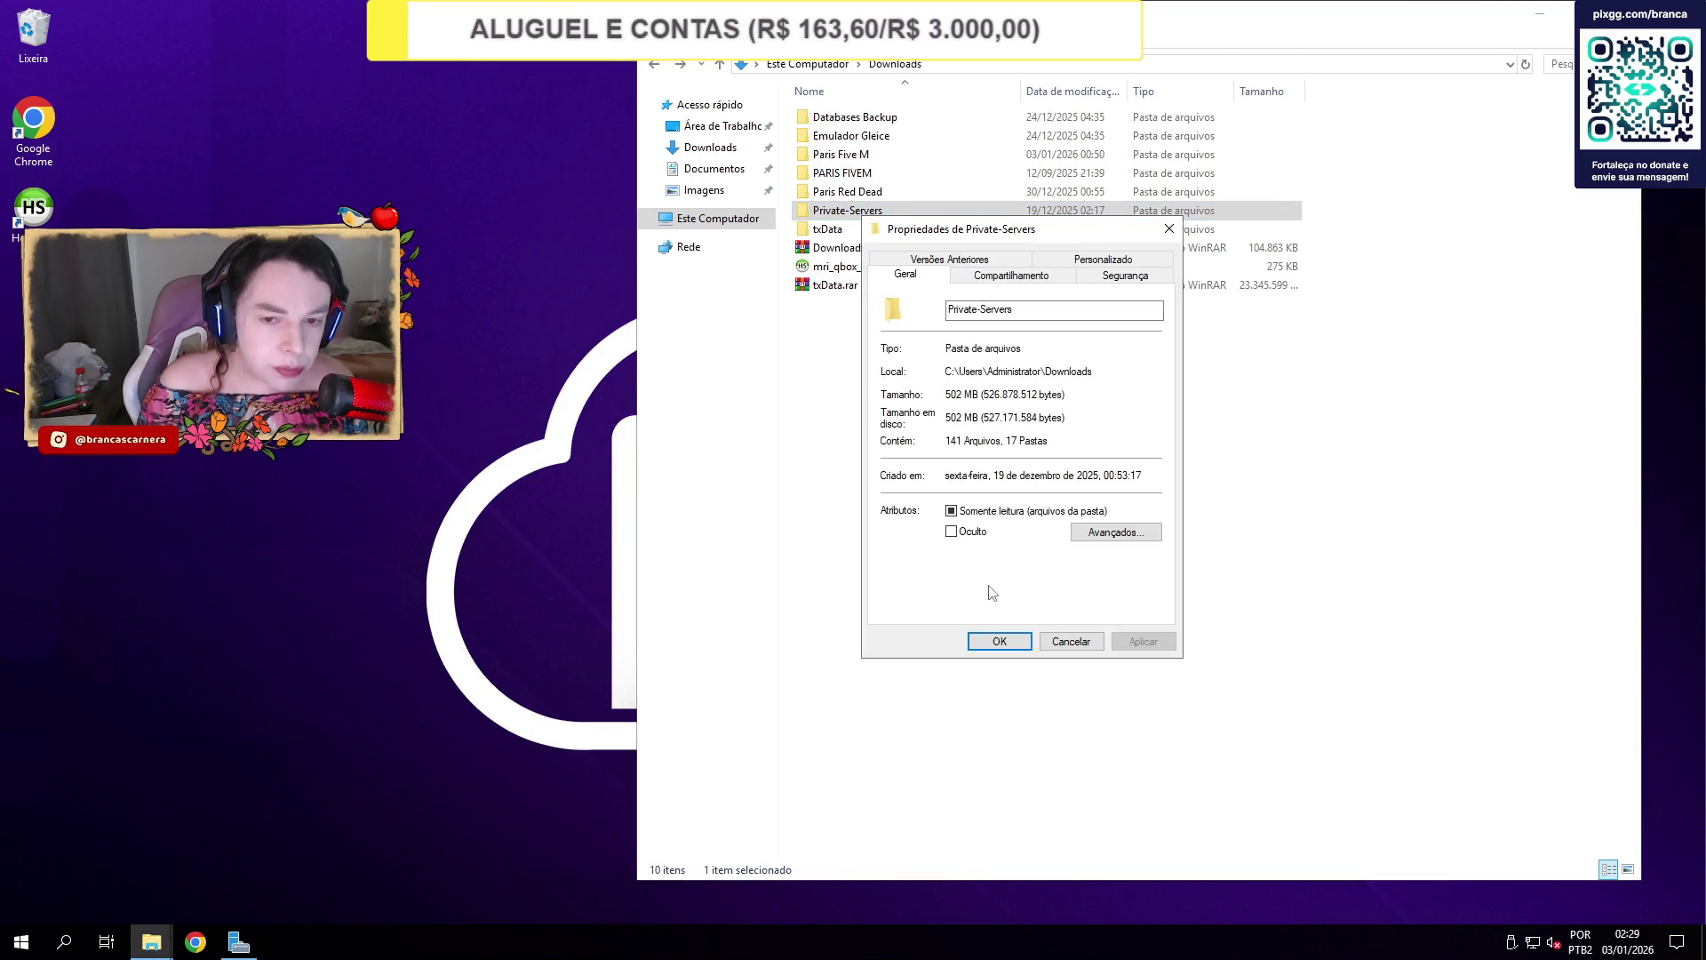
pyautogui.click(1169, 229)
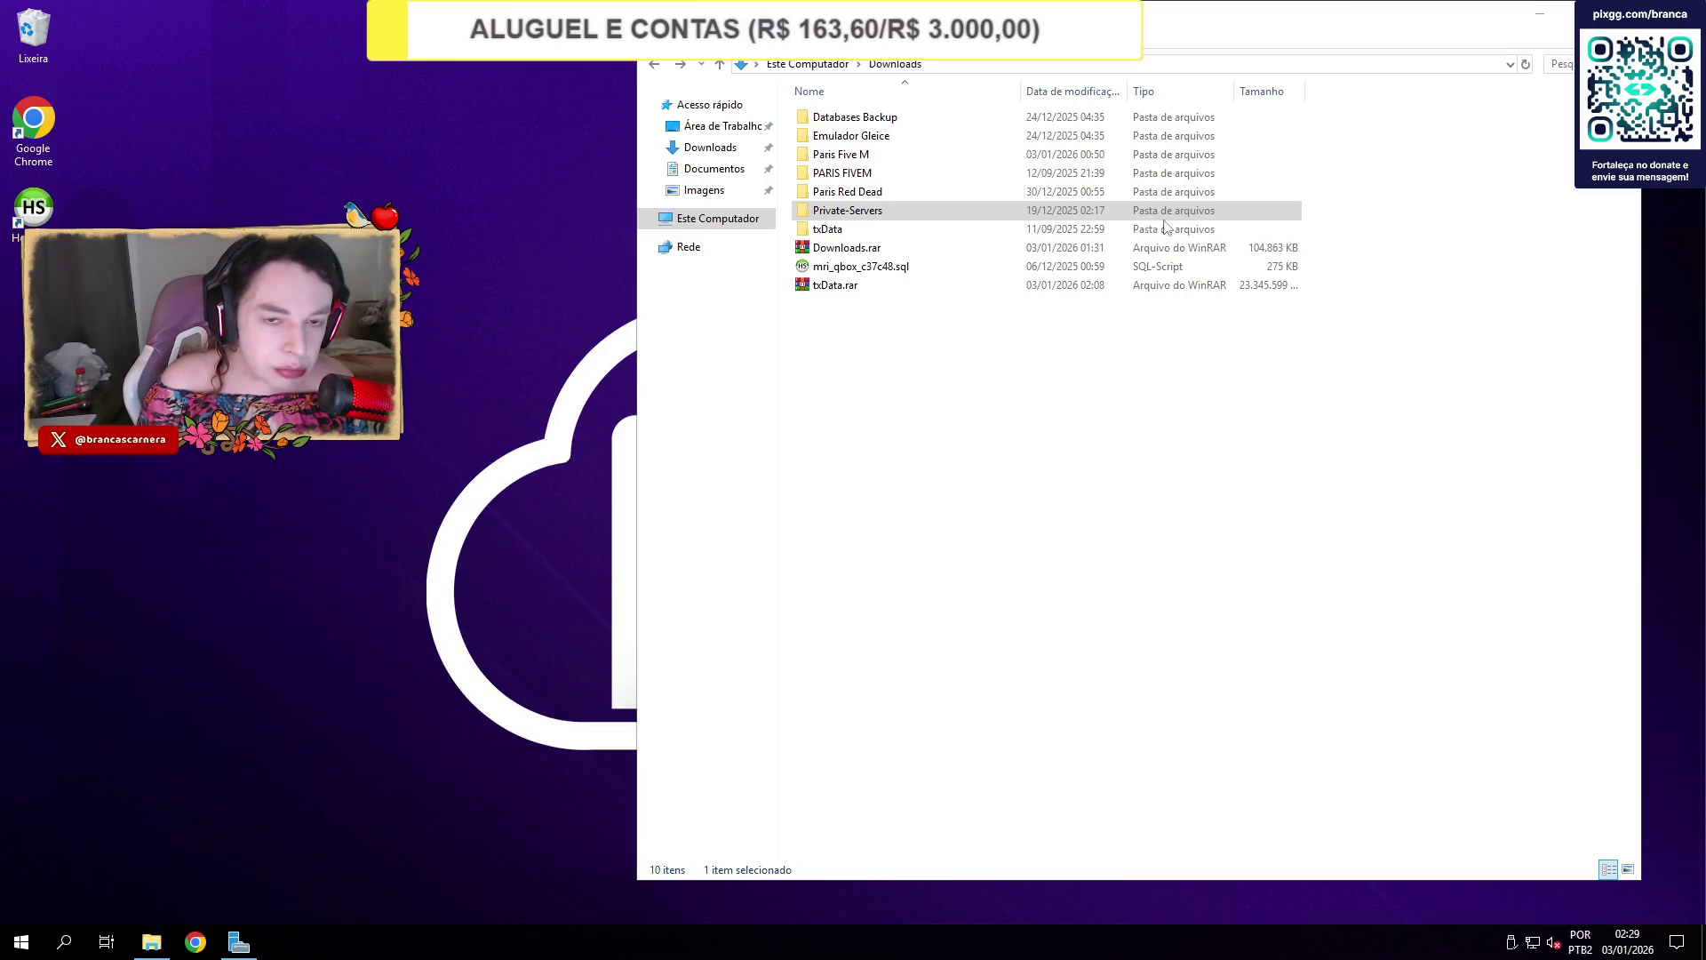
pyautogui.rightClick(902, 136)
pyautogui.click(1053, 513)
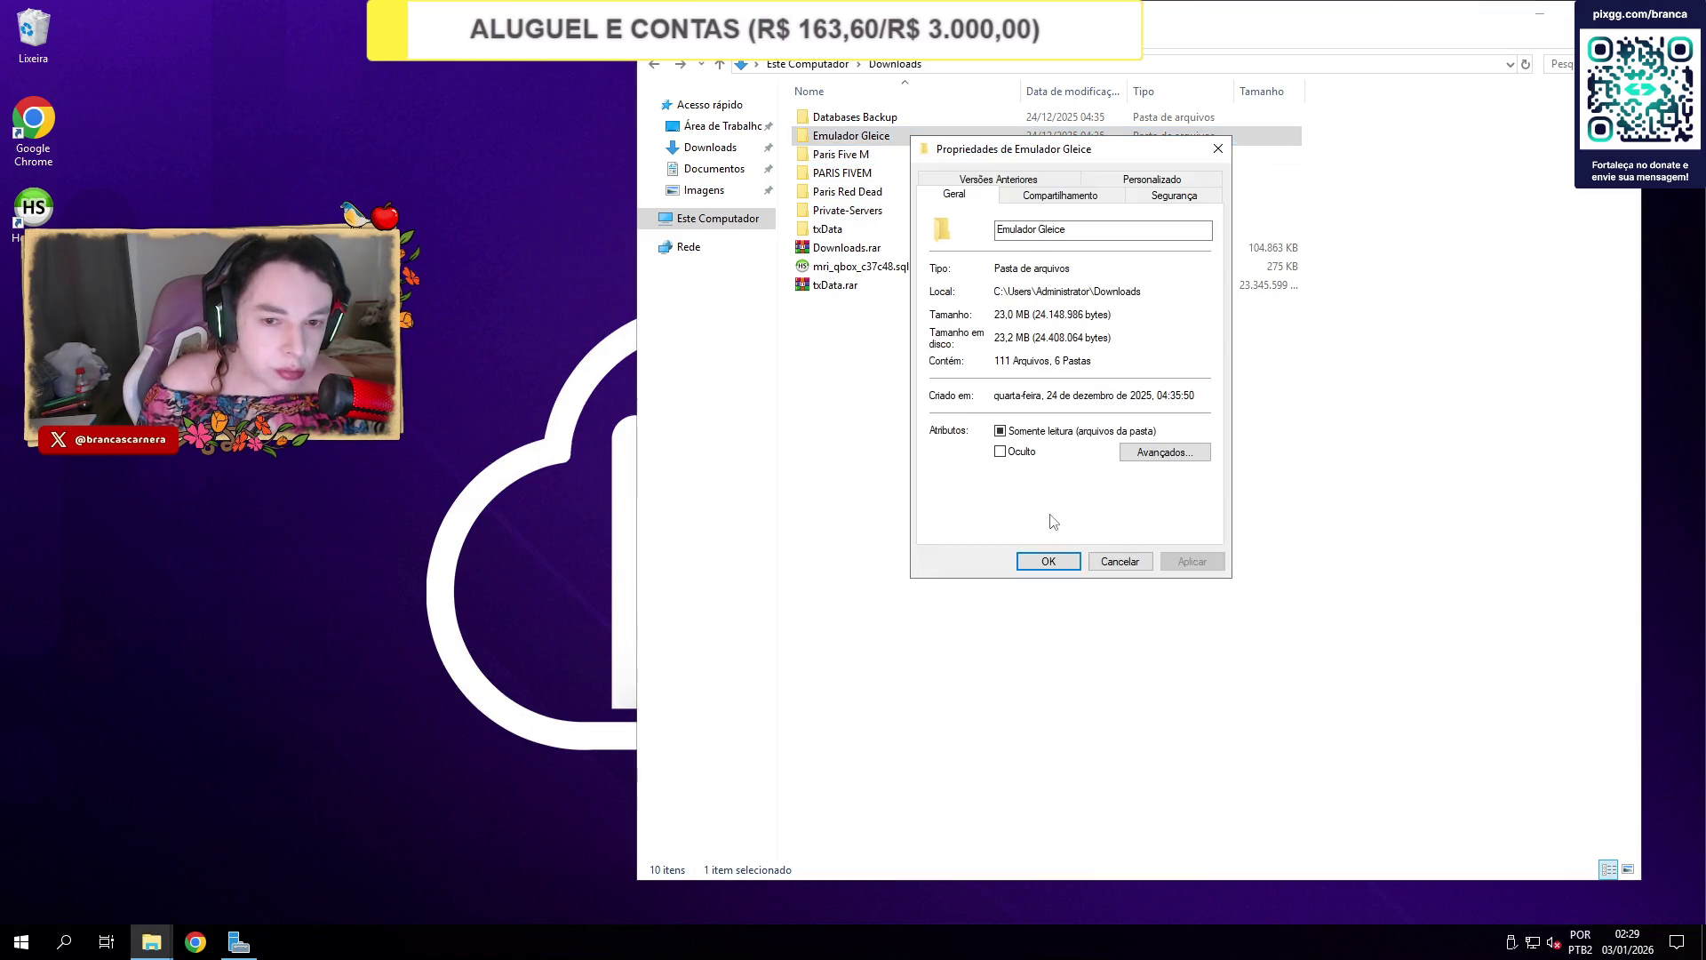
pyautogui.click(1216, 151)
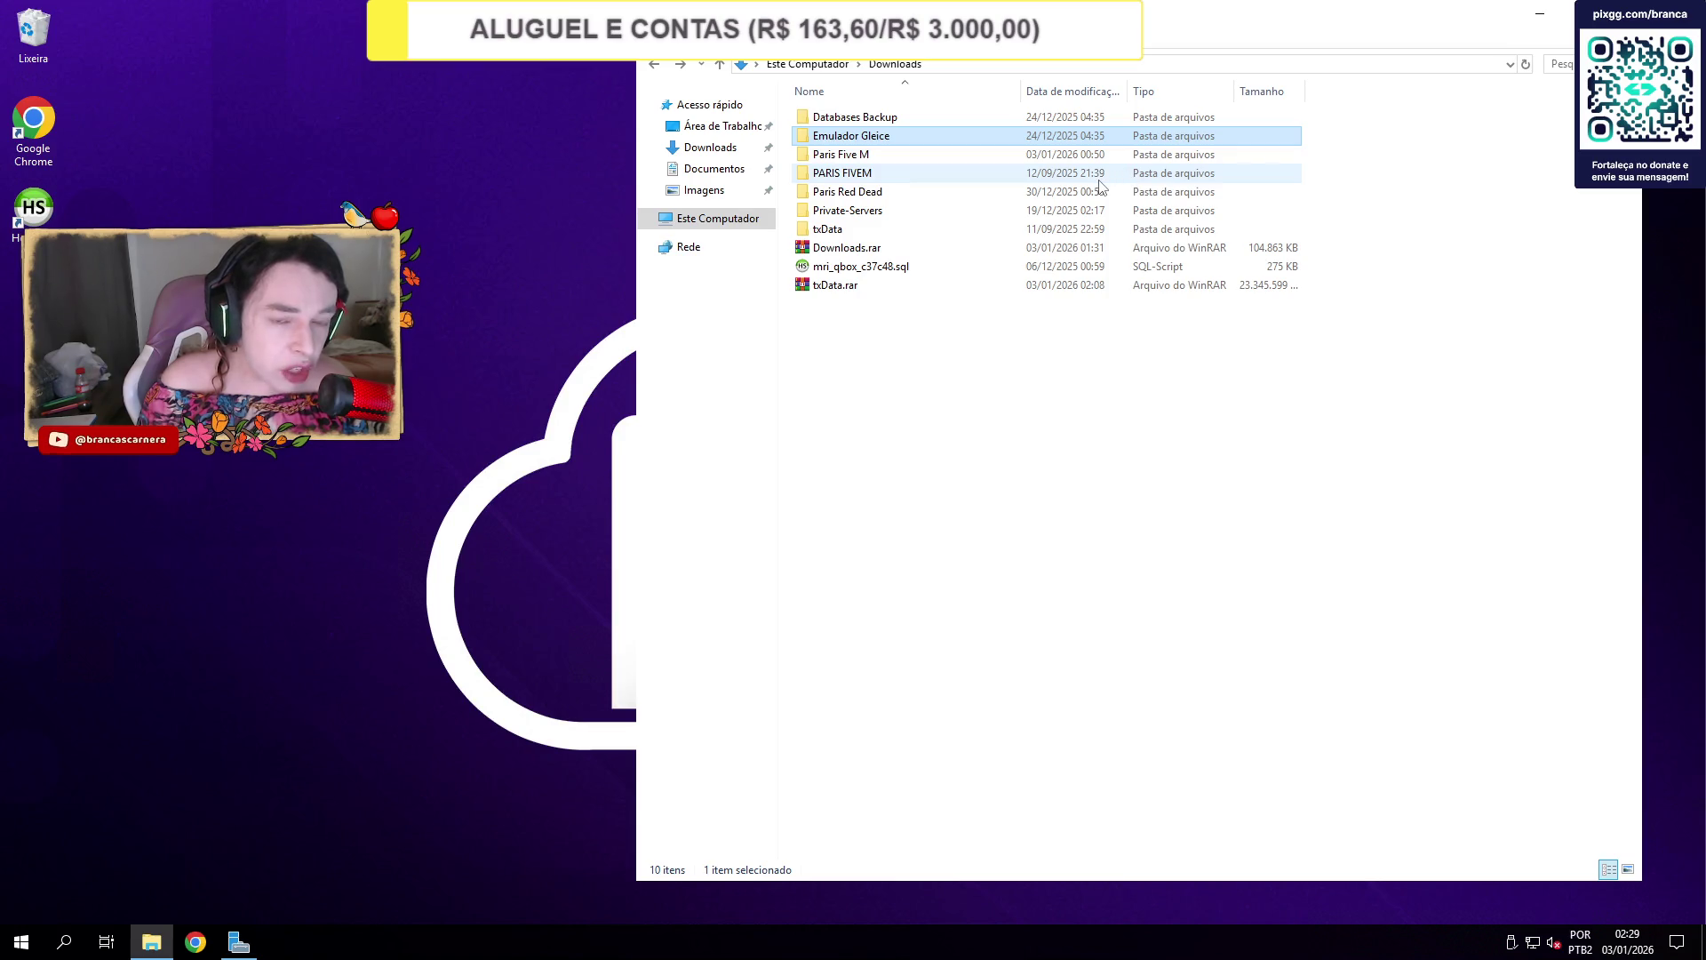
# Check the Paris Red Dead folder's size, then compress it into Paris Red Dead.rar.
pyautogui.rightClick(874, 192)
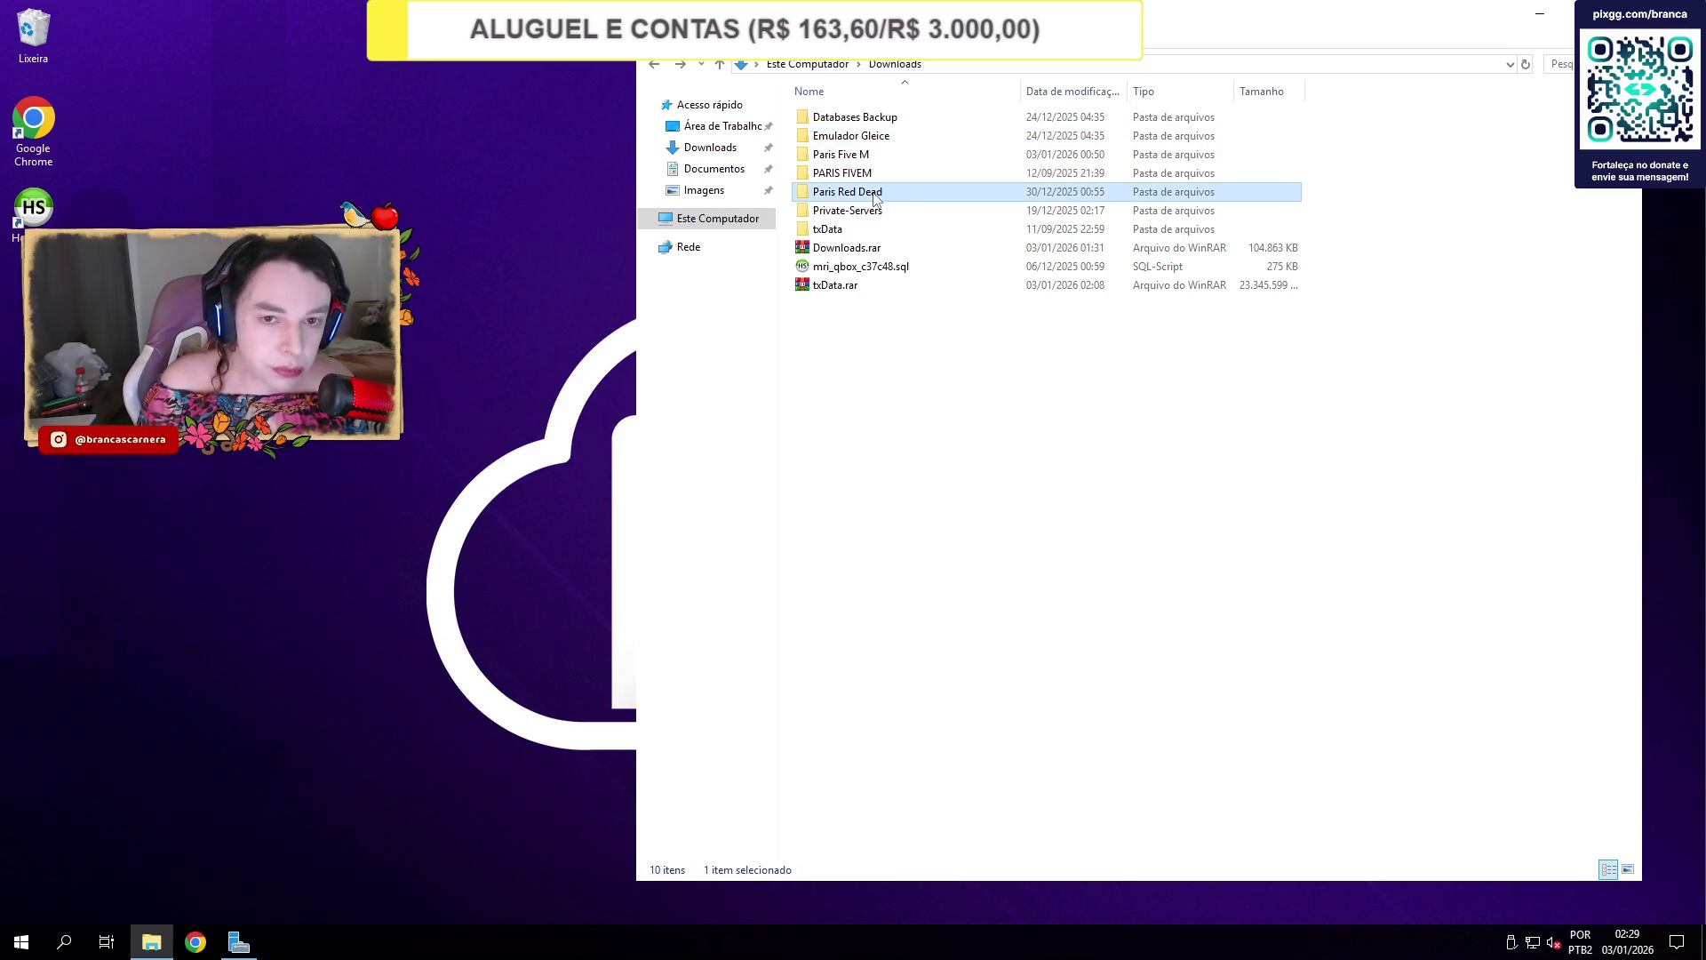
pyautogui.click(1029, 574)
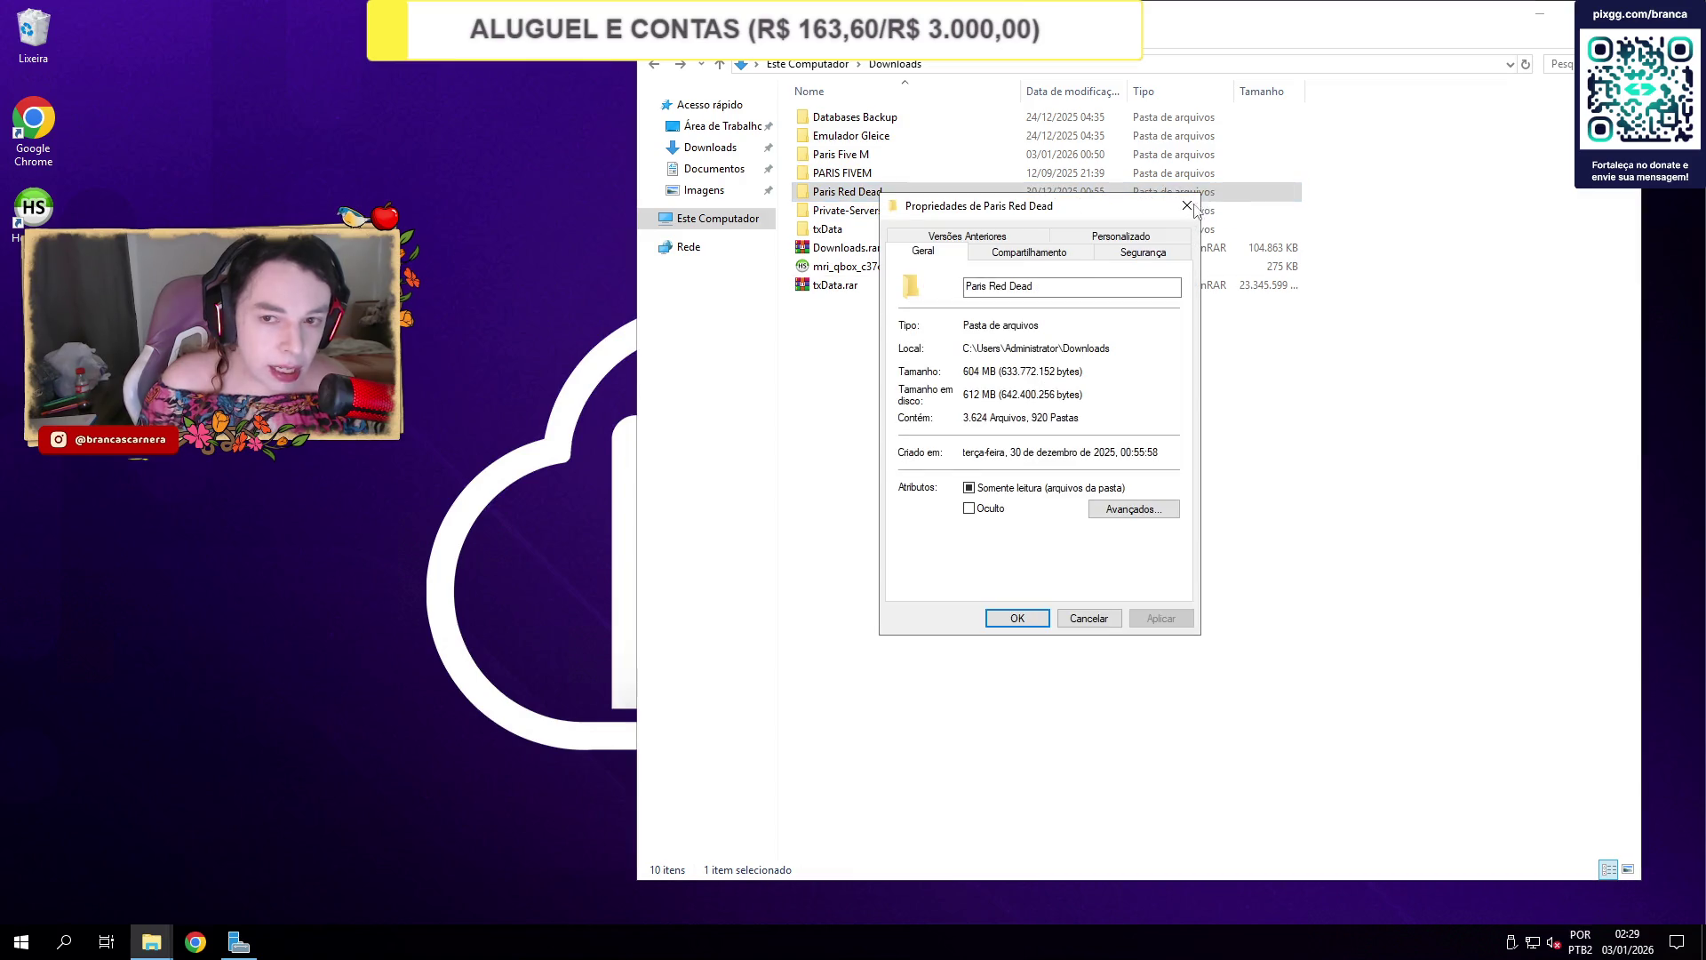
pyautogui.press('Escape')
pyautogui.rightClick(875, 193)
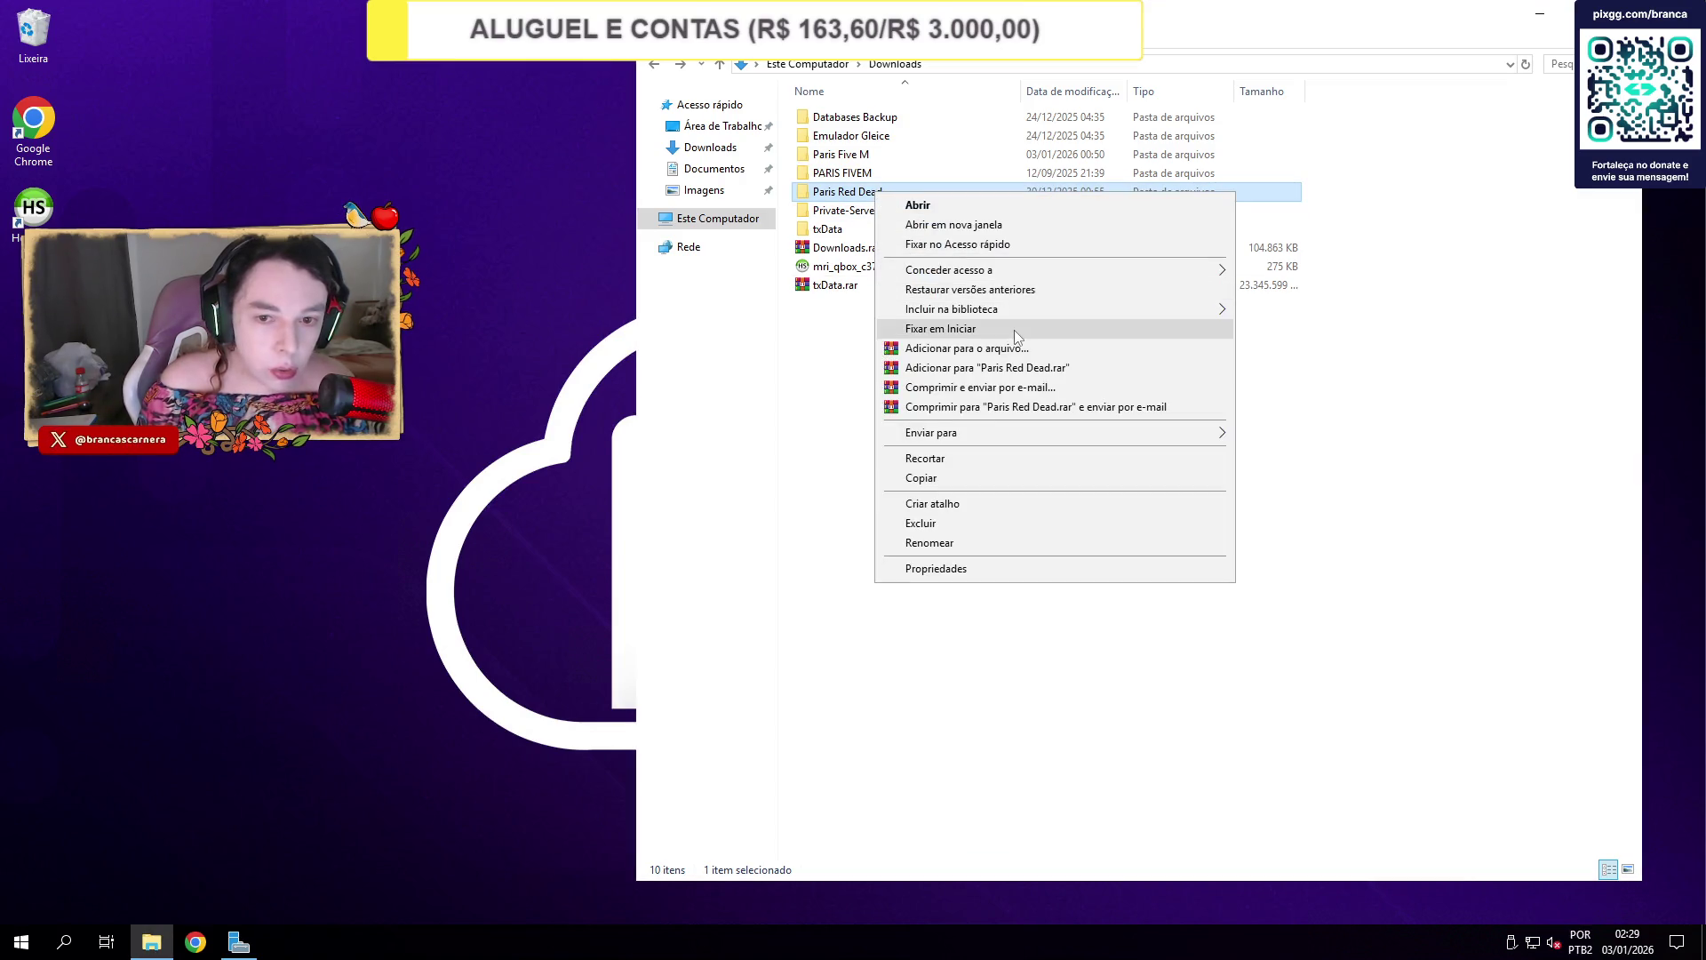
pyautogui.click(1056, 369)
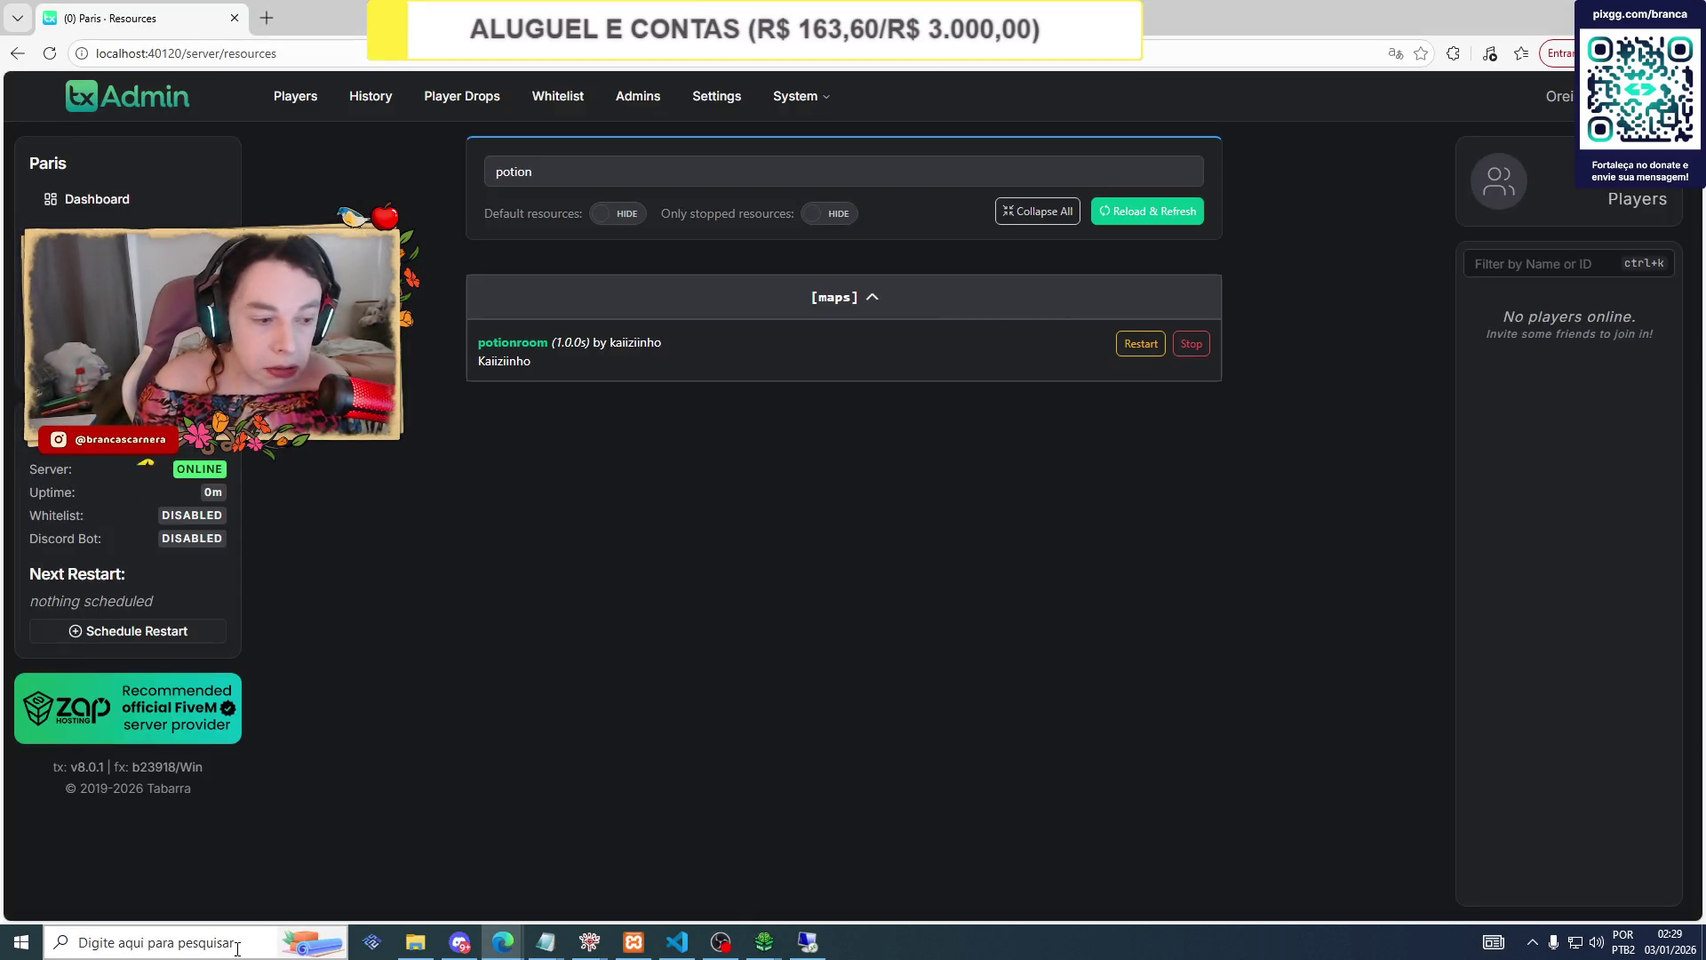
# Launch FiveM by searching 'five' in Windows search.
pyautogui.click(238, 947)
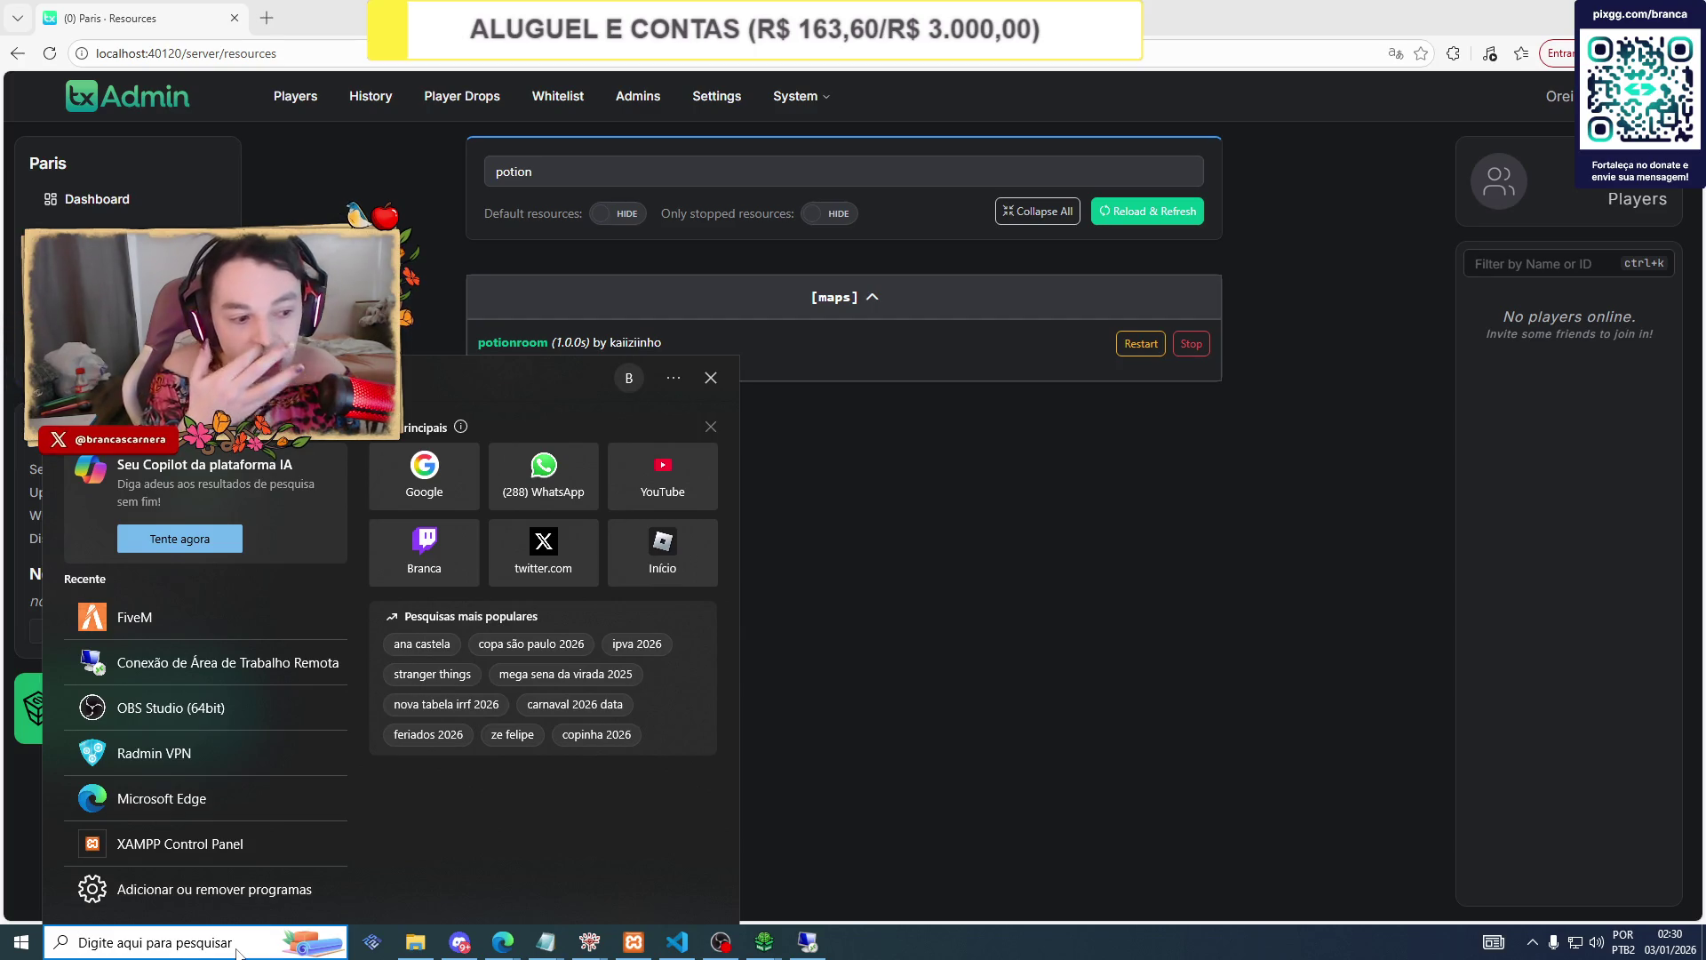
pyautogui.write('five')
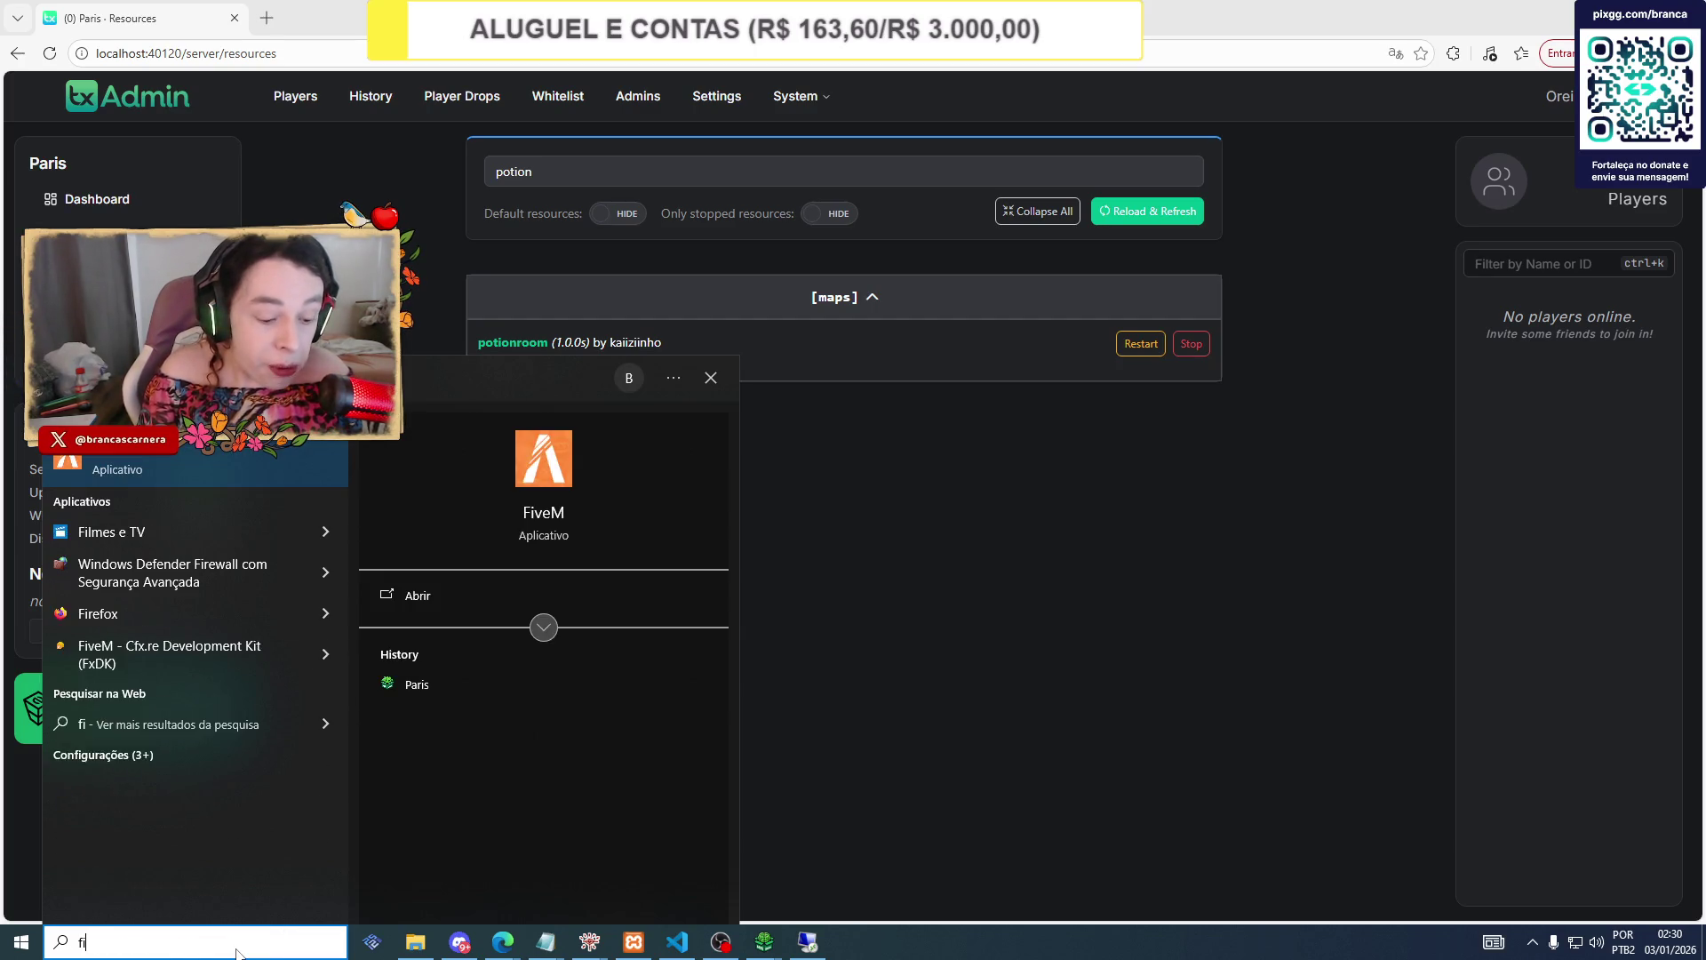
pyautogui.click(224, 462)
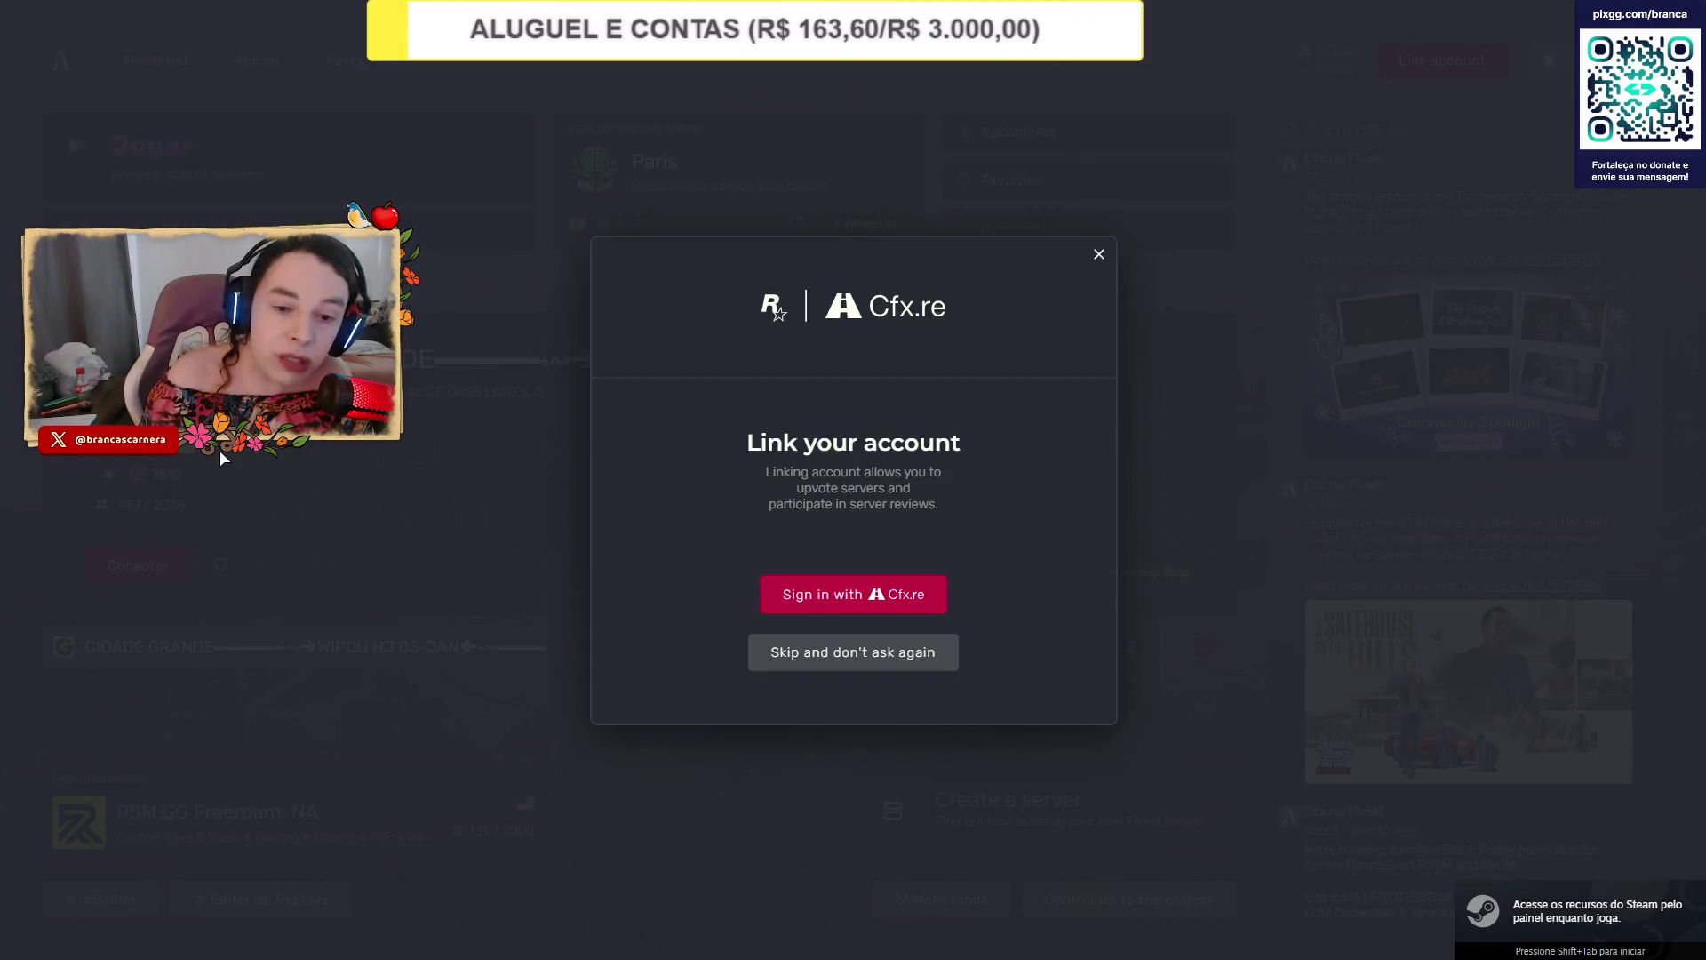
# Skip the account-linking prompt, connect to the last-used Paris server, and turn down the loading music.
pyautogui.click(1099, 254)
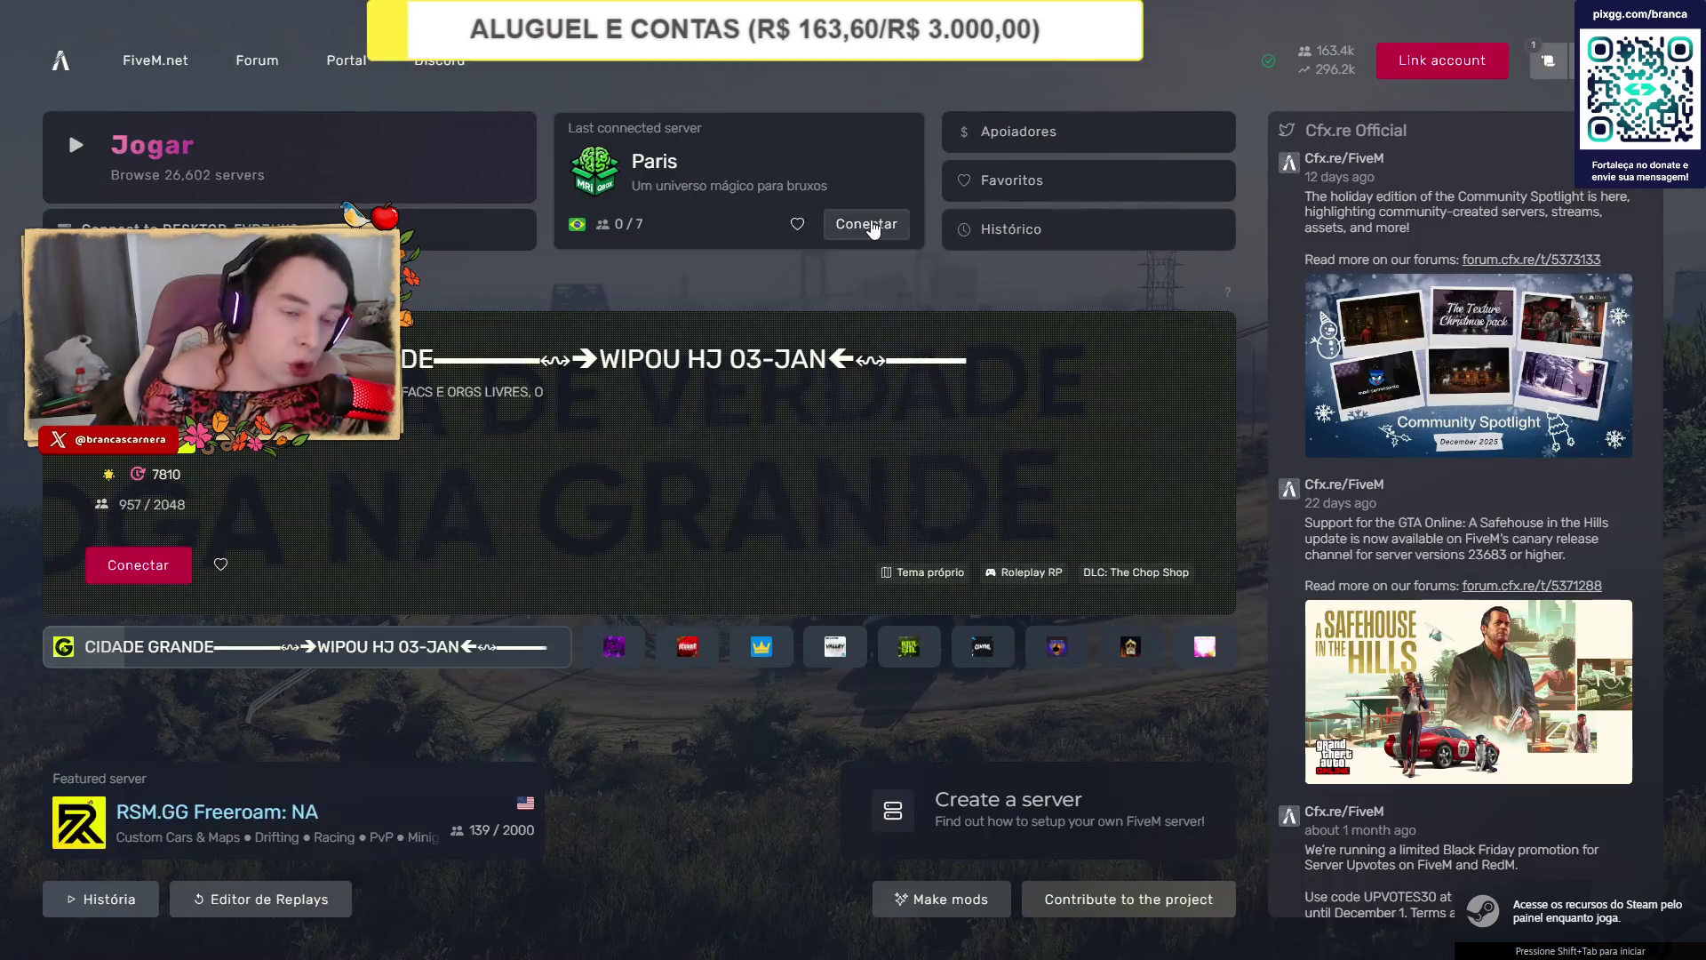
pyautogui.click(866, 224)
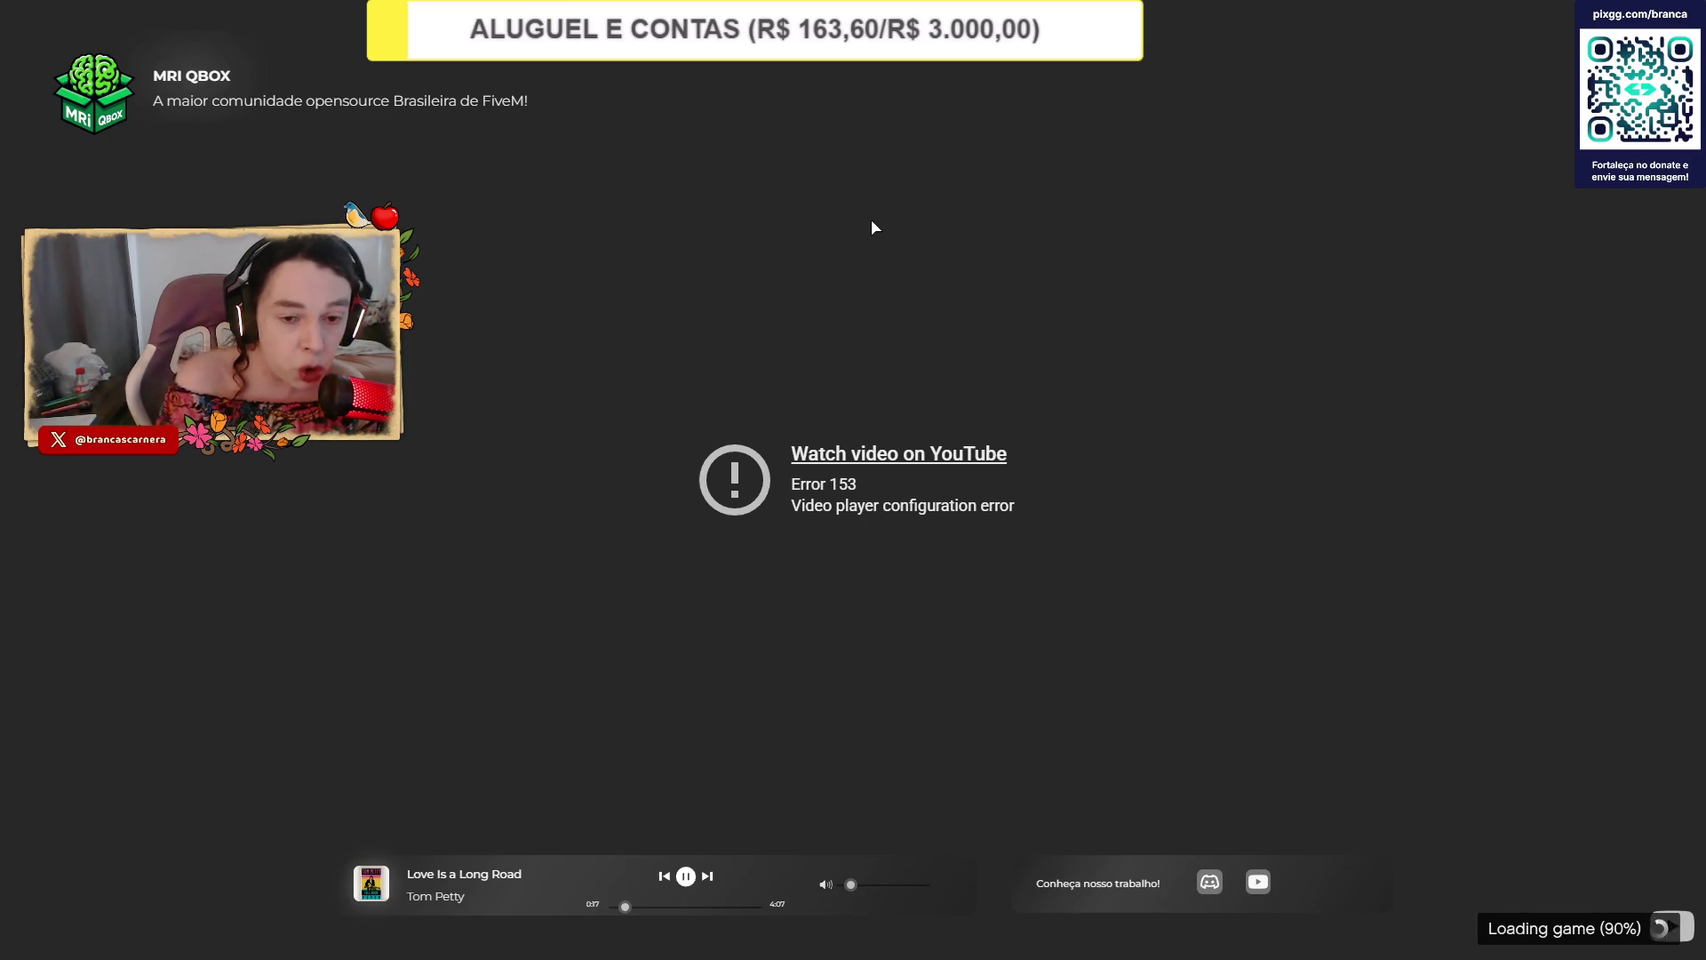
pyautogui.click(842, 885)
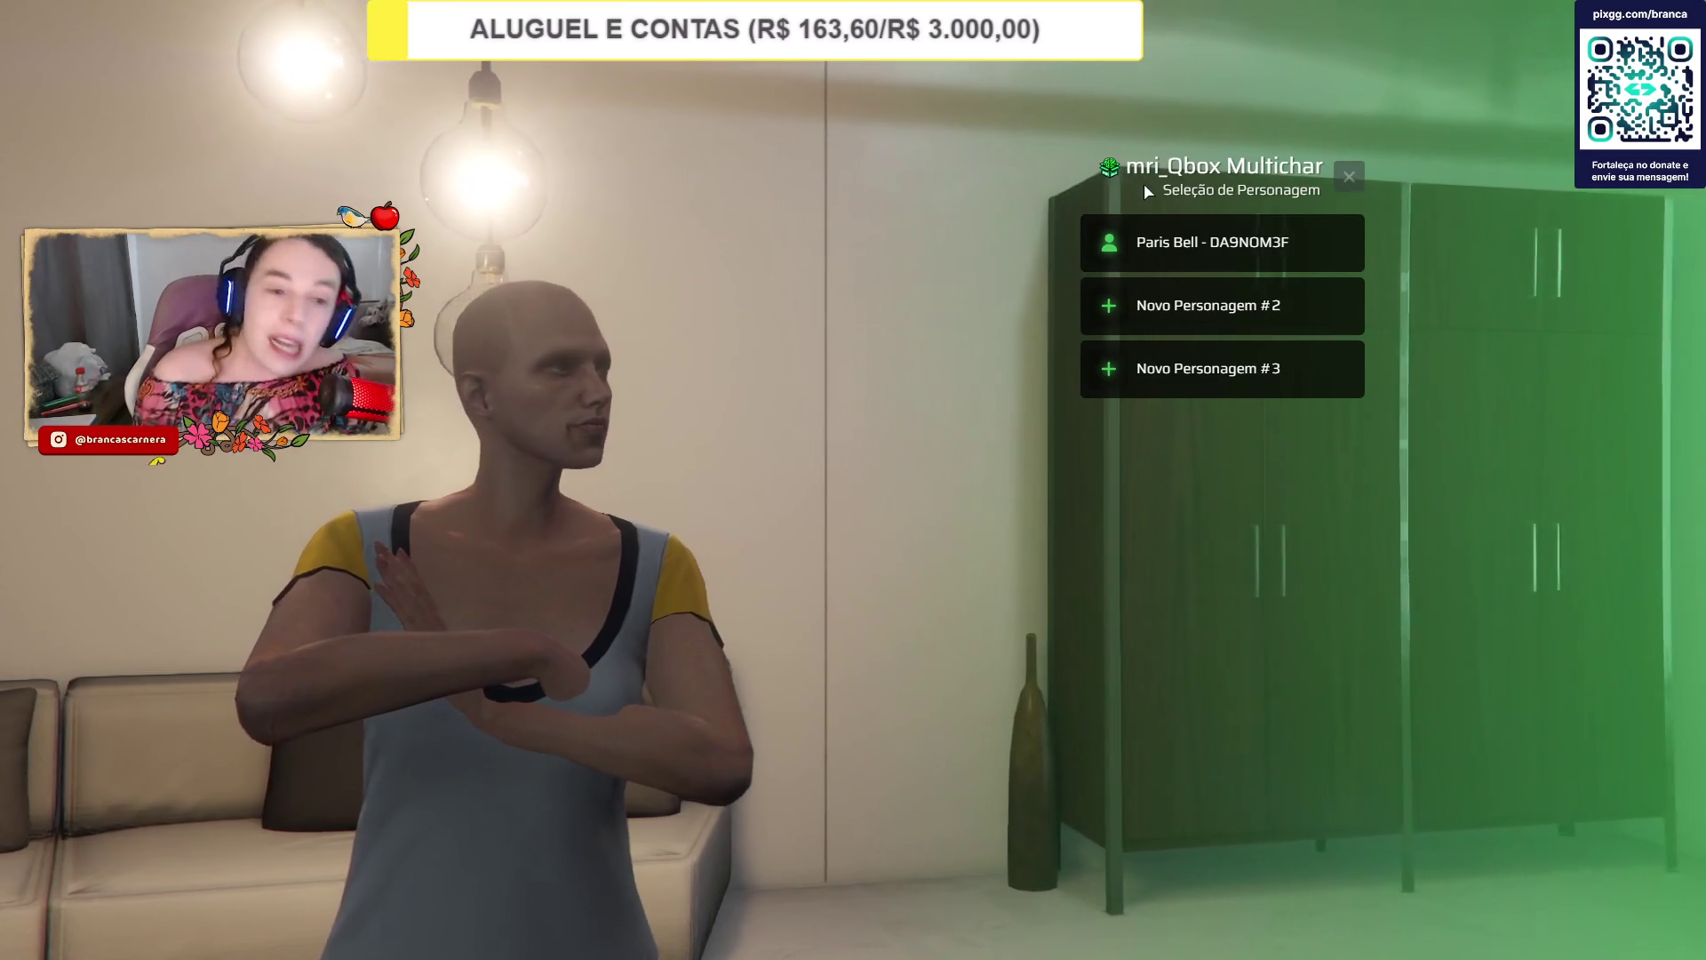
# Play the saved character at its Última Localização spawn and walk it around in first-person.
pyautogui.click(1144, 237)
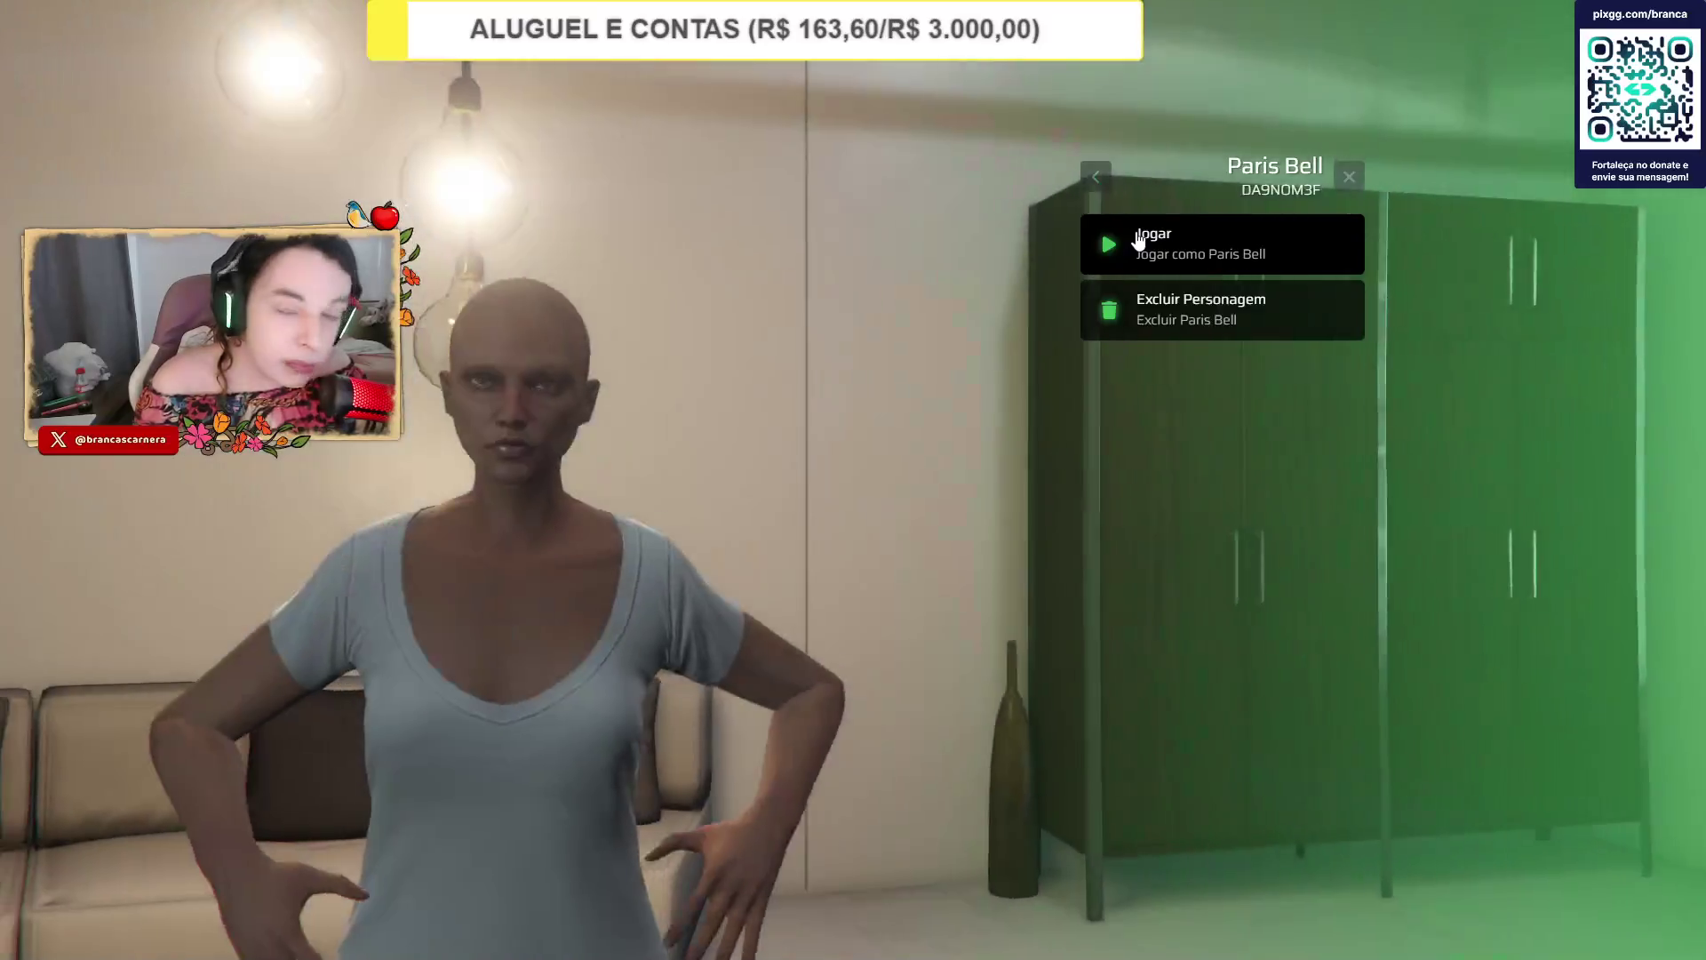
pyautogui.click(1139, 240)
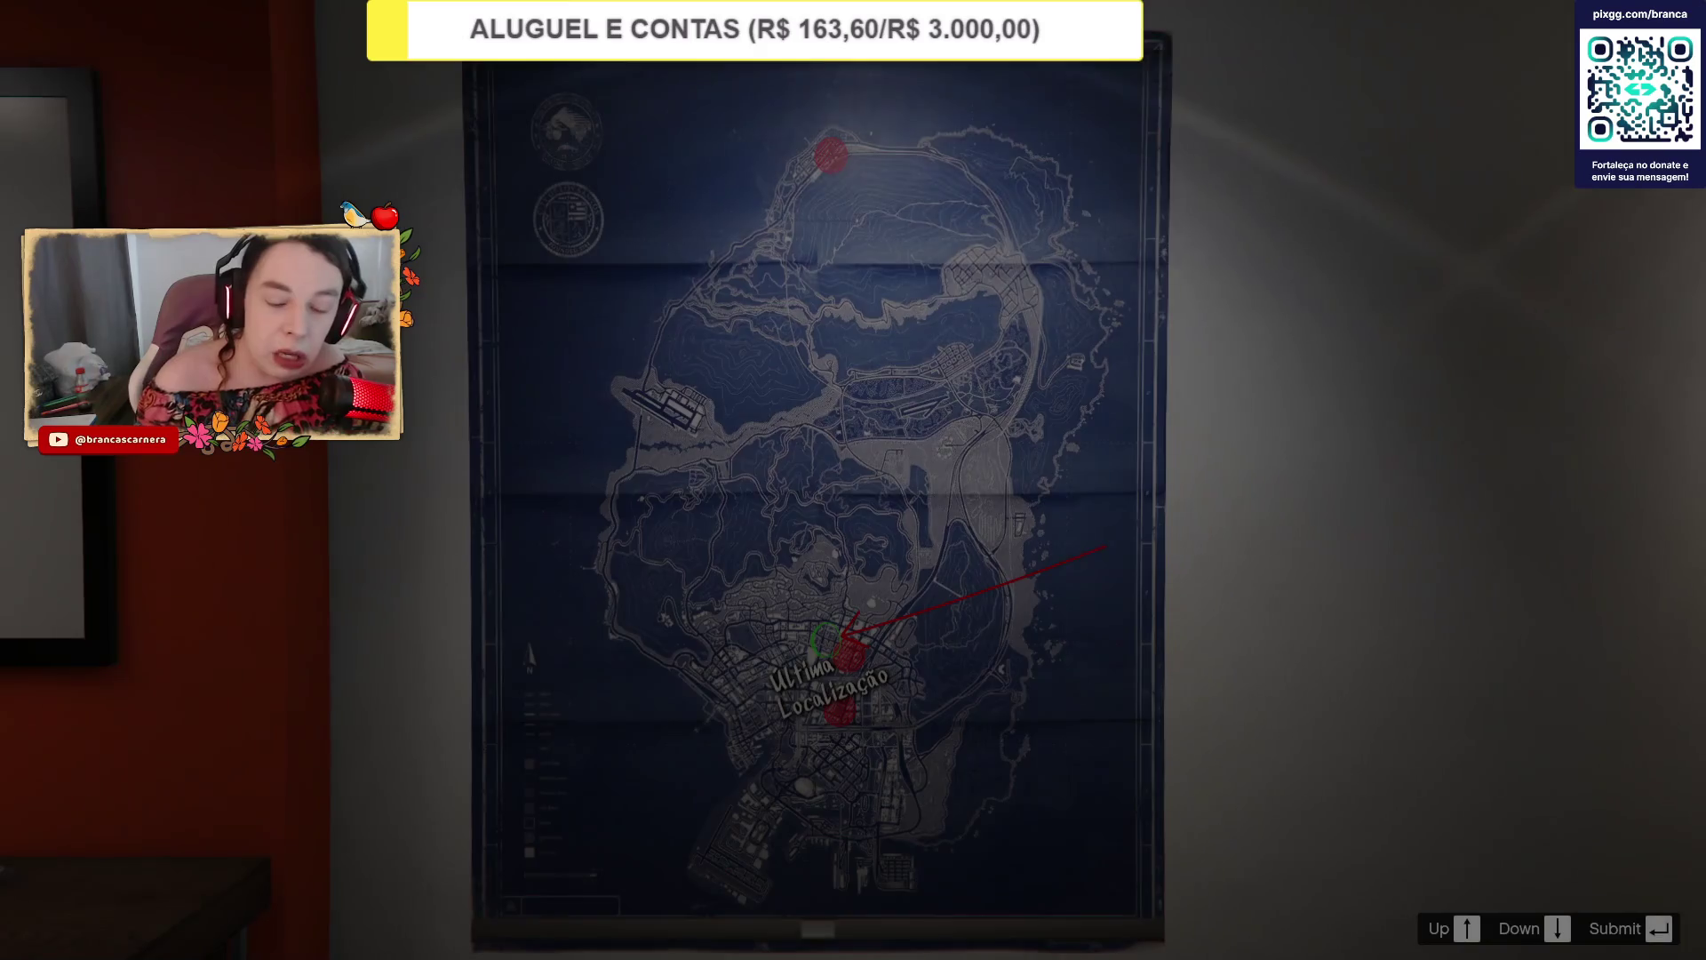
pyautogui.press('Return')
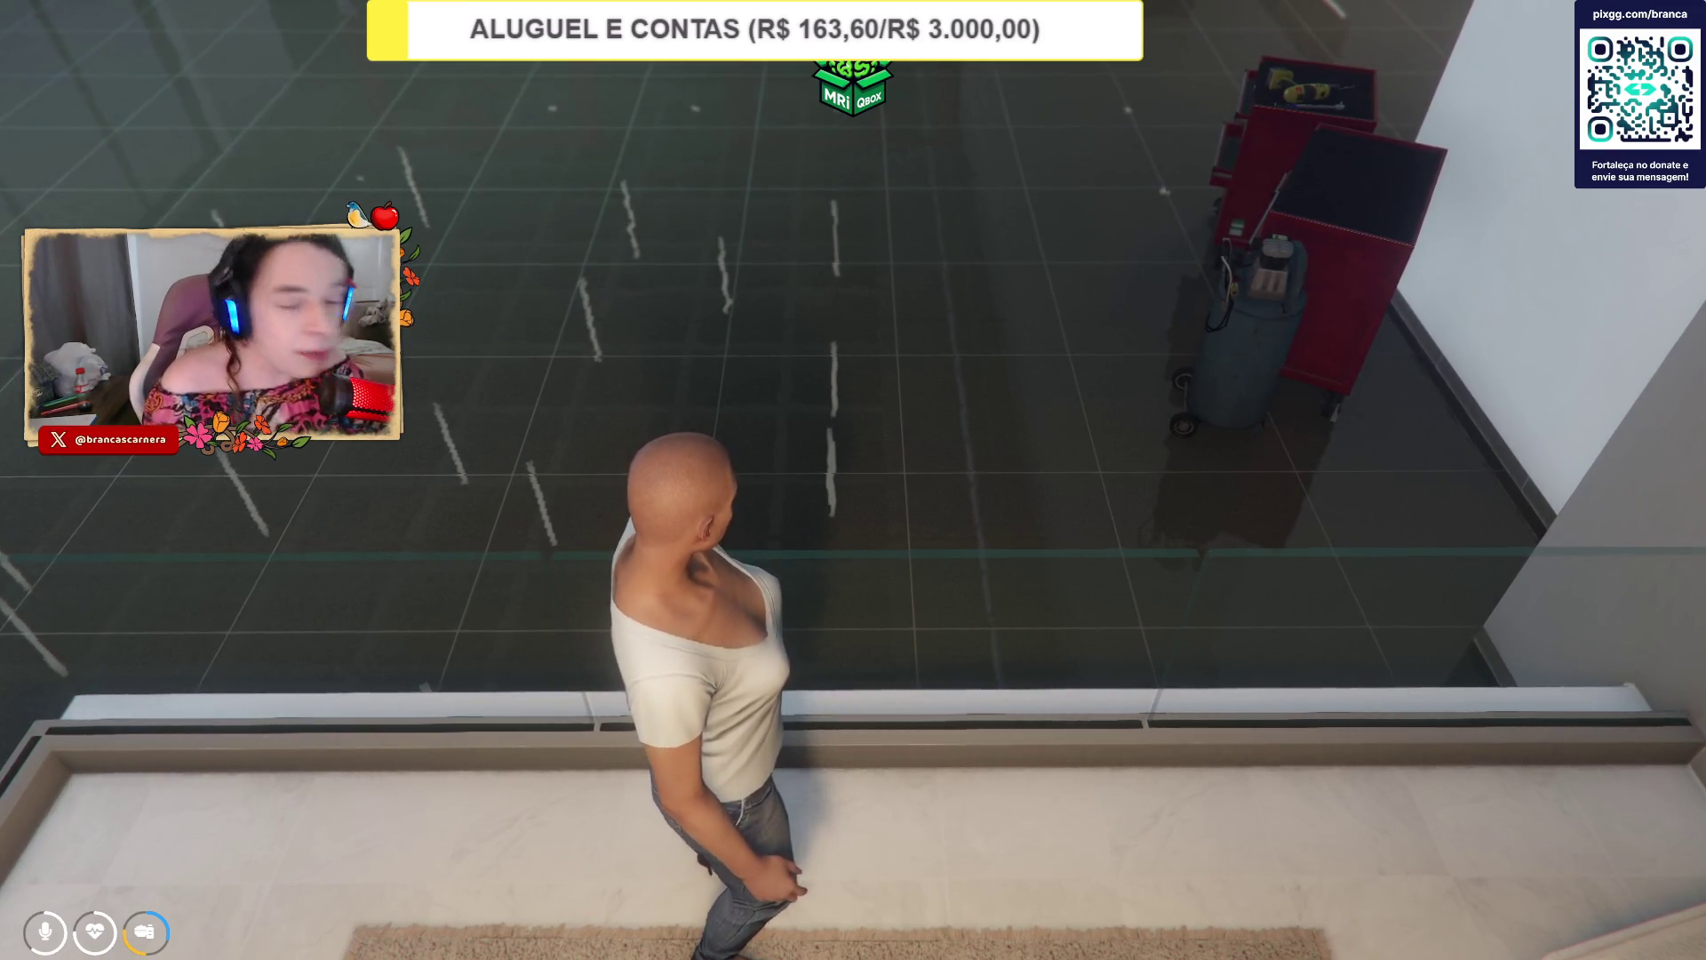
pyautogui.press('space')
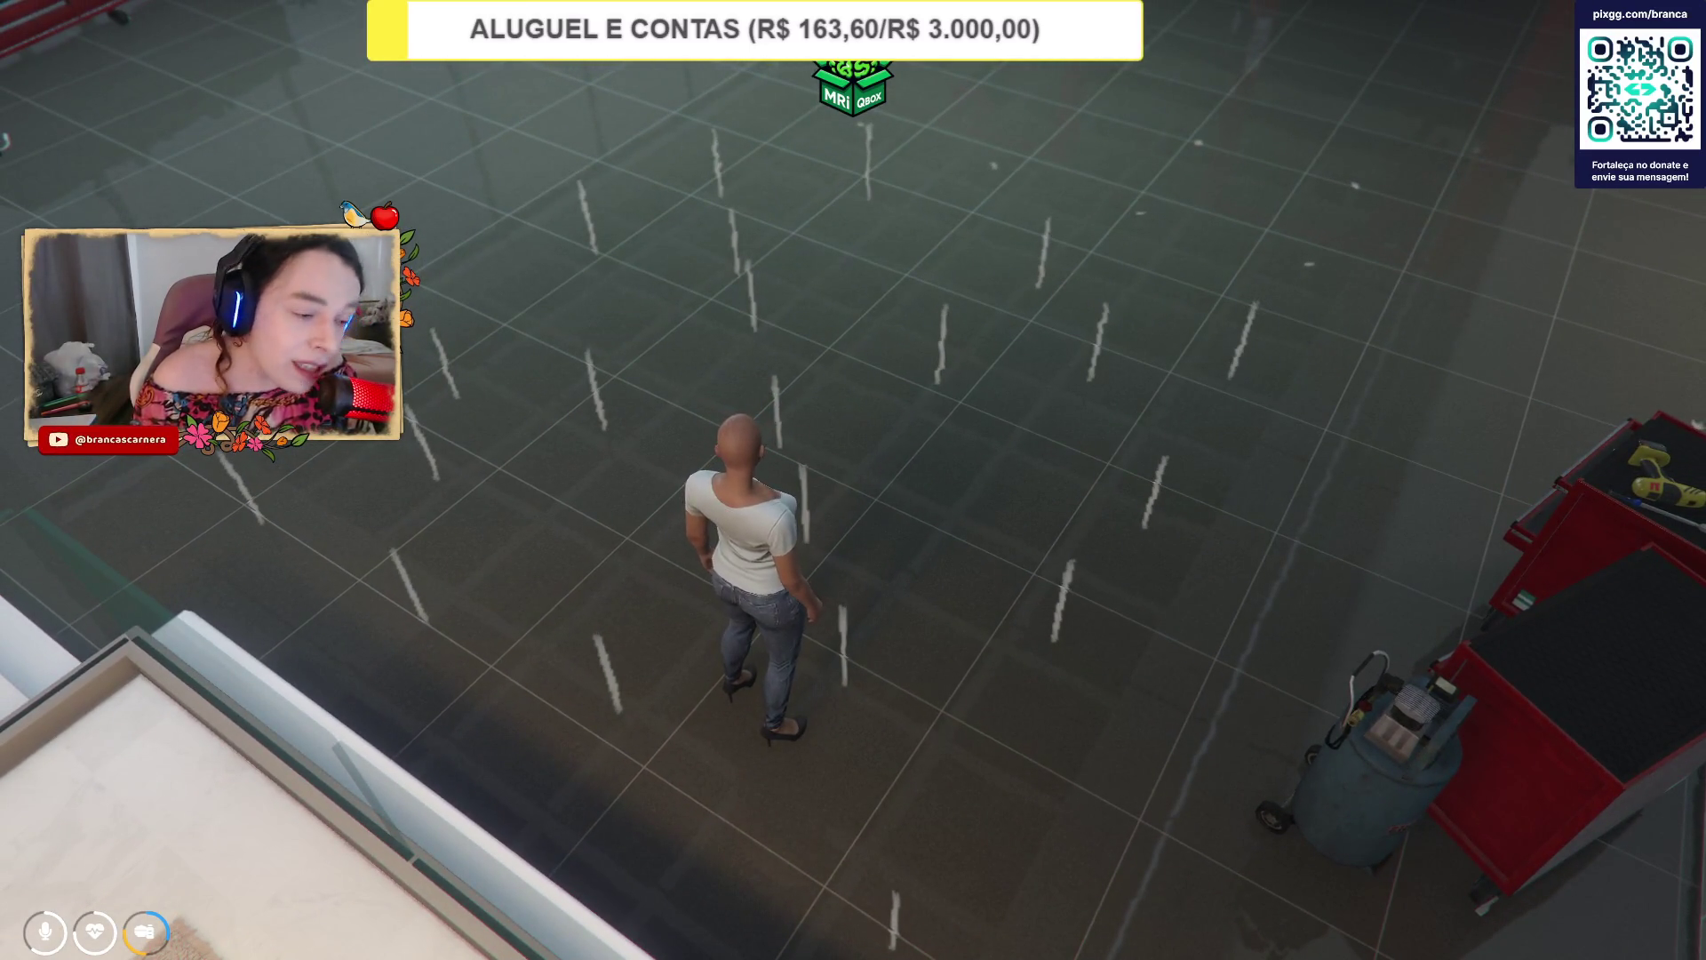
pyautogui.press('w')
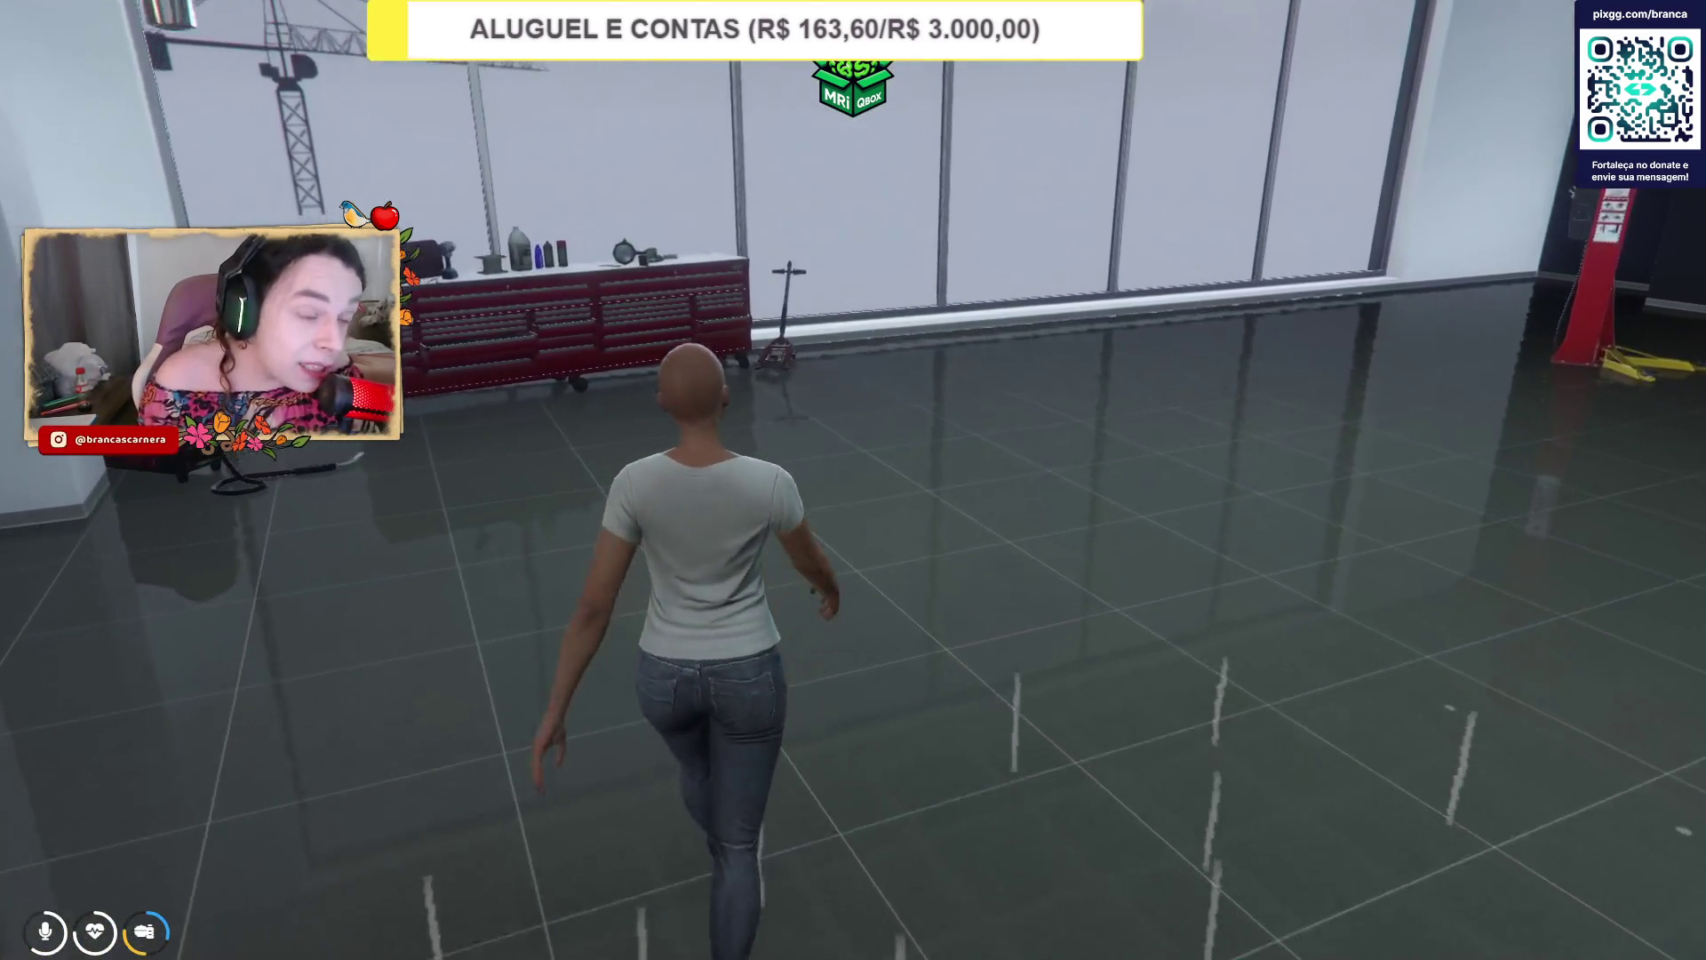
pyautogui.press('v')
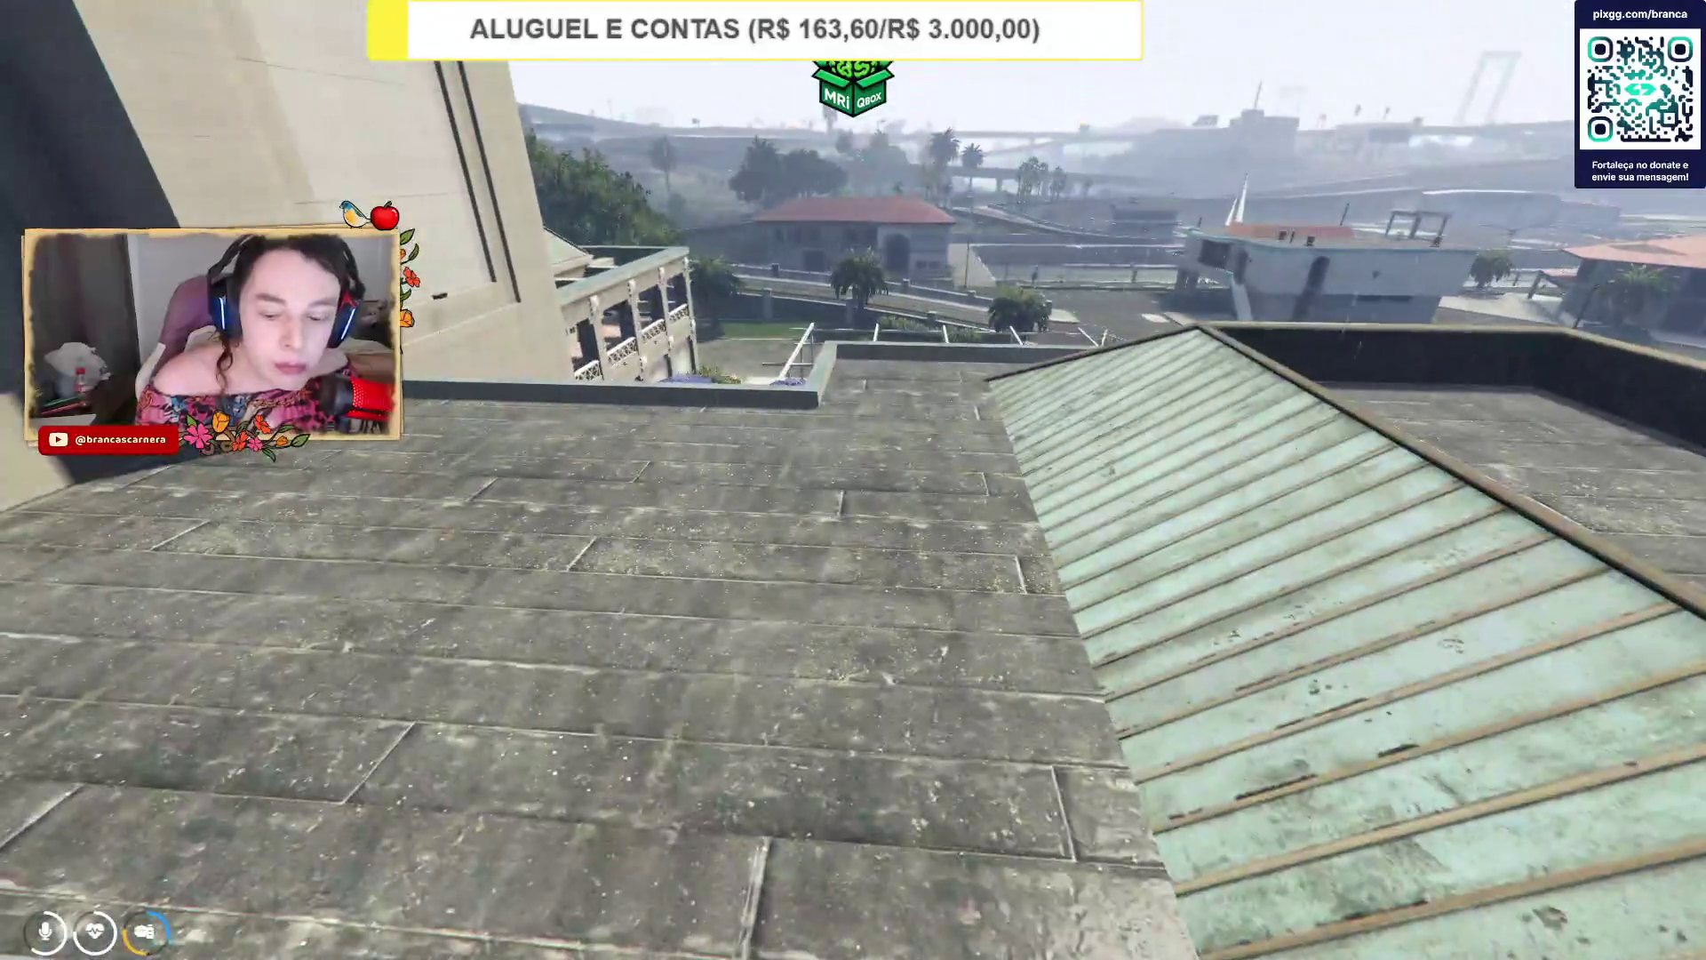
pyautogui.press('F10')
# Search the admin actions for 'coor' and expand Teleportar para Coordenadas.
pyautogui.click(1423, 160)
pyautogui.write('coor')
pyautogui.click(1430, 372)
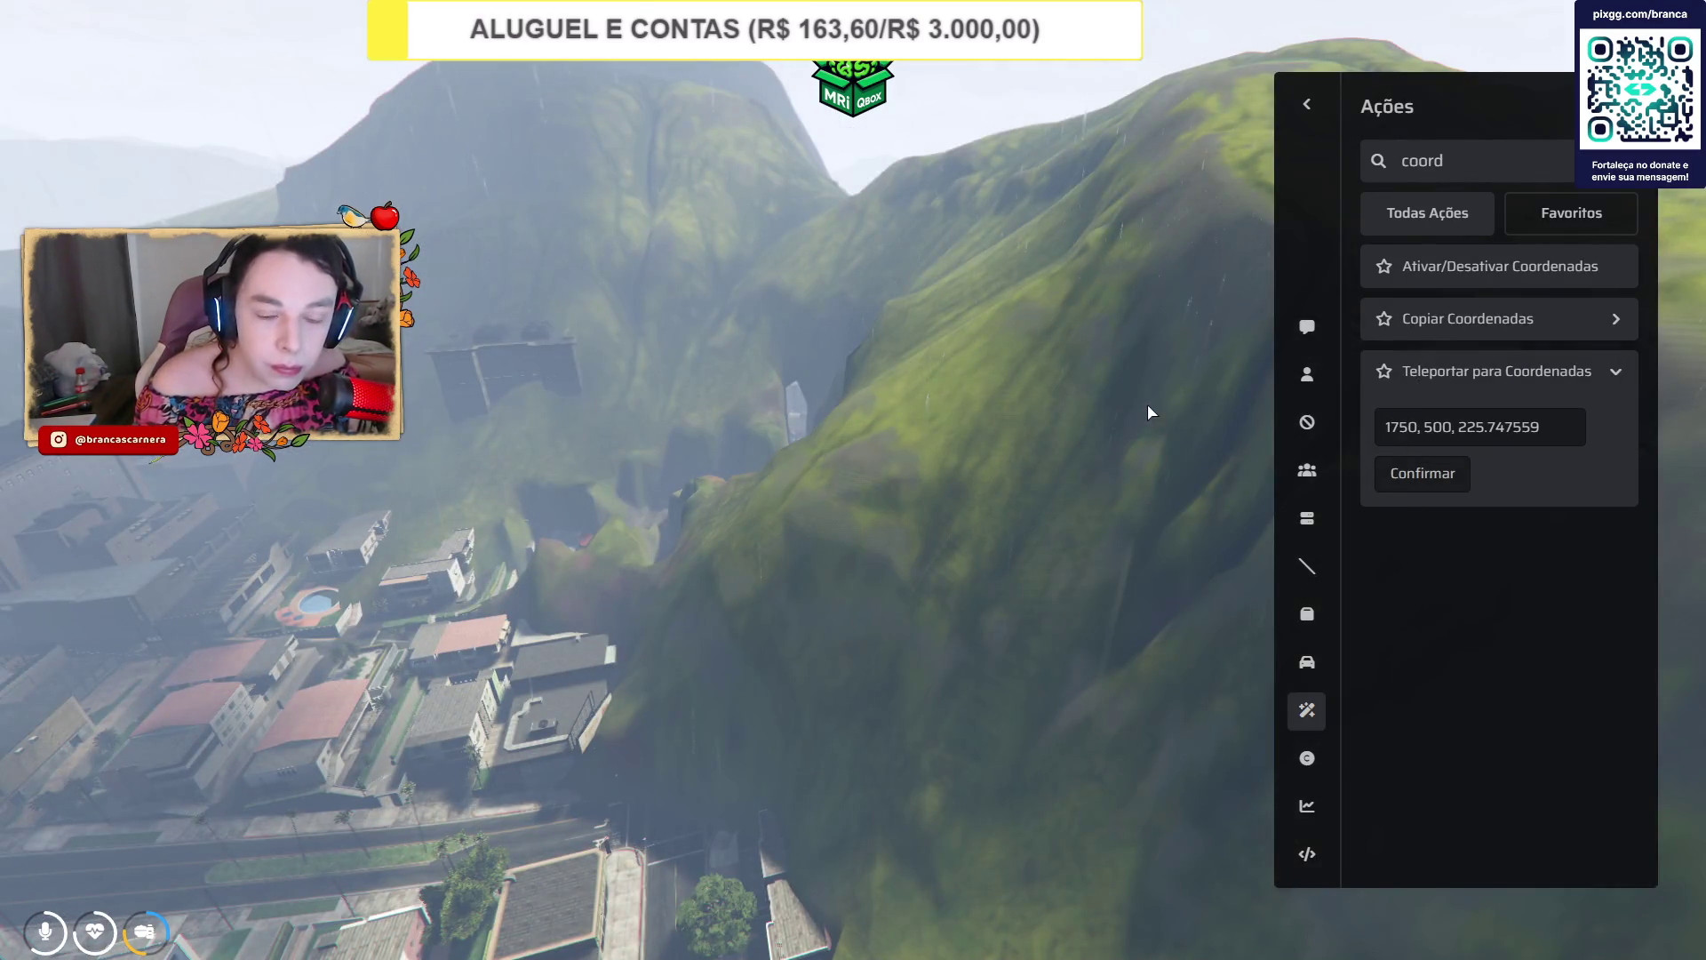
pyautogui.press('Escape')
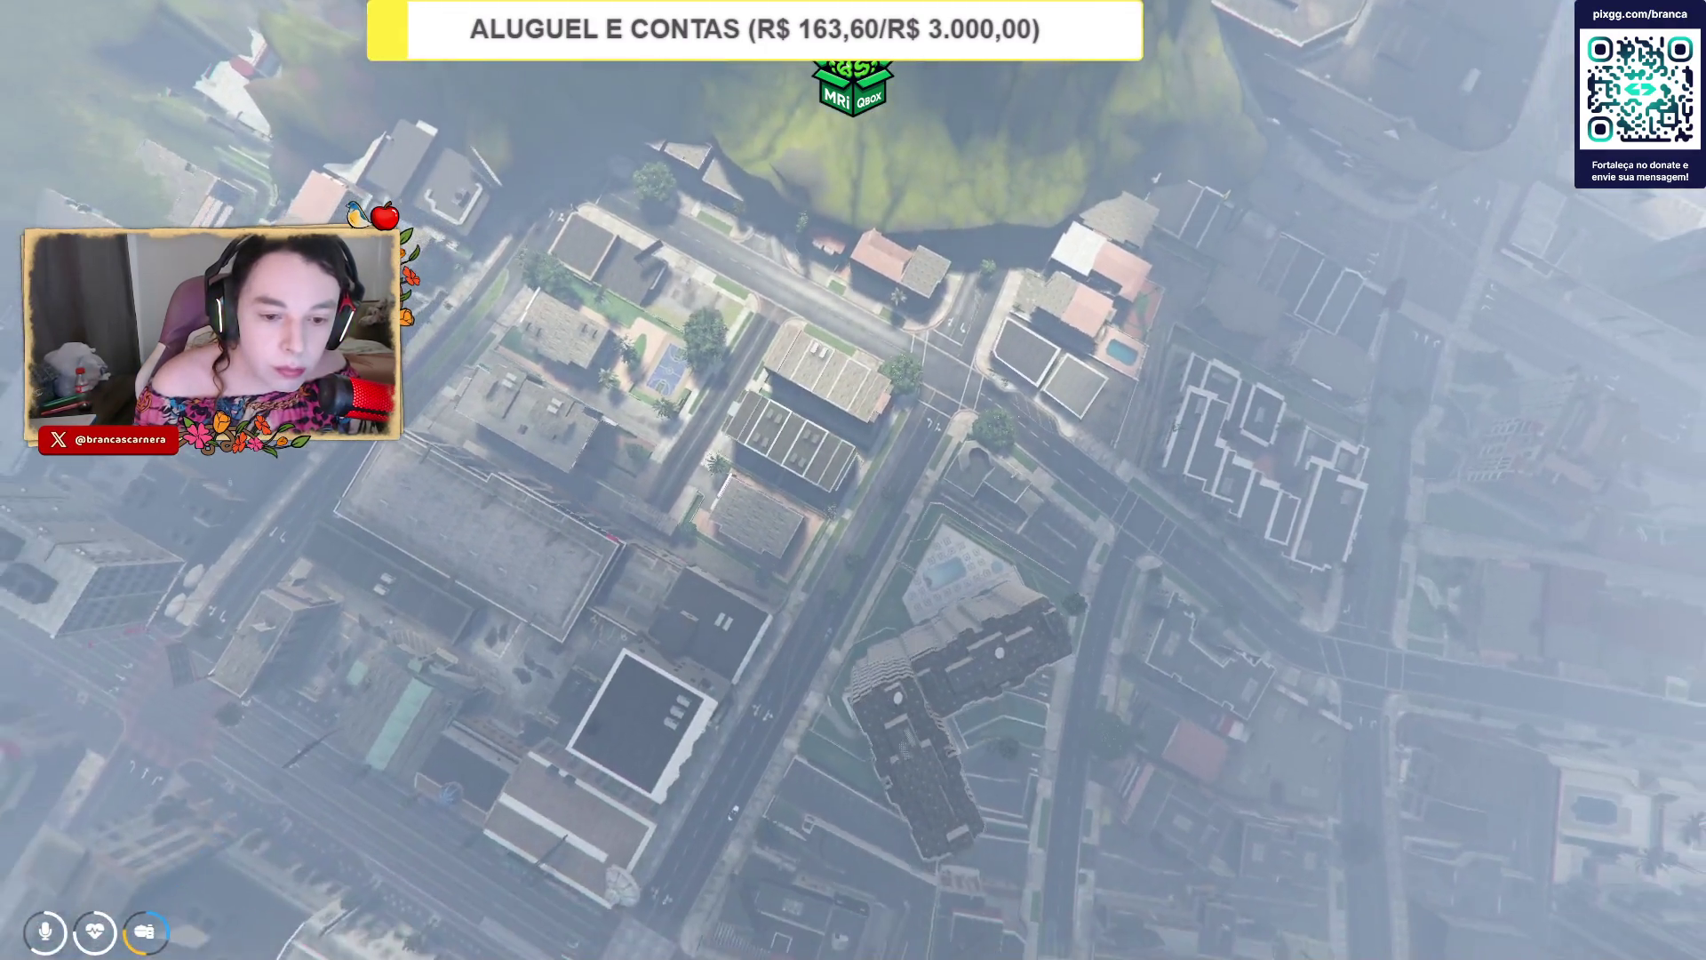
# Fetch coordinates from the CodeWalker project and teleport the player to them.
pyautogui.hotkey('alt', 'Tab')
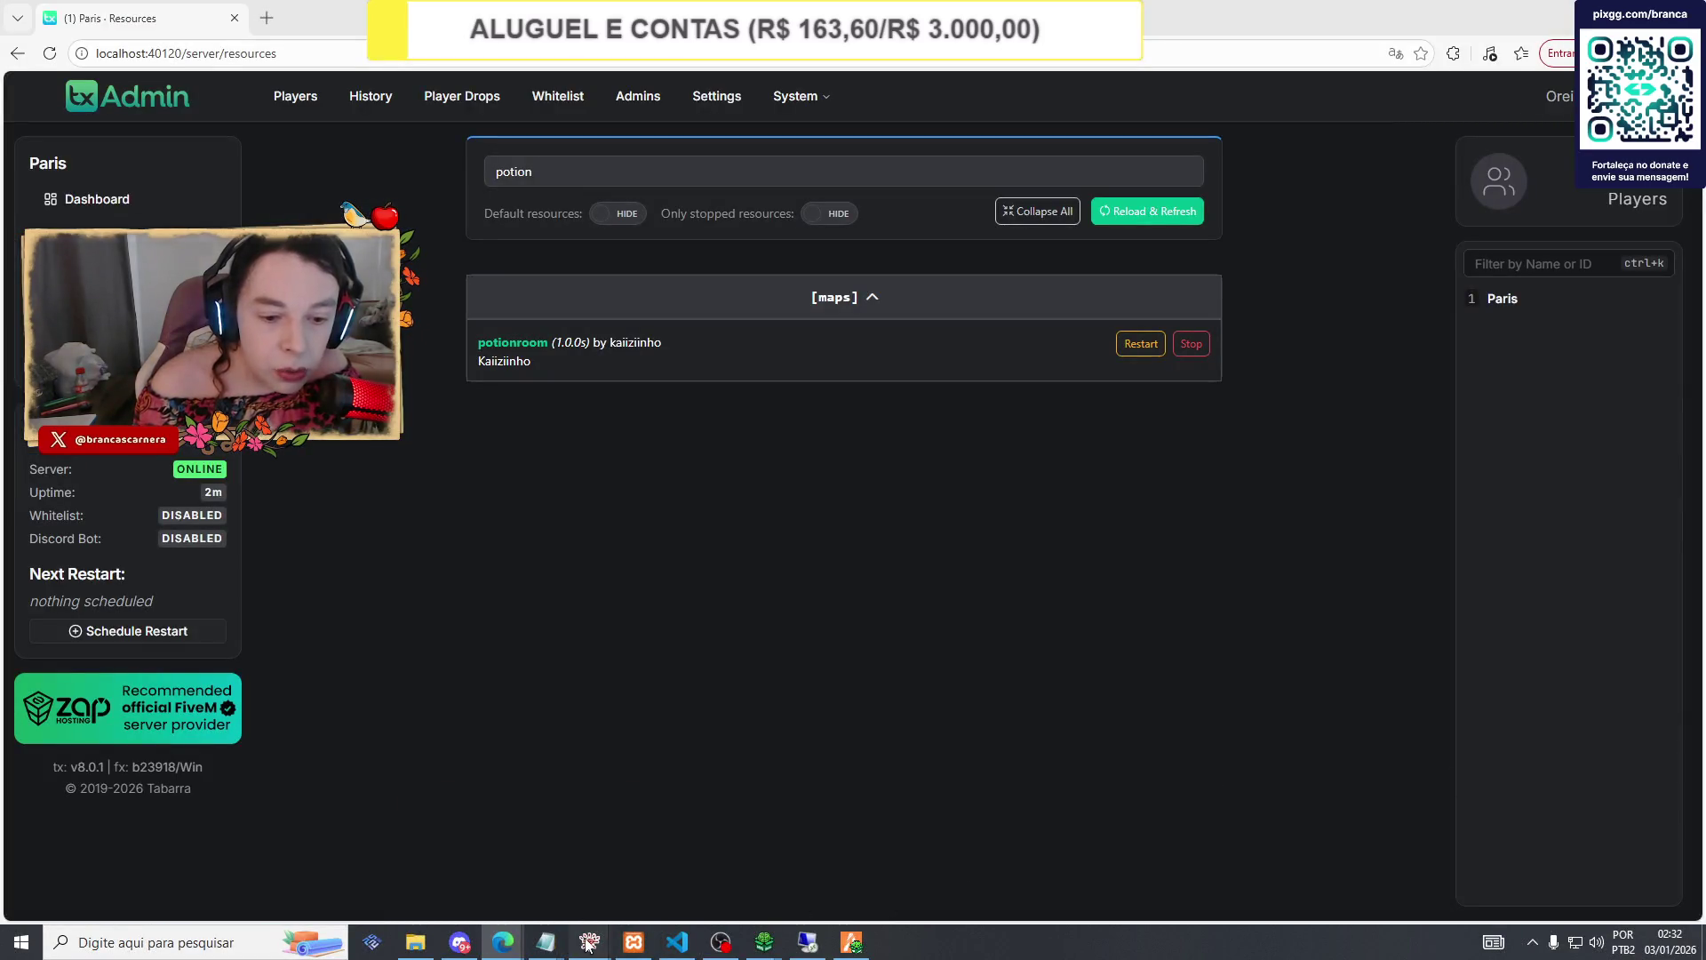
pyautogui.moveTo(589, 940)
pyautogui.click(663, 875)
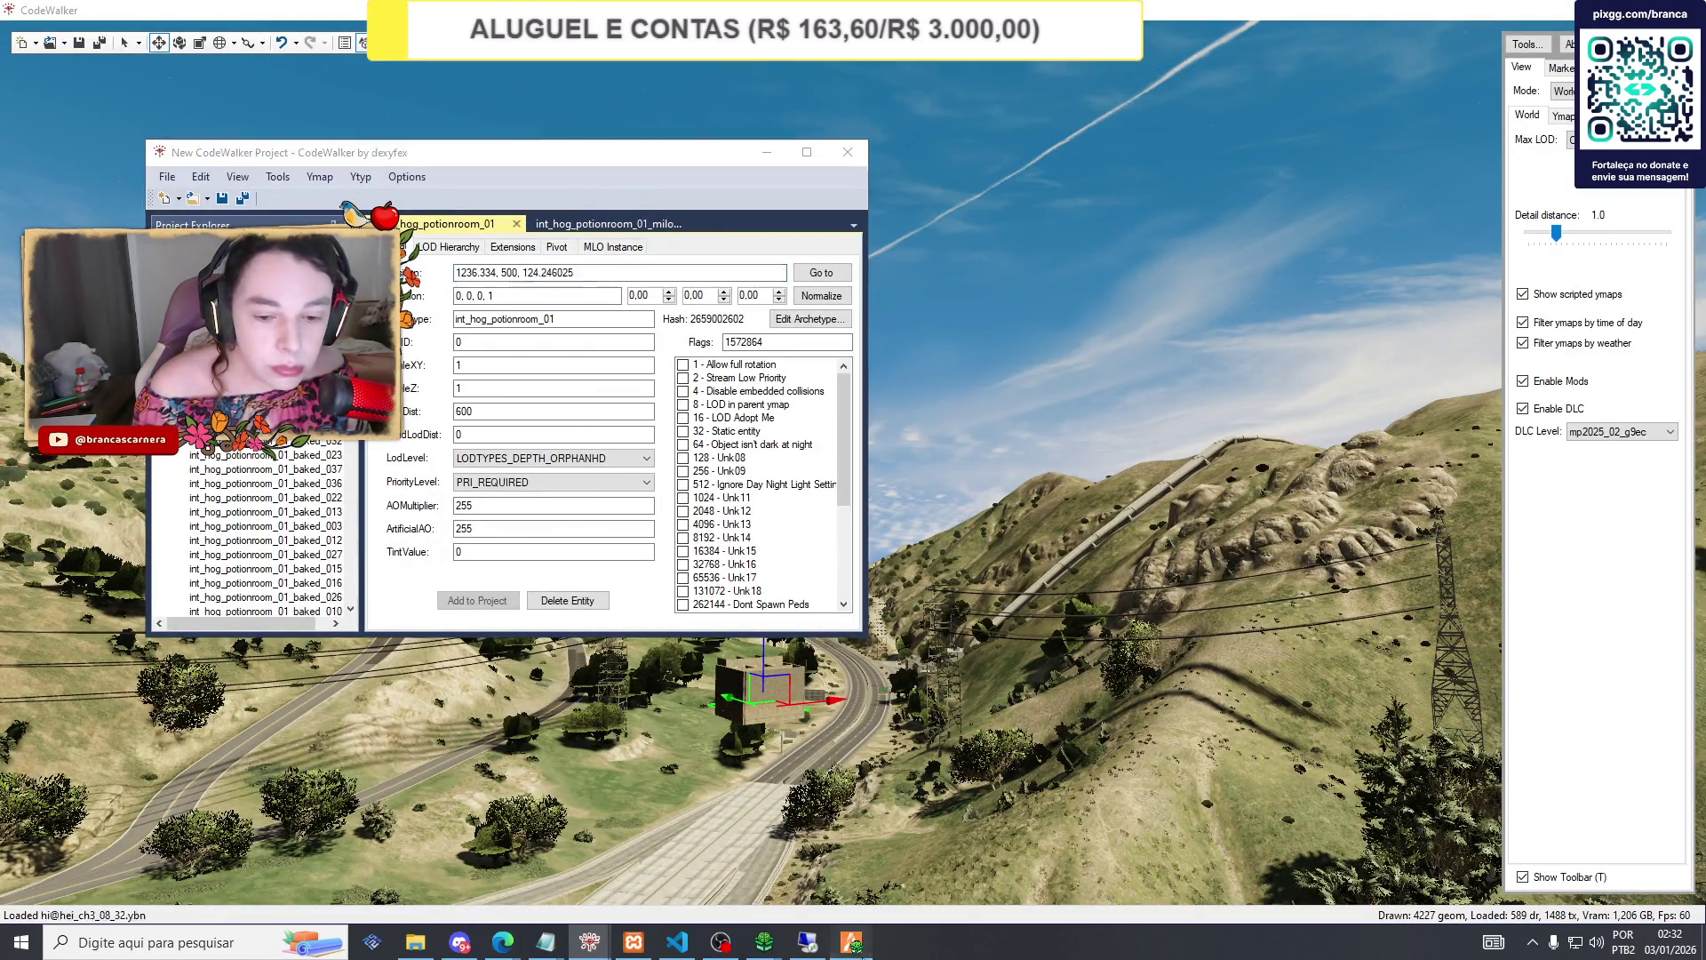
pyautogui.hotkey('alt', 'Tab')
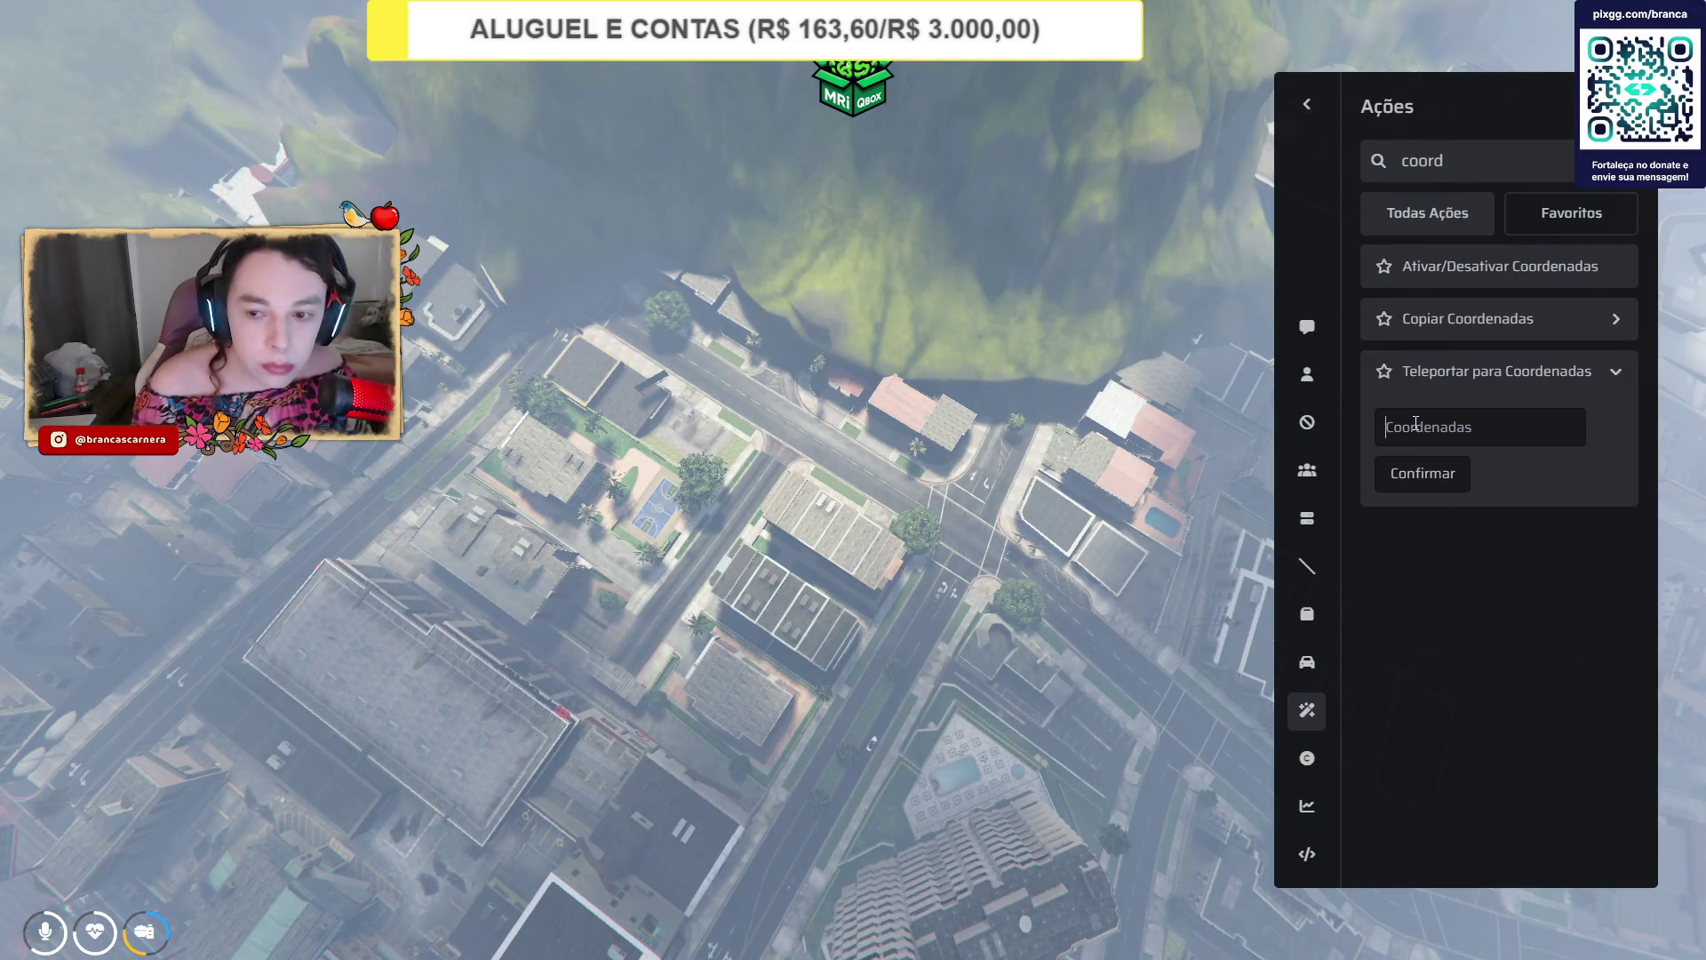
pyautogui.click(1416, 474)
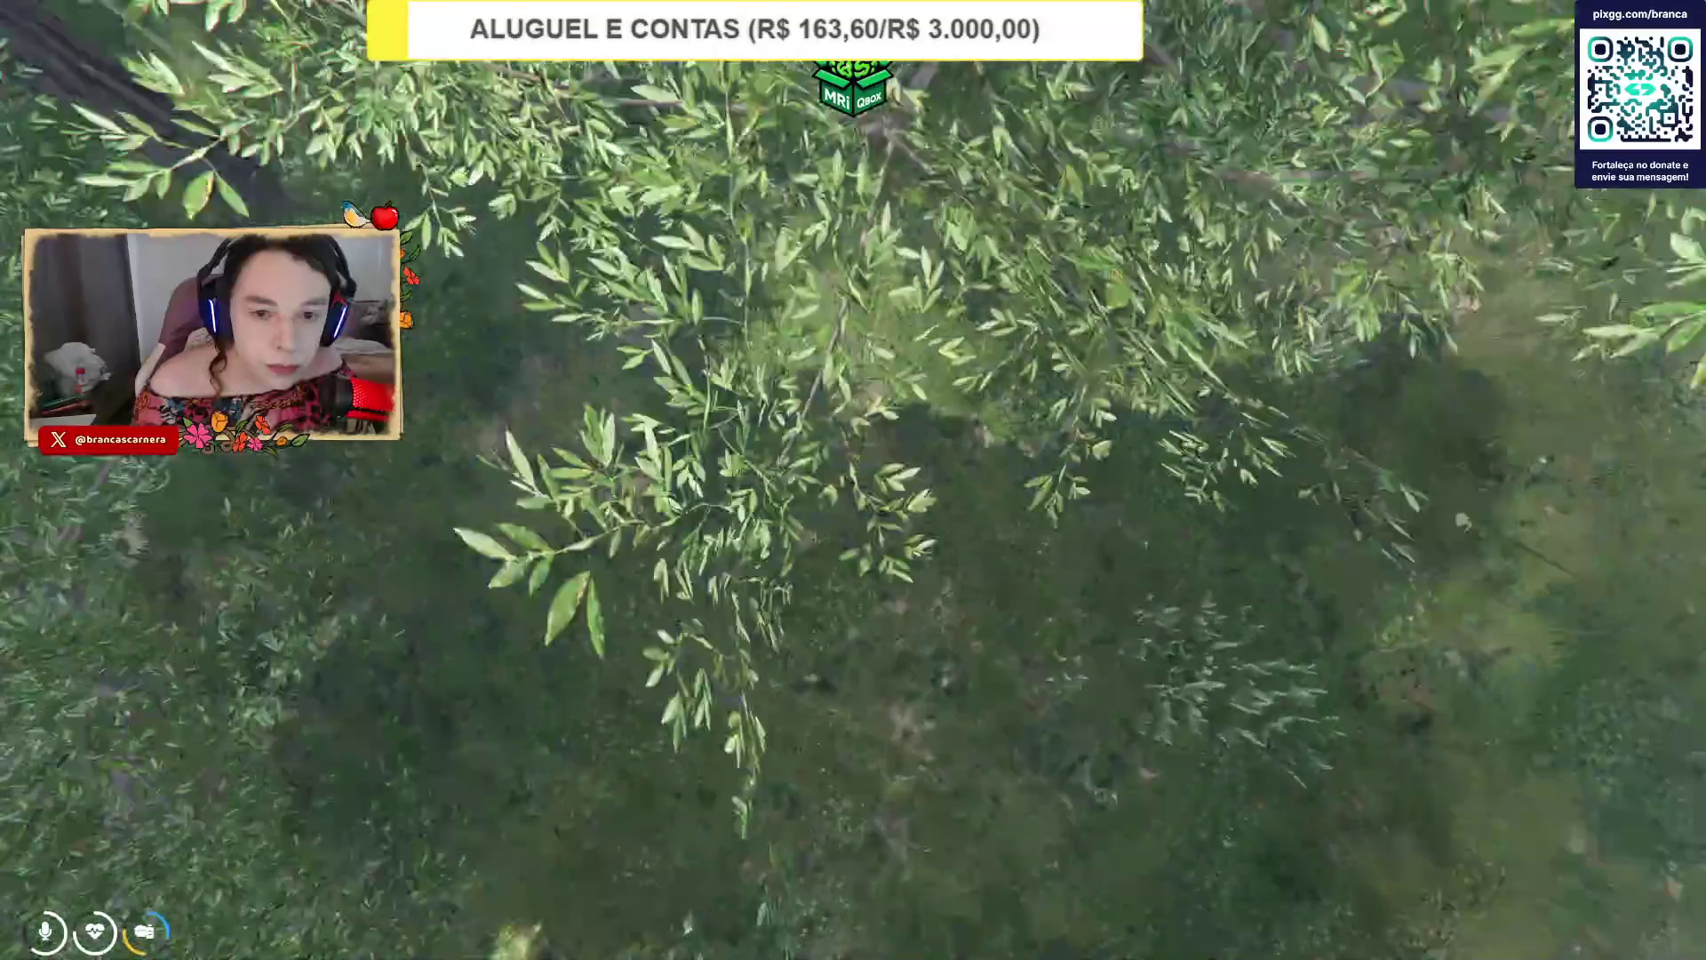
pyautogui.press('F10')
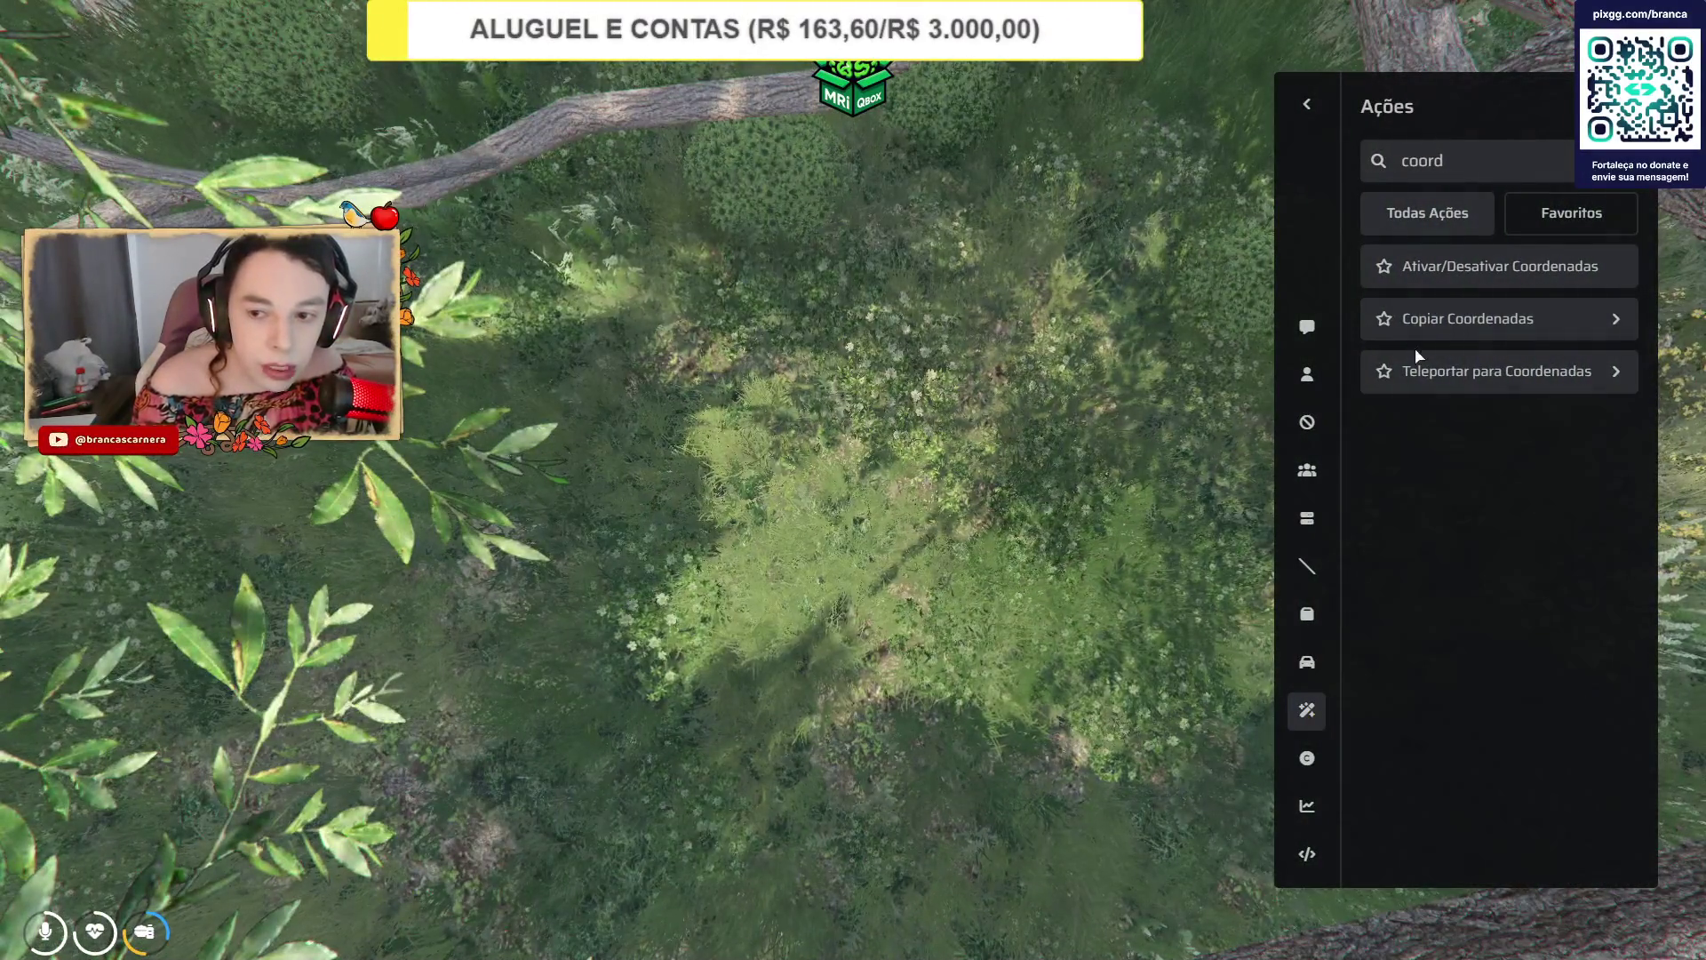
pyautogui.click(1401, 478)
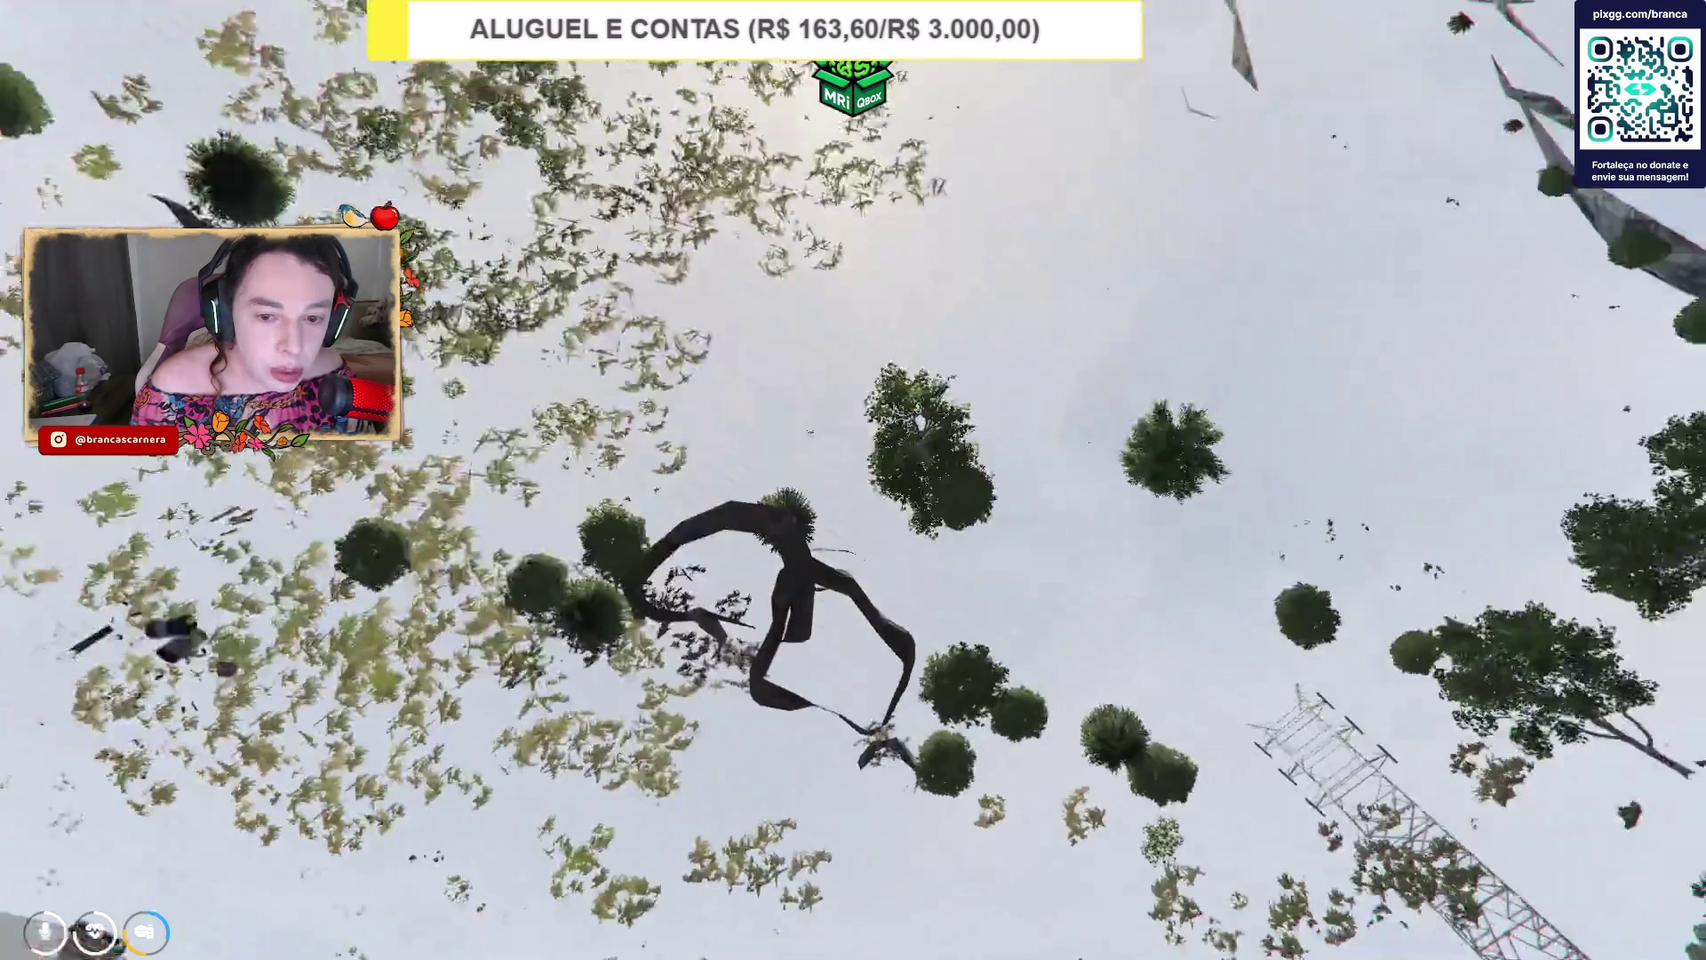
# Teleport twice to the pasted coordinates 1236.334, 500, 124.246025 via Teleportar para Coordenadas.
pyautogui.press('F1')
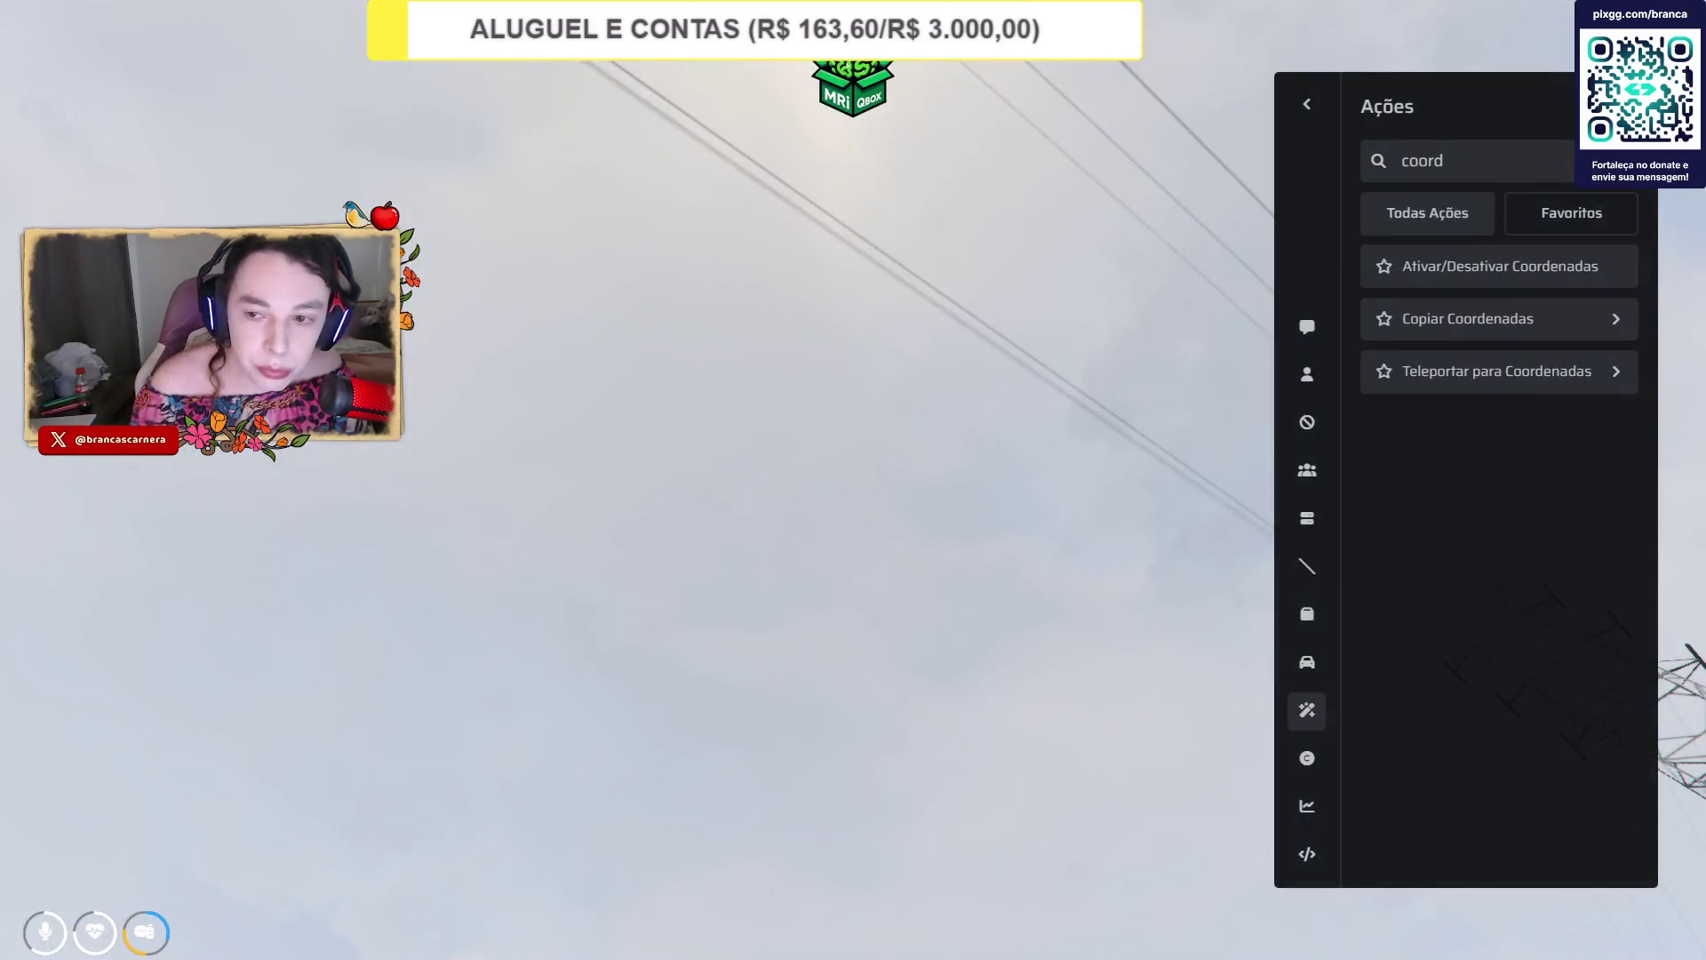
pyautogui.click(1477, 381)
pyautogui.hotkey('ctrl', 'v')
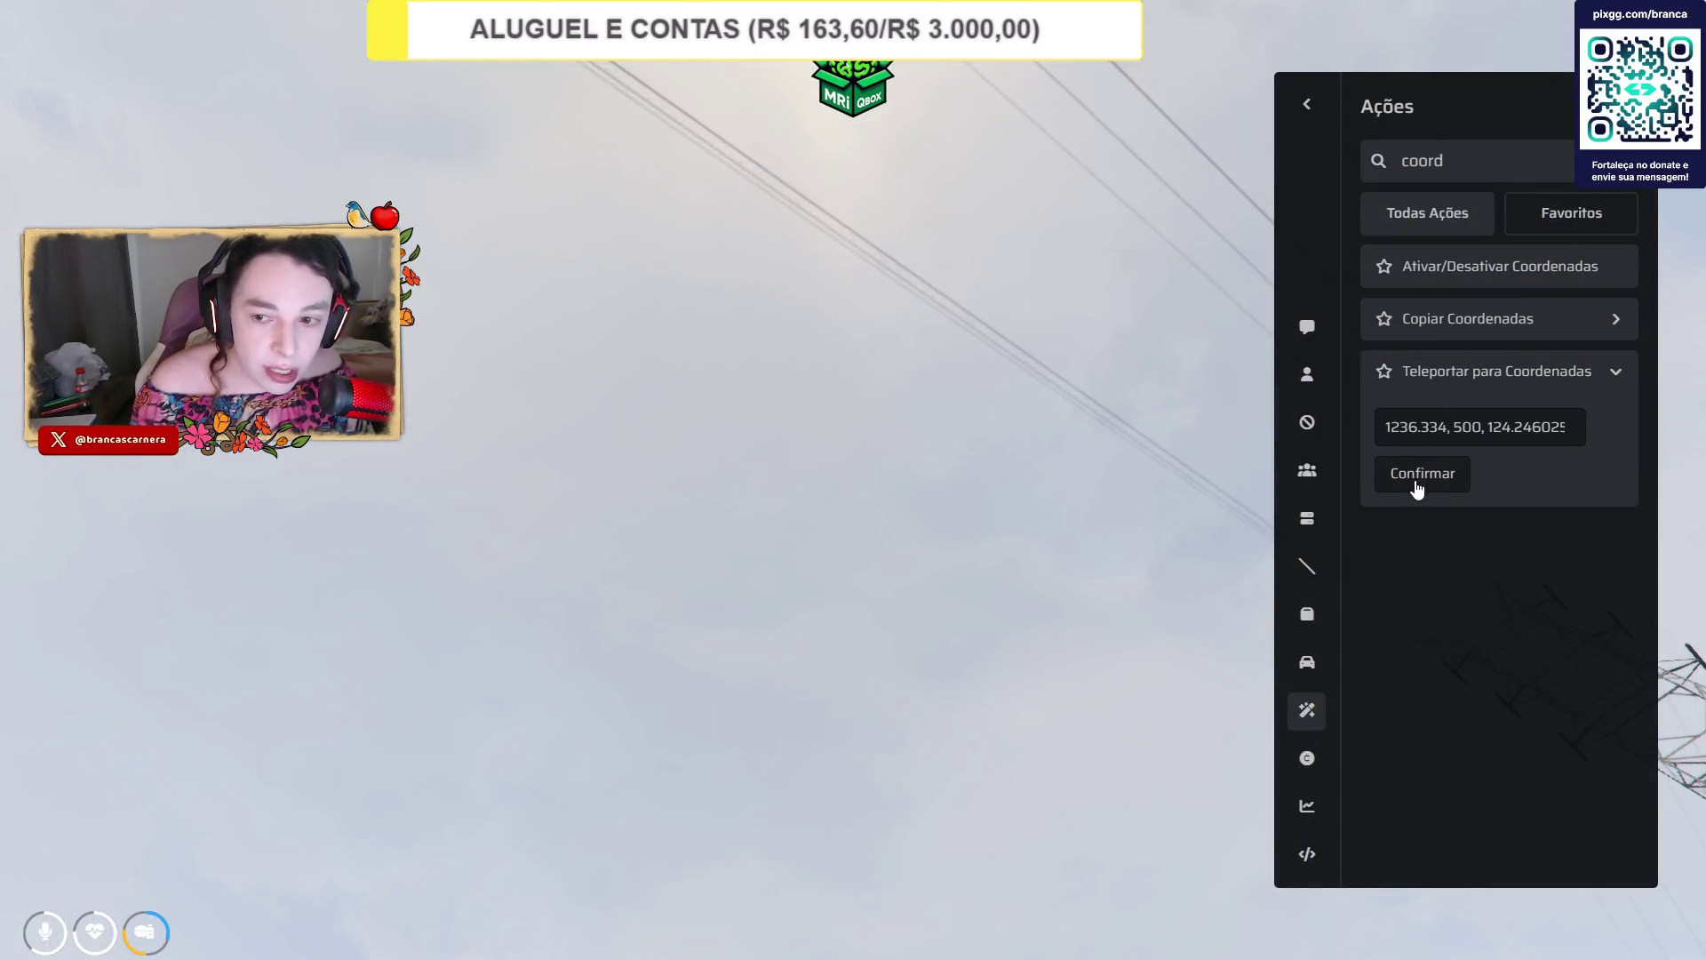
pyautogui.click(1417, 484)
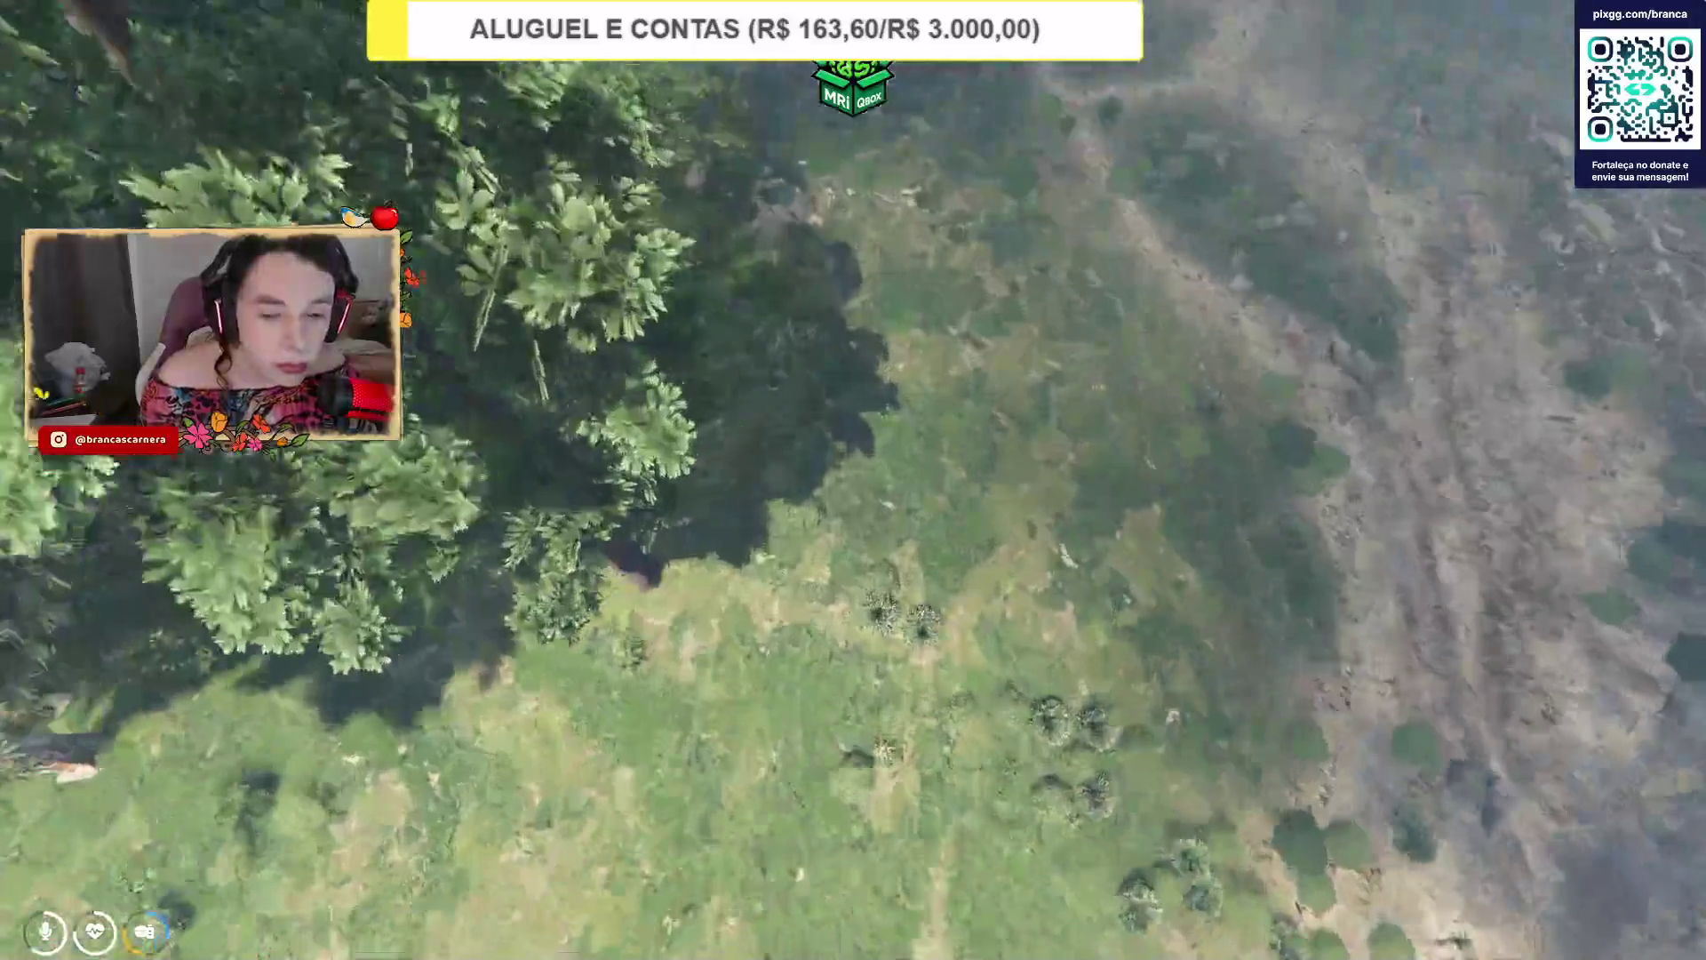
pyautogui.press('F7')
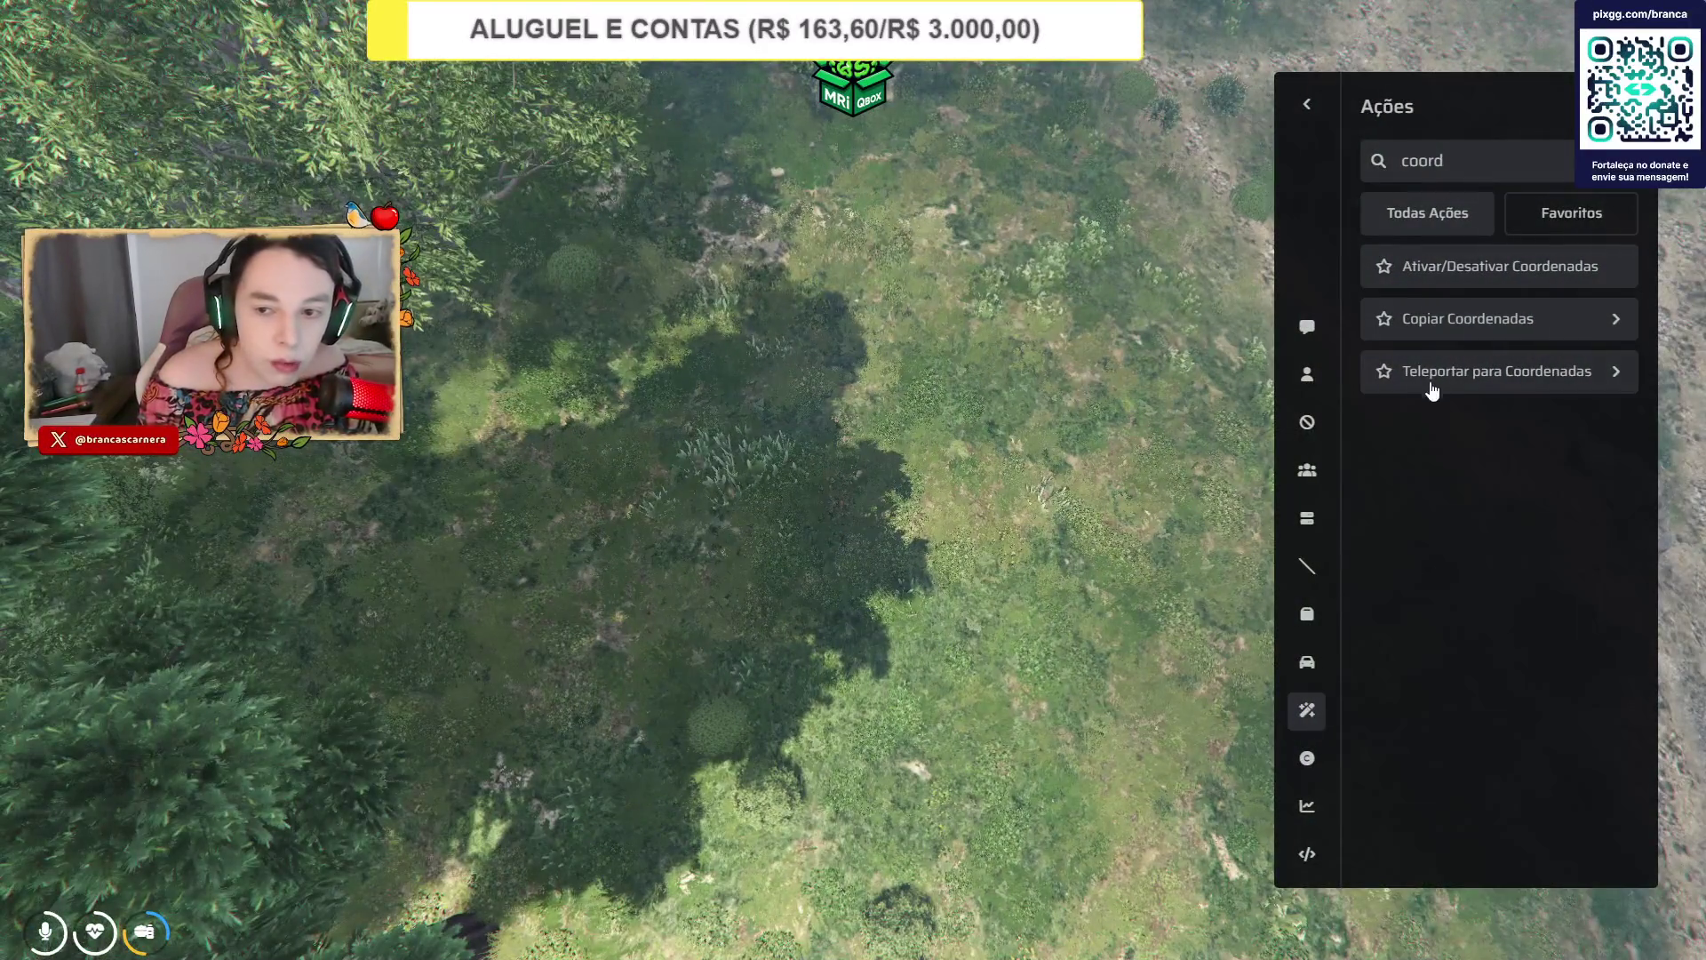
pyautogui.click(1428, 382)
pyautogui.hotkey('ctrl', 'v')
pyautogui.click(1414, 471)
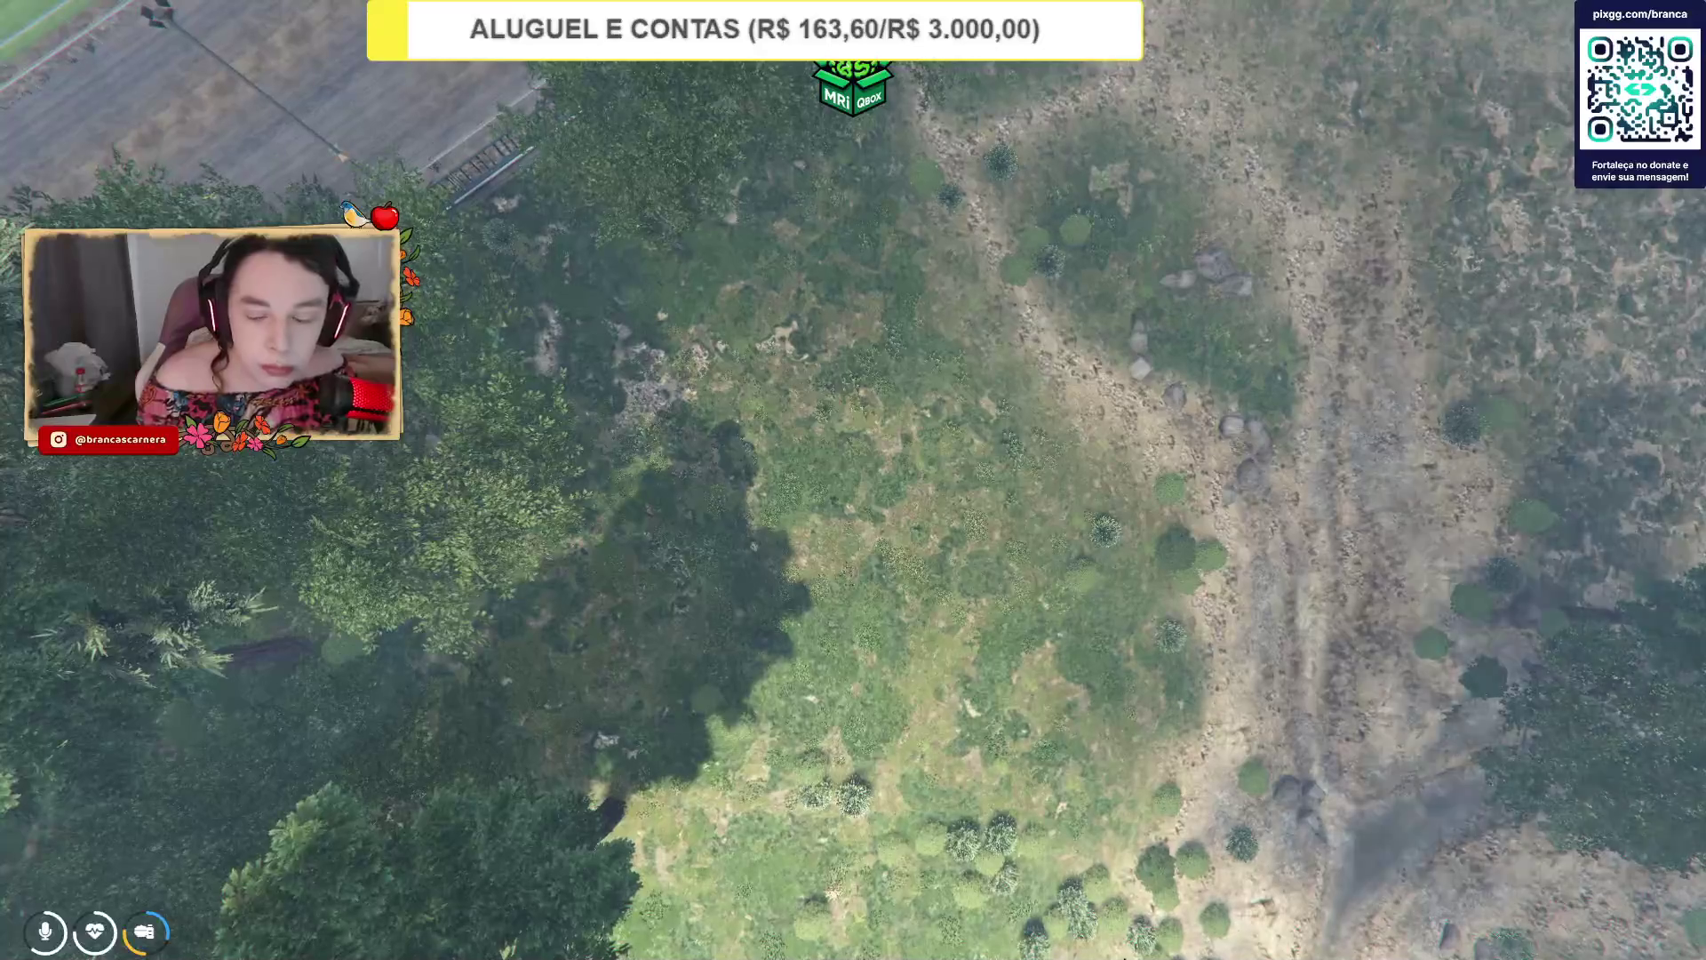
# Repeat the teleport to 1236.334, 500, 124.246025 twice more, pasting into the coordinates field.
pyautogui.press('F3')
pyautogui.click(1462, 373)
pyautogui.hotkey('ctrl', 'v')
pyautogui.click(1415, 482)
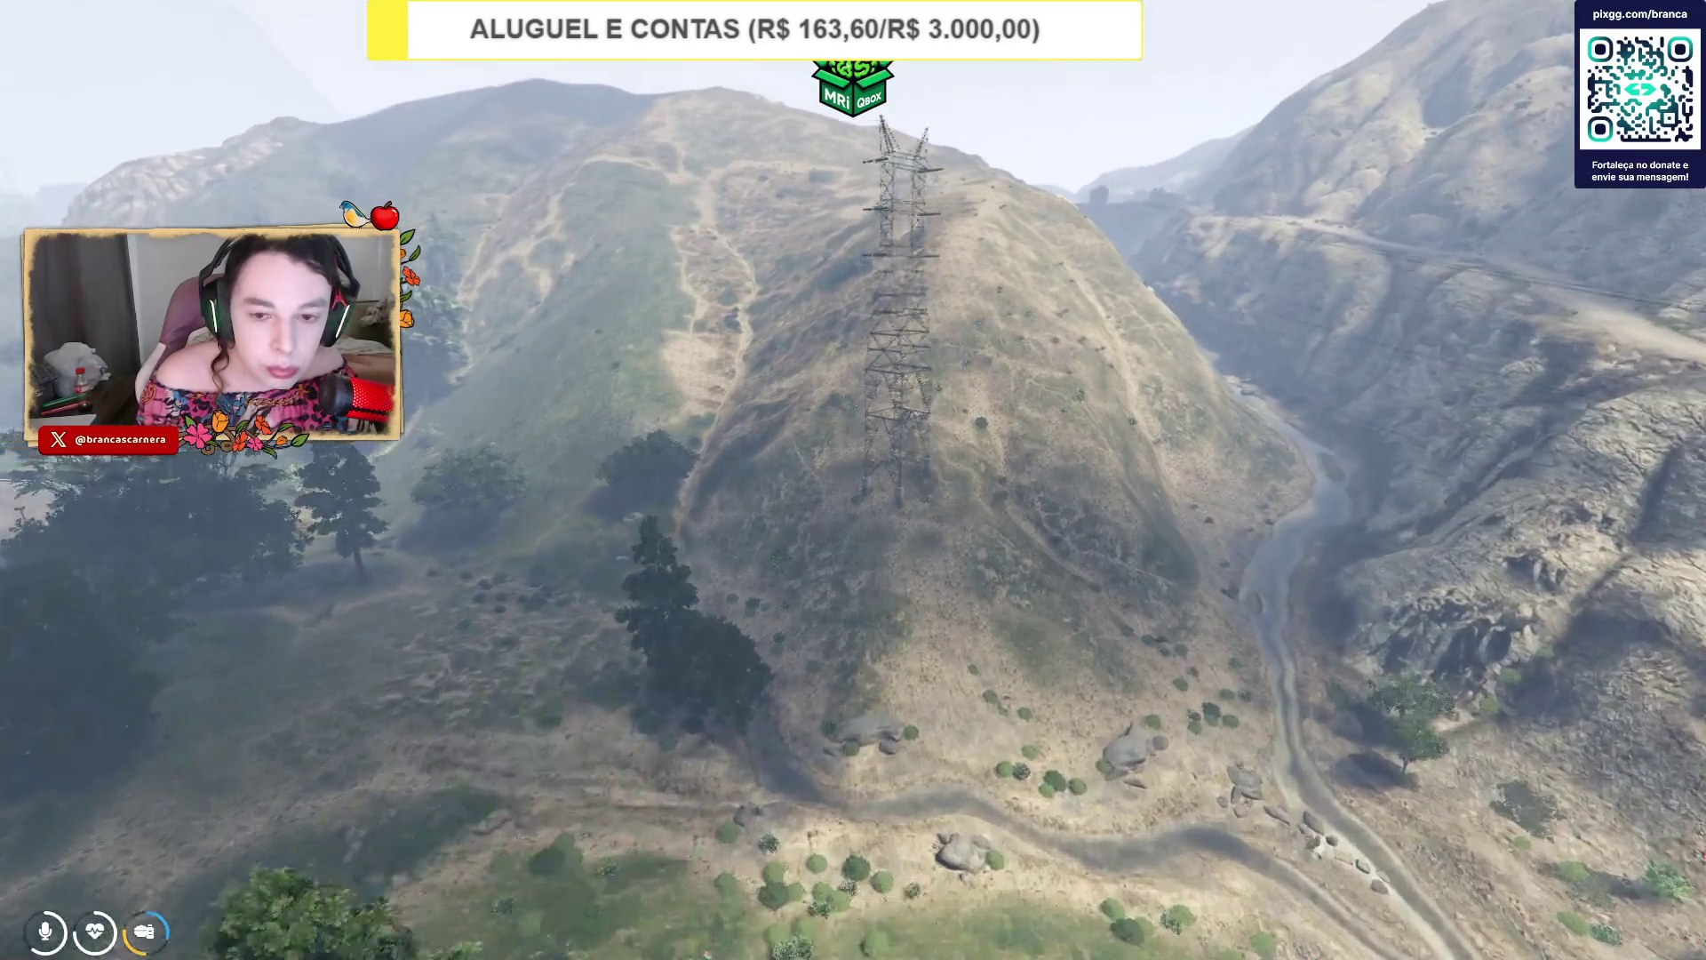
pyautogui.press('F7')
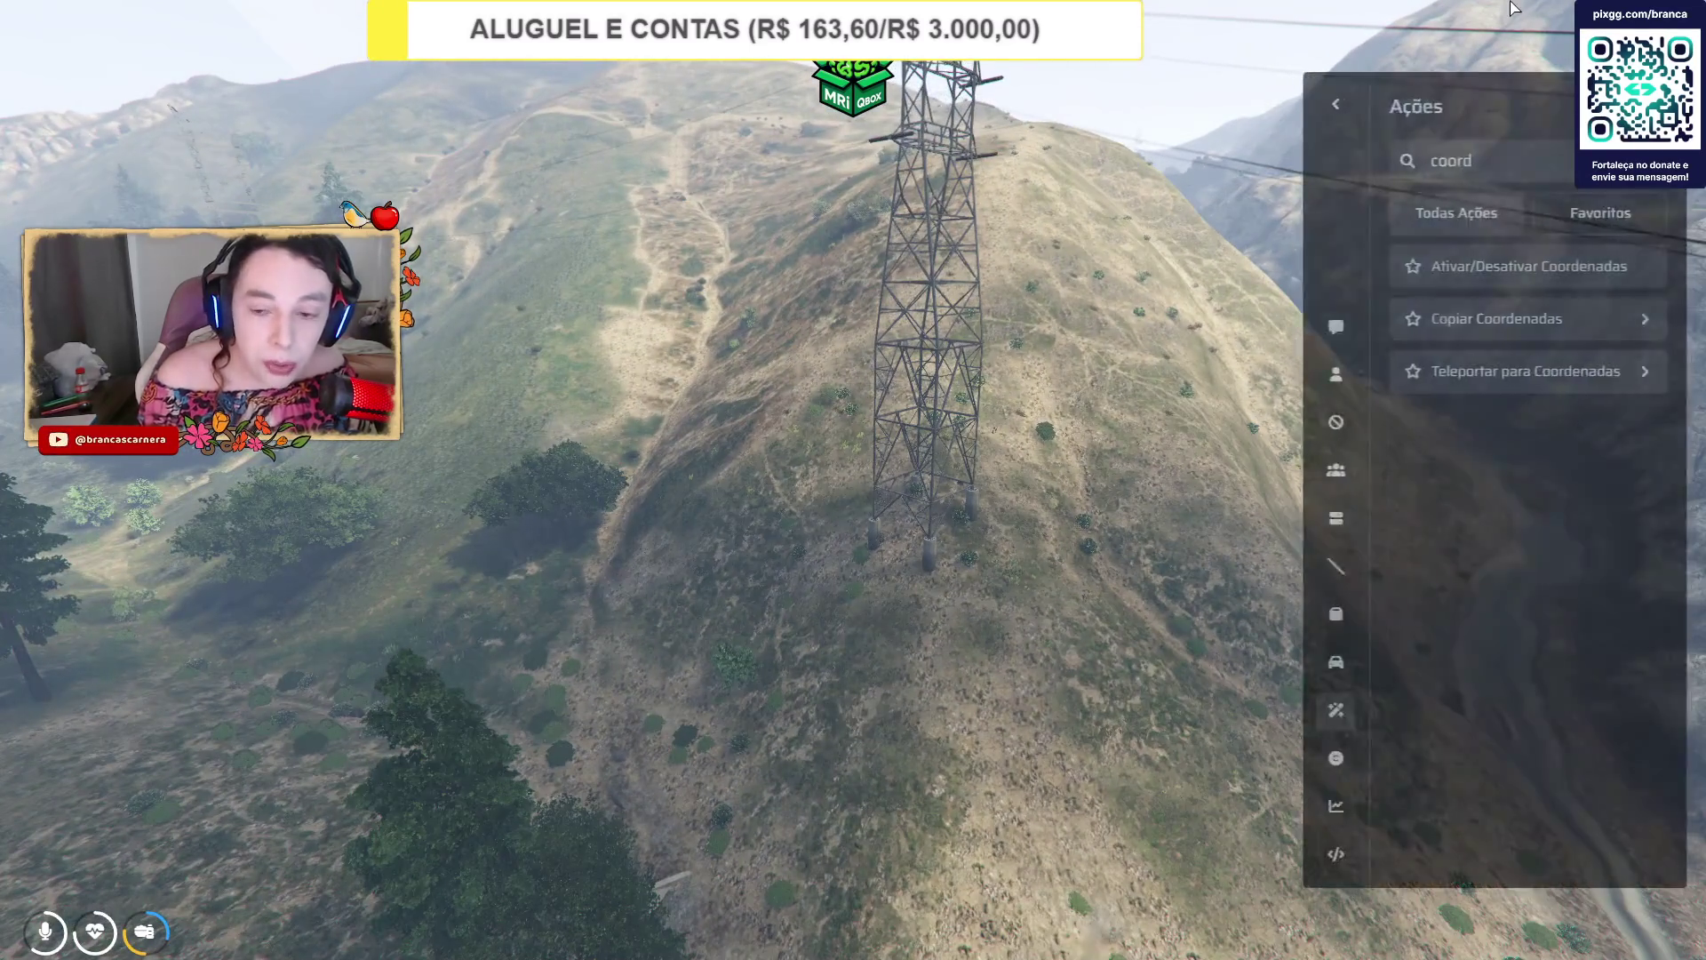
pyautogui.click(1463, 389)
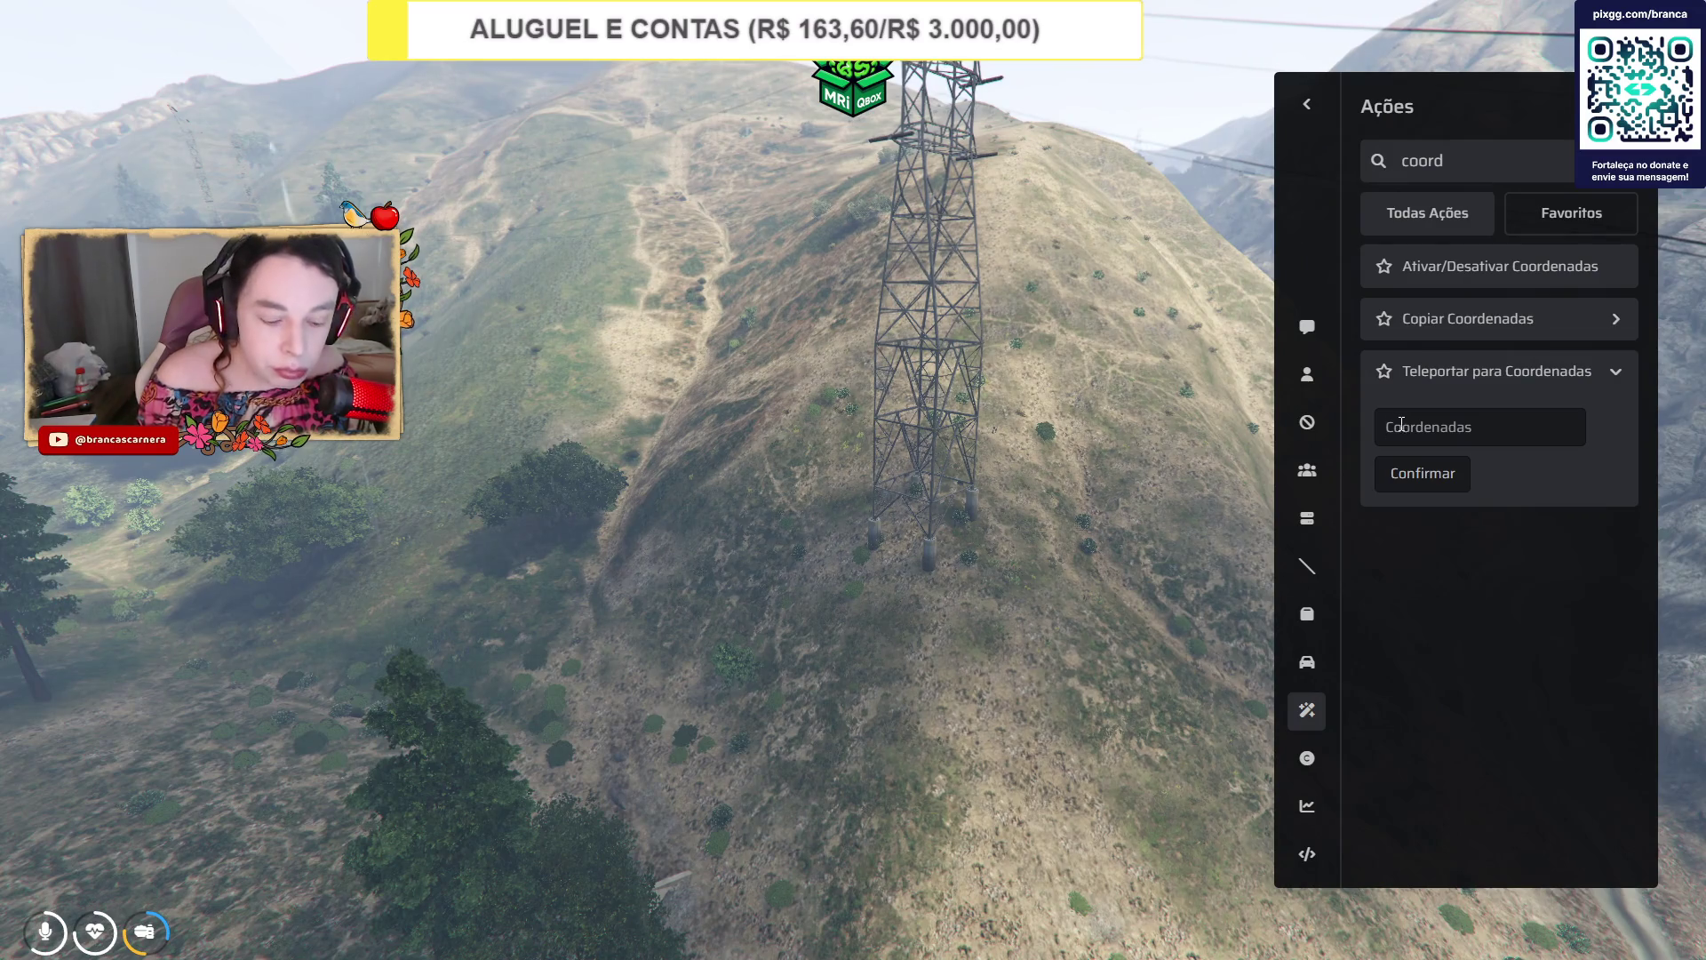
pyautogui.click(1401, 424)
pyautogui.write('1236.334, 500, 124.246025')
pyautogui.click(1396, 477)
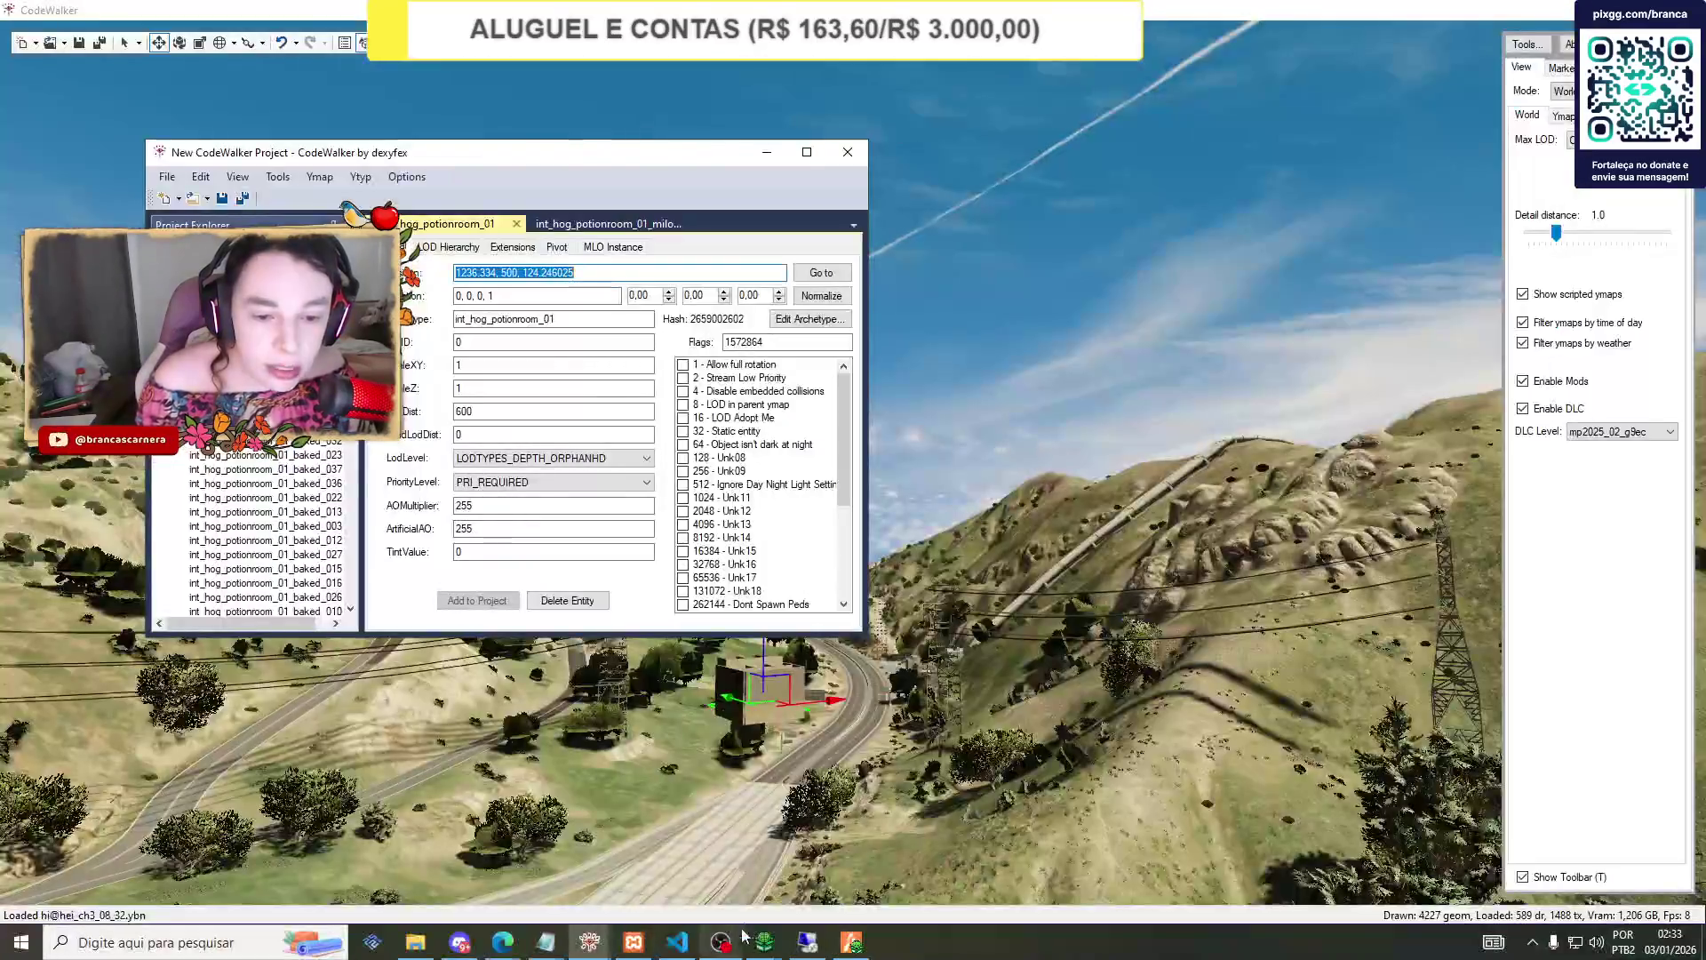
# Turn CodeWalker's 3D view toward the hillside and switch to the game.
pyautogui.moveTo(757, 809); pyautogui.dragTo(825, 785)
pyautogui.moveTo(851, 942)
pyautogui.click(851, 858)
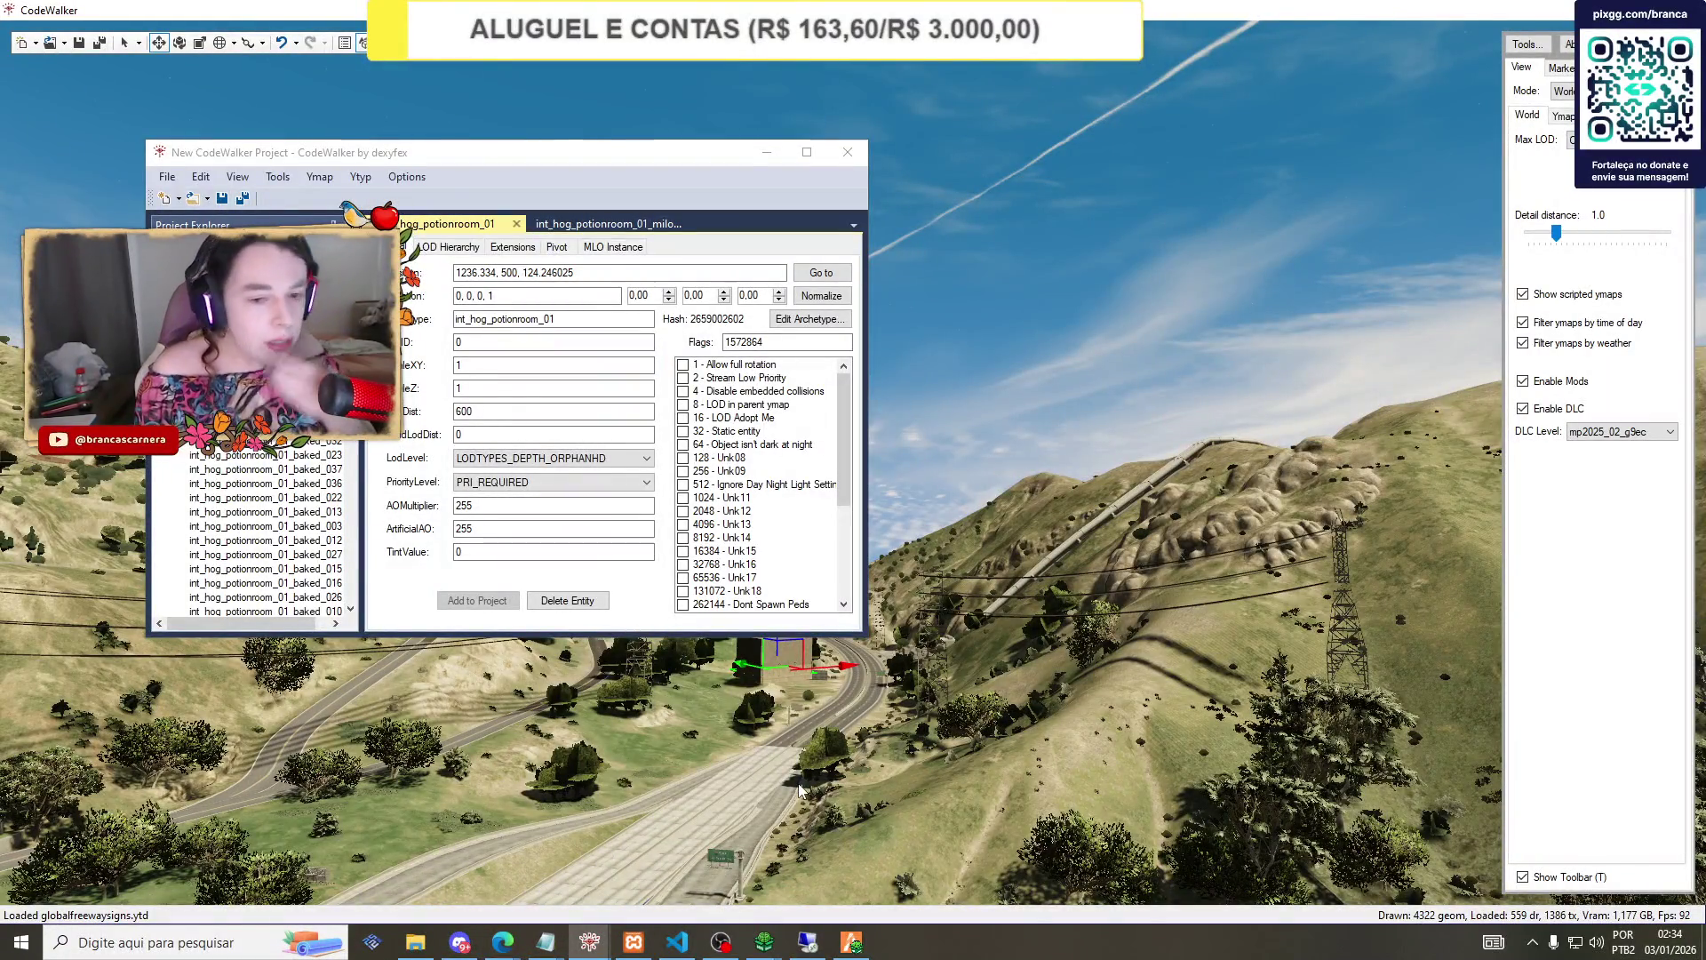
# Check the potionroom milo ymap tab, reselect the entity's Position value, and minimise the project window.
pyautogui.click(609, 223)
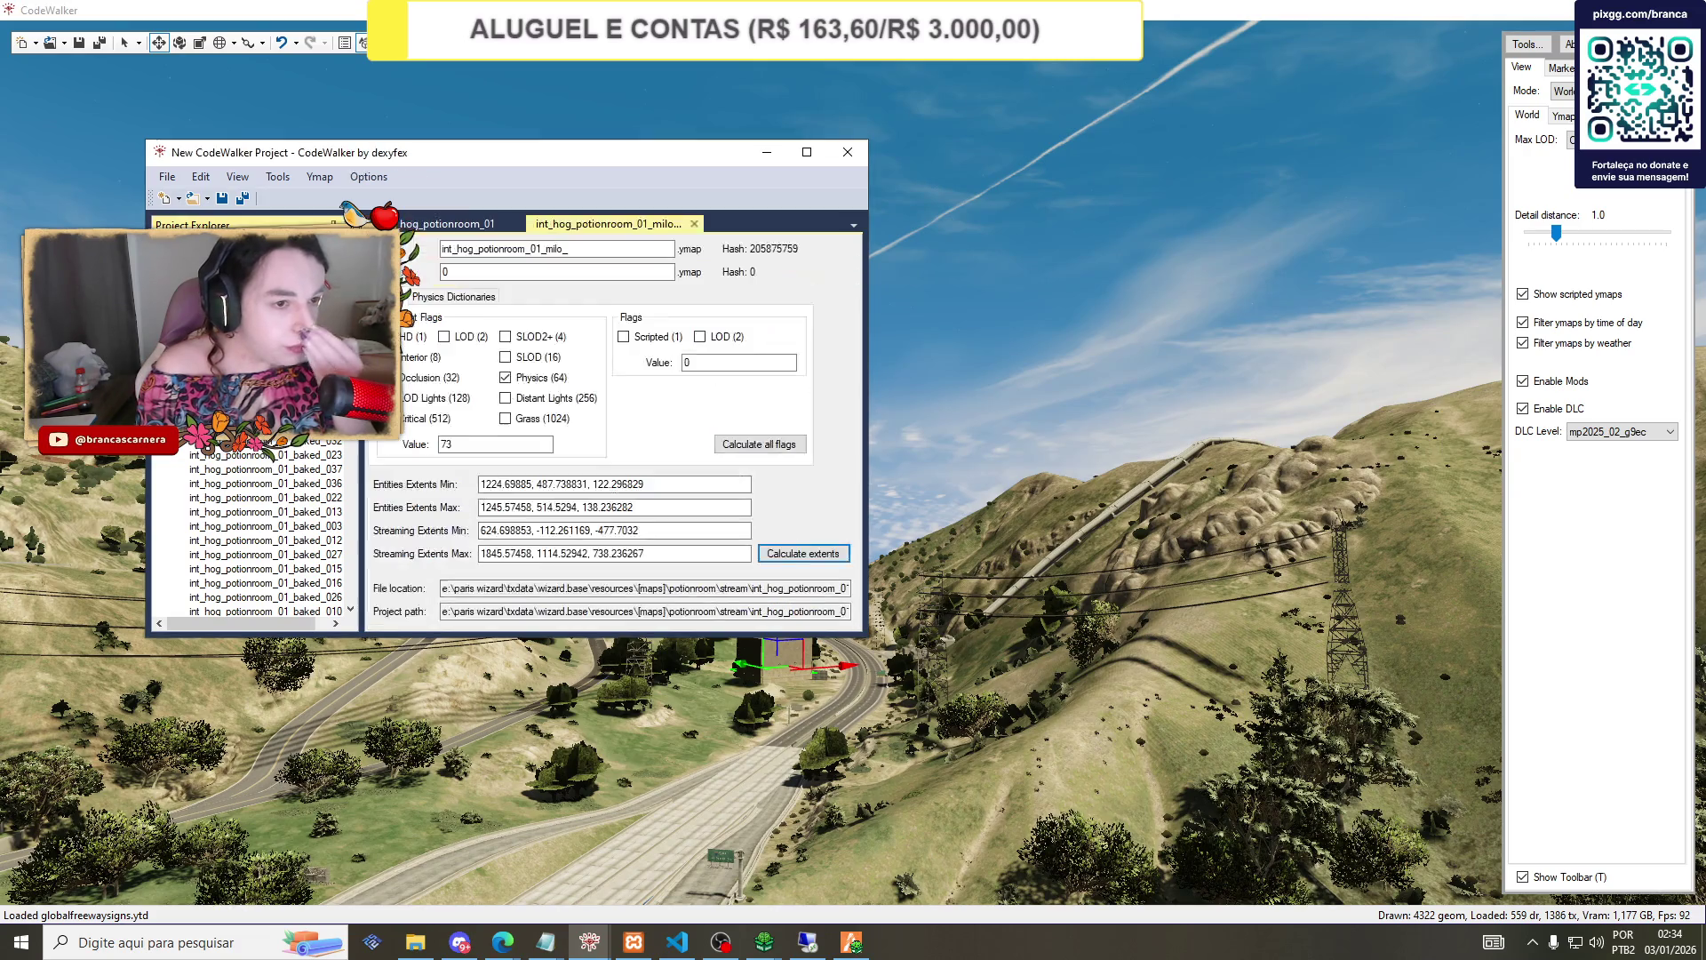
pyautogui.click(447, 223)
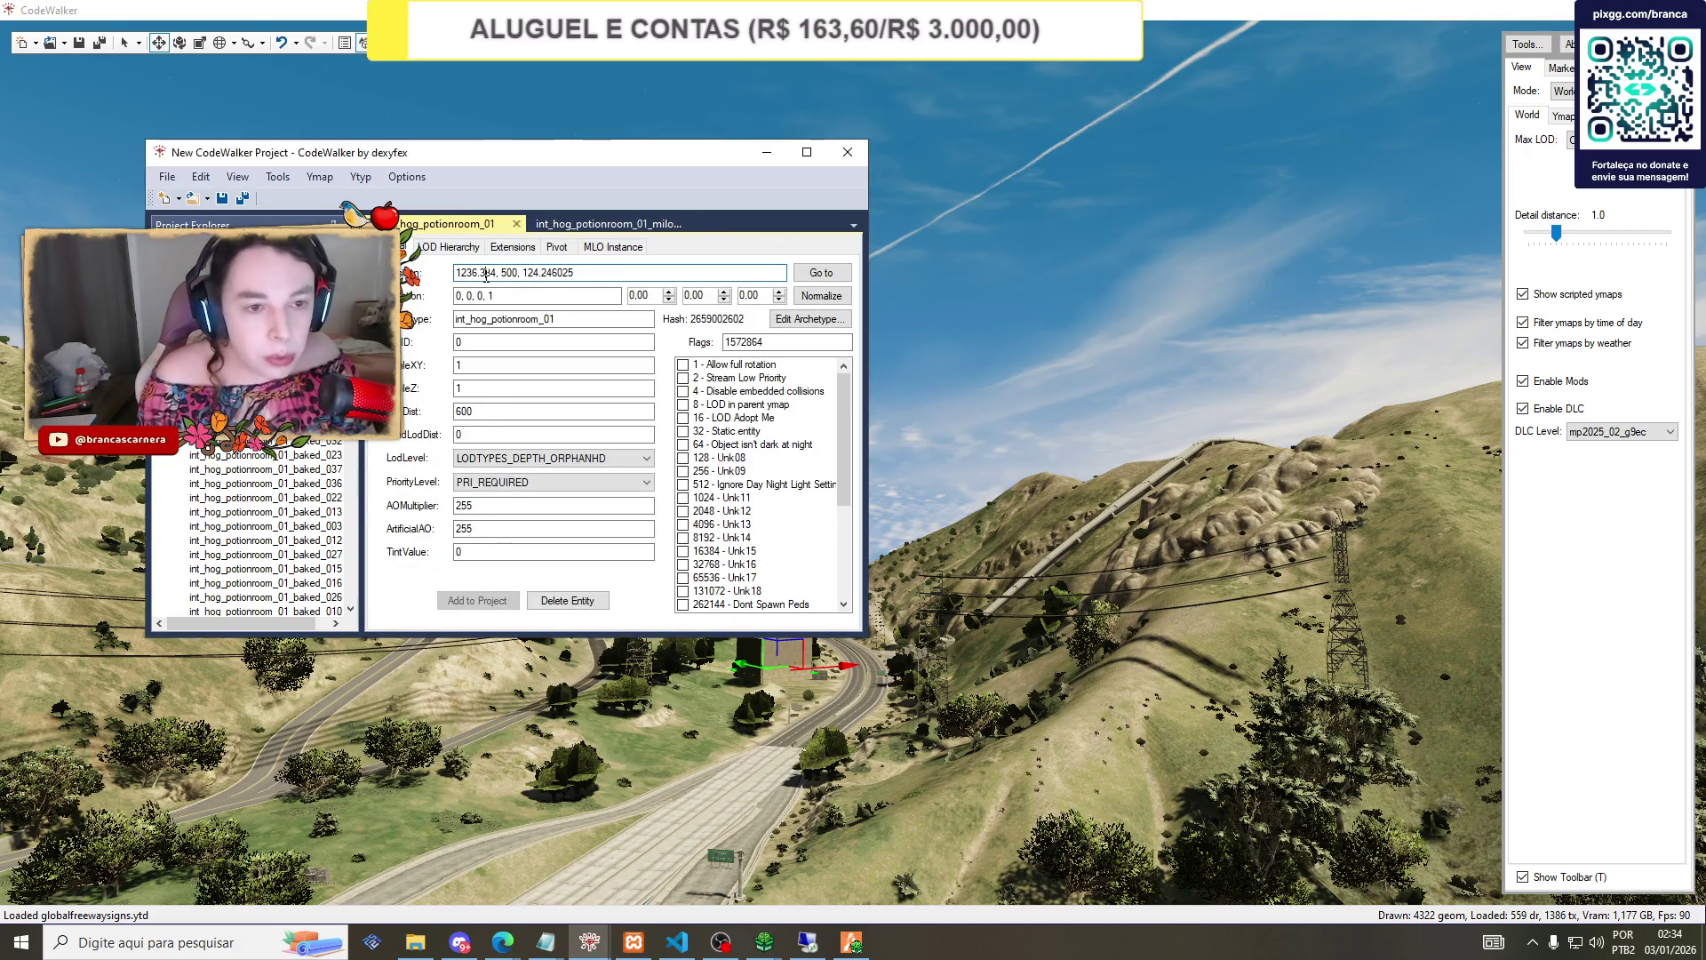
pyautogui.click(749, 633)
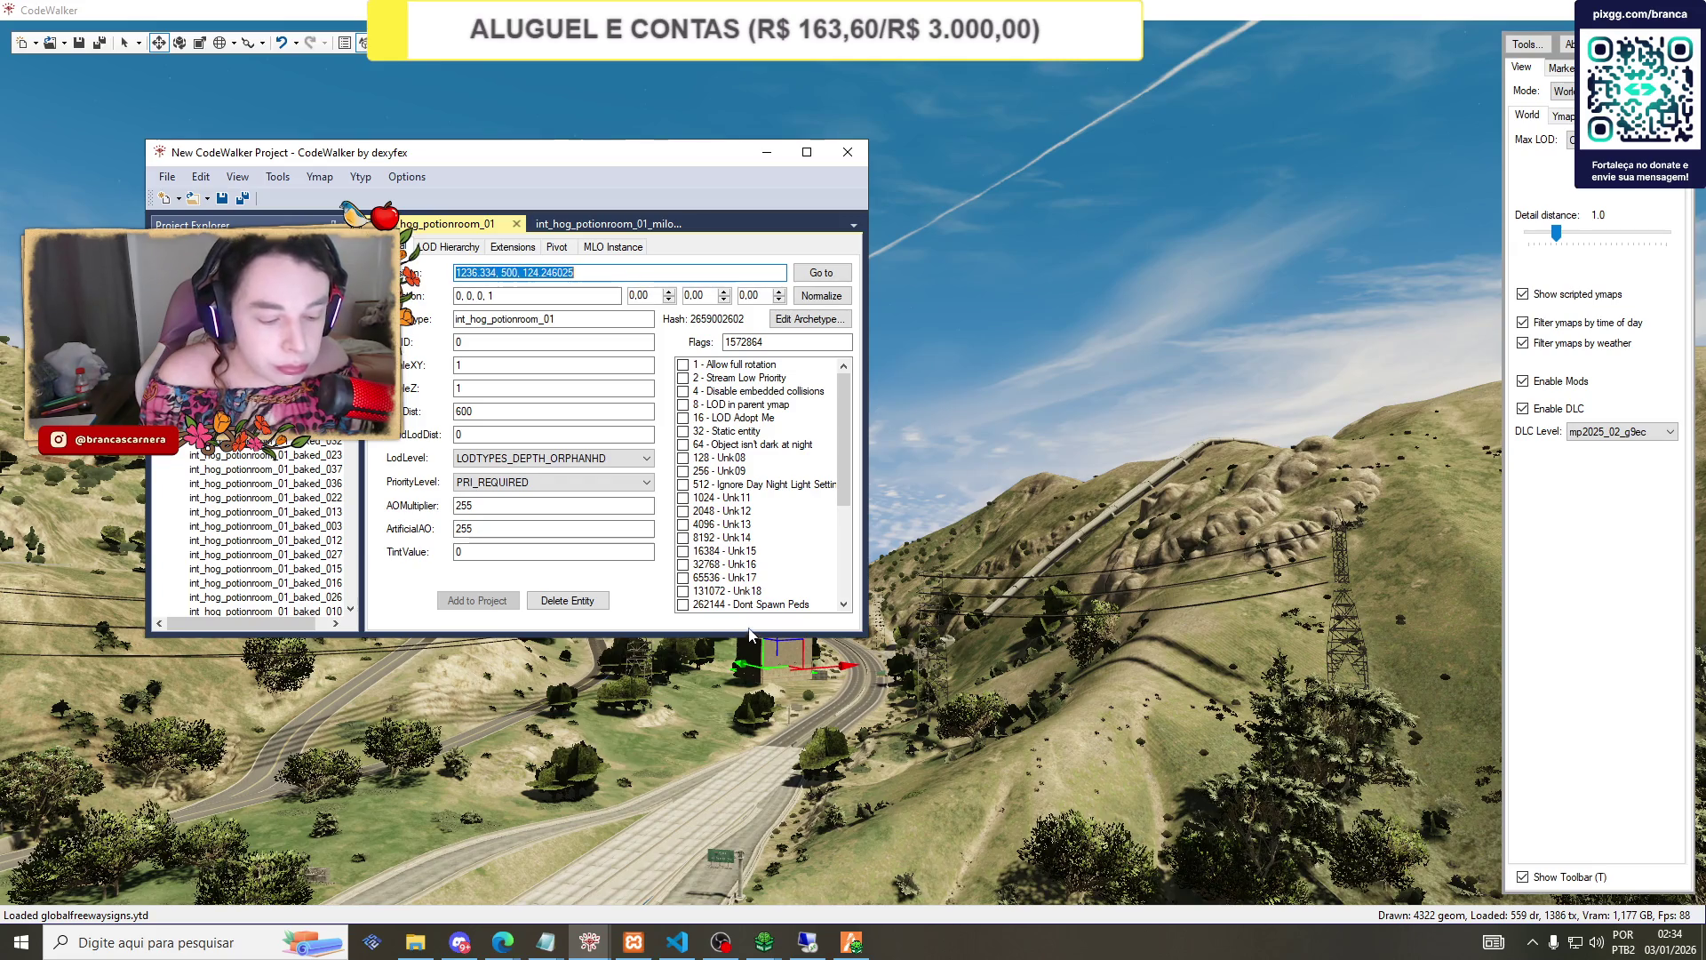
pyautogui.click(767, 152)
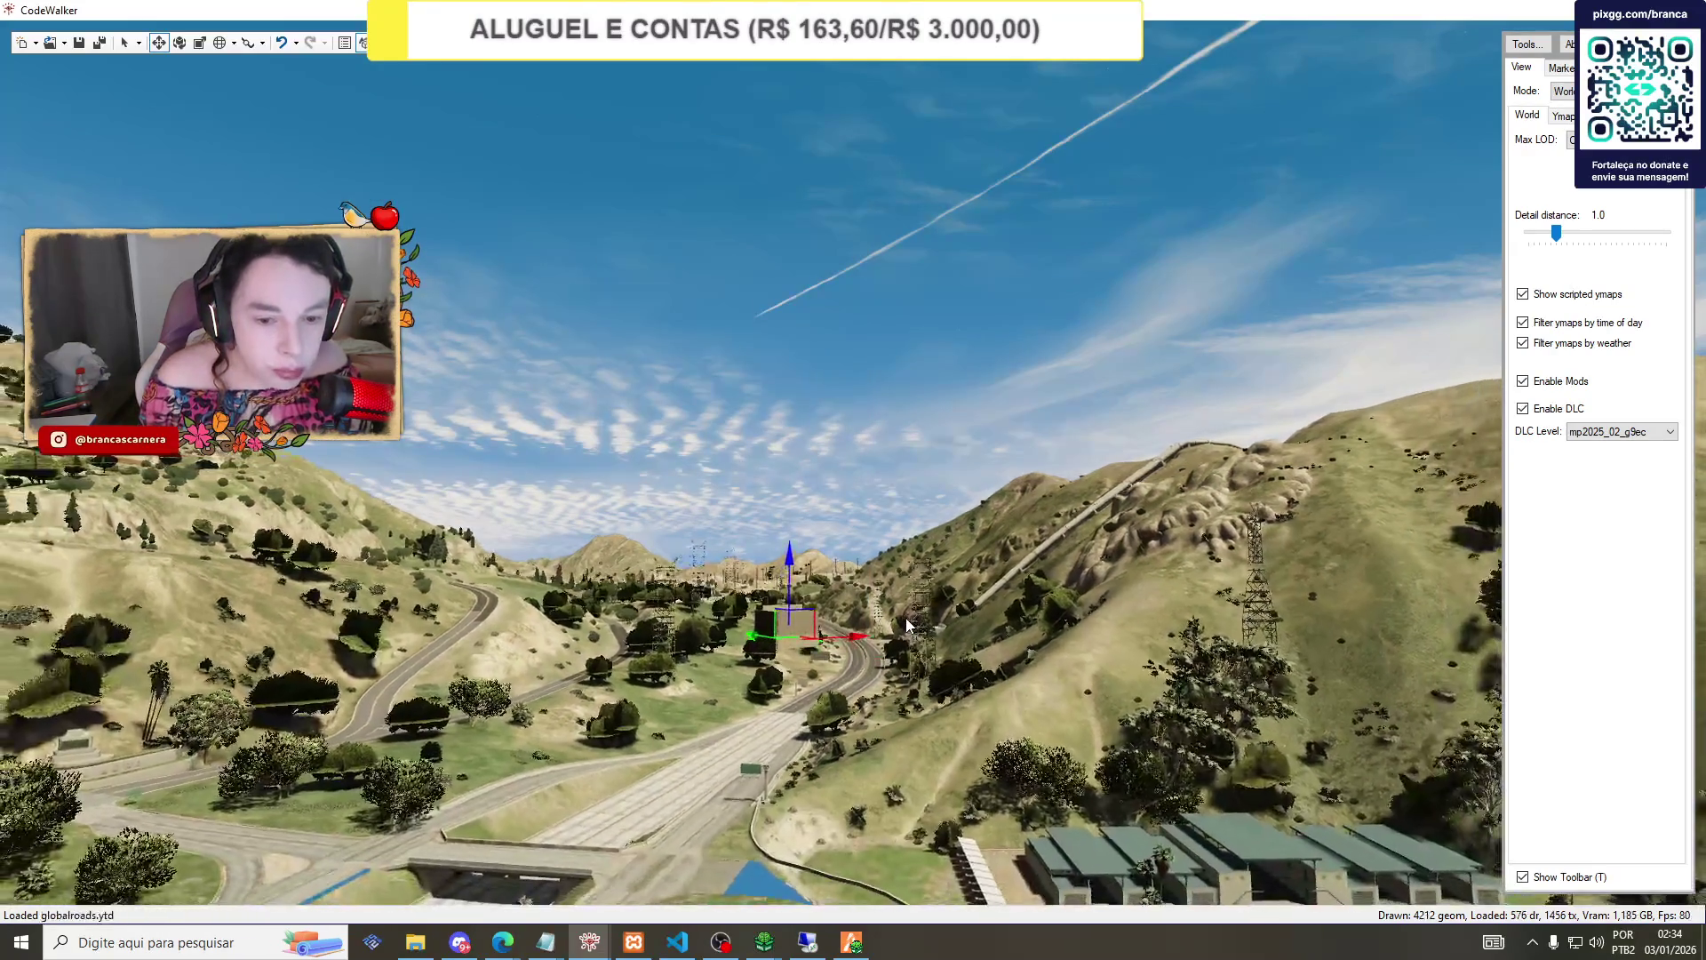
# Teleport in FiveM to the pasted coordinates, then return to CodeWalker's world view.
pyautogui.hotkey('alt', 'Tab')
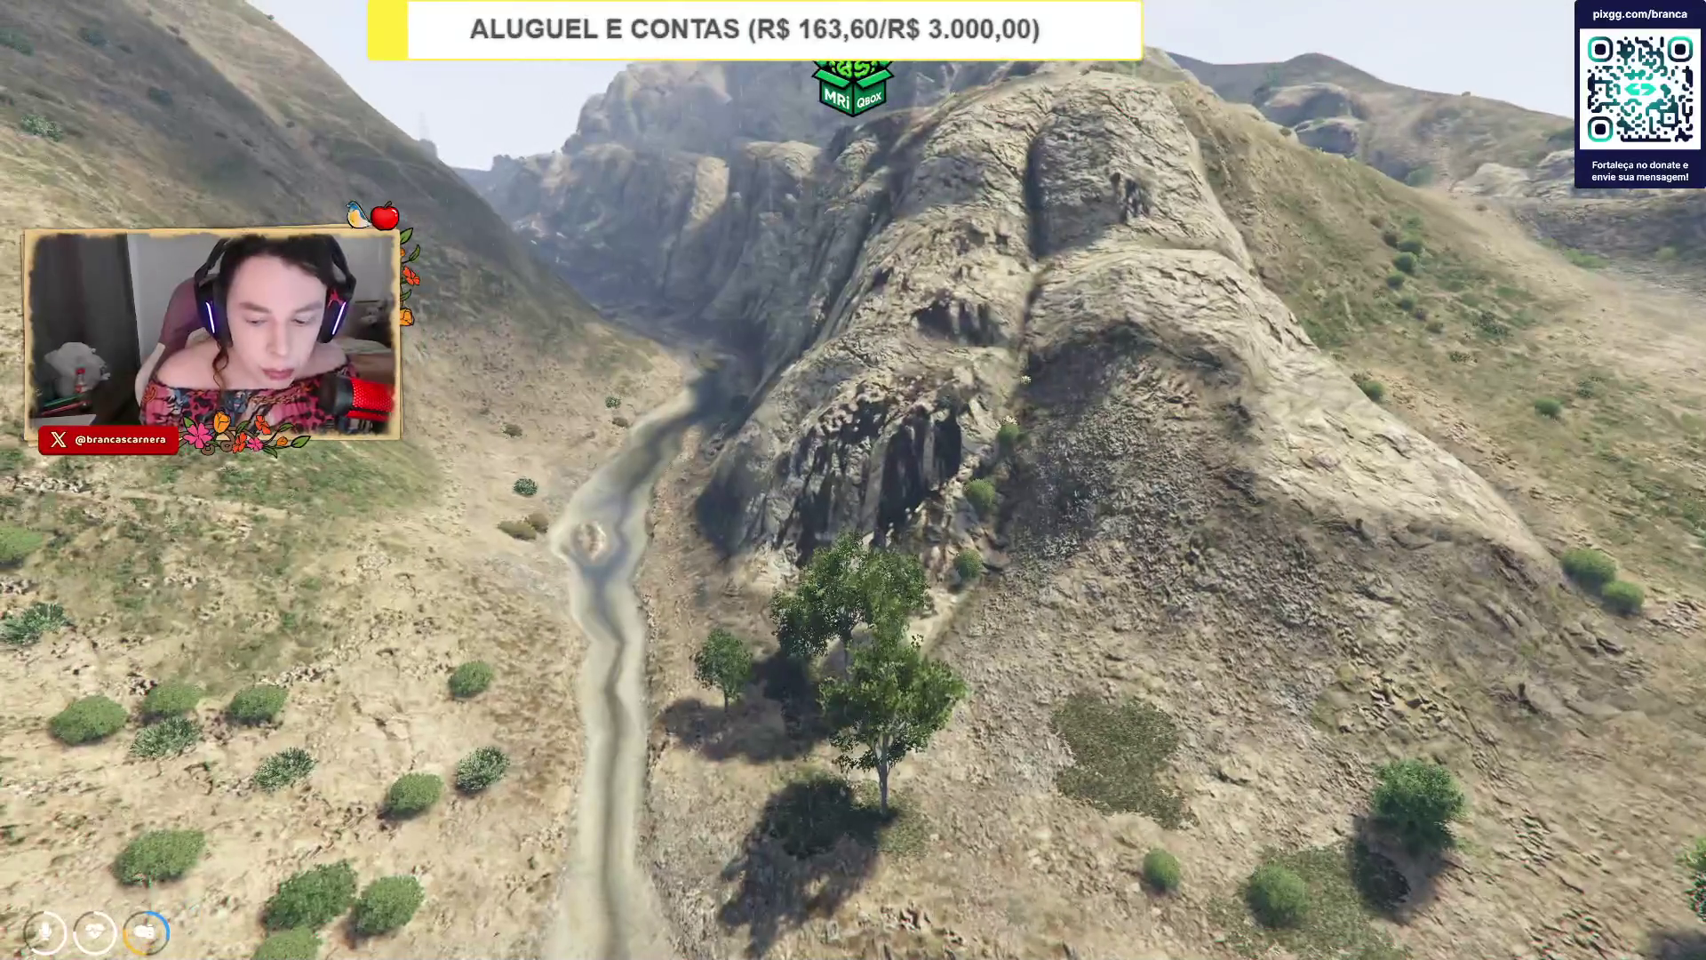
pyautogui.press('F7')
pyautogui.click(1476, 377)
pyautogui.hotkey('ctrl', 'v')
pyautogui.click(1414, 471)
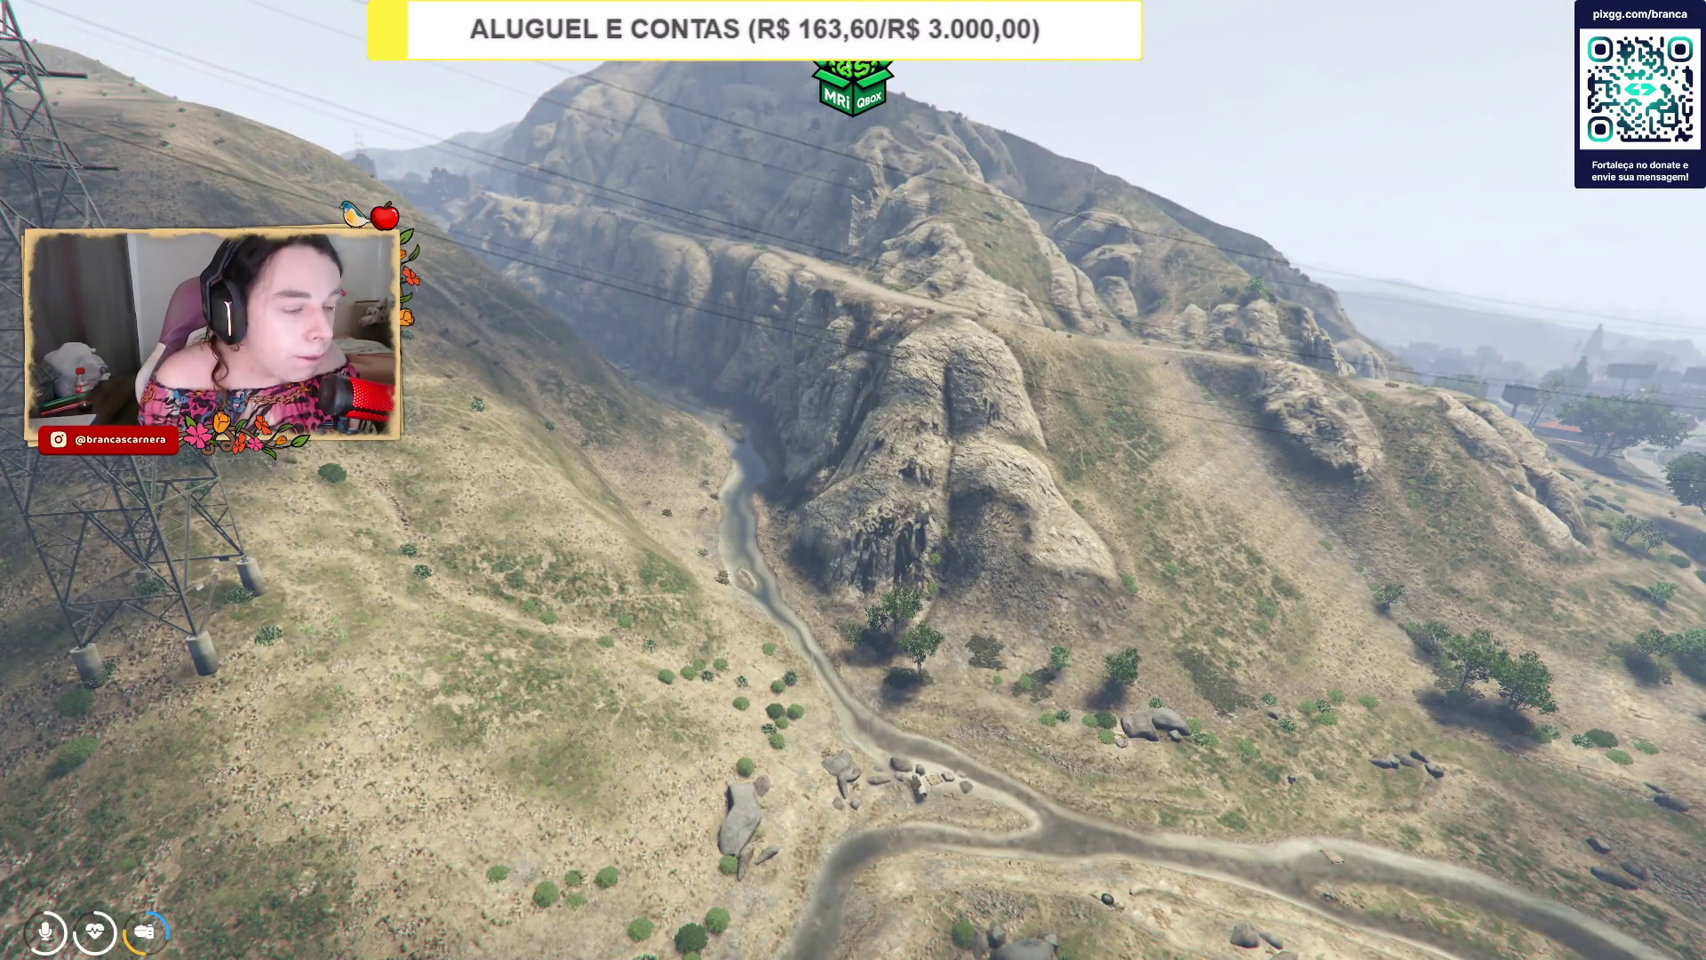
pyautogui.hotkey('alt', 'Tab')
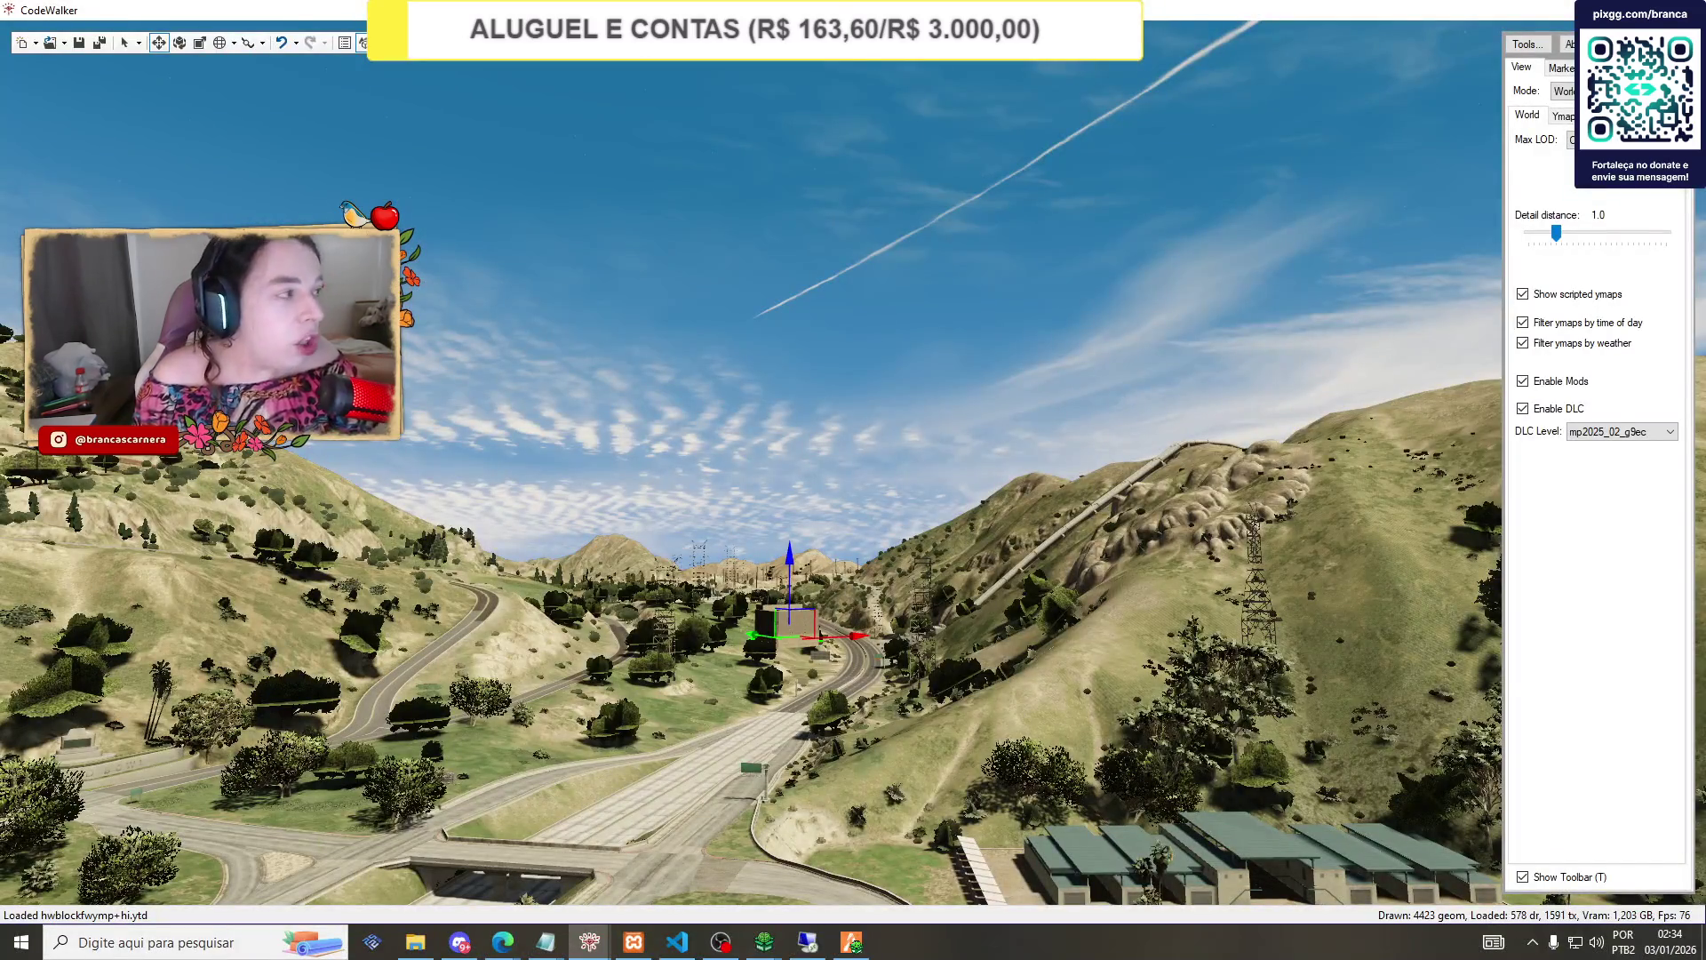
pyautogui.click(502, 942)
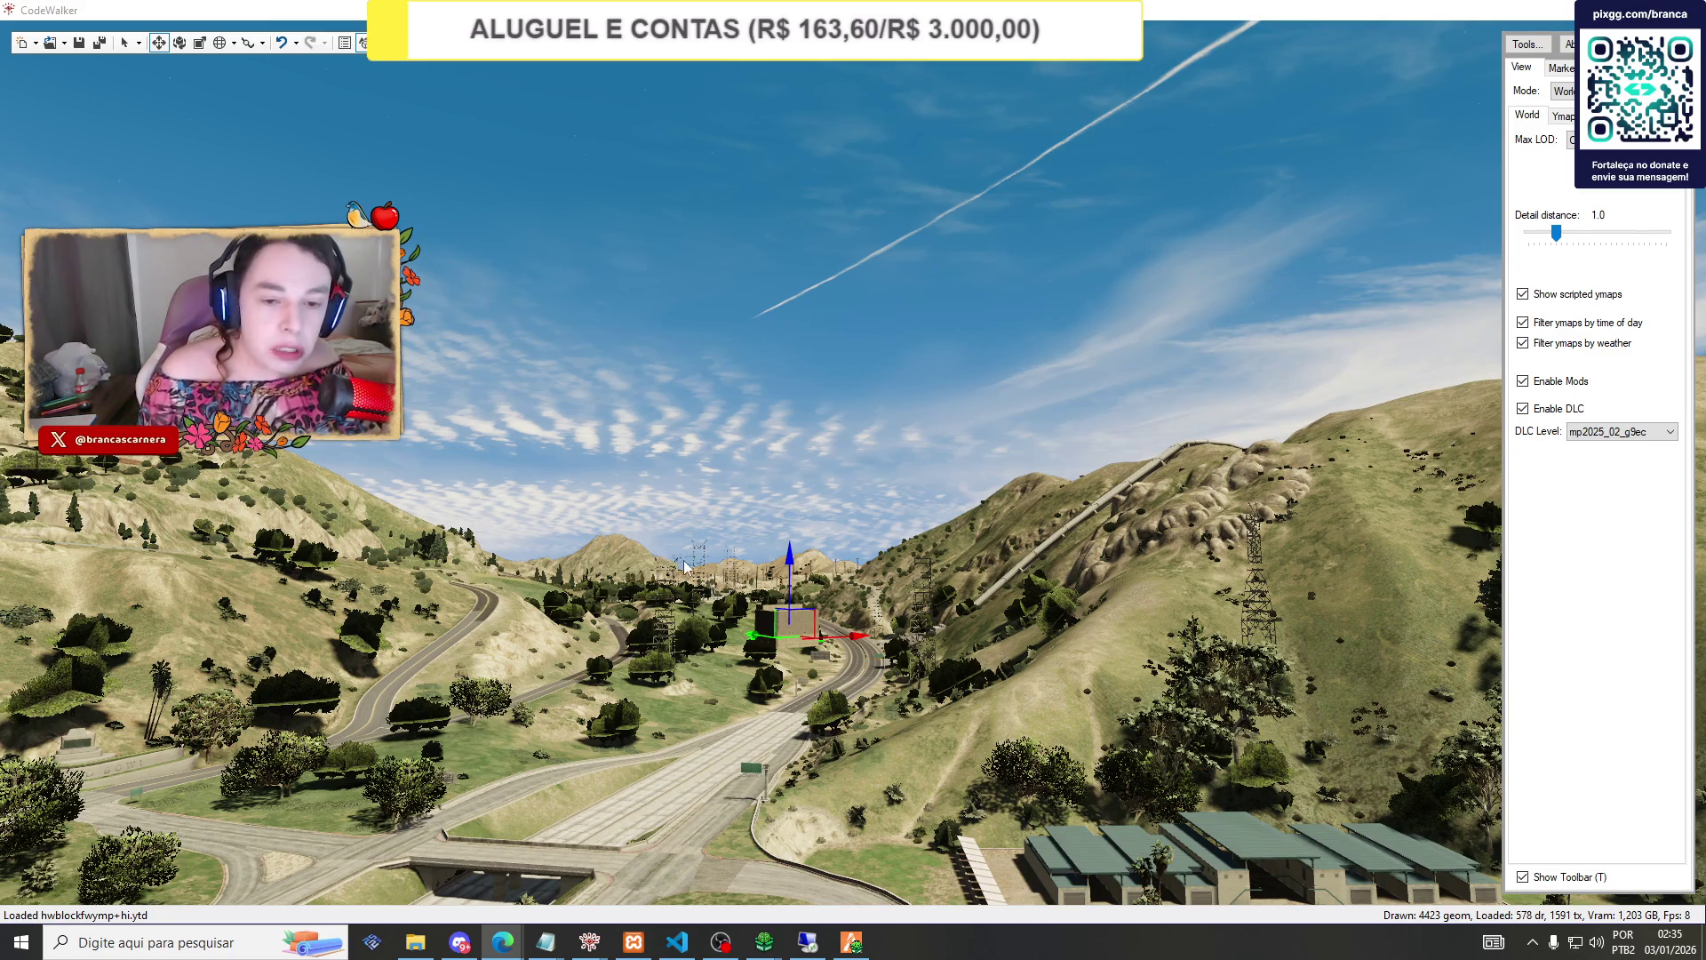
# Drag the potionroom box up the road onto the slope beside the freeway, orbiting to check placement.
pyautogui.press('w')
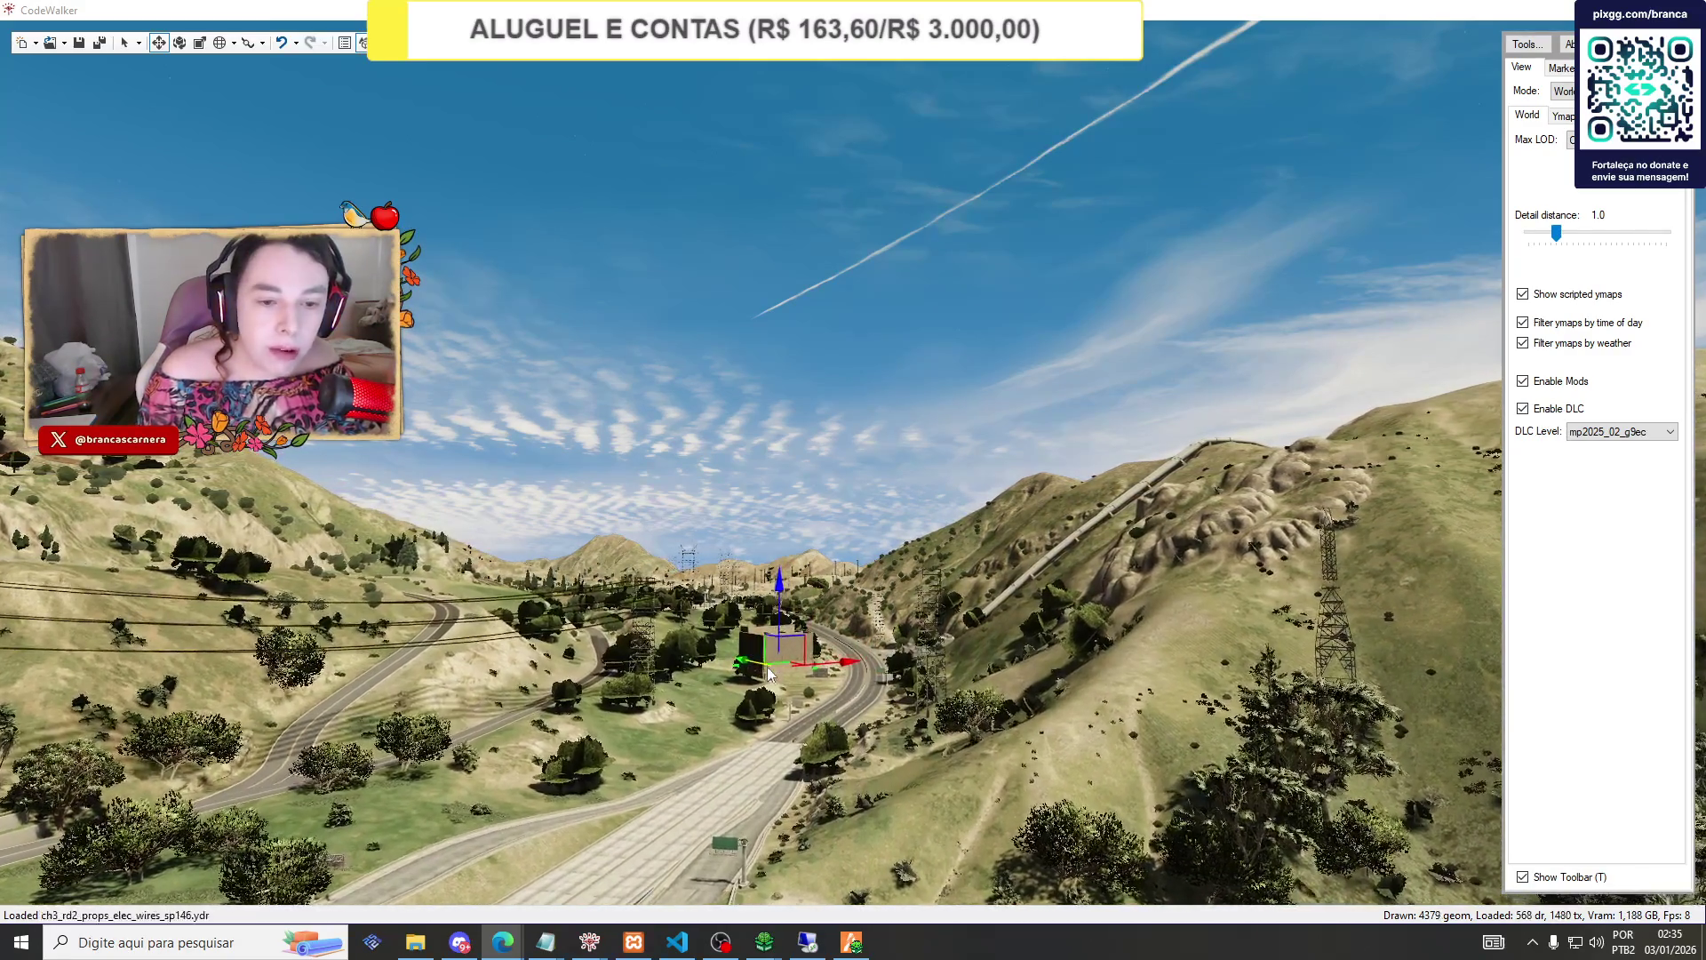
pyautogui.moveTo(745, 671)
pyautogui.mouseDown()
pyautogui.moveTo(706, 641)
pyautogui.moveTo(596, 658)
pyautogui.moveTo(487, 536)
pyautogui.moveTo(526, 807)
pyautogui.mouseUp()
pyautogui.press('s')
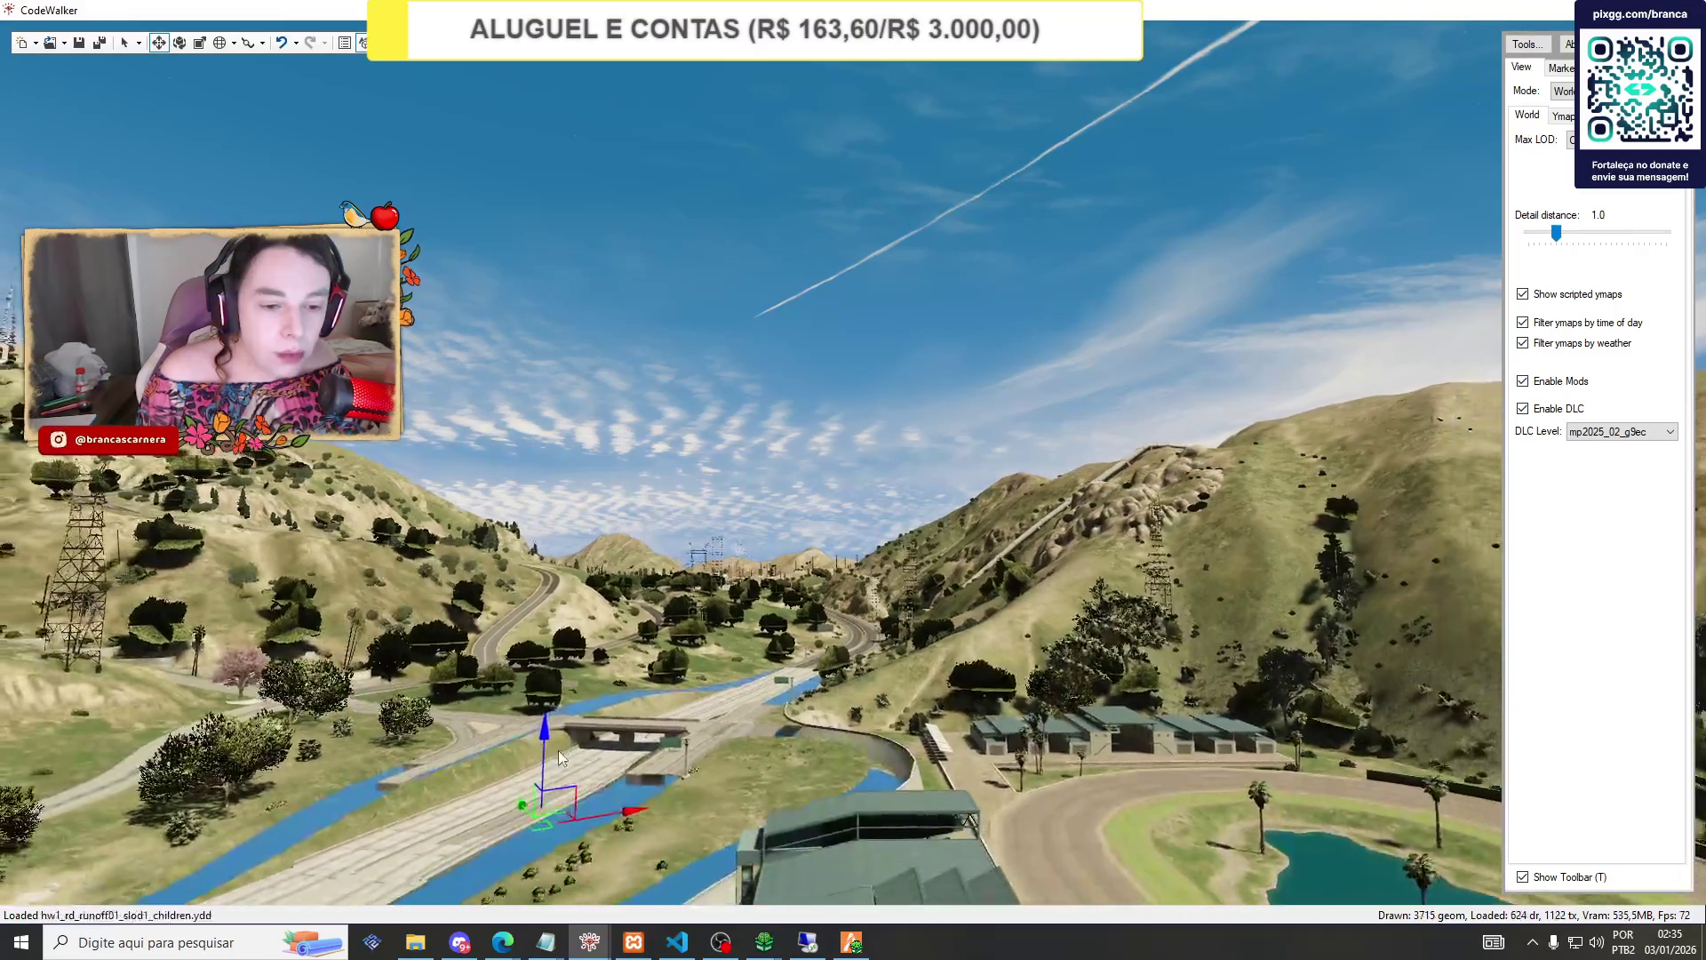
pyautogui.moveTo(558, 750)
pyautogui.mouseDown()
pyautogui.moveTo(574, 754)
pyautogui.moveTo(581, 669)
pyautogui.moveTo(325, 727)
pyautogui.moveTo(237, 658)
pyautogui.moveTo(253, 811)
pyautogui.mouseUp()
pyautogui.moveTo(364, 804); pyautogui.dragTo(496, 655)
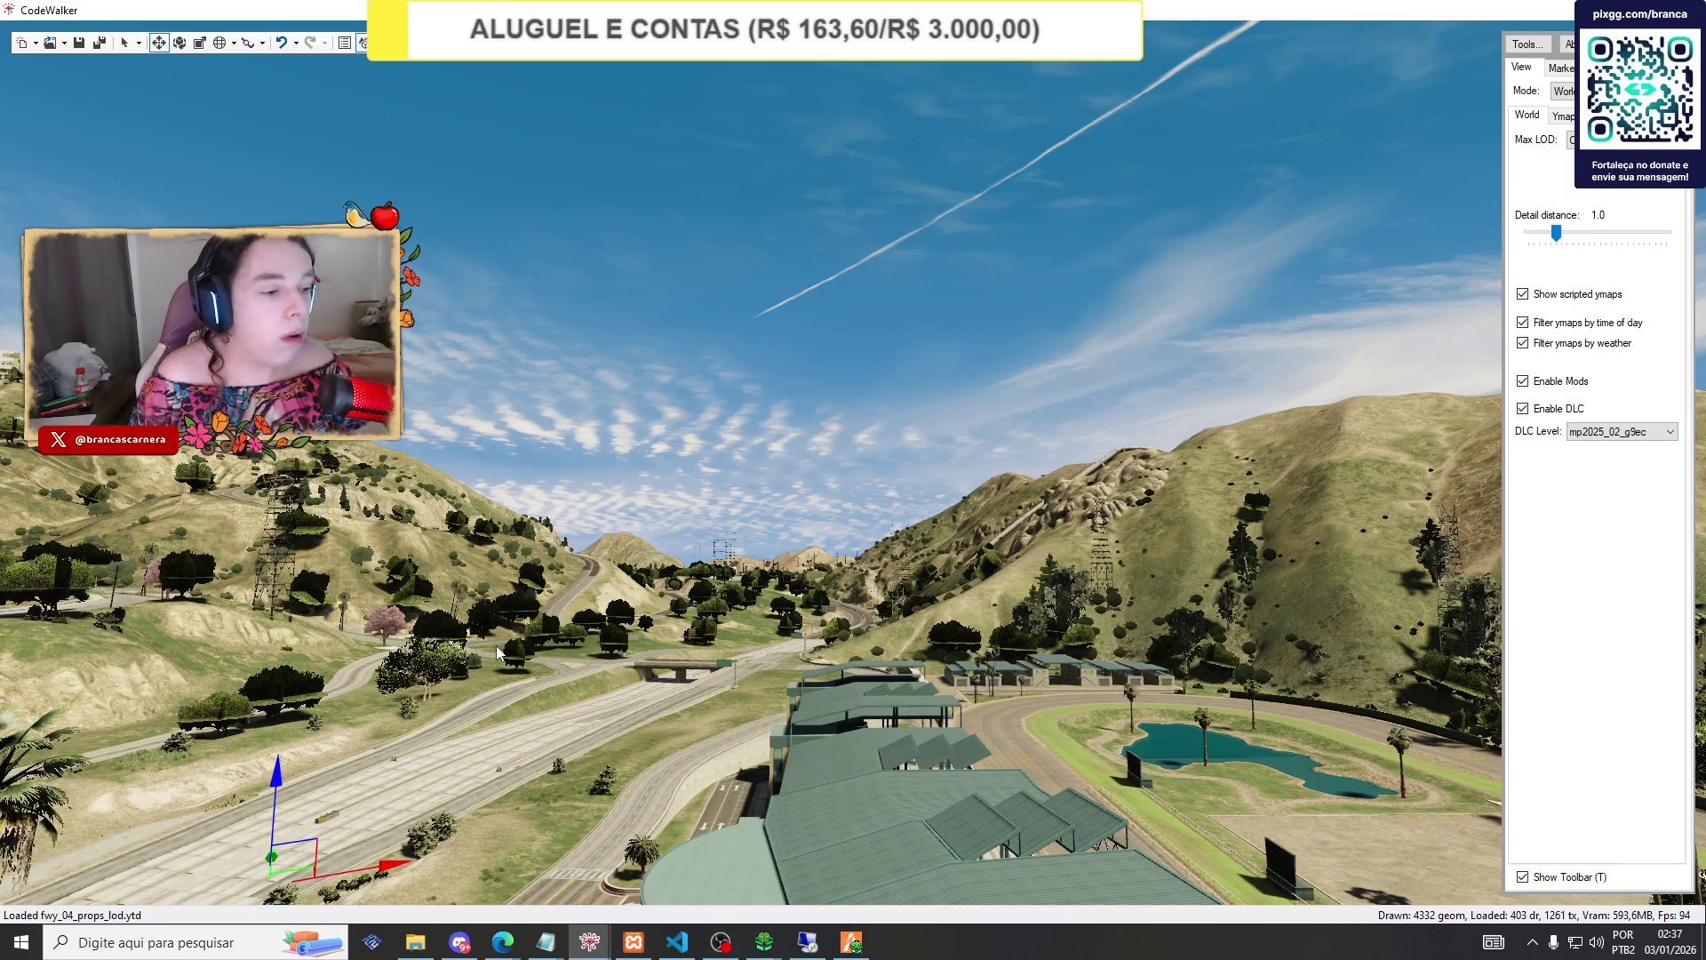
pyautogui.moveTo(496, 645)
pyautogui.mouseDown()
pyautogui.moveTo(371, 784)
pyautogui.moveTo(531, 721)
pyautogui.moveTo(137, 685)
pyautogui.mouseUp()
pyautogui.moveTo(238, 787)
pyautogui.mouseDown()
pyautogui.moveTo(225, 547)
pyautogui.moveTo(275, 613)
pyautogui.moveTo(476, 734)
pyautogui.mouseUp()
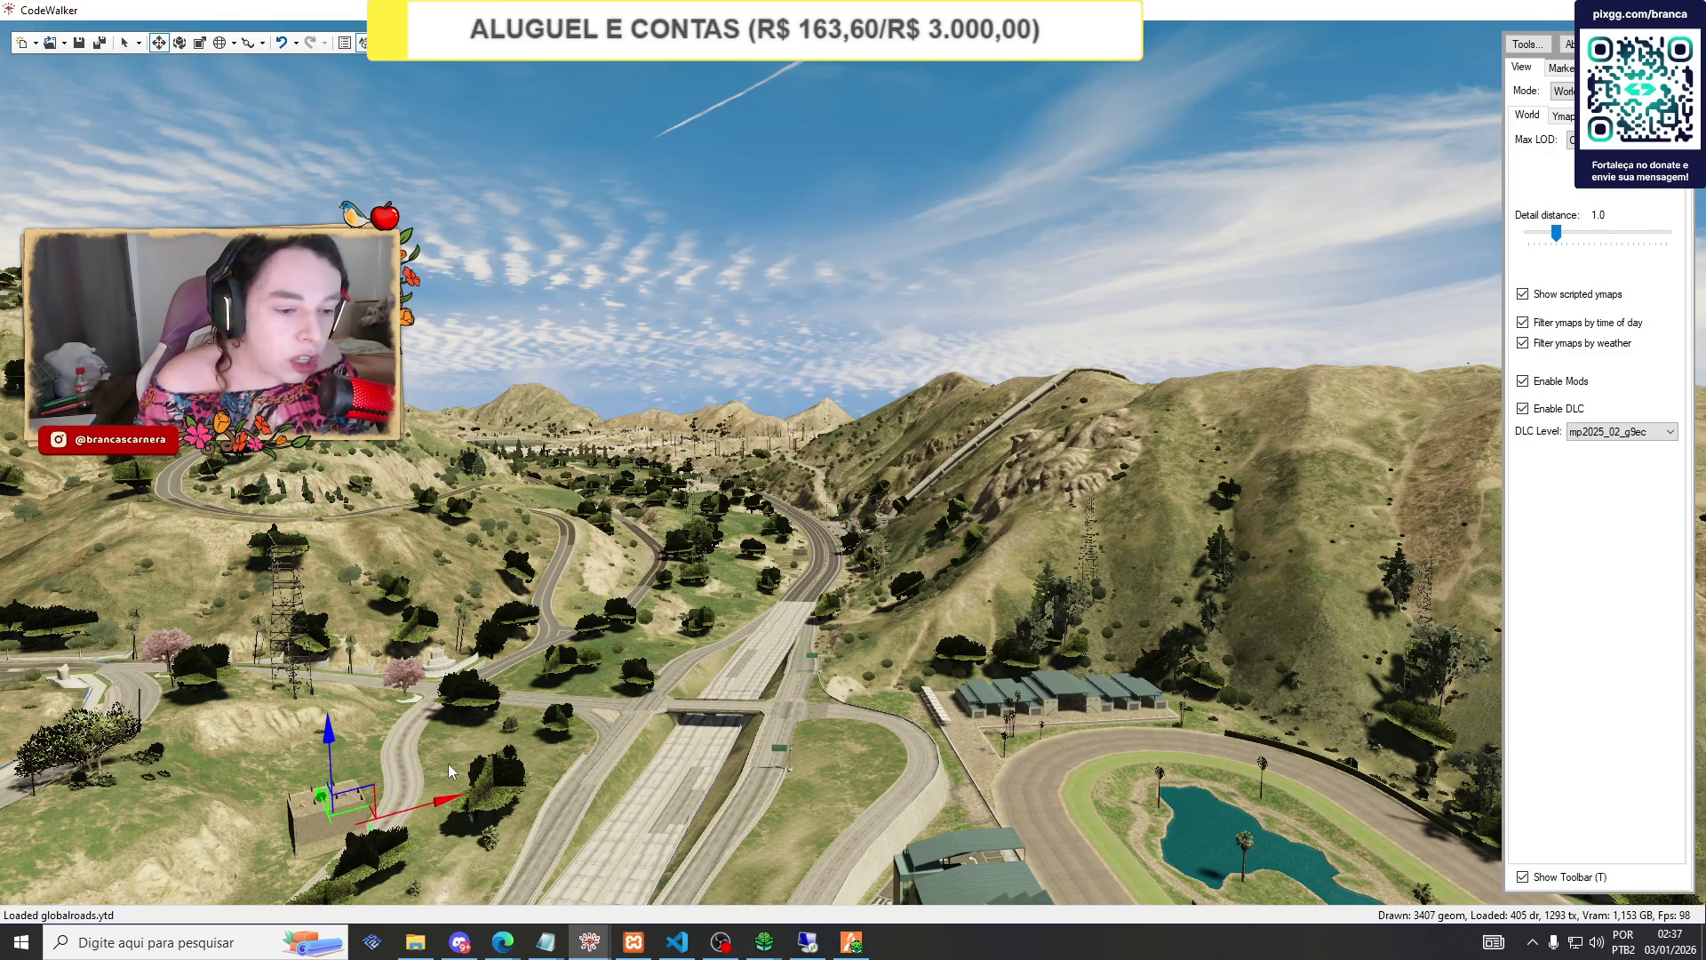
pyautogui.moveTo(325, 804)
pyautogui.mouseDown()
pyautogui.moveTo(430, 702)
pyautogui.moveTo(401, 791)
pyautogui.moveTo(596, 700)
pyautogui.moveTo(619, 632)
pyautogui.moveTo(747, 659)
pyautogui.moveTo(568, 777)
pyautogui.moveTo(610, 708)
pyautogui.moveTo(619, 762)
pyautogui.moveTo(558, 800)
pyautogui.mouseUp()
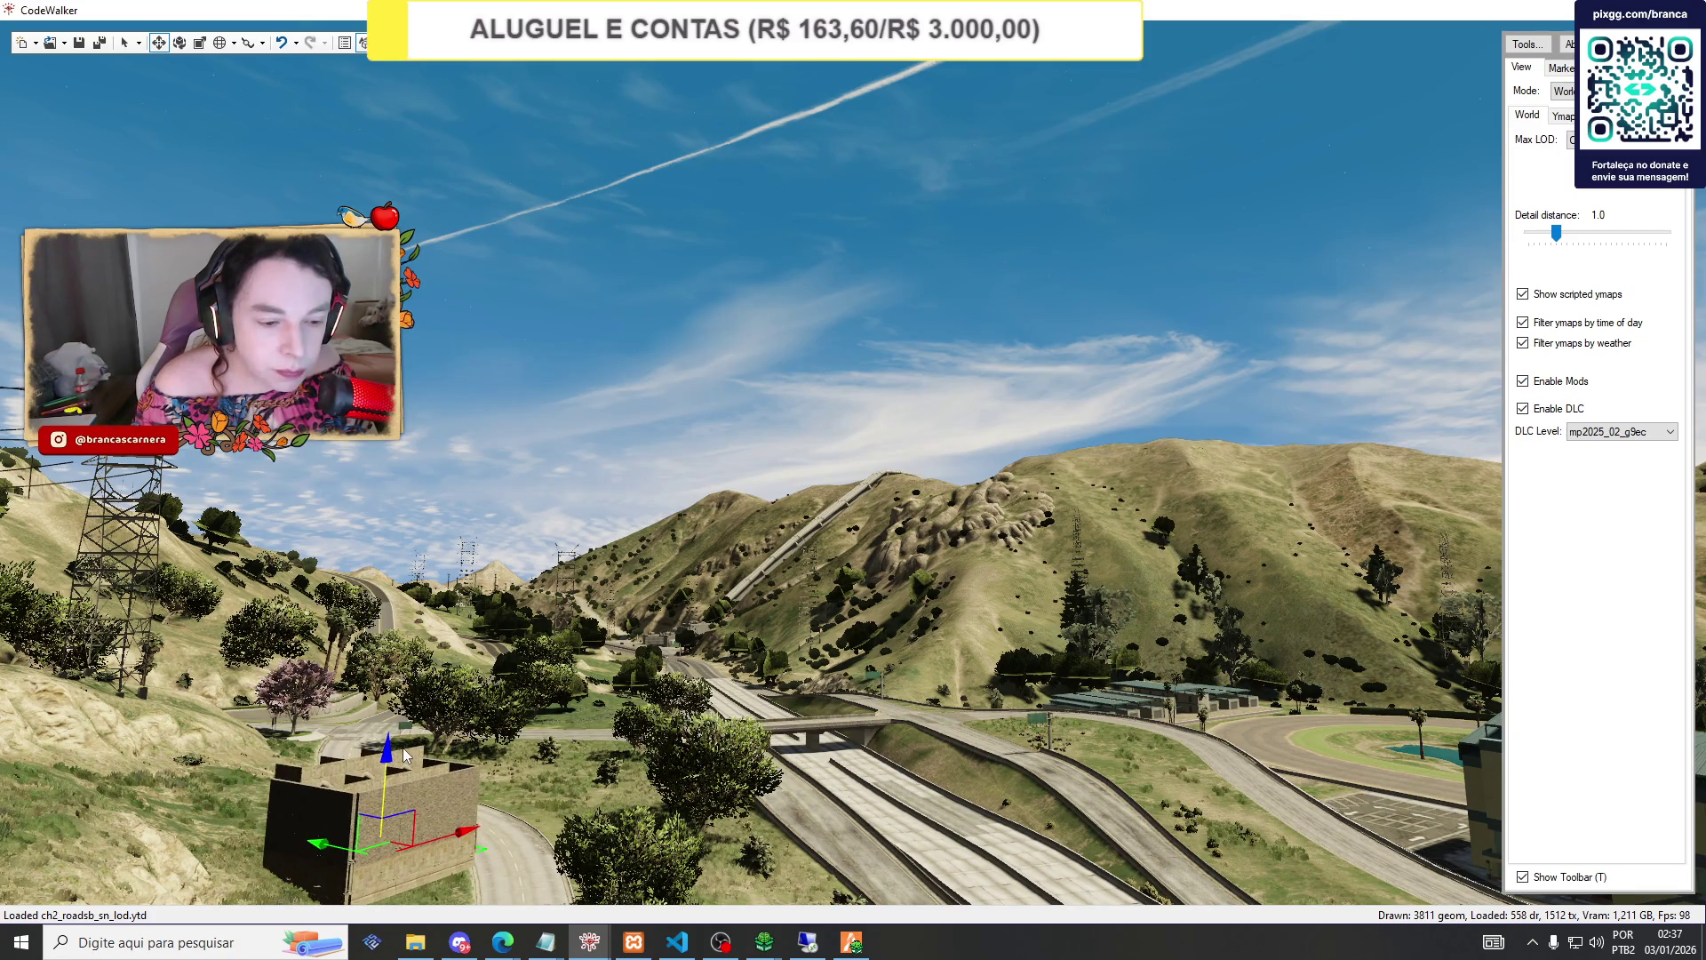
pyautogui.moveTo(470, 704)
pyautogui.mouseDown()
pyautogui.moveTo(505, 717)
pyautogui.moveTo(791, 662)
pyautogui.moveTo(942, 578)
pyautogui.moveTo(905, 520)
pyautogui.moveTo(525, 660)
pyautogui.moveTo(551, 644)
pyautogui.moveTo(562, 726)
pyautogui.moveTo(668, 637)
pyautogui.moveTo(826, 688)
pyautogui.moveTo(944, 609)
pyautogui.moveTo(887, 686)
pyautogui.moveTo(881, 654)
pyautogui.moveTo(851, 654)
pyautogui.mouseUp()
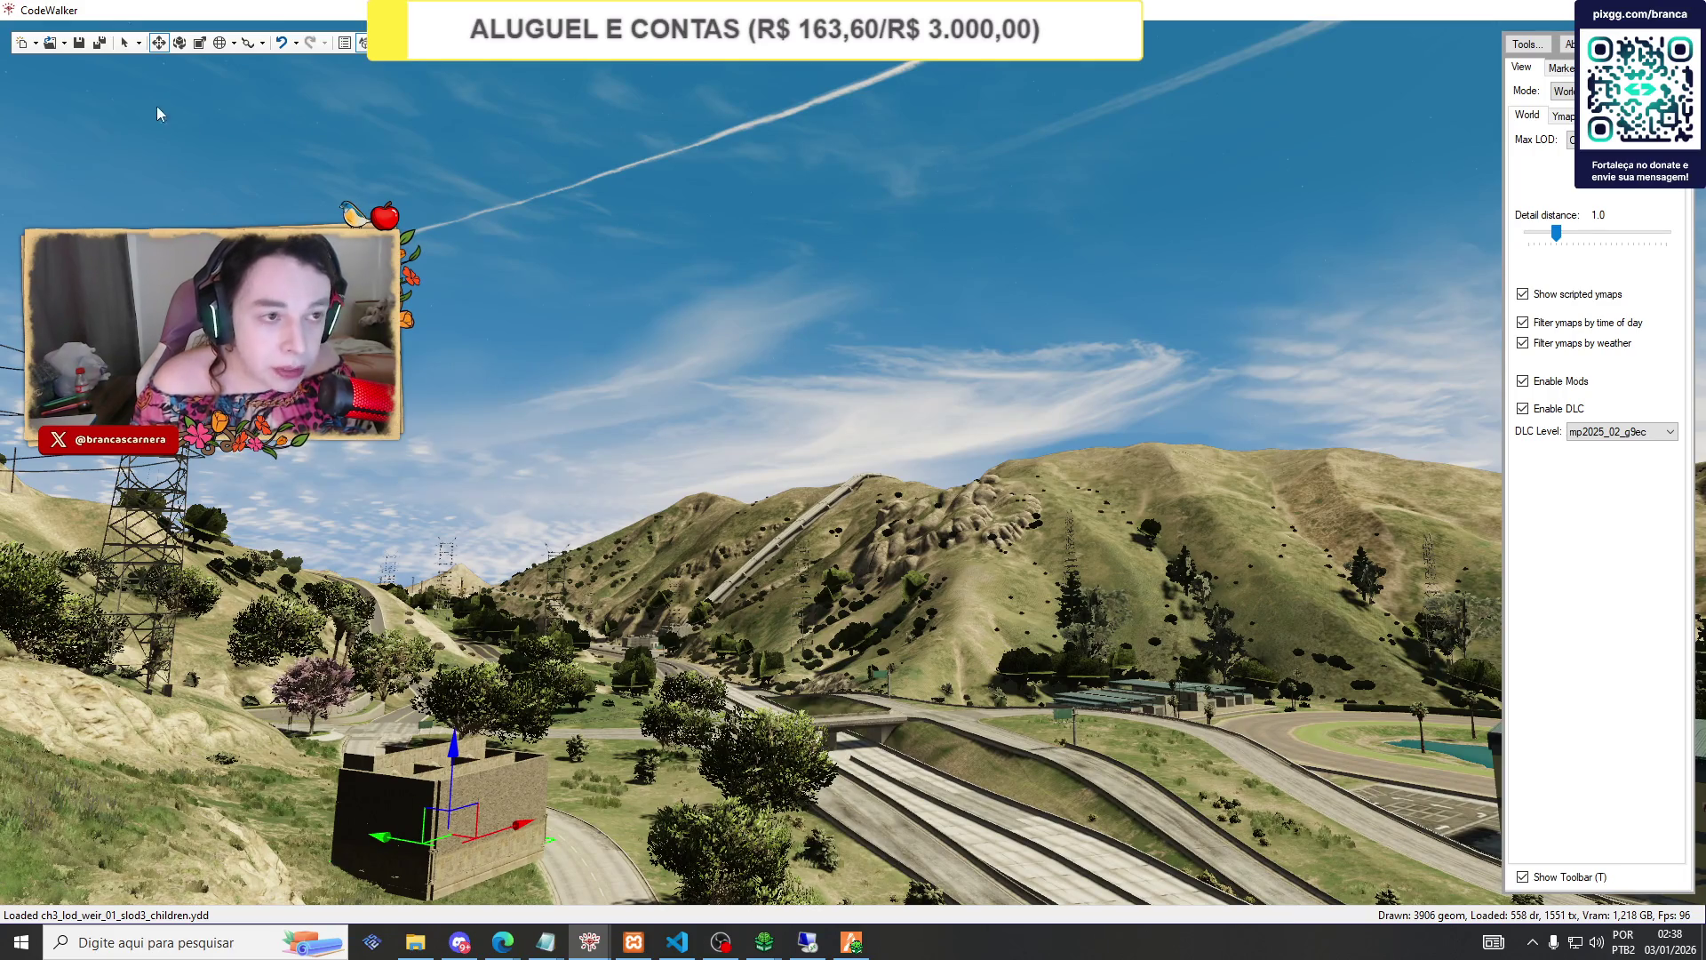
# Recalculate all flags and extents of int_hog_potionroom_01_milo_ and generate its manifest.
pyautogui.moveTo(611, 953)
pyautogui.click(684, 827)
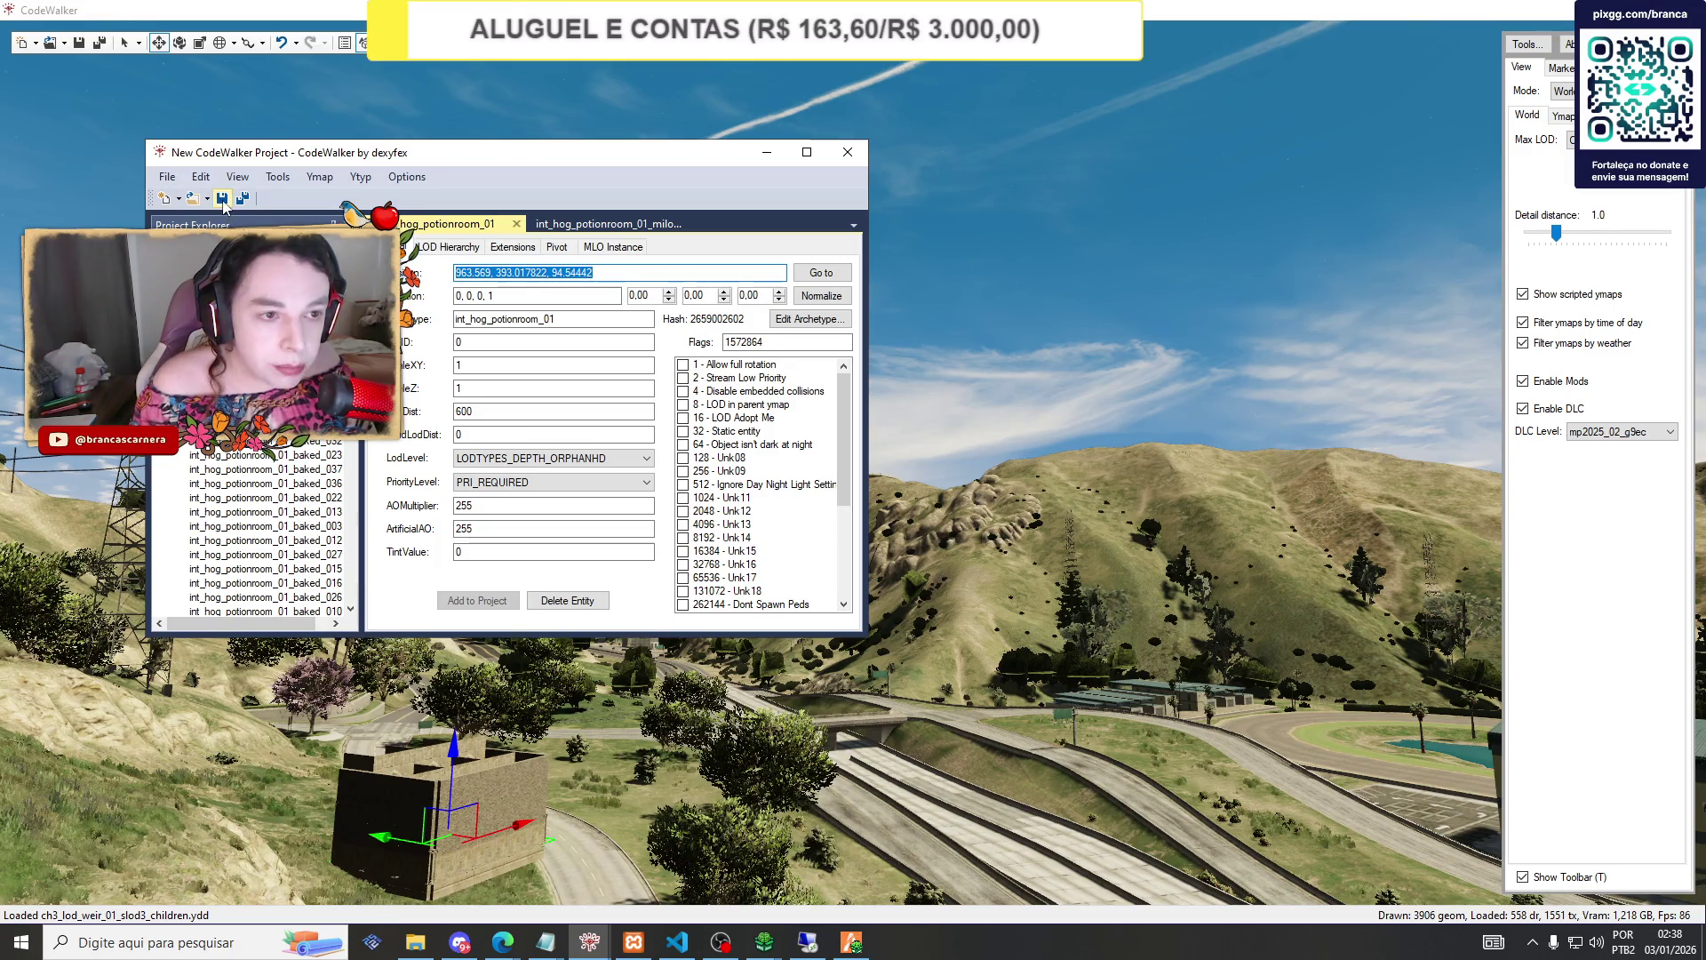
pyautogui.click(224, 206)
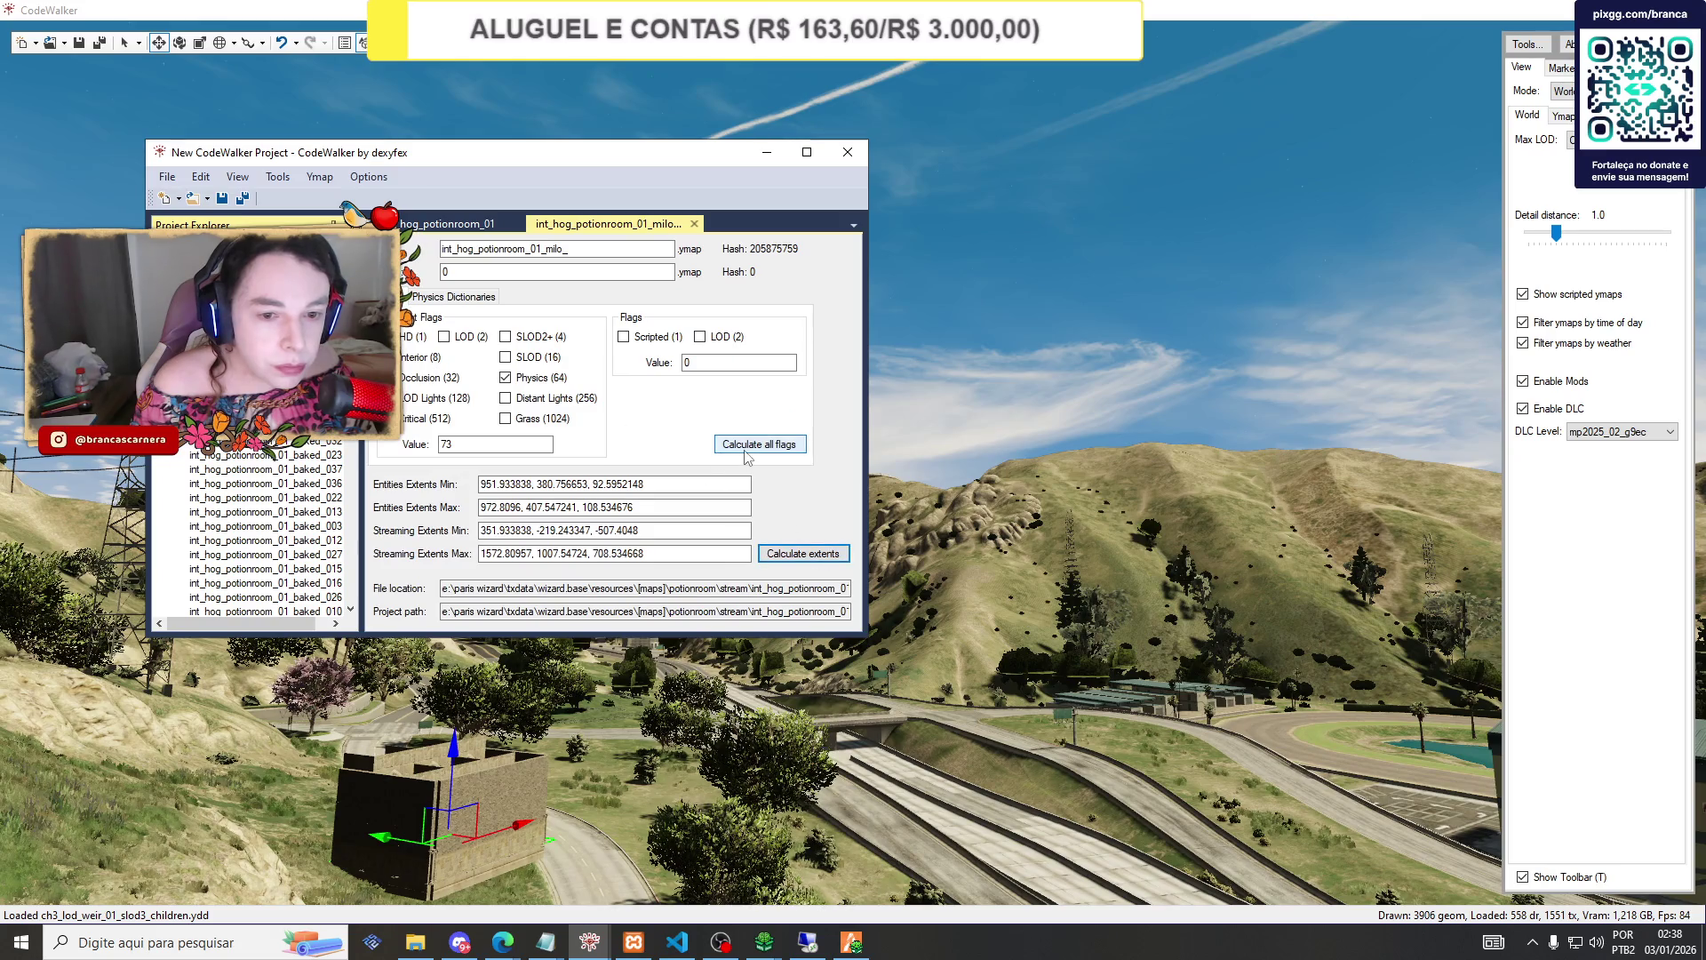
pyautogui.click(749, 447)
pyautogui.click(796, 554)
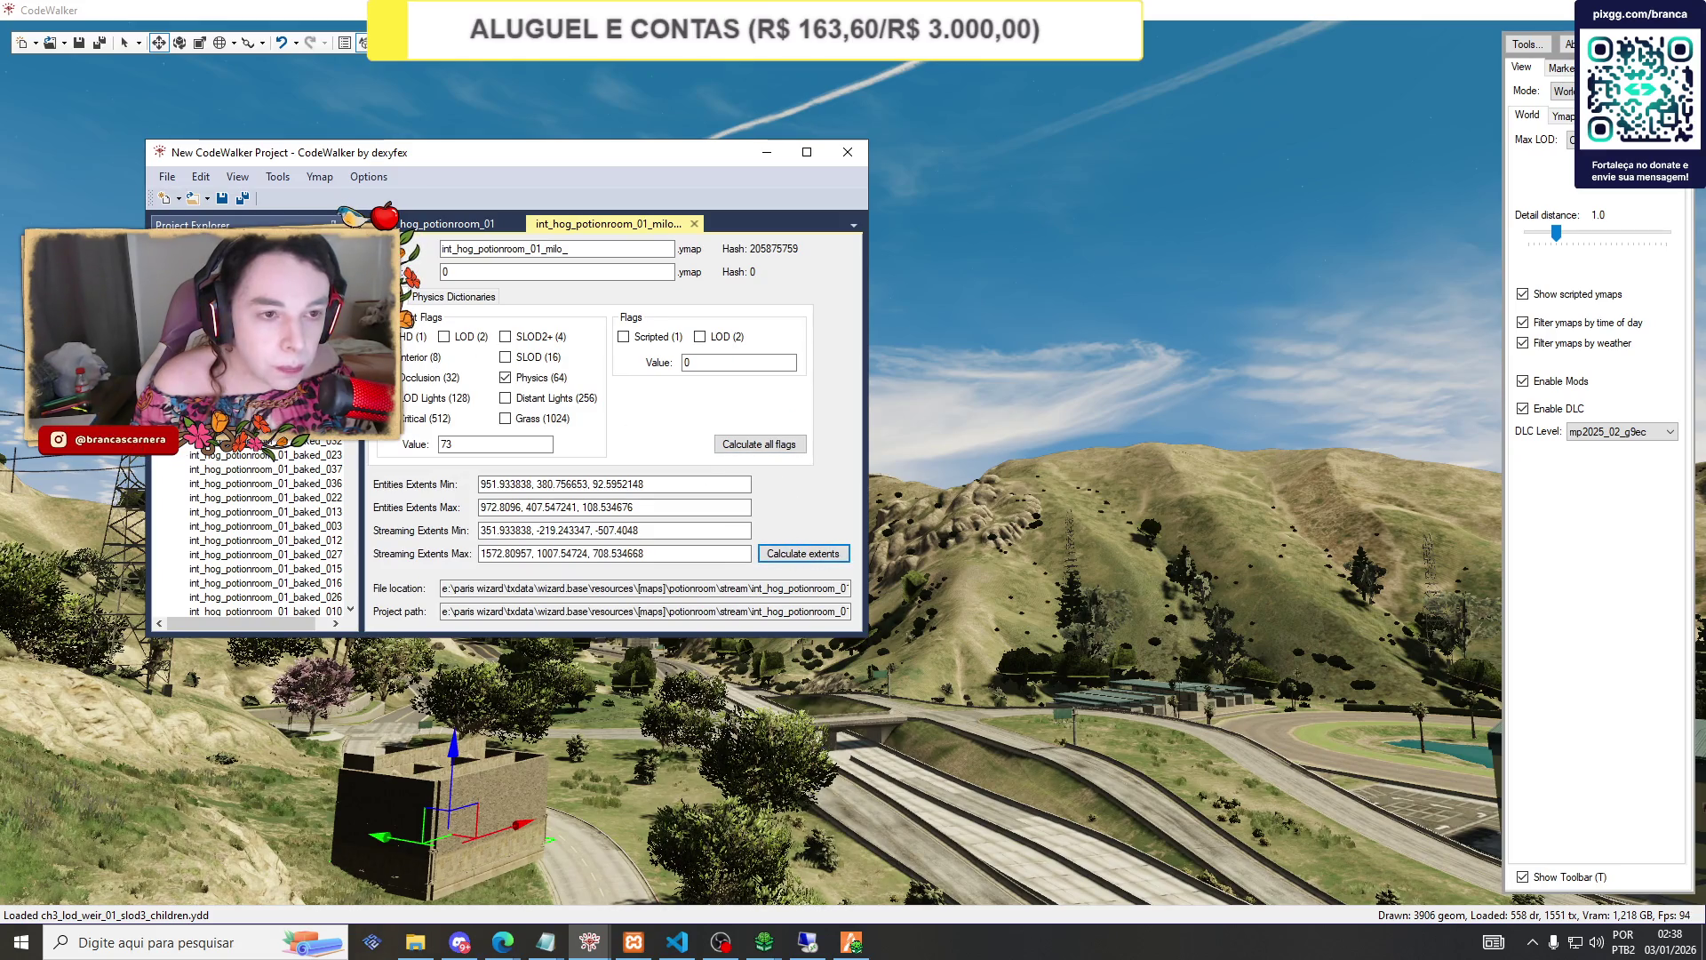
pyautogui.click(317, 179)
pyautogui.click(336, 218)
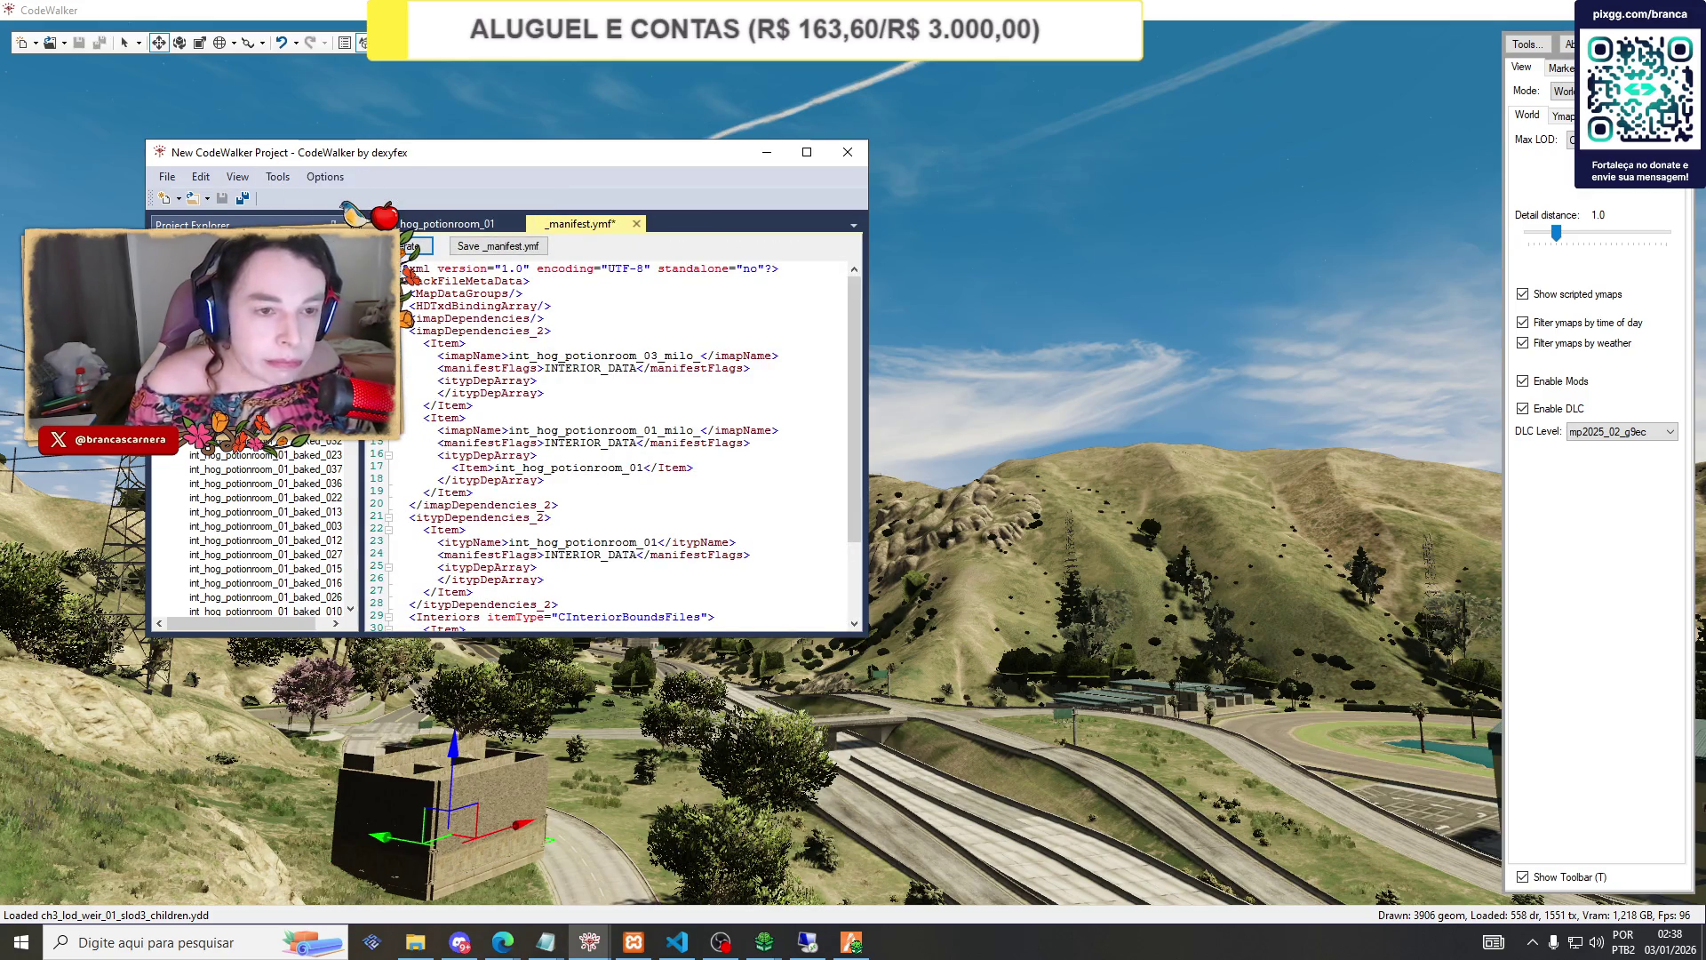
# Minimise the project window and bring up txAdmin's resources page.
pyautogui.click(766, 152)
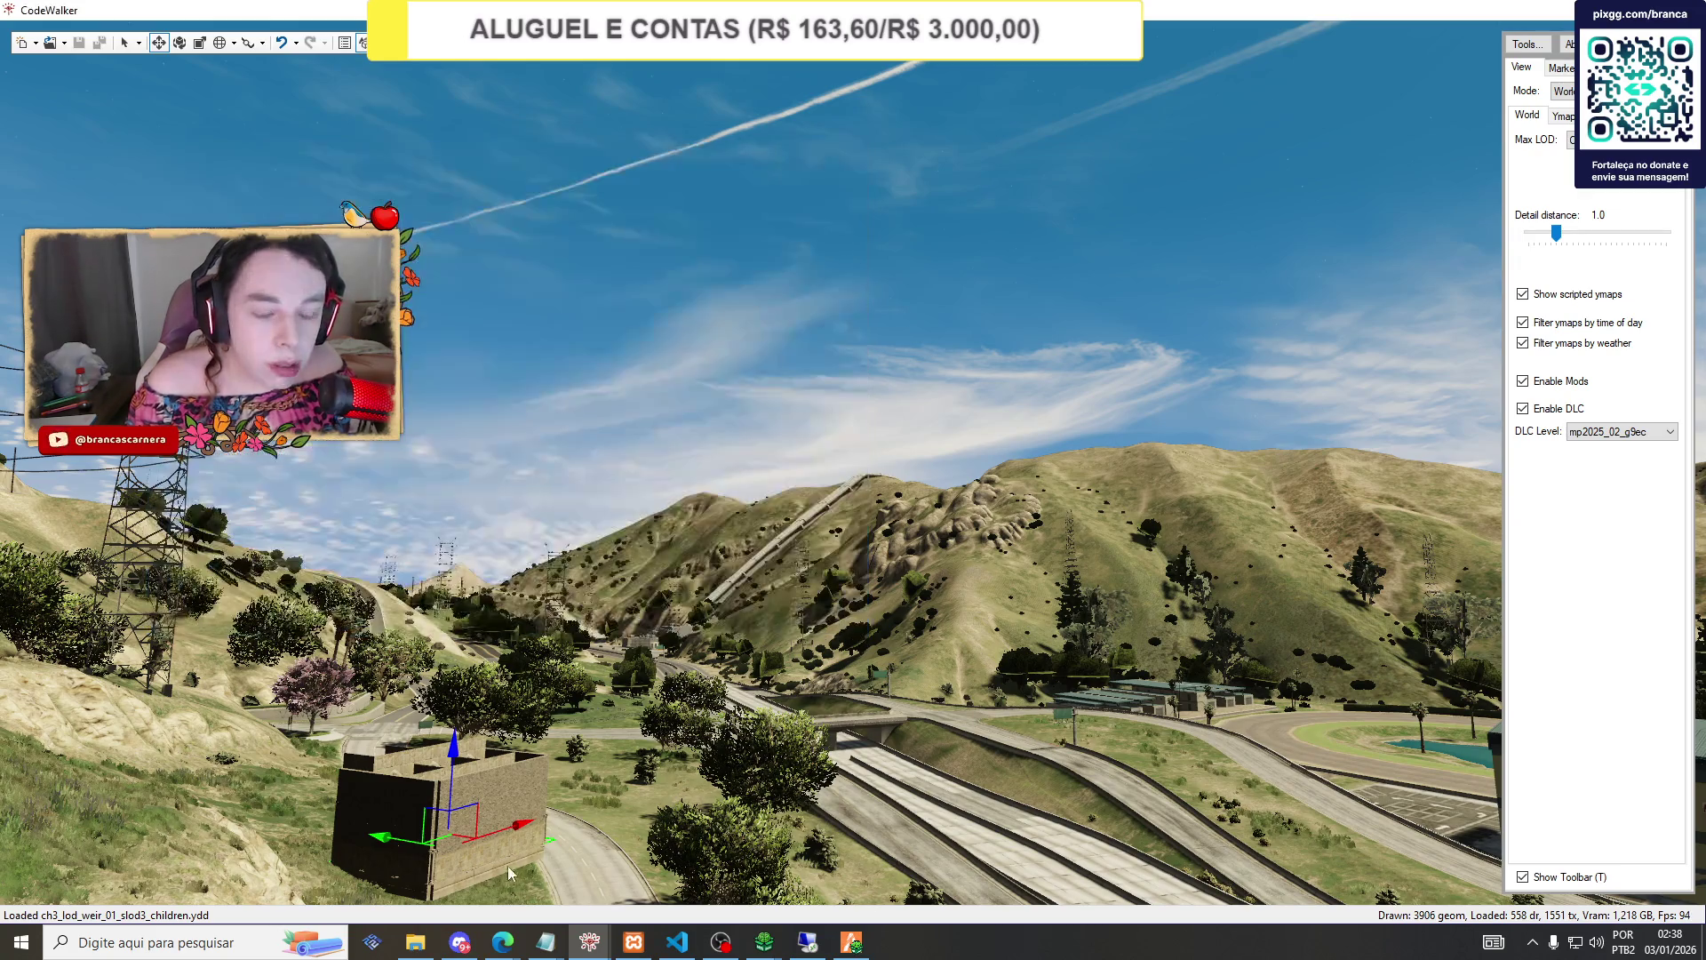
pyautogui.moveTo(508, 953)
pyautogui.click(406, 862)
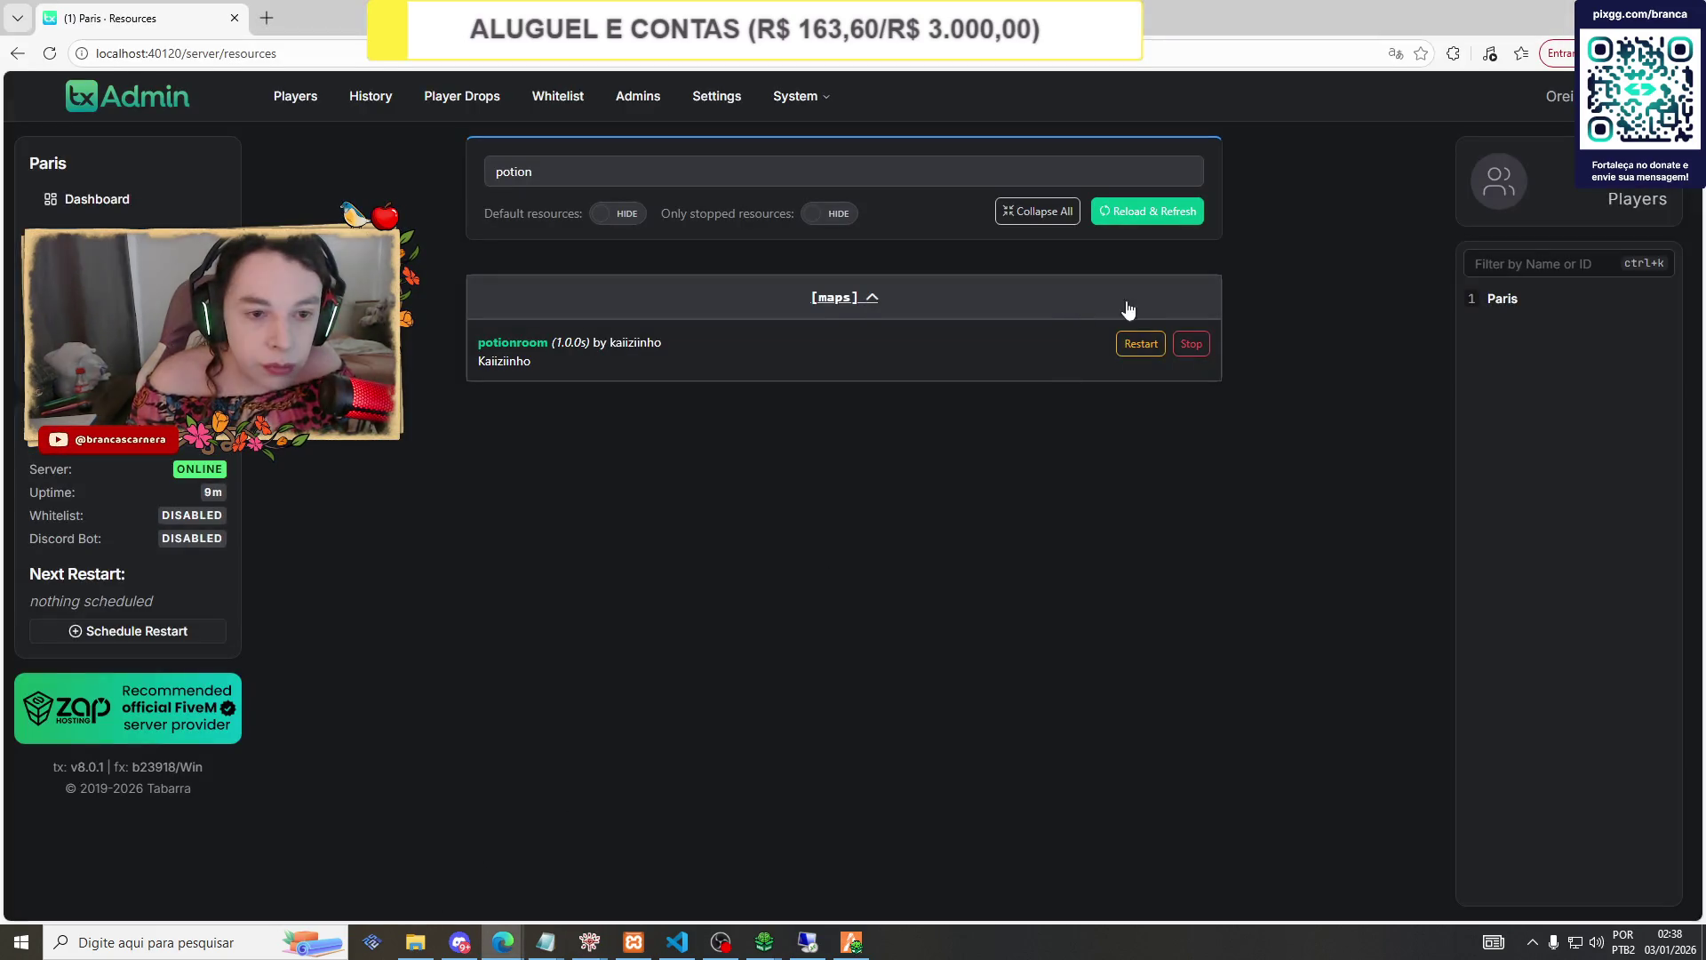
# Stop and restart the potionroom resource in txAdmin.
pyautogui.click(853, 940)
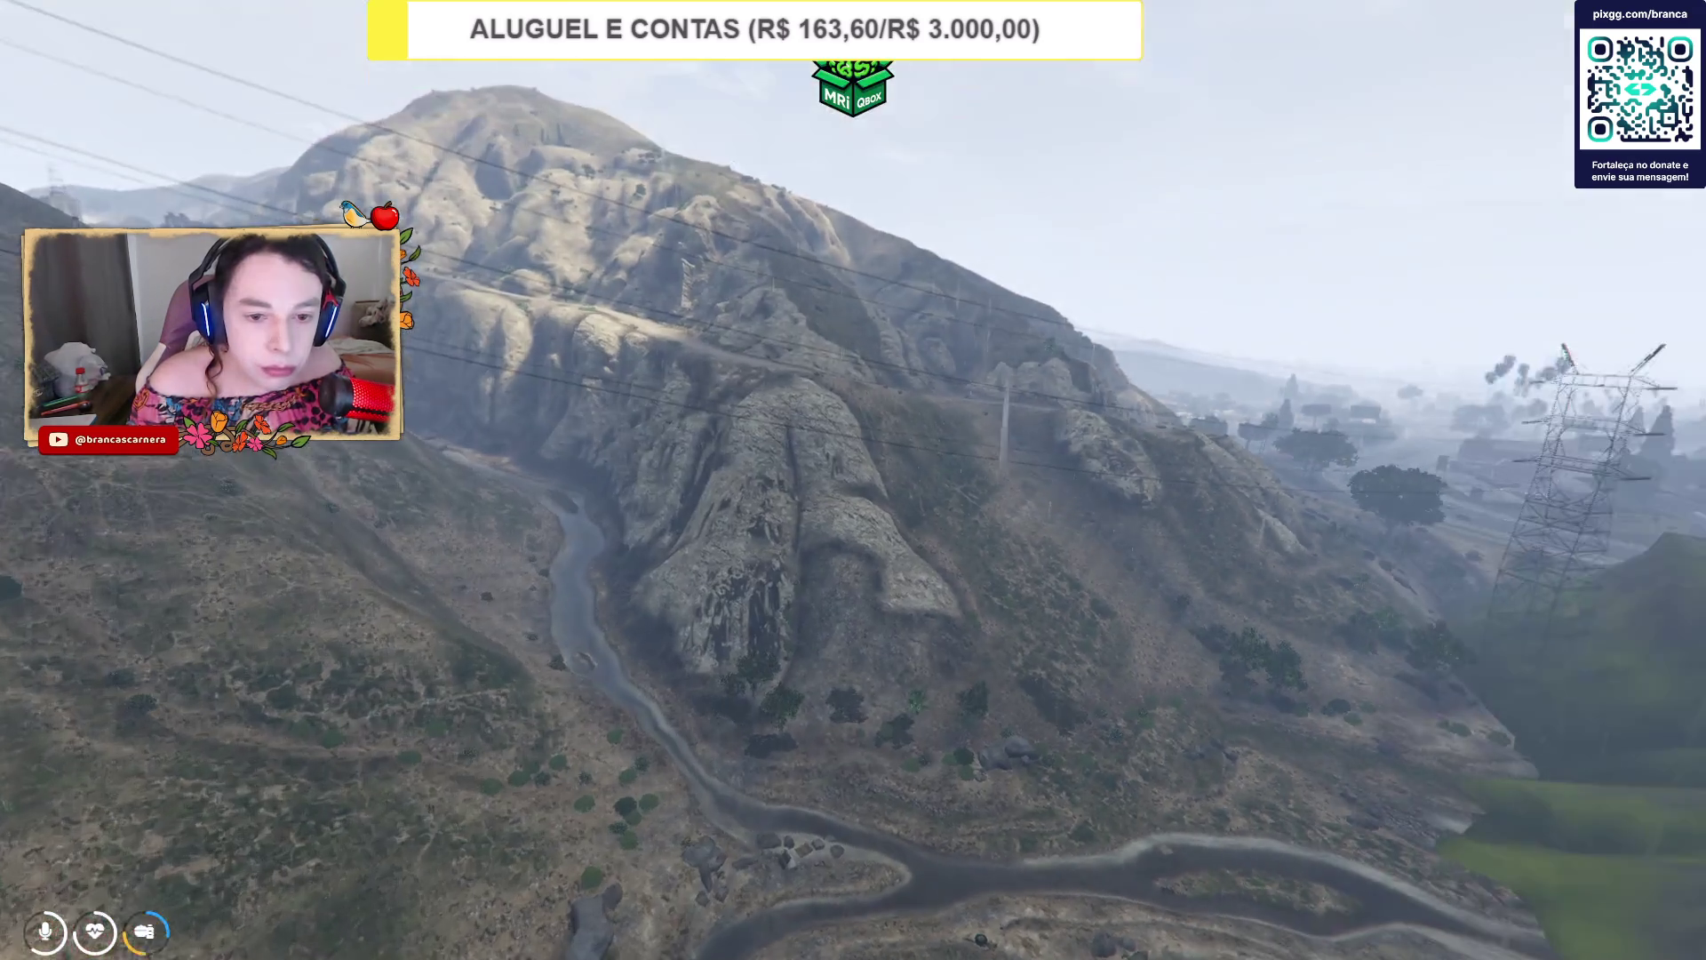
pyautogui.hotkey('alt', 'Tab')
pyautogui.click(1191, 344)
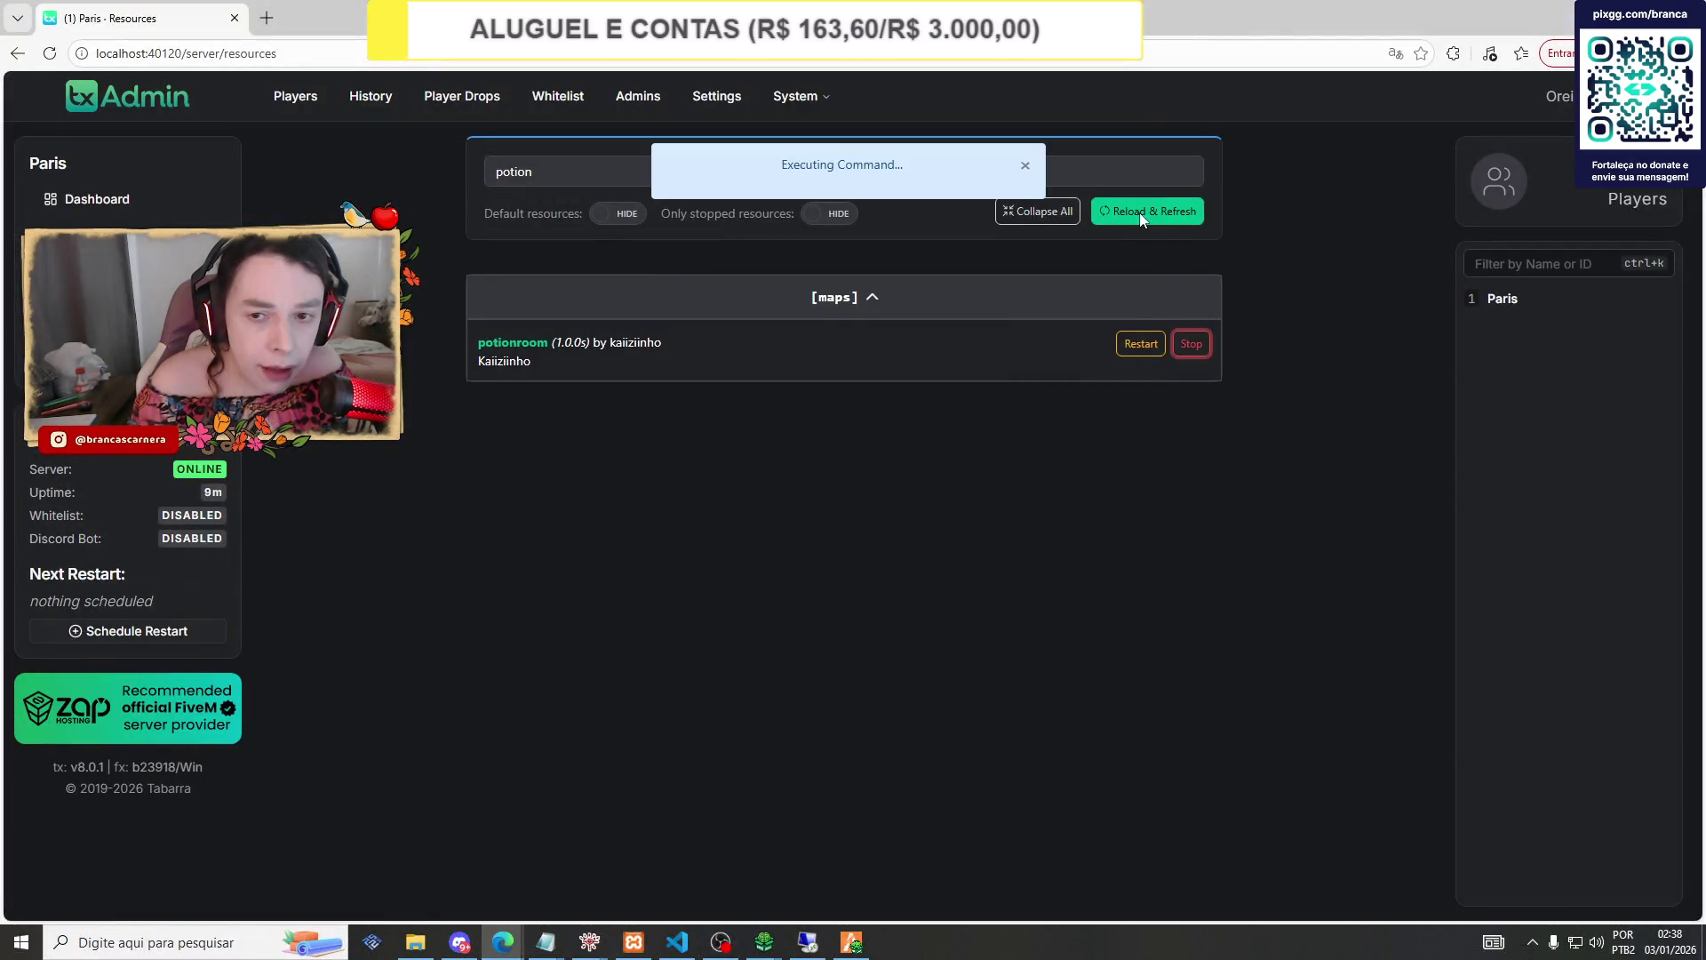
pyautogui.click(1191, 347)
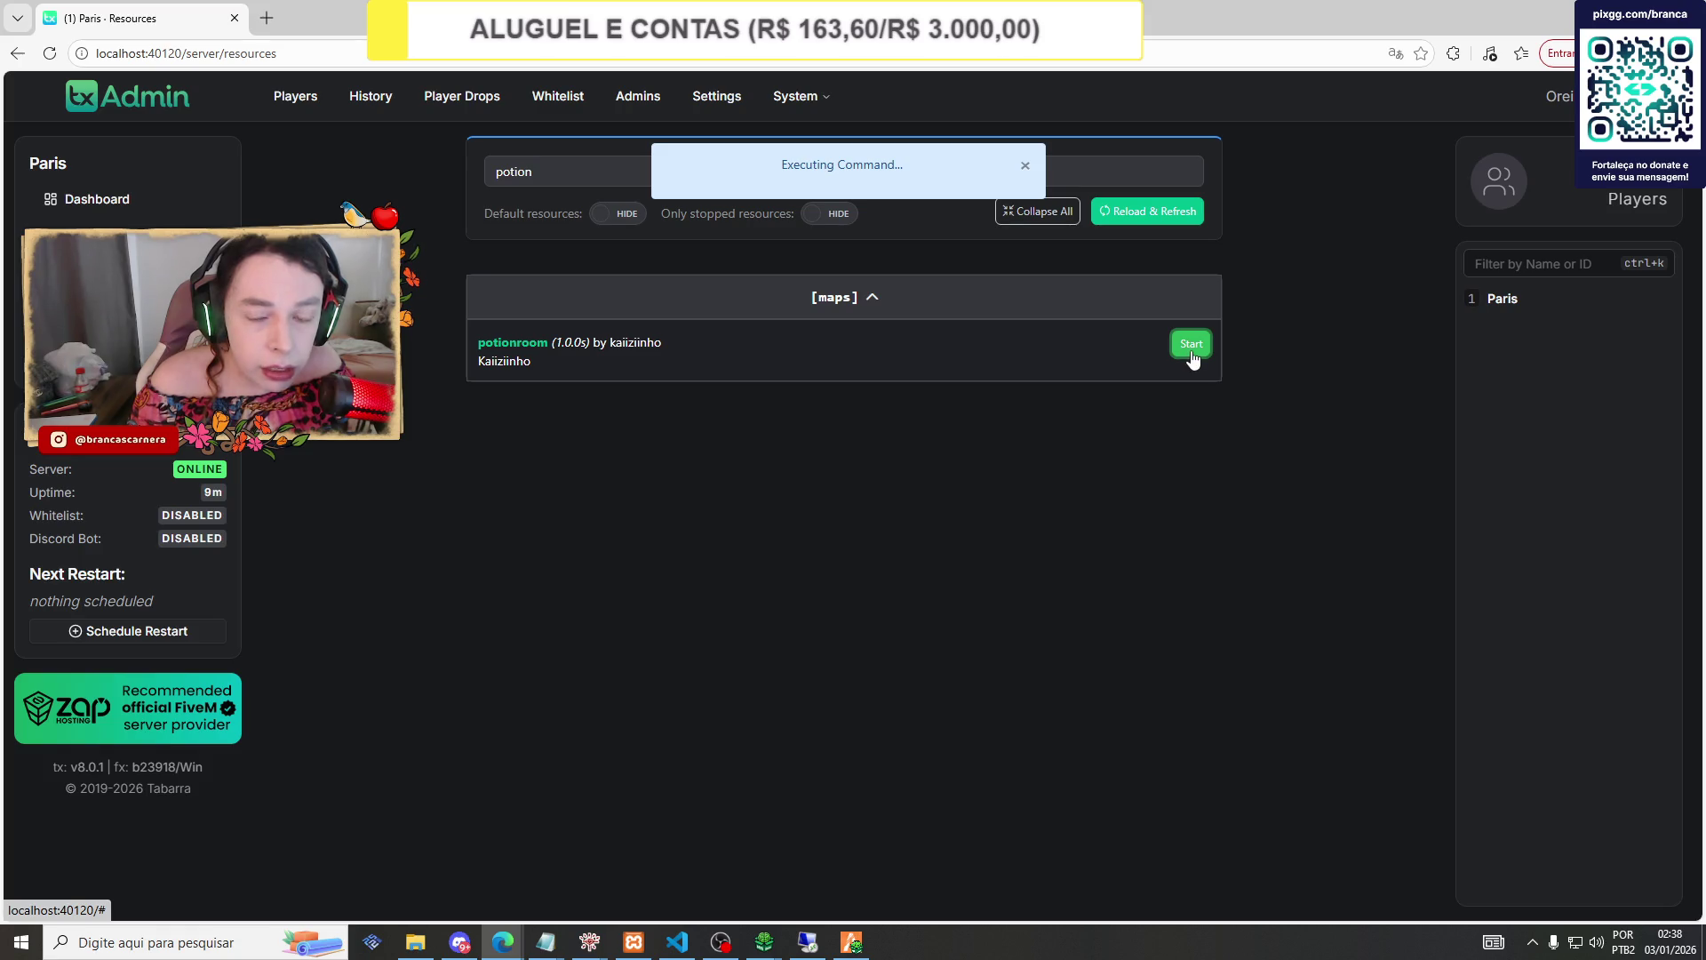
# Teleport again in the game via Teleportar para Coordenadas, then bring CodeWalker's project window forward.
pyautogui.click(851, 942)
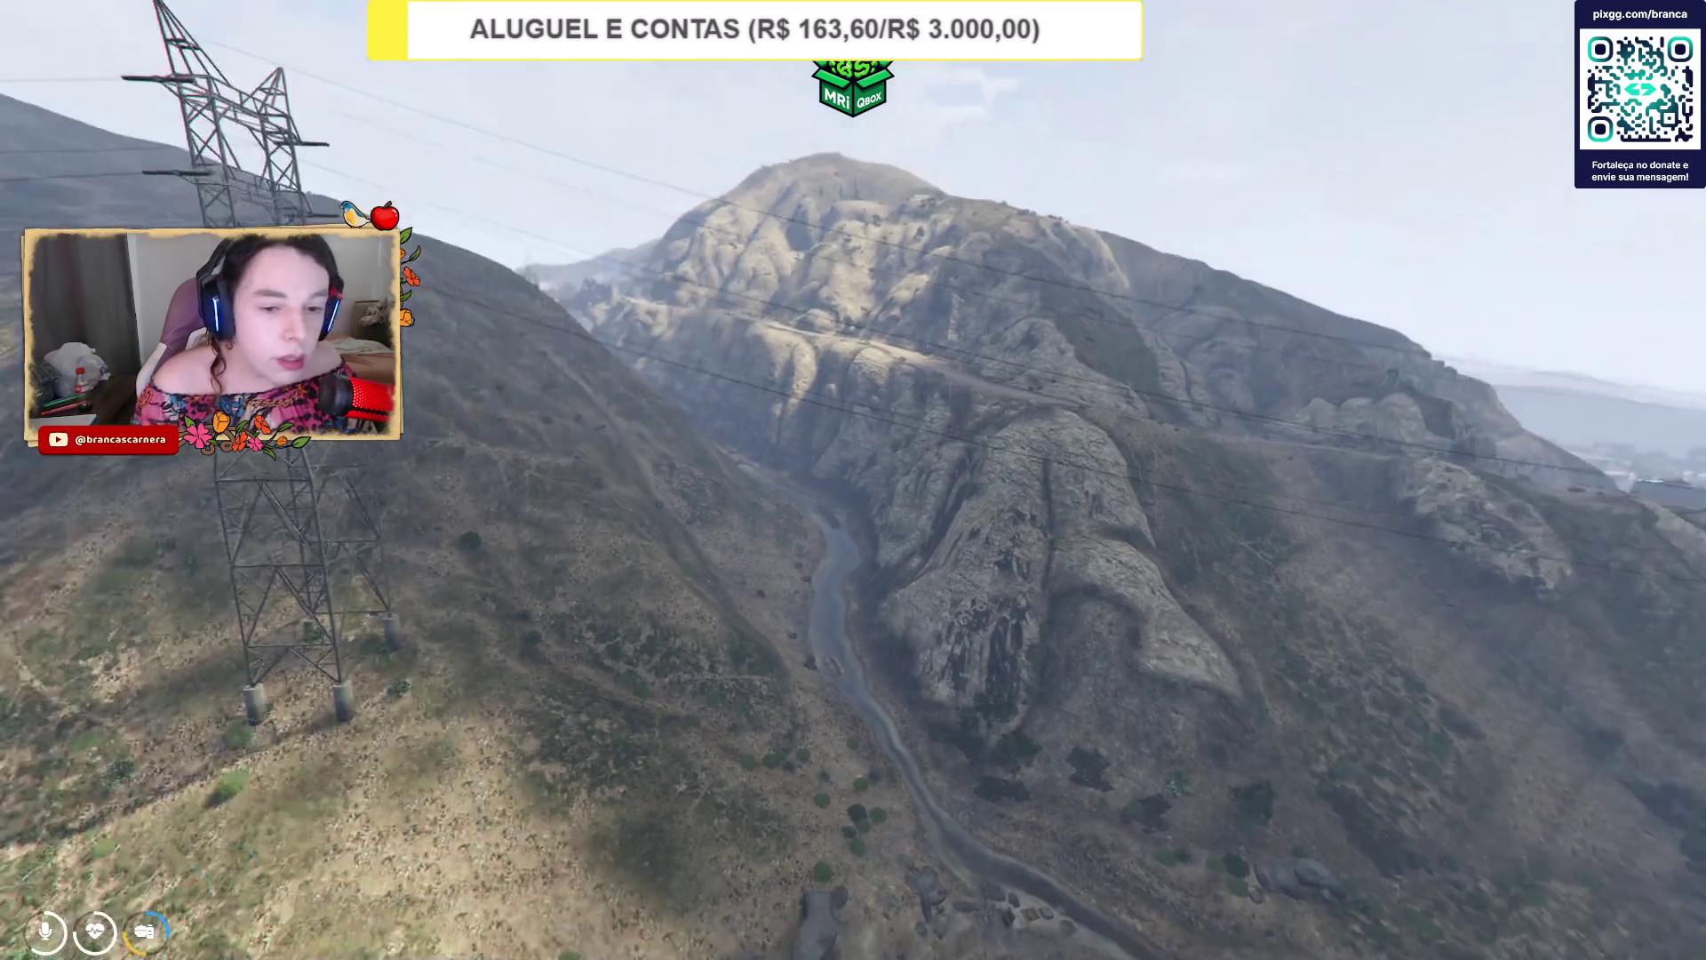
pyautogui.press('F1')
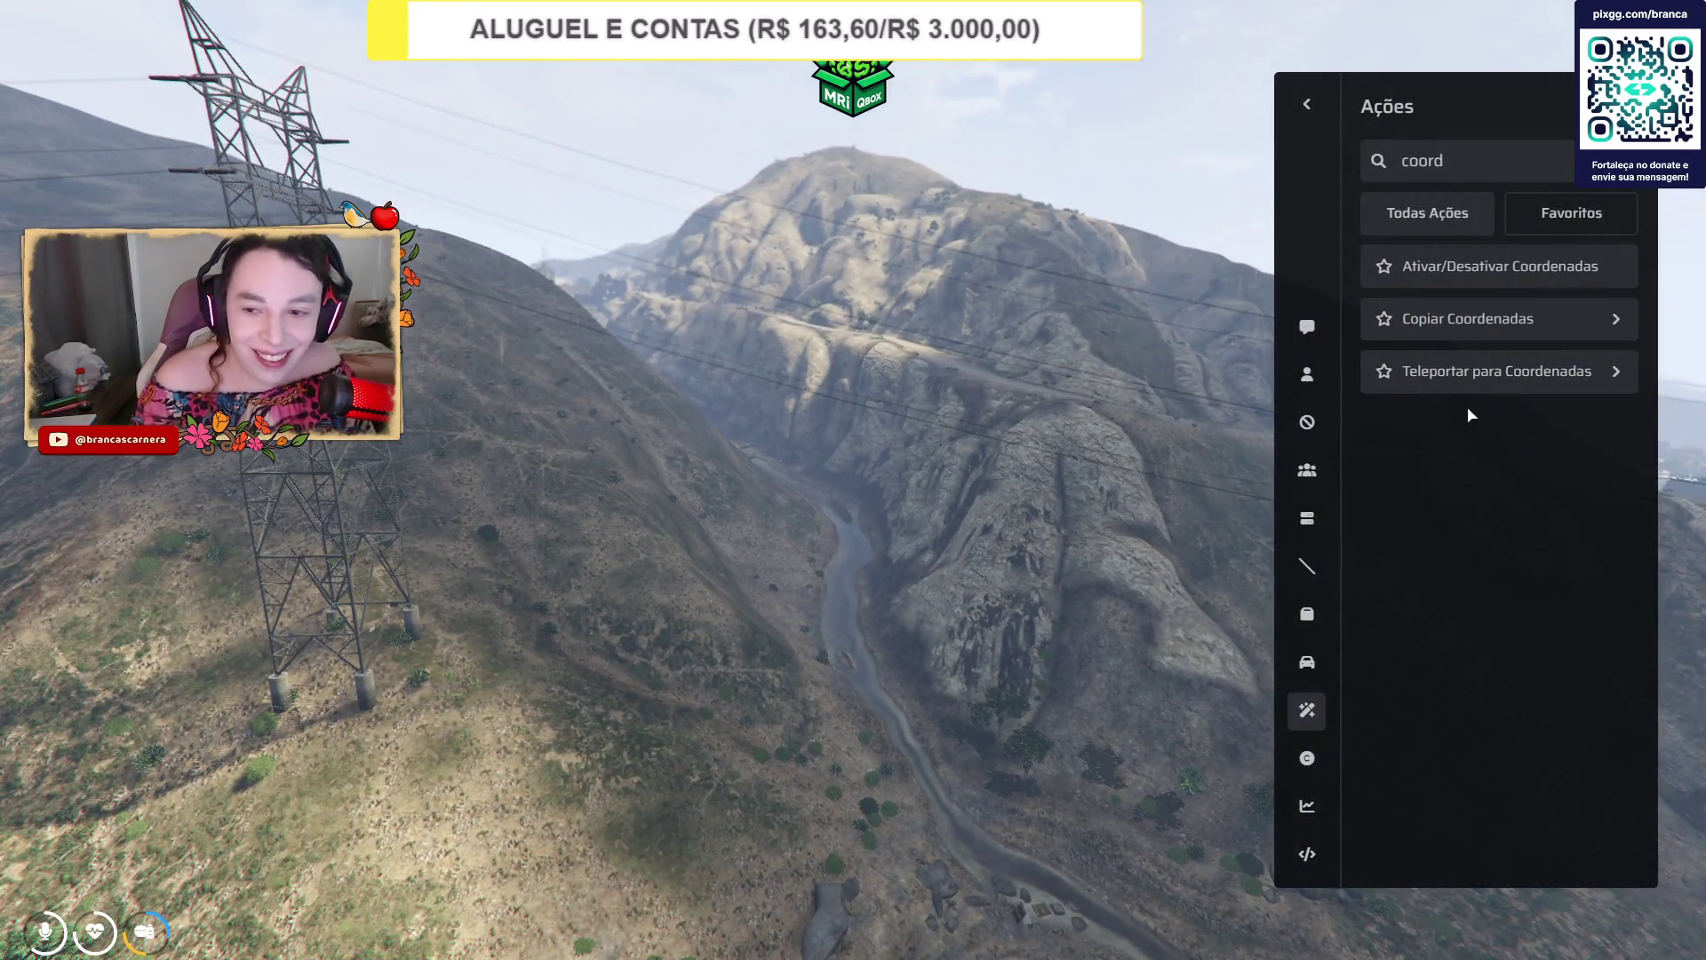
pyautogui.click(1462, 374)
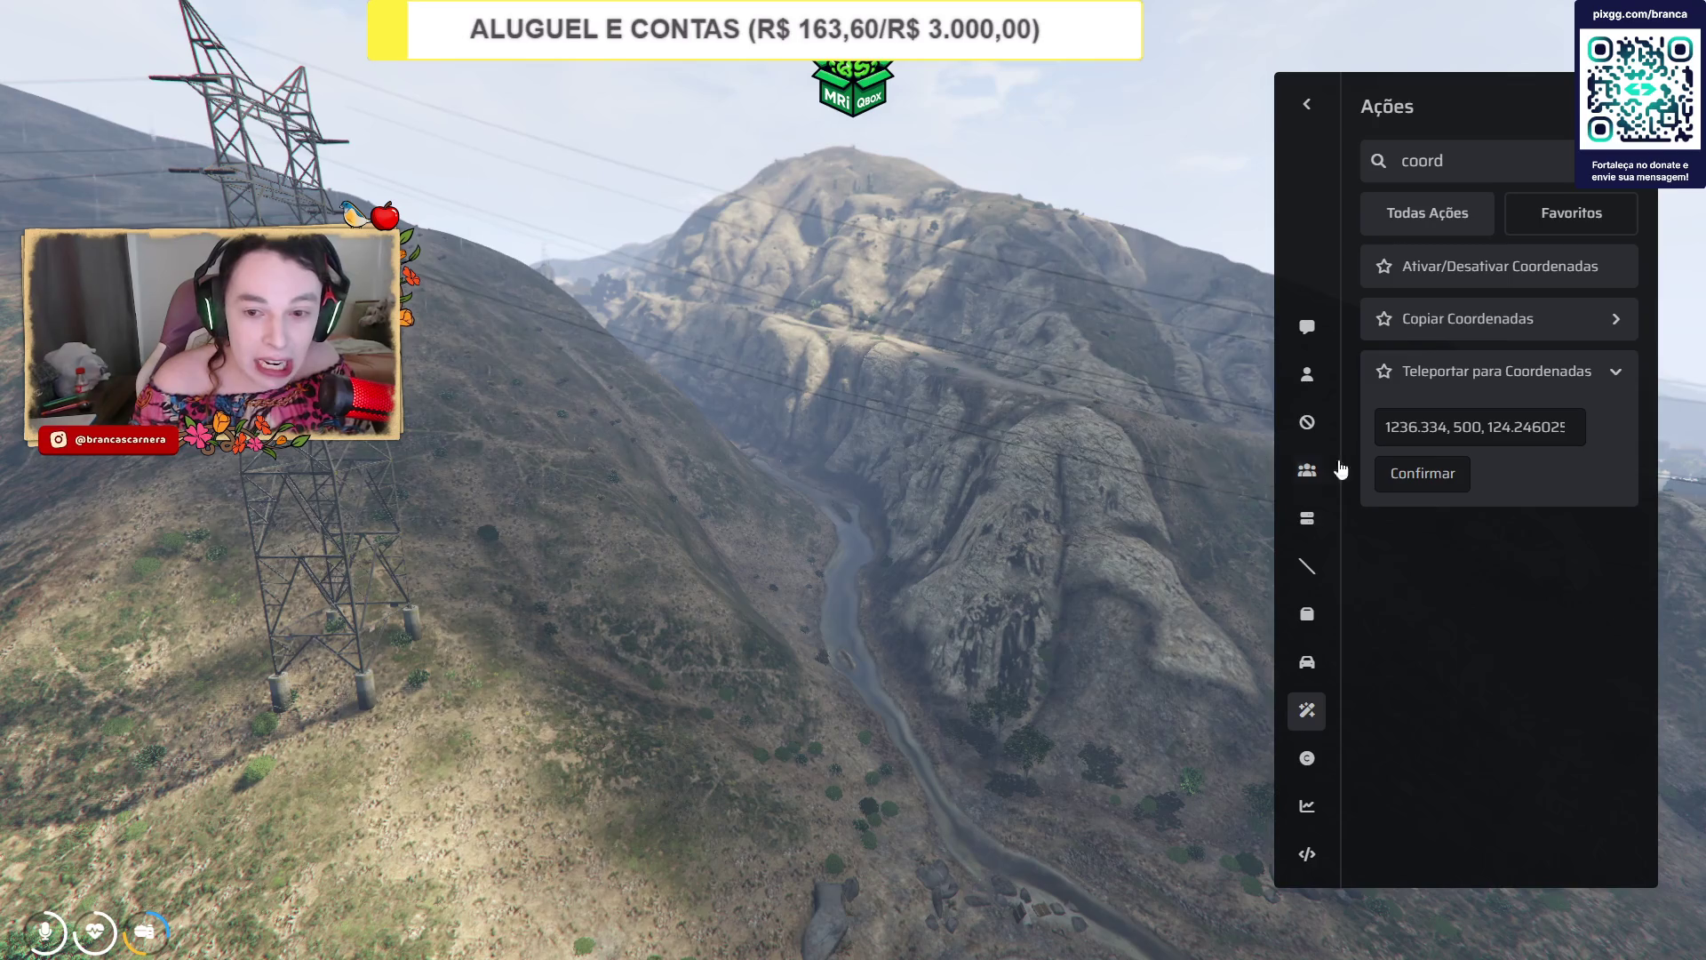
pyautogui.click(1423, 473)
pyautogui.hotkey('alt', 'Tab')
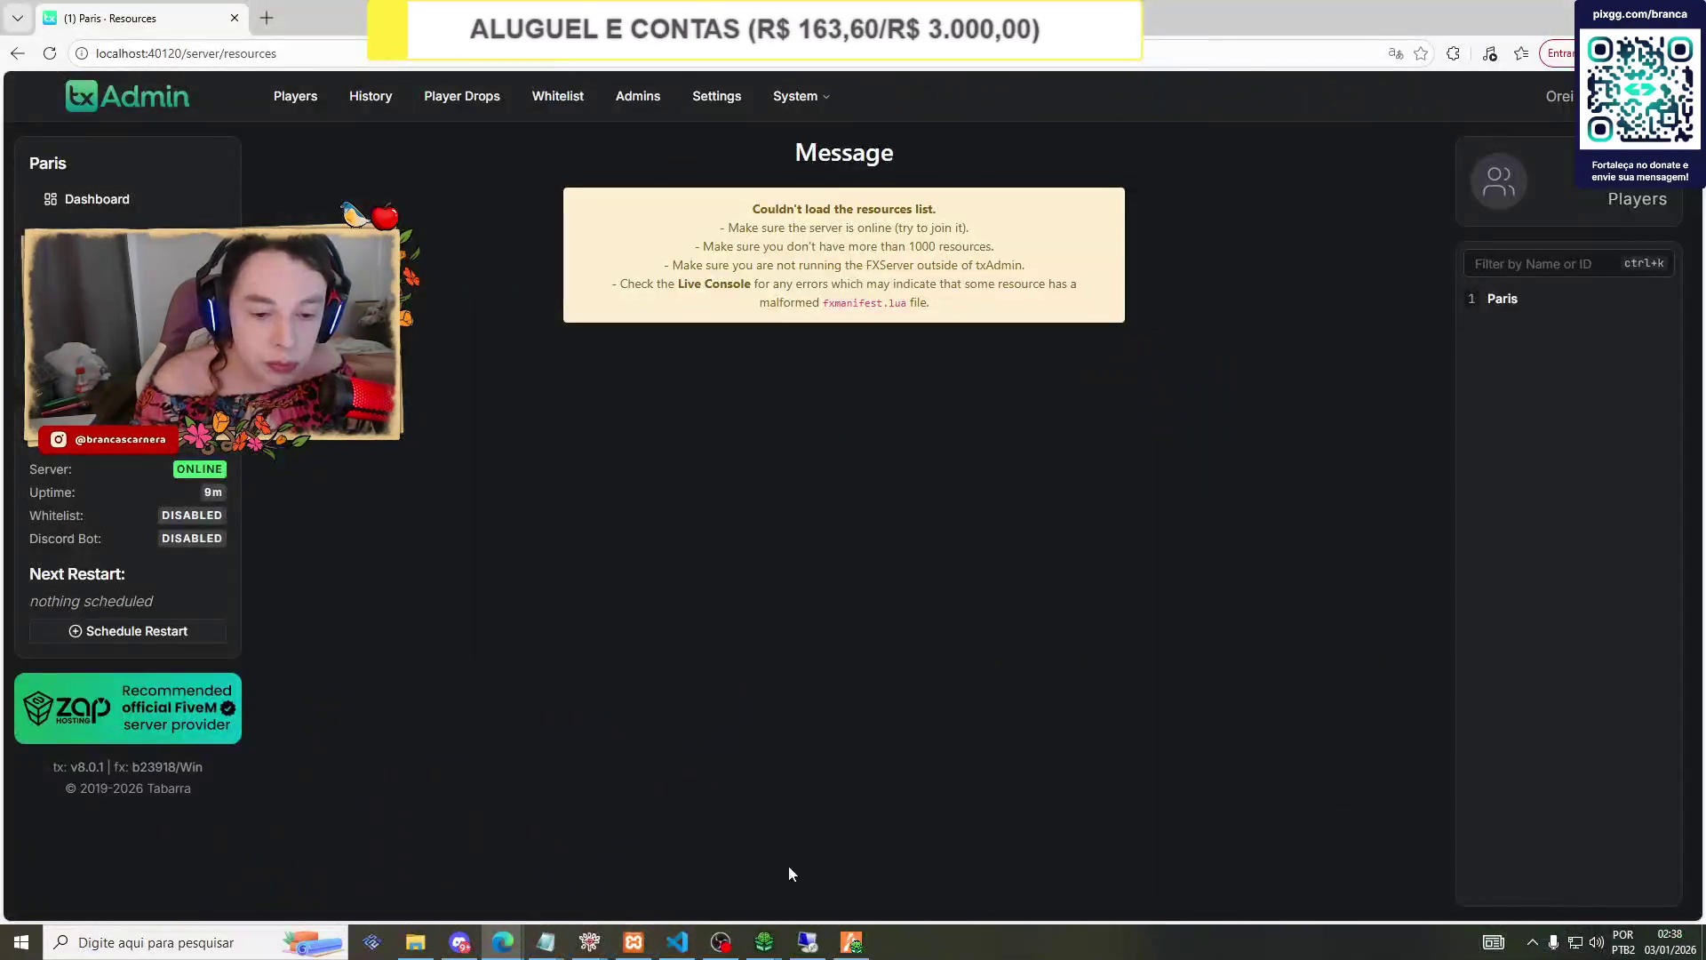
pyautogui.click(678, 873)
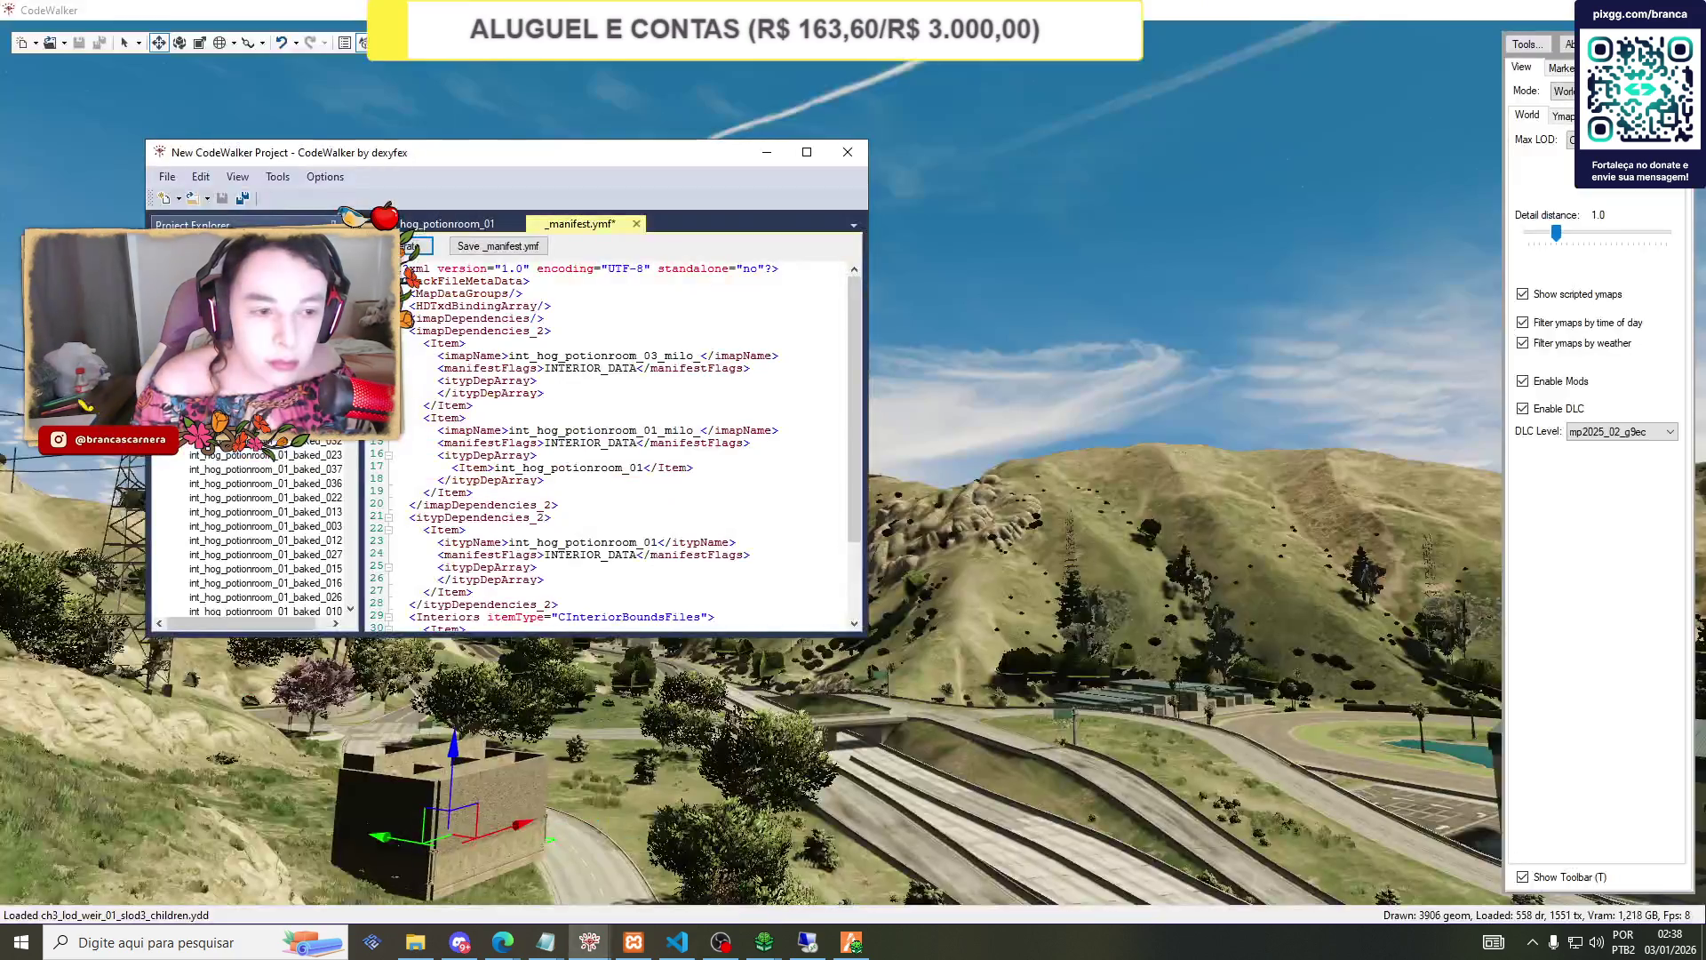
# View the int_hog_potionroom_01 entity position, then teleport down near the road in FiveM.
pyautogui.click(447, 223)
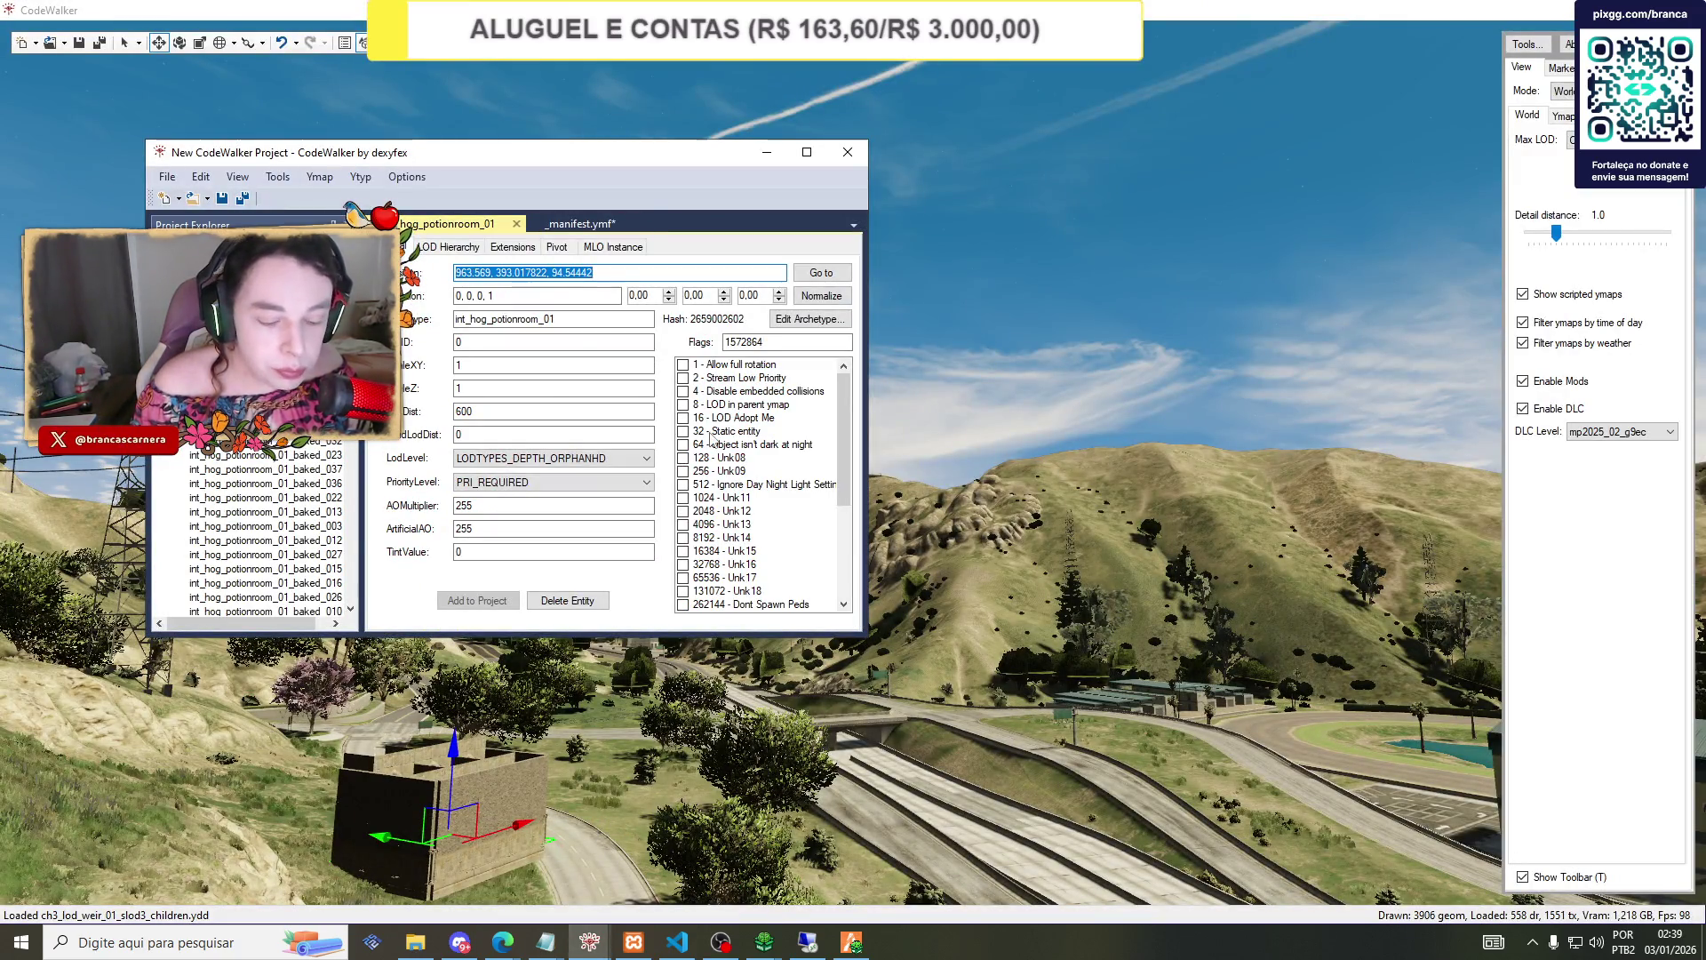
pyautogui.hotkey('alt', 'Tab')
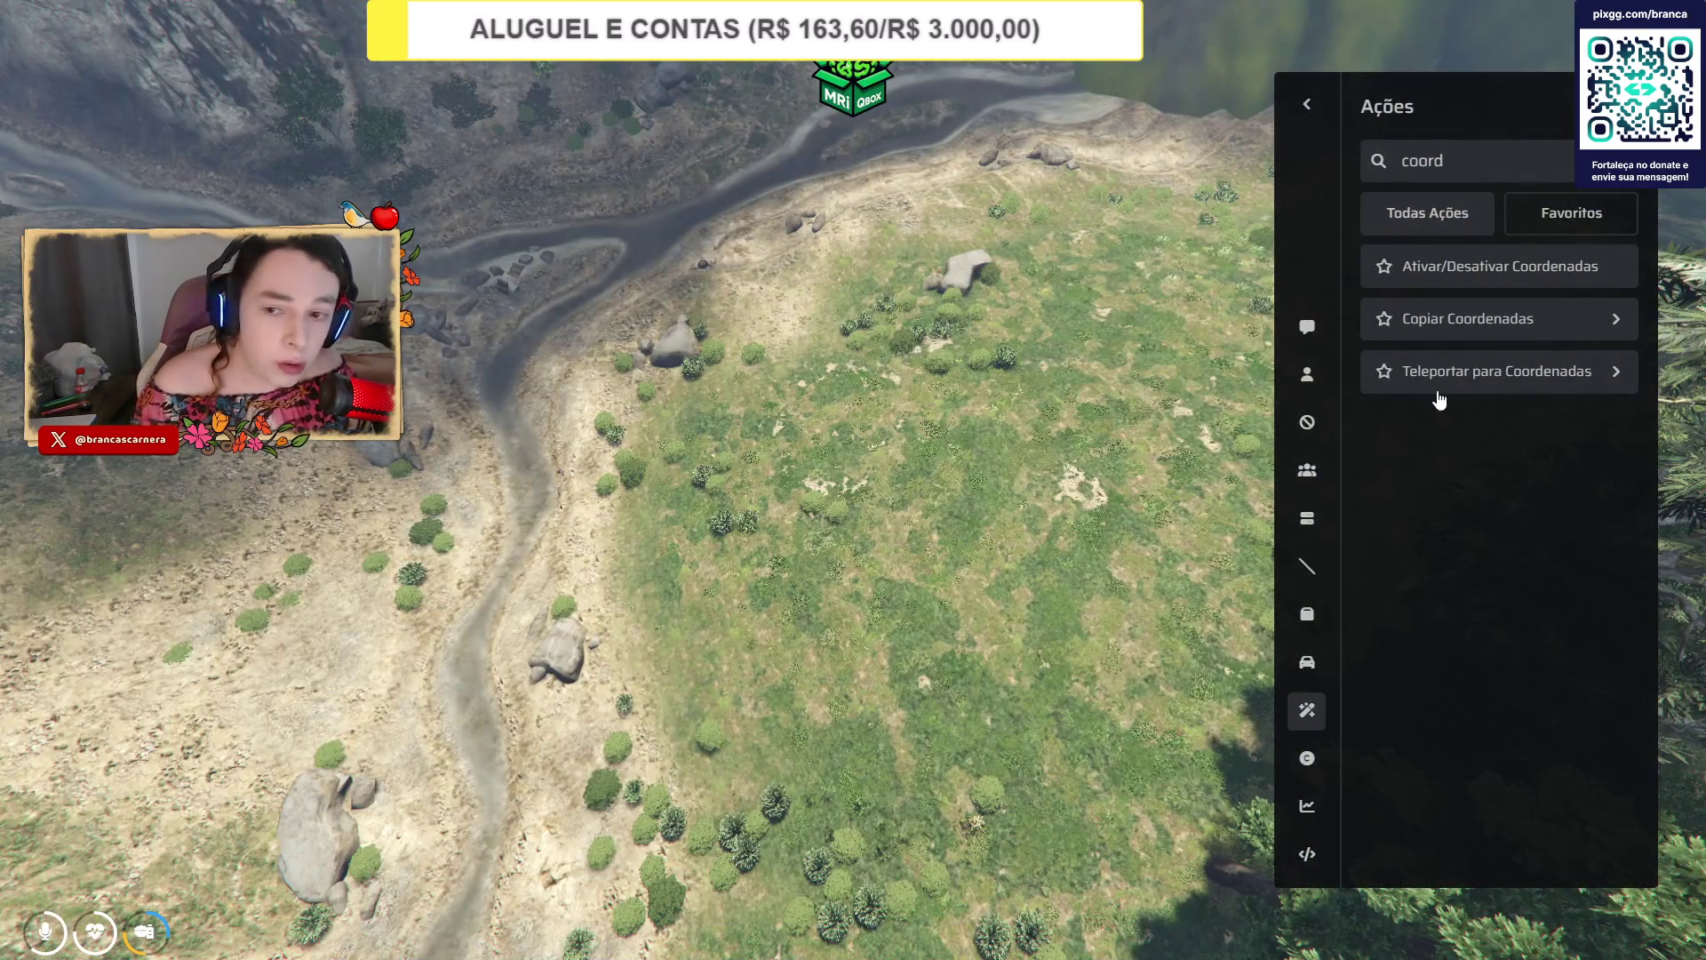
pyautogui.click(1493, 372)
pyautogui.click(1409, 476)
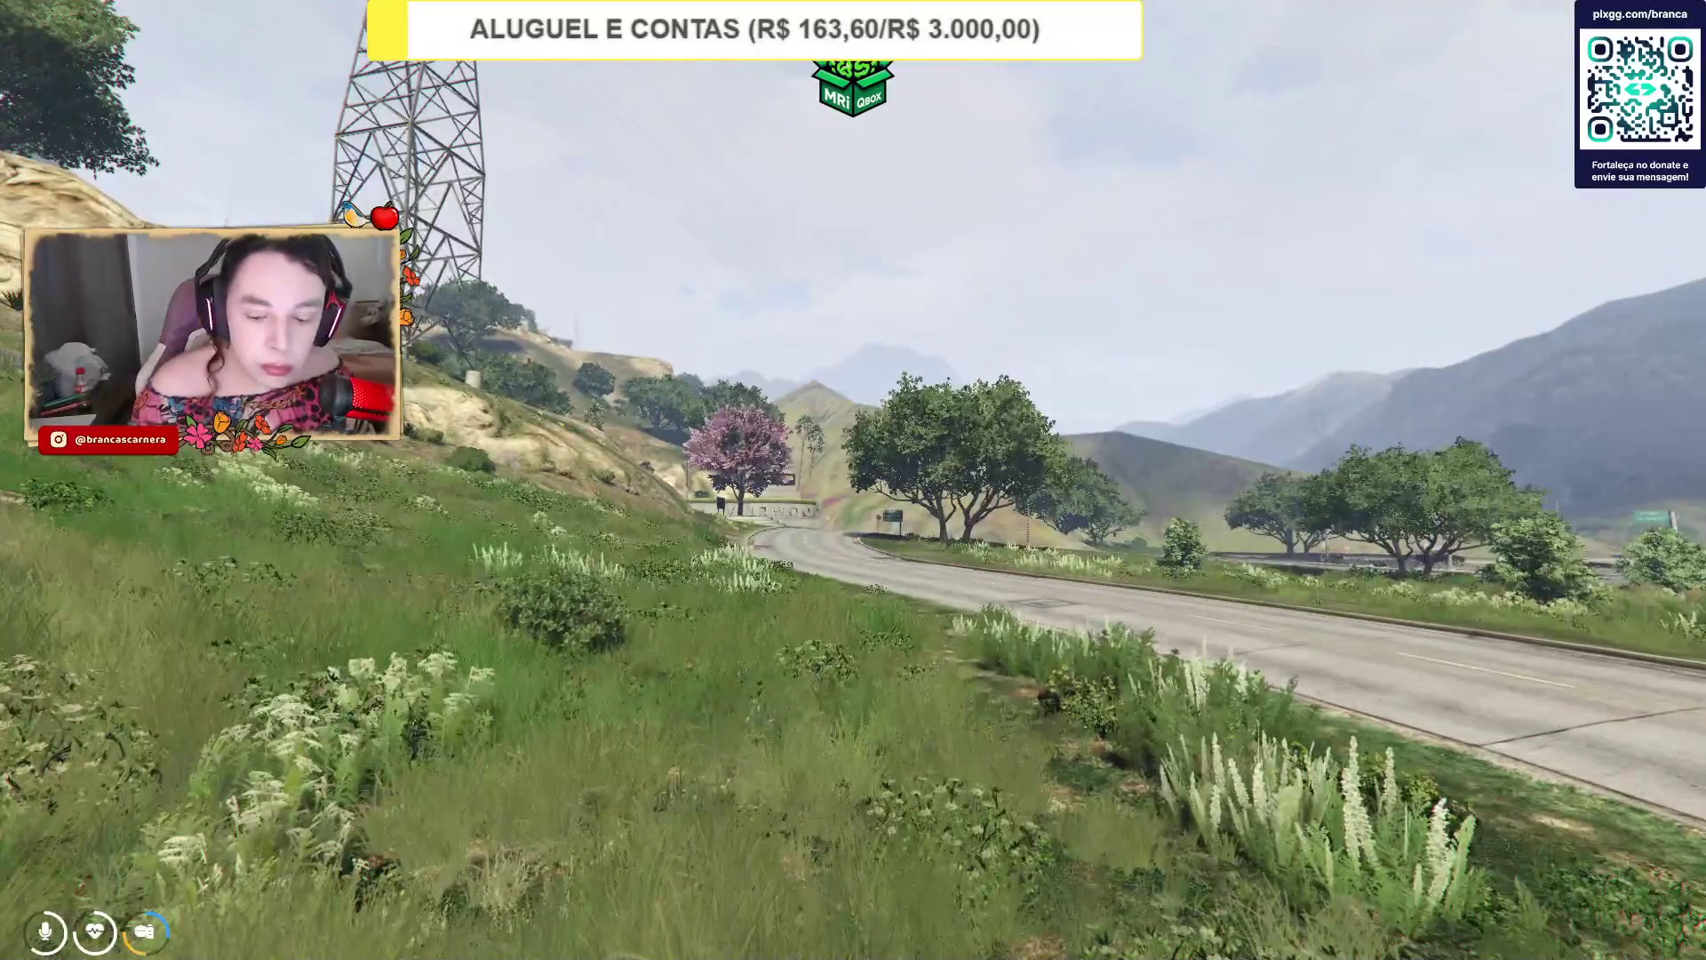
pyautogui.press('F7')
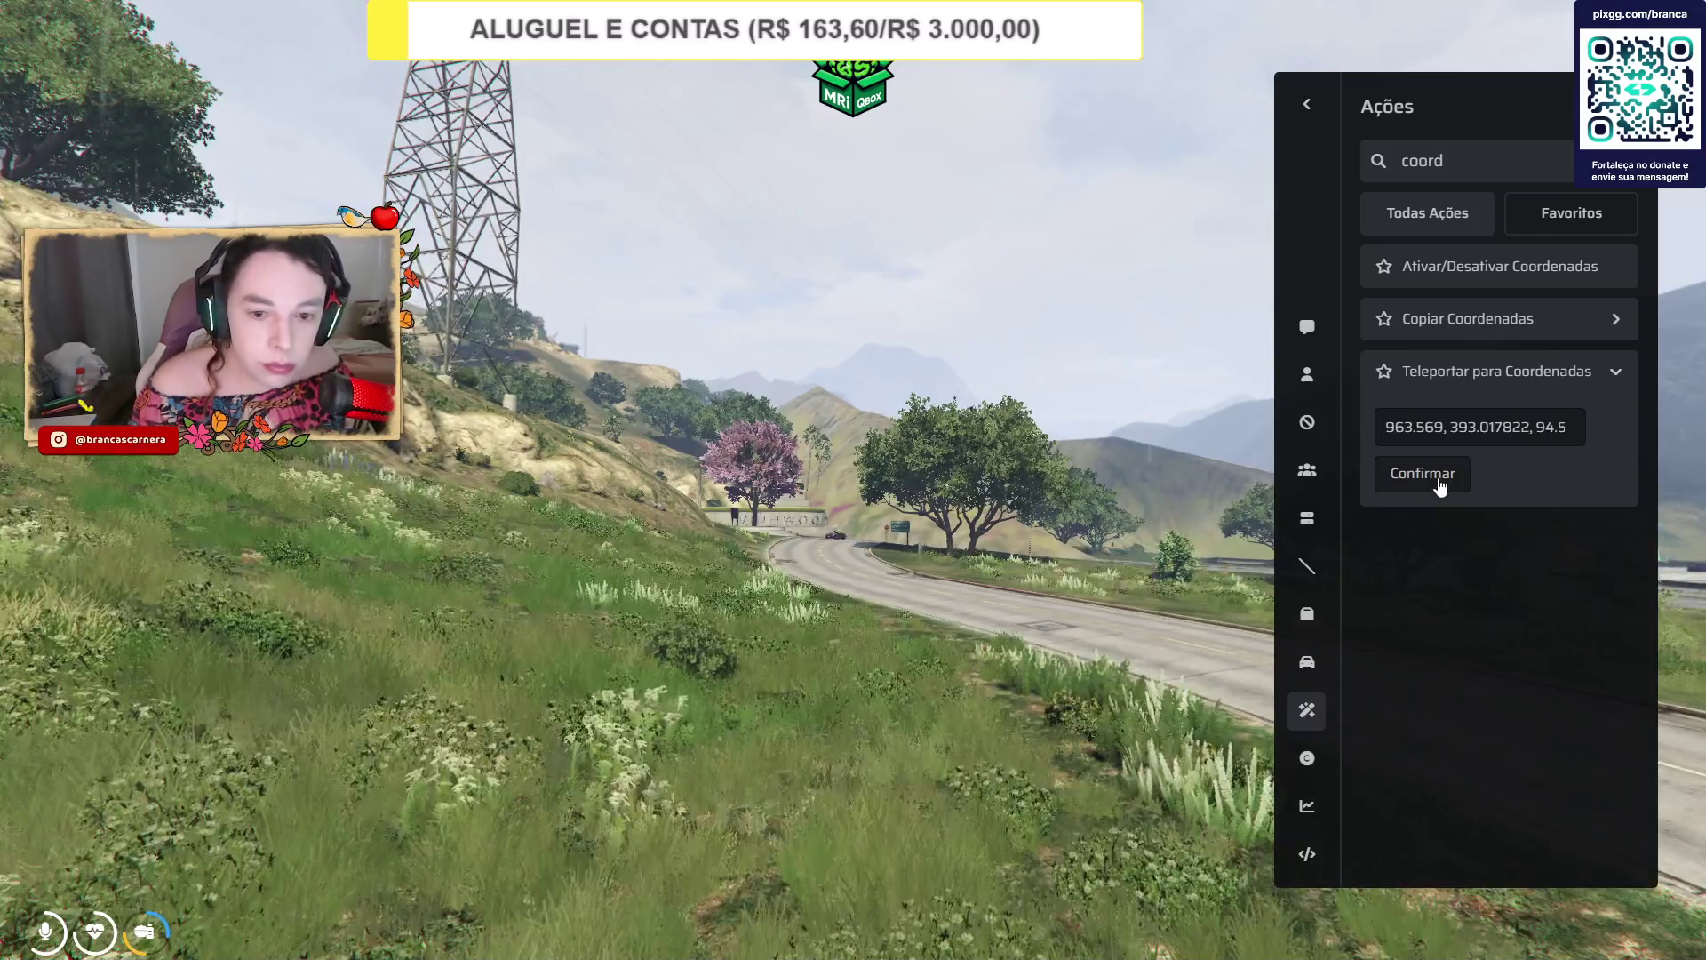
pyautogui.click(1439, 480)
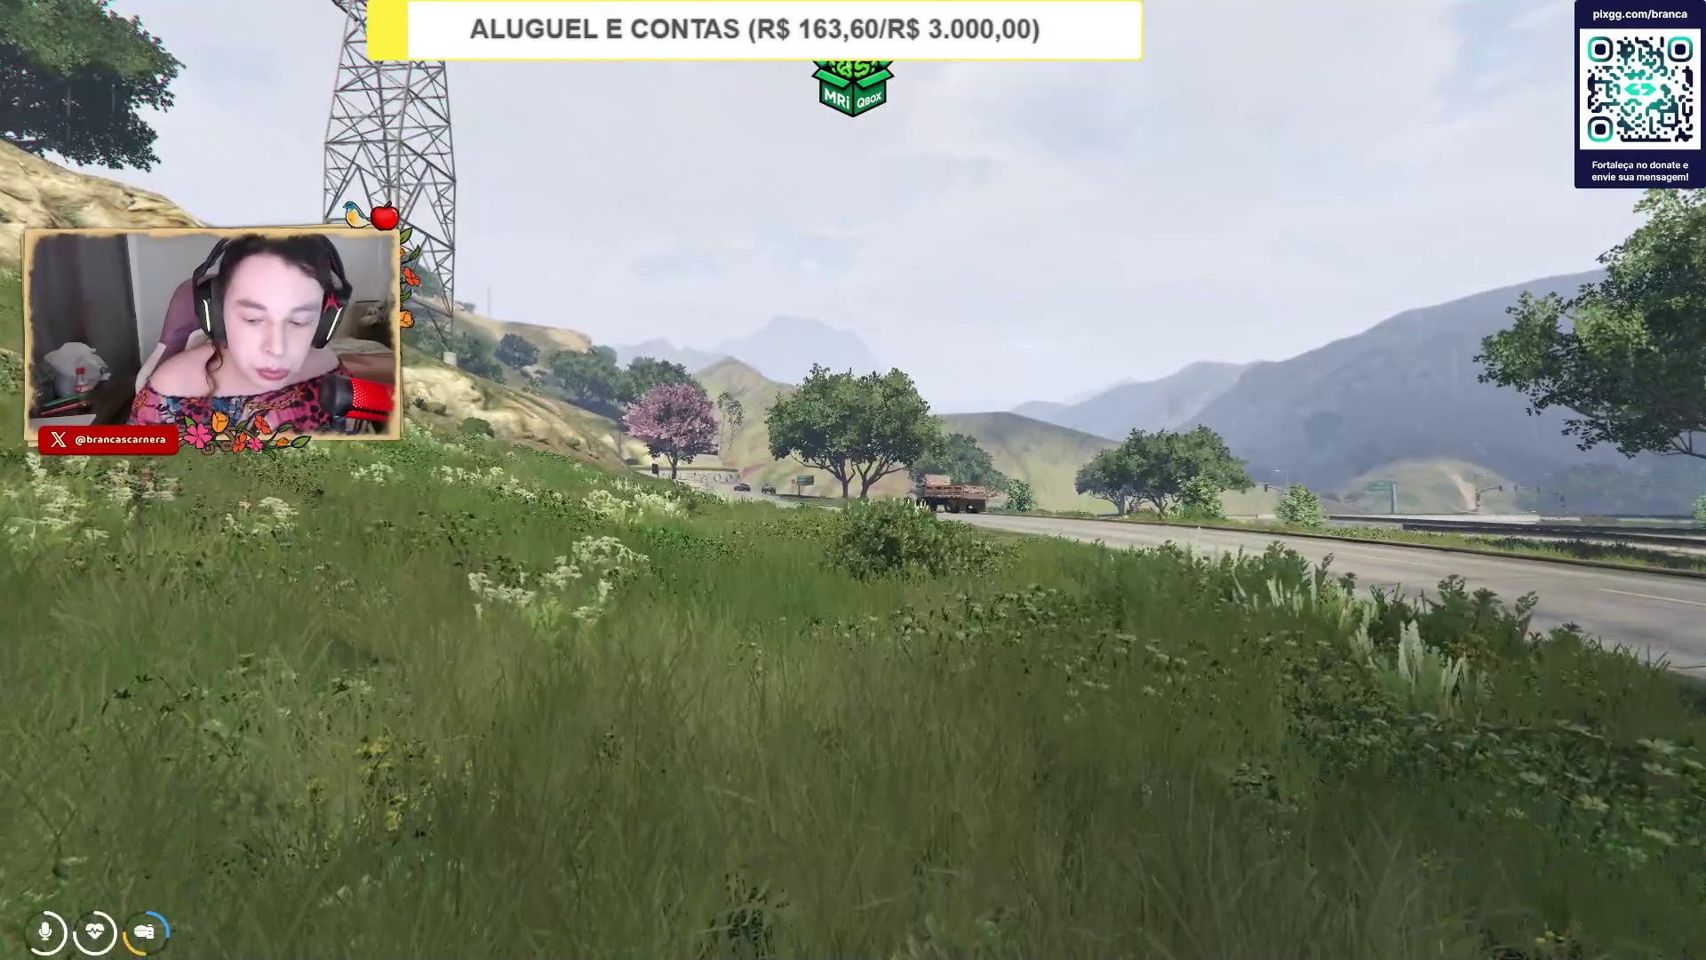
# Paste the interior's coordinates into Teleportar para Coordenadas and confirm the teleport.
pyautogui.press('F7')
pyautogui.click(1444, 373)
pyautogui.click(1431, 427)
pyautogui.hotkey('ctrl', 'v')
pyautogui.click(1422, 472)
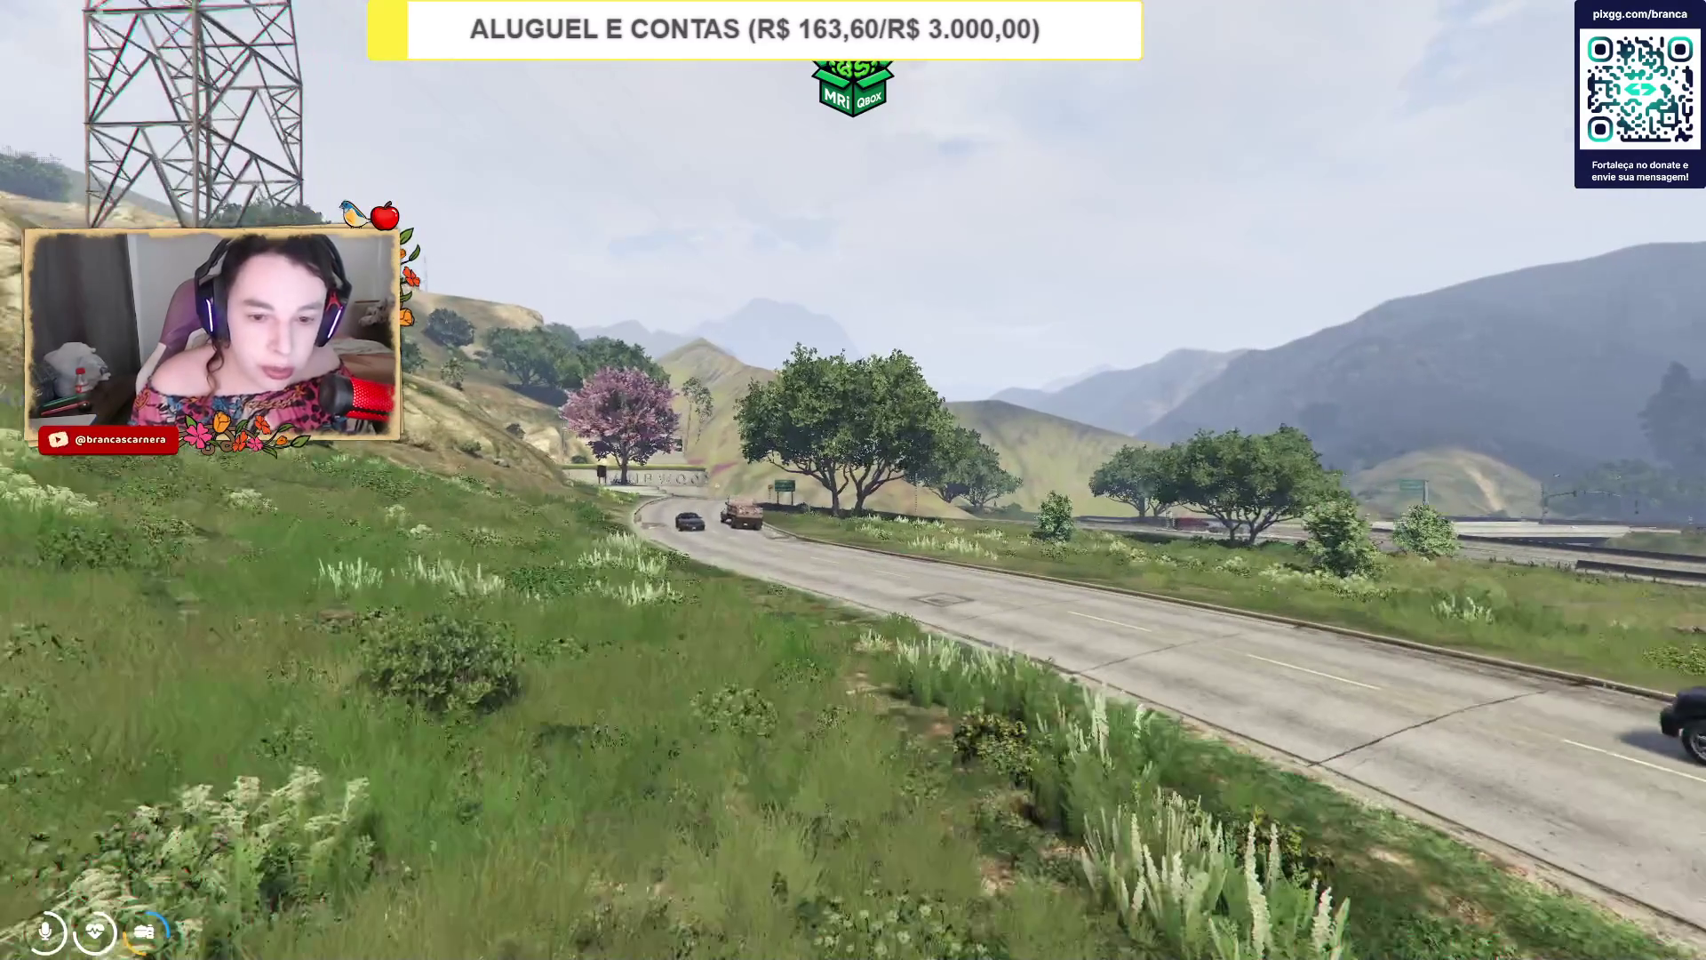
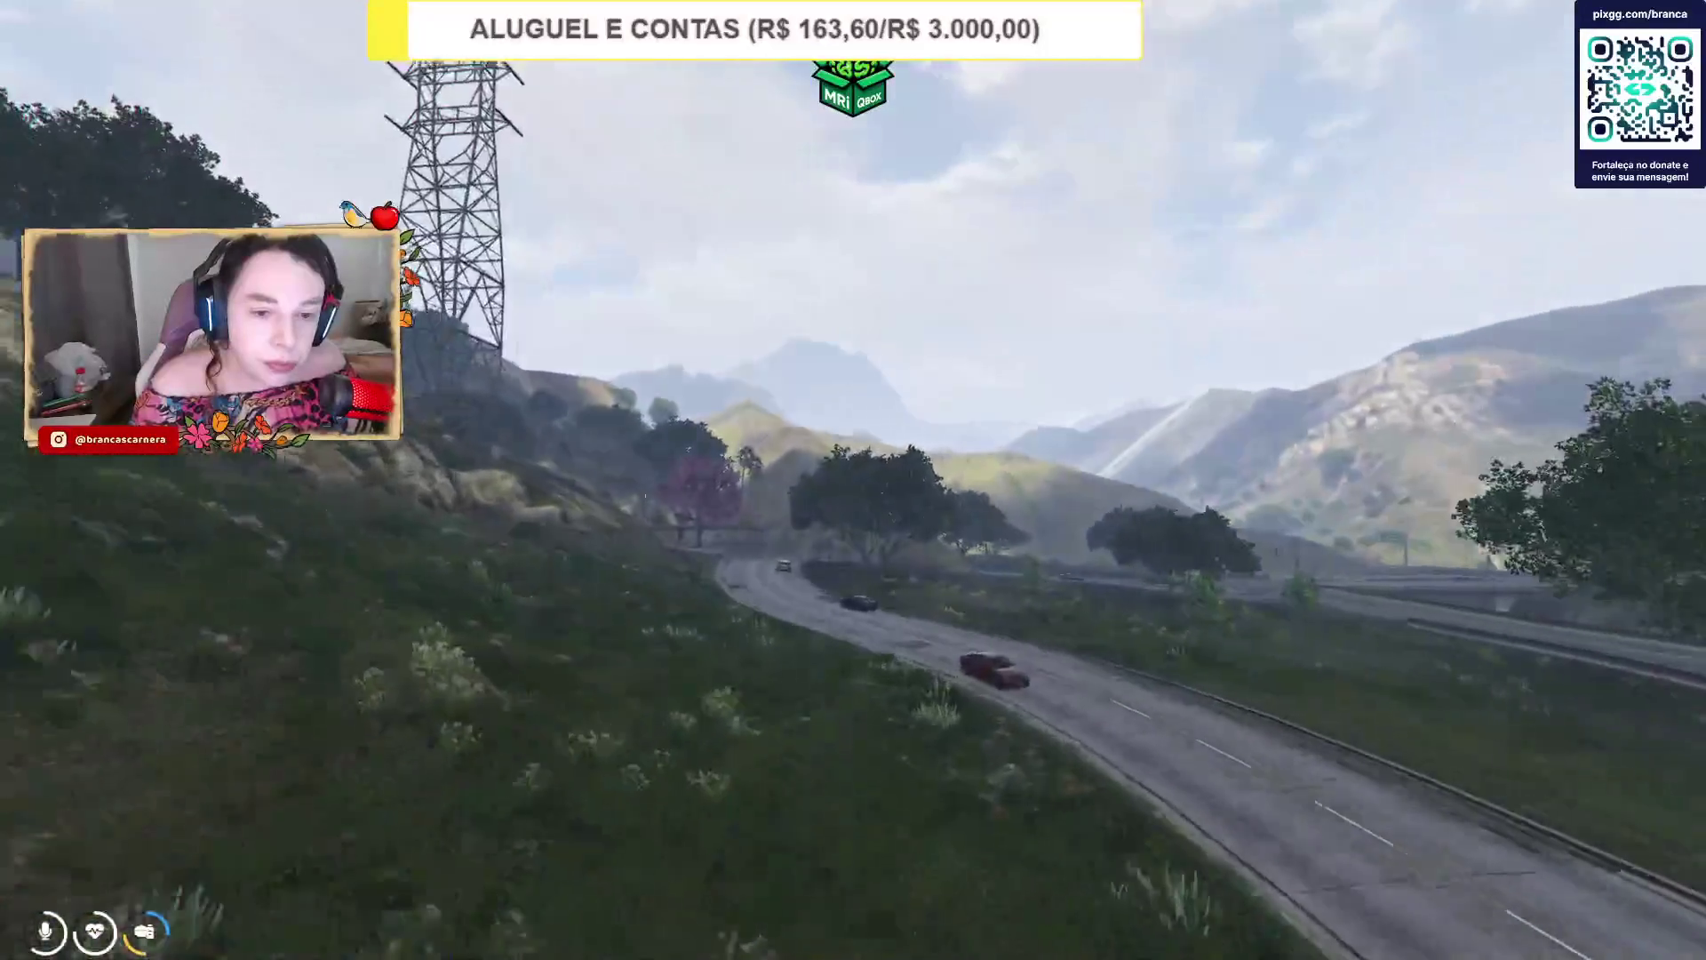
# Run the coordinates action from the F9 admin list, then switch to CodeWalker.
pyautogui.press('F9')
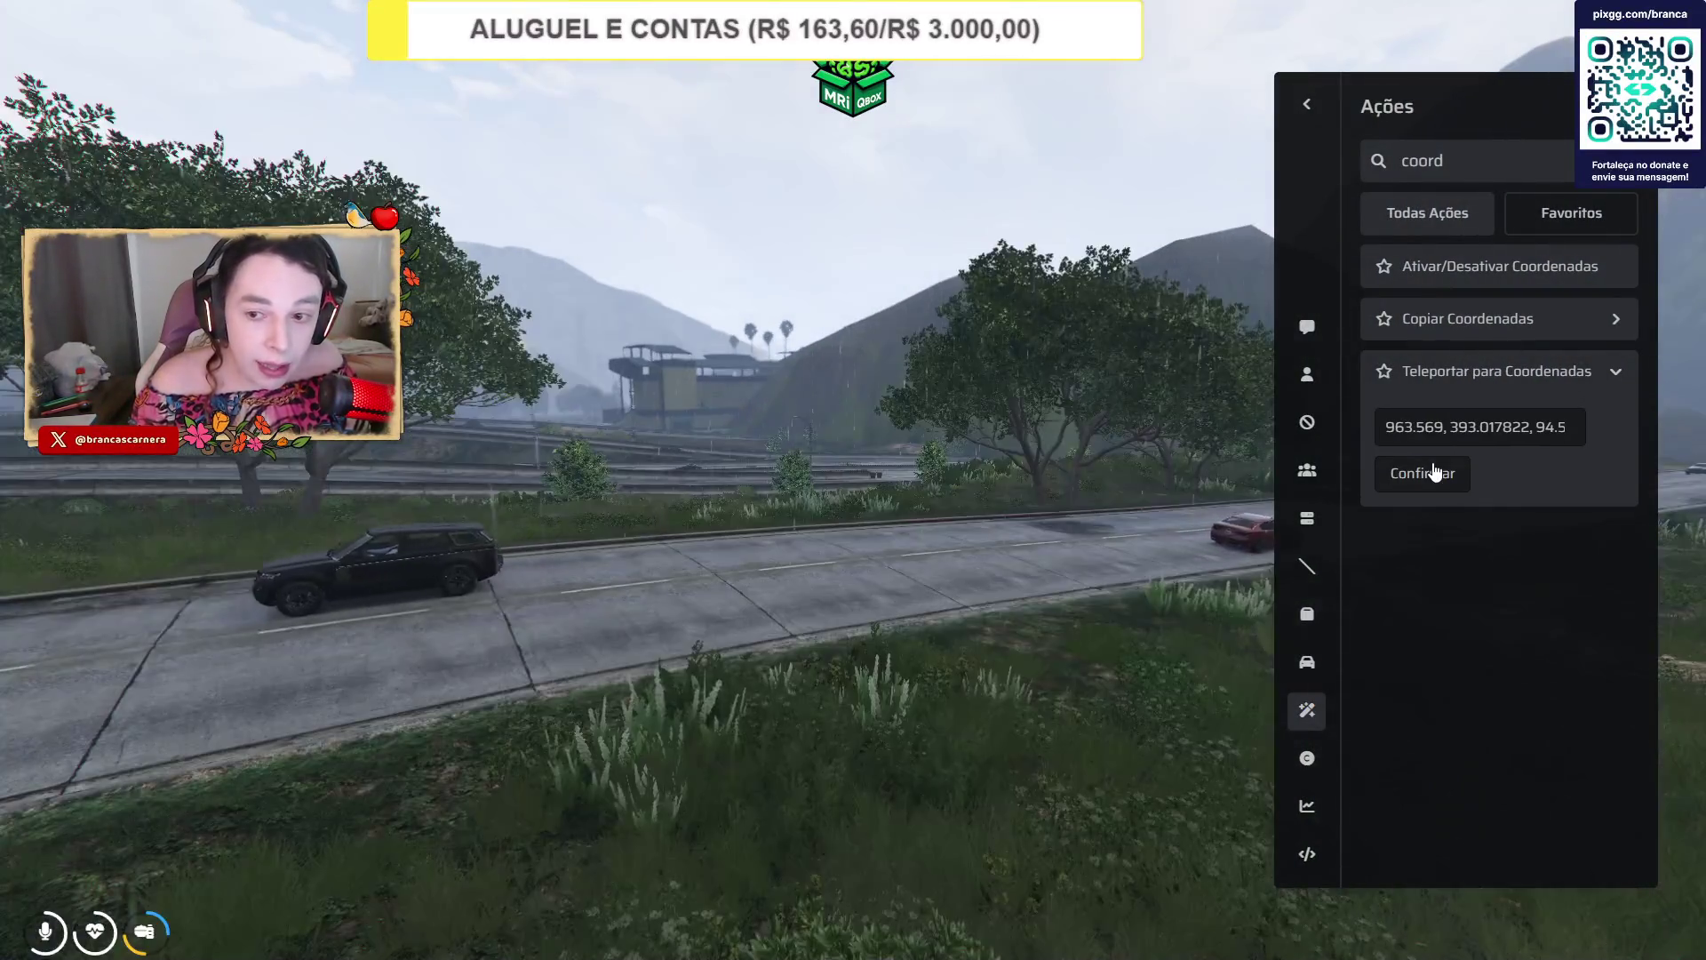
pyautogui.click(1422, 473)
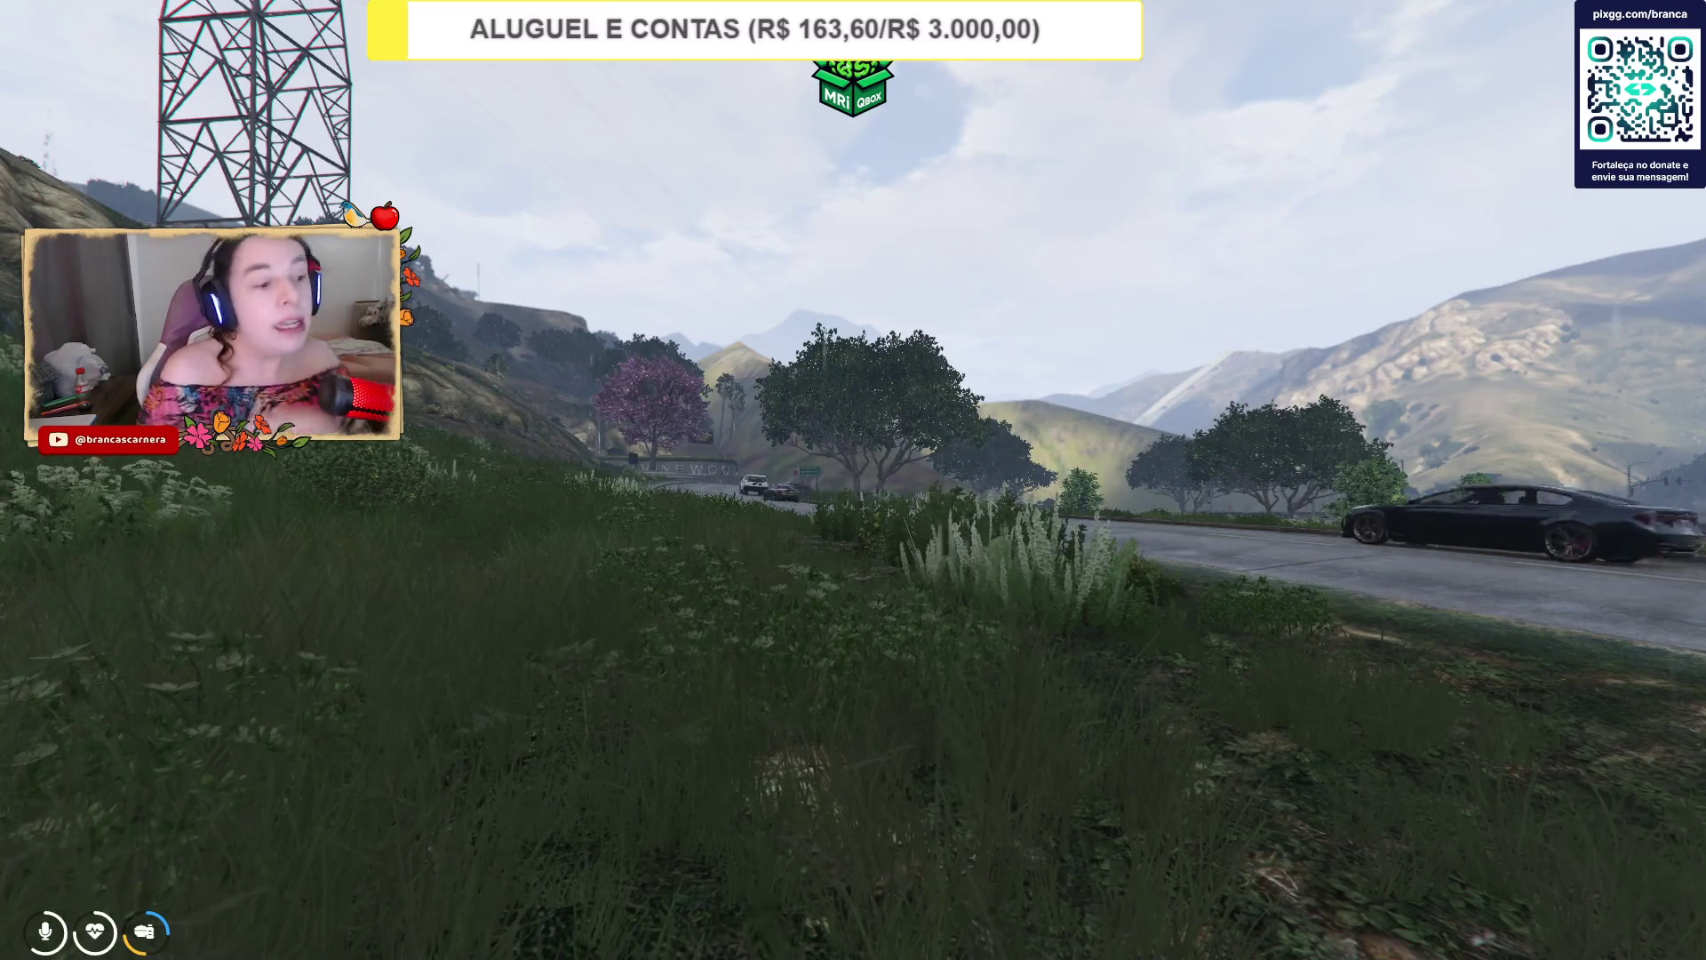
pyautogui.hotkey('alt', 'Tab')
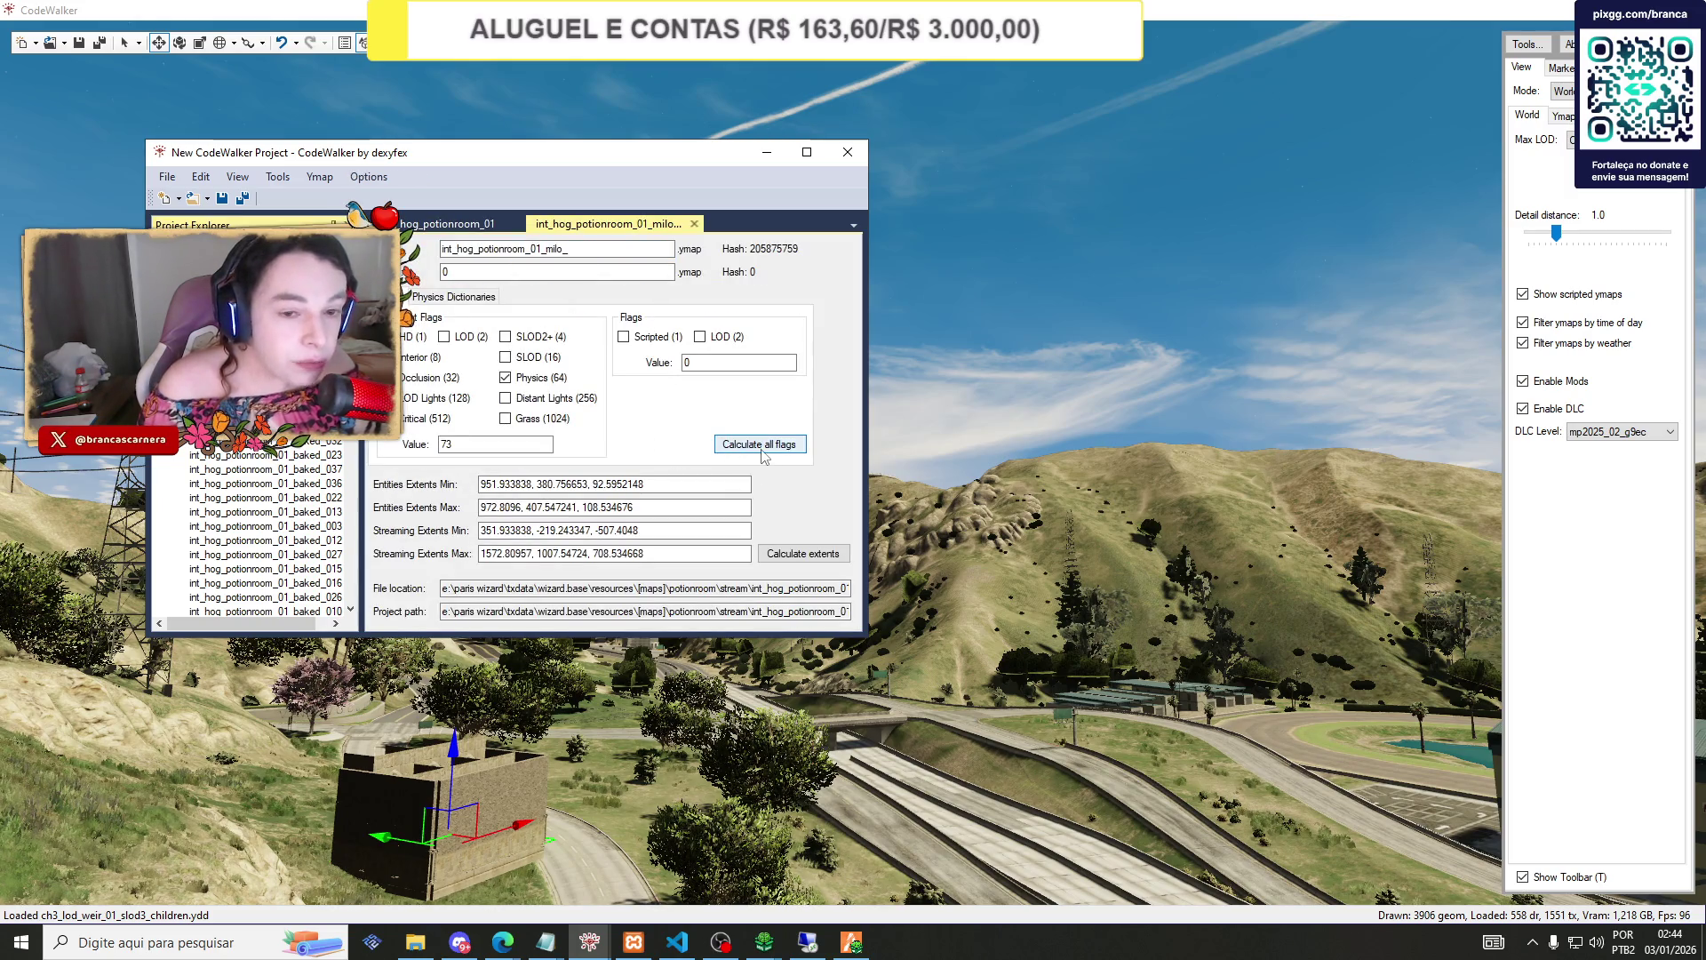
# Recalculate the potion room ymap's extents and generate the project manifest.
pyautogui.click(800, 554)
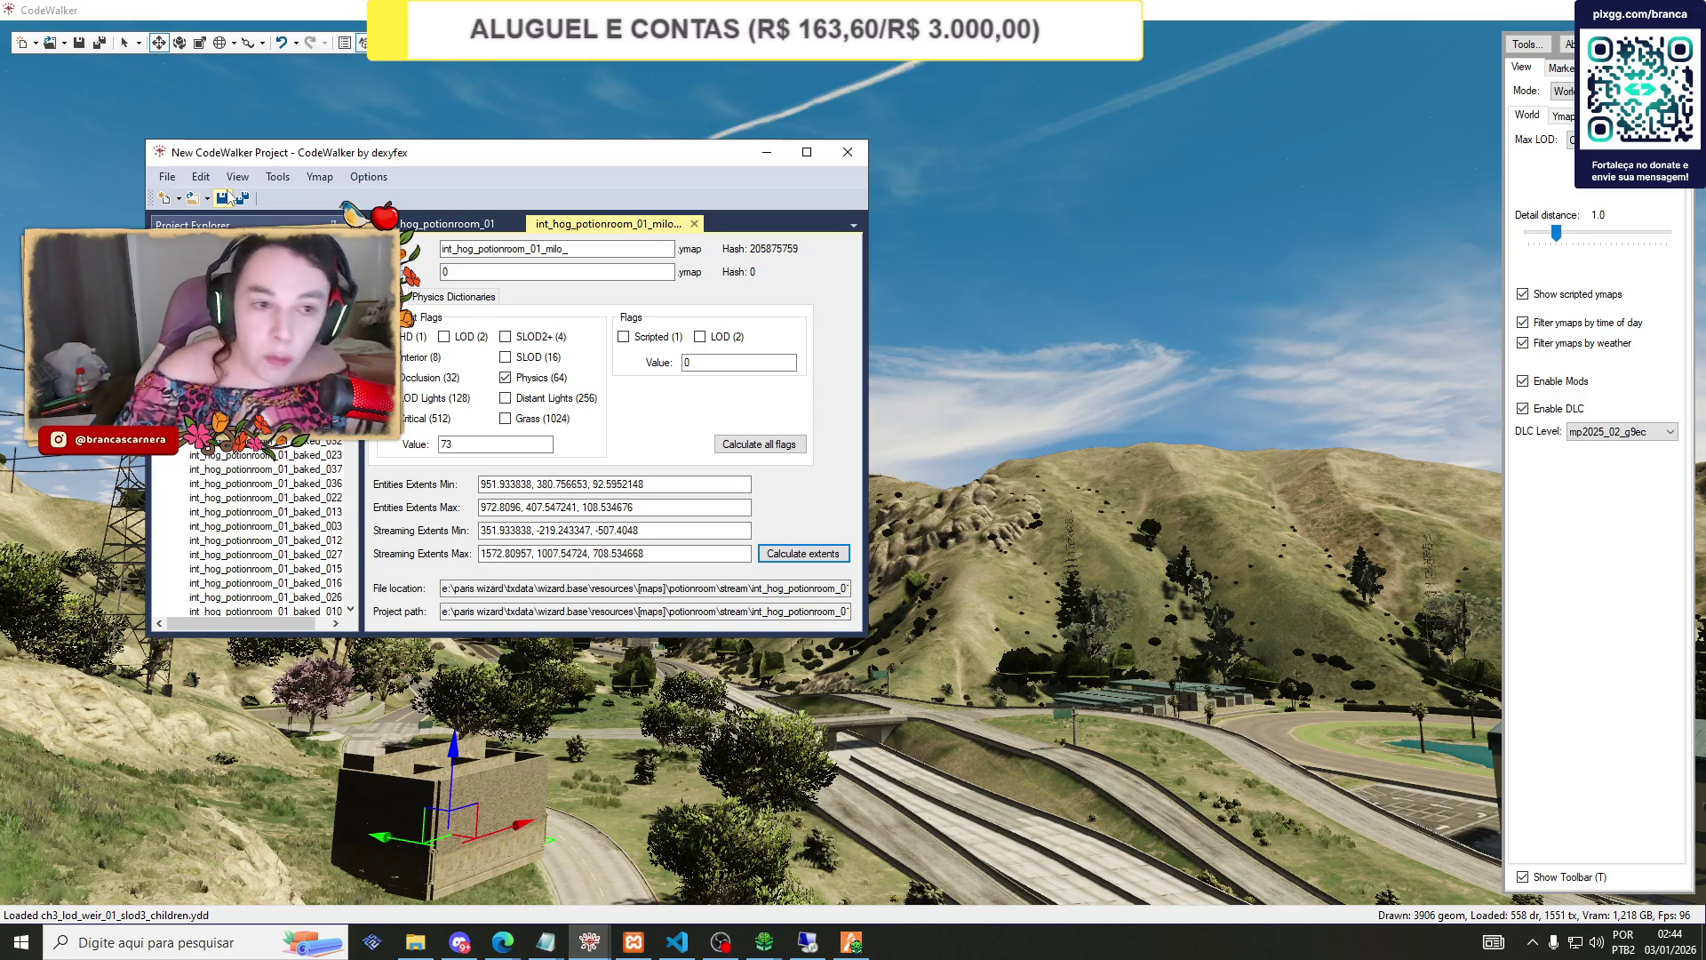
pyautogui.click(345, 177)
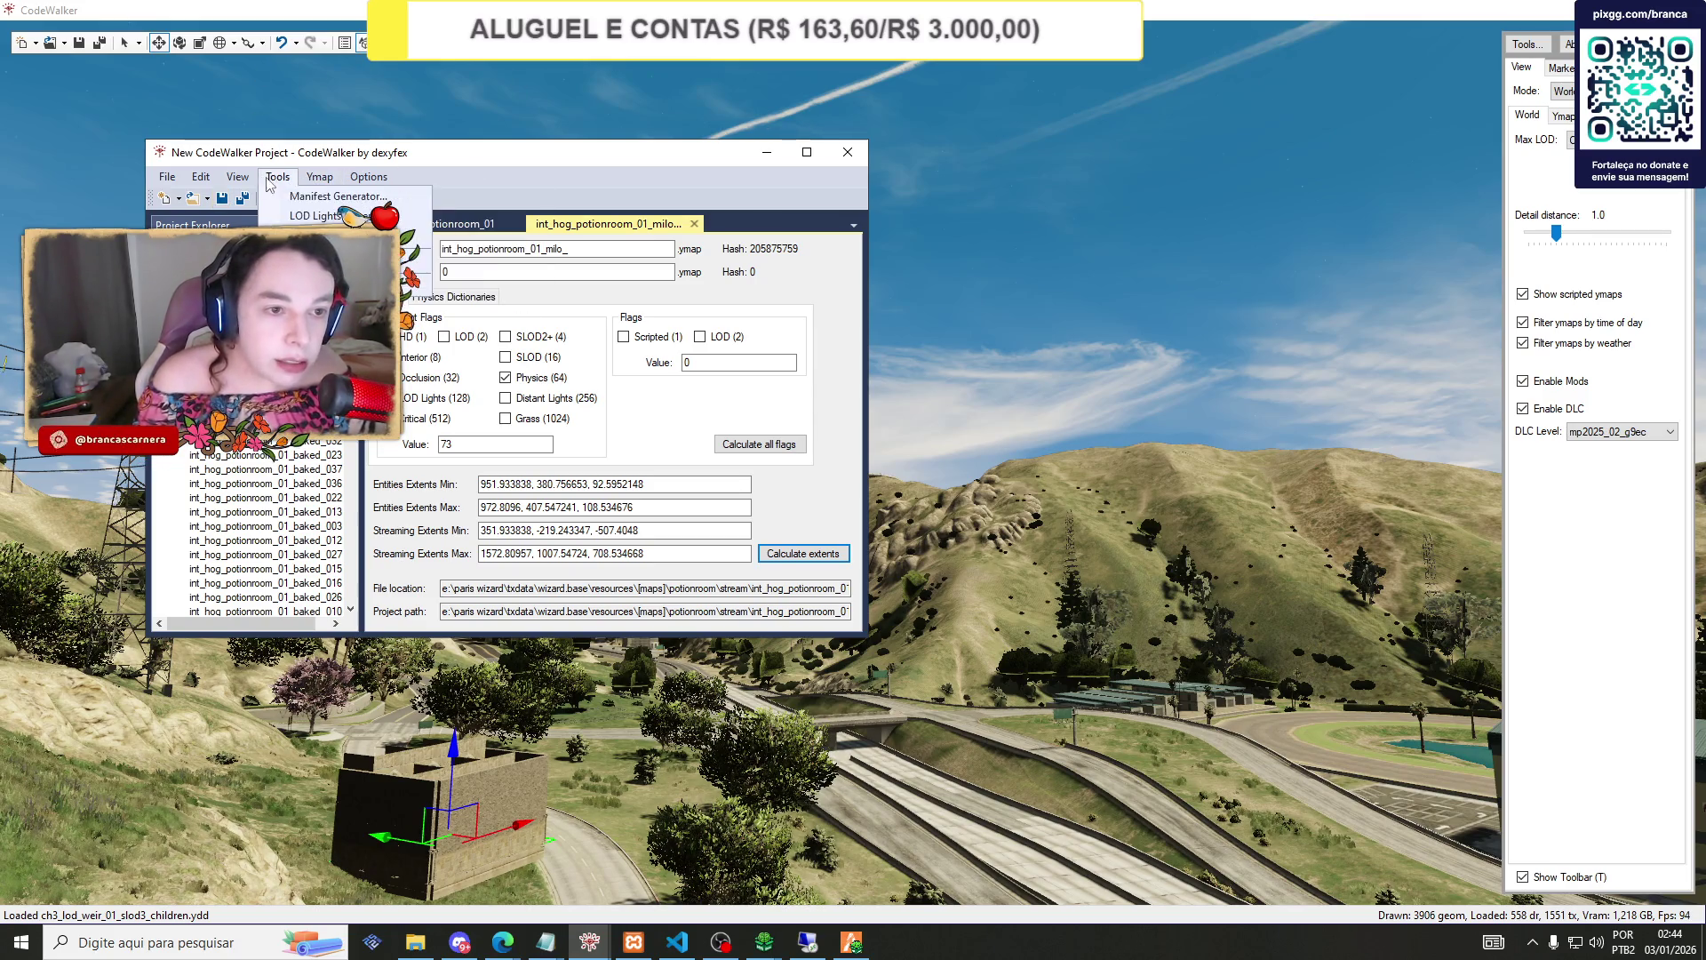
pyautogui.click(391, 197)
# Save the manifest over the existing _manifest.ymf and minimize the project window.
pyautogui.click(471, 247)
pyautogui.click(817, 614)
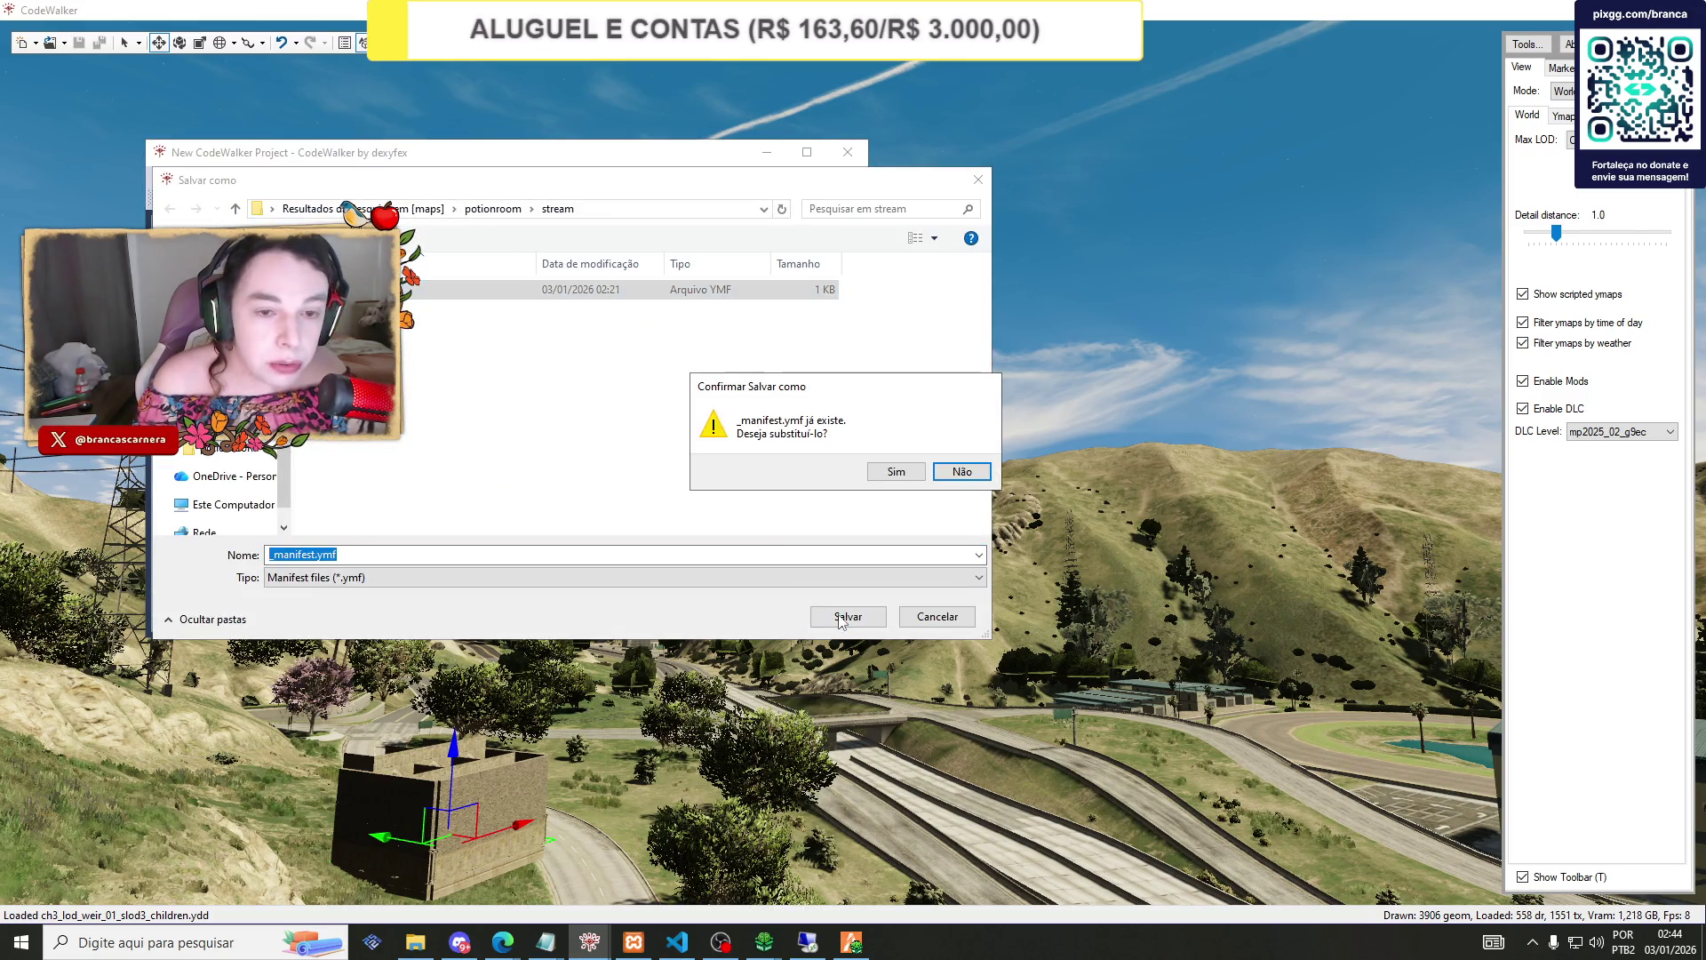
pyautogui.click(893, 467)
pyautogui.click(768, 160)
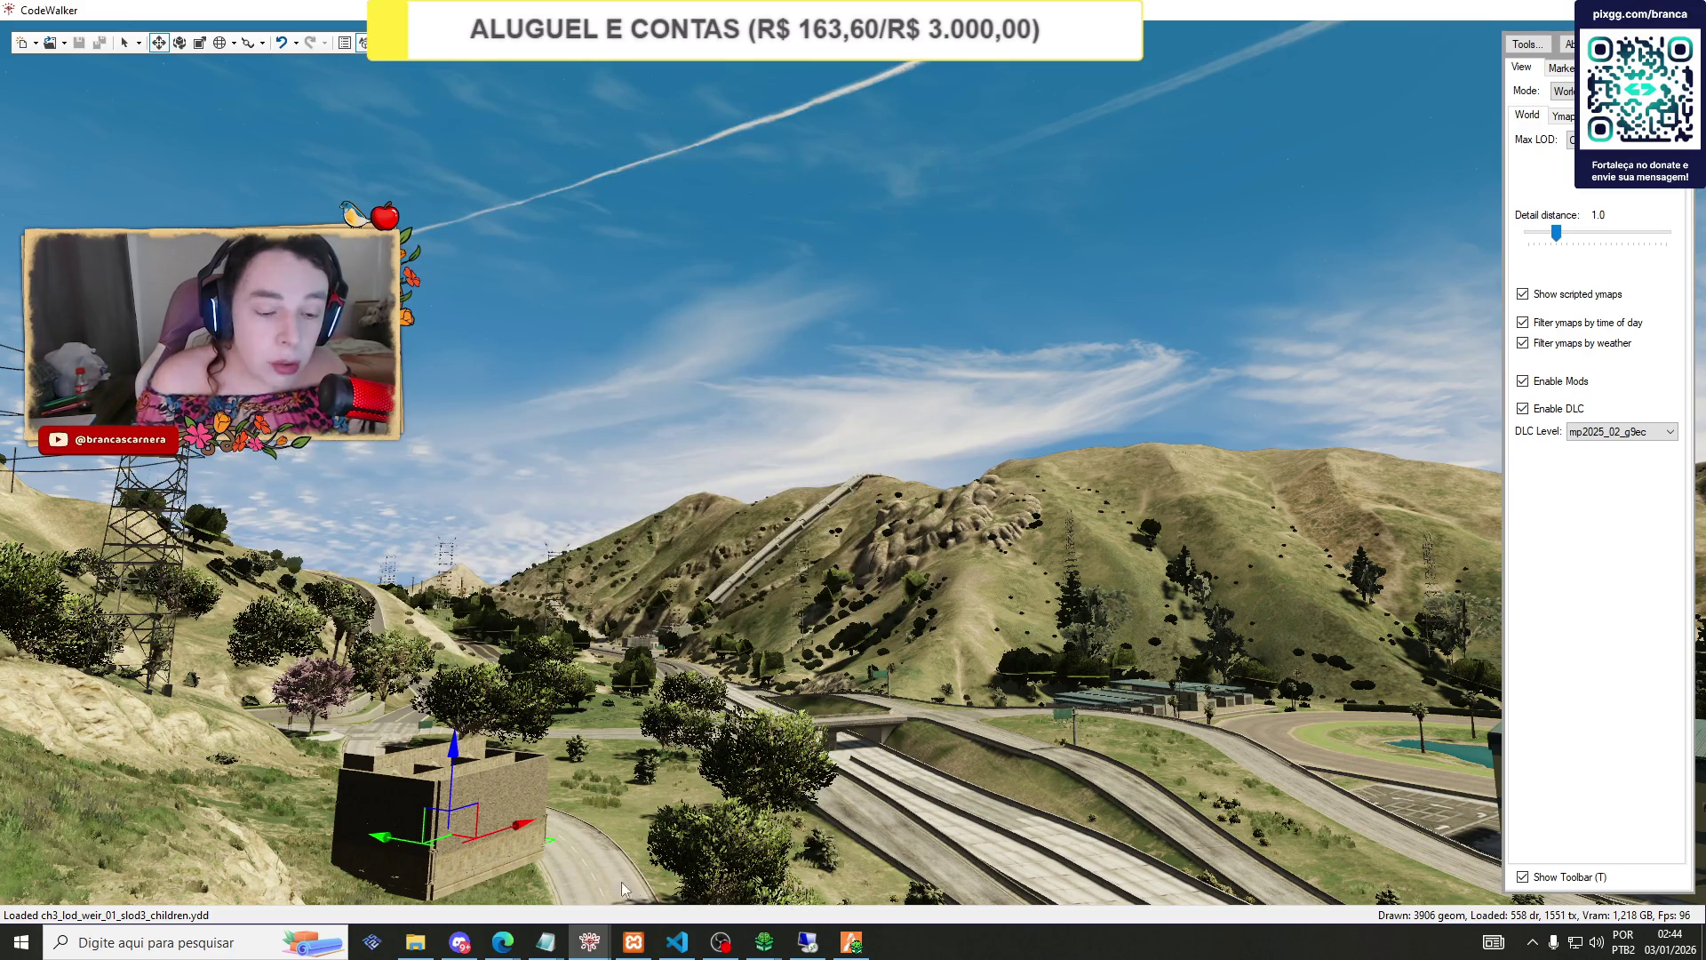
pyautogui.click(633, 942)
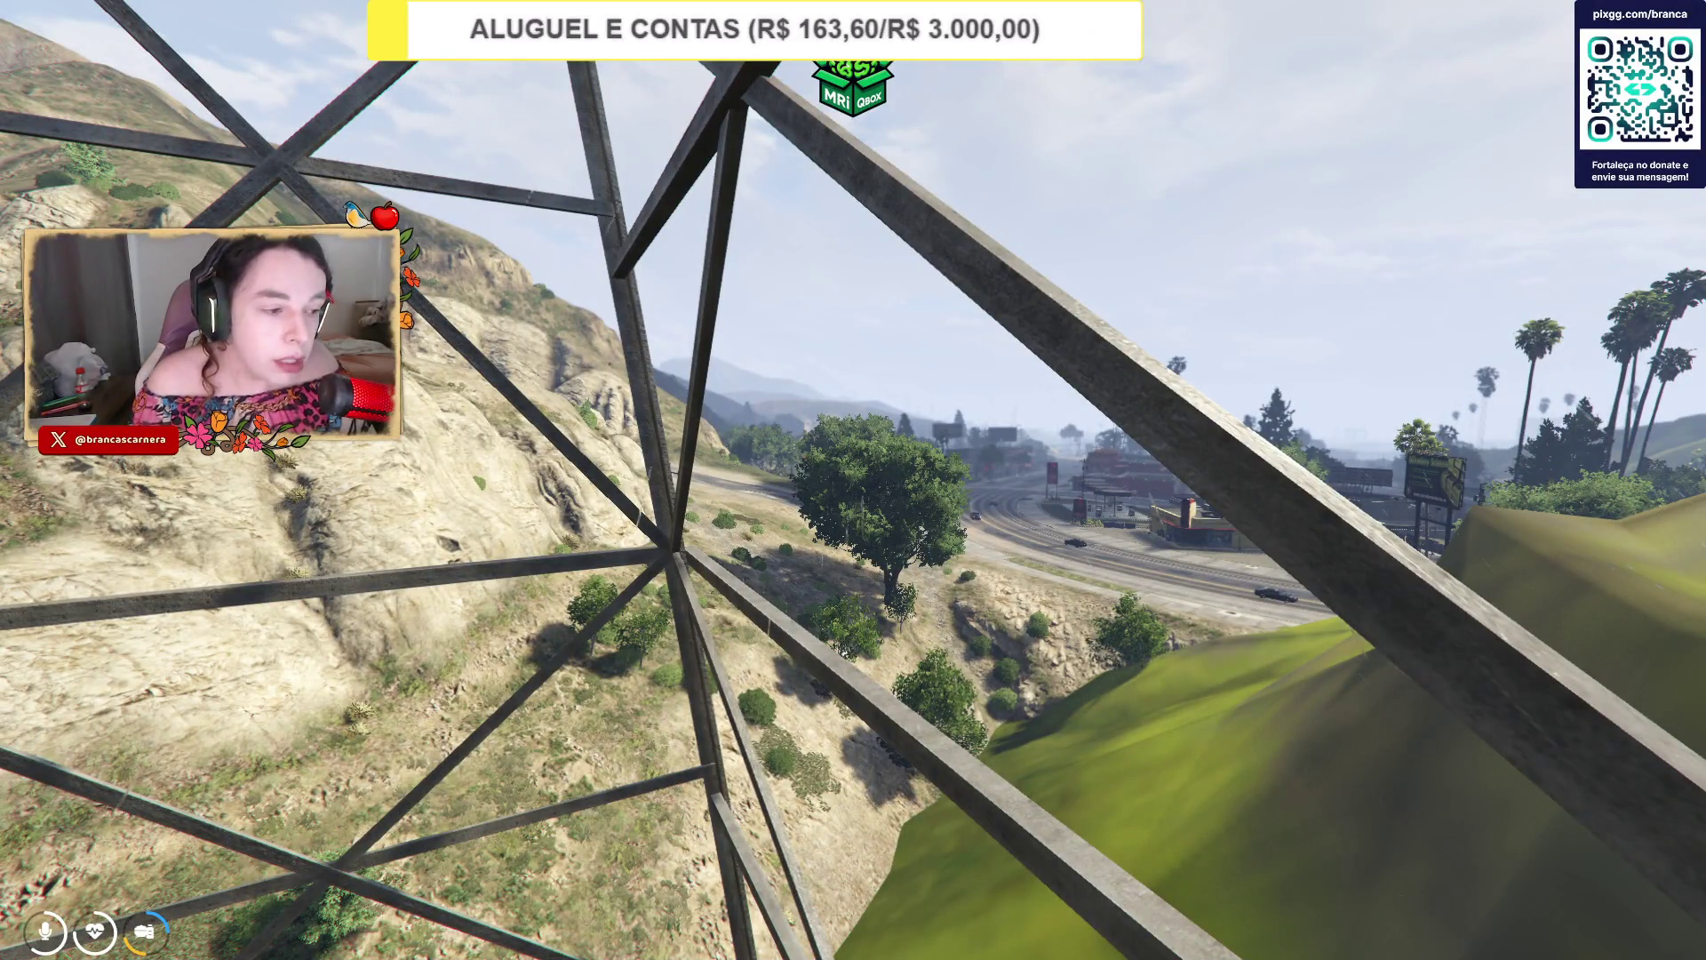
# Return from FiveM to CodeWalker, closing the news panel and the error dialog.
pyautogui.hotkey('alt', 'Tab')
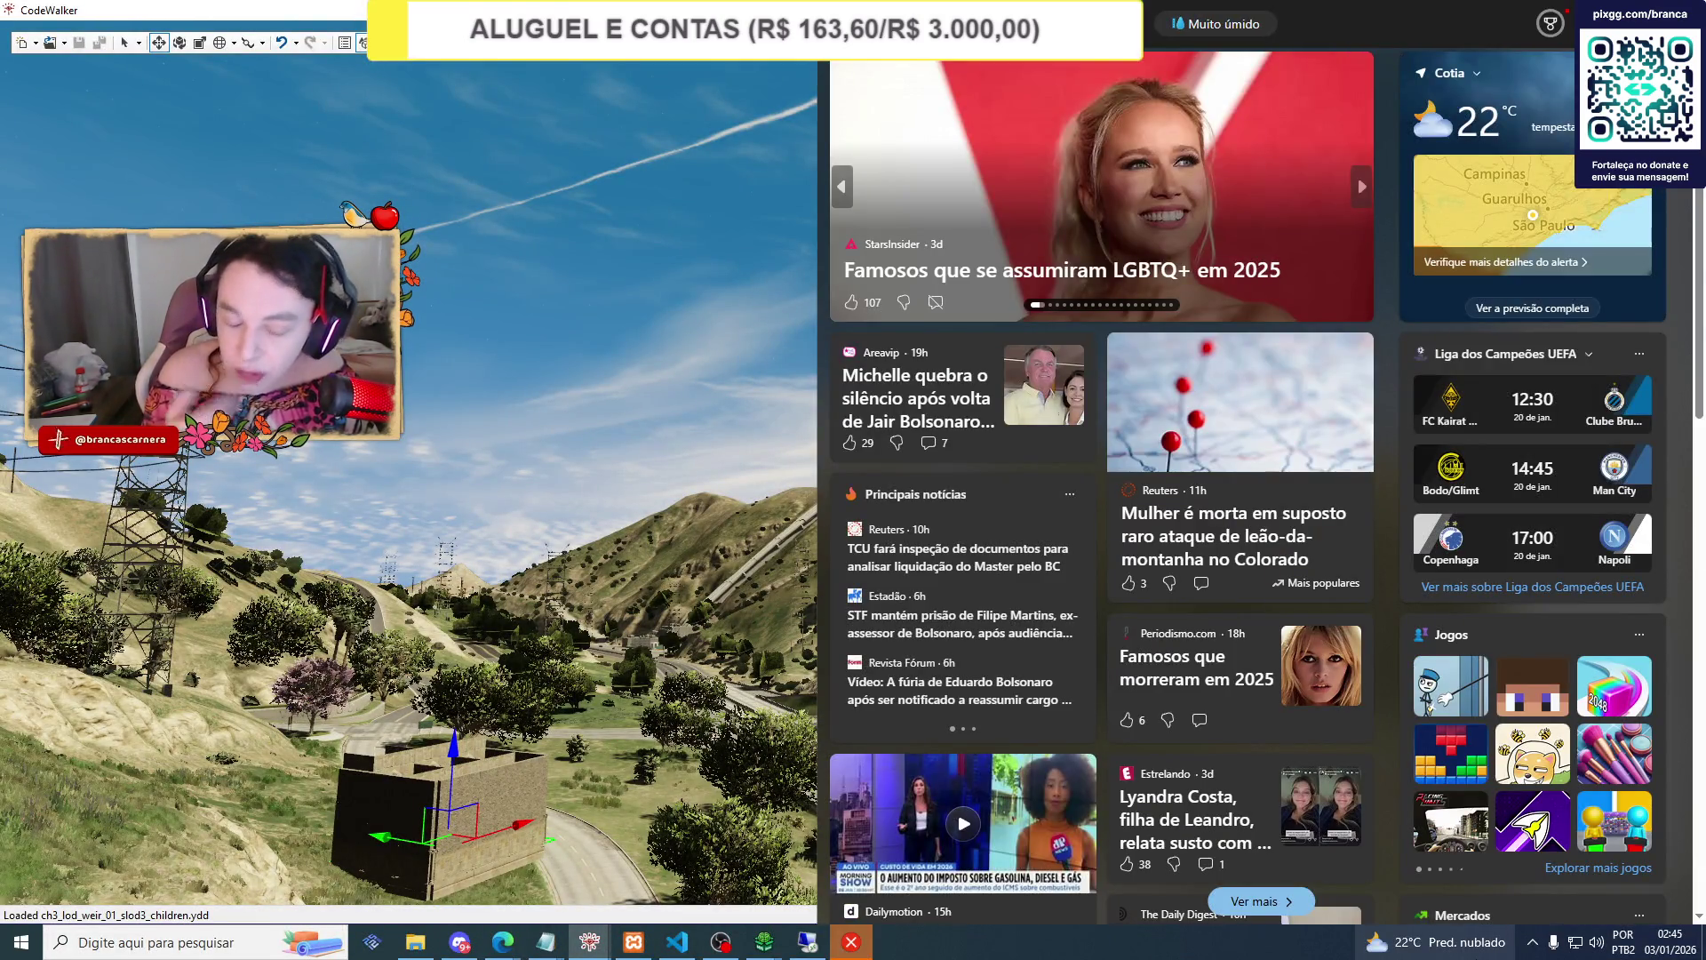
pyautogui.click(853, 941)
pyautogui.click(1015, 581)
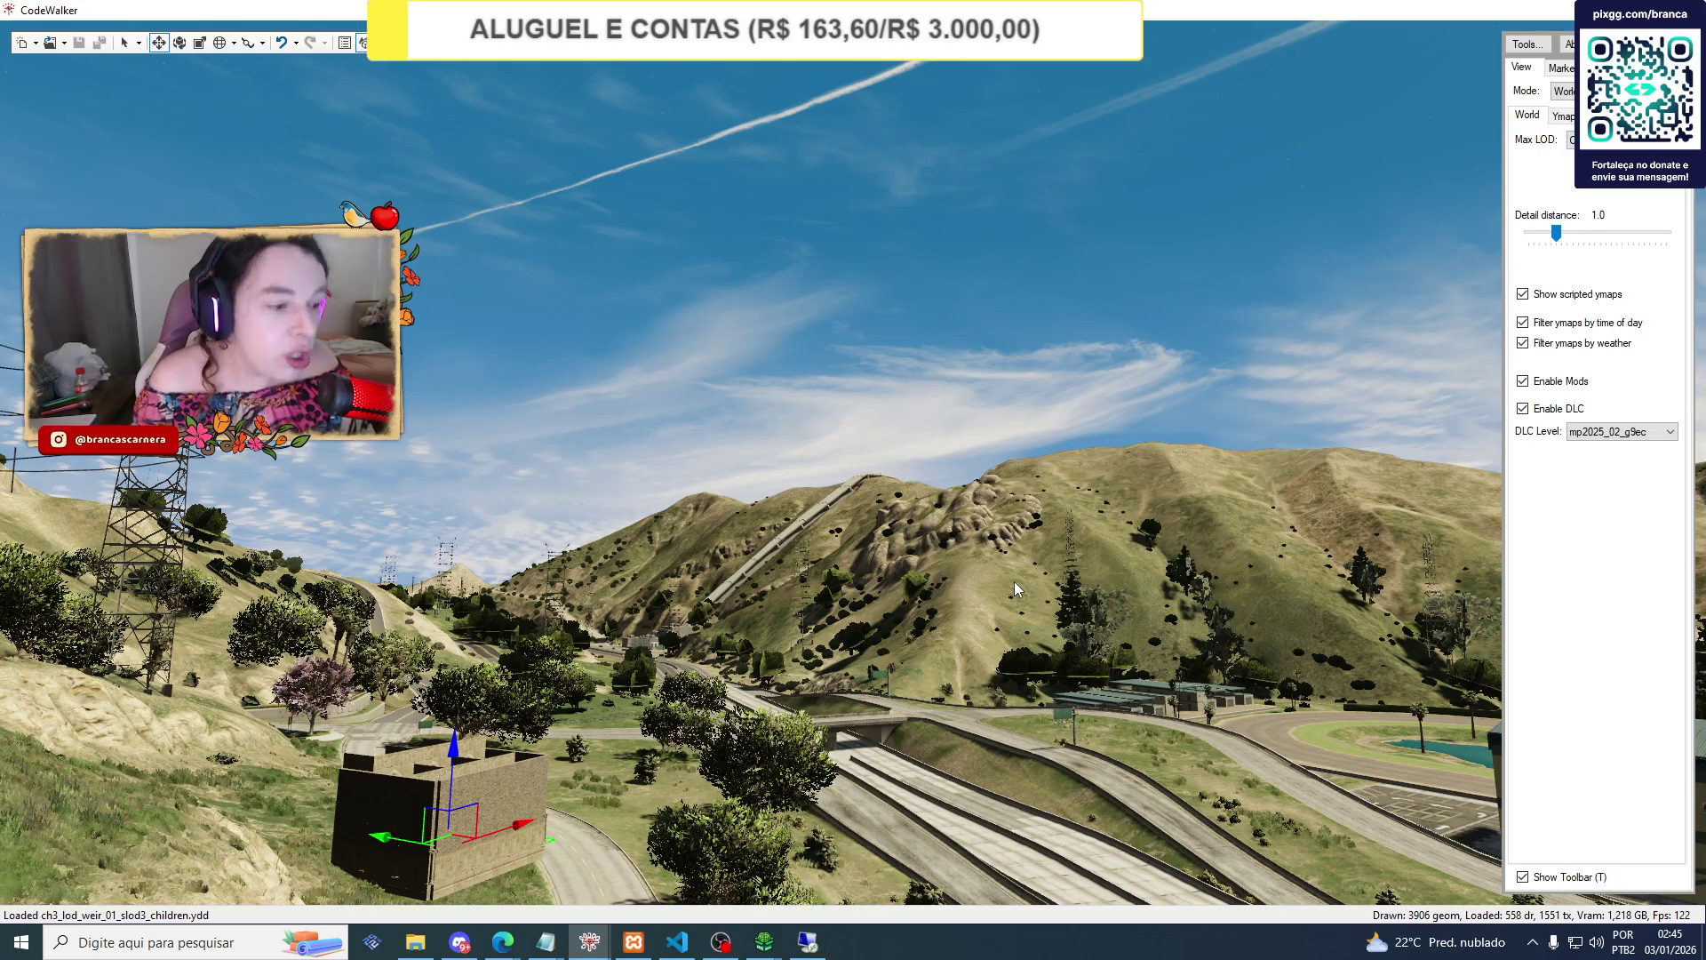
pyautogui.moveTo(809, 949)
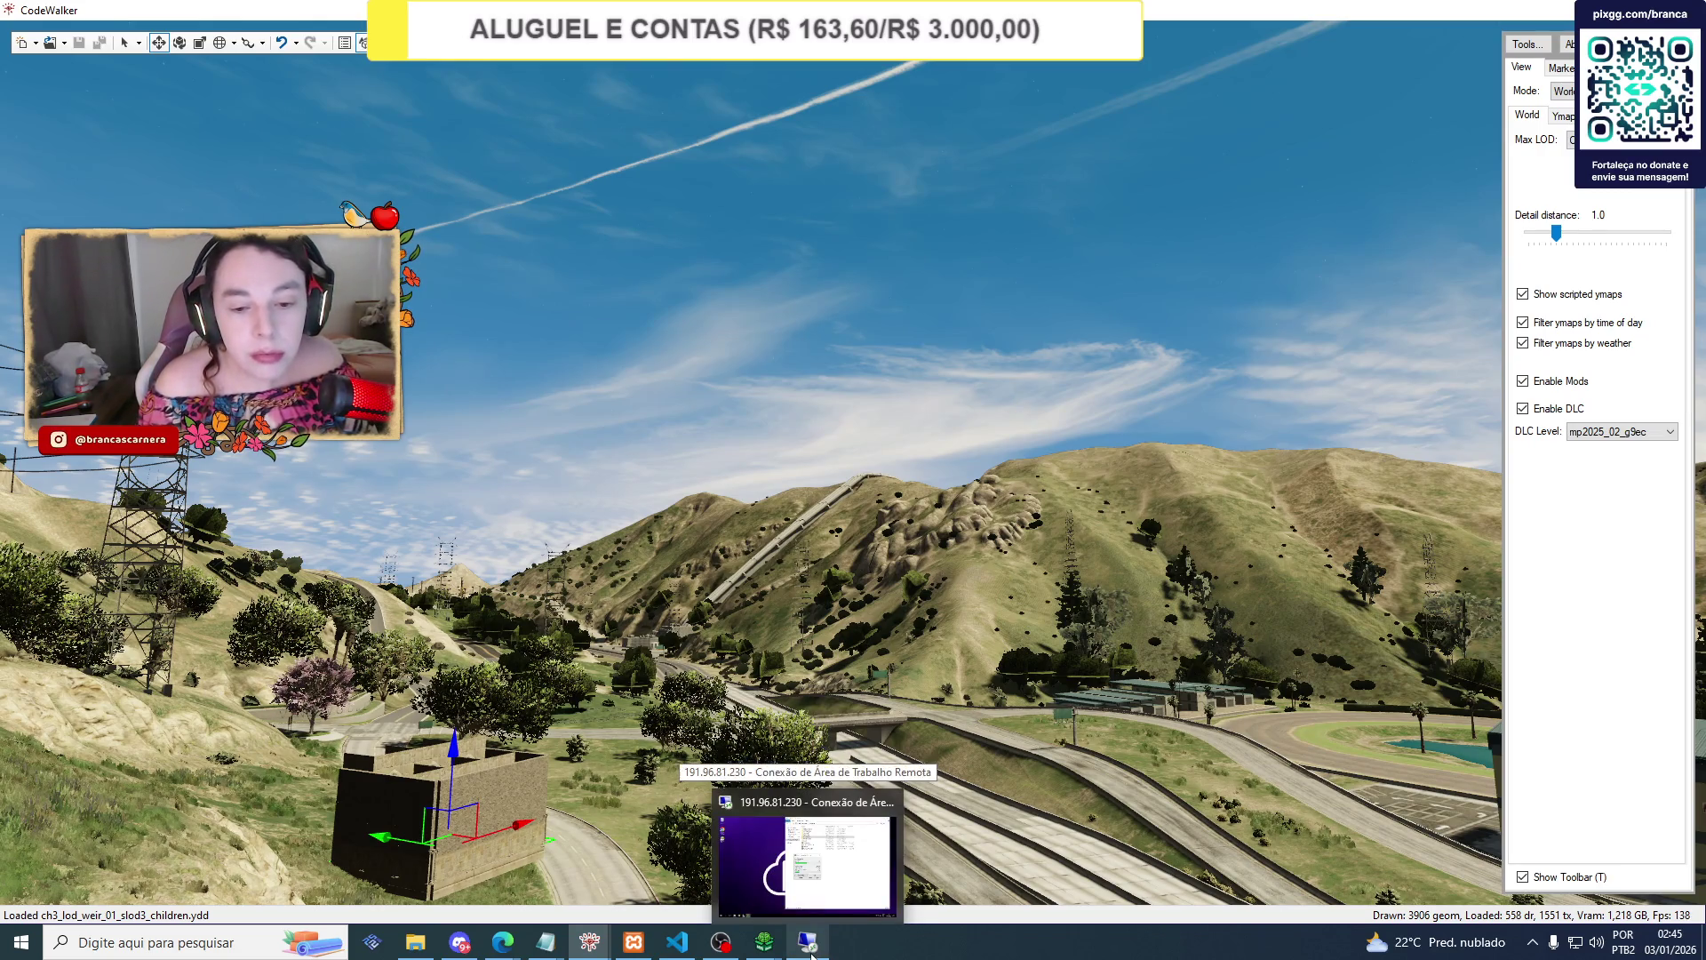
pyautogui.click(806, 949)
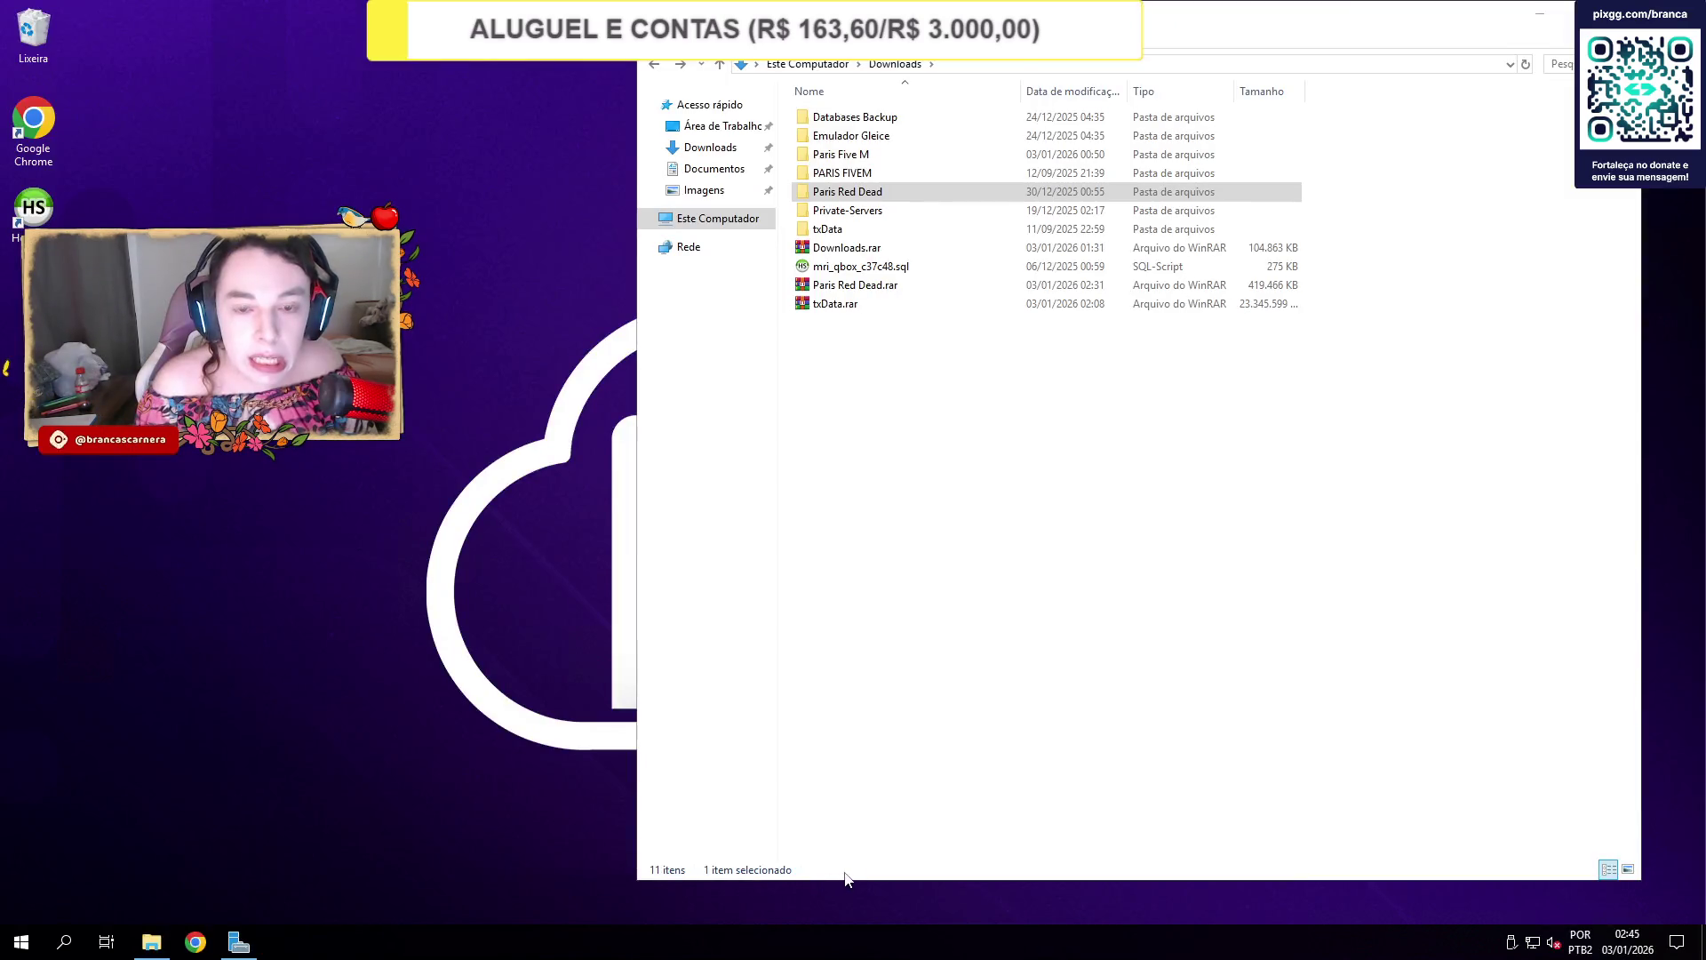
pyautogui.click(878, 432)
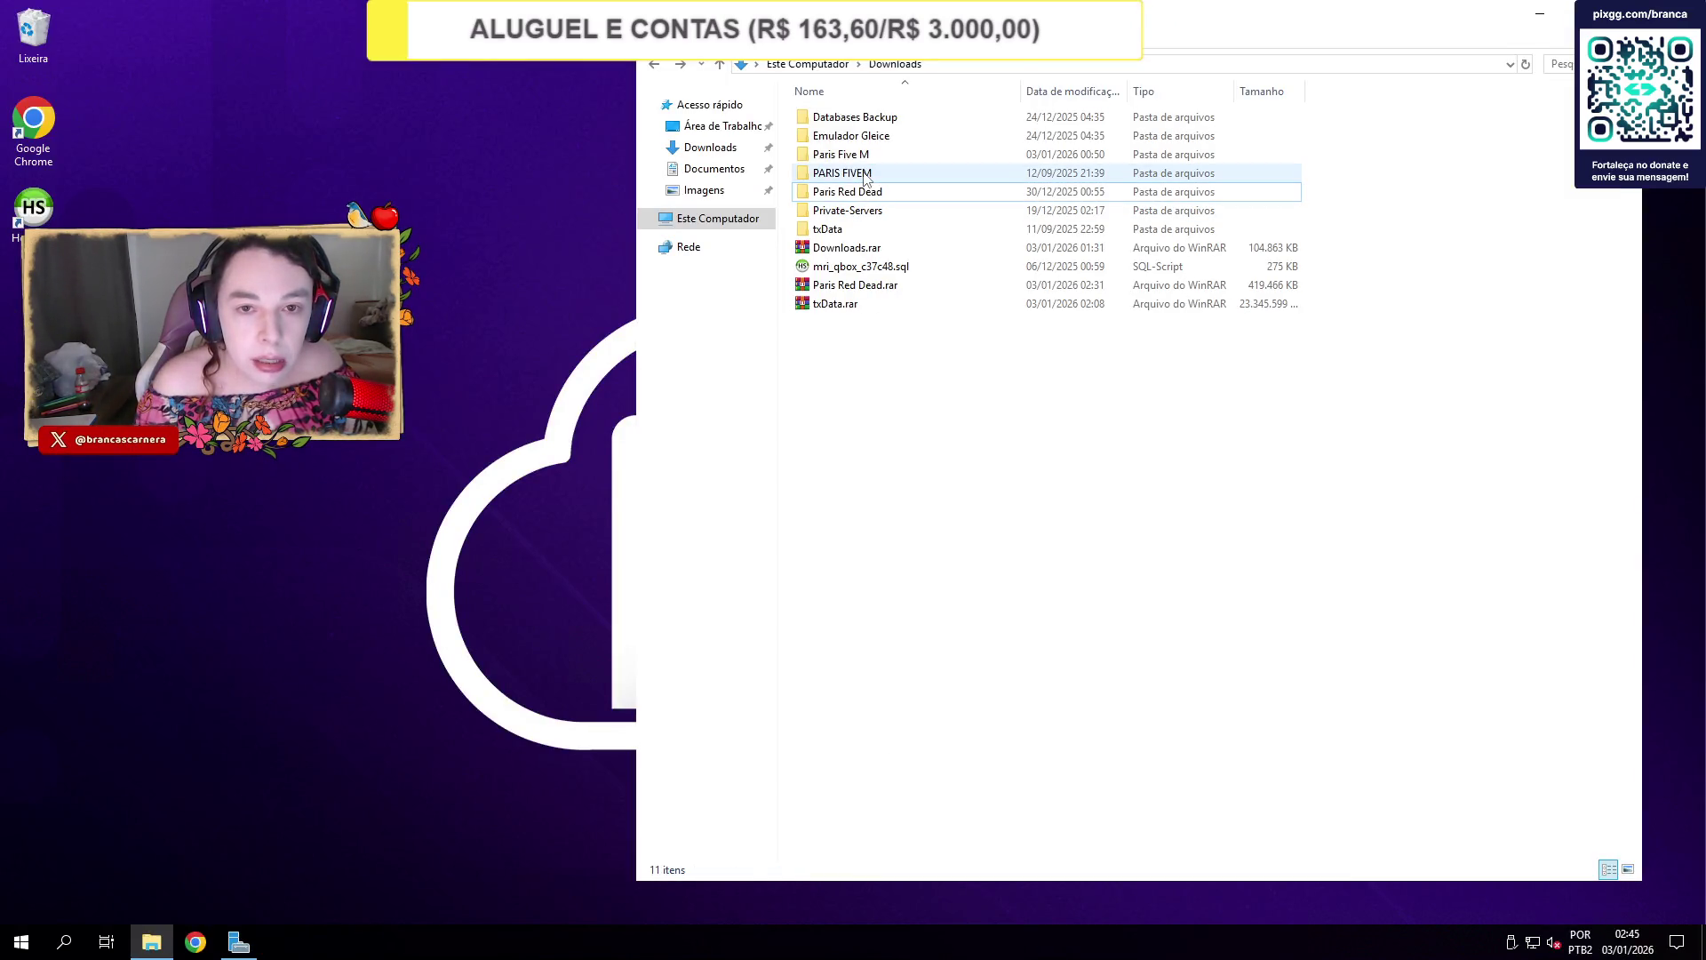
pyautogui.click(876, 125)
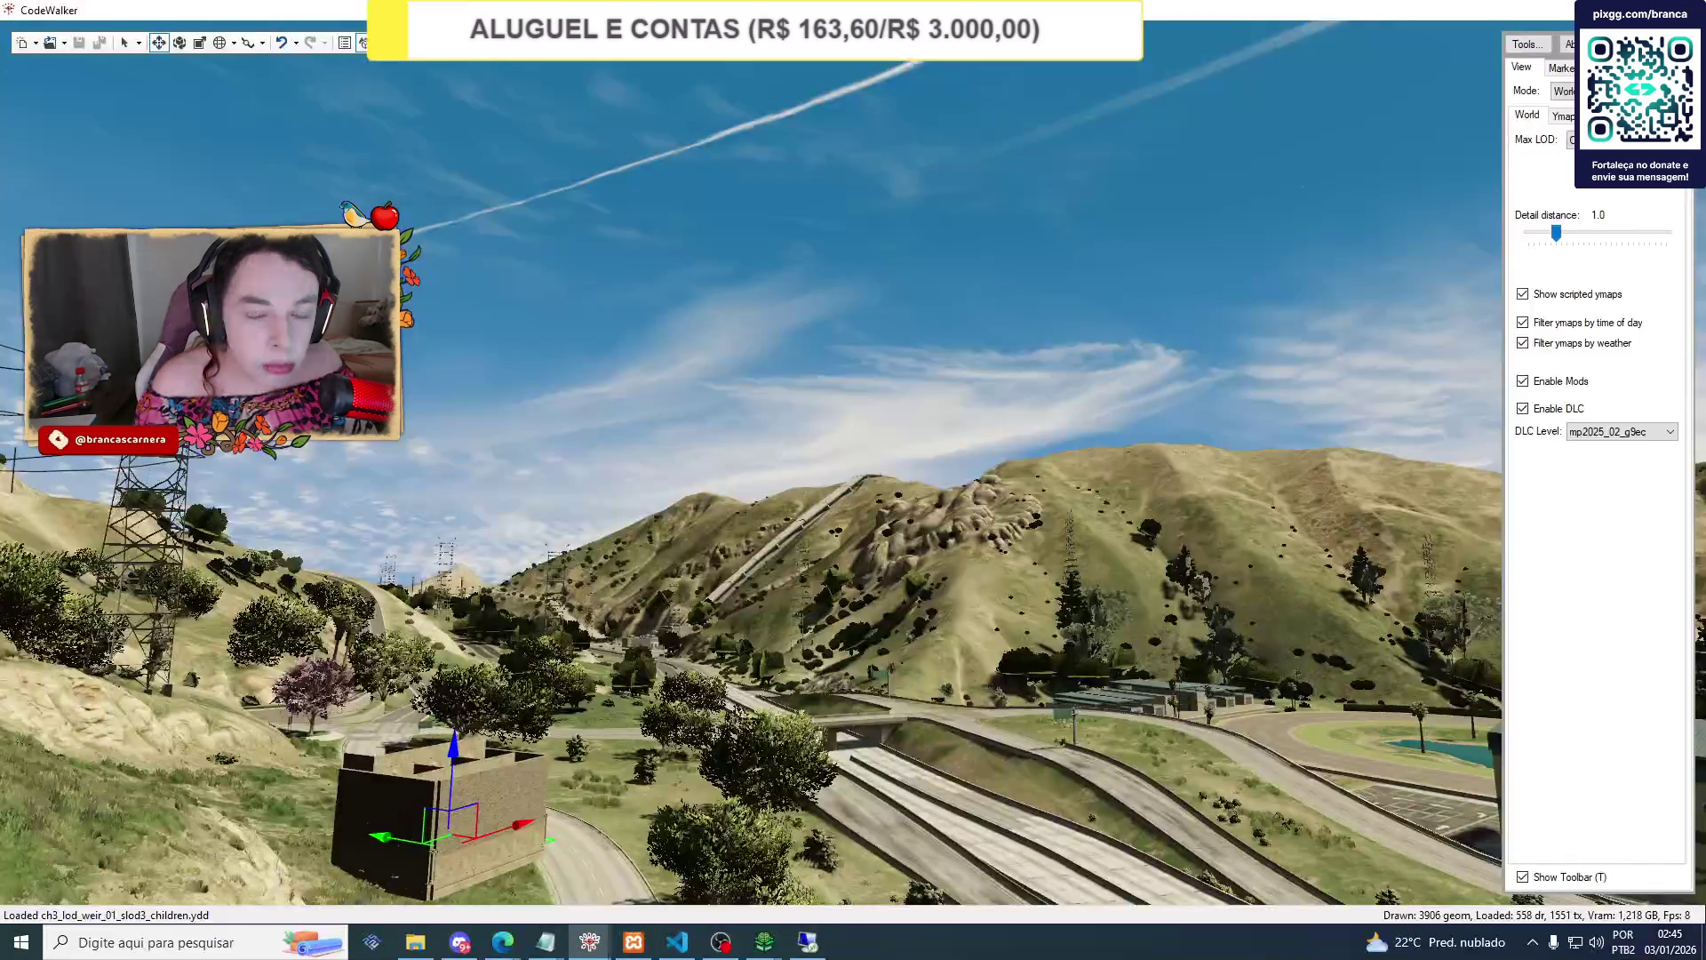
pyautogui.press('d')
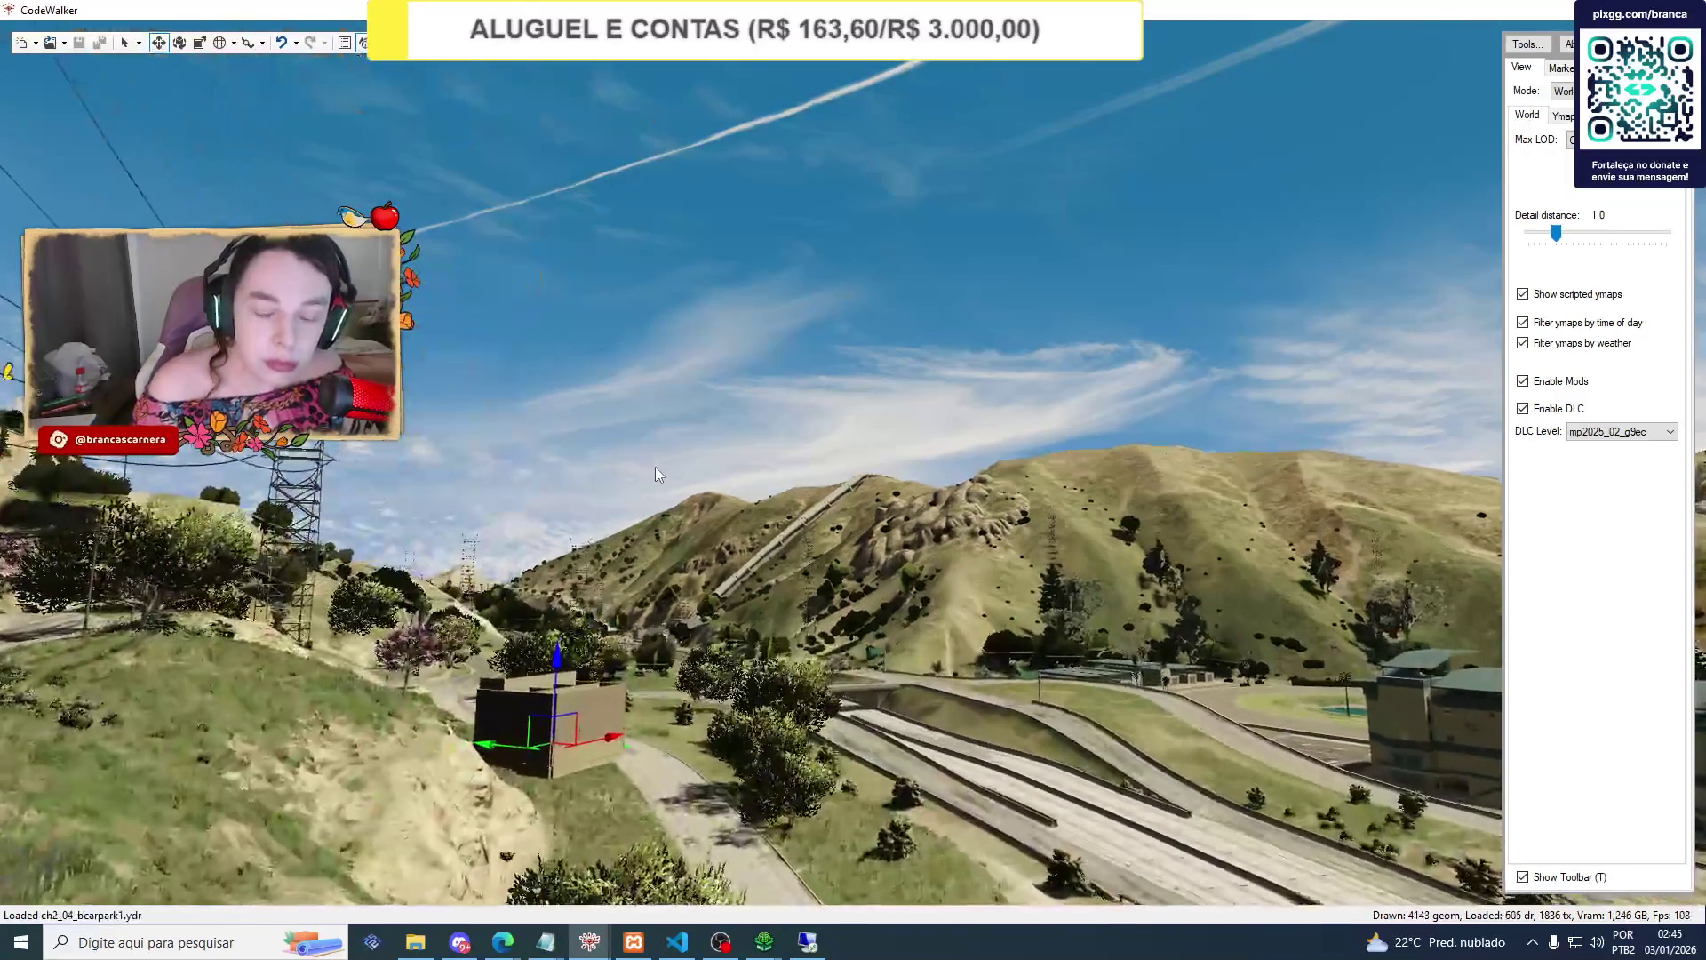
# Show hog_potionroom_01's position 963.569, 393.017822, 94.54442 in the CodeWalker project.
pyautogui.moveTo(589, 941)
pyautogui.click(678, 900)
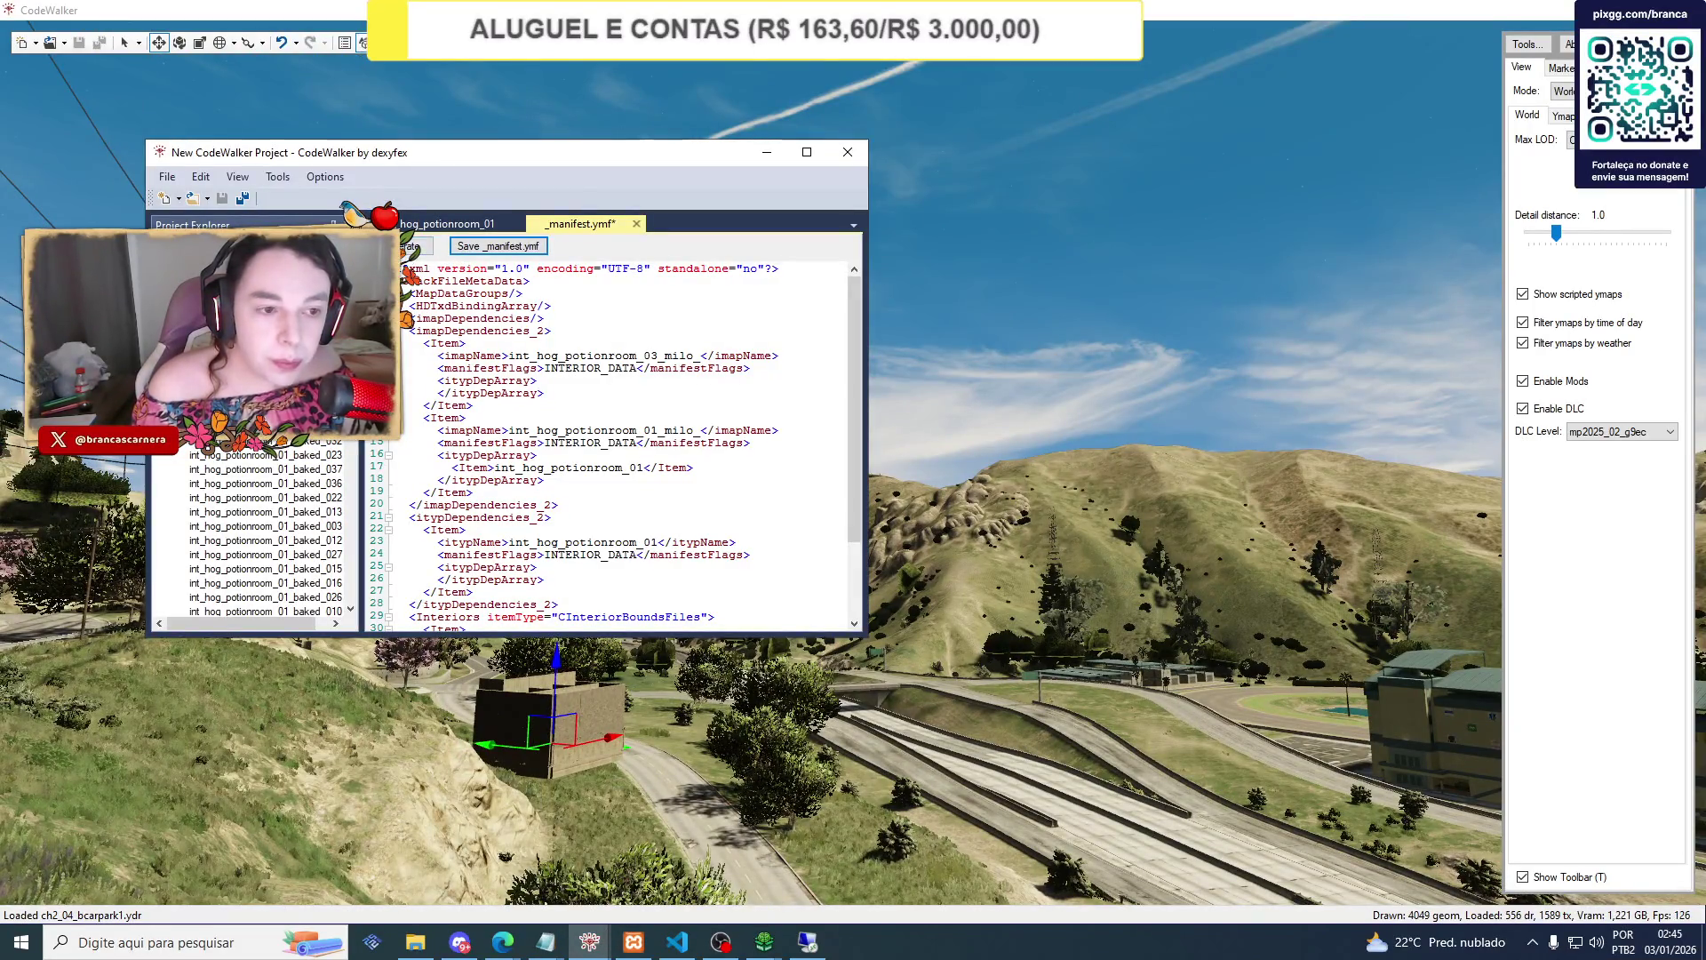
pyautogui.click(447, 223)
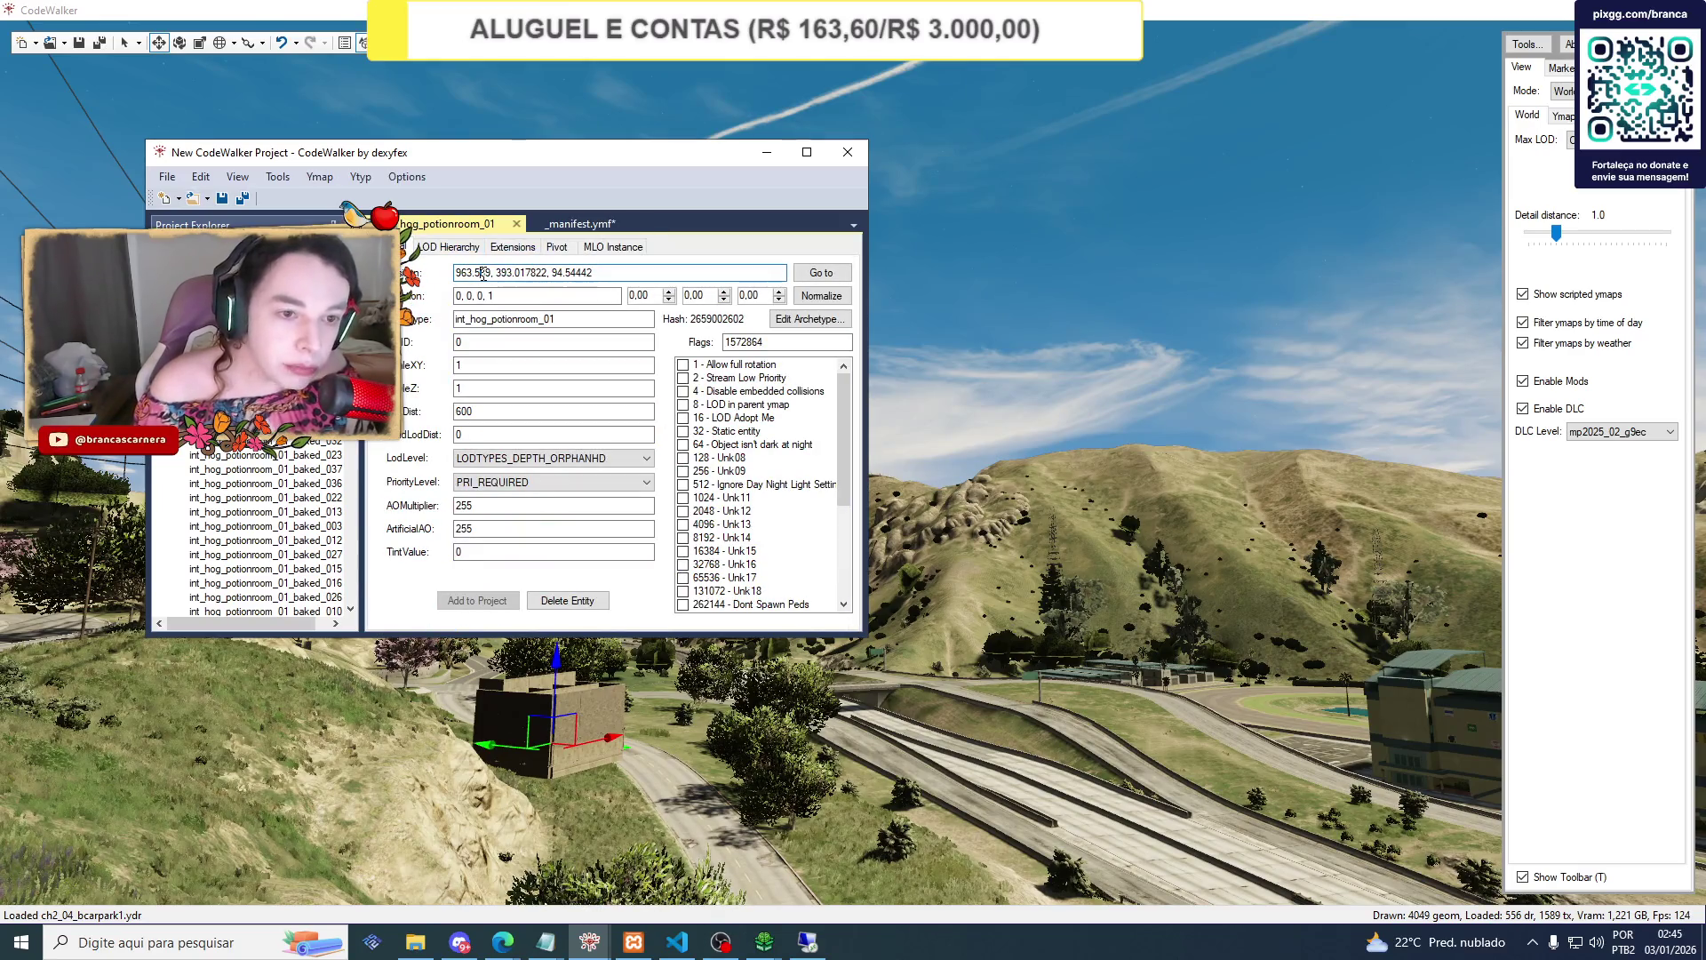
pyautogui.click(484, 276)
# Launch FiveM from a Windows search for 'five'.
pyautogui.click(236, 947)
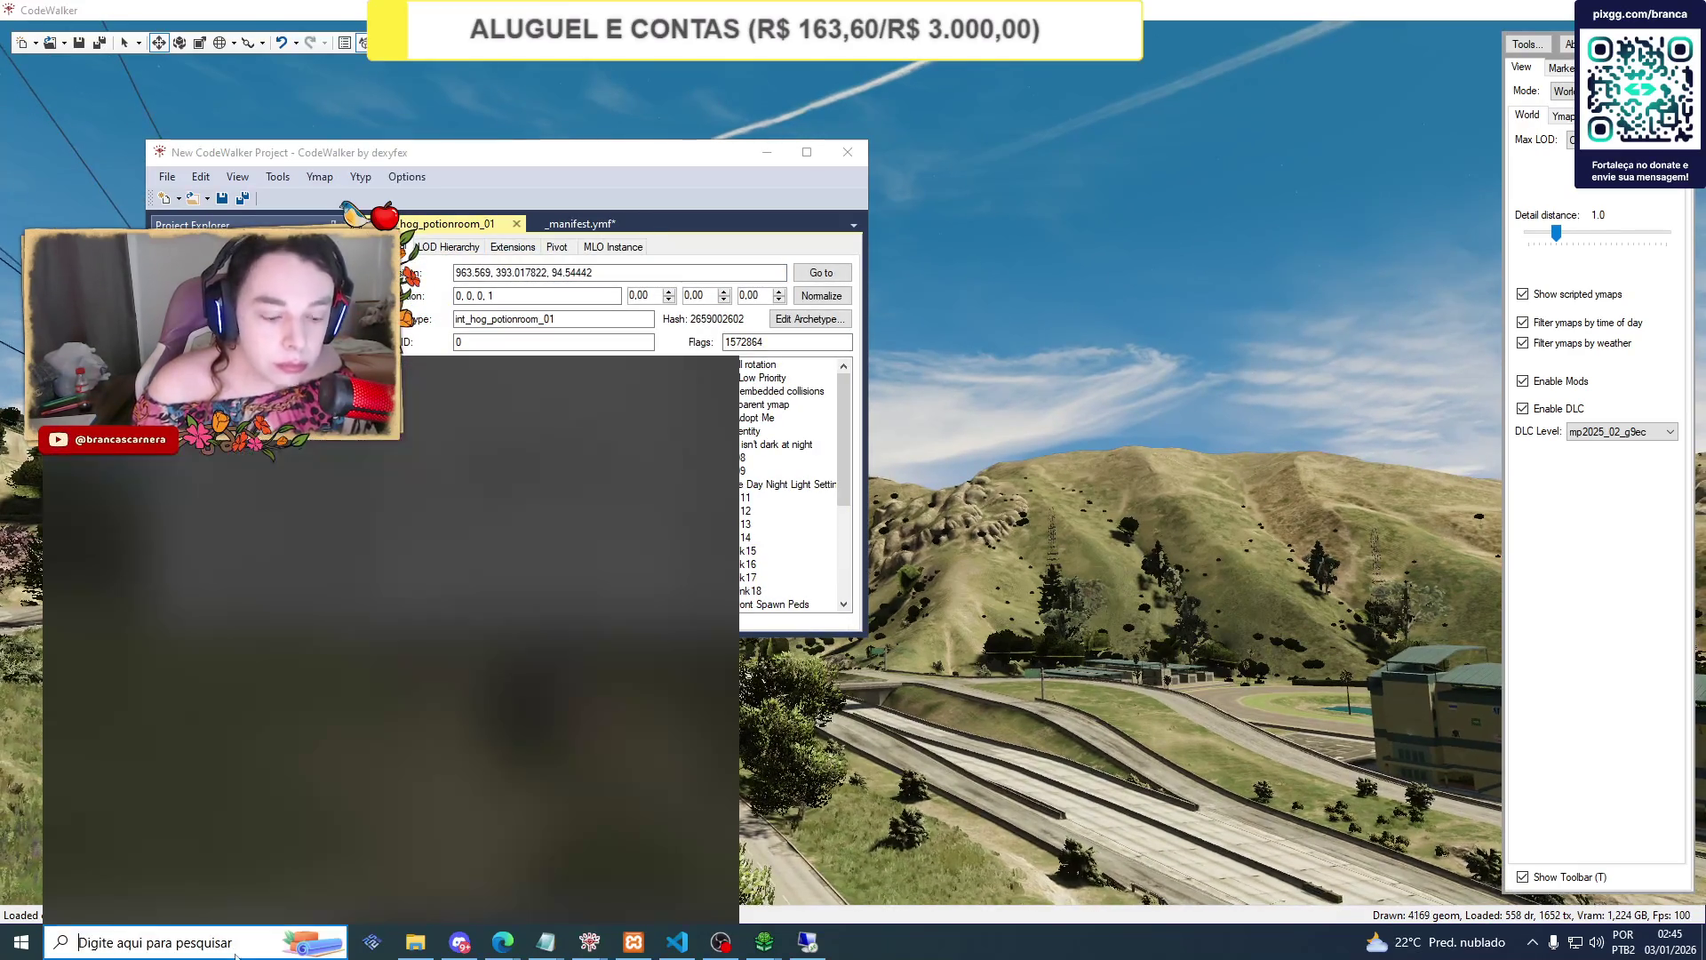
pyautogui.write('five')
pyautogui.click(182, 462)
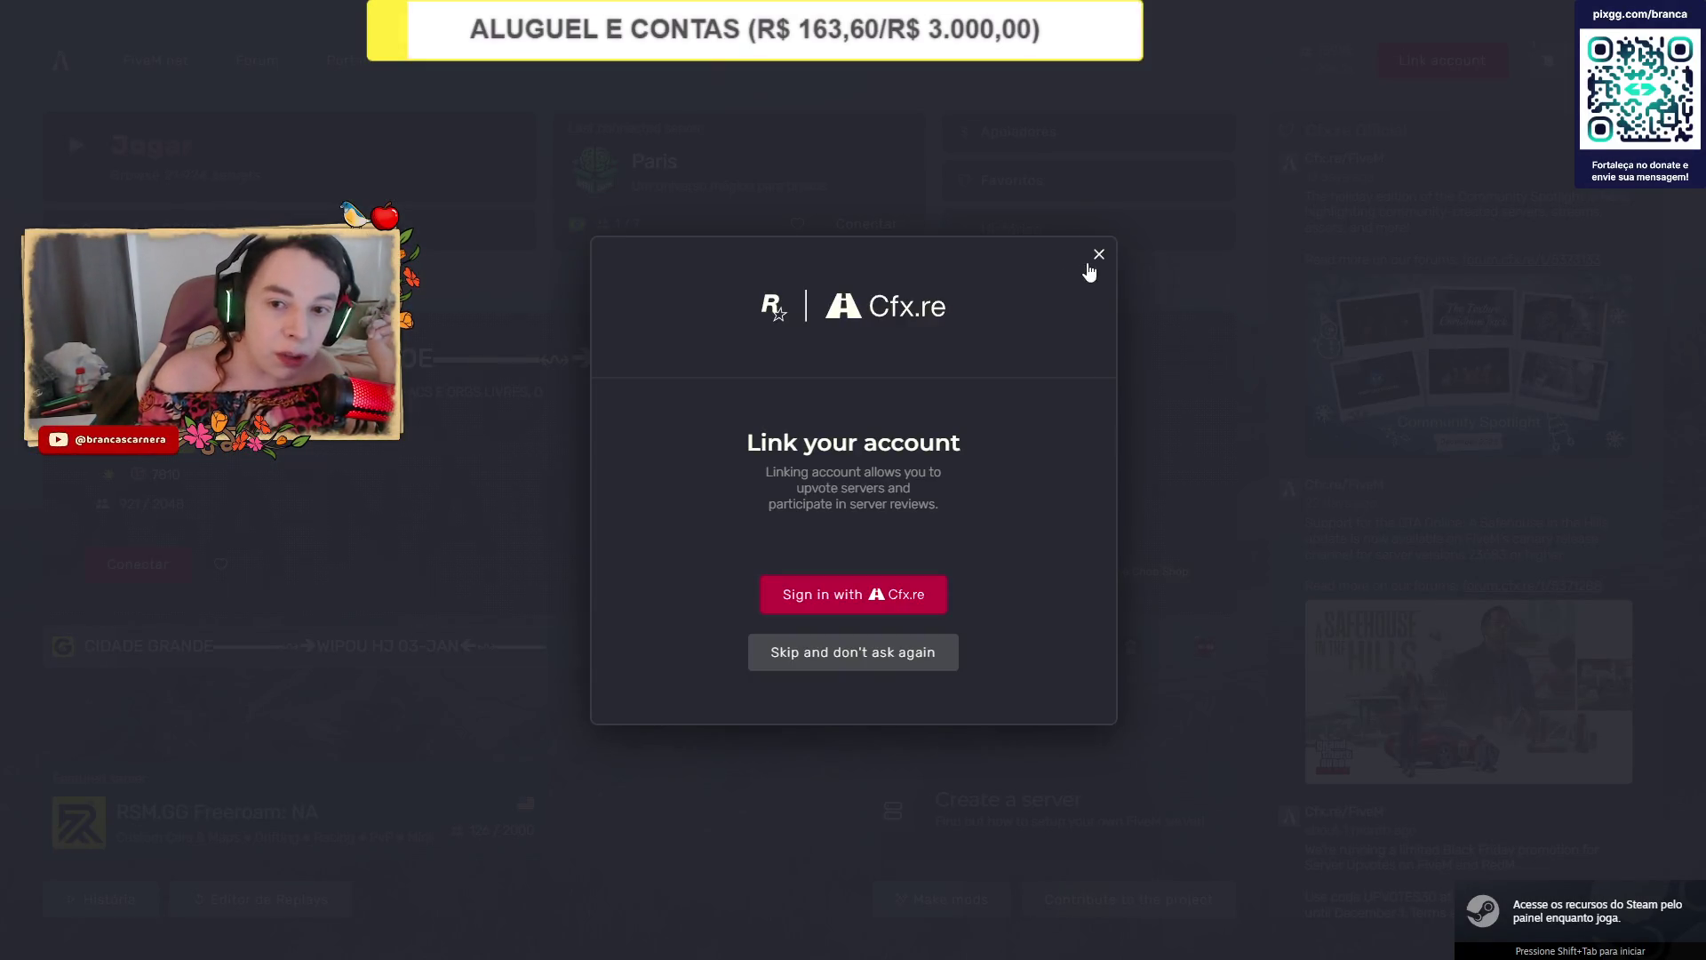
# Dismiss the account-linking prompt and connect to the last-played Paris server.
pyautogui.click(1098, 254)
pyautogui.click(866, 223)
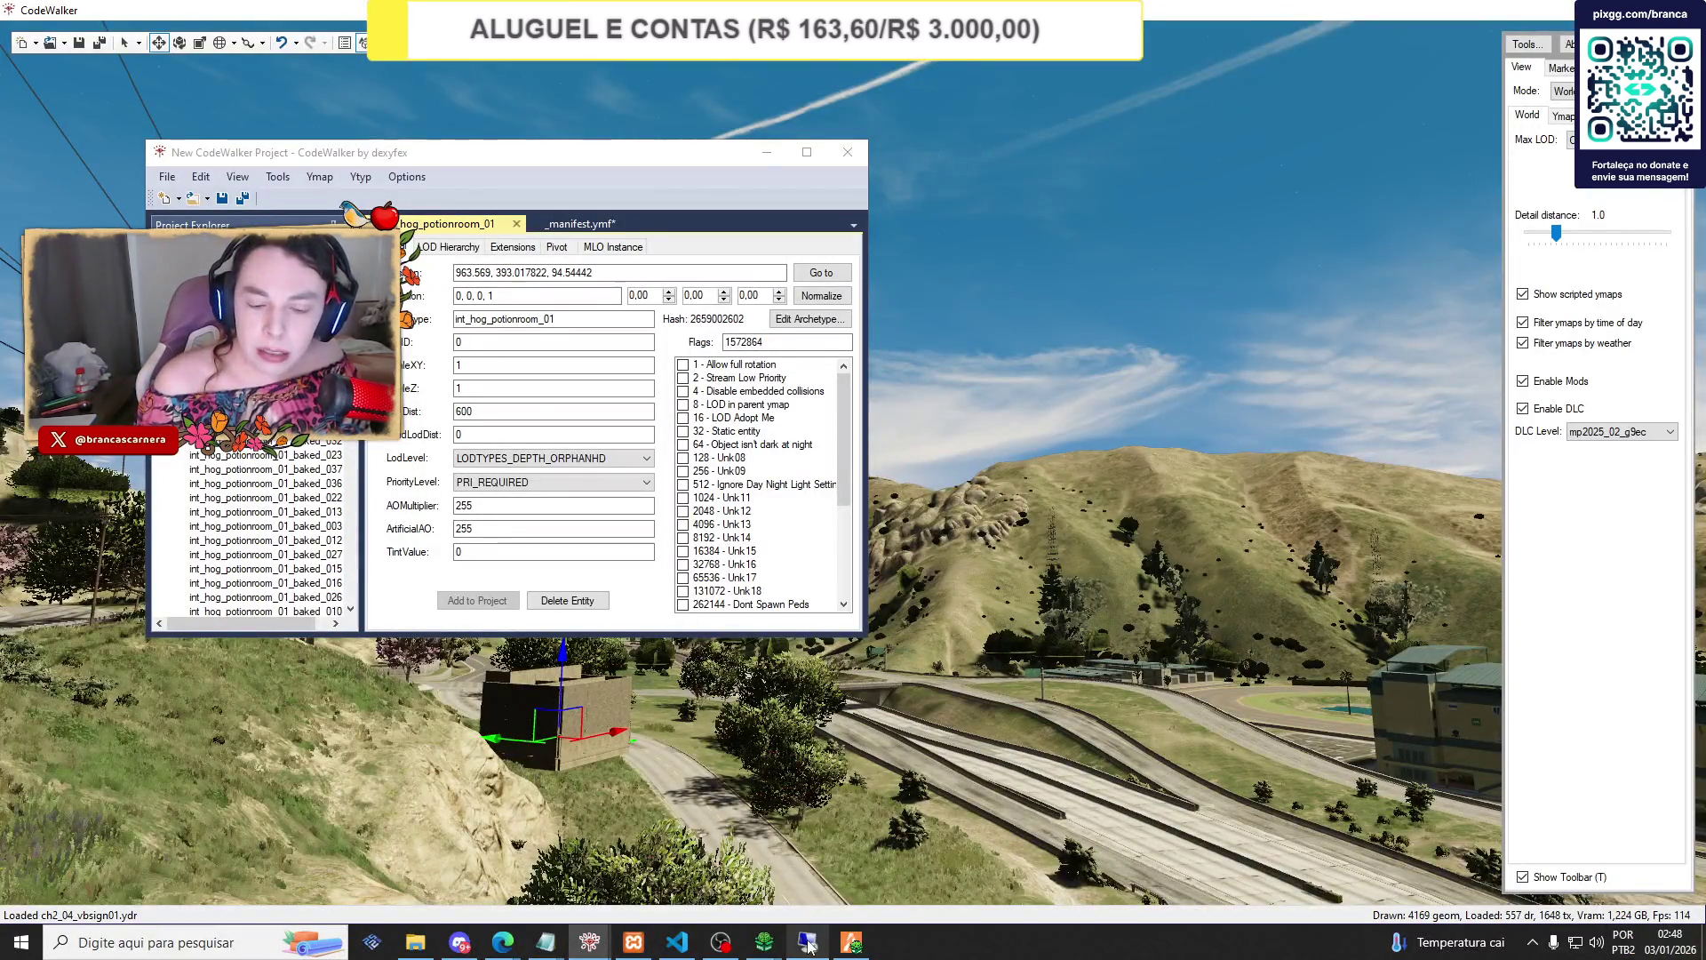
pyautogui.moveTo(851, 942)
pyautogui.click(839, 883)
pyautogui.press('F8')
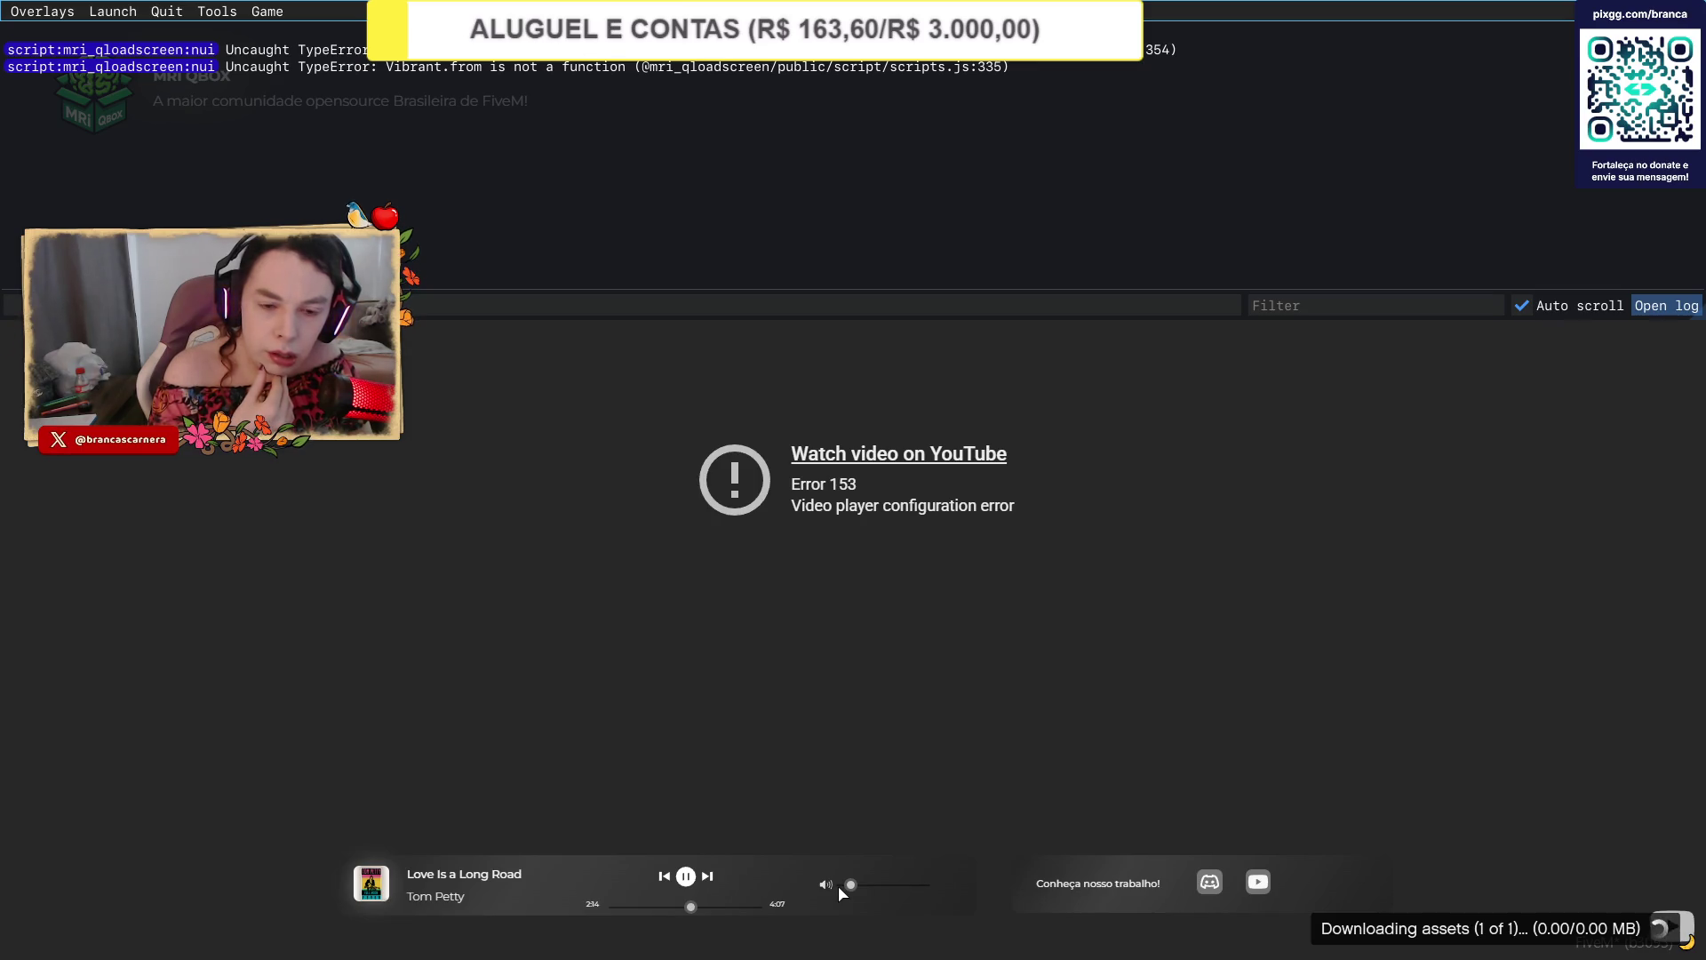
pyautogui.write('qu')
pyautogui.hotkey('alt', 'Tab')
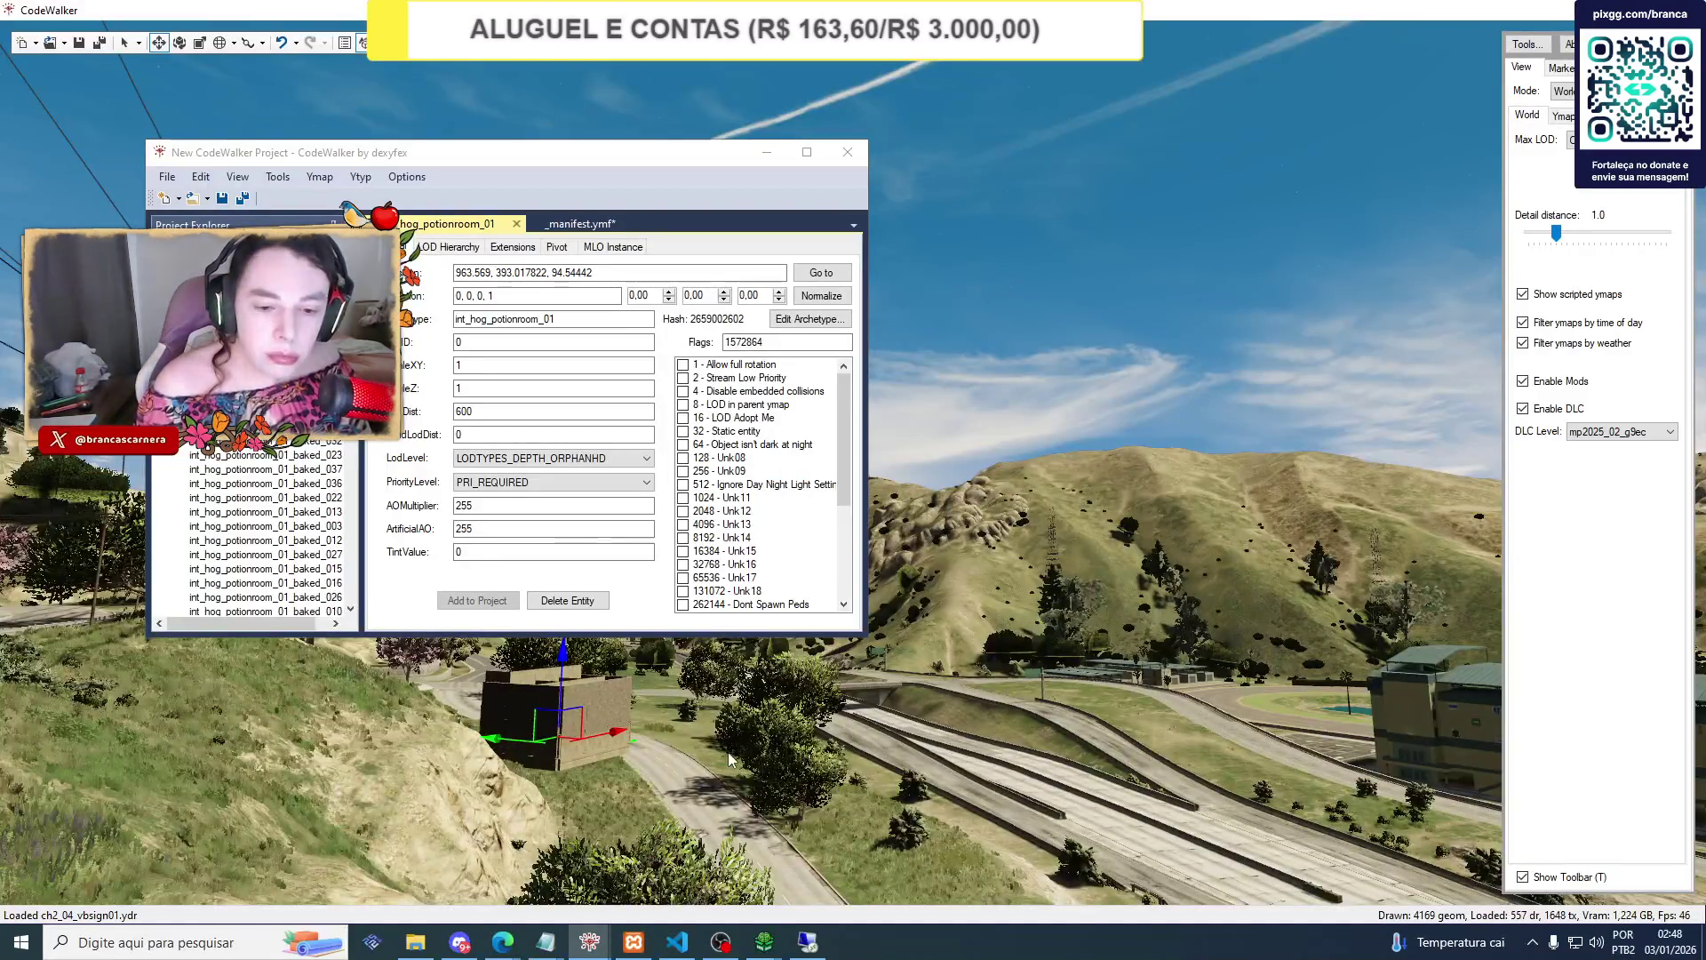
pyautogui.moveTo(747, 953)
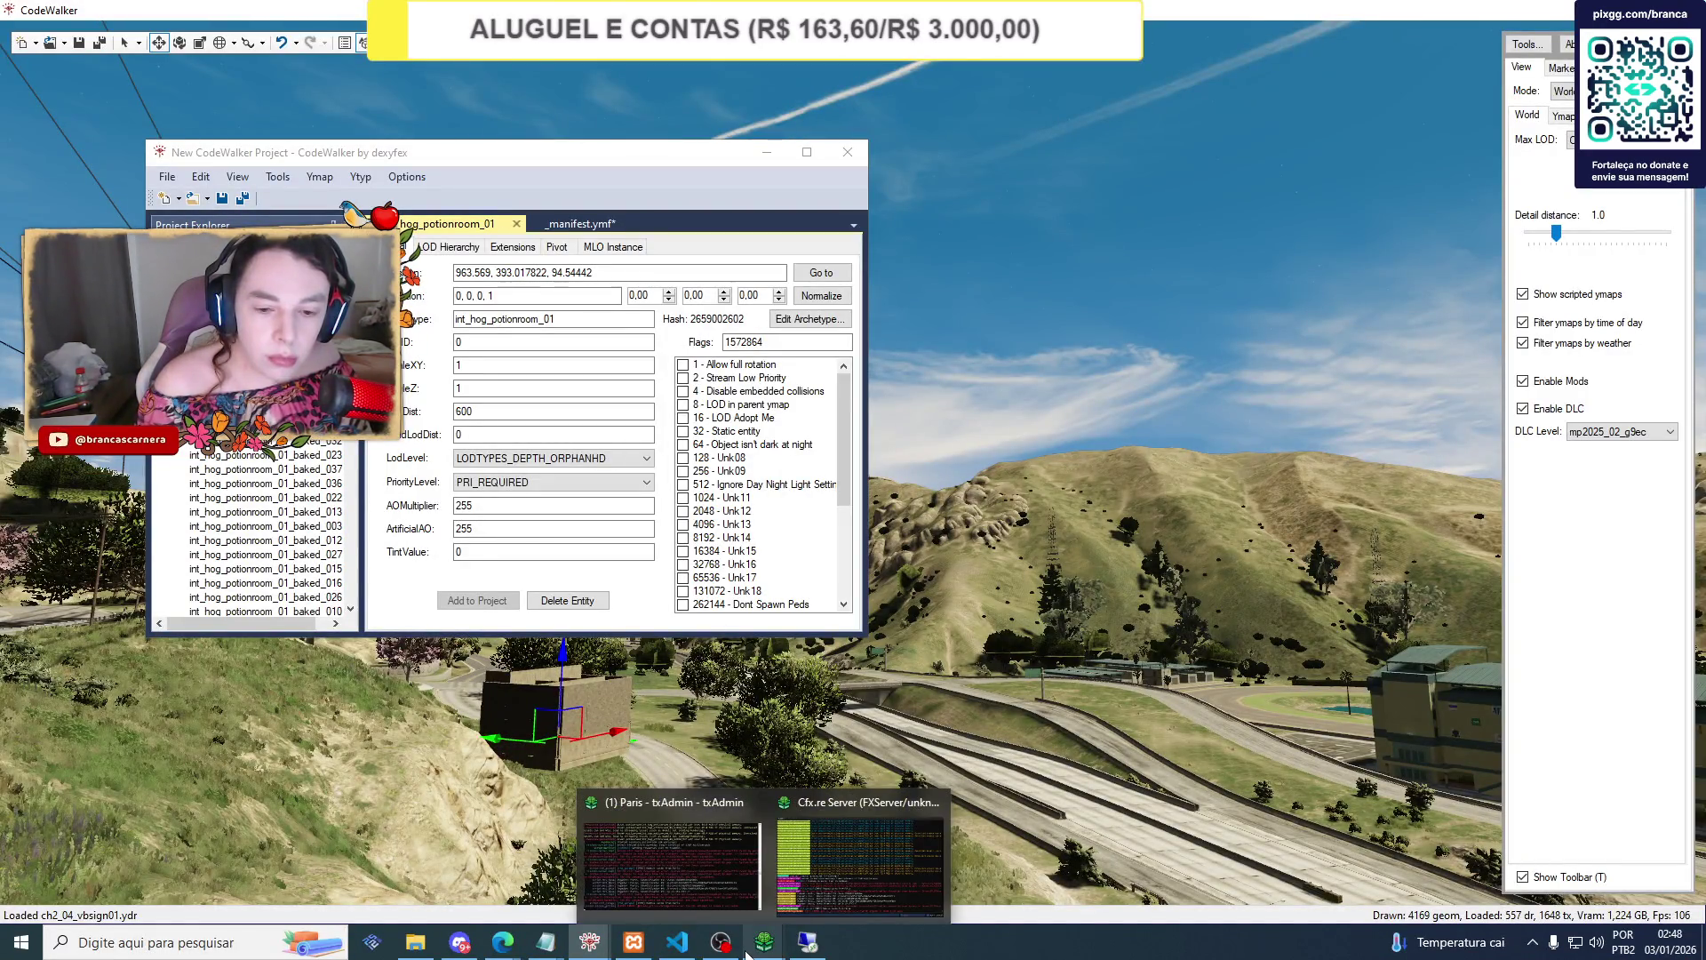
# Check the FXServer console log, then bring up the txAdmin Resources page in Edge.
pyautogui.click(805, 891)
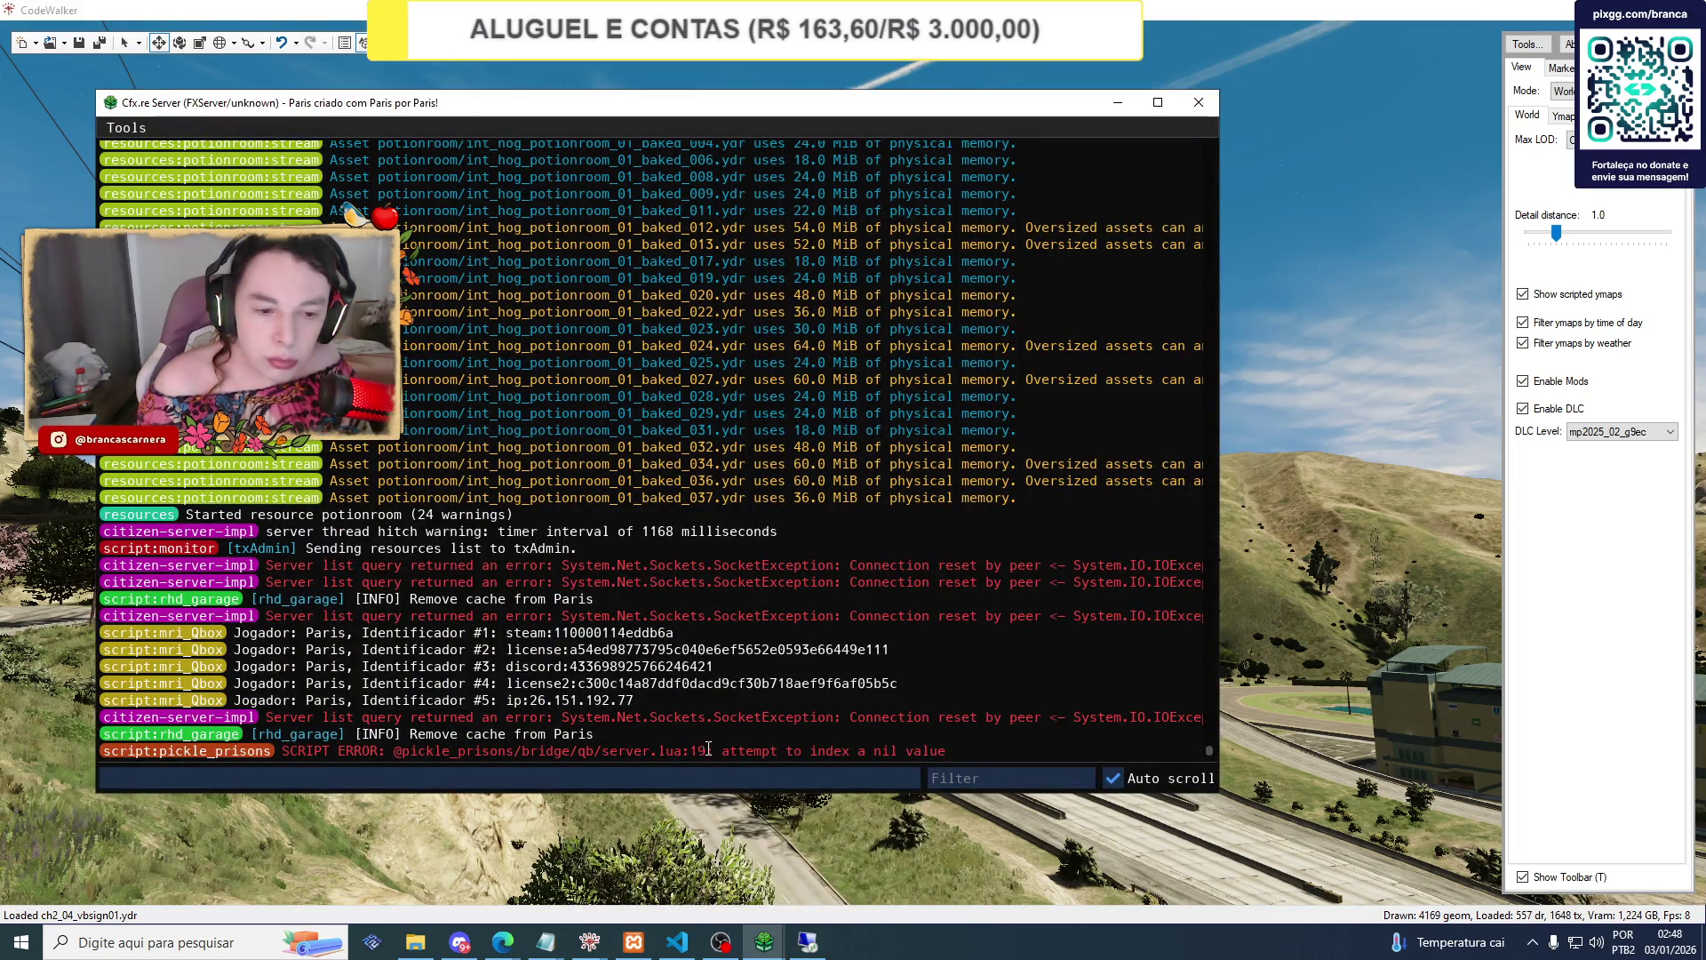
pyautogui.click(589, 942)
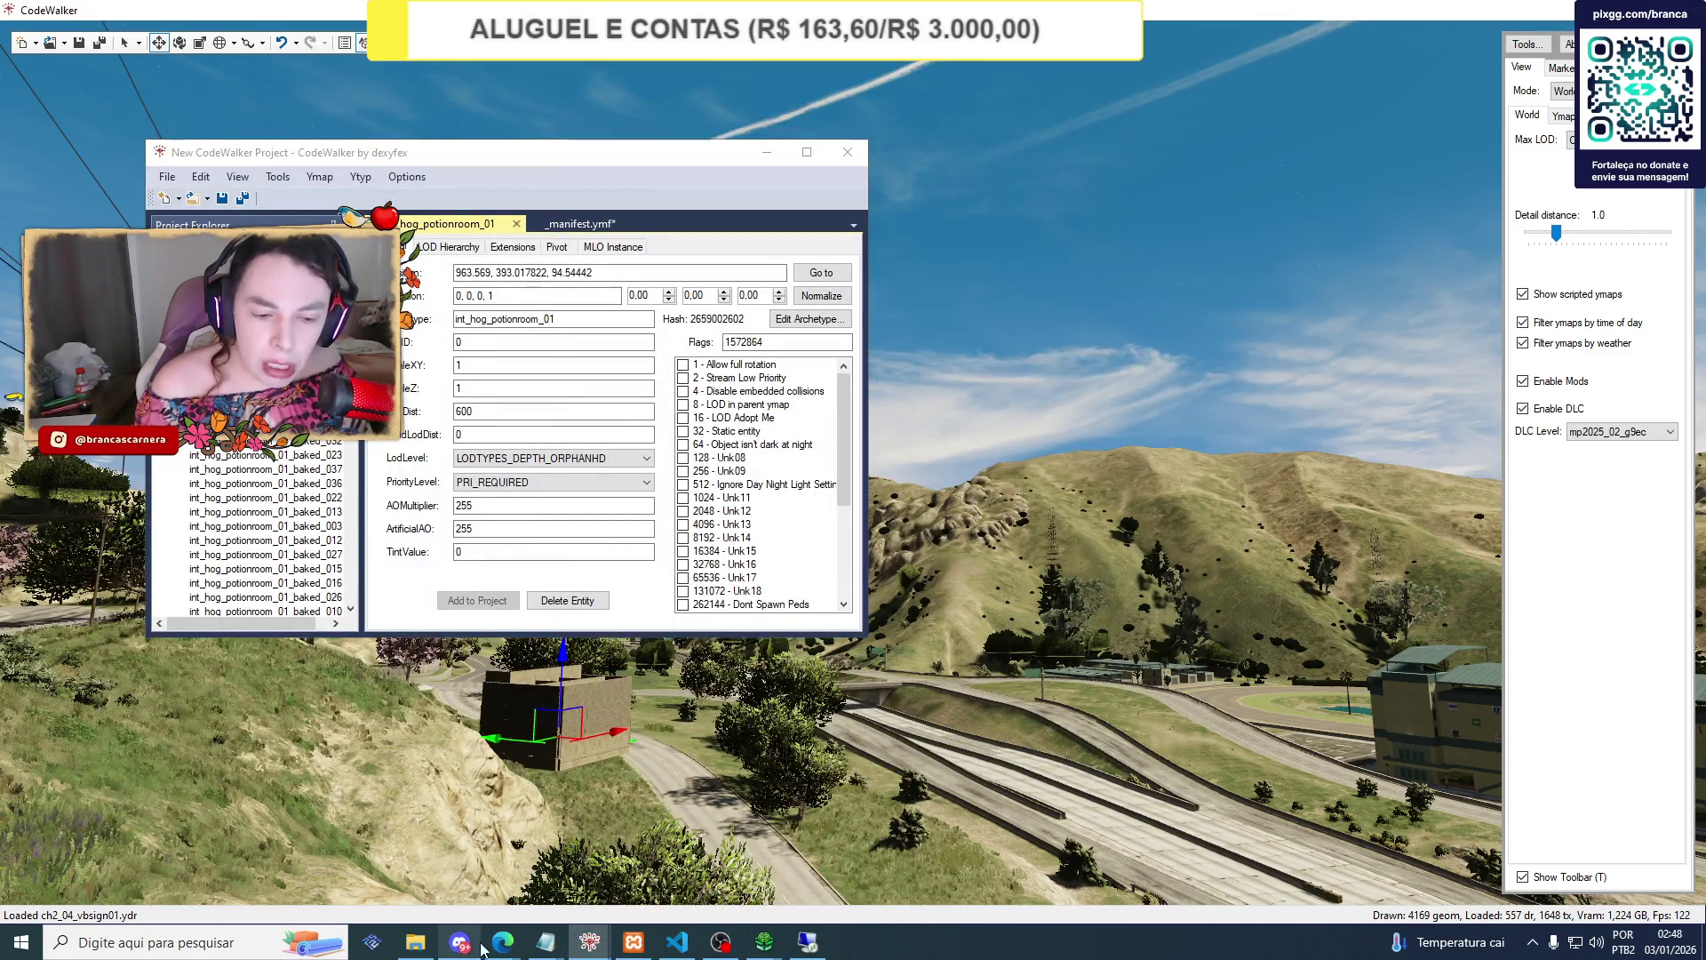
pyautogui.moveTo(494, 948)
pyautogui.click(448, 893)
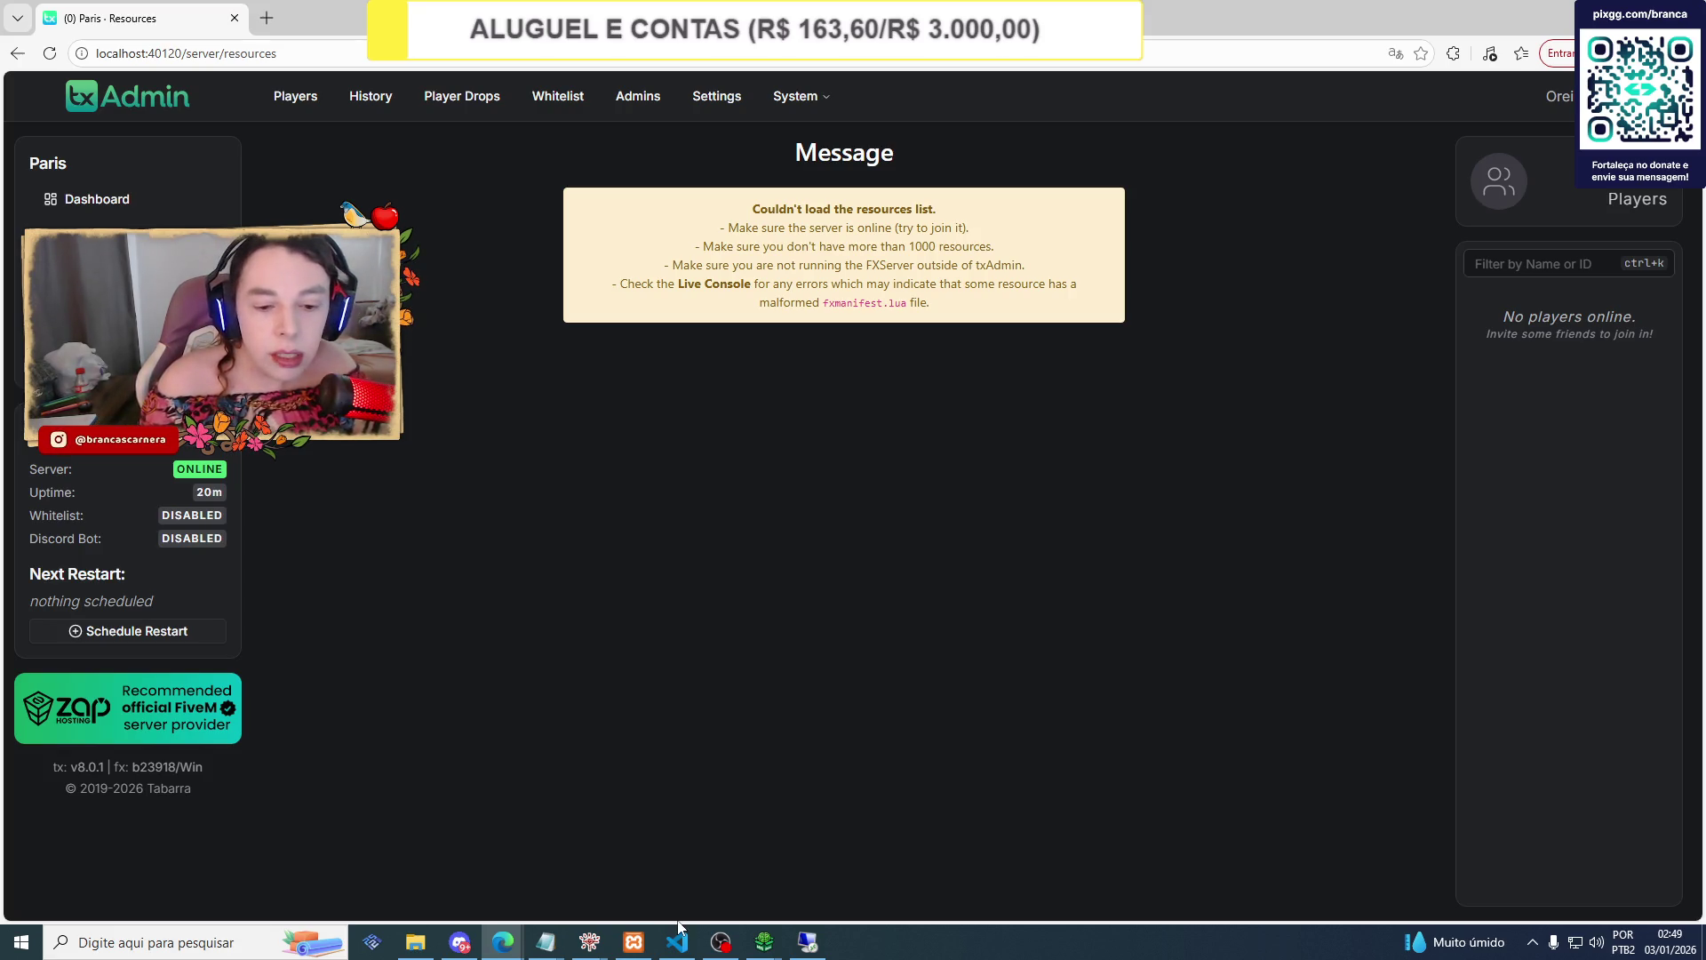
# Read the Resources page's 'Couldn't load the resources list' message while the server shows online.
pyautogui.moveTo(706, 942)
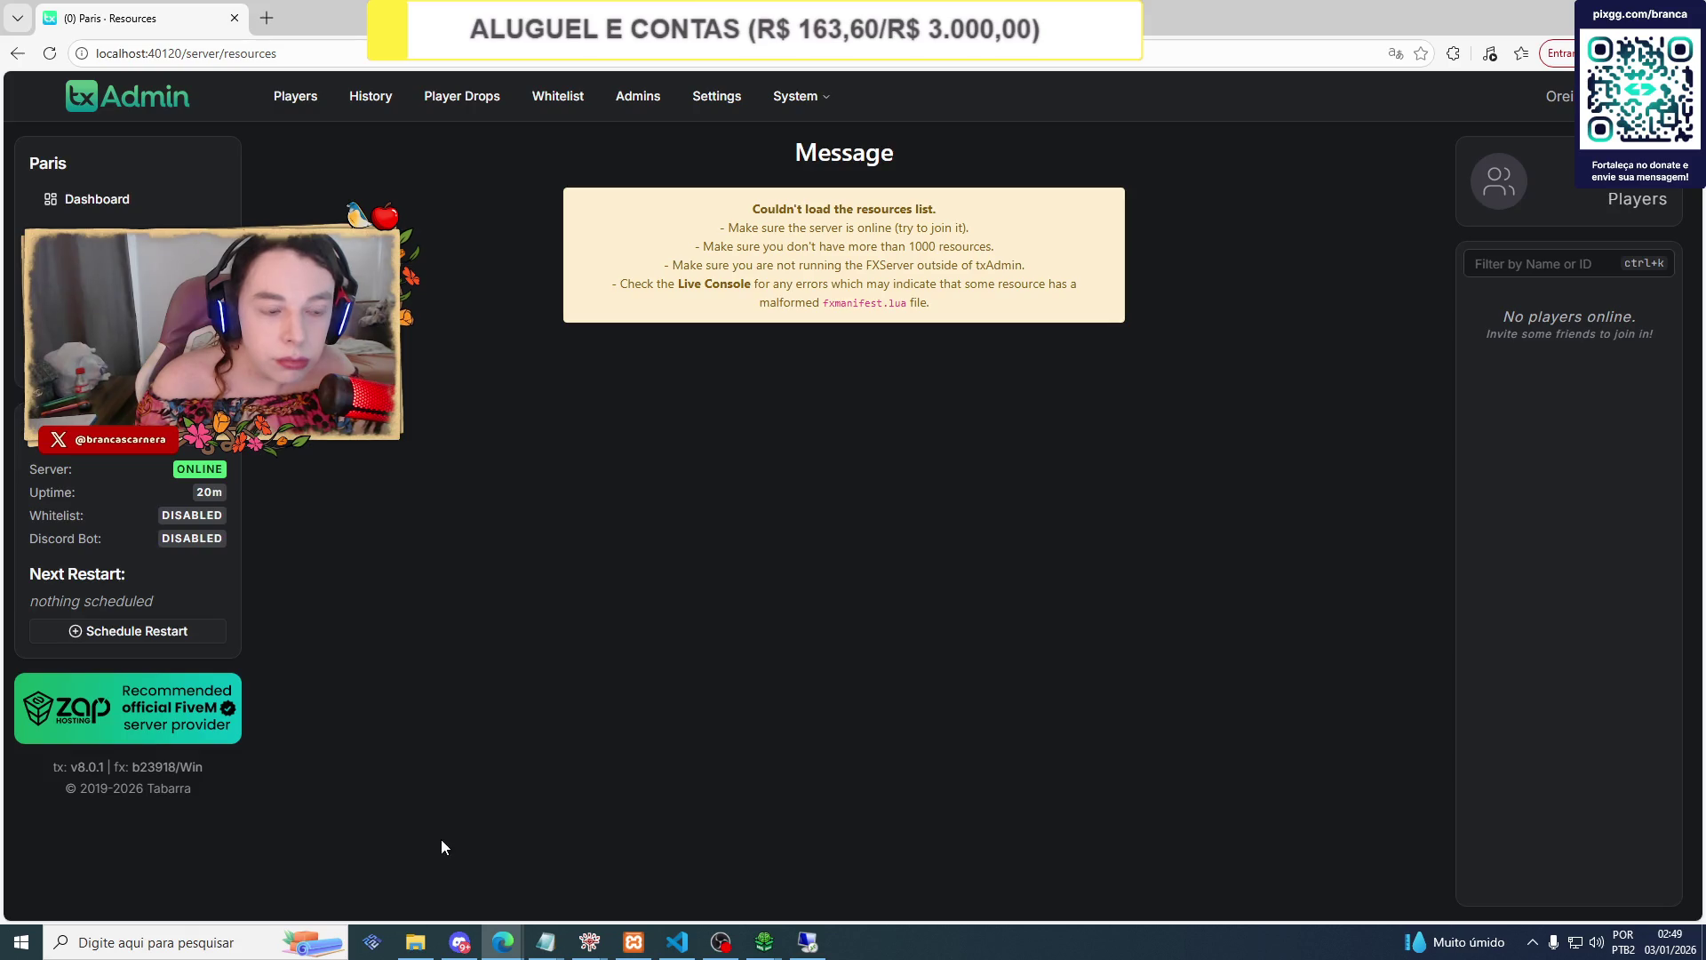
# Launch the FiveM client from a taskbar search for 'five'.
pyautogui.click(192, 942)
pyautogui.write('five')
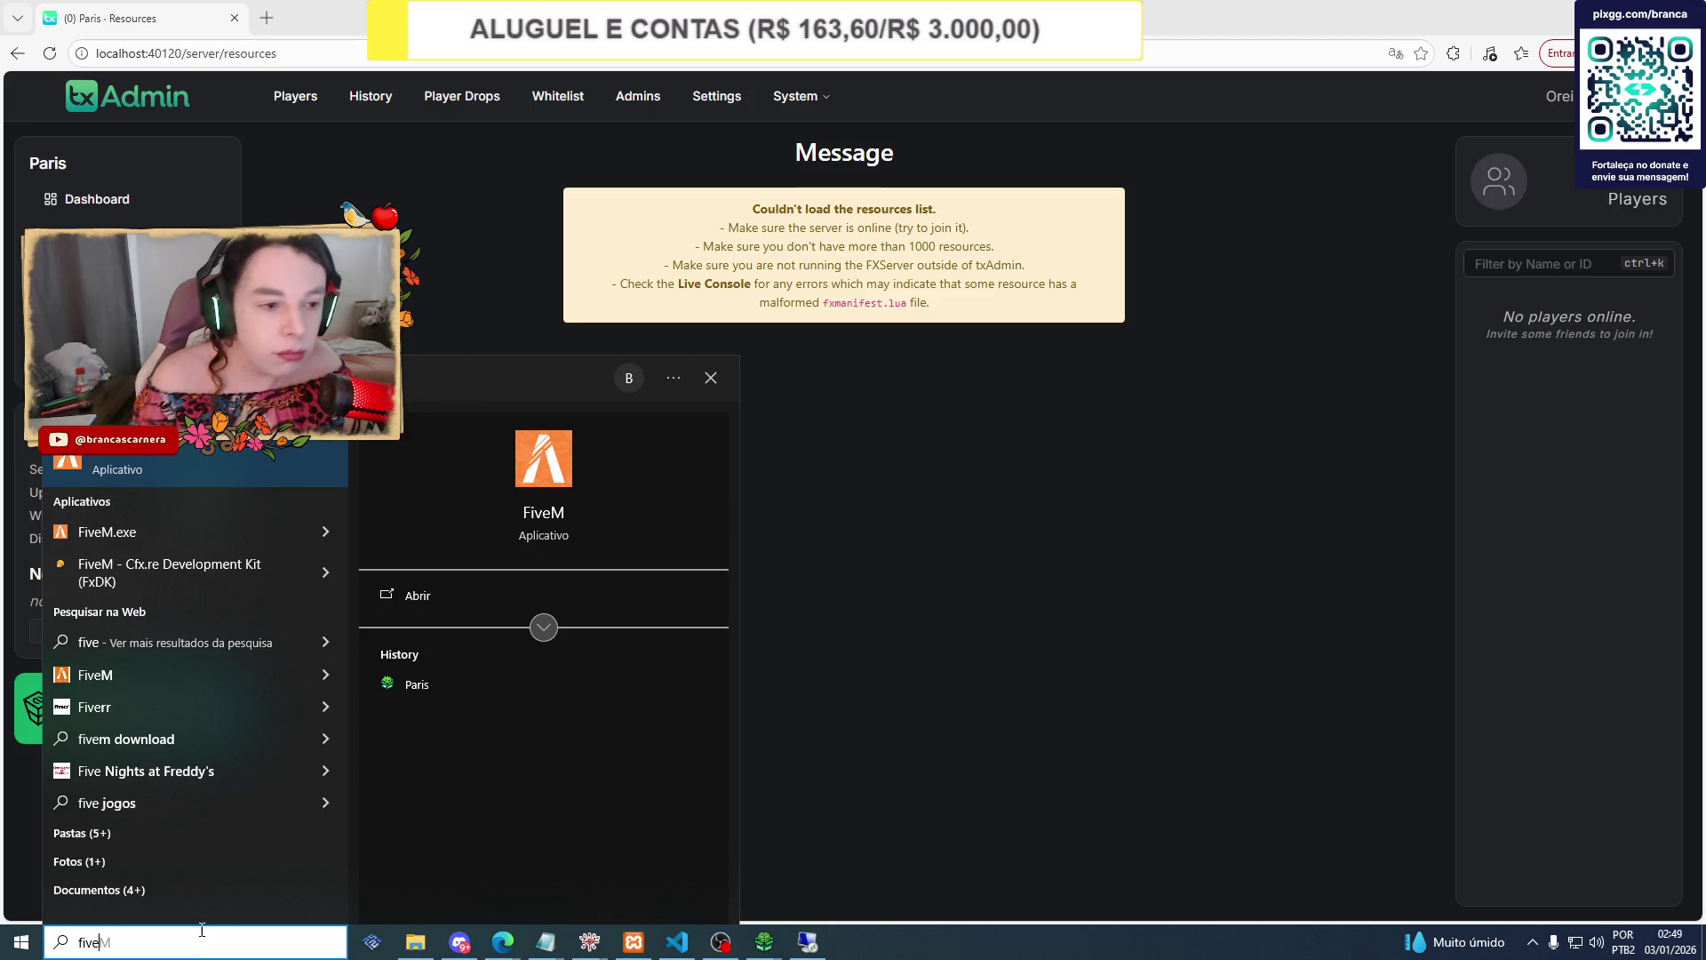
pyautogui.click(194, 457)
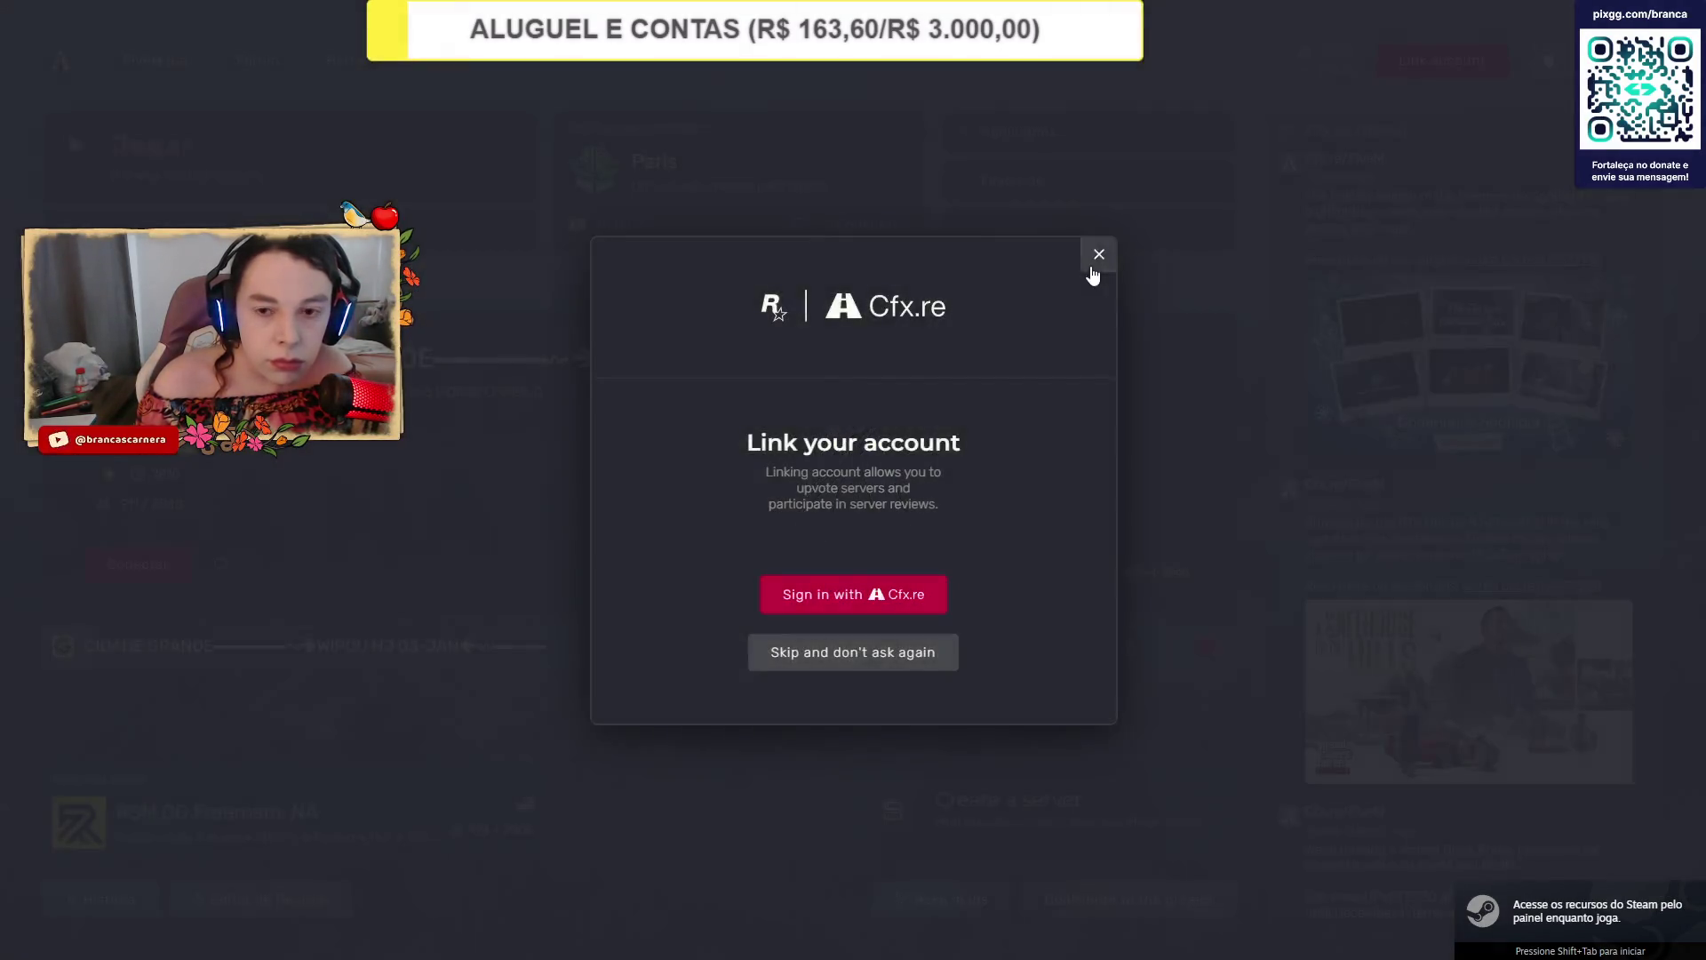
# Close the Link account prompt and start connecting to the Paris server.
pyautogui.click(1095, 266)
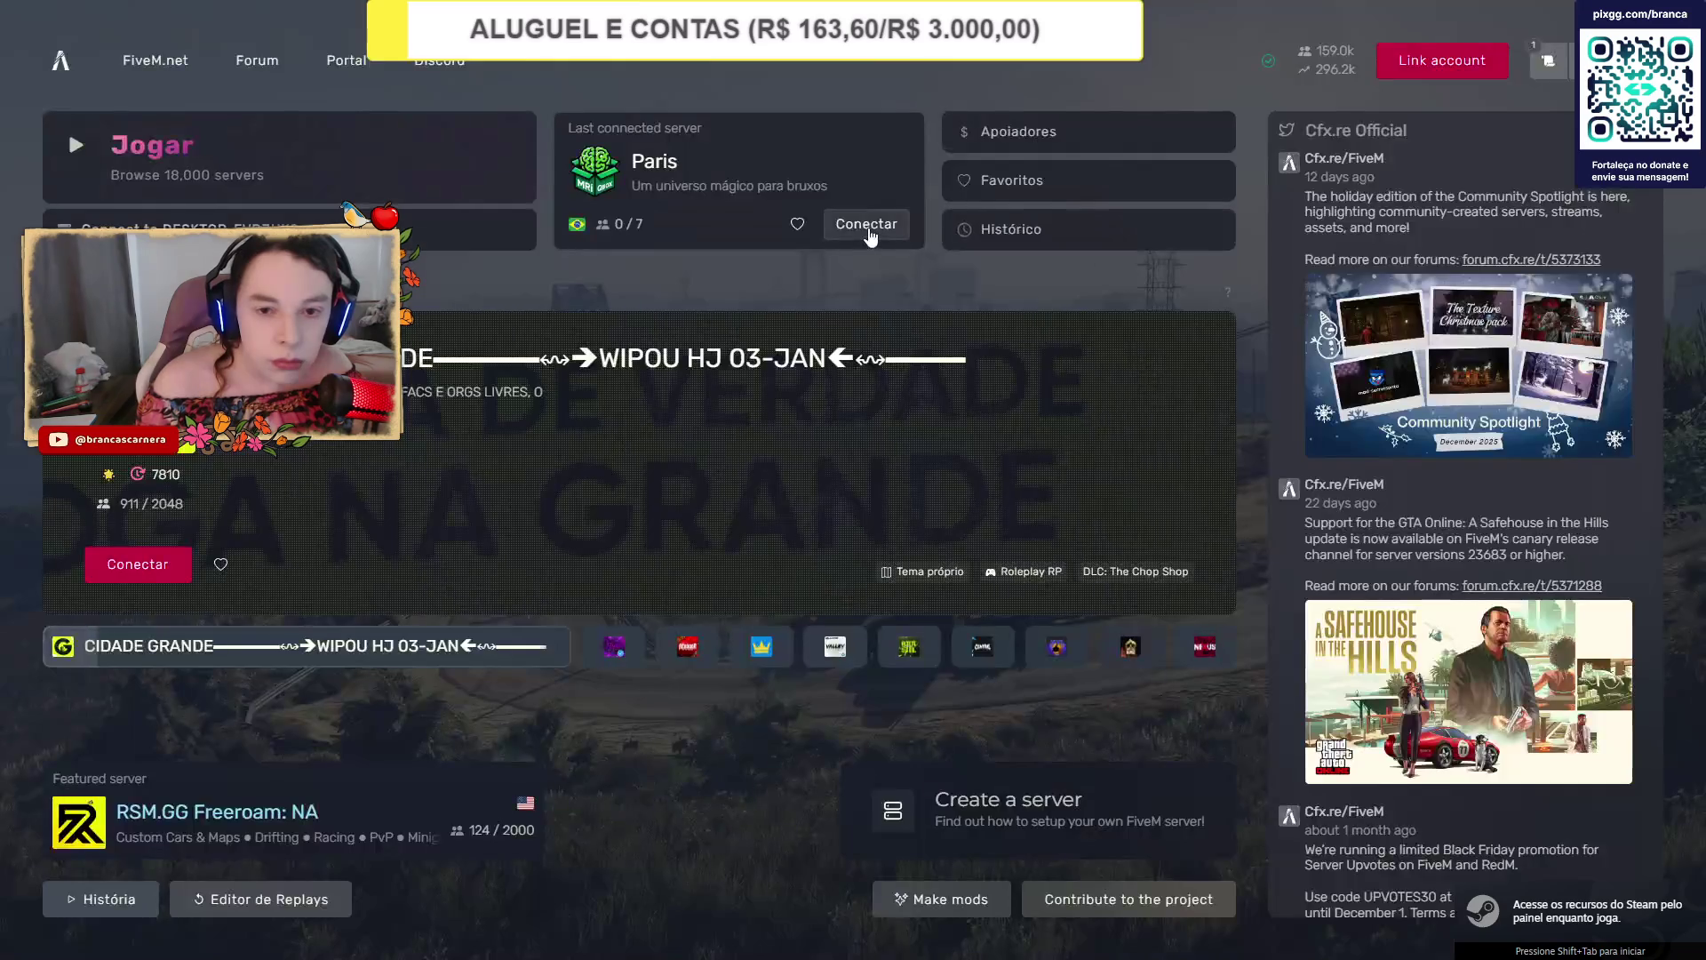
pyautogui.click(868, 229)
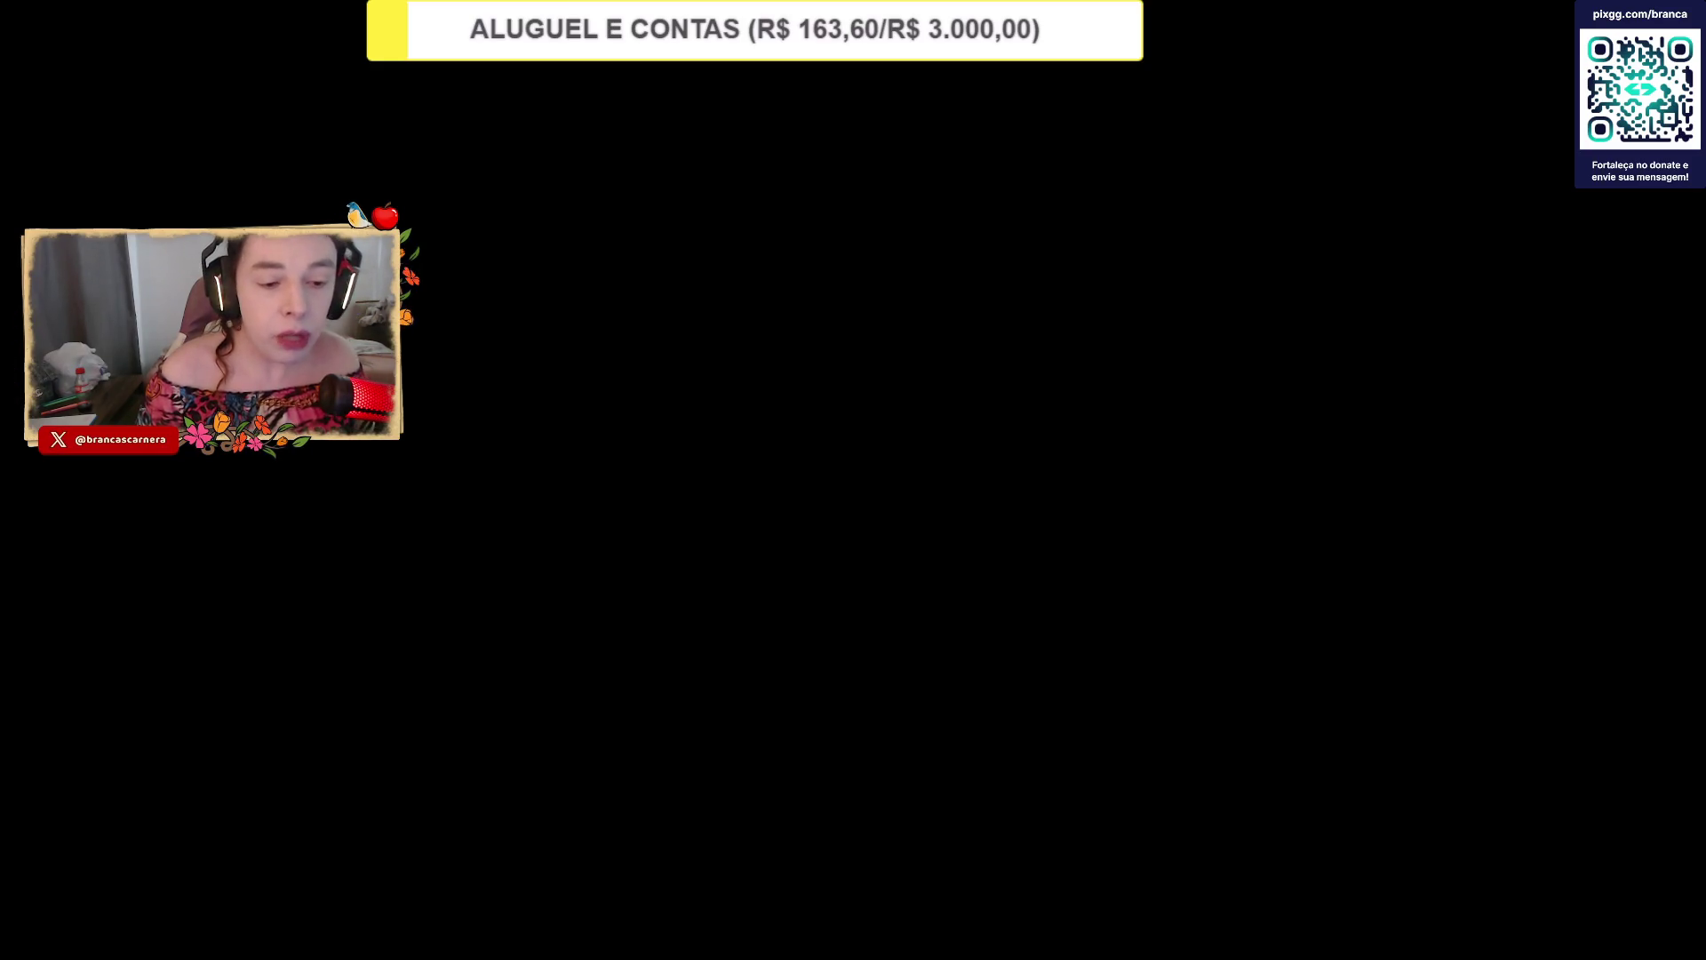
# Relaunch FiveM via a 'fivem' Start search, dismiss account linking, and connect to Paris.
pyautogui.press('super')
pyautogui.write('fivem')
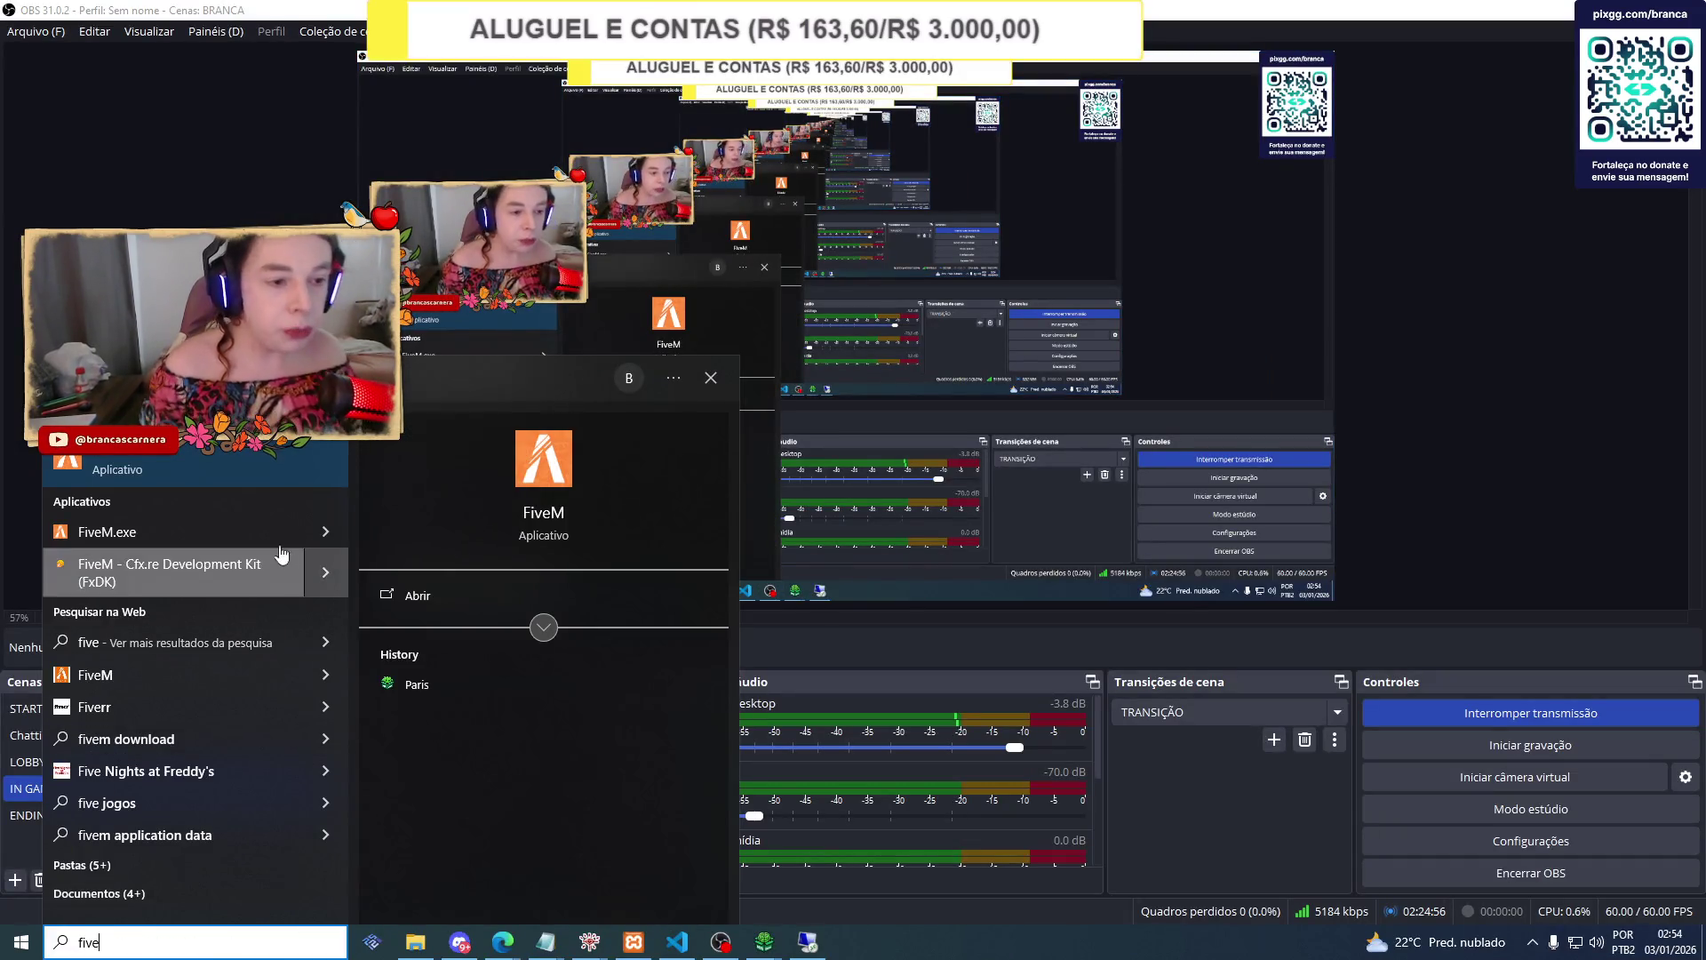
pyautogui.press('Return')
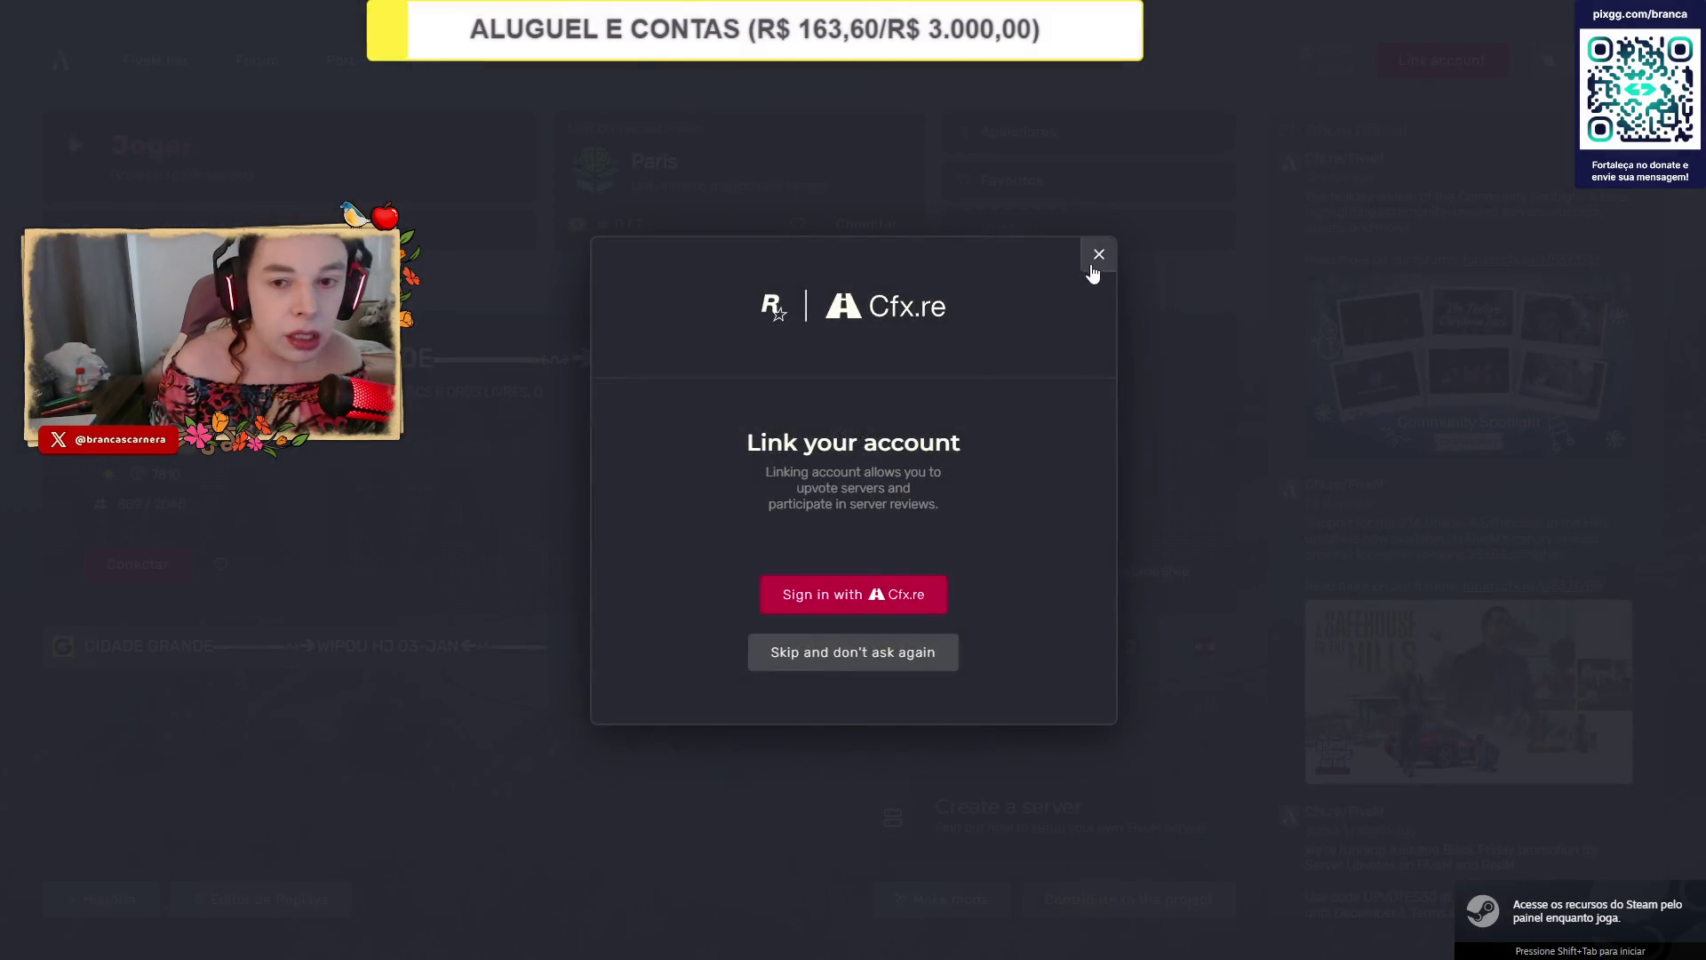
pyautogui.click(1099, 255)
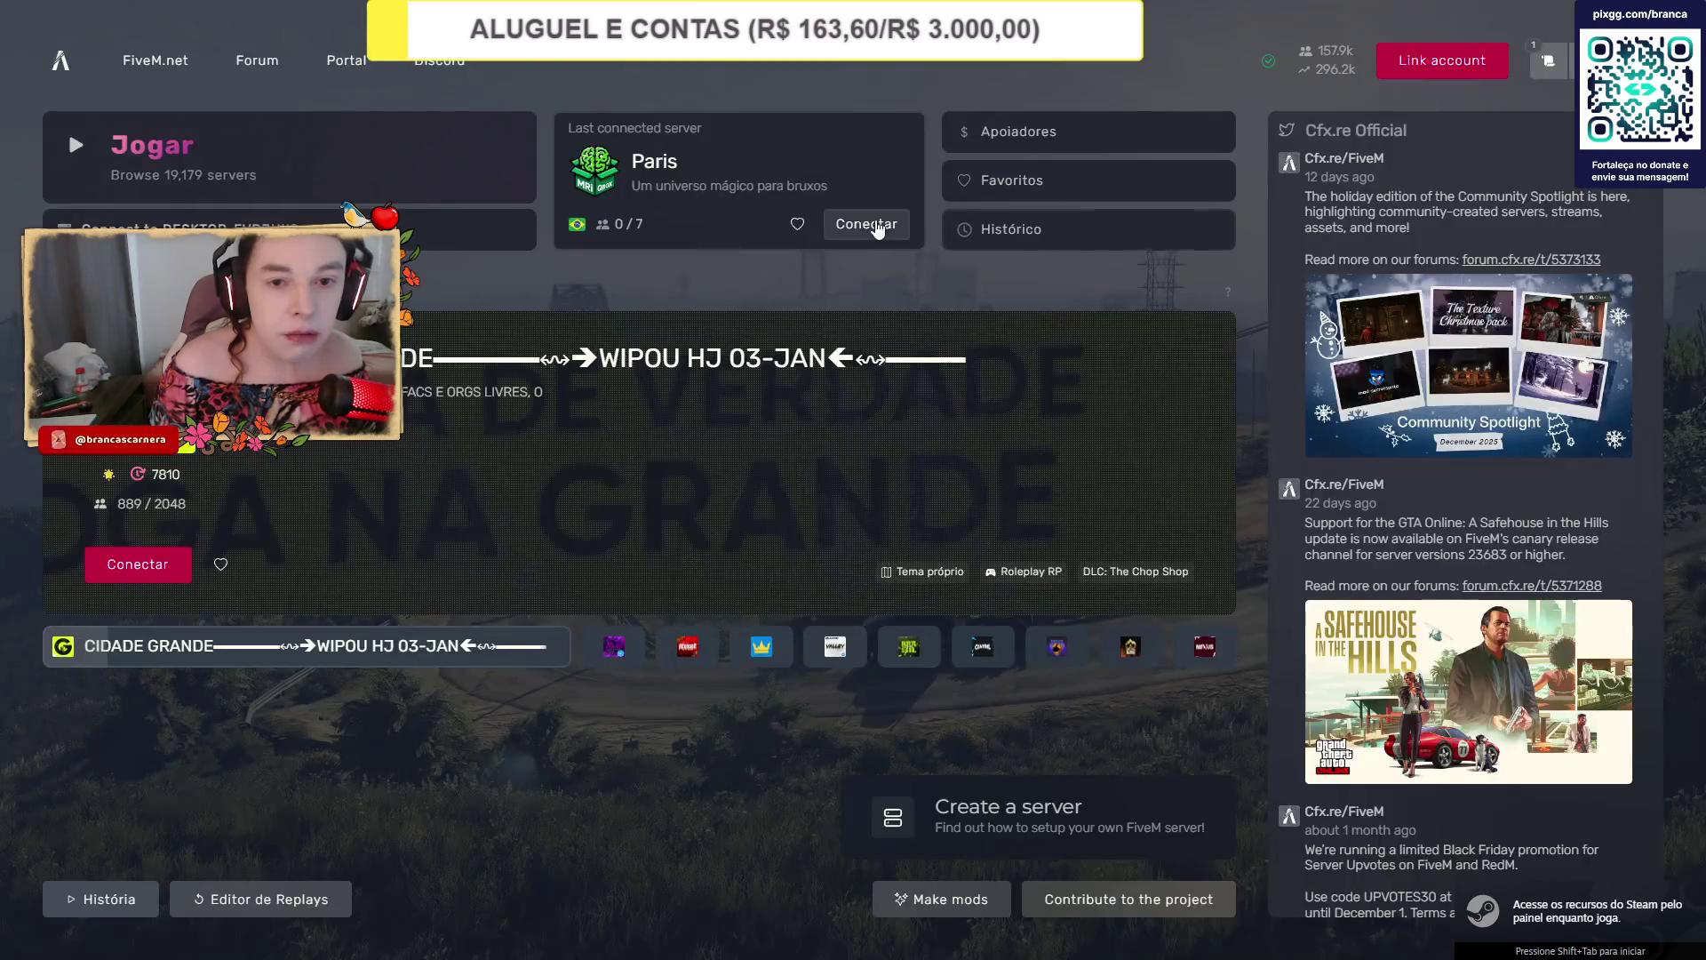
pyautogui.click(876, 226)
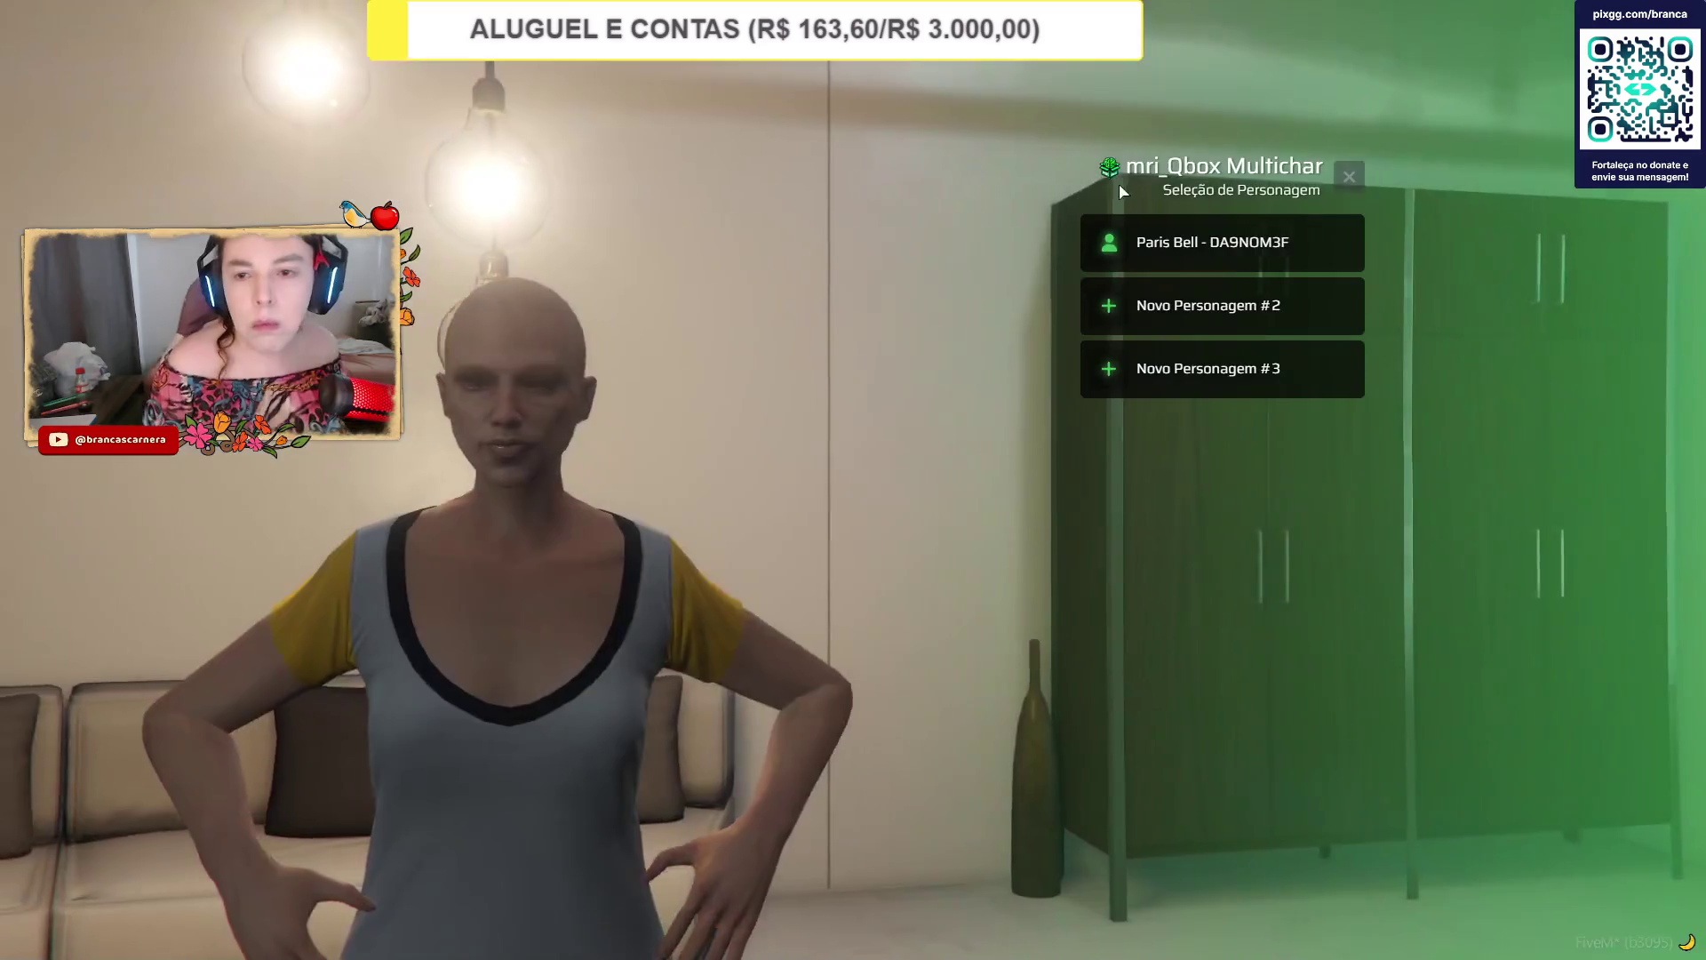
# Spawn into the world as the Paris Bell character.
pyautogui.click(1135, 242)
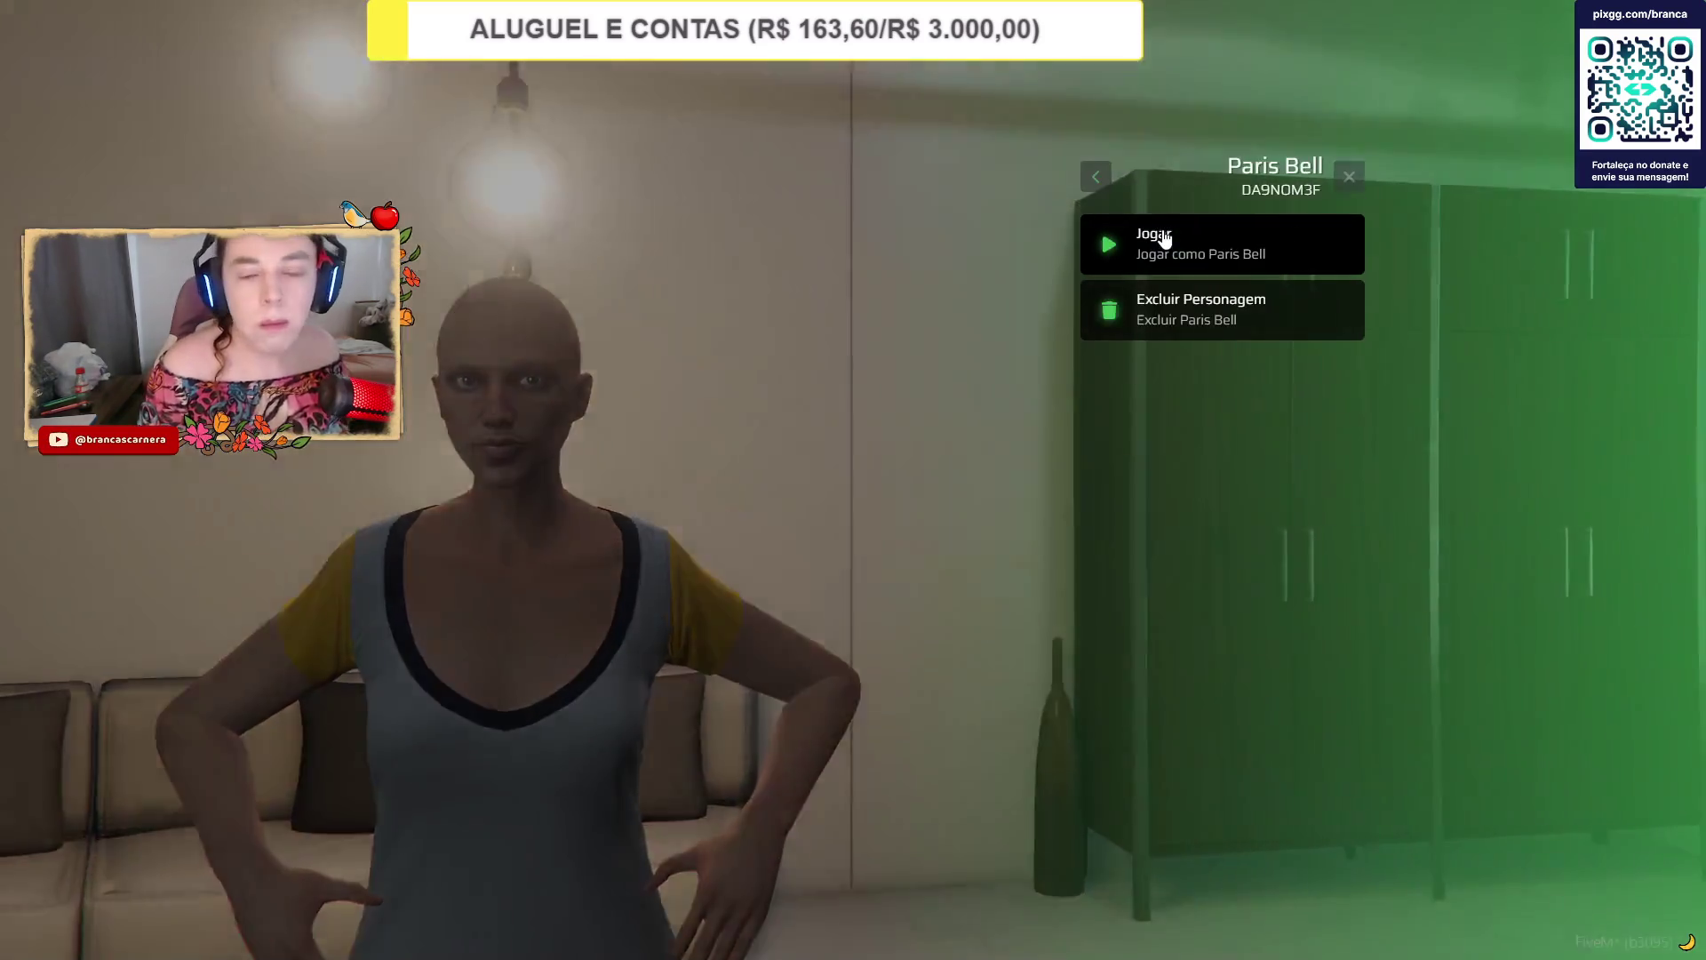
pyautogui.click(1135, 244)
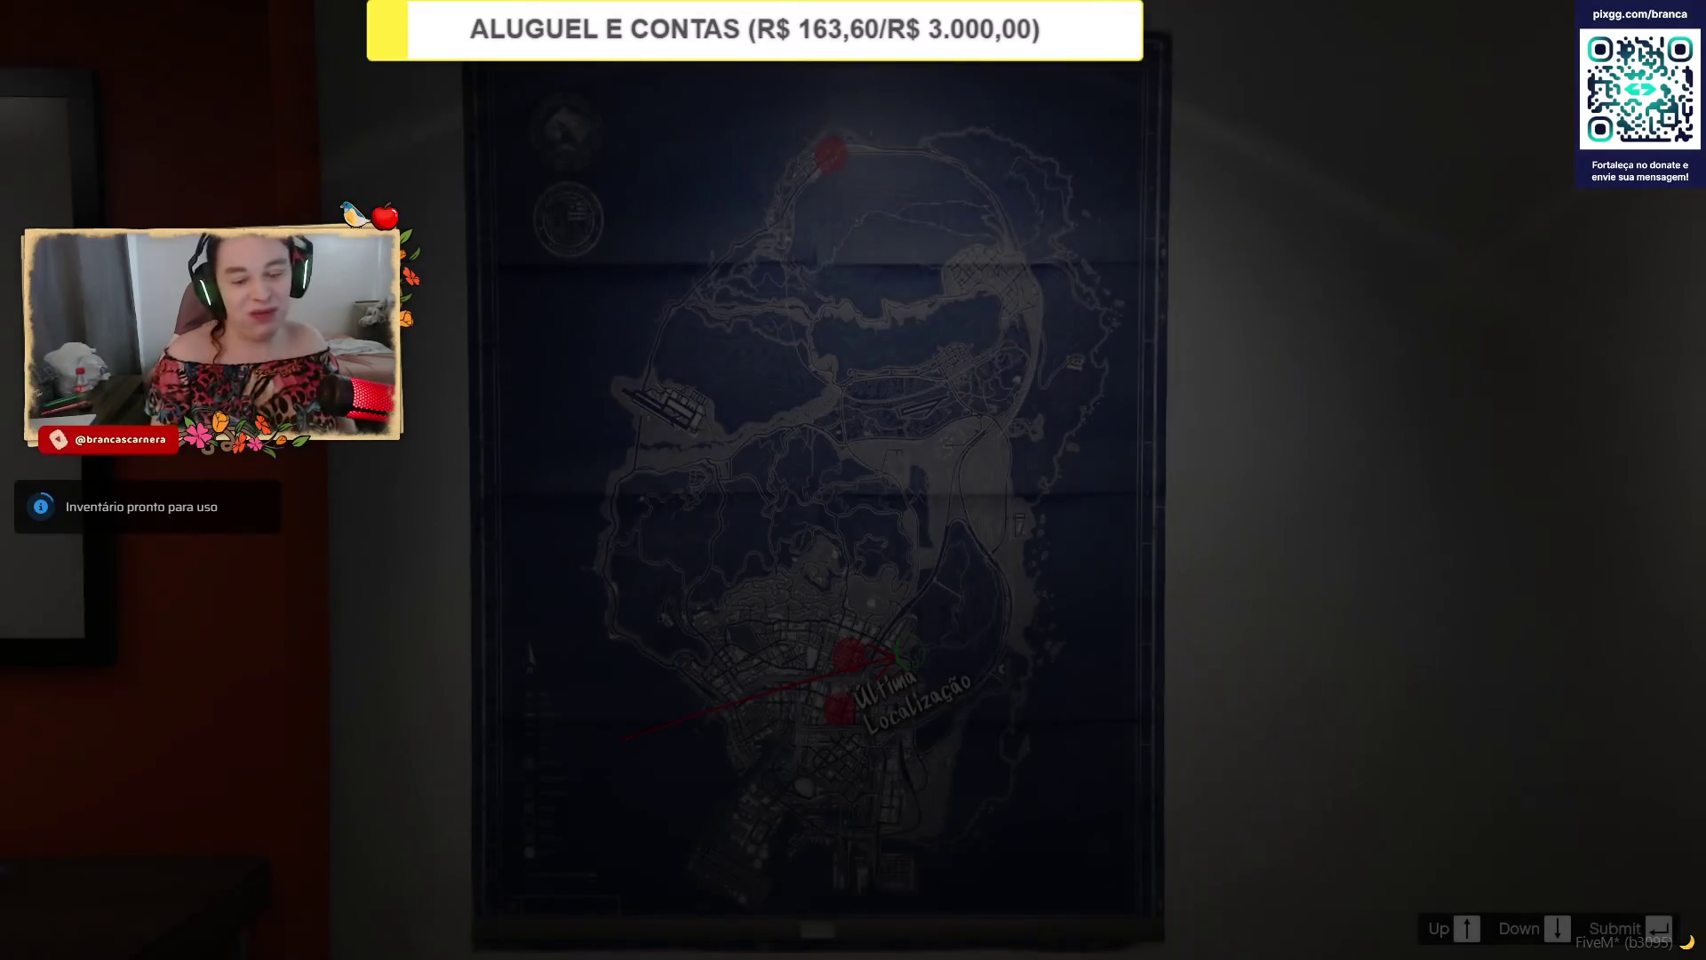
pyautogui.press('Return')
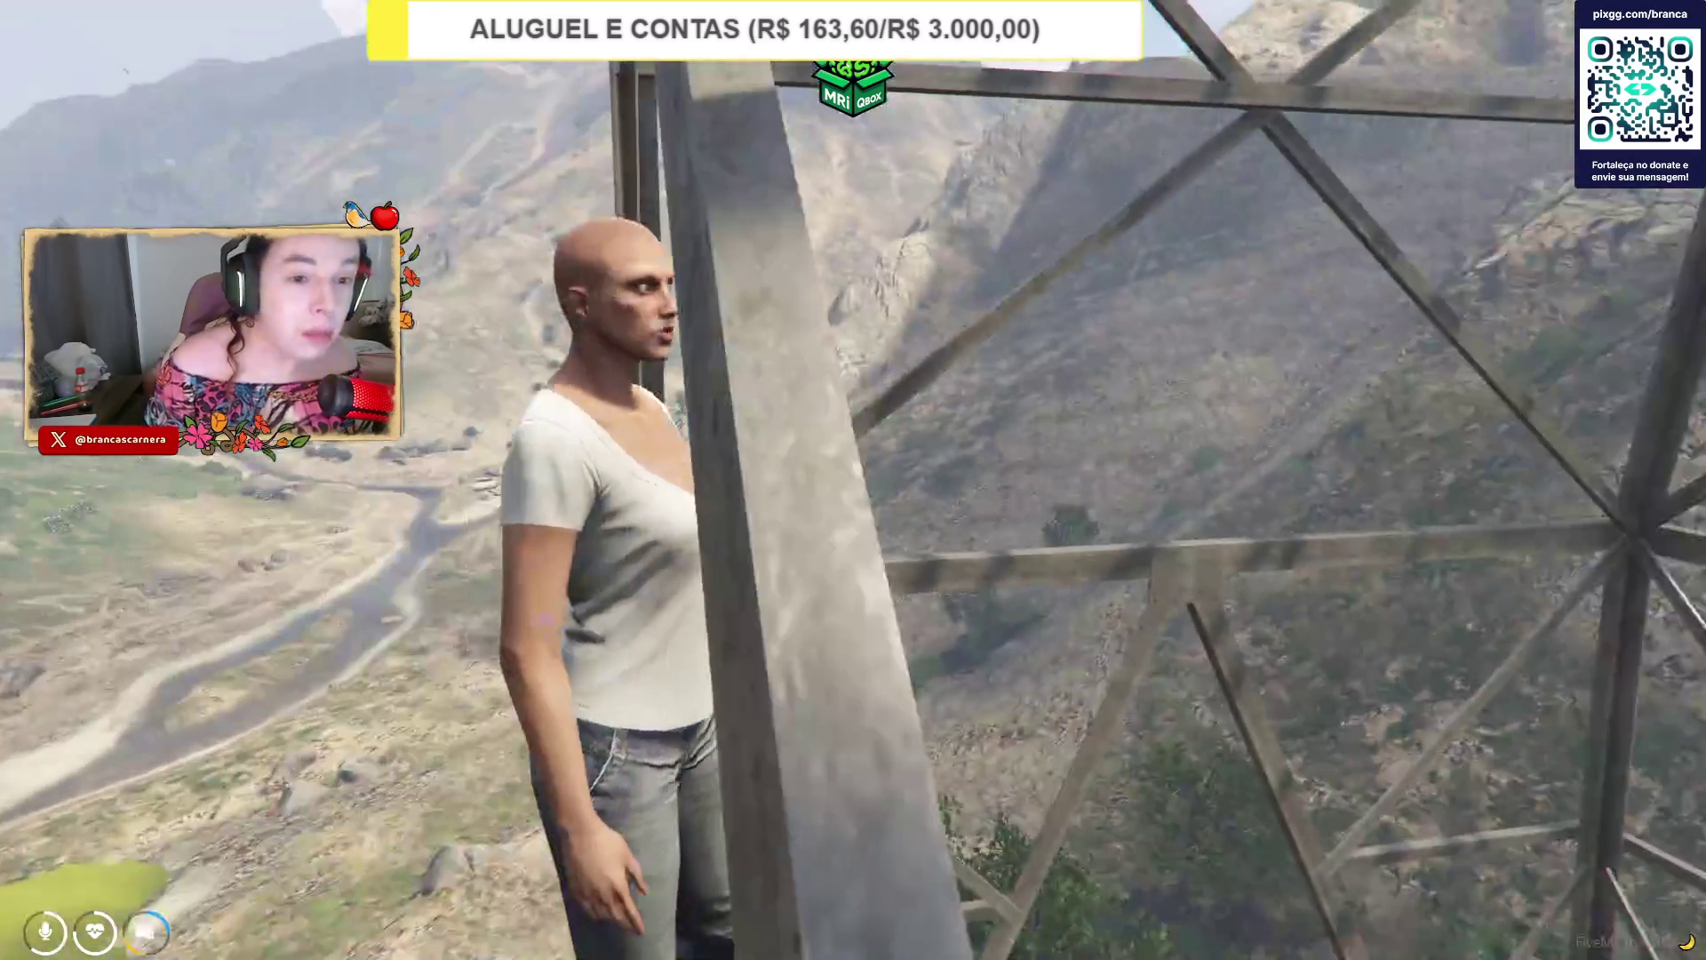
# Teleport to the potion-room coordinates 963.569, 393.017822, 94.54442 from the admin actions menu.
pyautogui.press('F7')
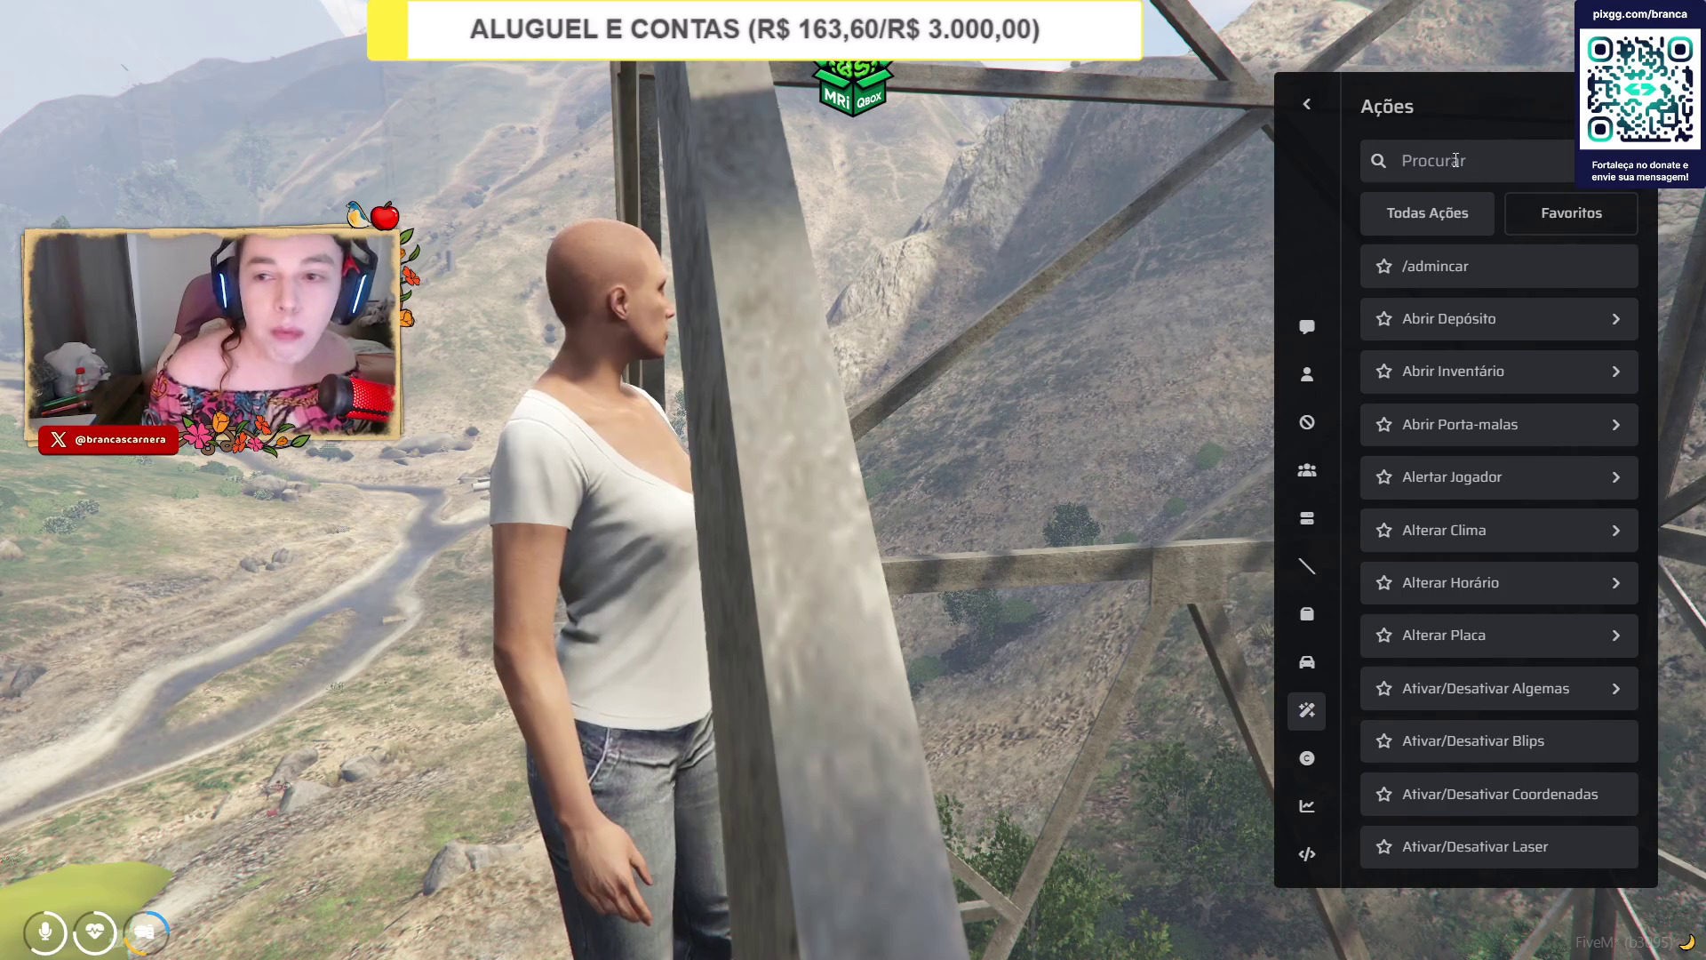
pyautogui.write('coor')
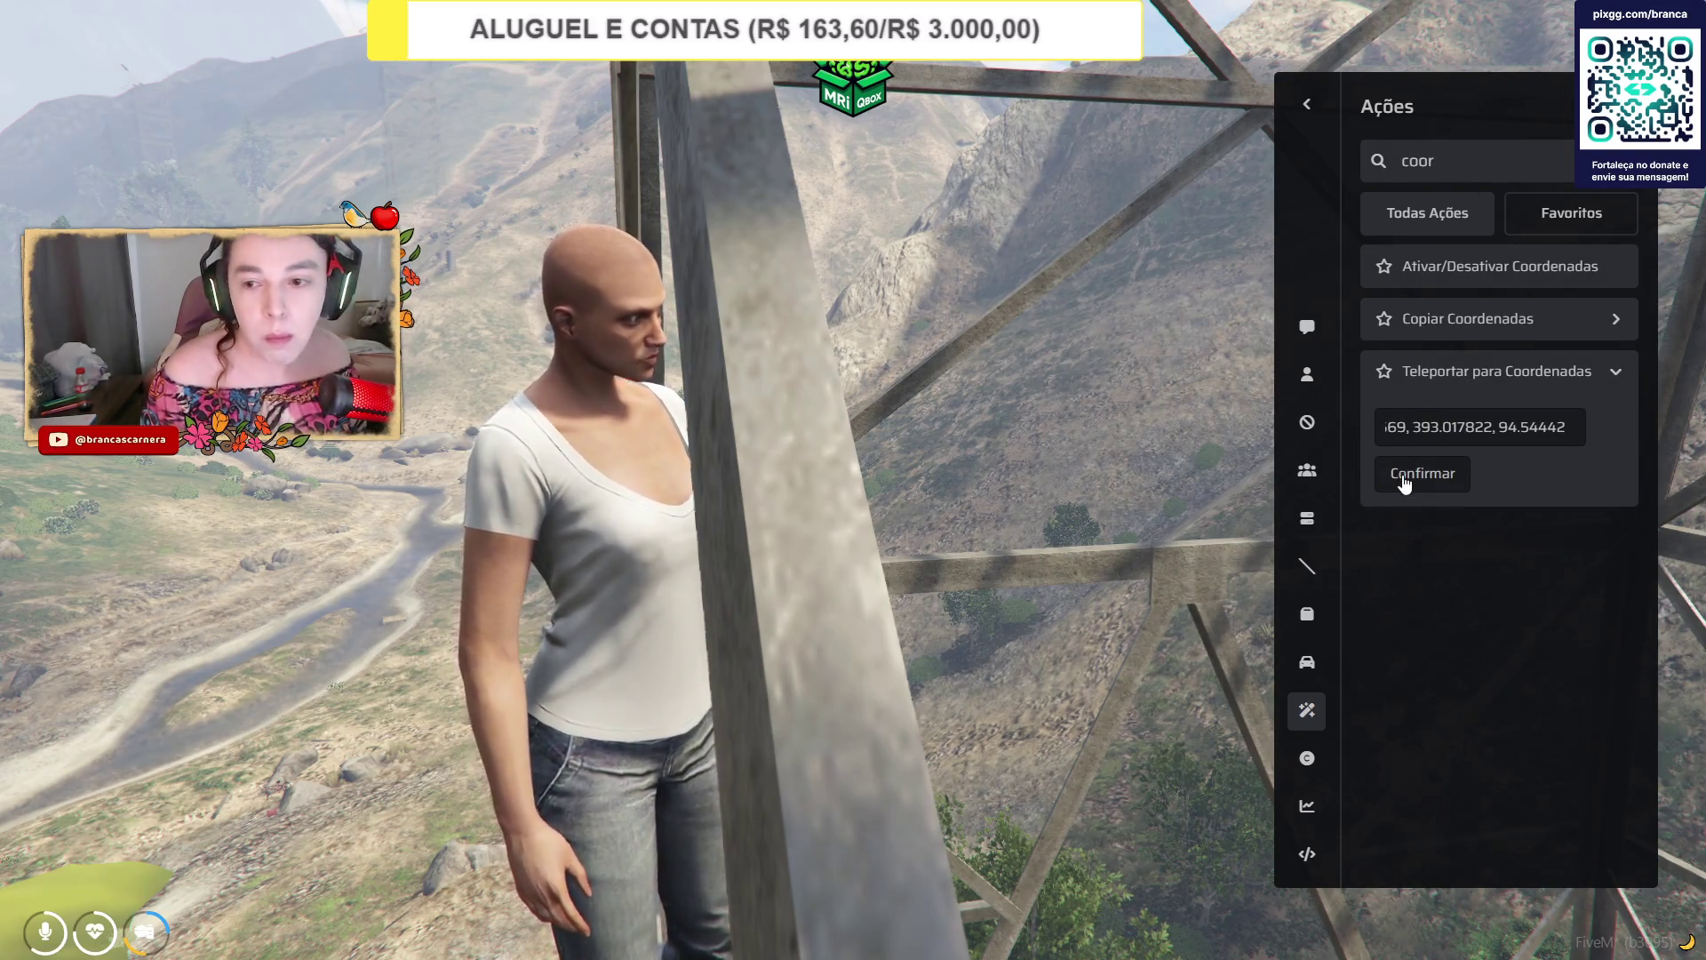
pyautogui.click(1404, 480)
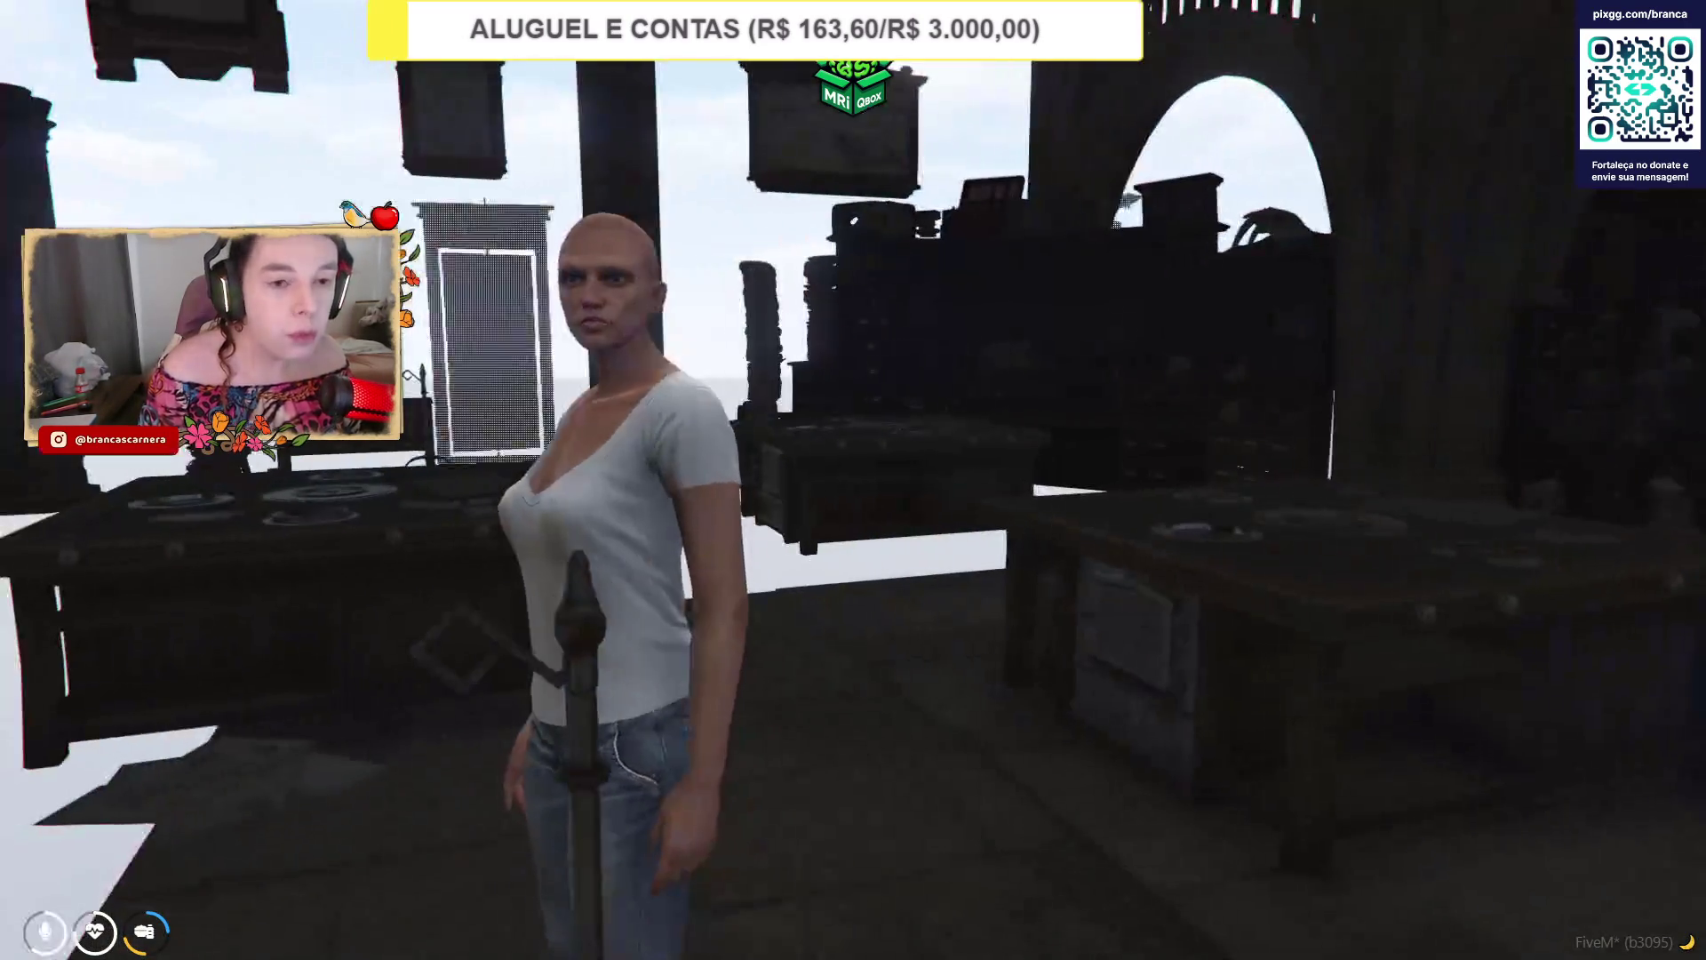
# Walk through the loaded potion room, past the shelves, arched doorway and table hall.
pyautogui.press('w')
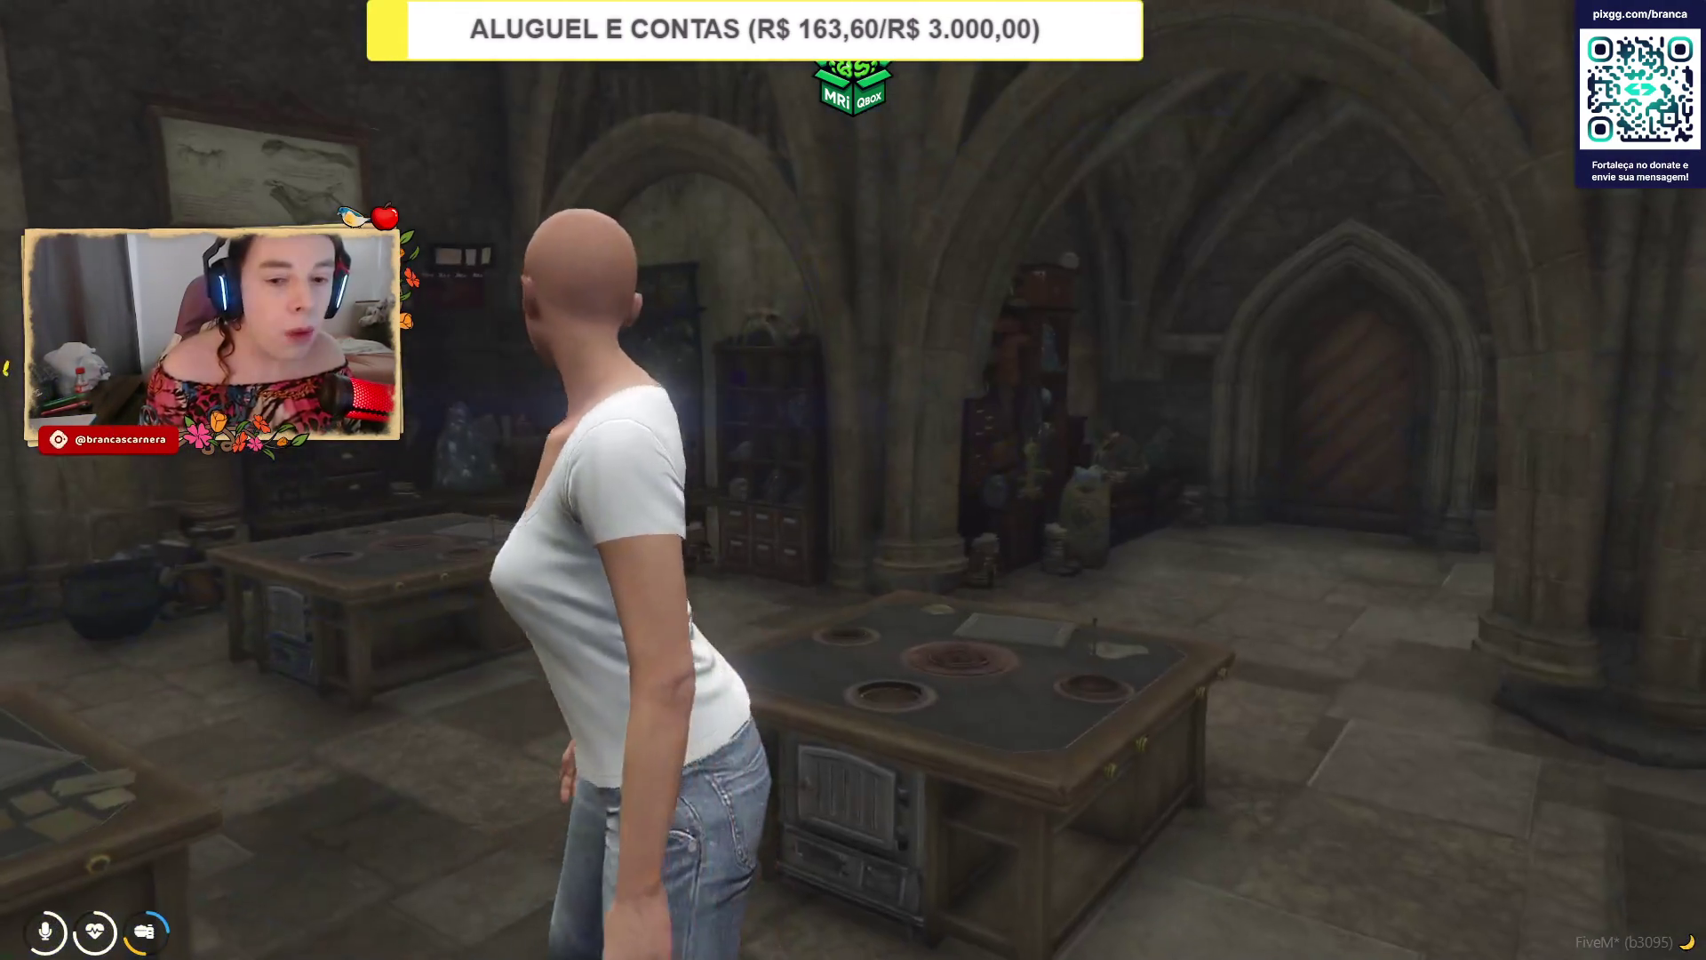
pyautogui.press('w')
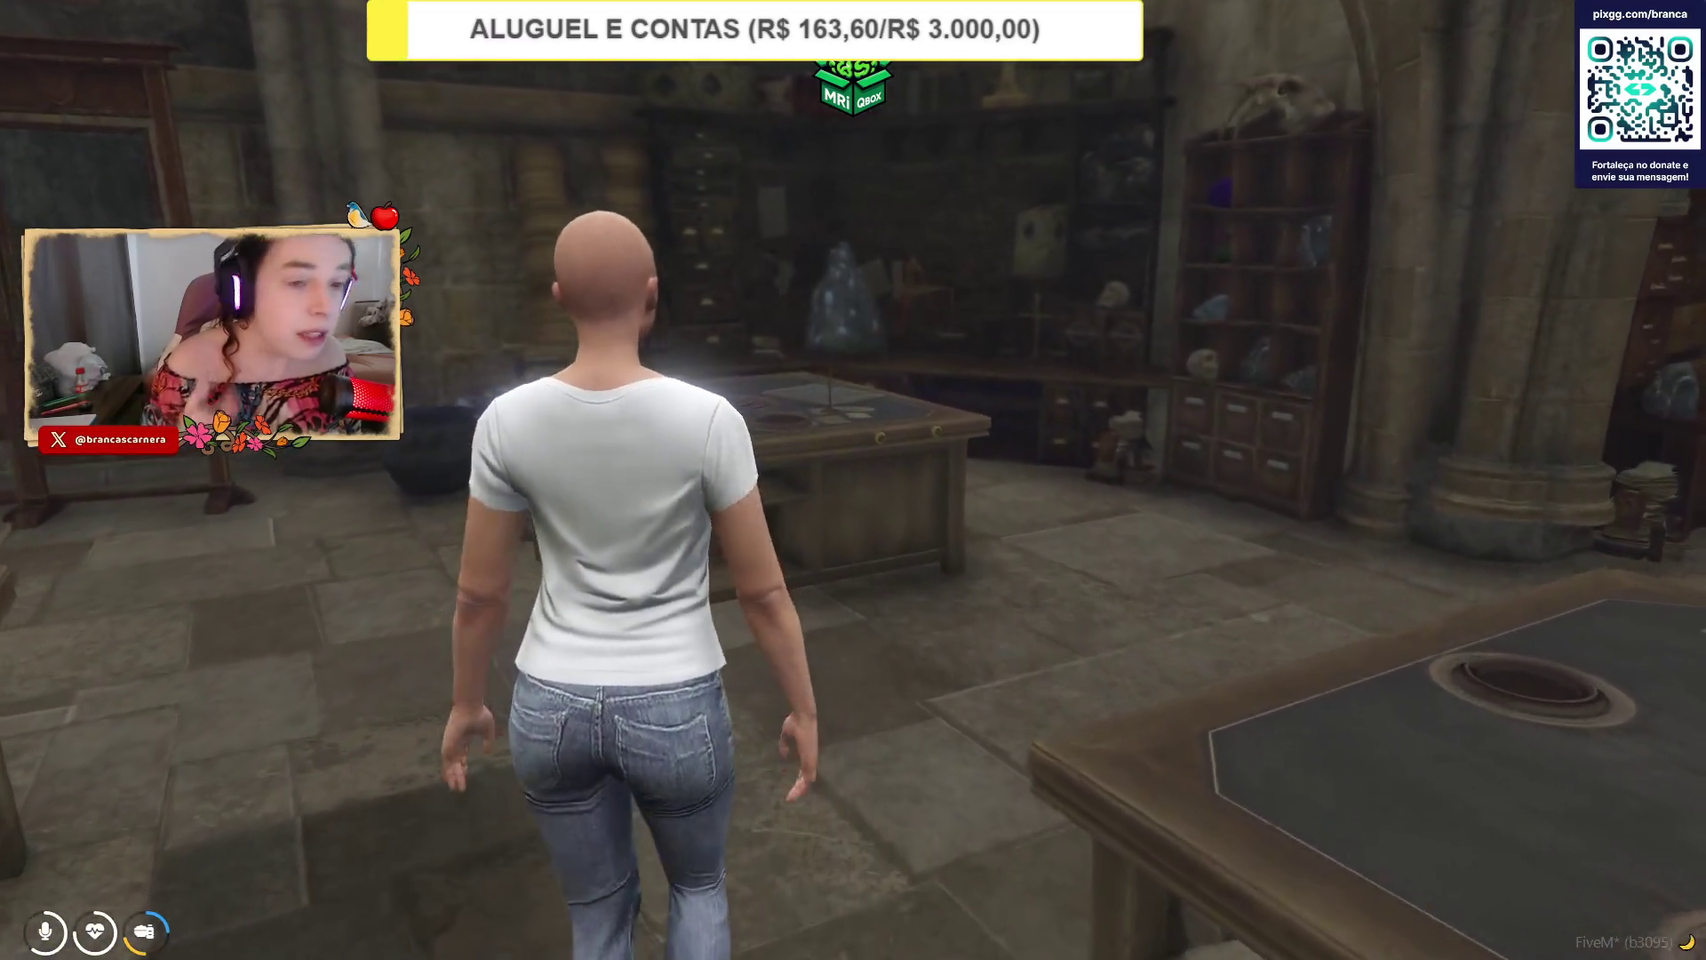
pyautogui.press('w')
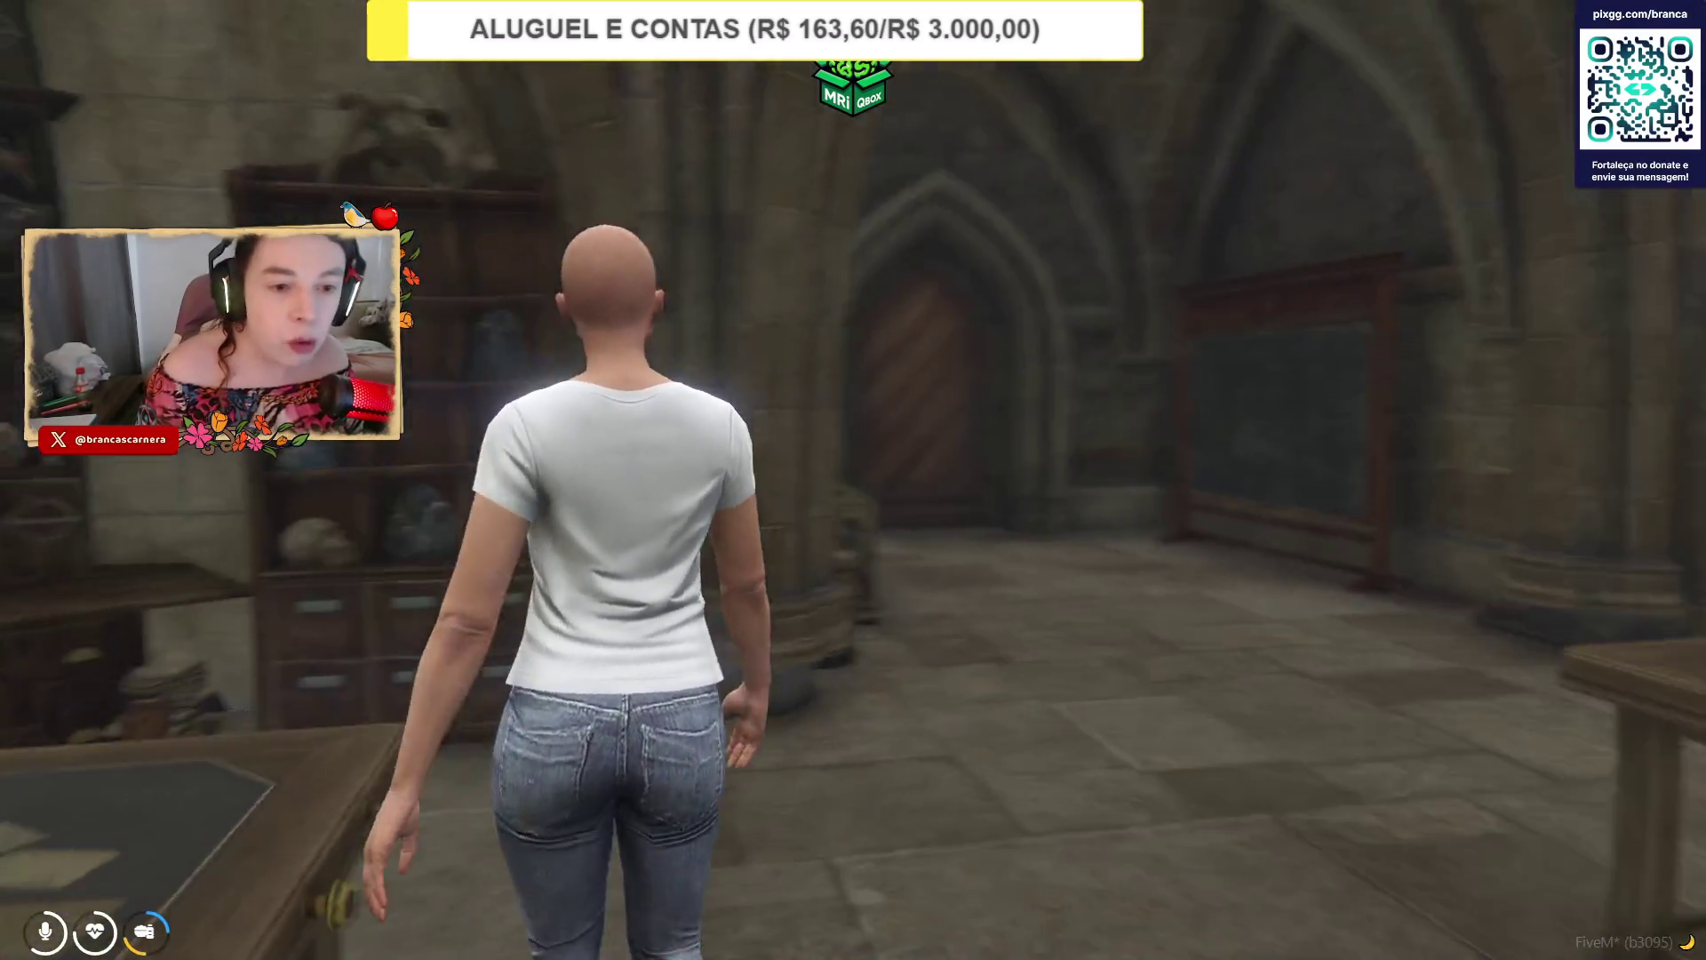
pyautogui.press('w')
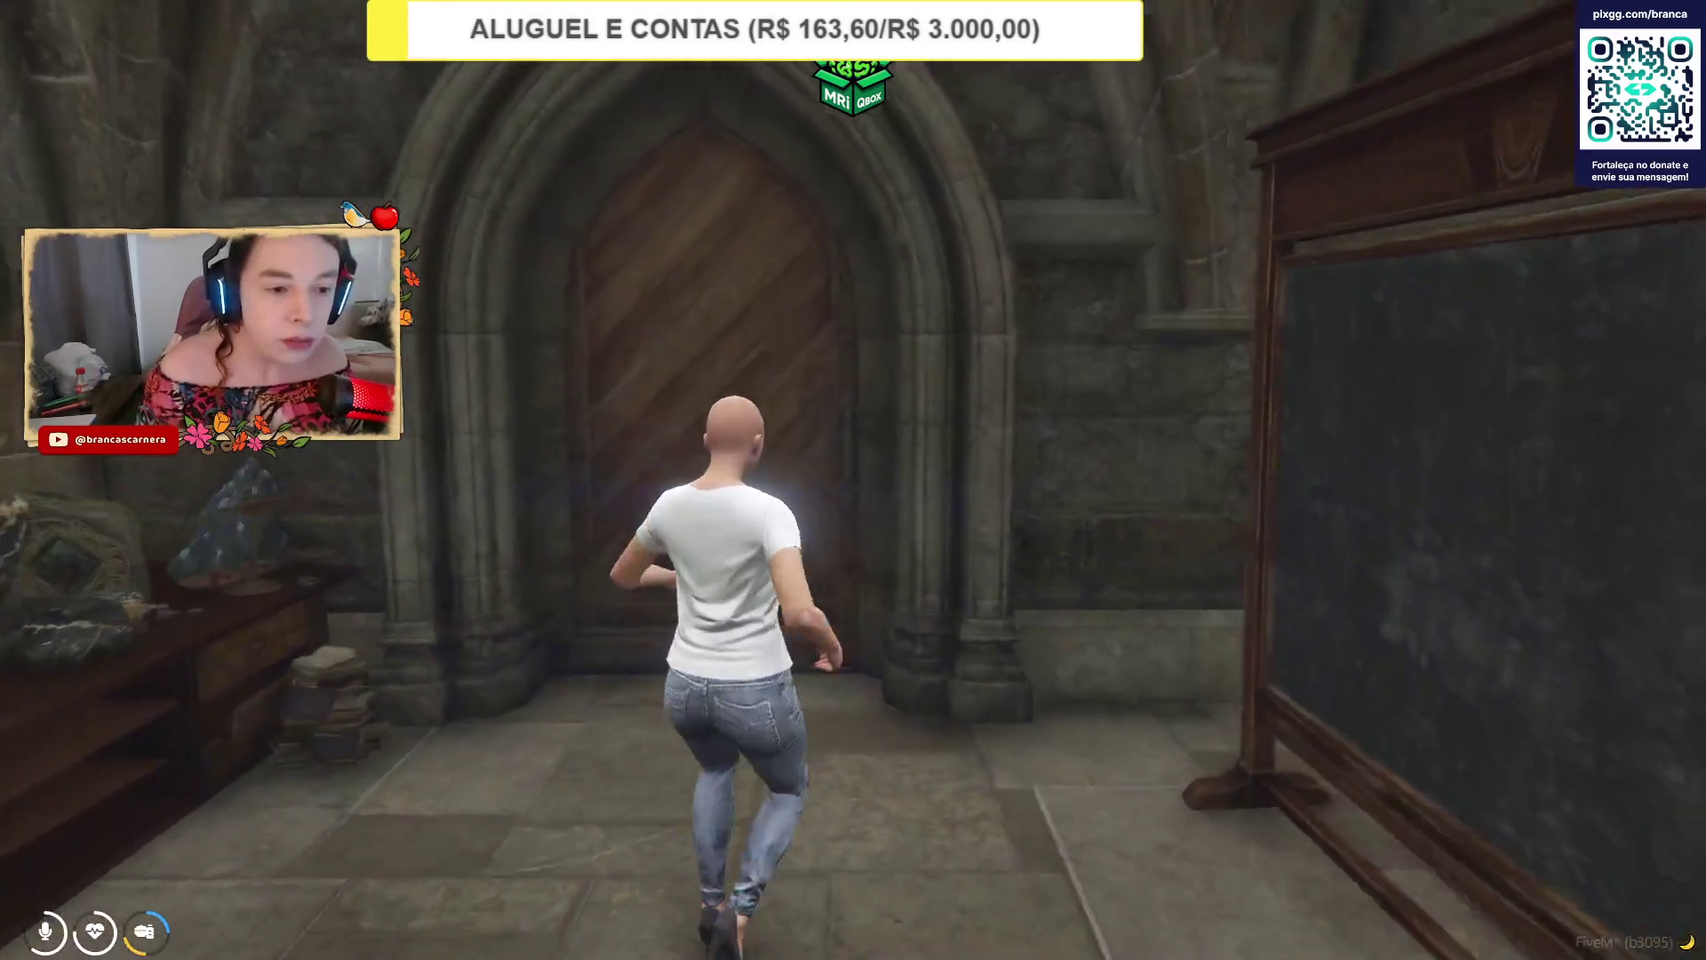
pyautogui.press('w')
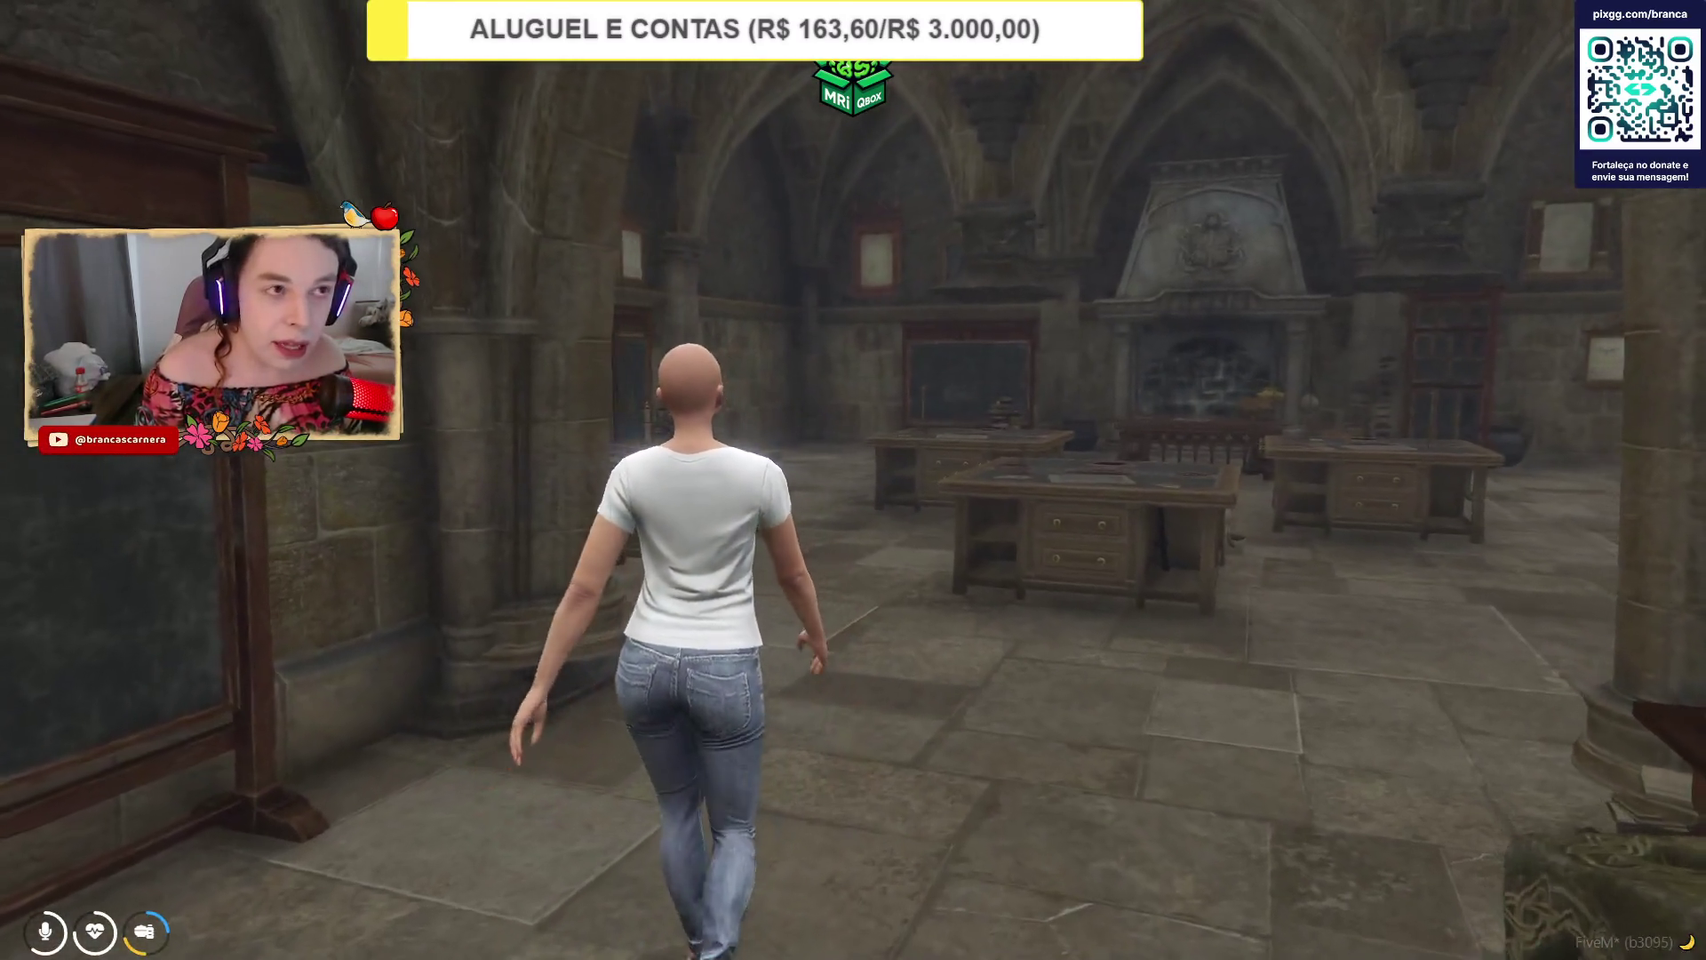
pyautogui.press('w')
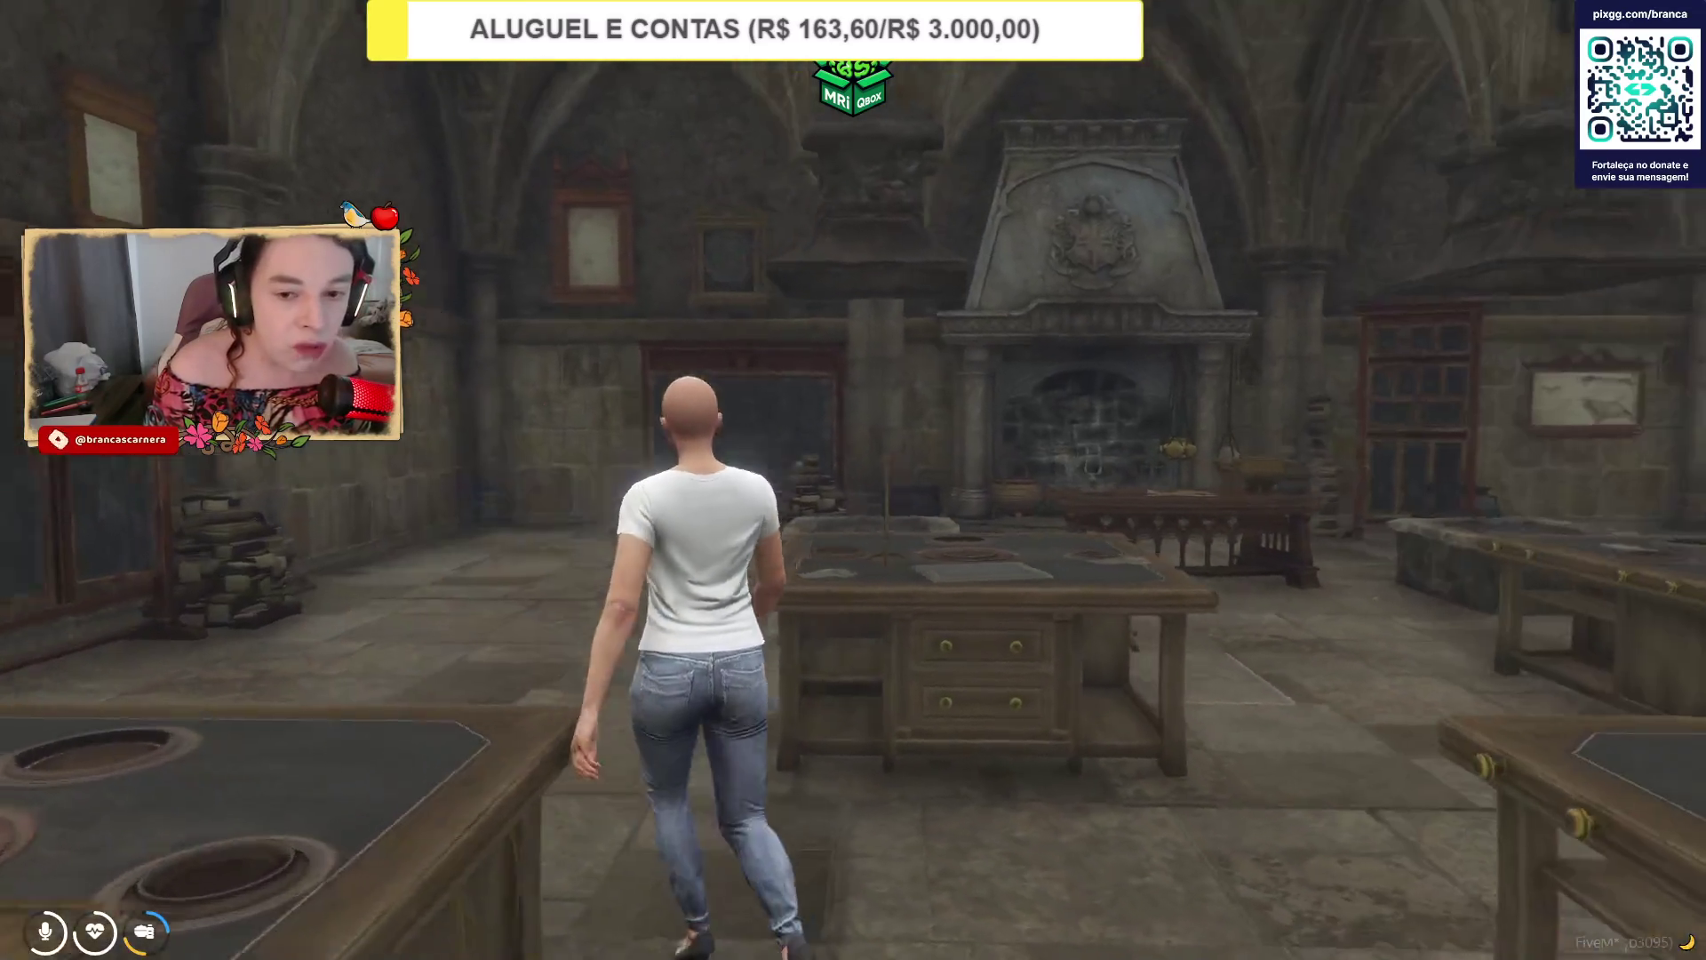
pyautogui.press('w')
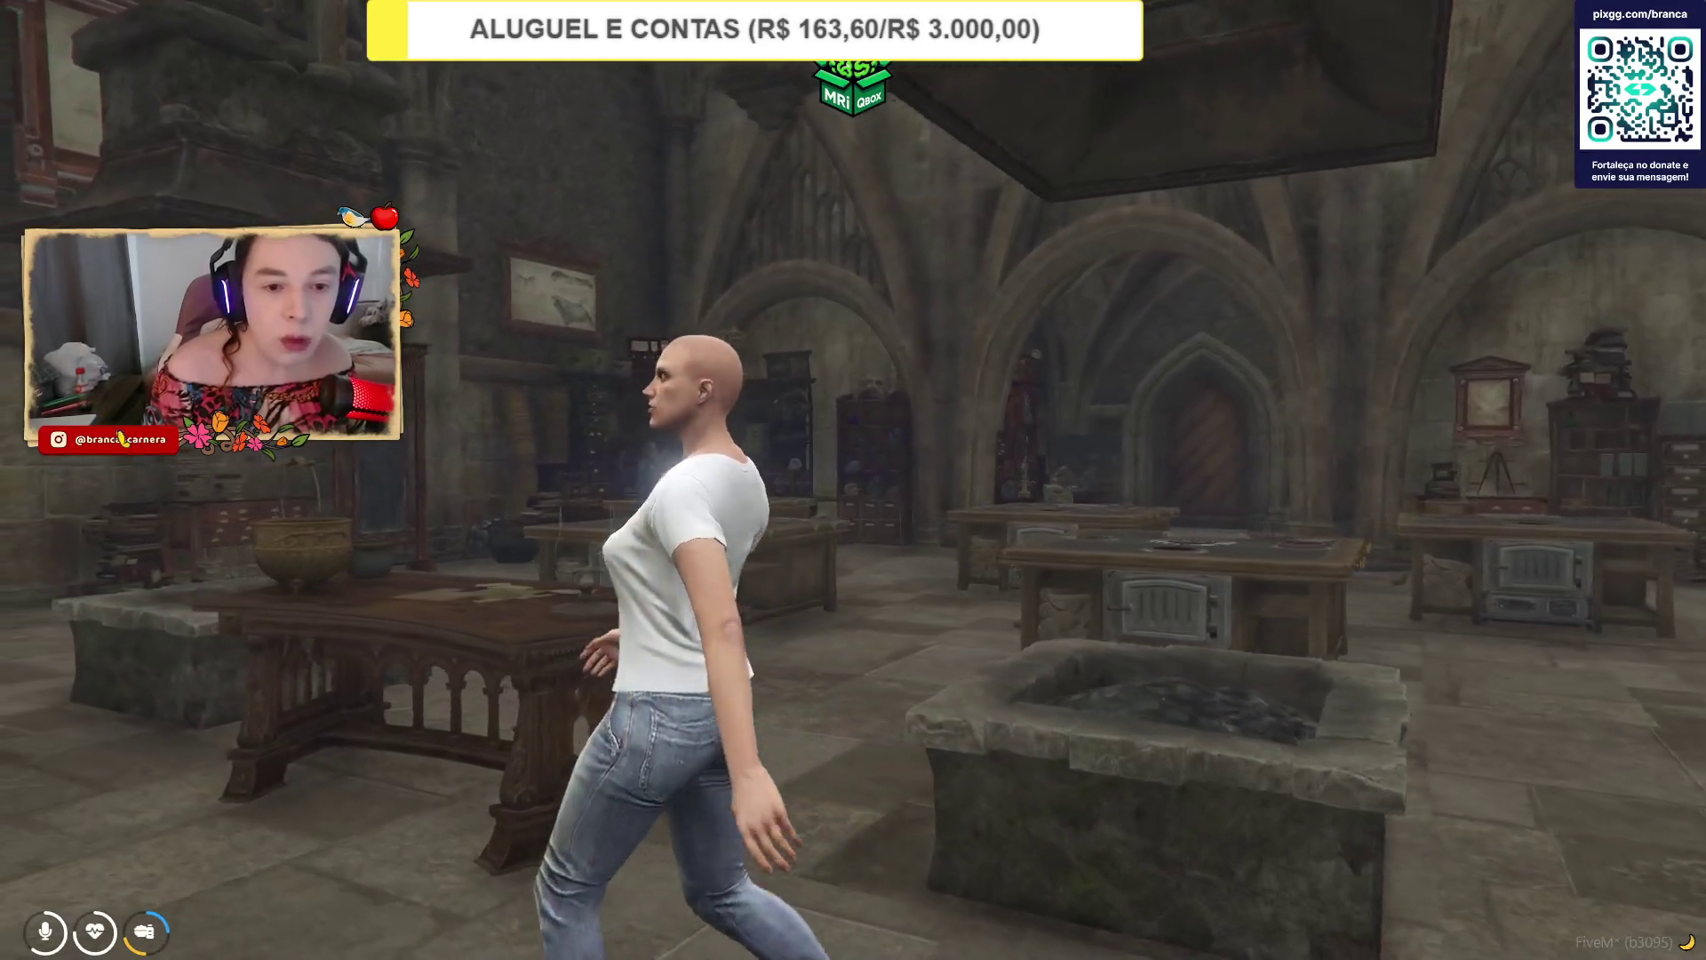
# Copy the current position to the clipboard as a Vector3 and leave the game.
pyautogui.press('F10')
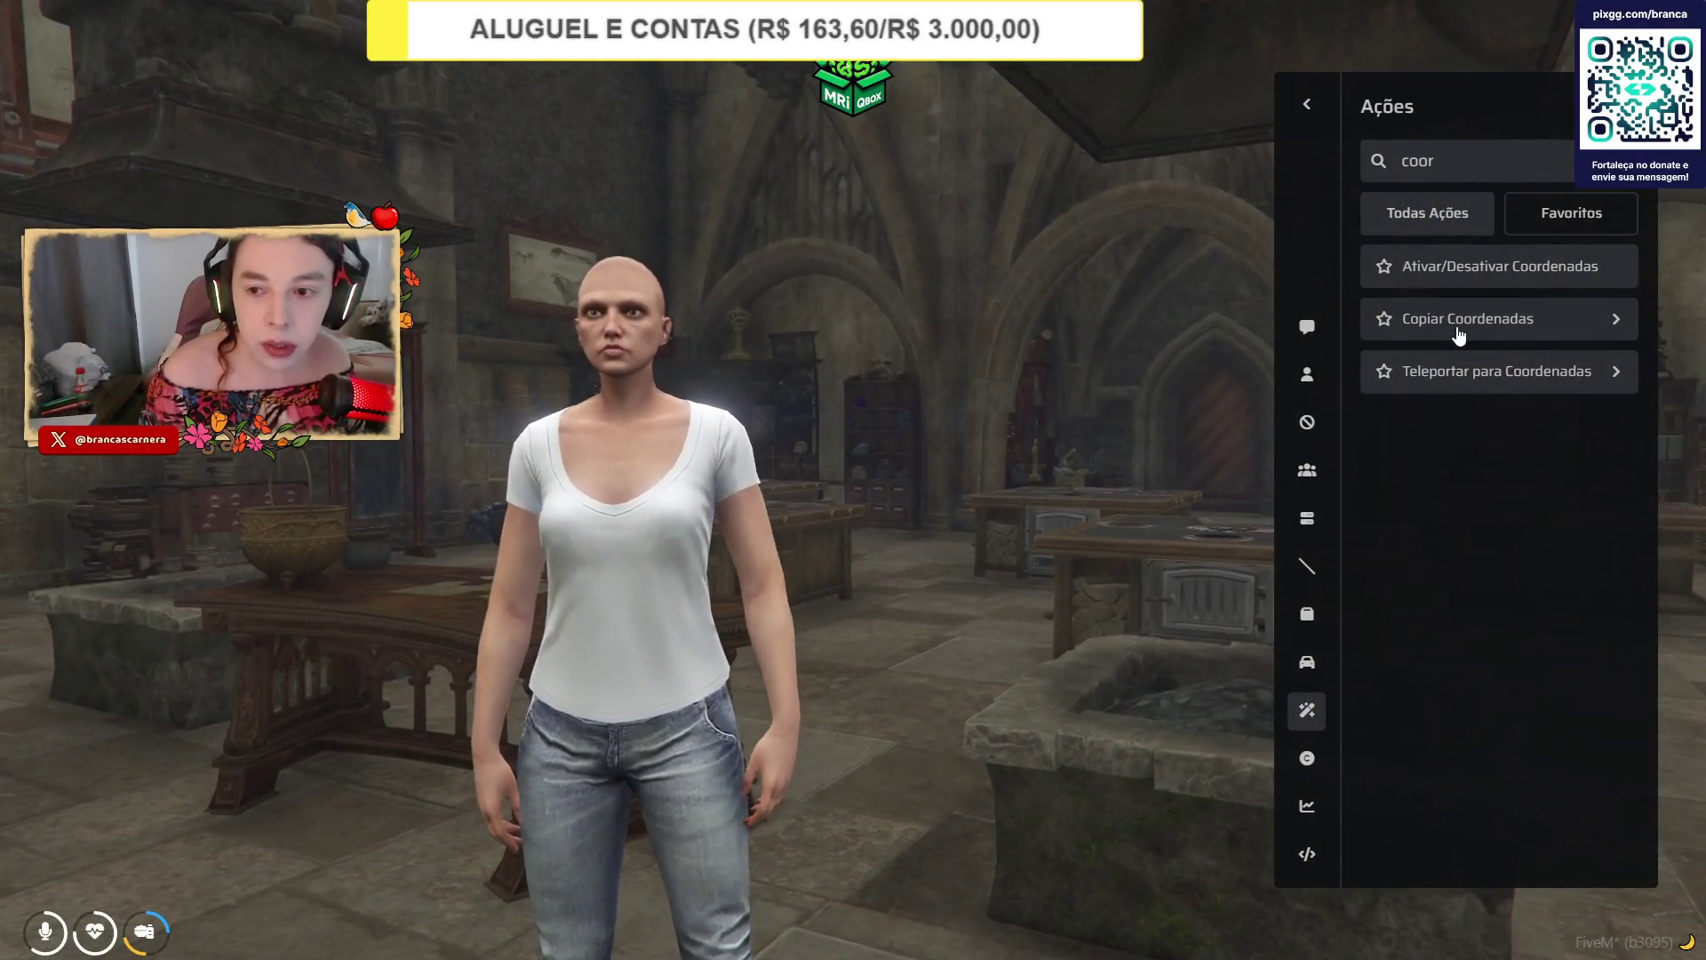
pyautogui.click(1460, 320)
pyautogui.click(1432, 375)
pyautogui.scroll(-1, 1442, 444)
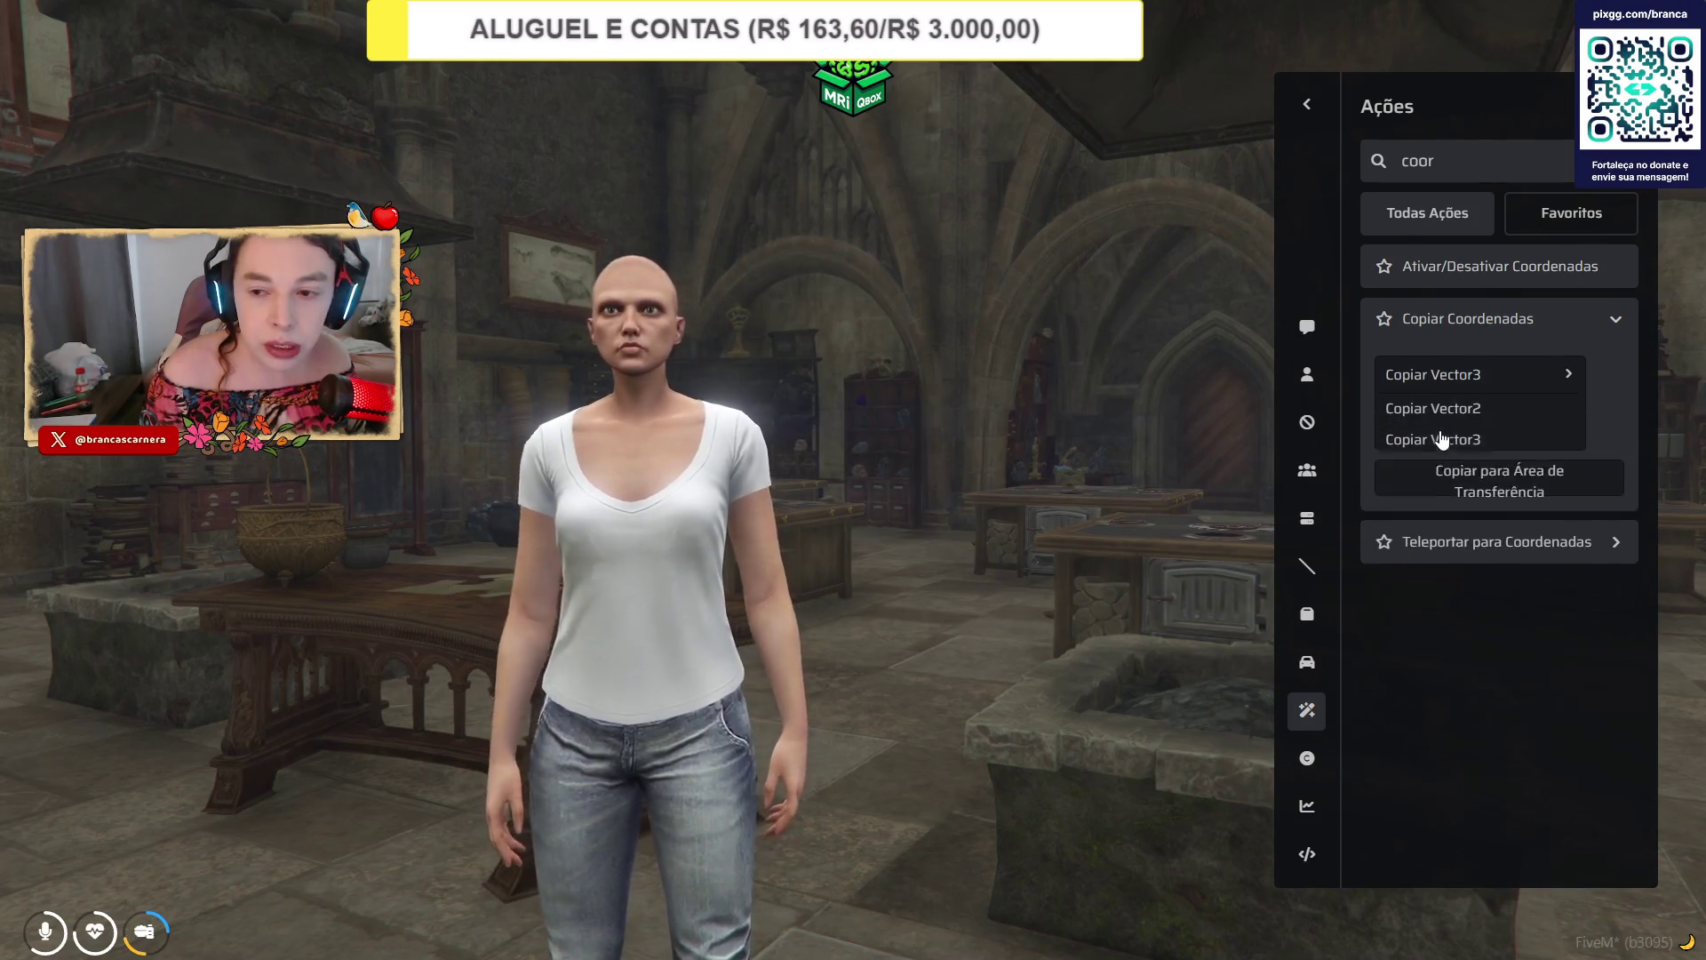
pyautogui.click(1441, 439)
pyautogui.click(1483, 442)
pyautogui.hotkey('alt', 'Tab')
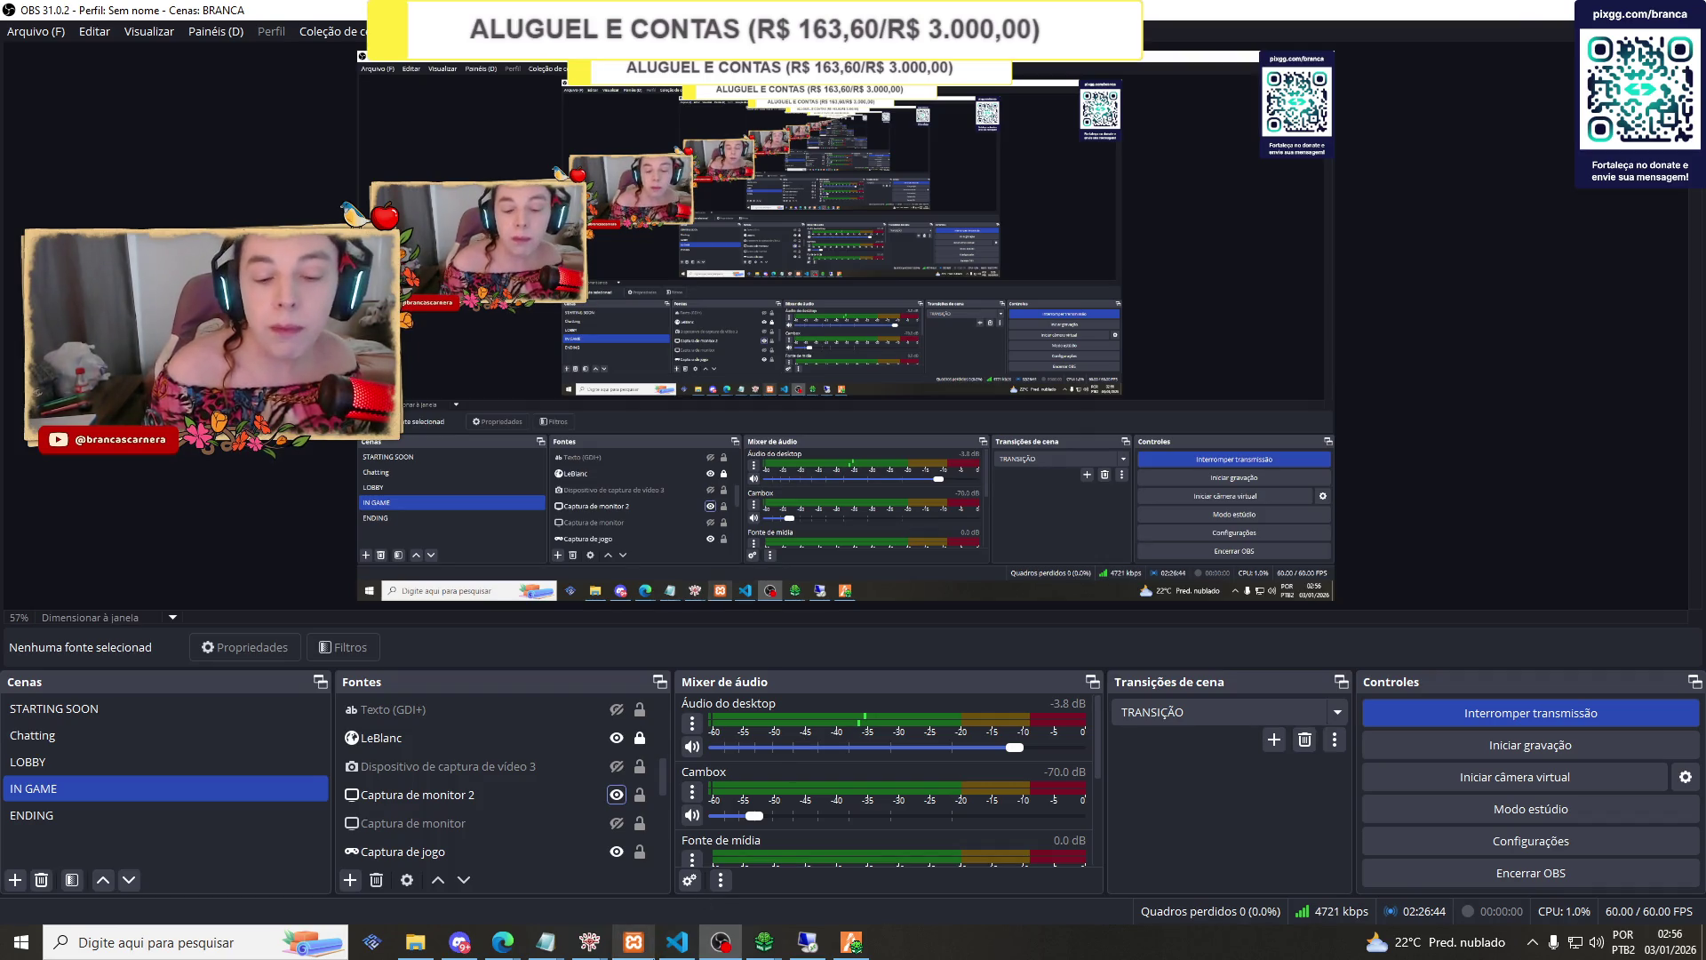
# Add 'Sala de Poção 2: 963.91, 386.01, 95.55' below Entrada Sonserina in kaizinho.txt.
pyautogui.moveTo(559, 946)
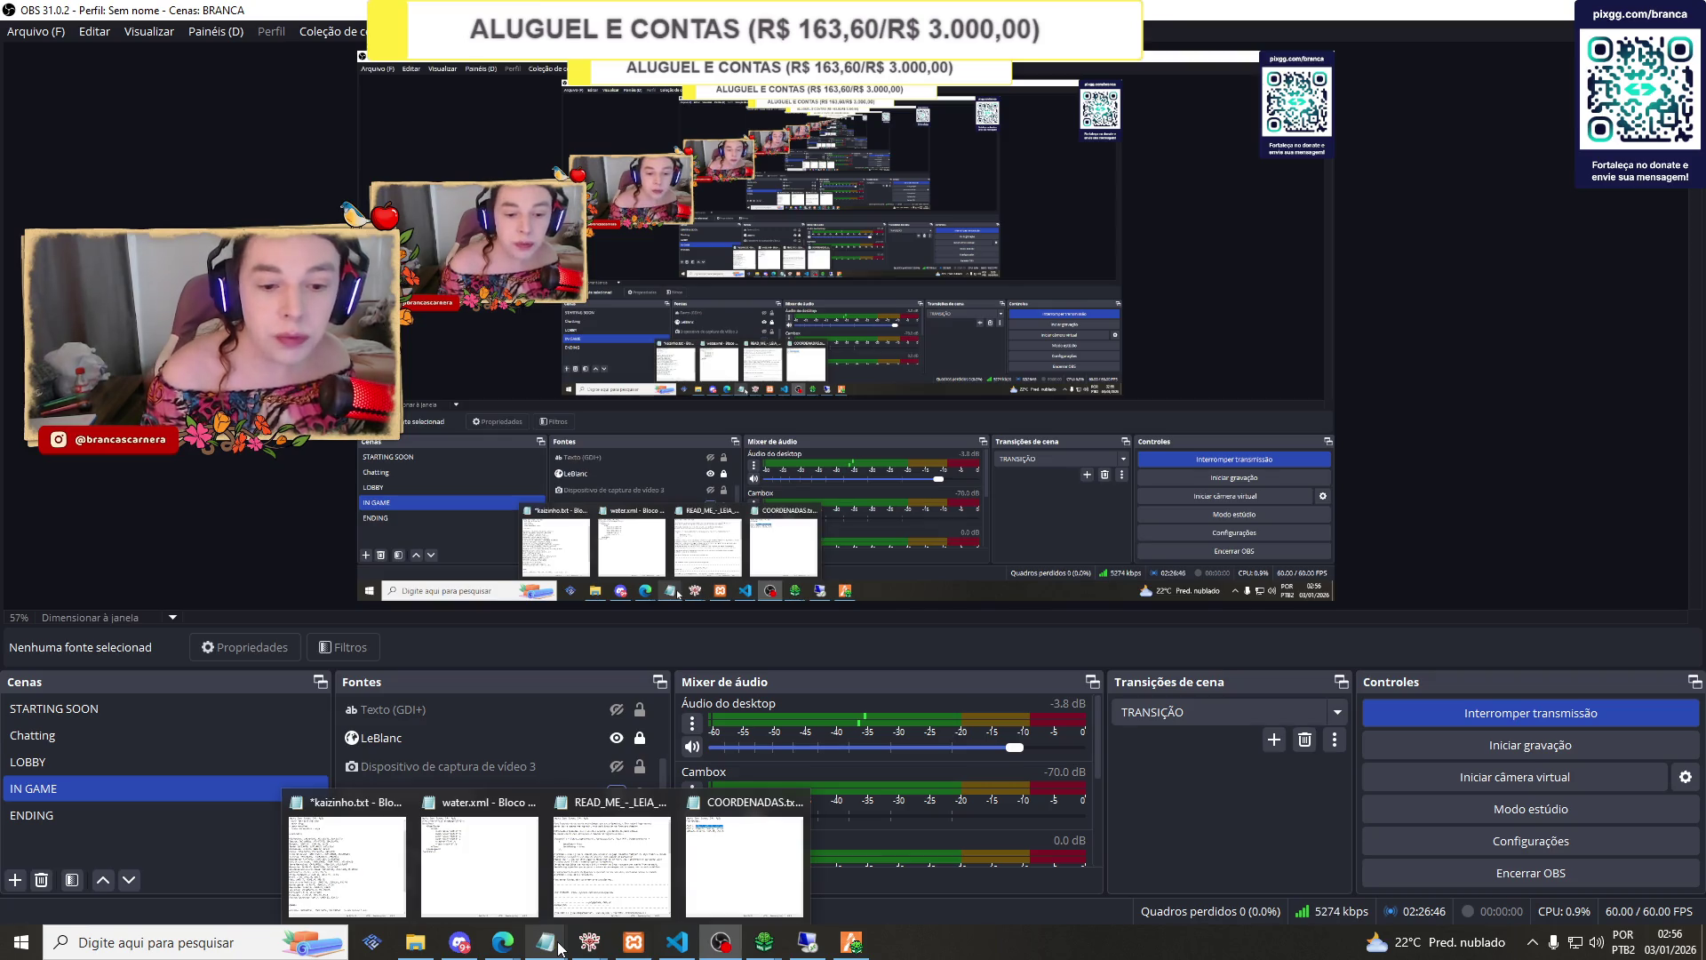
pyautogui.click(346, 857)
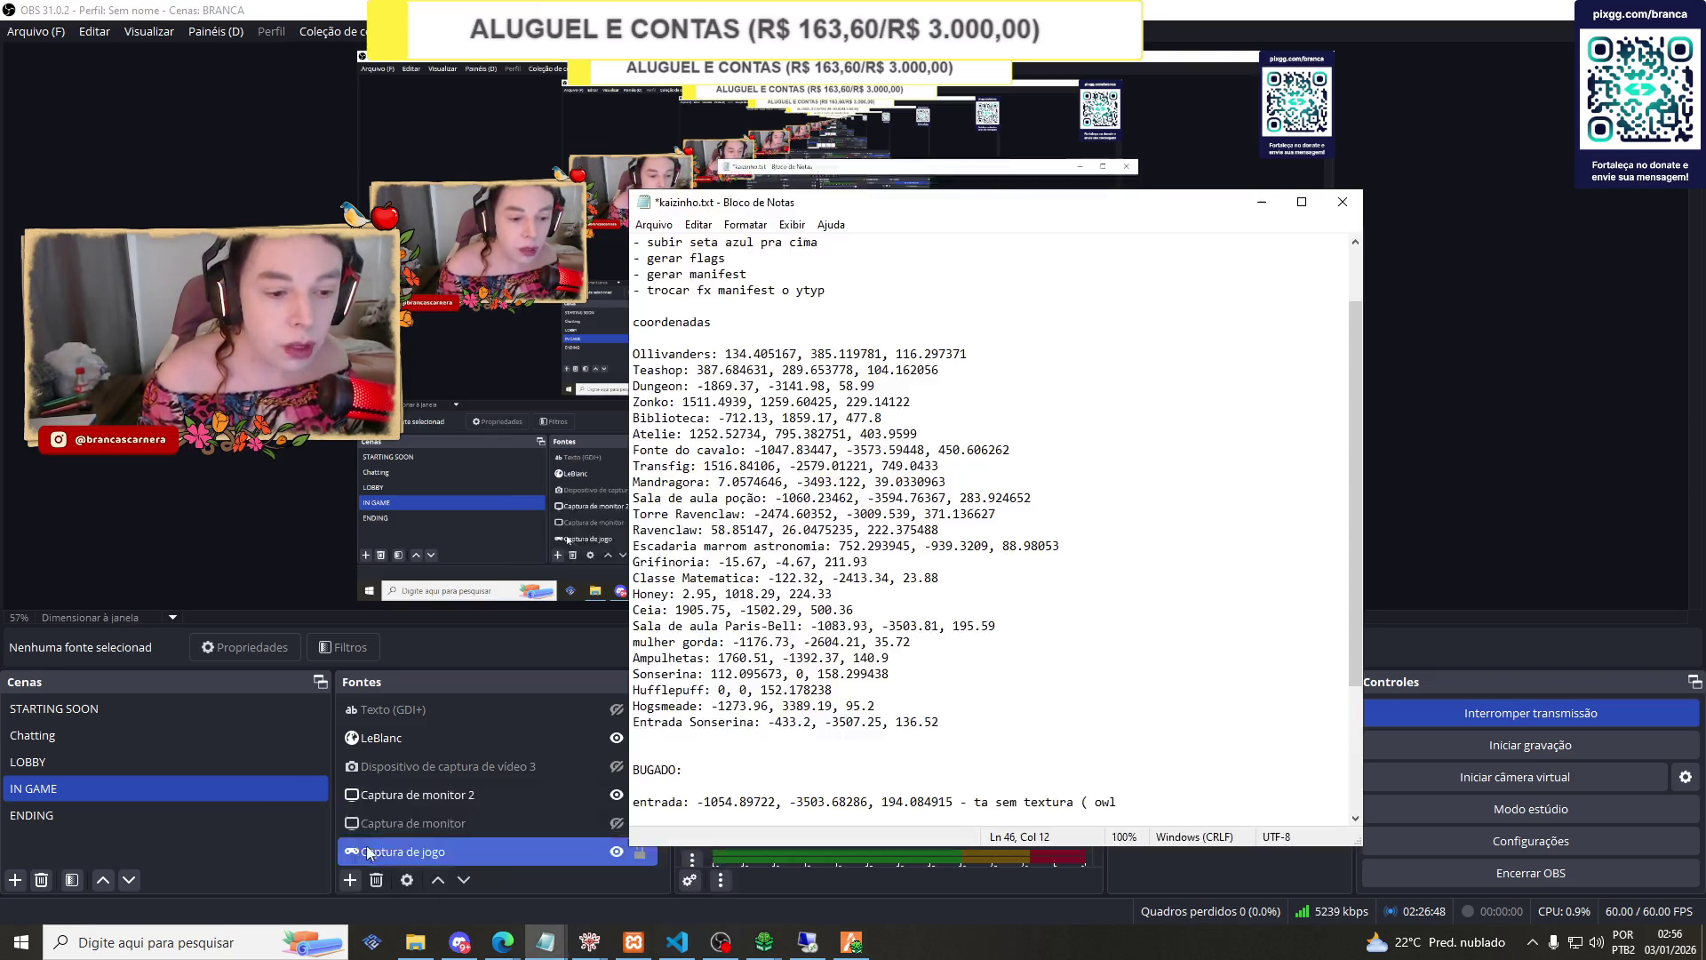
pyautogui.press('Return')
pyautogui.write('Sala de Poção 2:')
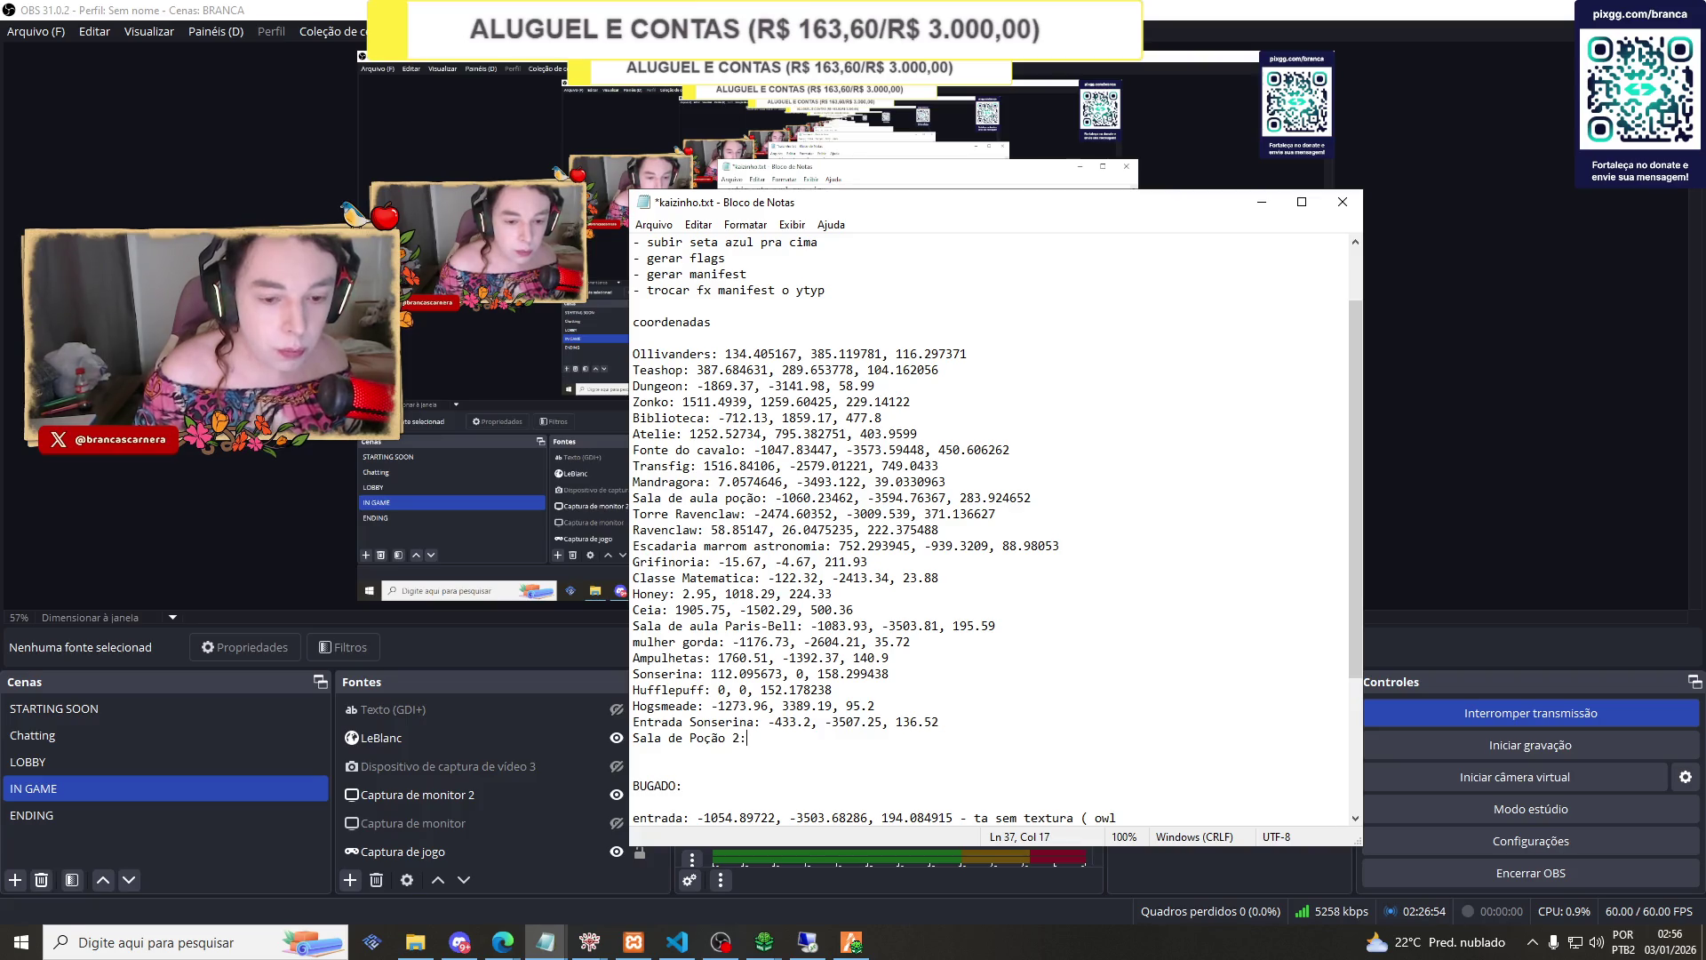
pyautogui.write('vector3(963.91, 386.01, 95.55)')
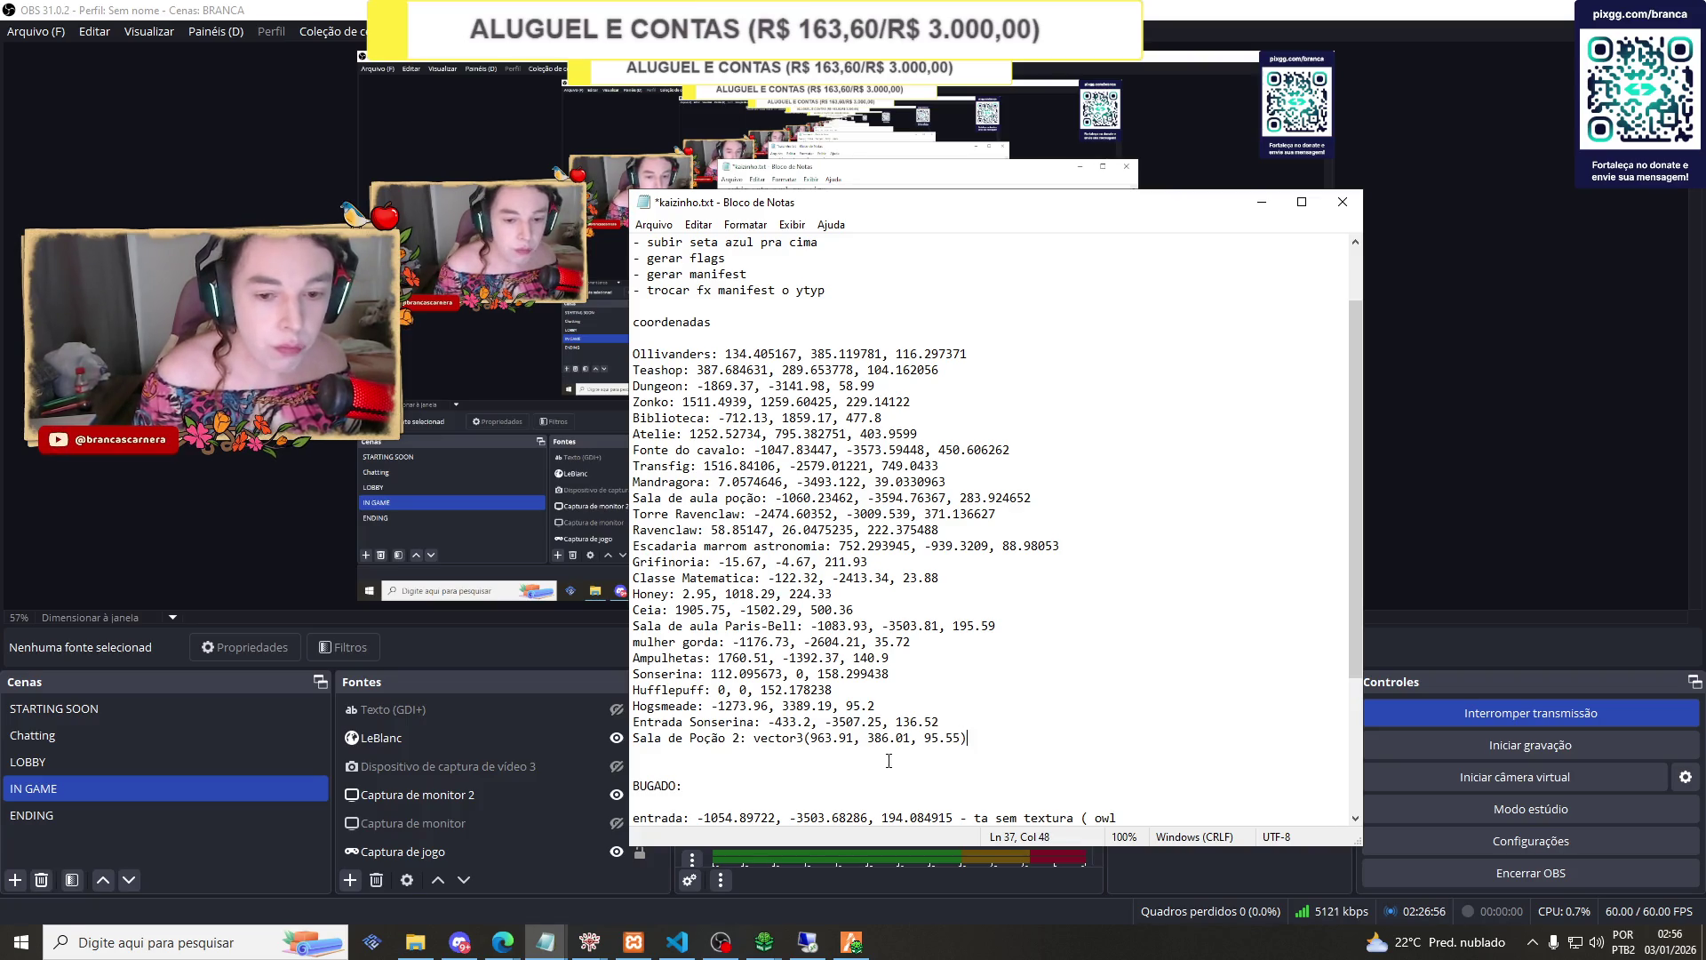
pyautogui.doubleClick(813, 736)
pyautogui.click(810, 738)
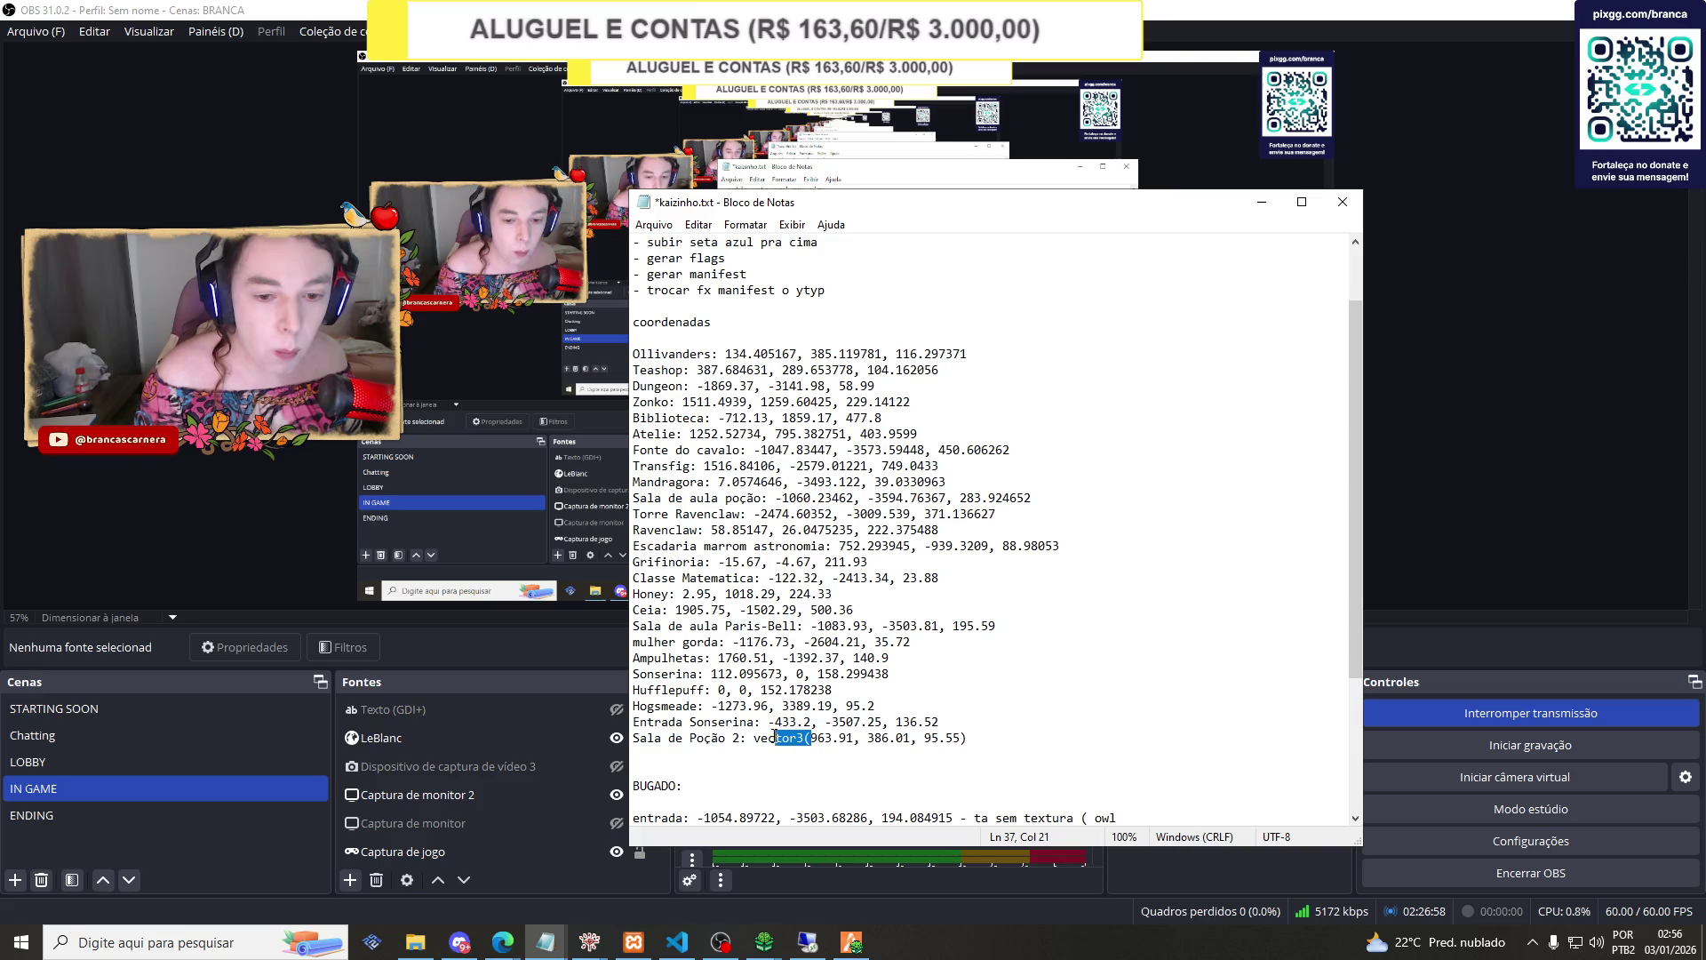
pyautogui.press('Delete')
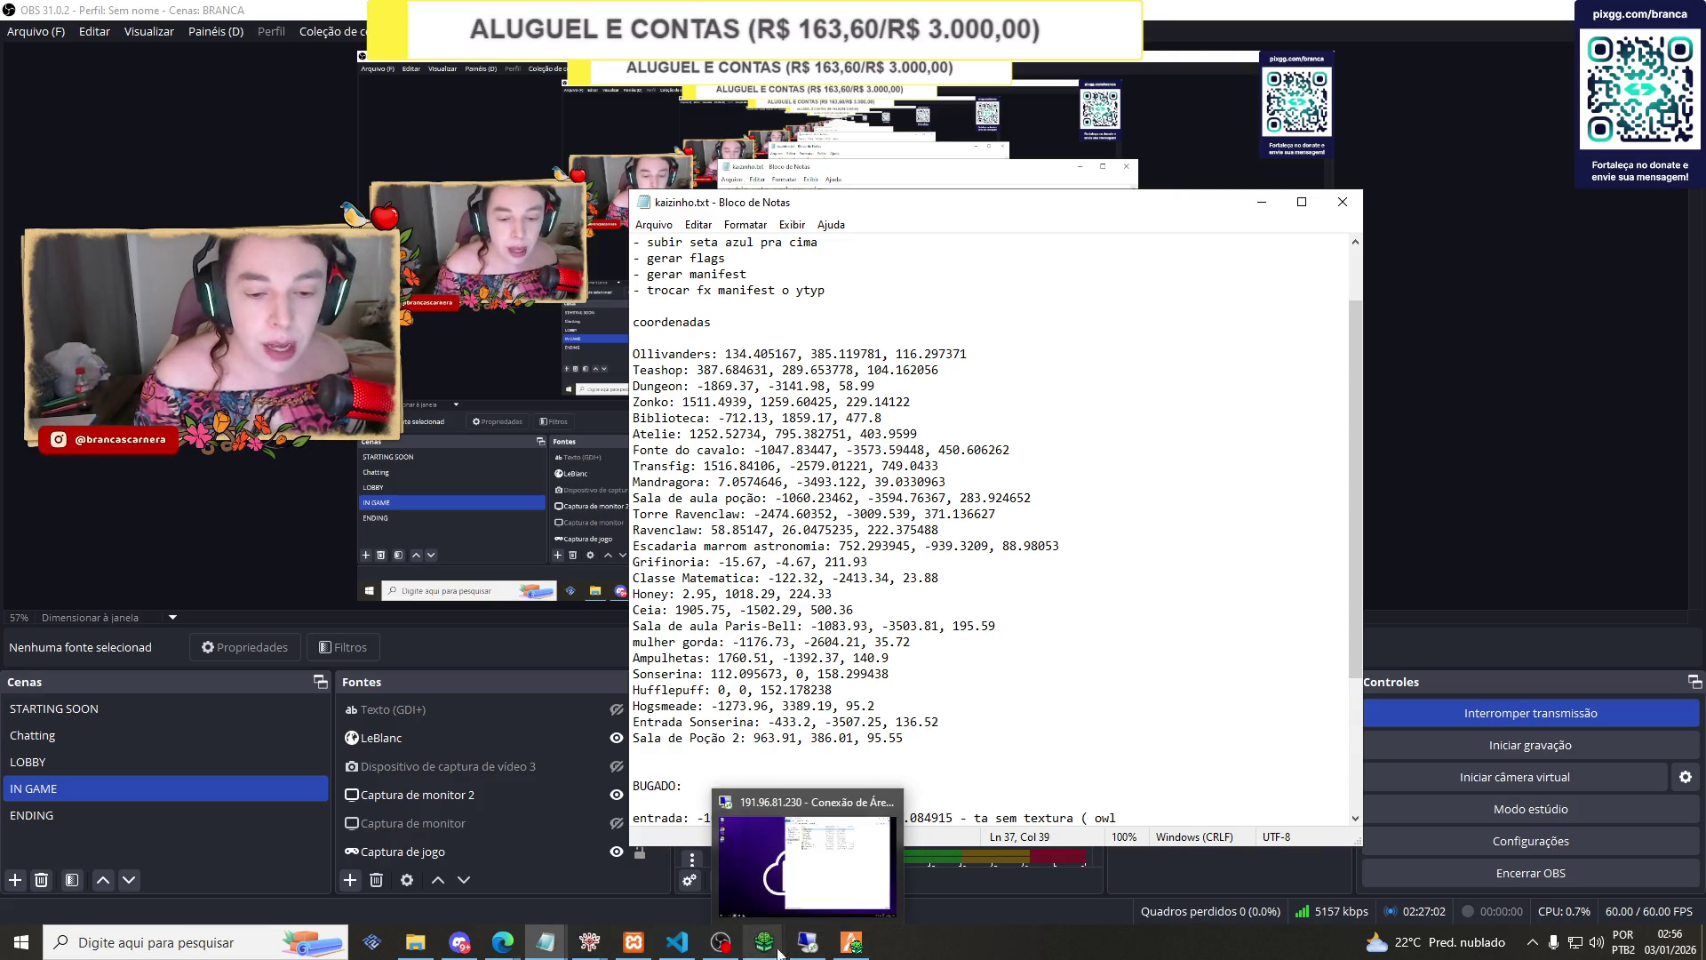
pyautogui.moveTo(552, 949)
pyautogui.click(745, 853)
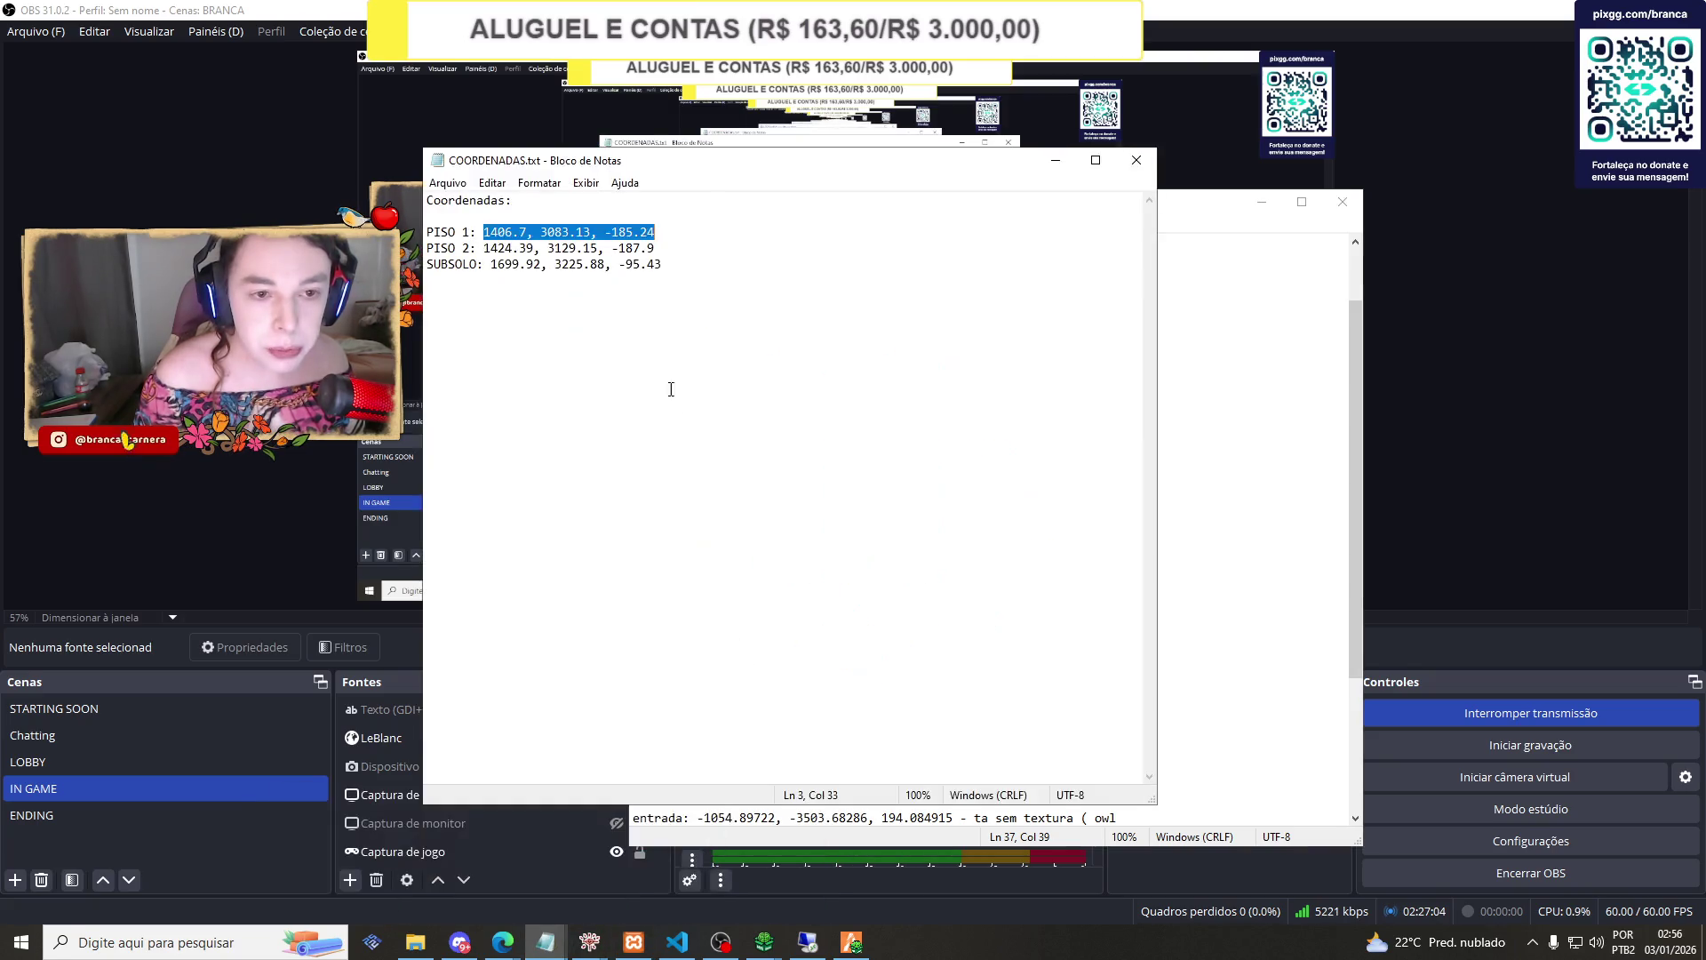
# Paste the PISO 1, PISO 2 and SUBSOLO lines from COORDENADAS.txt under Ministério in kaizinho.txt.
pyautogui.moveTo(658, 281); pyautogui.dragTo(583, 239)
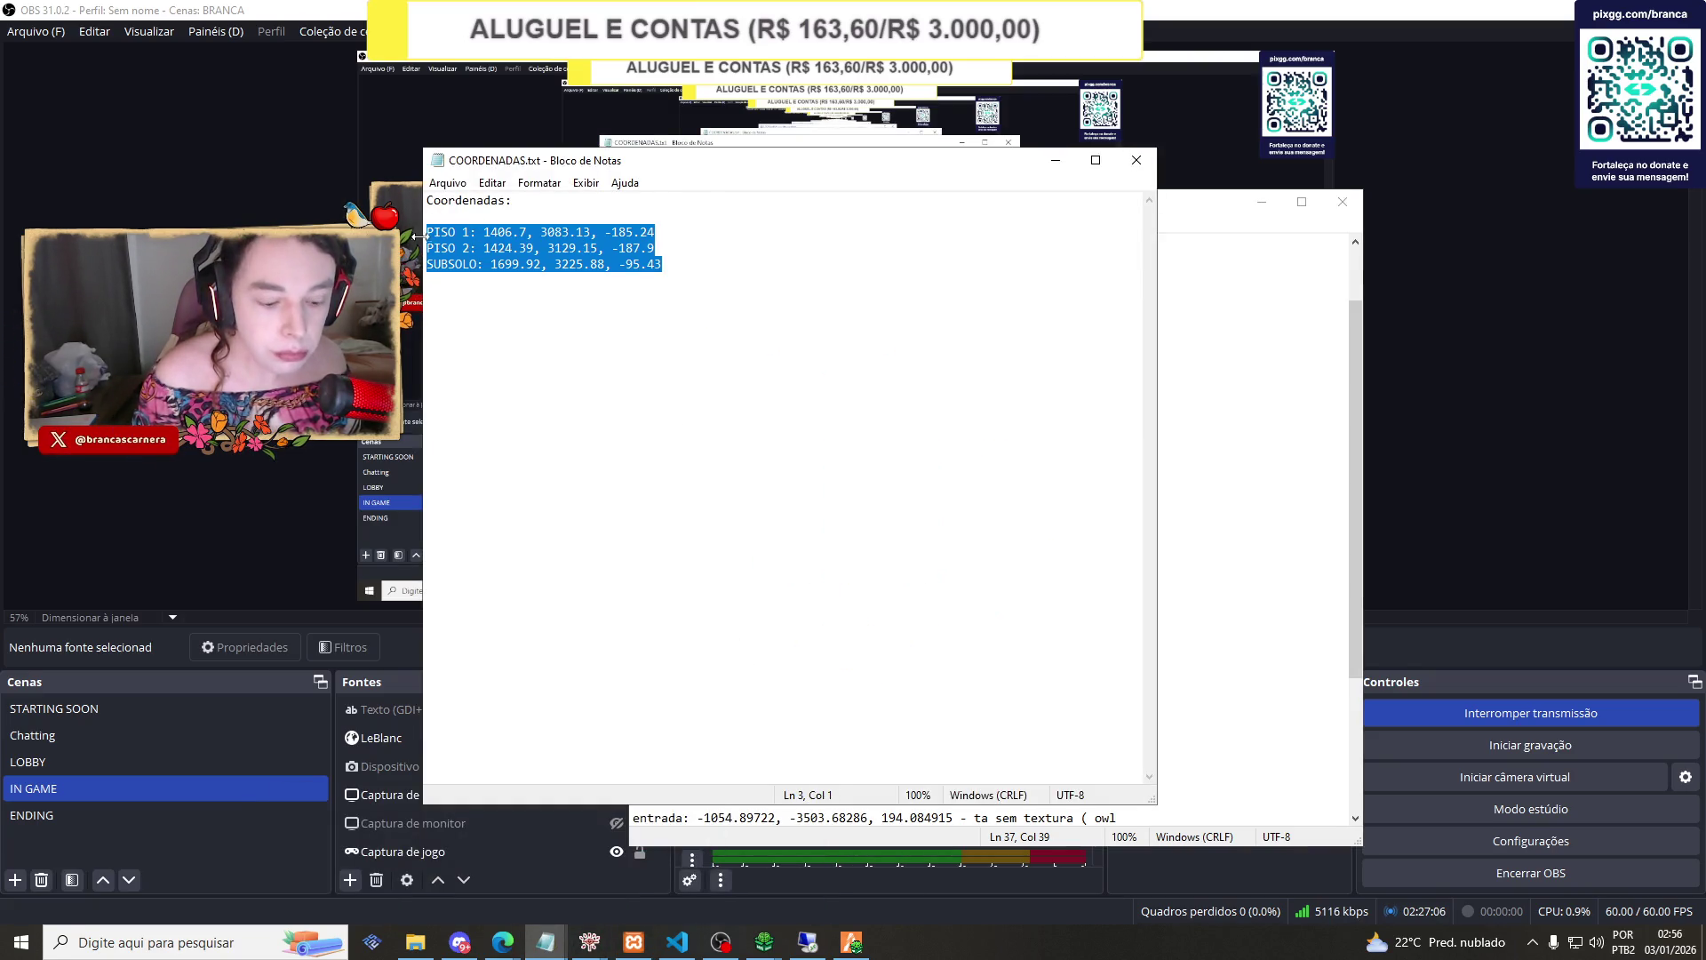
pyautogui.hotkey('alt', 'Tab')
pyautogui.moveTo(545, 942)
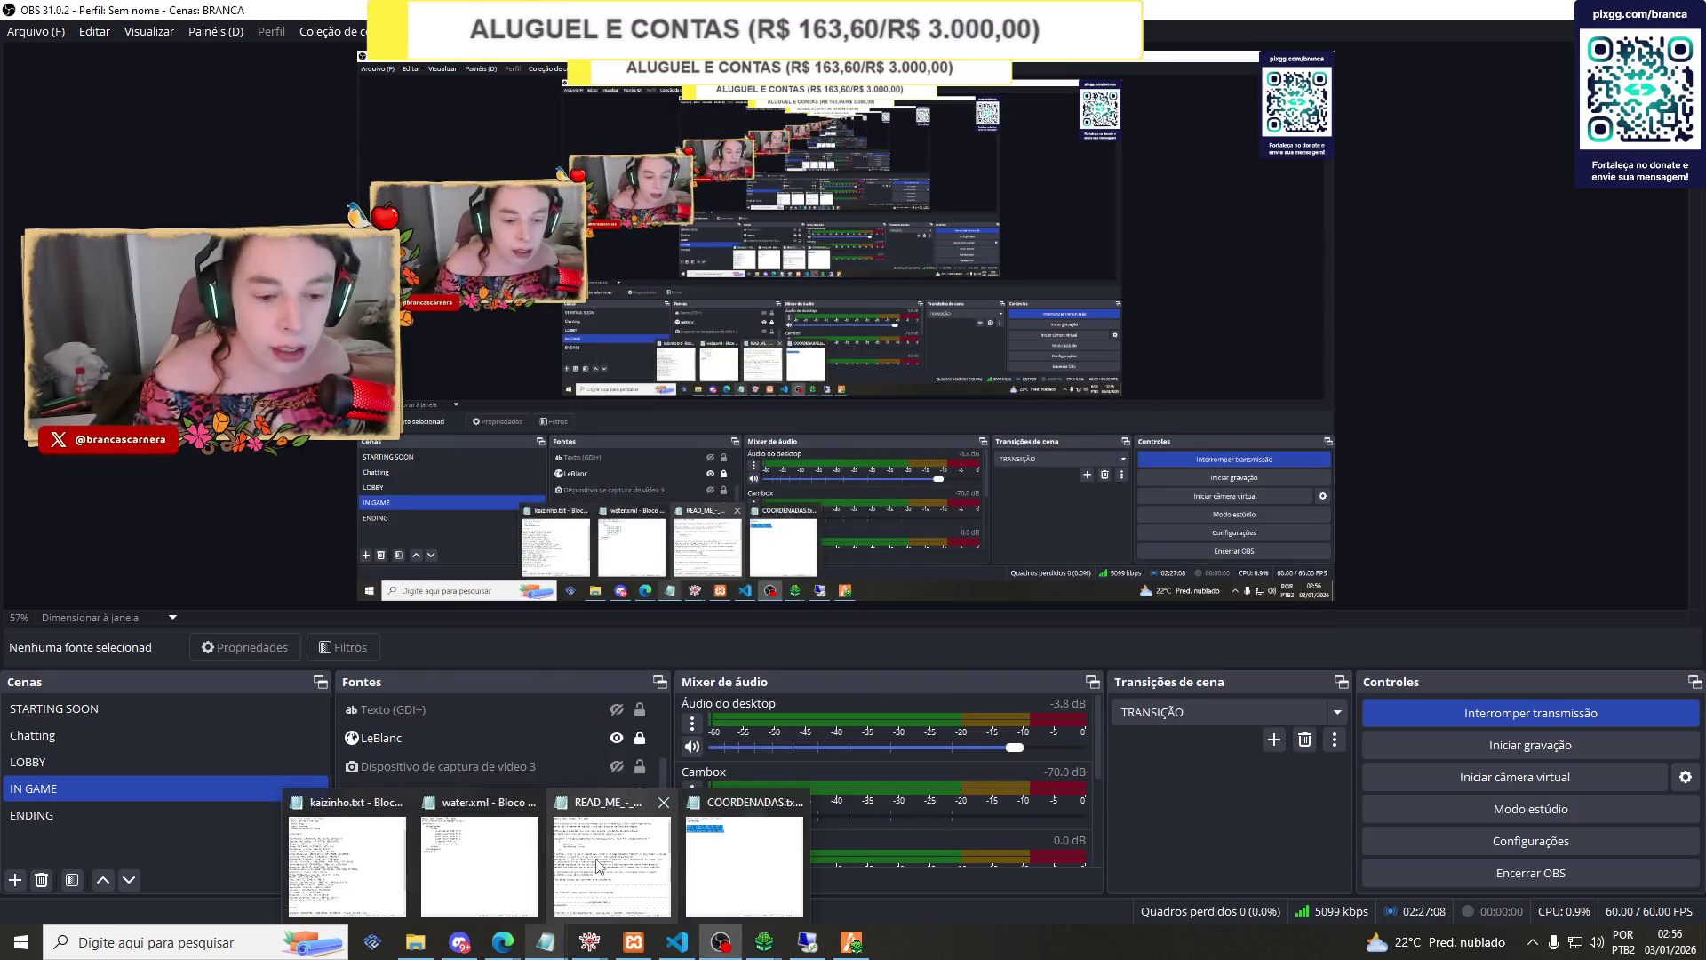
pyautogui.click(347, 857)
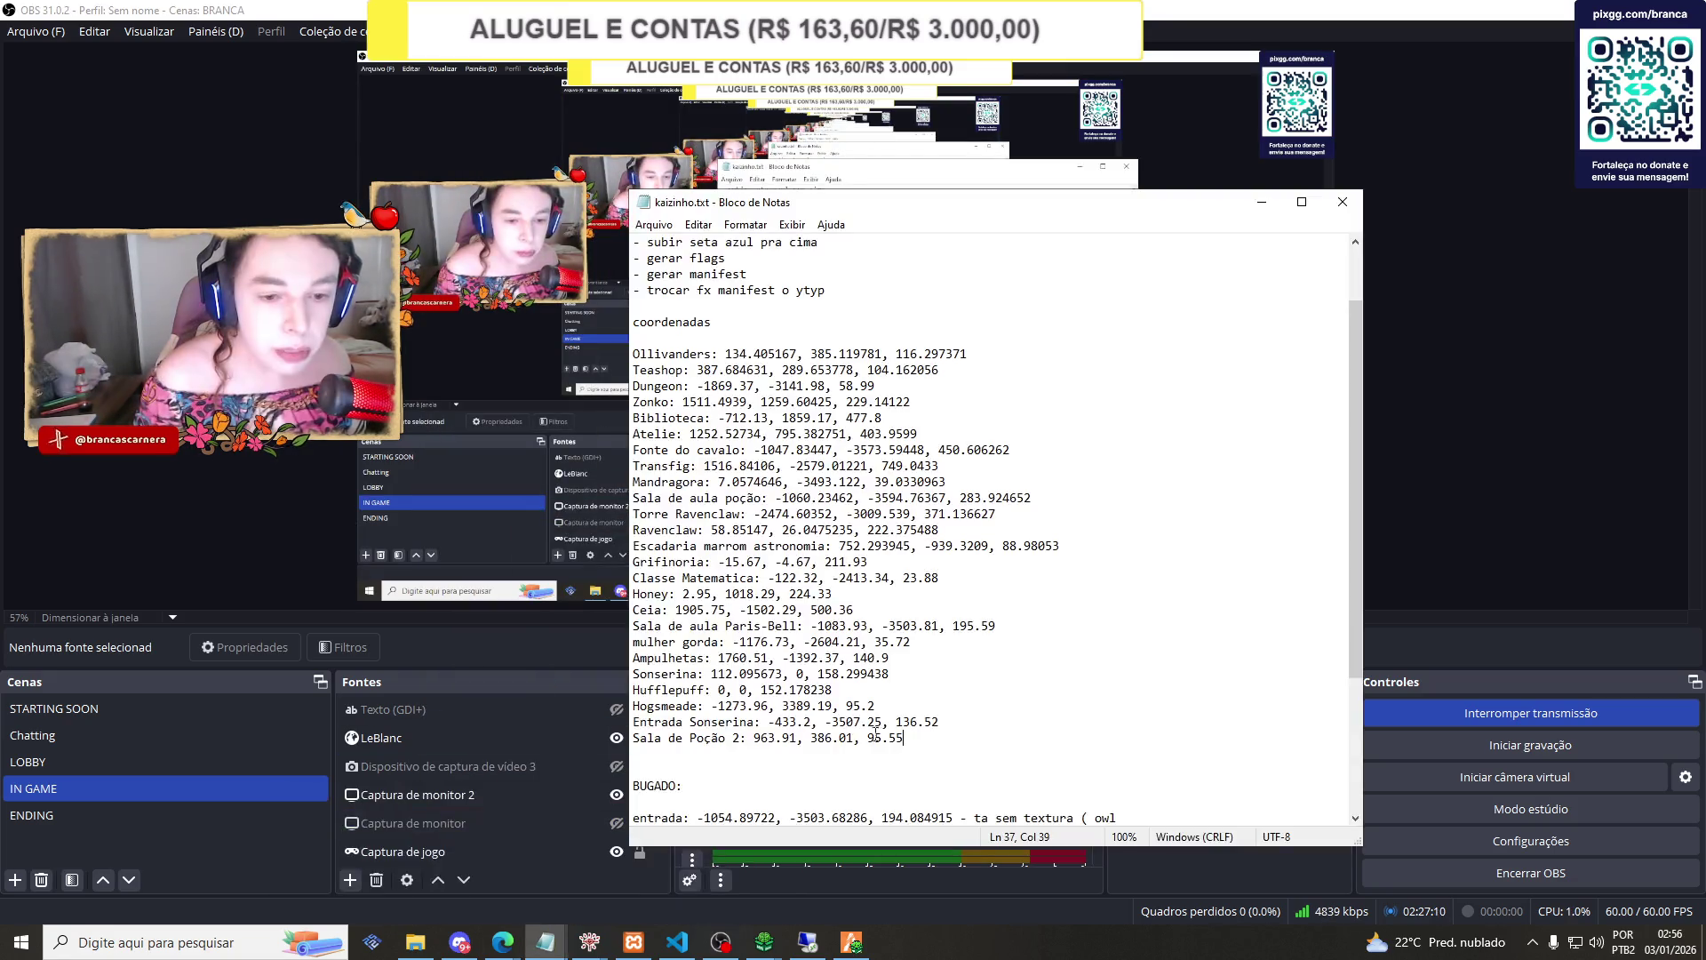
pyautogui.press('Return')
pyautogui.write('Ministério:')
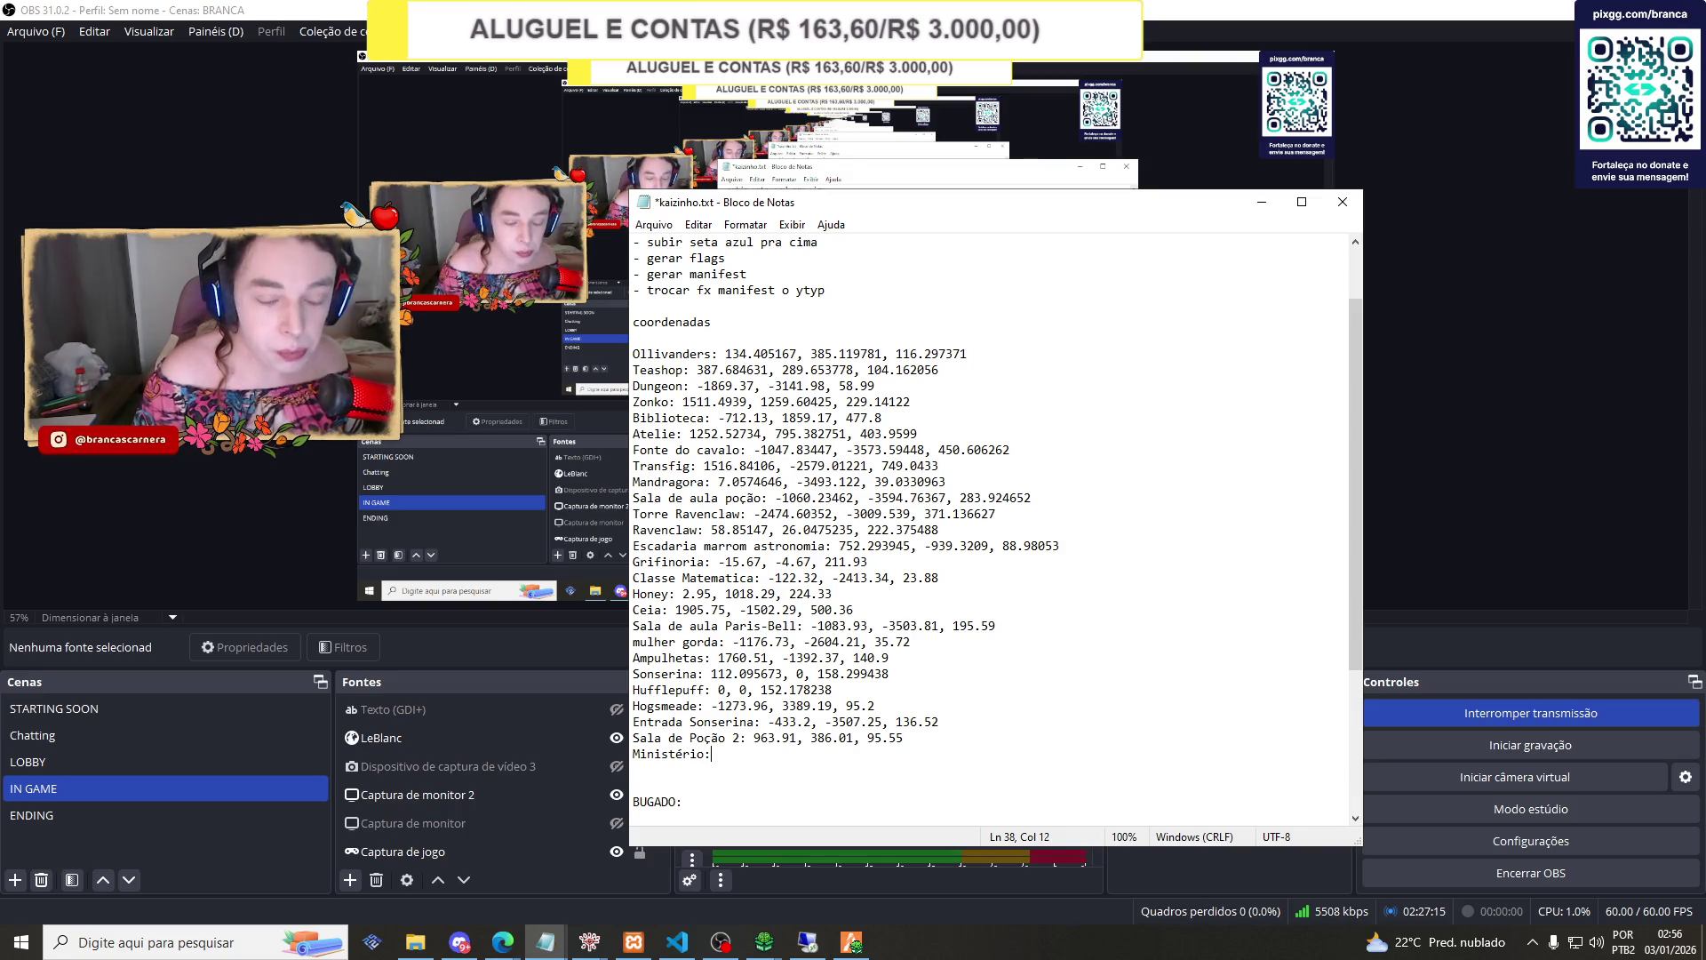
pyautogui.write('PISO 1: 1406.7, 3083.13, -185.24 PISO 2: 1424.39, 3129.15, -187.9 SUBSOLO: 1699.92, 3225.88, -95.43')
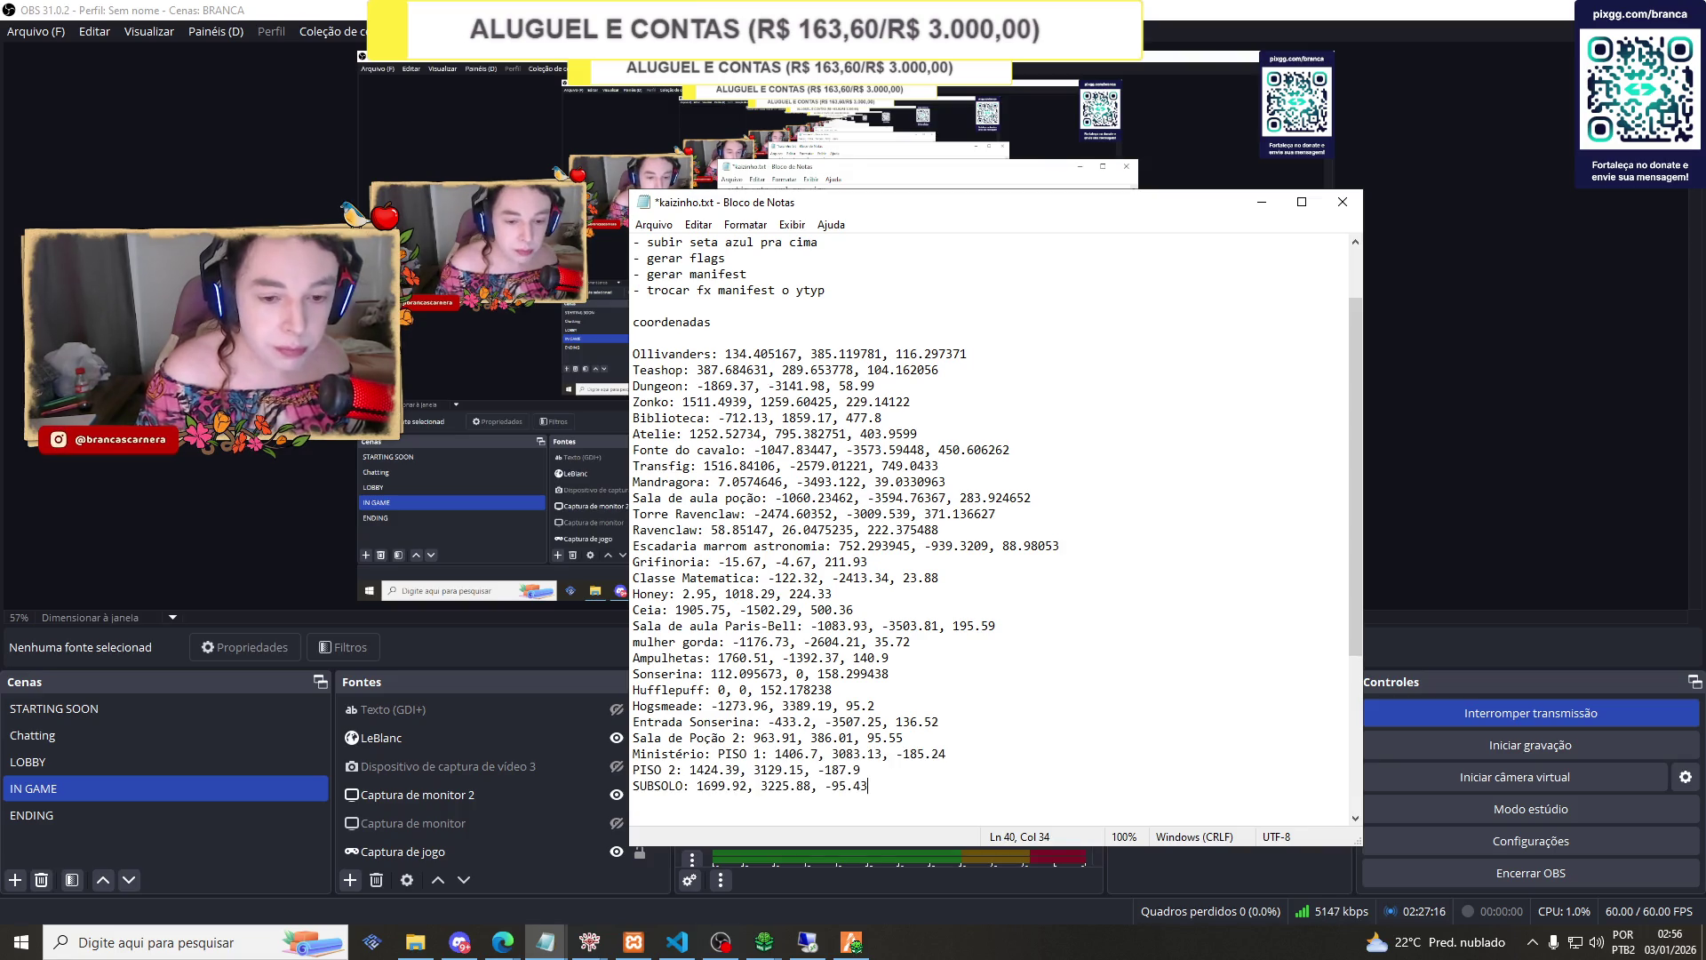
# Return to the CodeWalker project window showing the hog_potionroom_01 entity.
pyautogui.click(1425, 467)
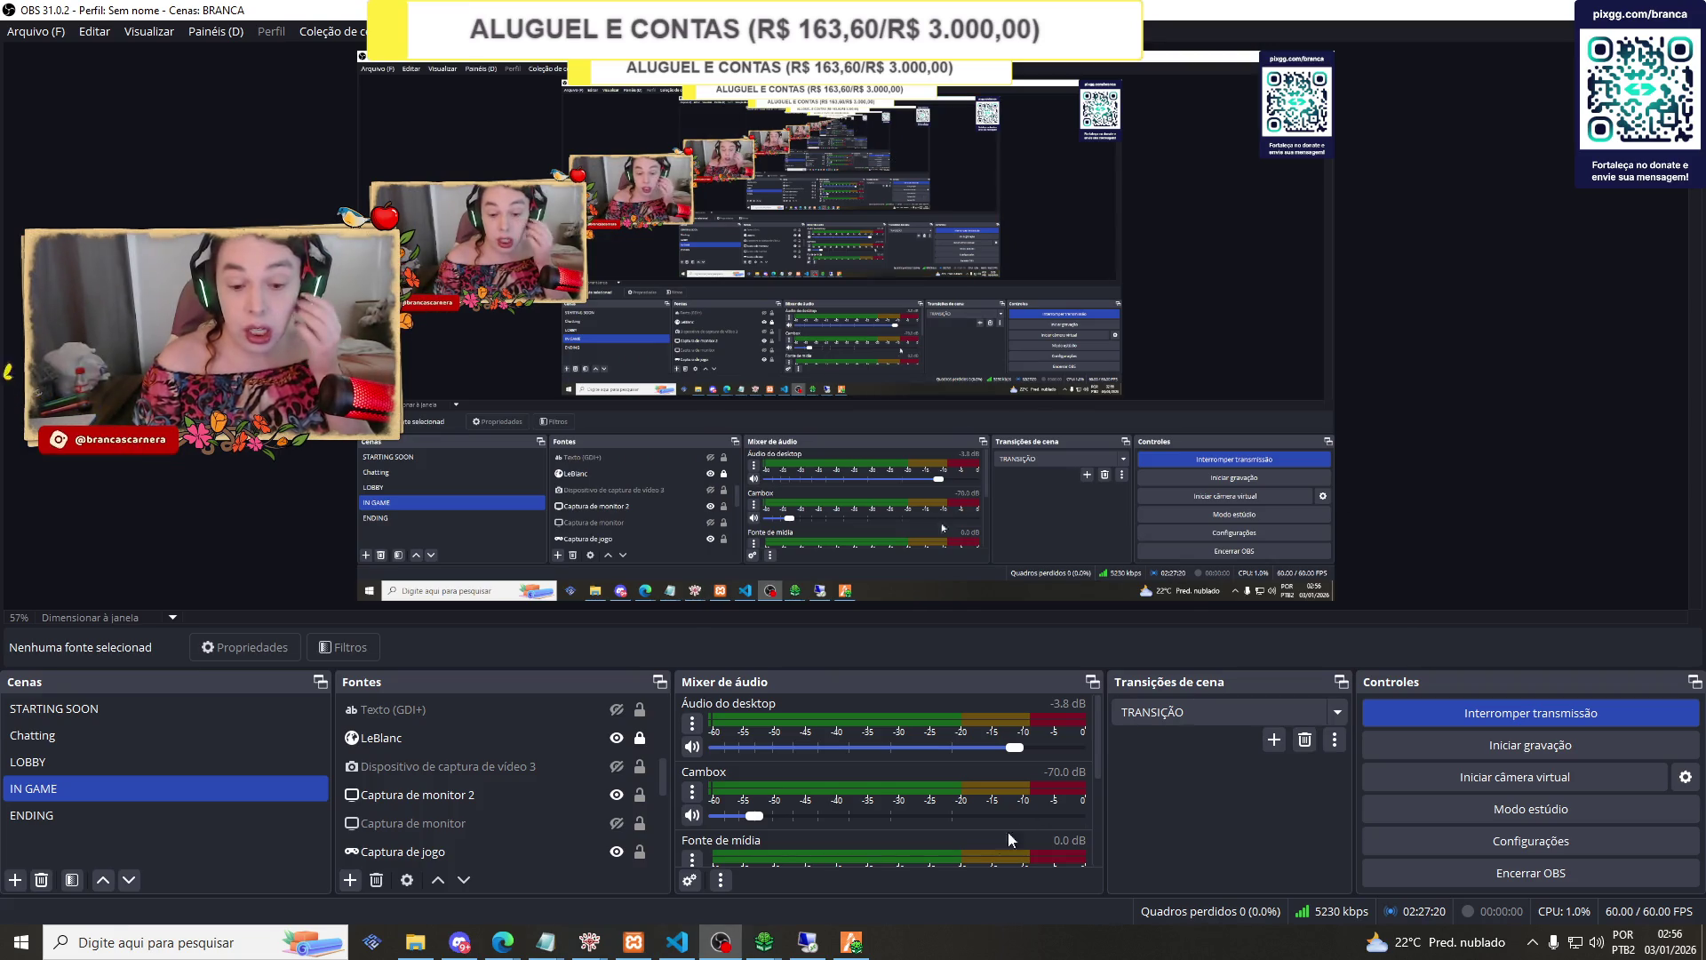
pyautogui.moveTo(853, 943)
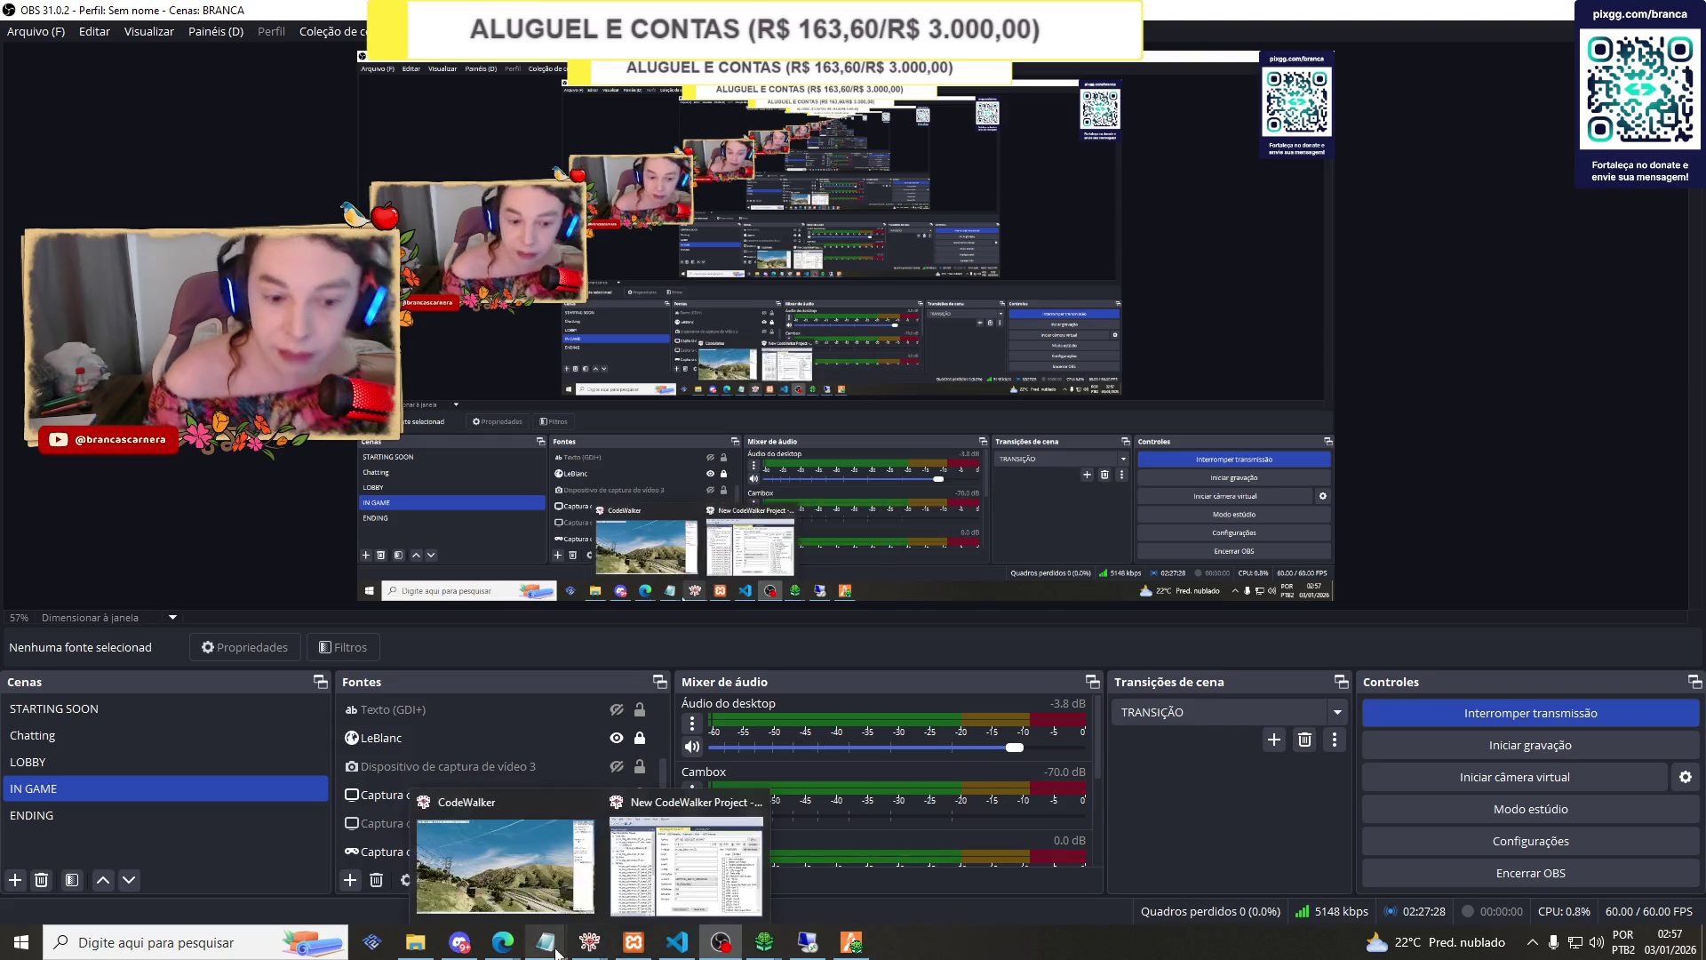
pyautogui.moveTo(589, 942)
pyautogui.click(663, 879)
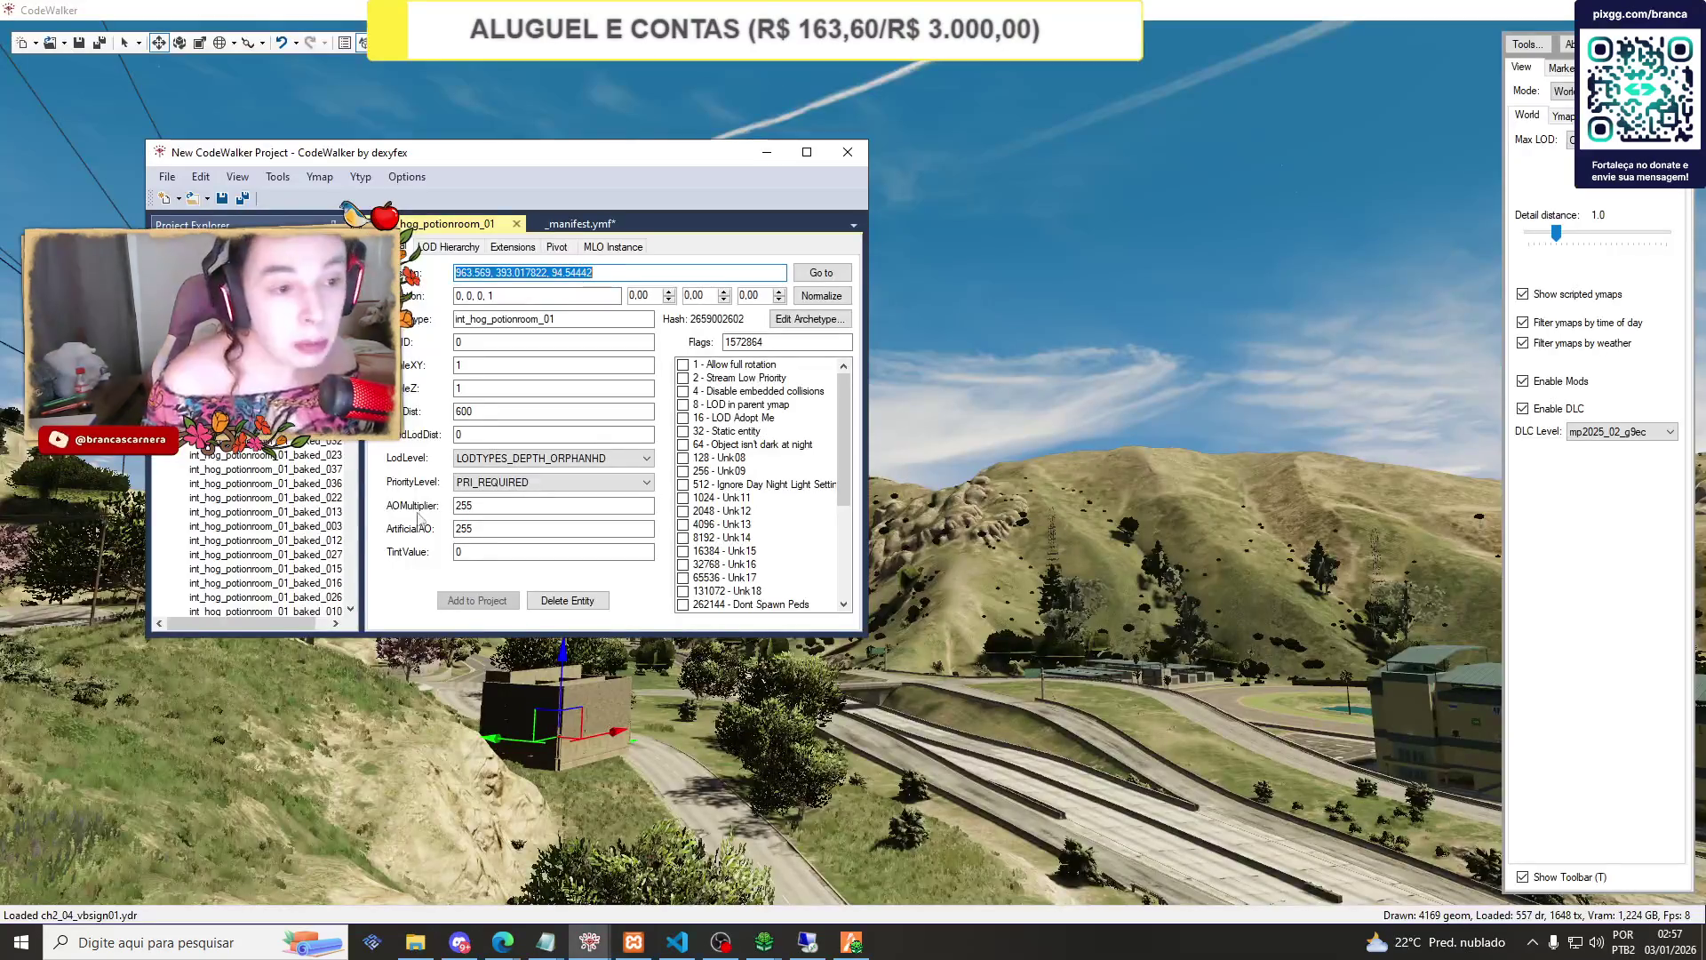
# Close the potion room project without saving and search 'three' in the Open dialog.
pyautogui.click(848, 152)
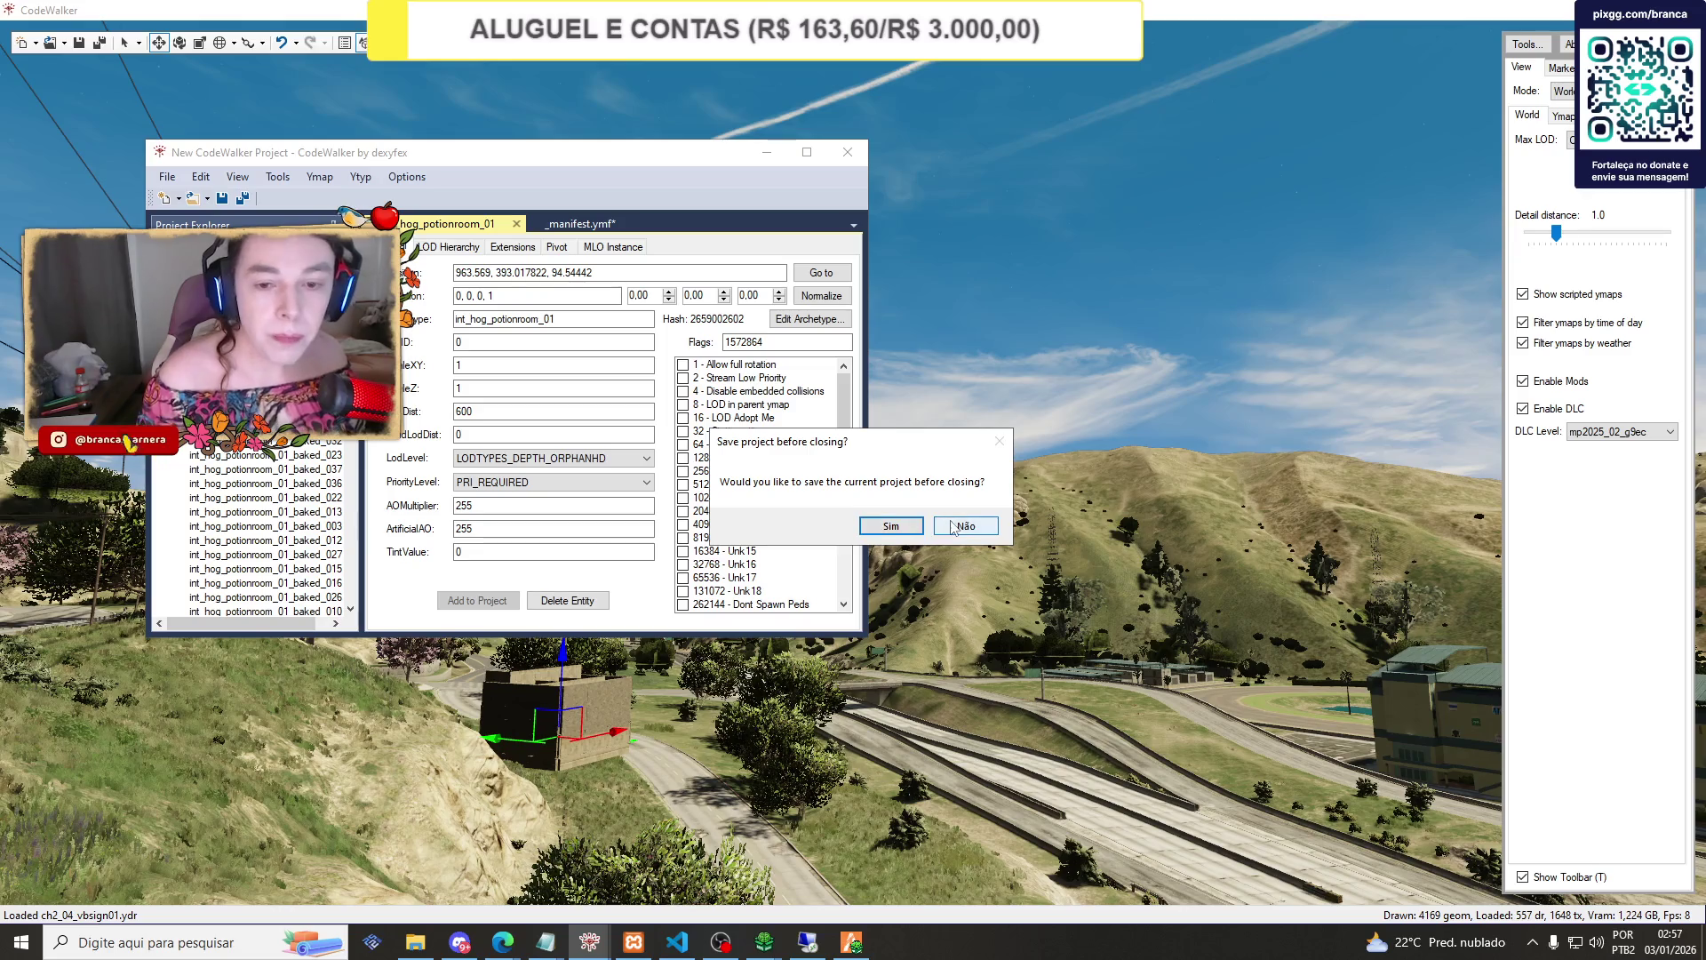
pyautogui.click(878, 524)
pyautogui.click(64, 49)
pyautogui.click(71, 90)
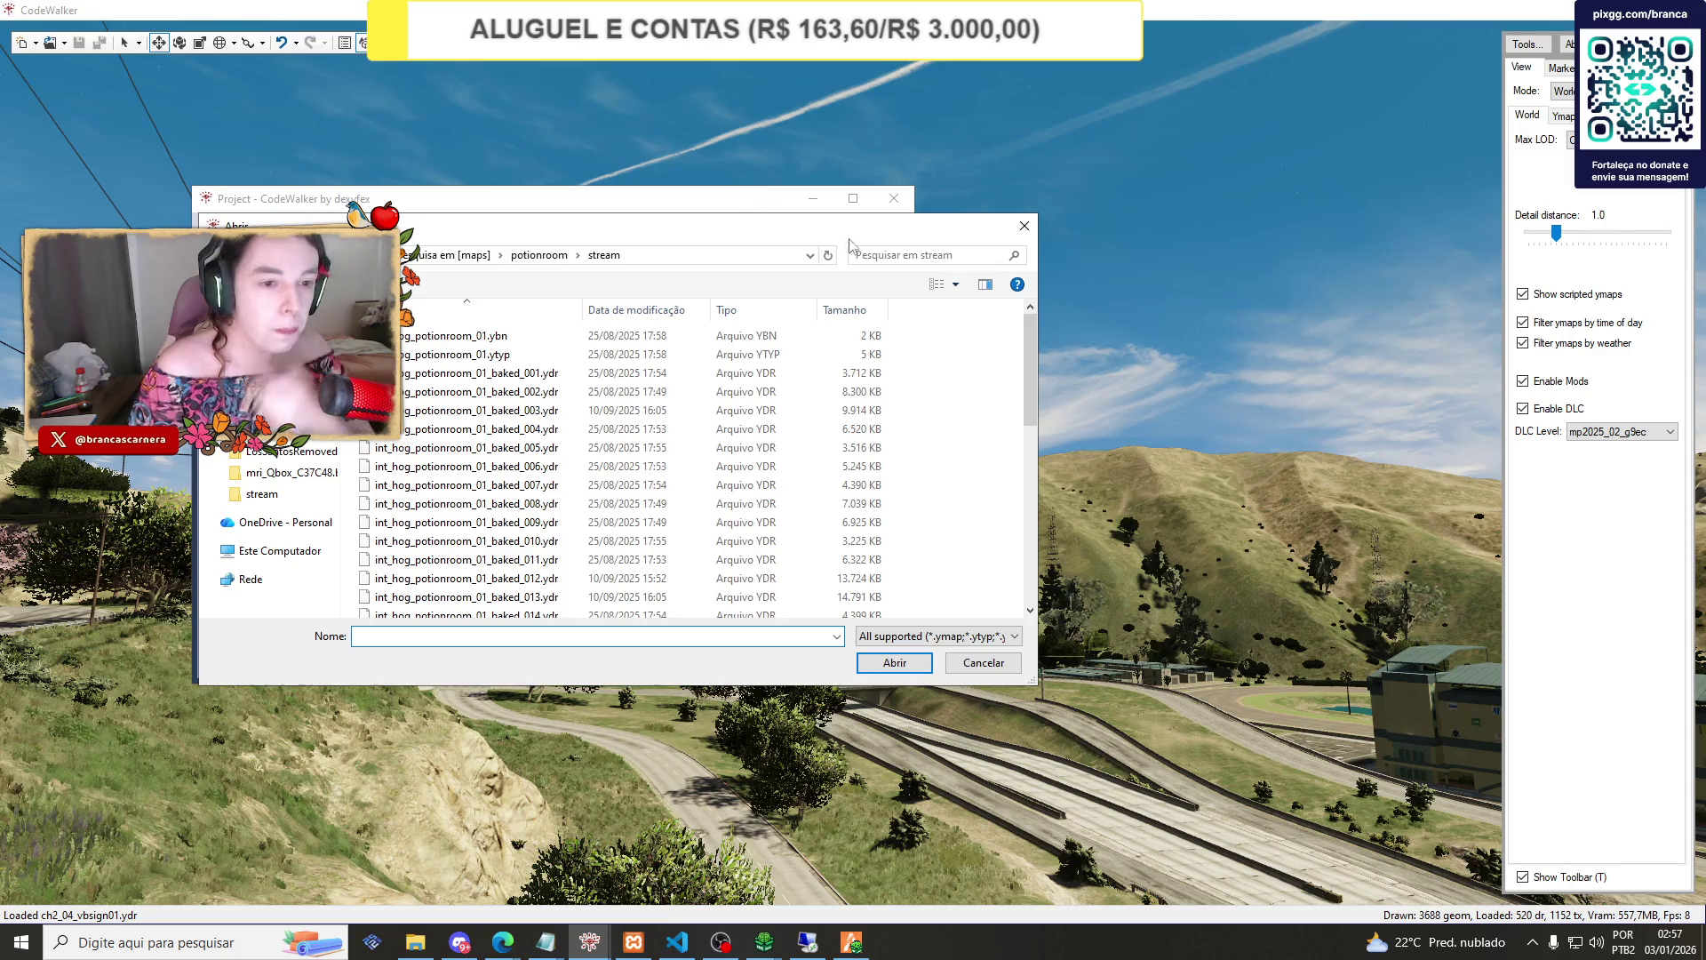
pyautogui.click(891, 257)
pyautogui.write('three')
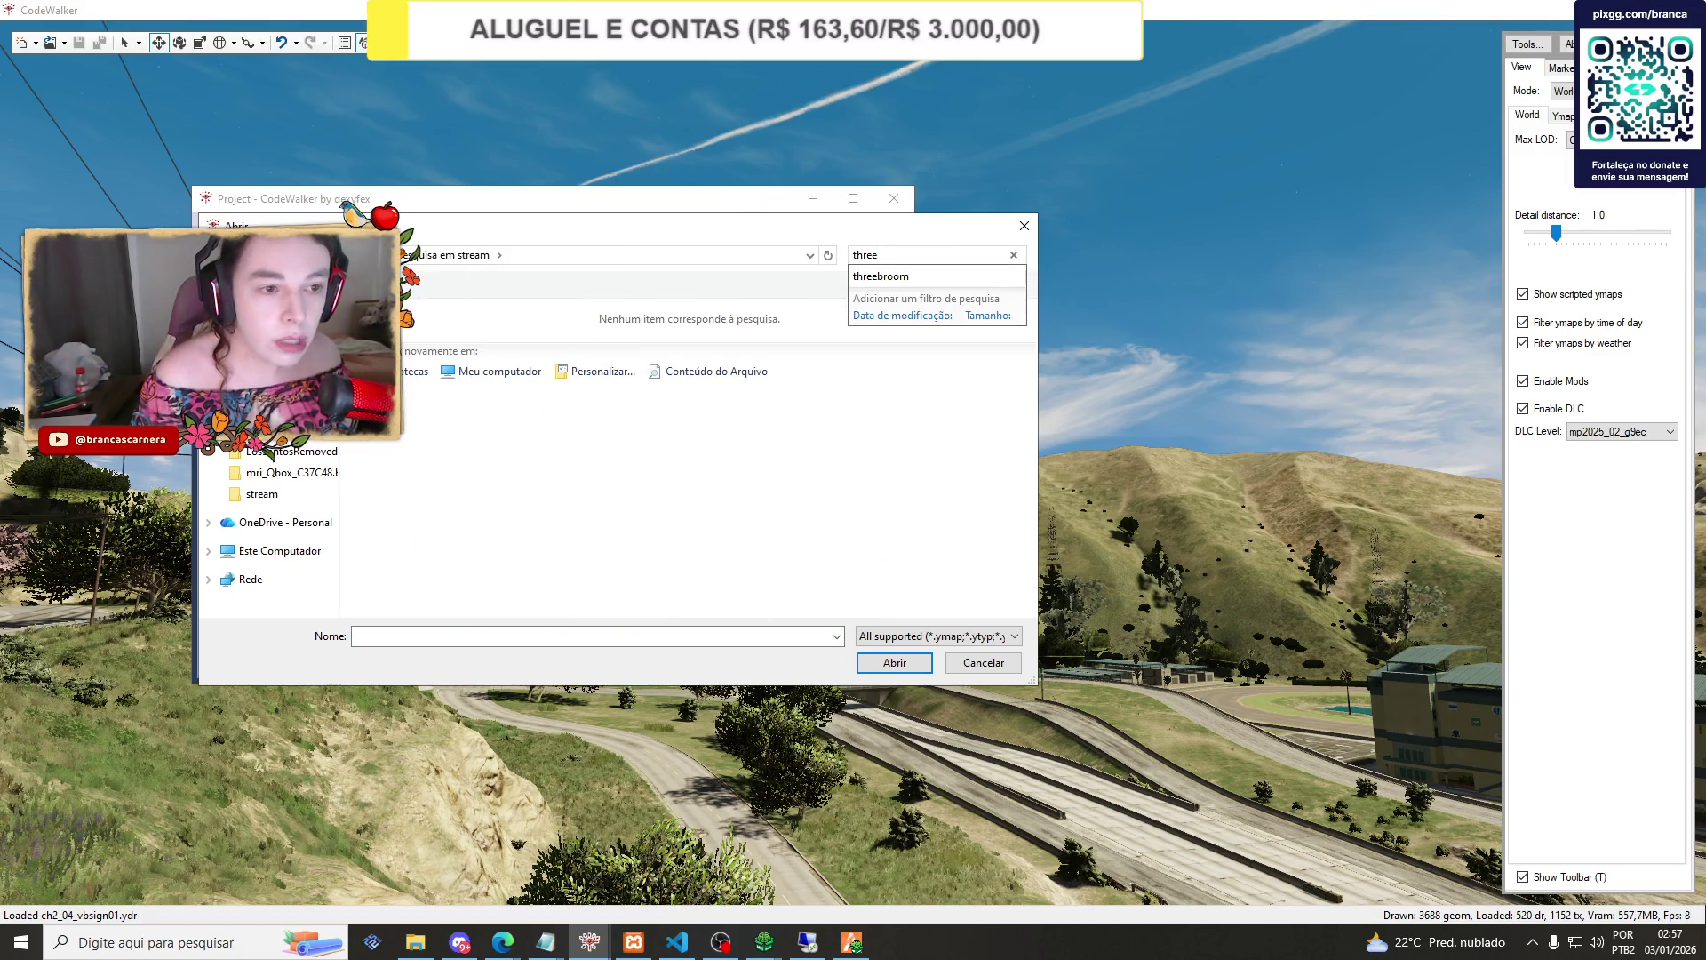
# Browse to E:\Paris Wizard\txData\wizard.base\resources\[addons]\[maps].
pyautogui.click(283, 558)
pyautogui.doubleClick(613, 475)
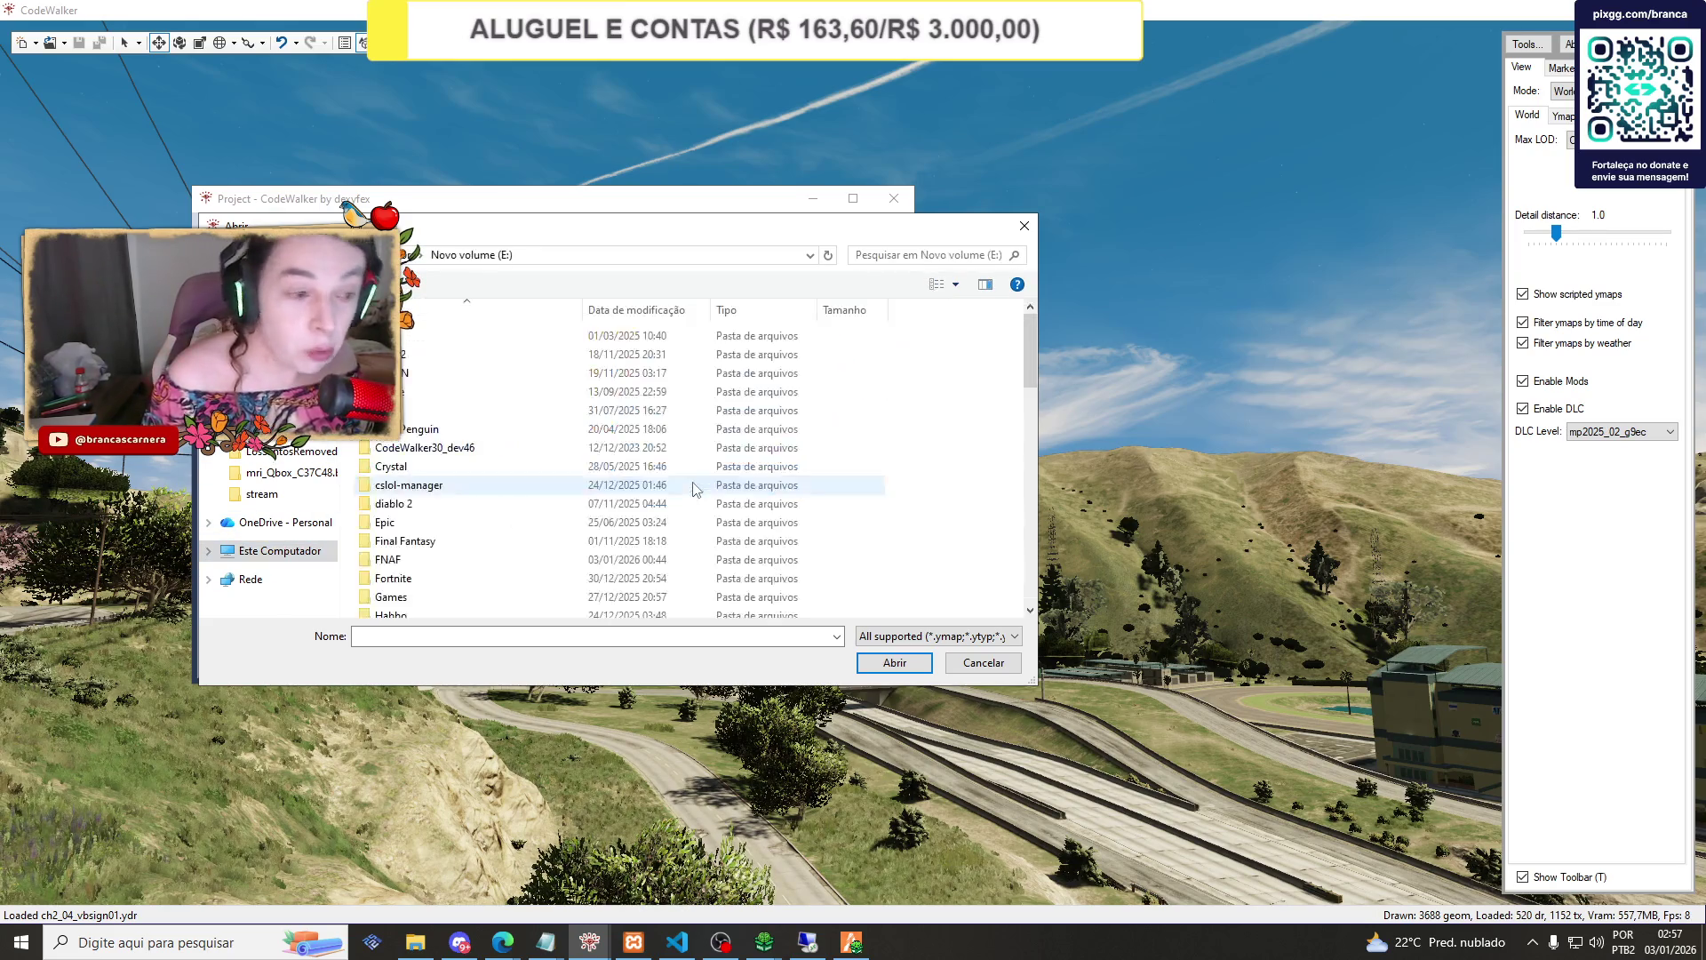
pyautogui.scroll(-10, 557, 455)
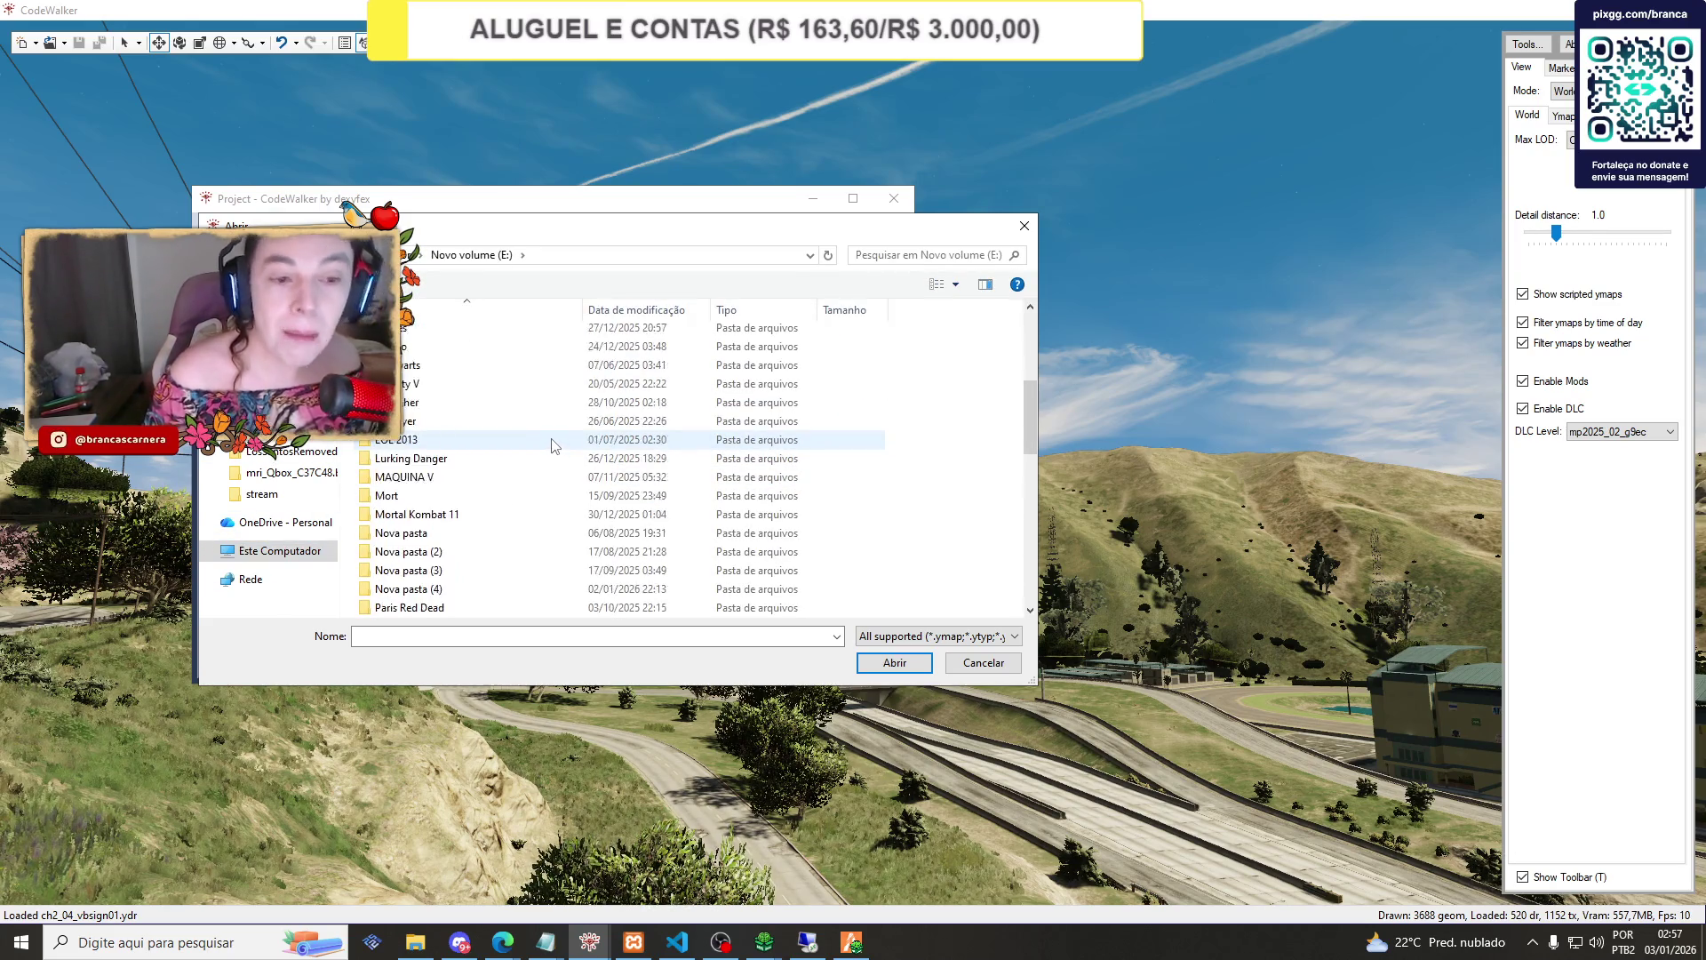
pyautogui.doubleClick(488, 456)
pyautogui.doubleClick(404, 354)
pyautogui.doubleClick(402, 348)
pyautogui.doubleClick(407, 353)
pyautogui.doubleClick(416, 336)
pyautogui.doubleClick(415, 337)
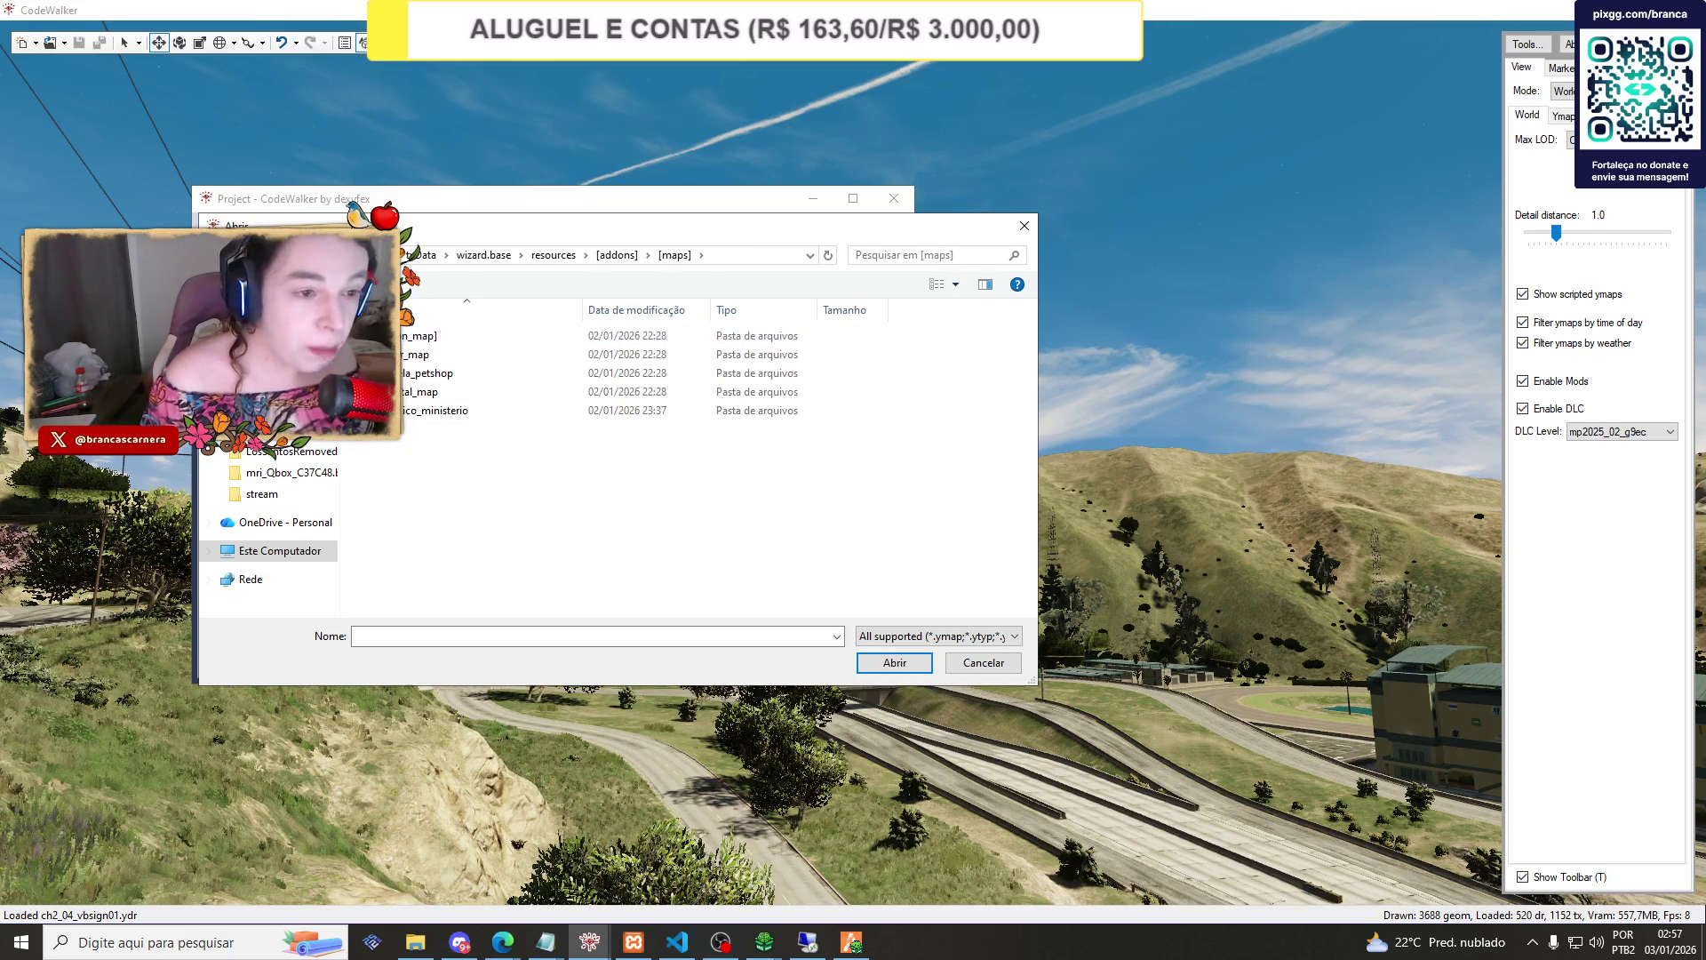
pyautogui.press('BackSpace')
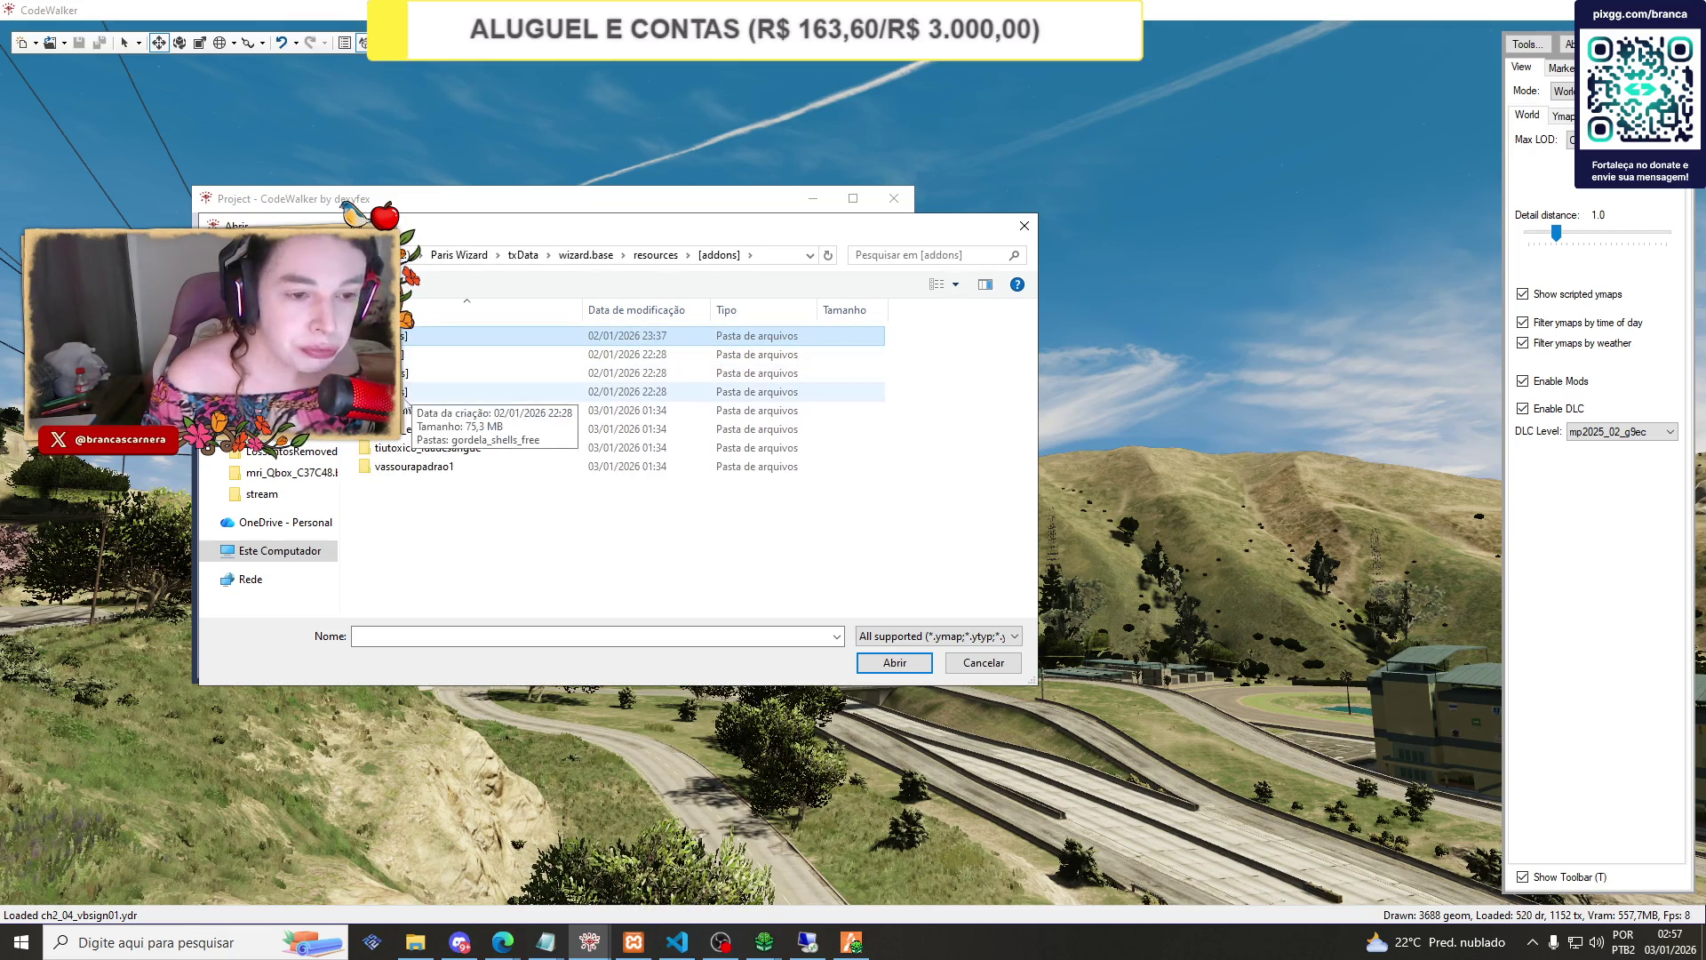
pyautogui.press('Return')
# Search 'three' in [maps] and open all matching int_hog_threebroomsticks files.
pyautogui.click(903, 254)
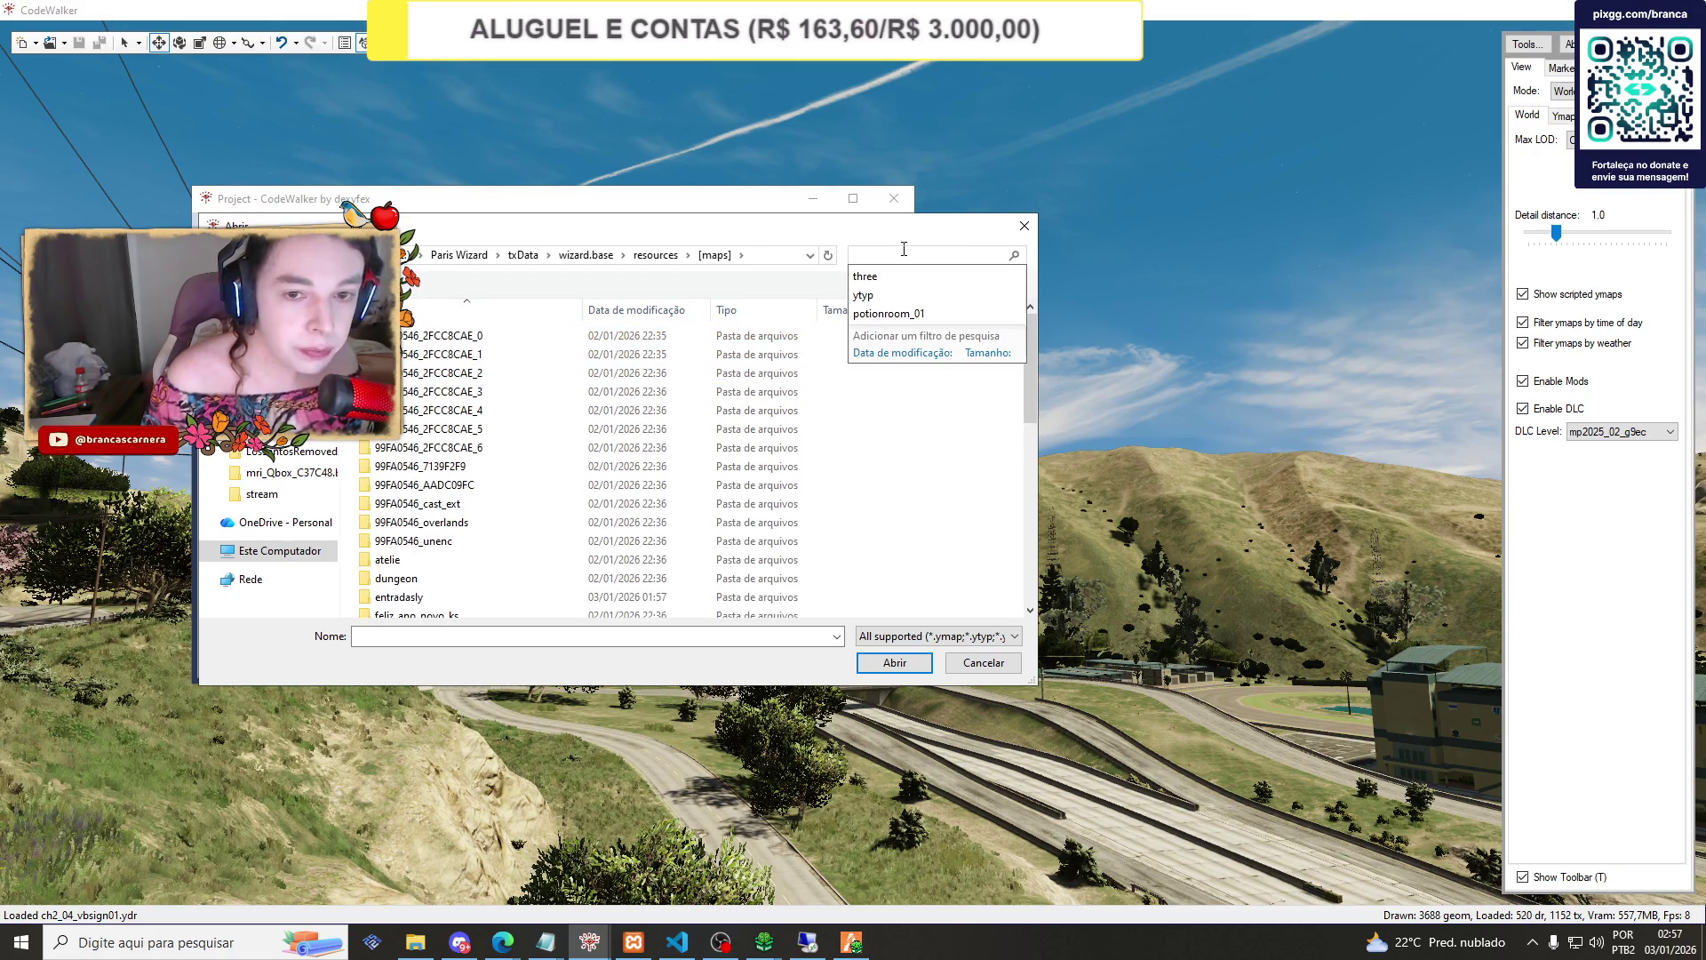
pyautogui.write('three')
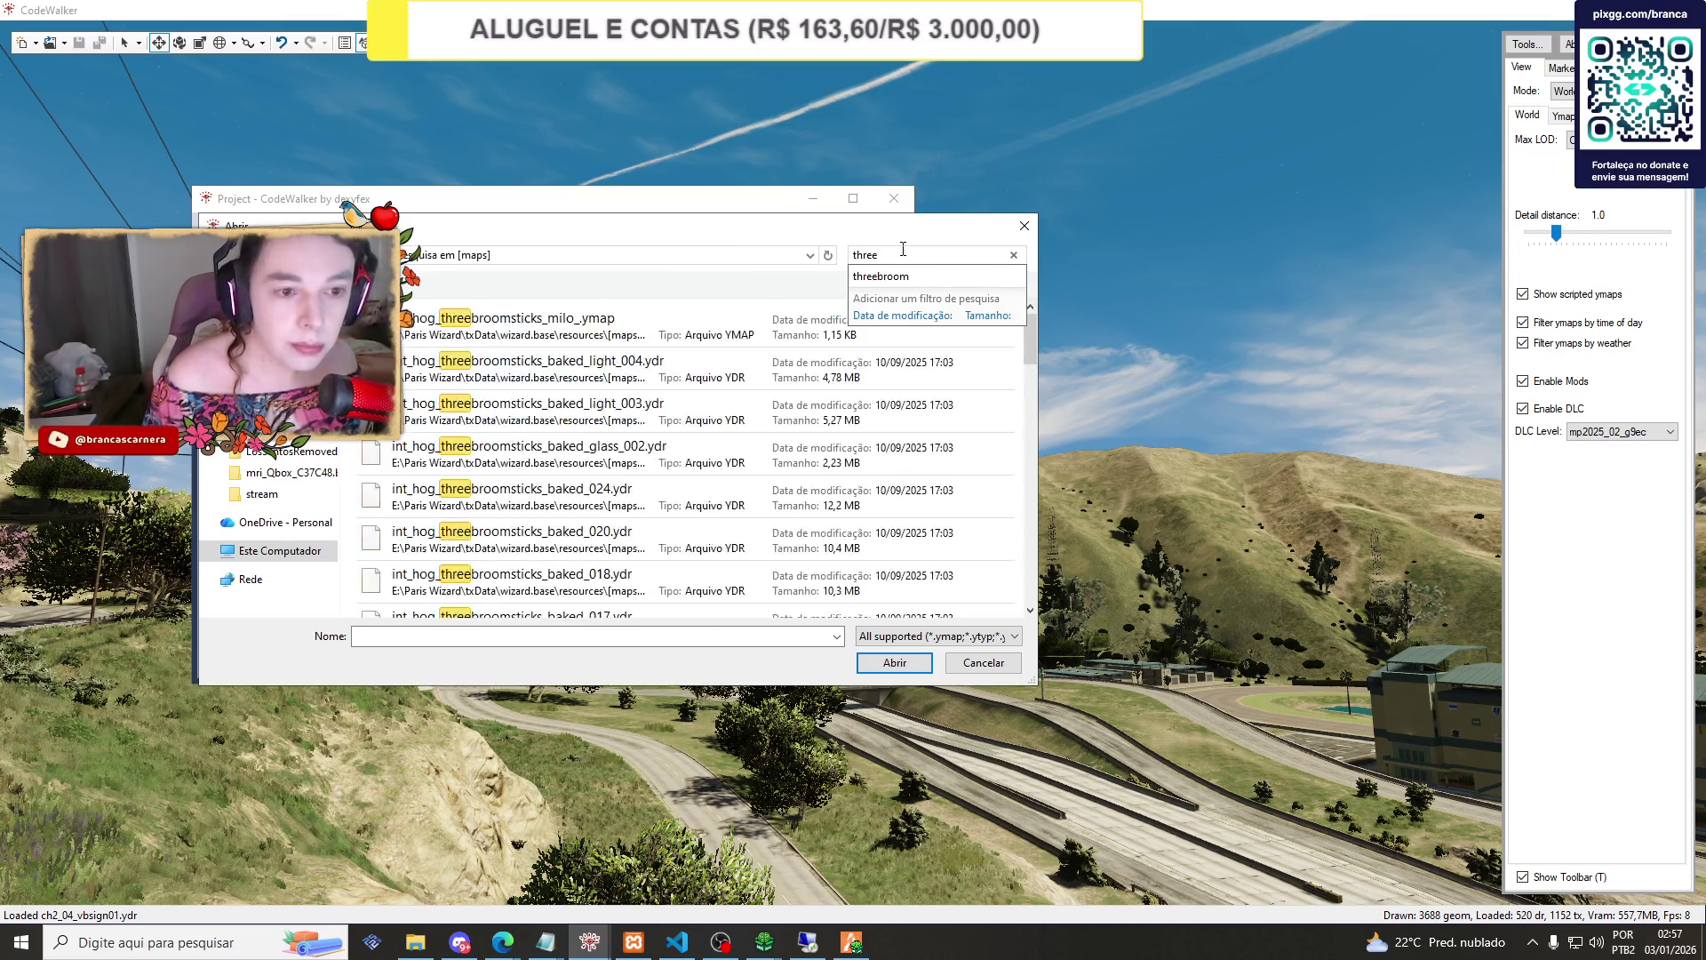
pyautogui.hotkey('ctrl', 'a')
pyautogui.click(871, 665)
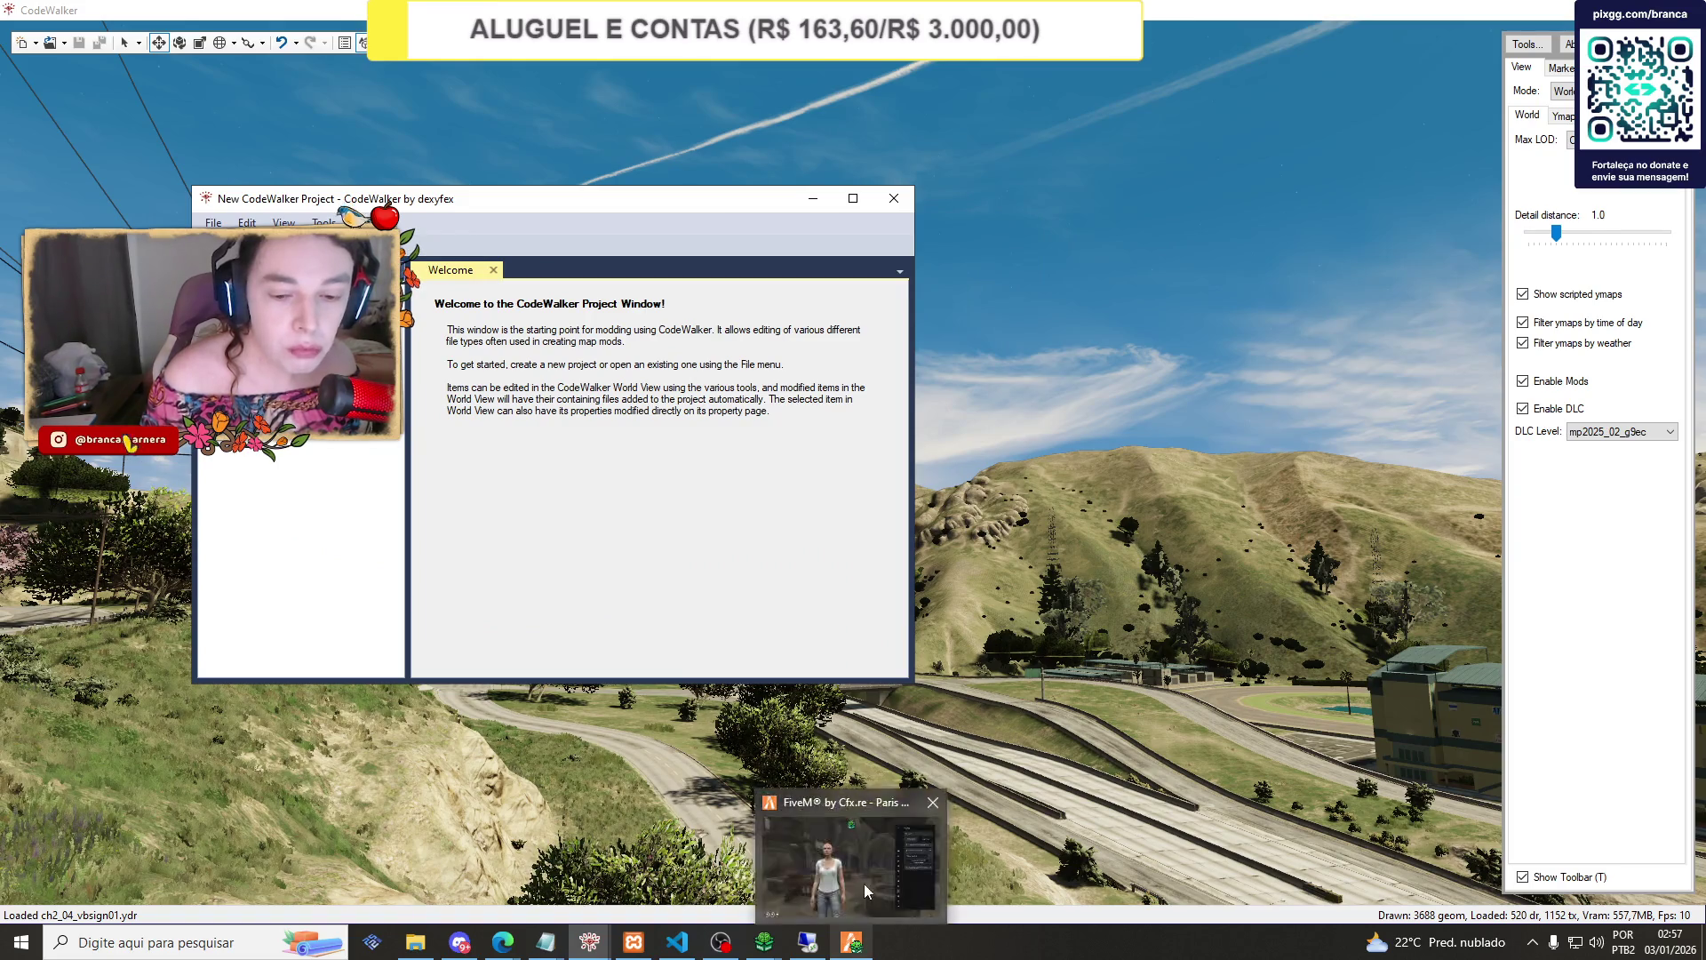
pyautogui.click(864, 883)
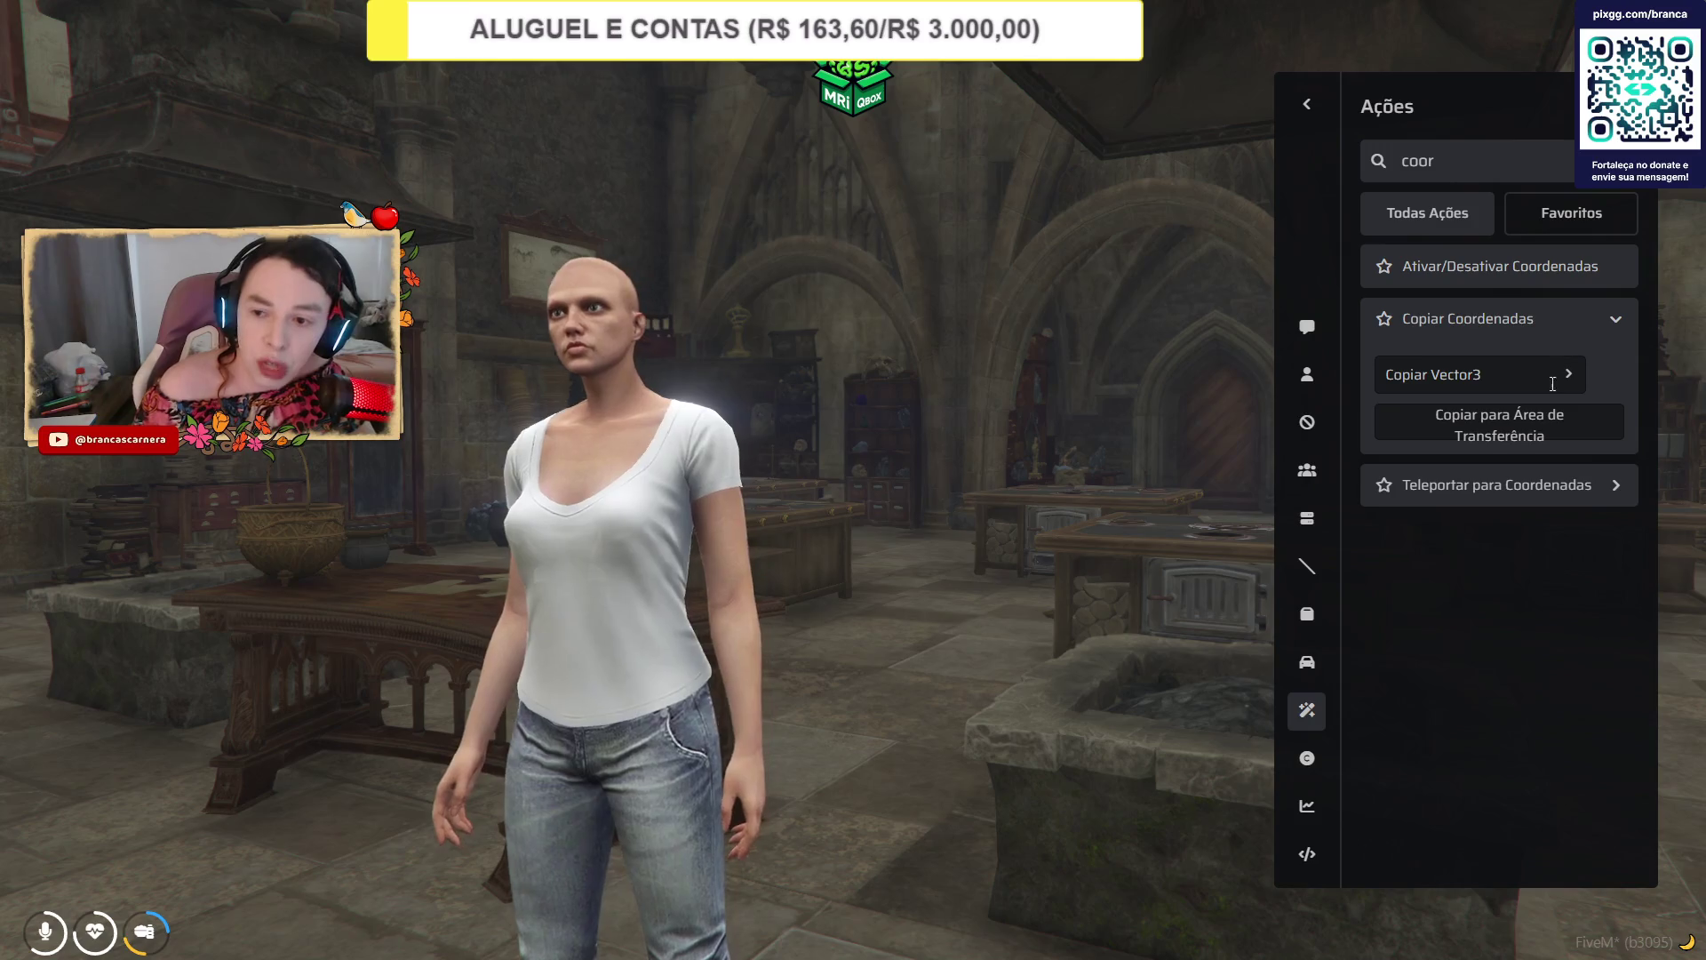
pyautogui.hotkey('alt', 'Tab')
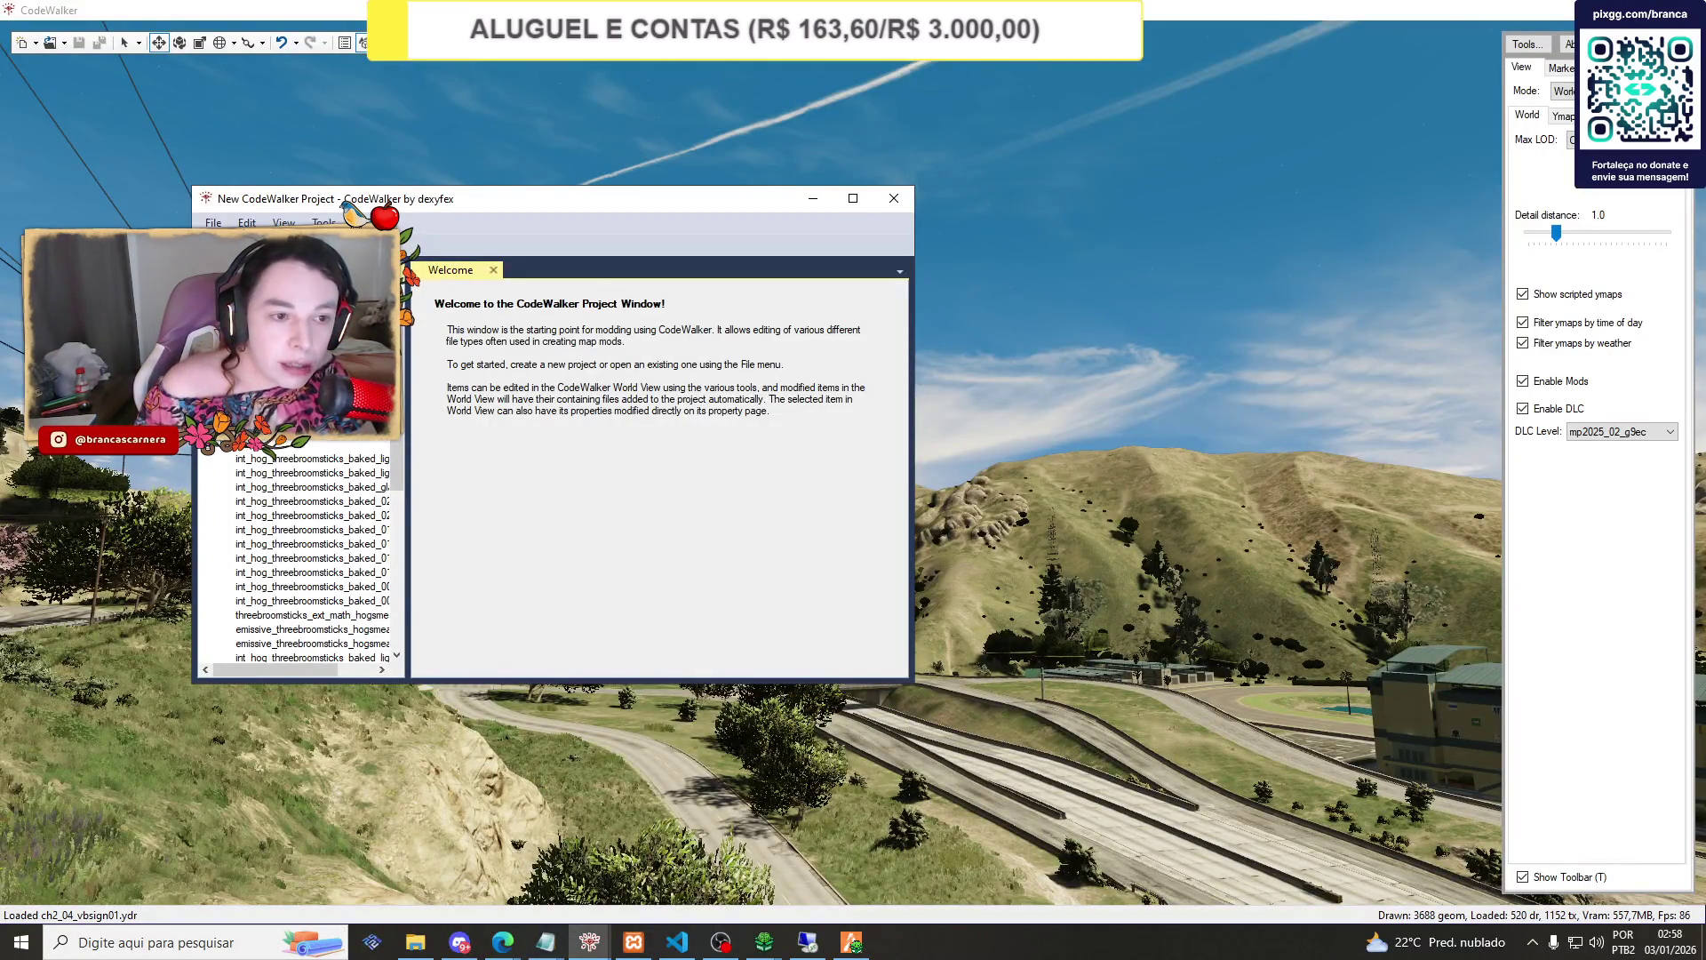
# Fly the view to the Three Broomsticks entity and rearrange the project and editor windows.
pyautogui.click(868, 319)
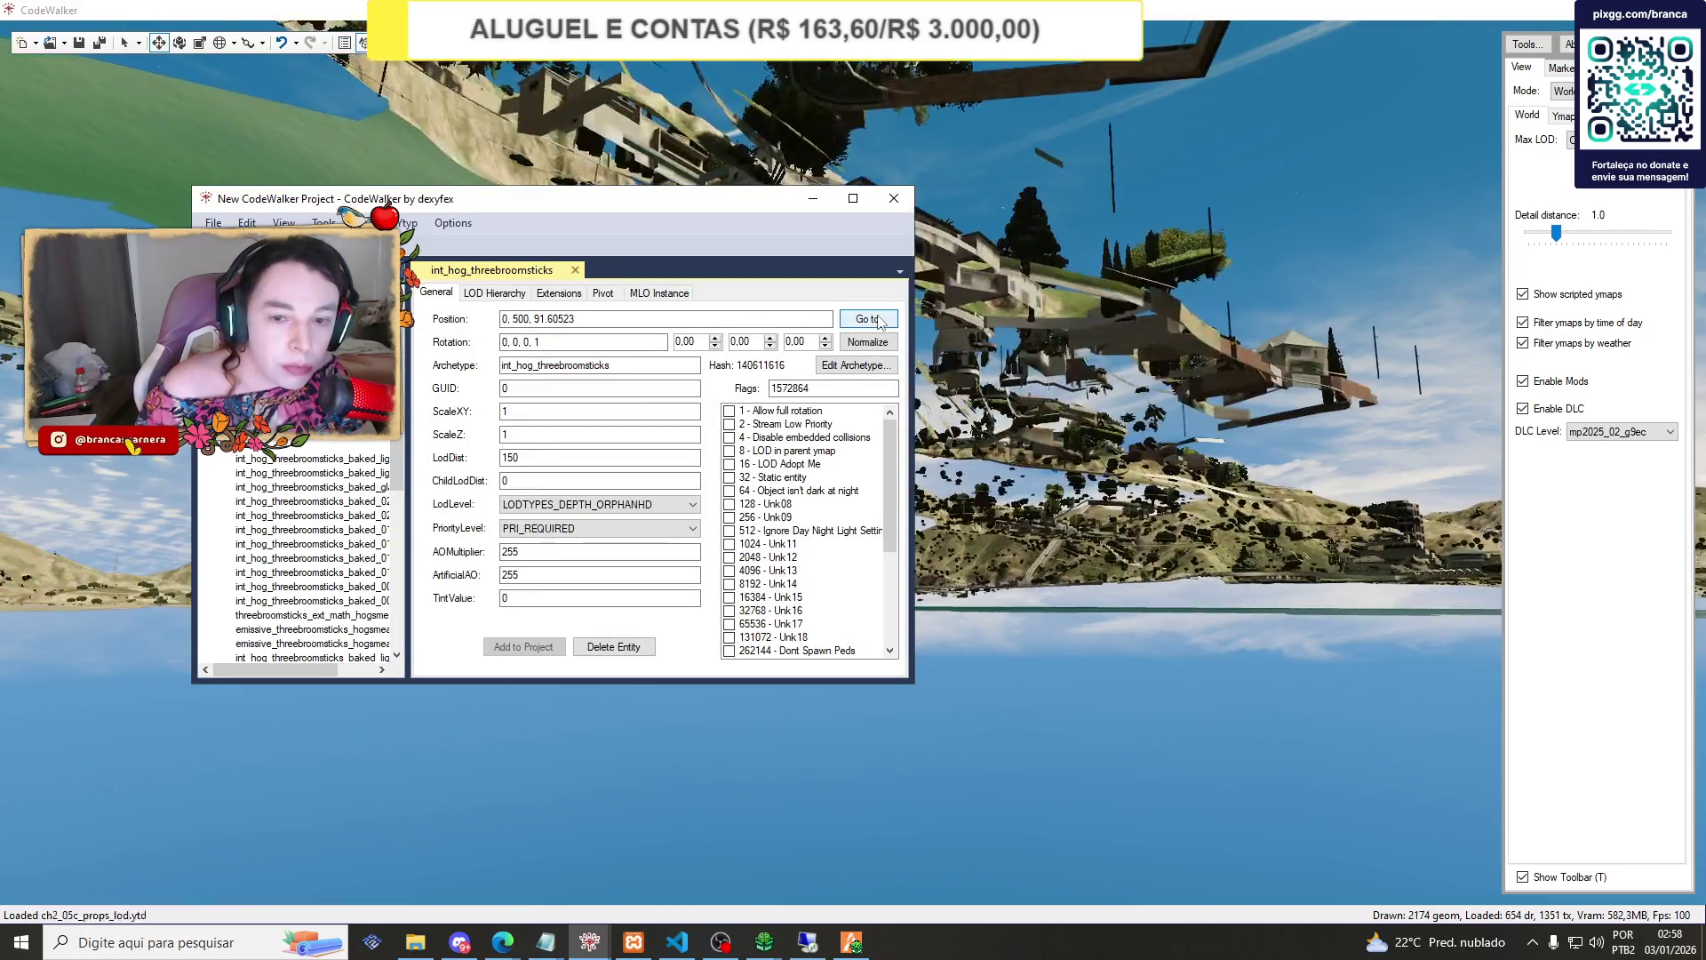
pyautogui.moveTo(710, 206); pyautogui.dragTo(428, 316)
pyautogui.scroll(5, 870, 365)
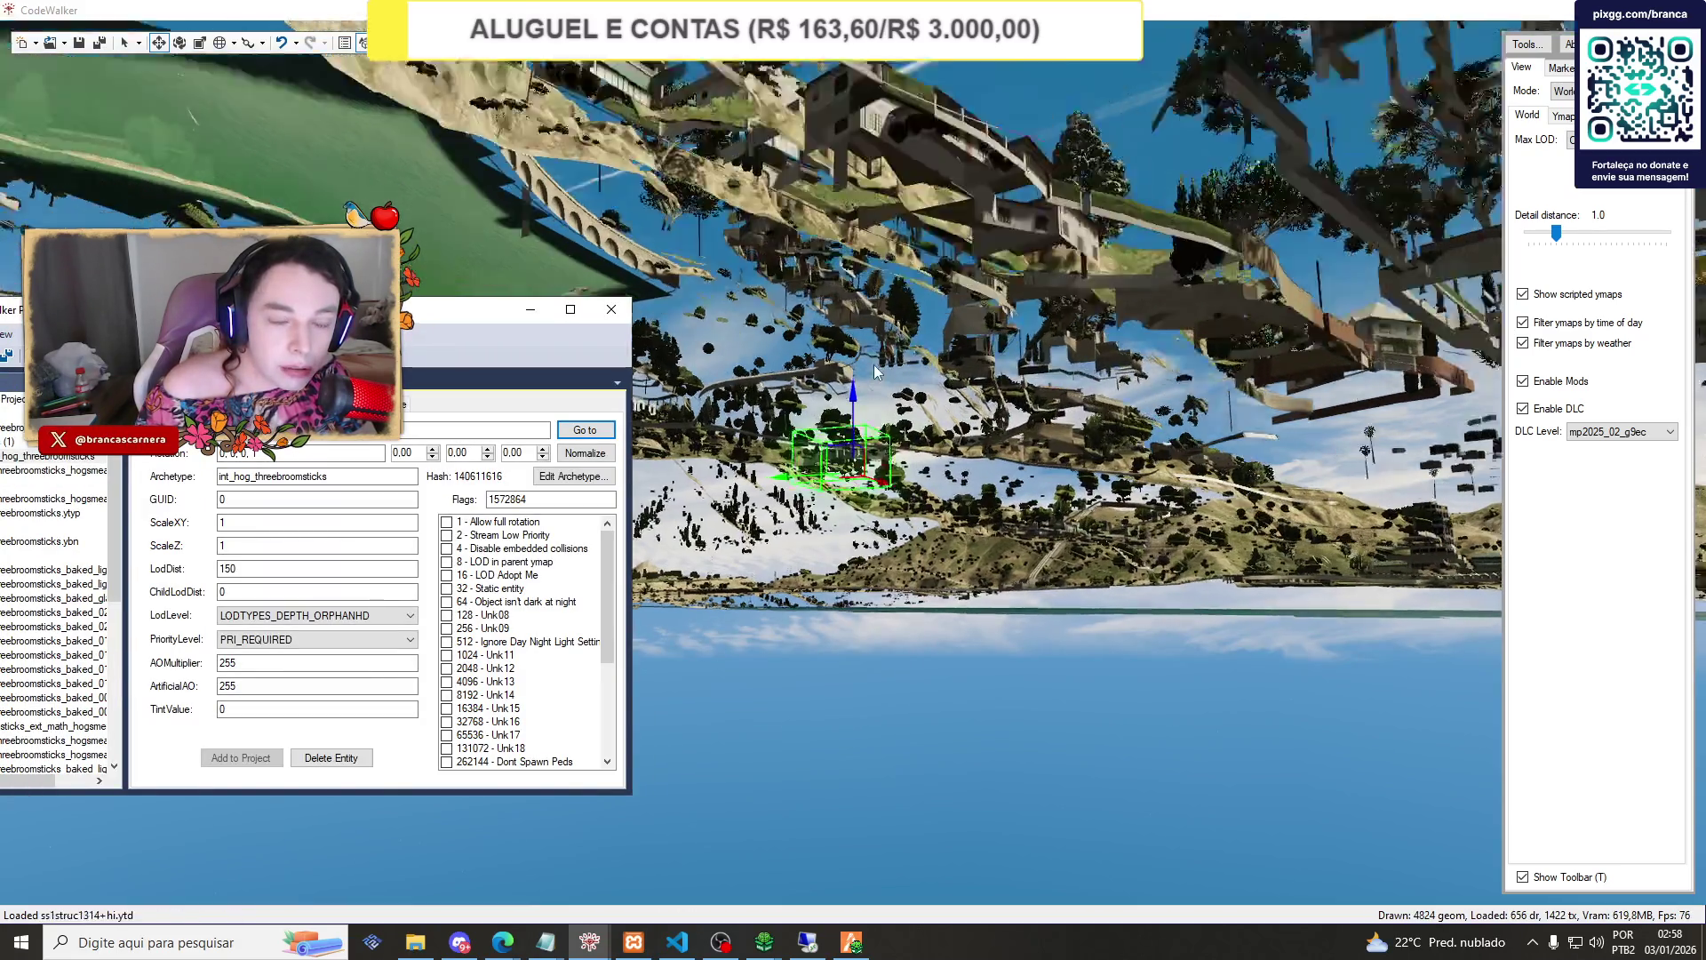
pyautogui.scroll(5, 870, 365)
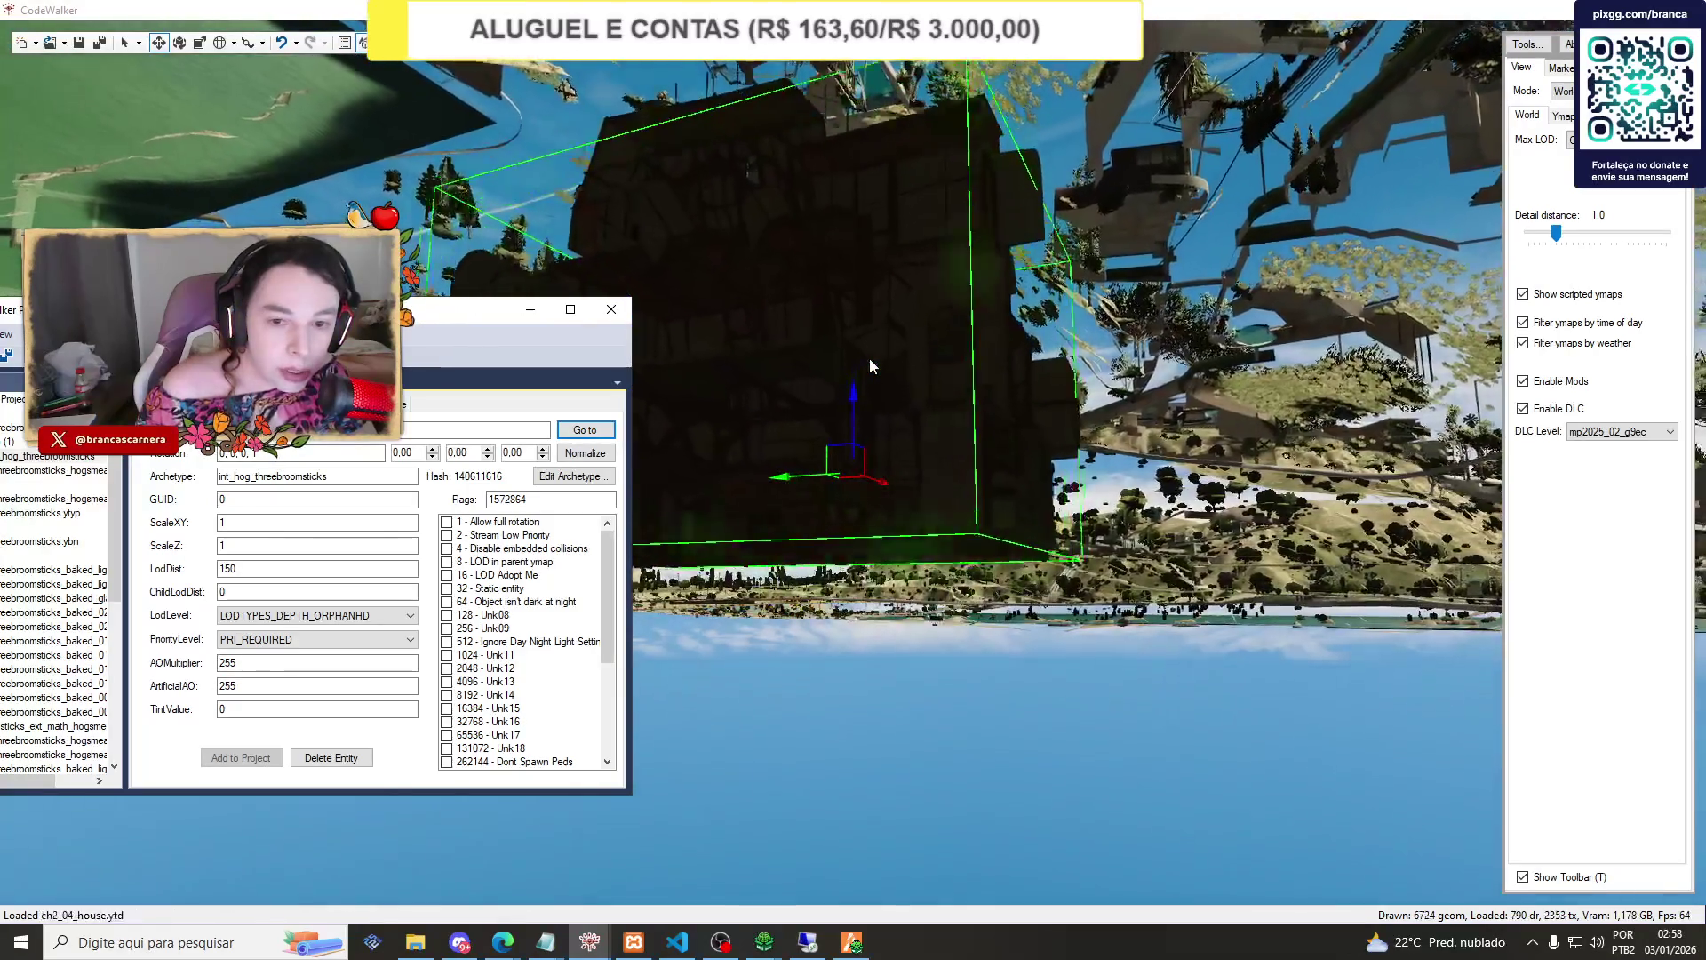
pyautogui.moveTo(343, 313); pyautogui.dragTo(627, 308)
pyautogui.click(554, 424)
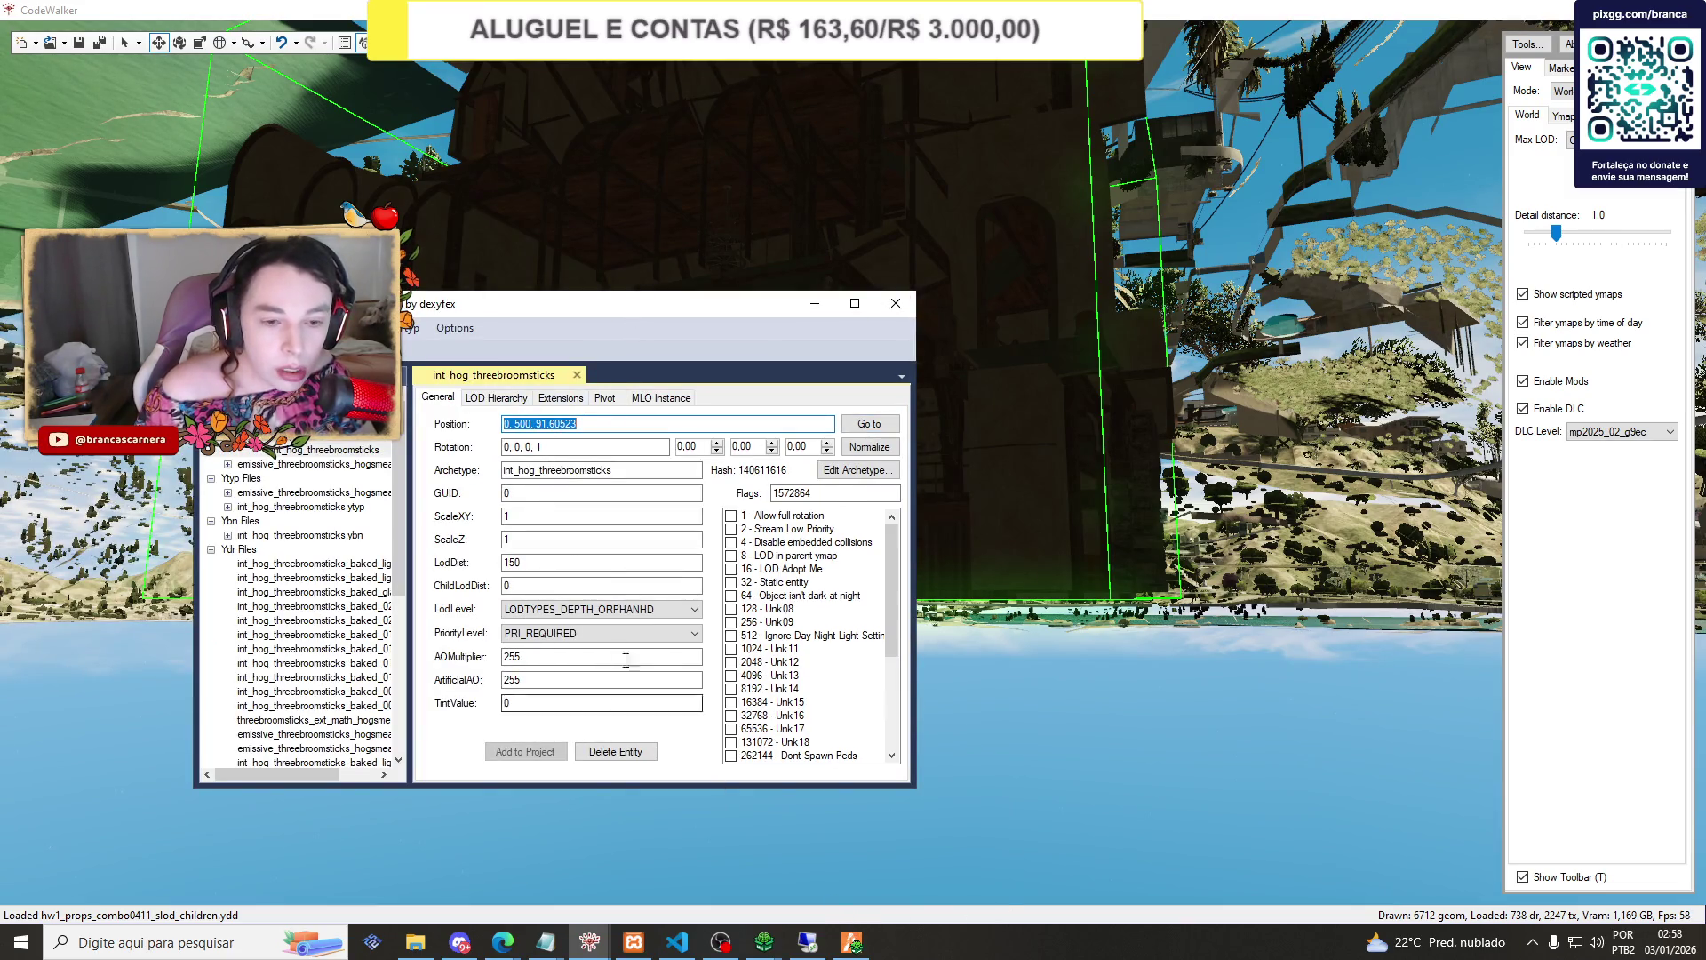
# Generate a new manifest and save it over _manifest_int_threebroomsticks.ymf.
pyautogui.click(399, 328)
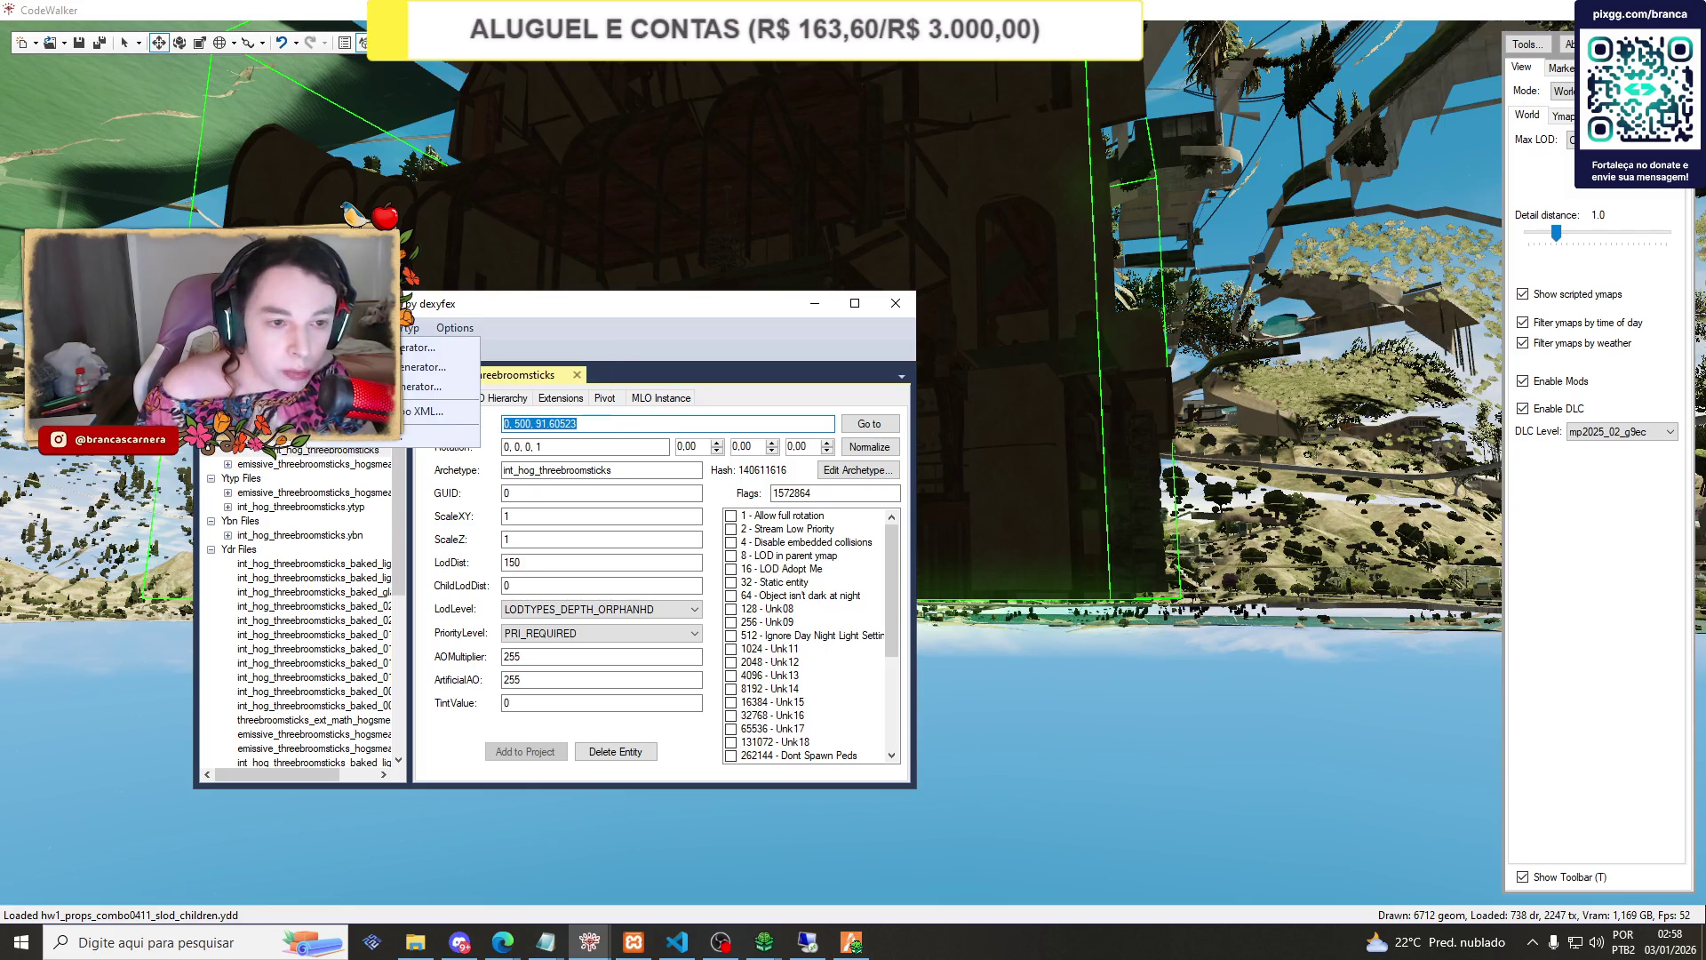
pyautogui.click(442, 348)
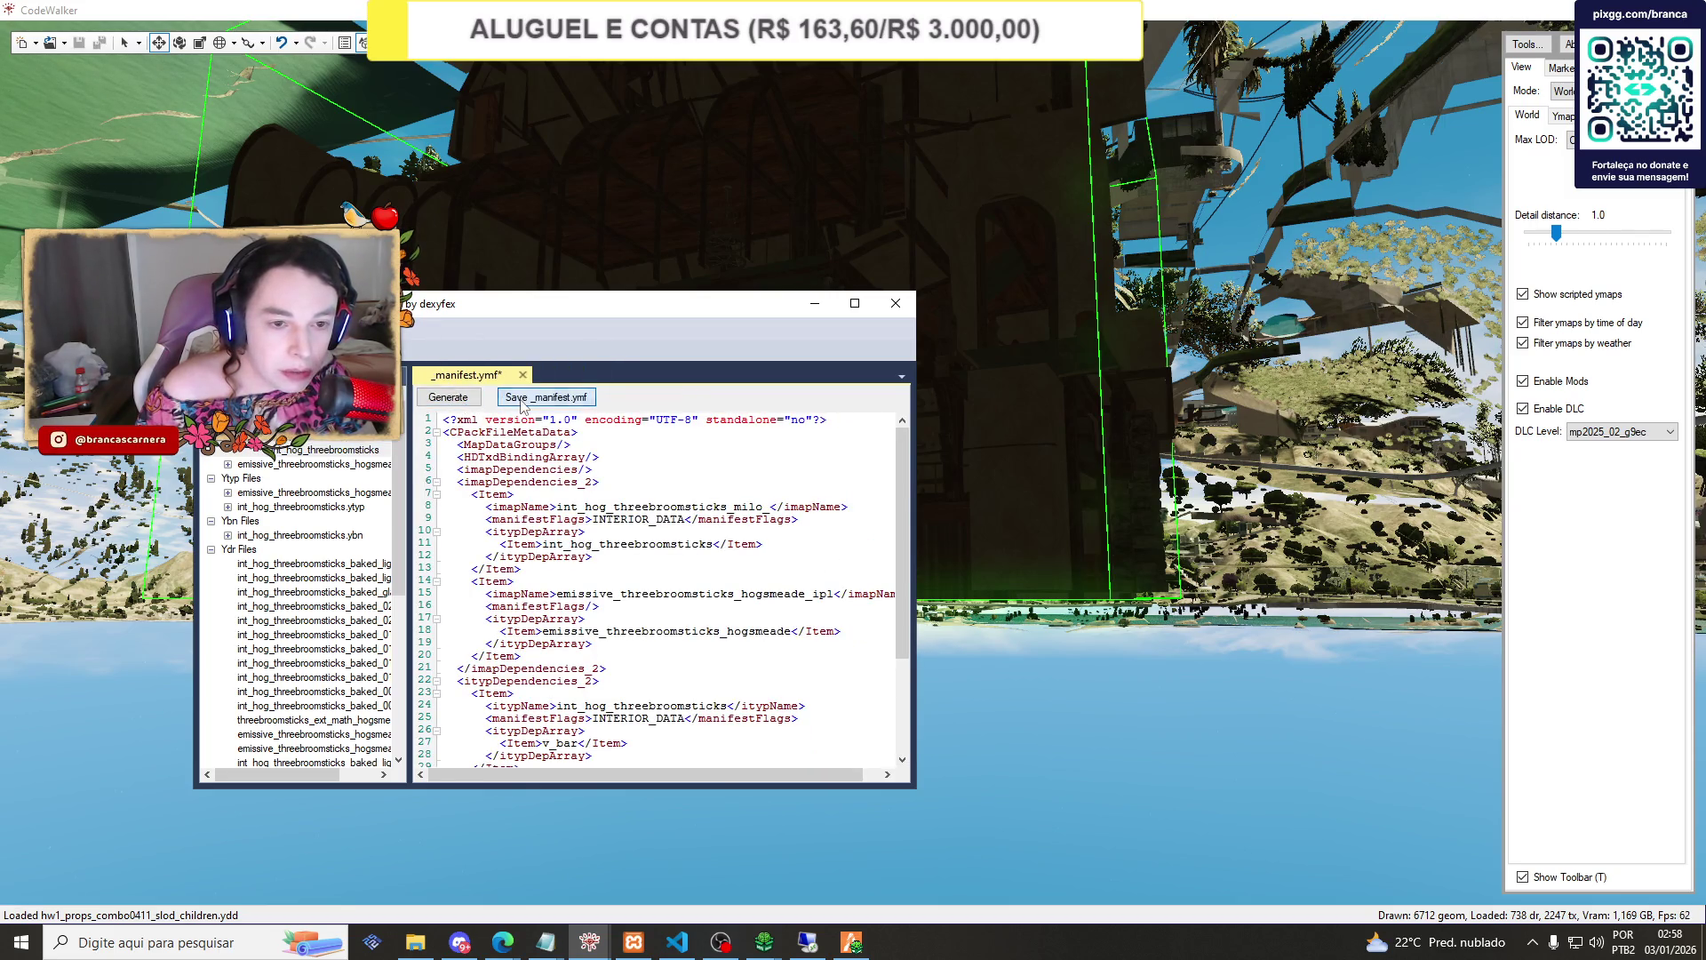
pyautogui.click(546, 397)
pyautogui.click(436, 446)
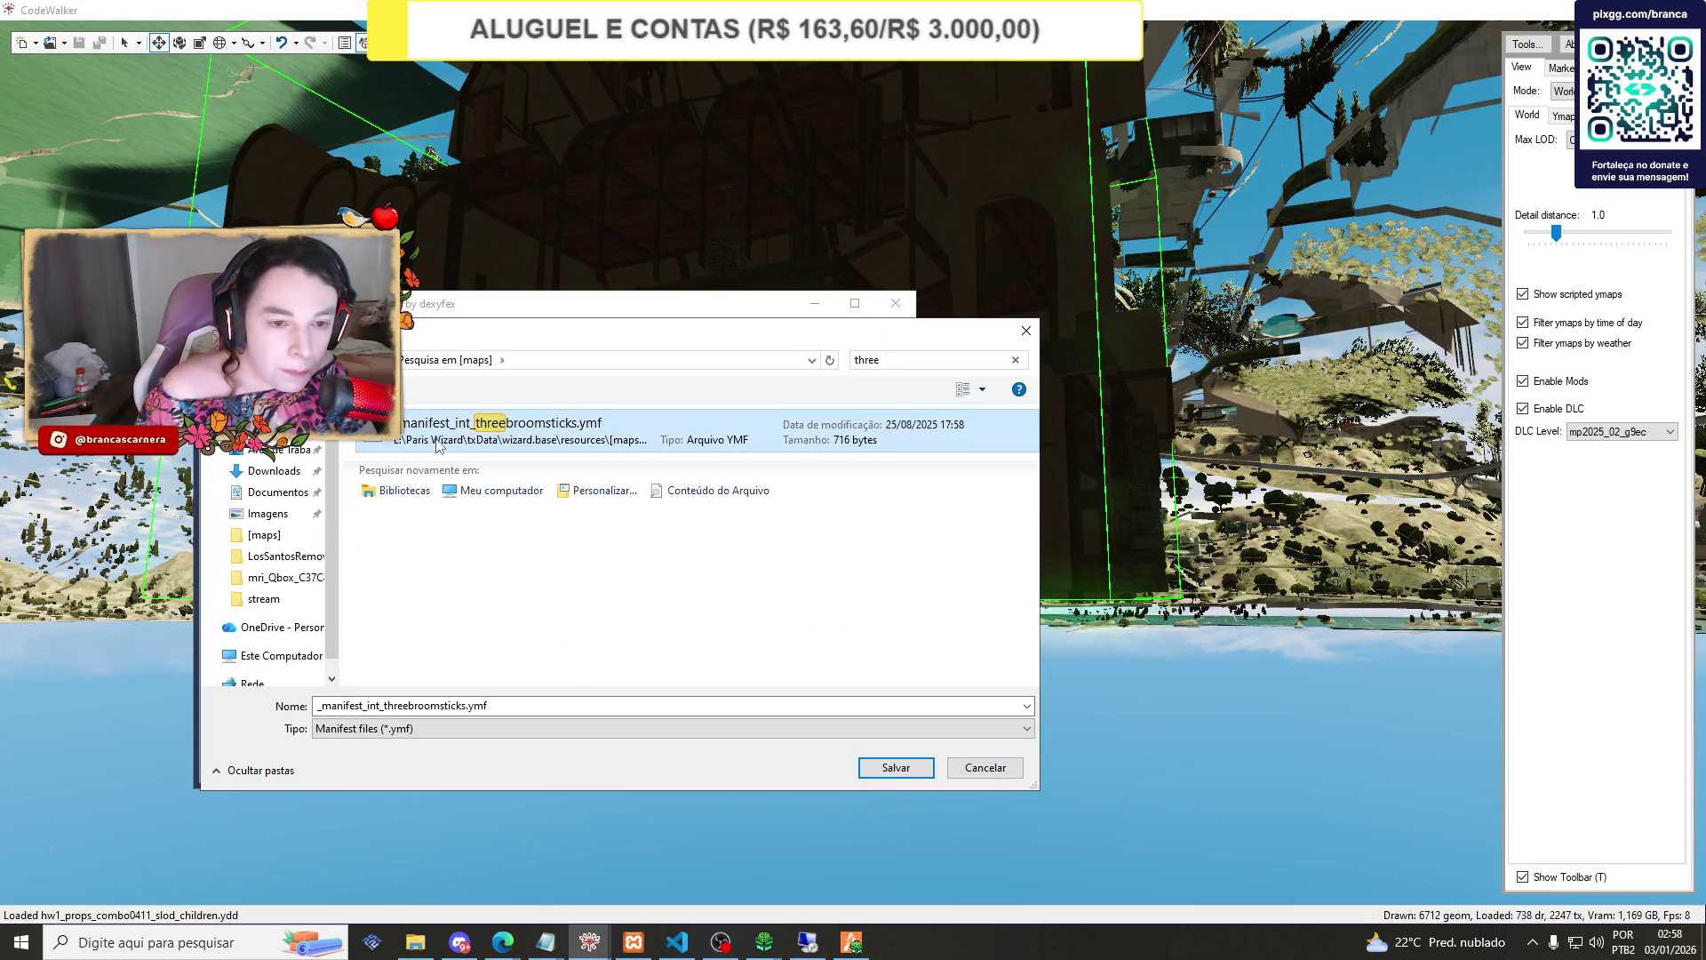
pyautogui.click(866, 767)
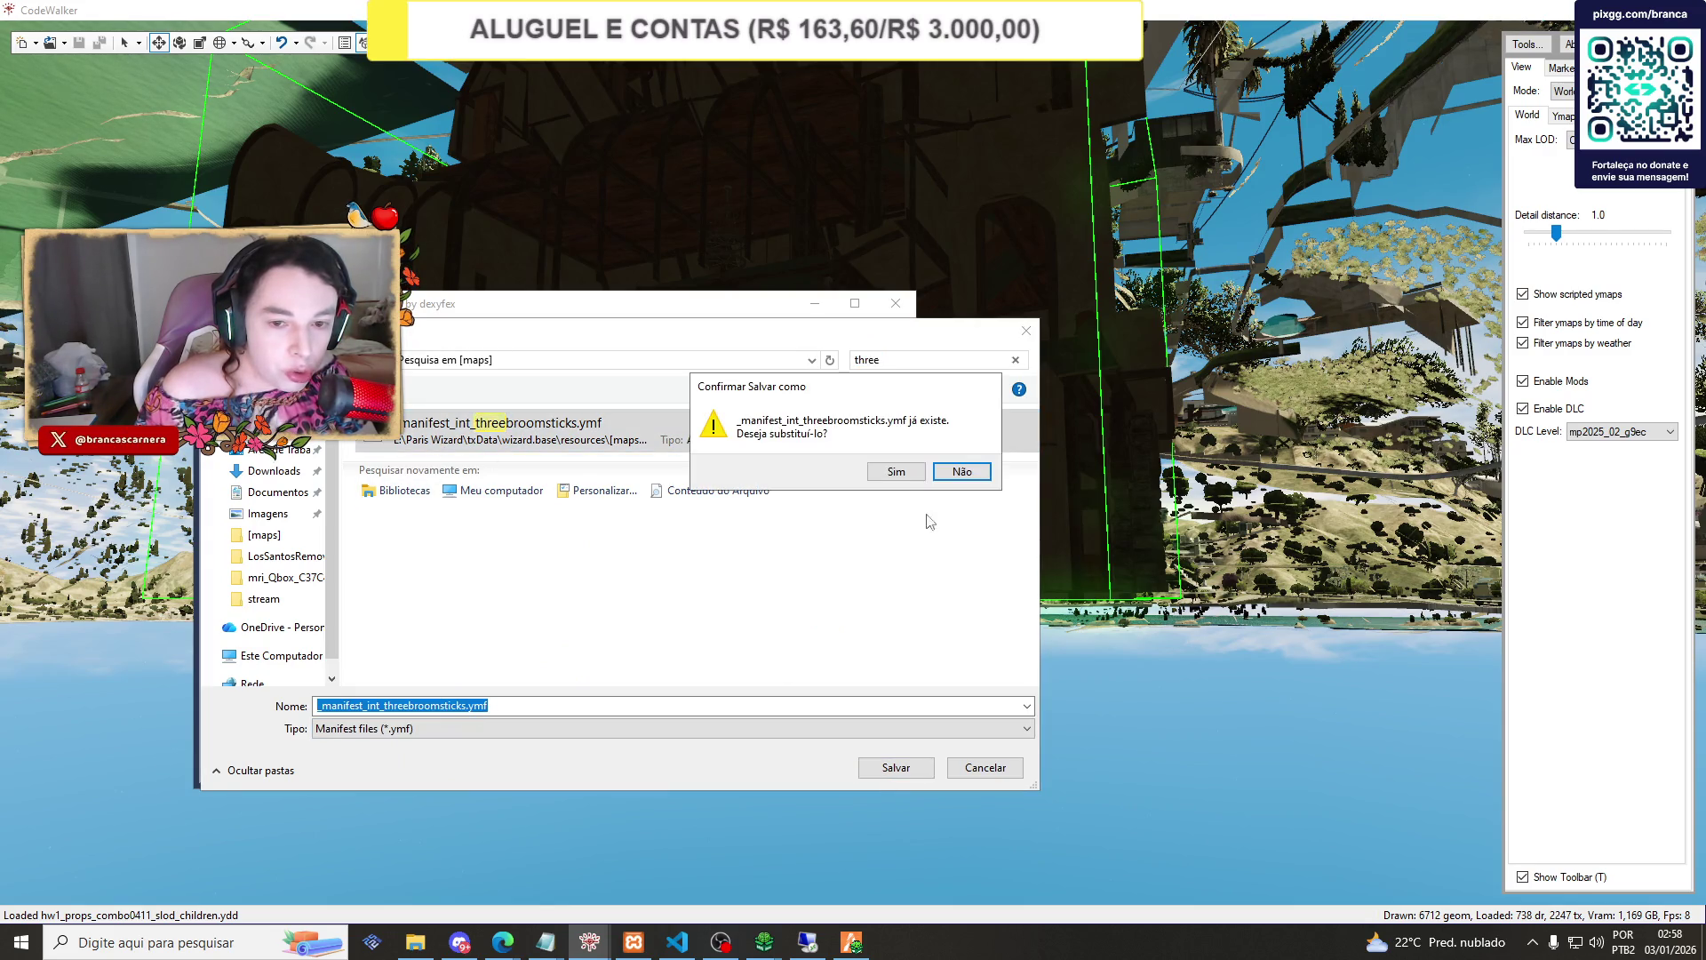